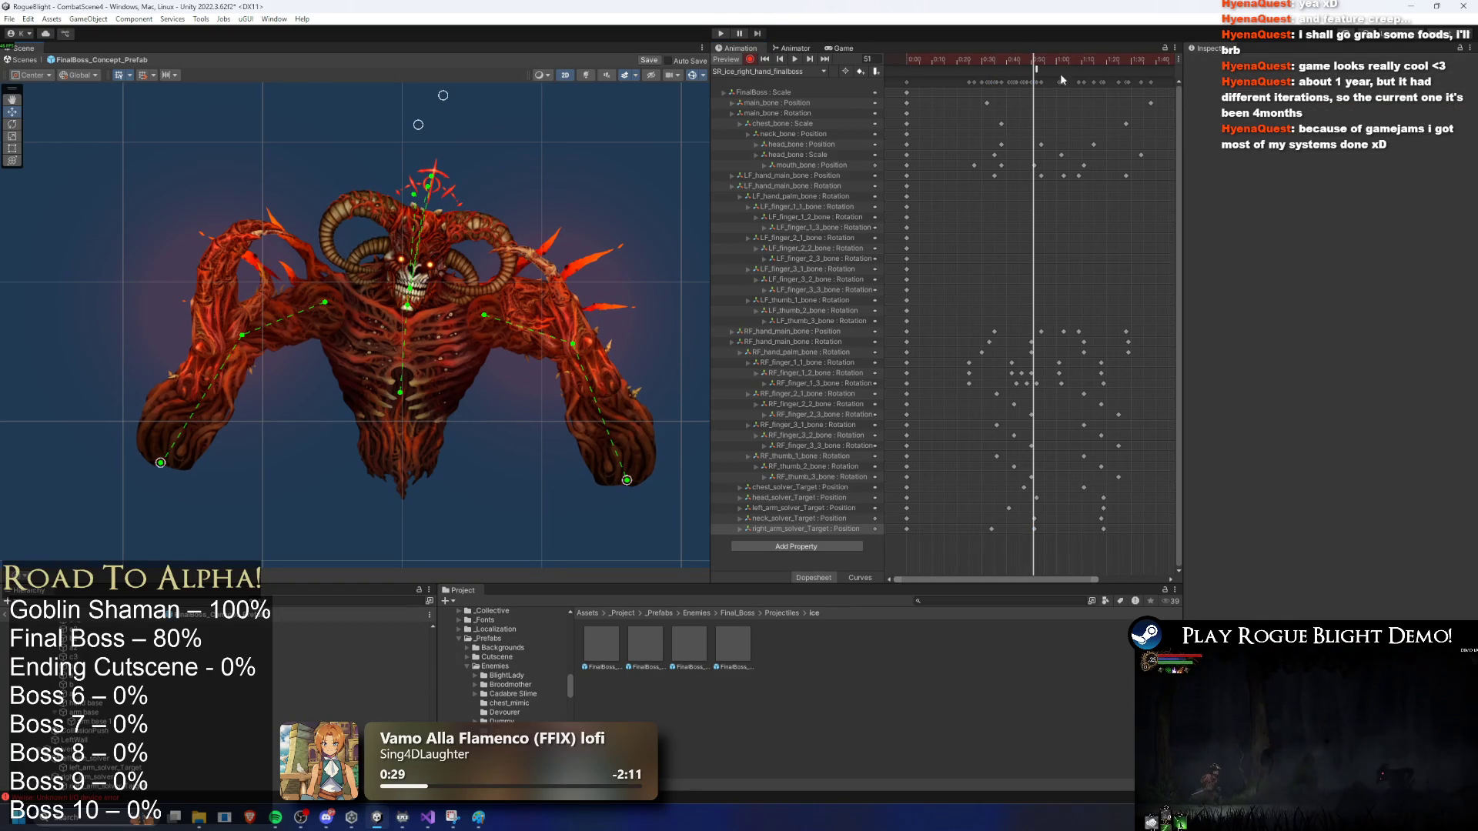
Step: Preview the ice right-hand clip, delete the stray LF_hand_main_bone Position key, and rewind to frame 0
left_click_drag(1024, 73, 1078, 77)
key("space")
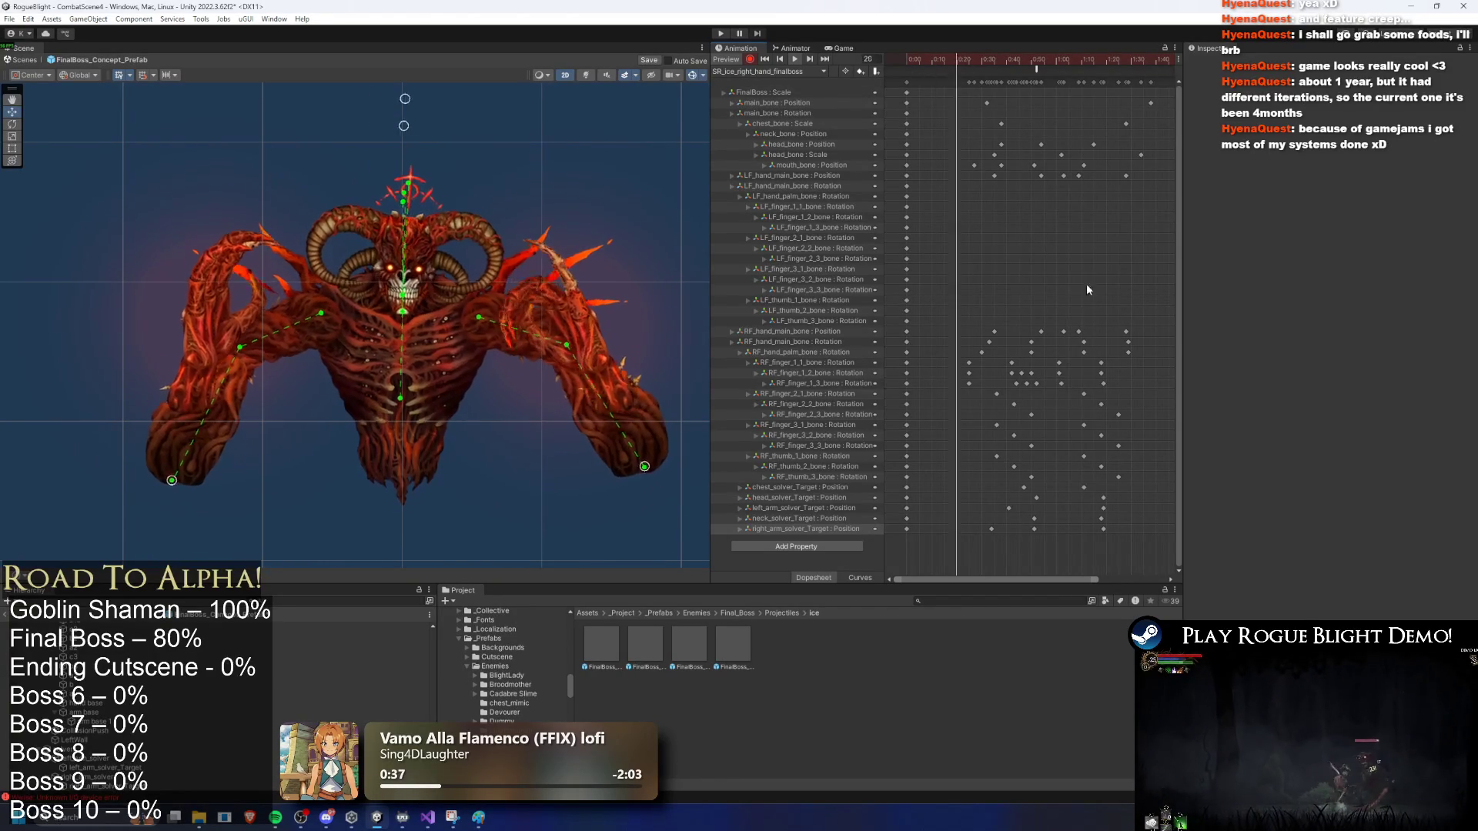
mouse_move(1059, 201)
left_mouse_down()
mouse_move(1151, 182)
mouse_move(975, 177)
left_mouse_up()
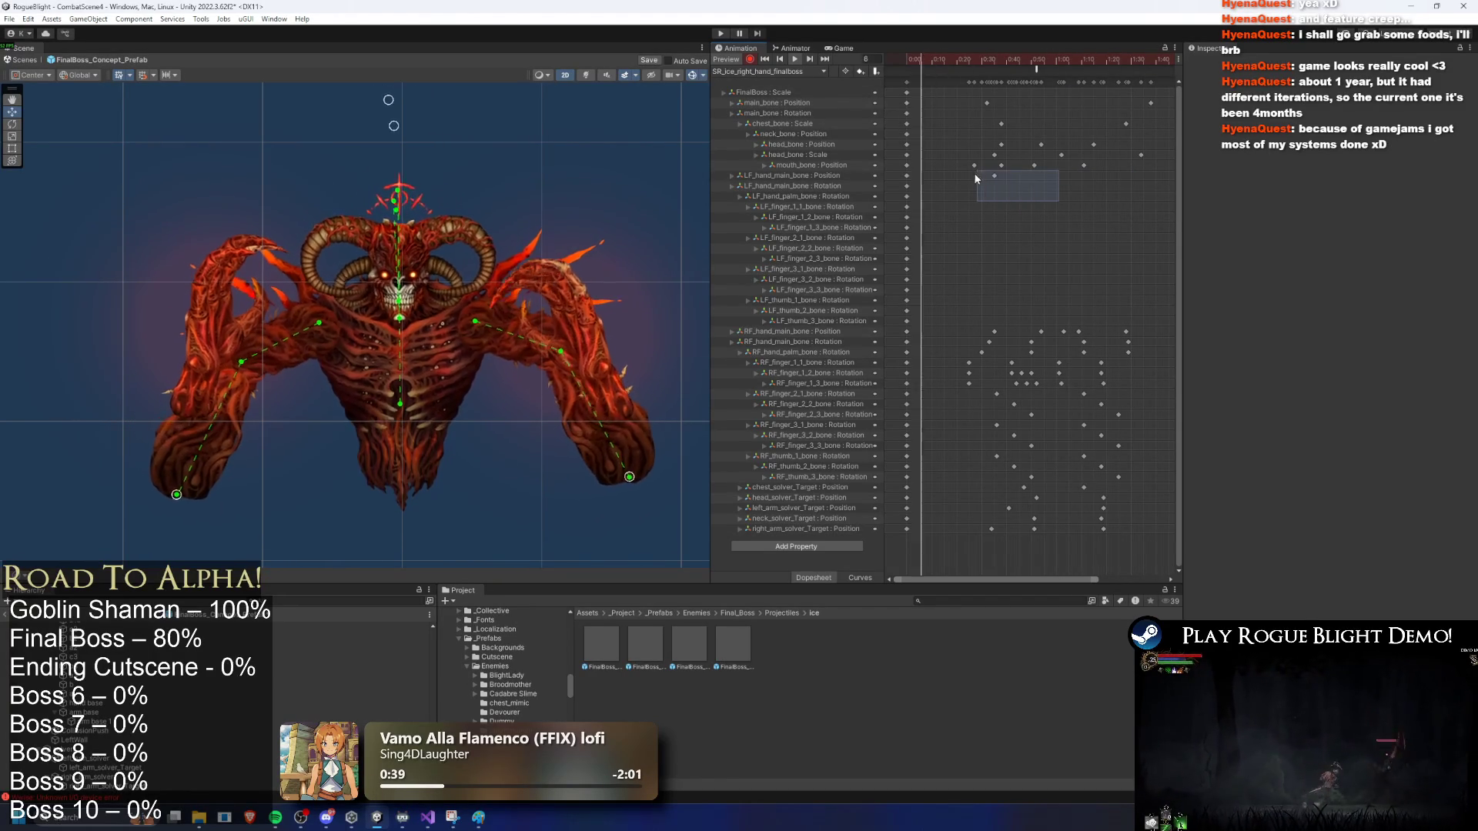
key("Delete")
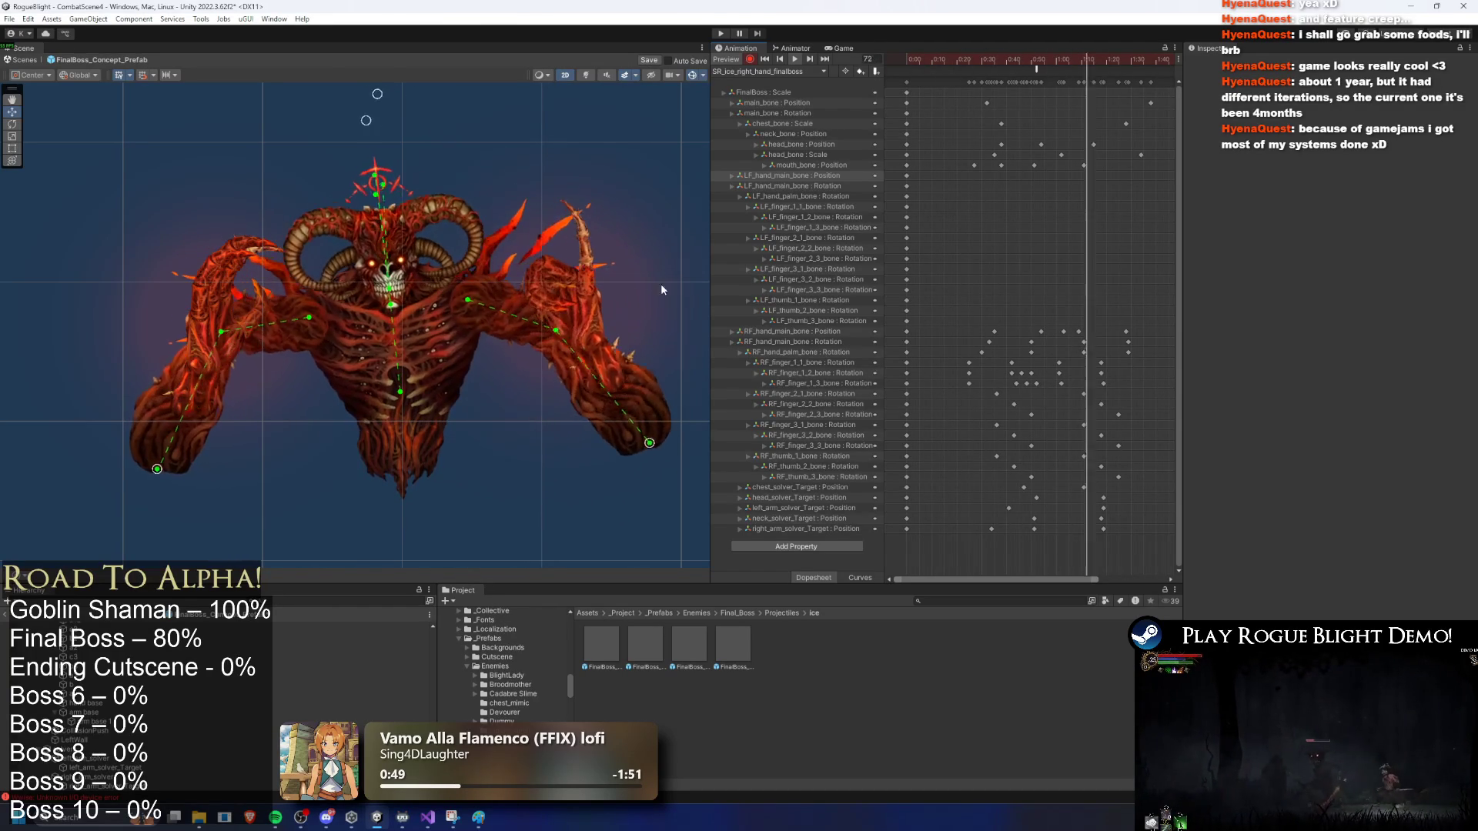
mouse_move(952, 63)
left_mouse_down()
mouse_move(996, 62)
mouse_move(908, 62)
left_mouse_up()
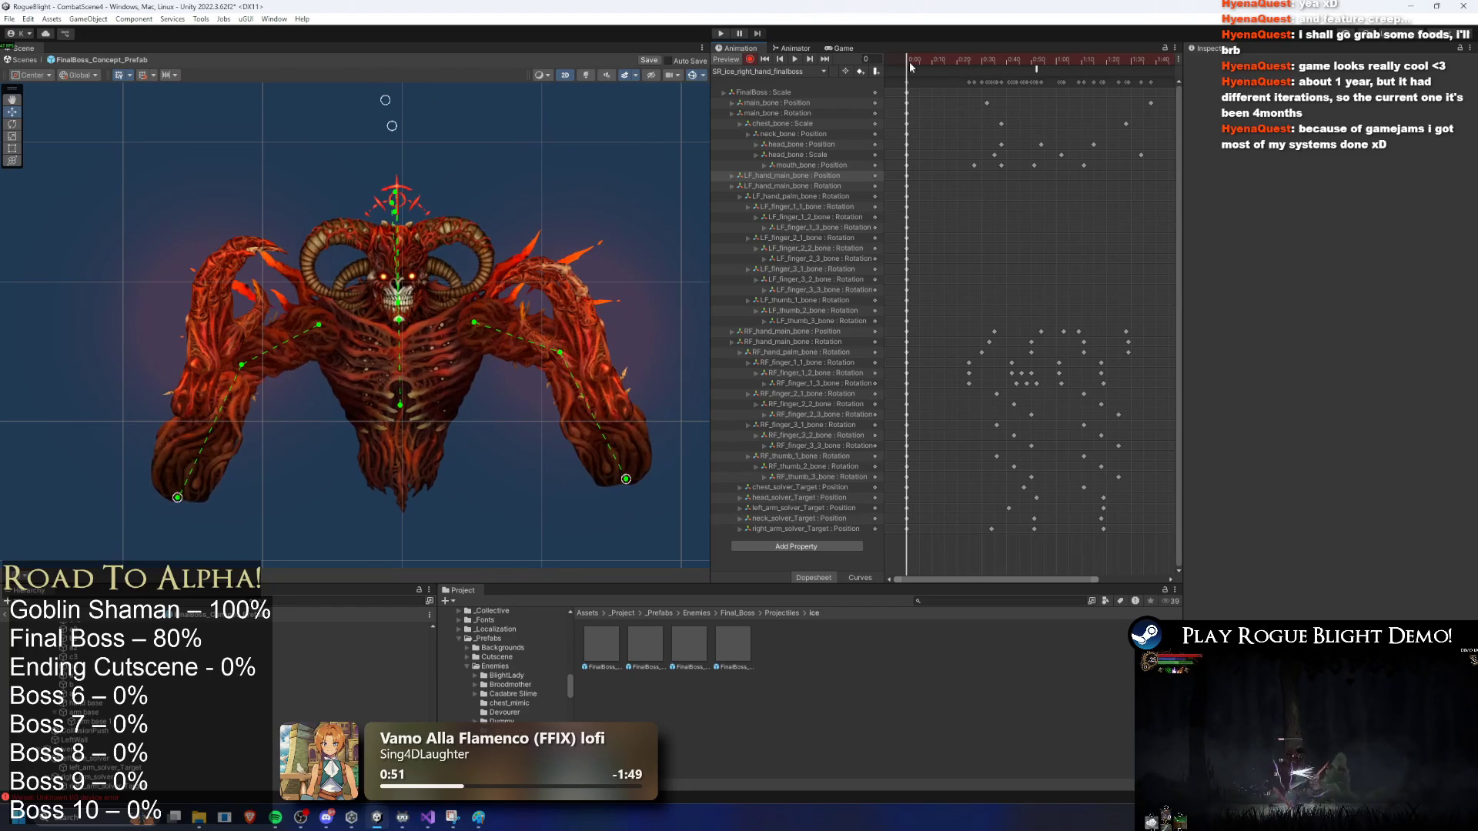
left_click(800, 71)
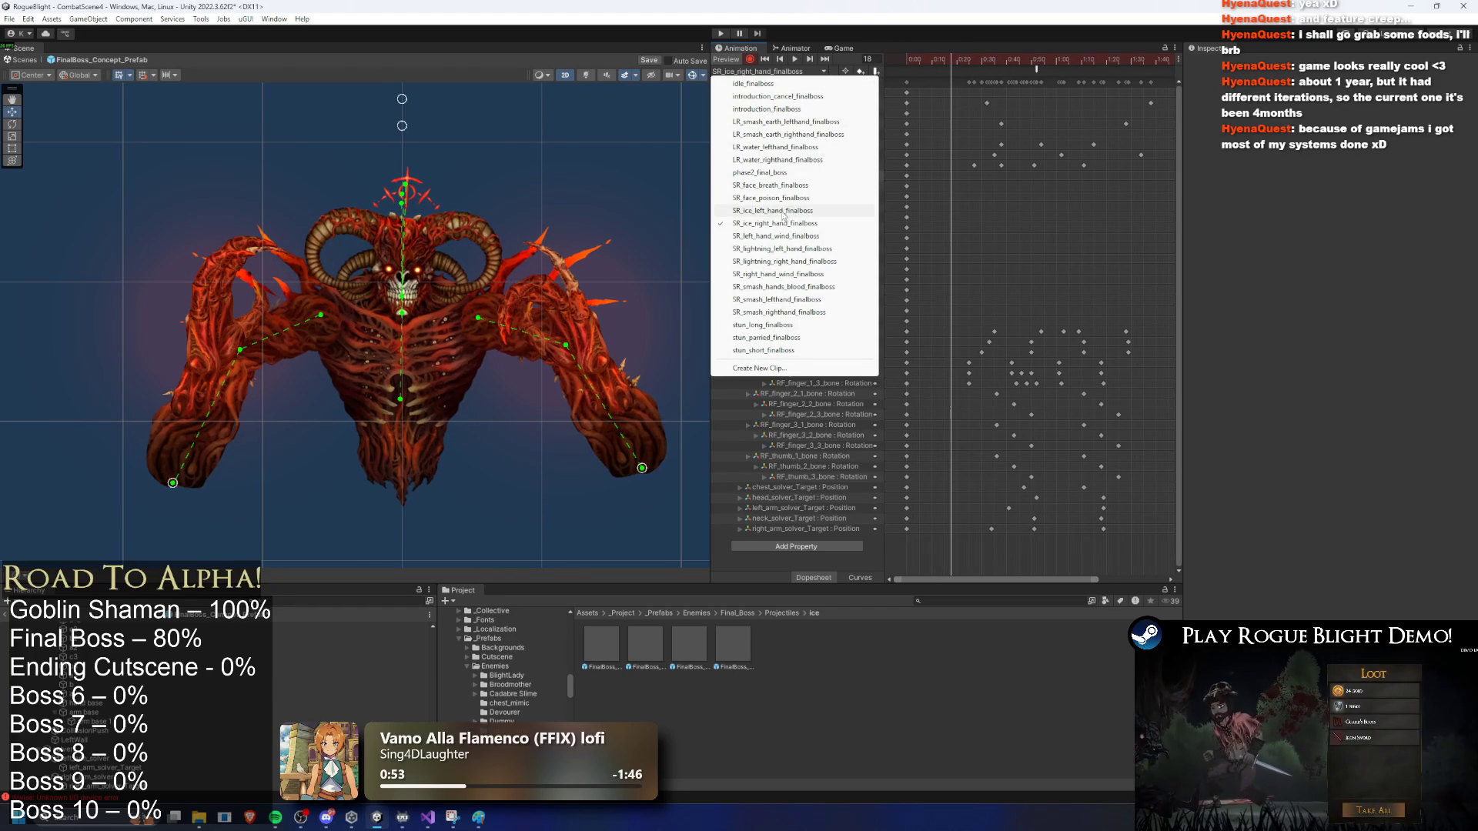
left_click(783, 223)
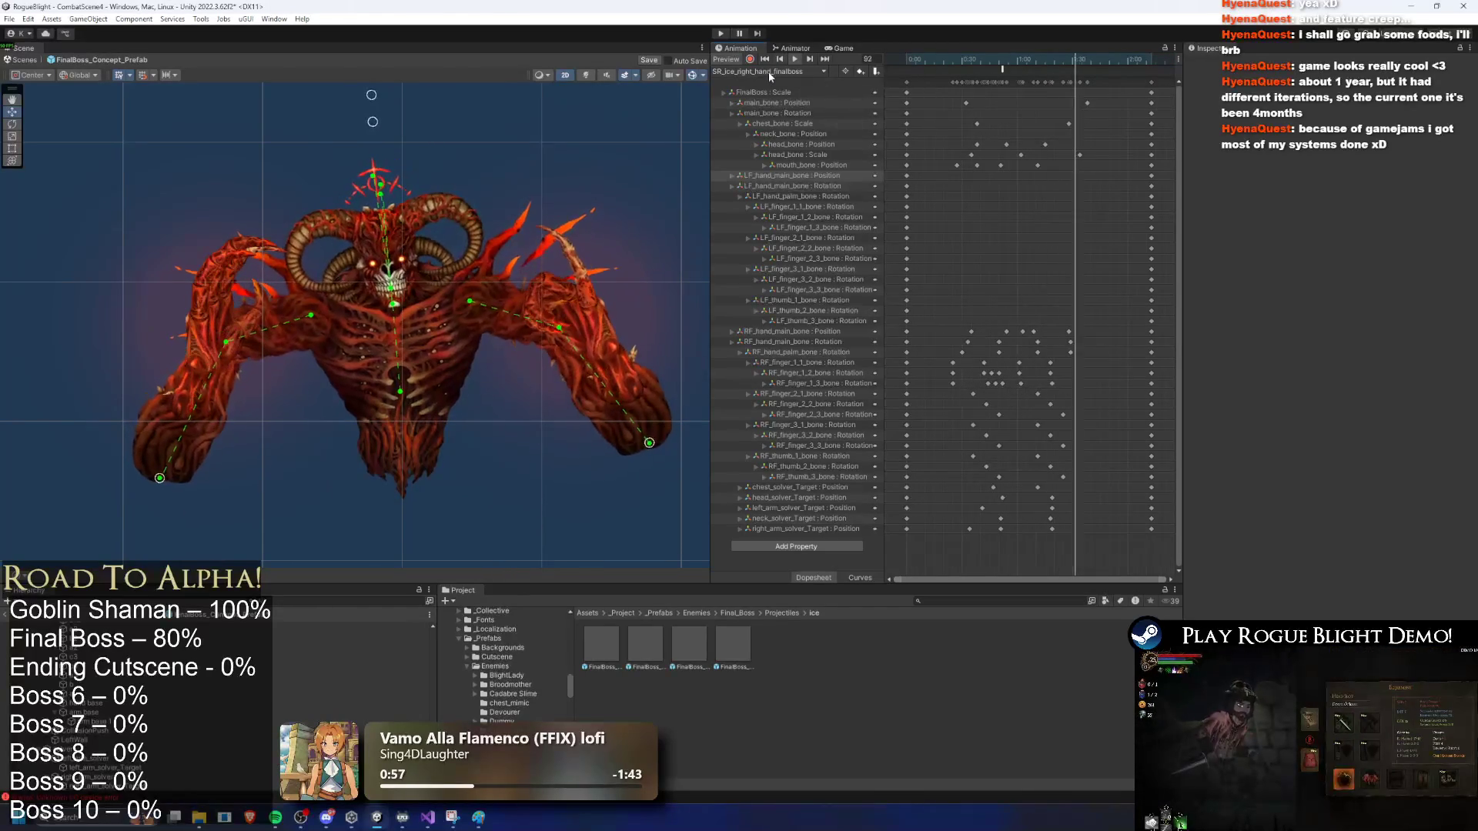
left_click(769, 71)
left_click(775, 210)
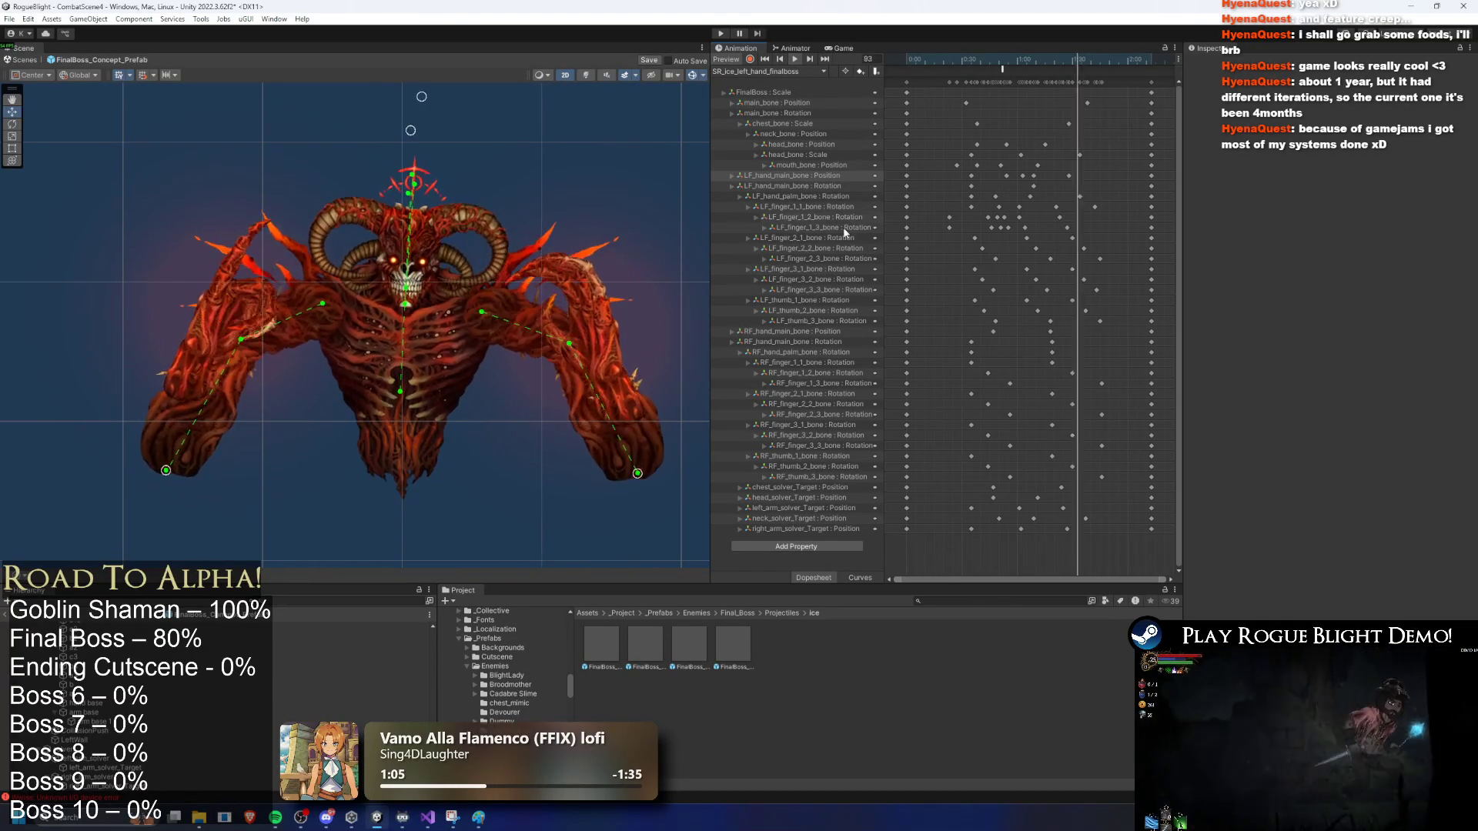
left_click(772, 72)
left_click(836, 76)
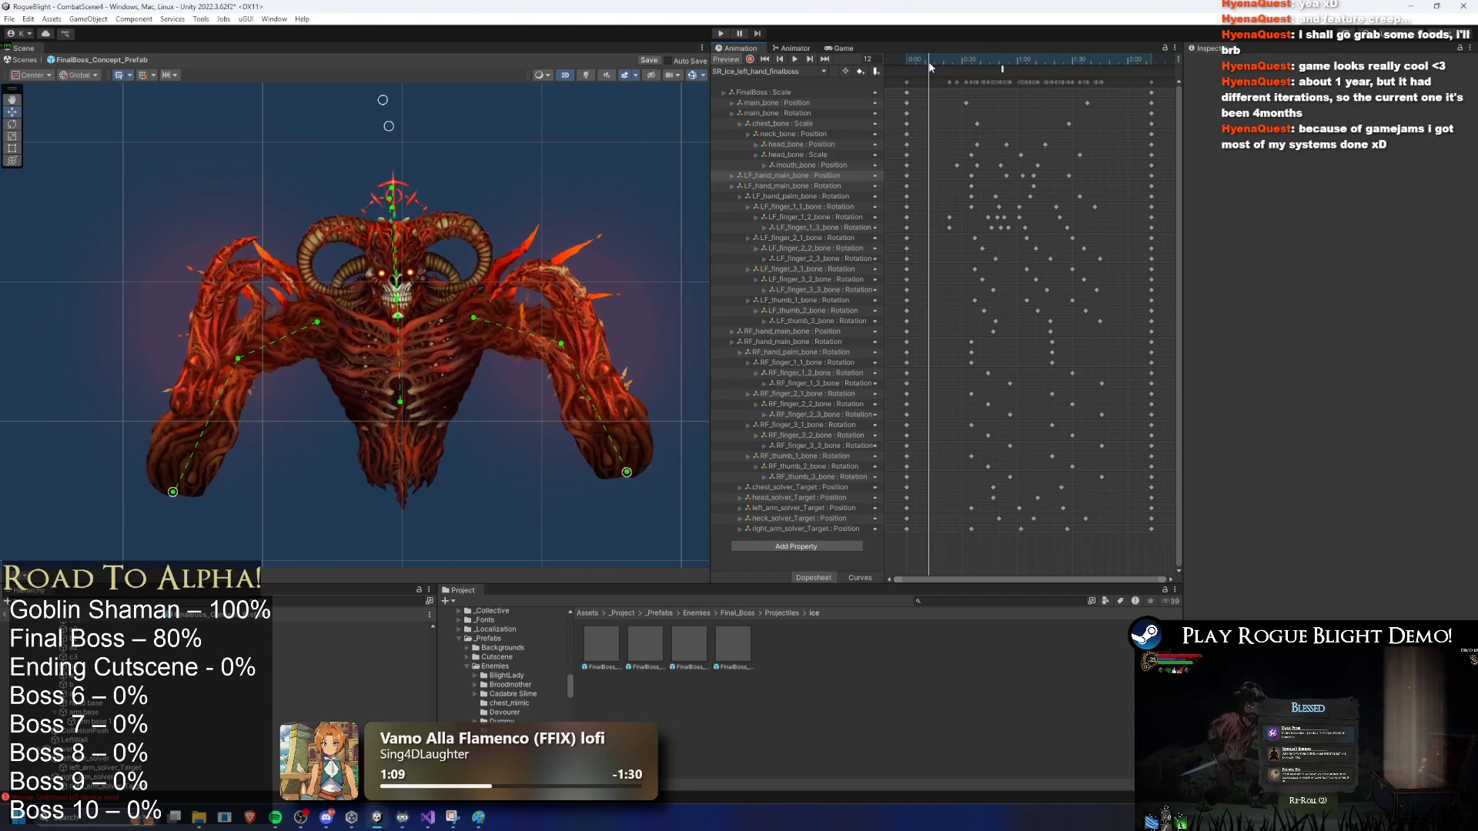
left_click_drag(1016, 71, 1066, 65)
left_click(764, 73)
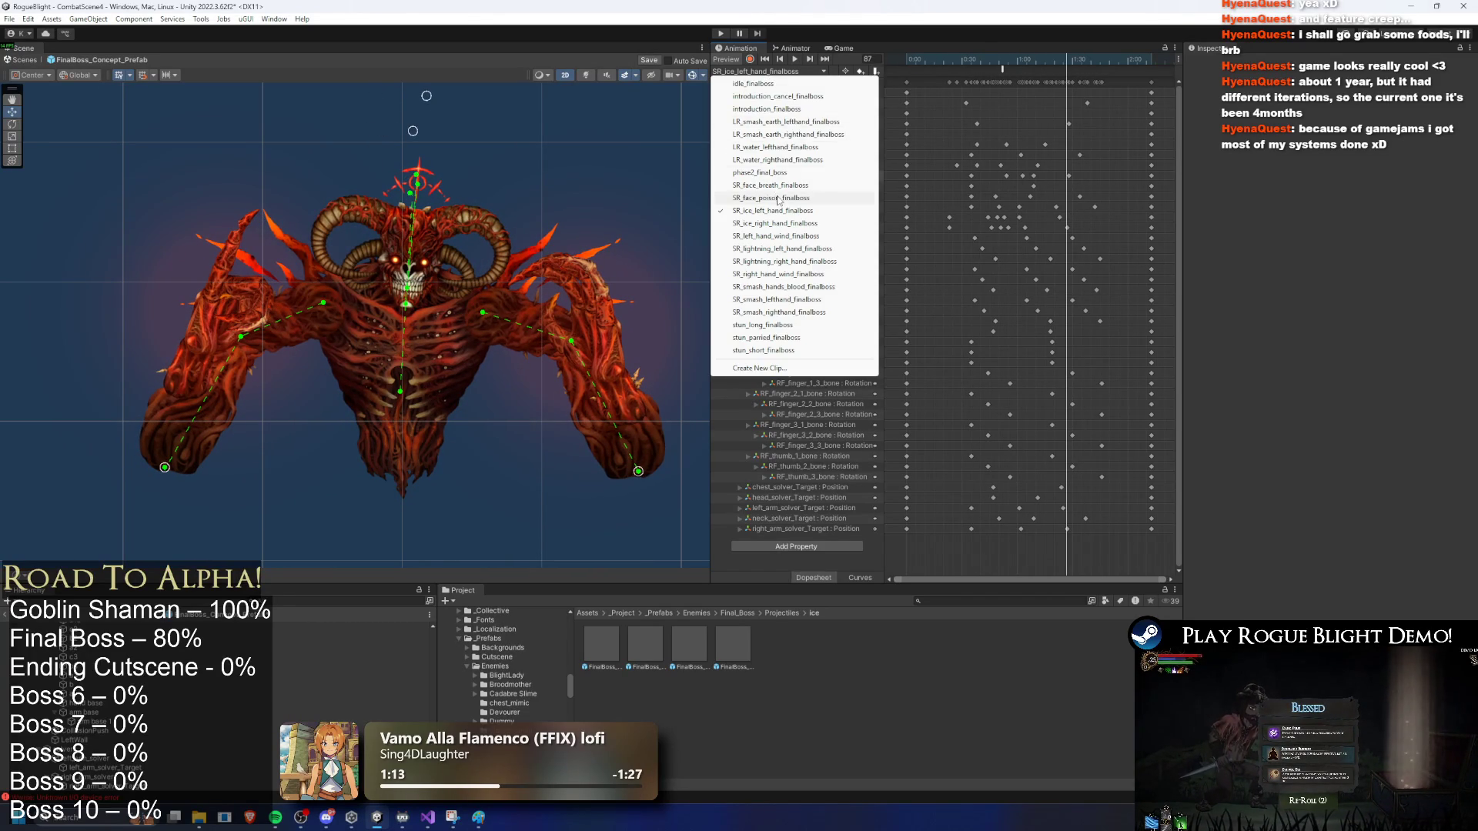
left_click(772, 197)
left_click(801, 72)
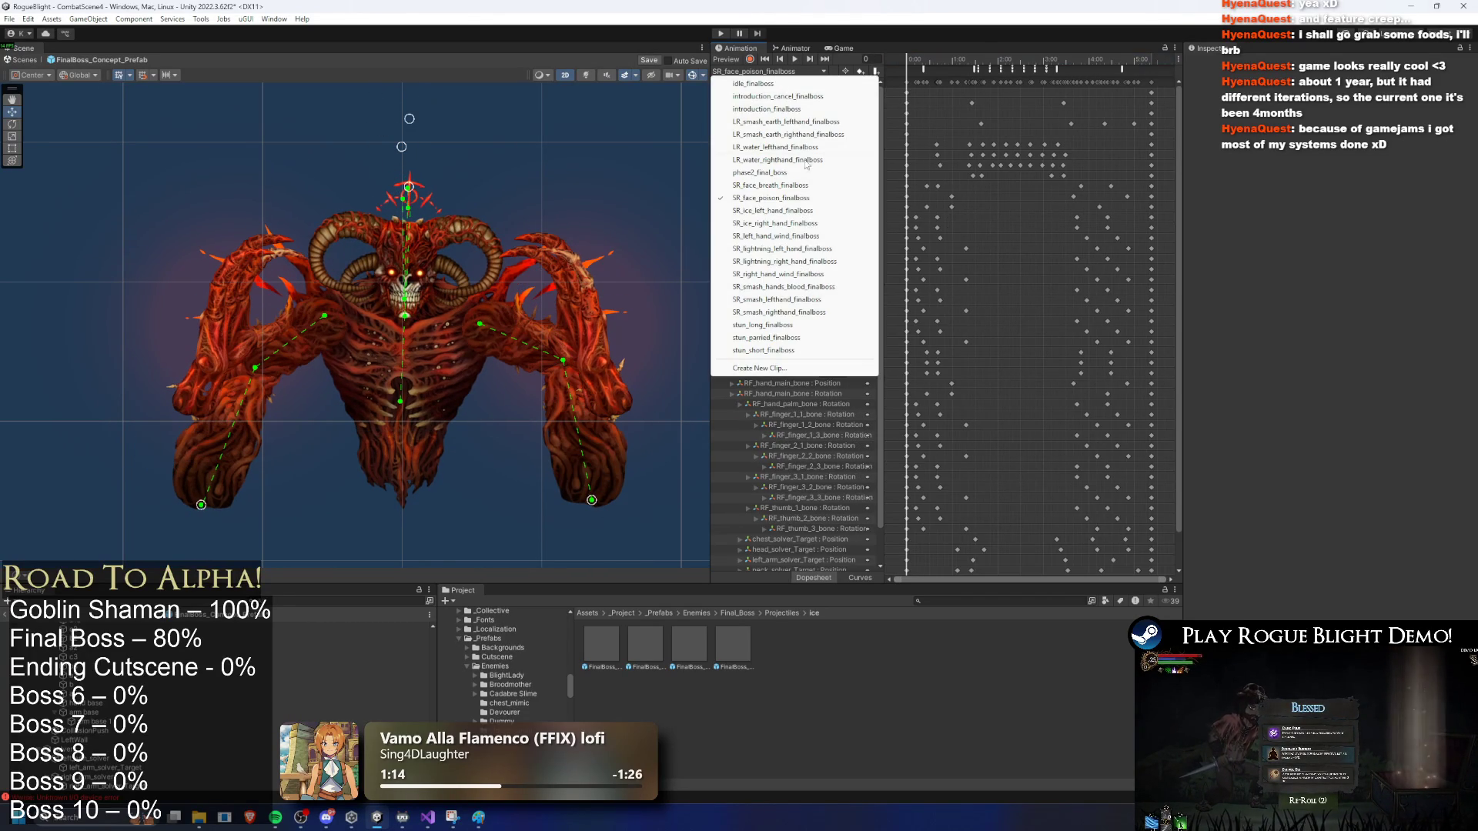
left_click(798, 223)
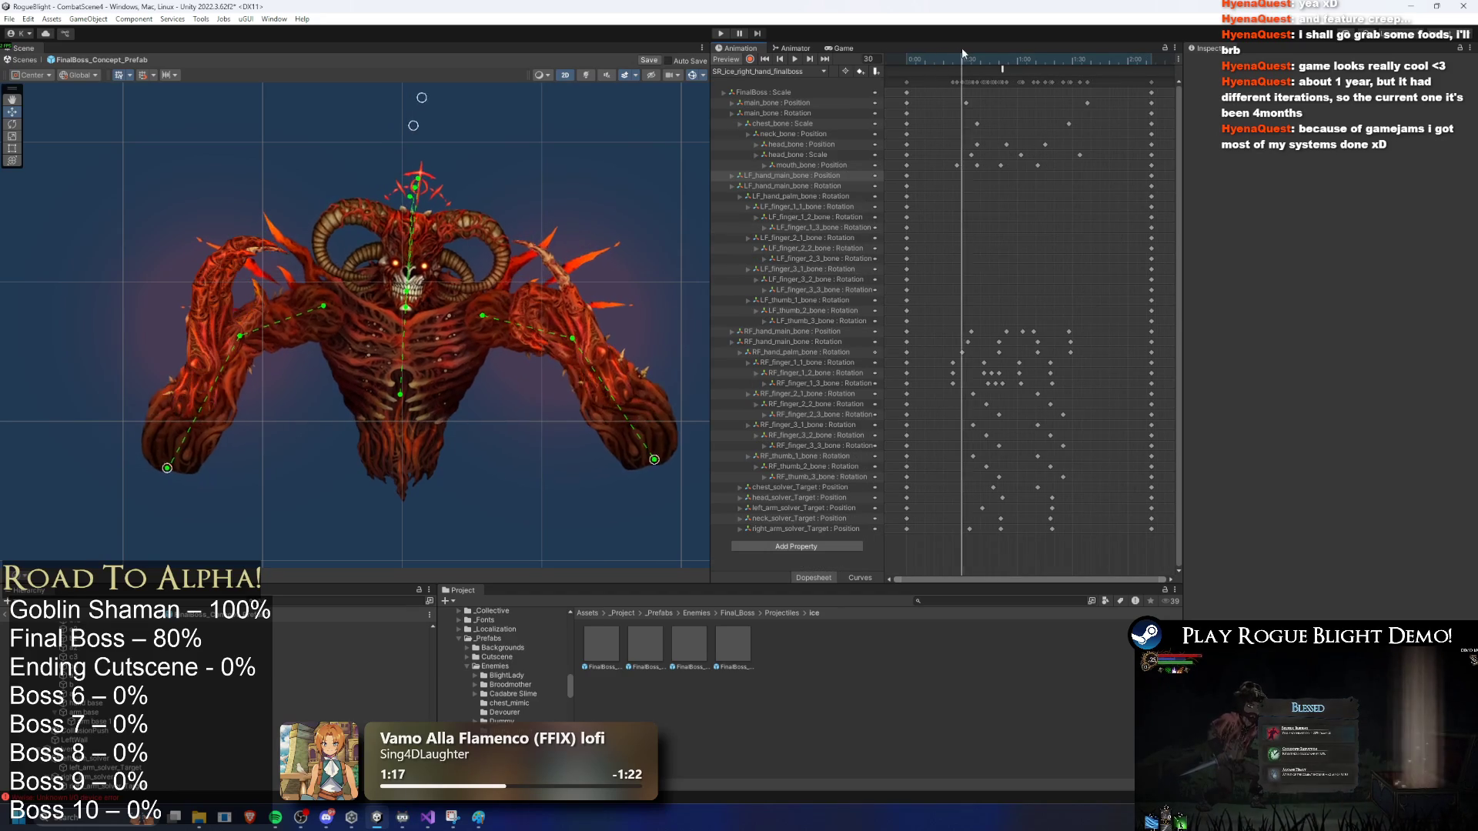
left_click_drag(911, 56, 971, 63)
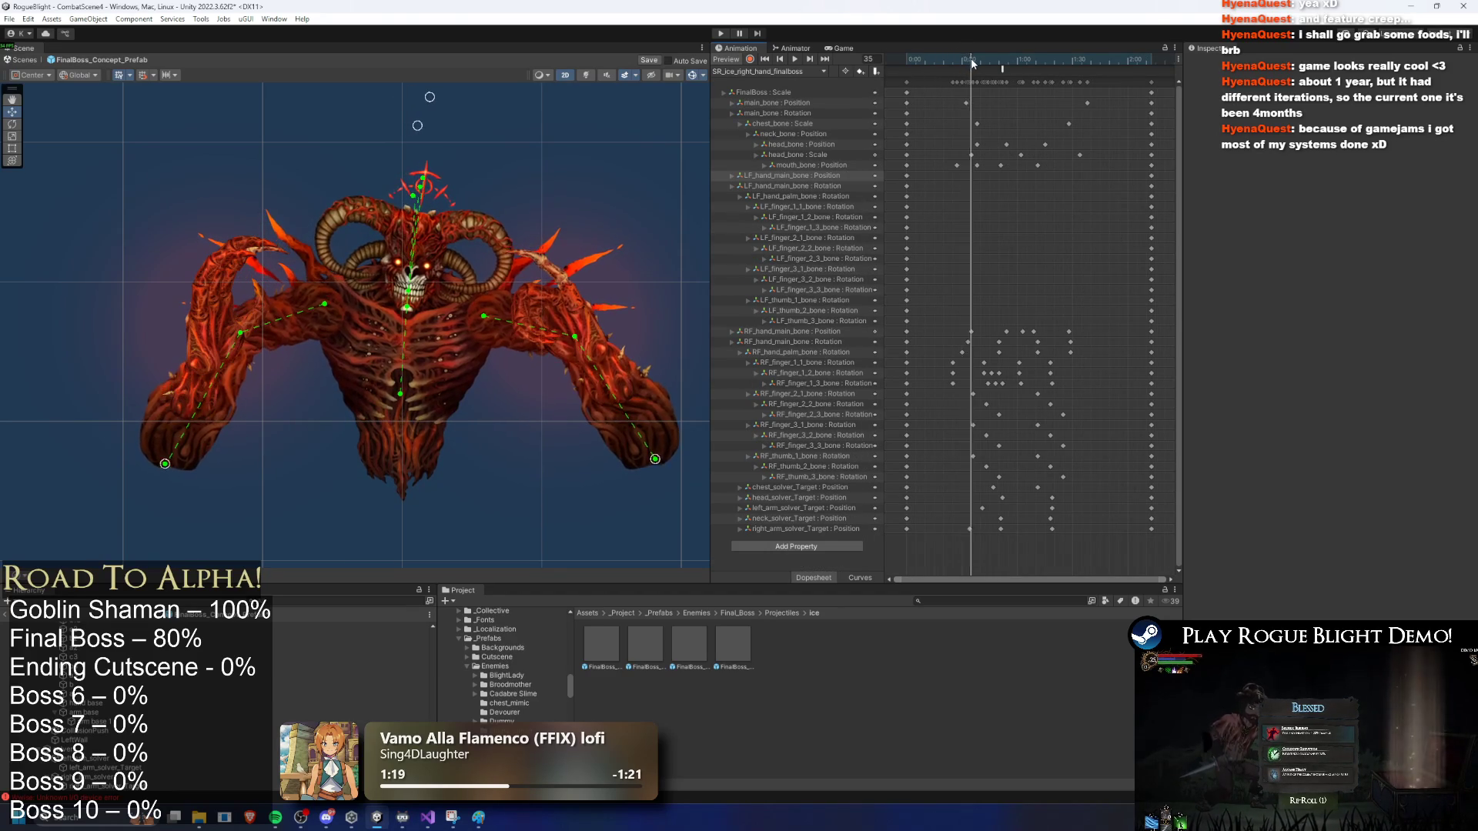
scroll(196, 287, "up", 3)
Step: Zoom onto the boss's left hand and select its finger and palm bones, scrubbing to frames 80 and 35
left_click(195, 286)
scroll(460, 99, "up", 5)
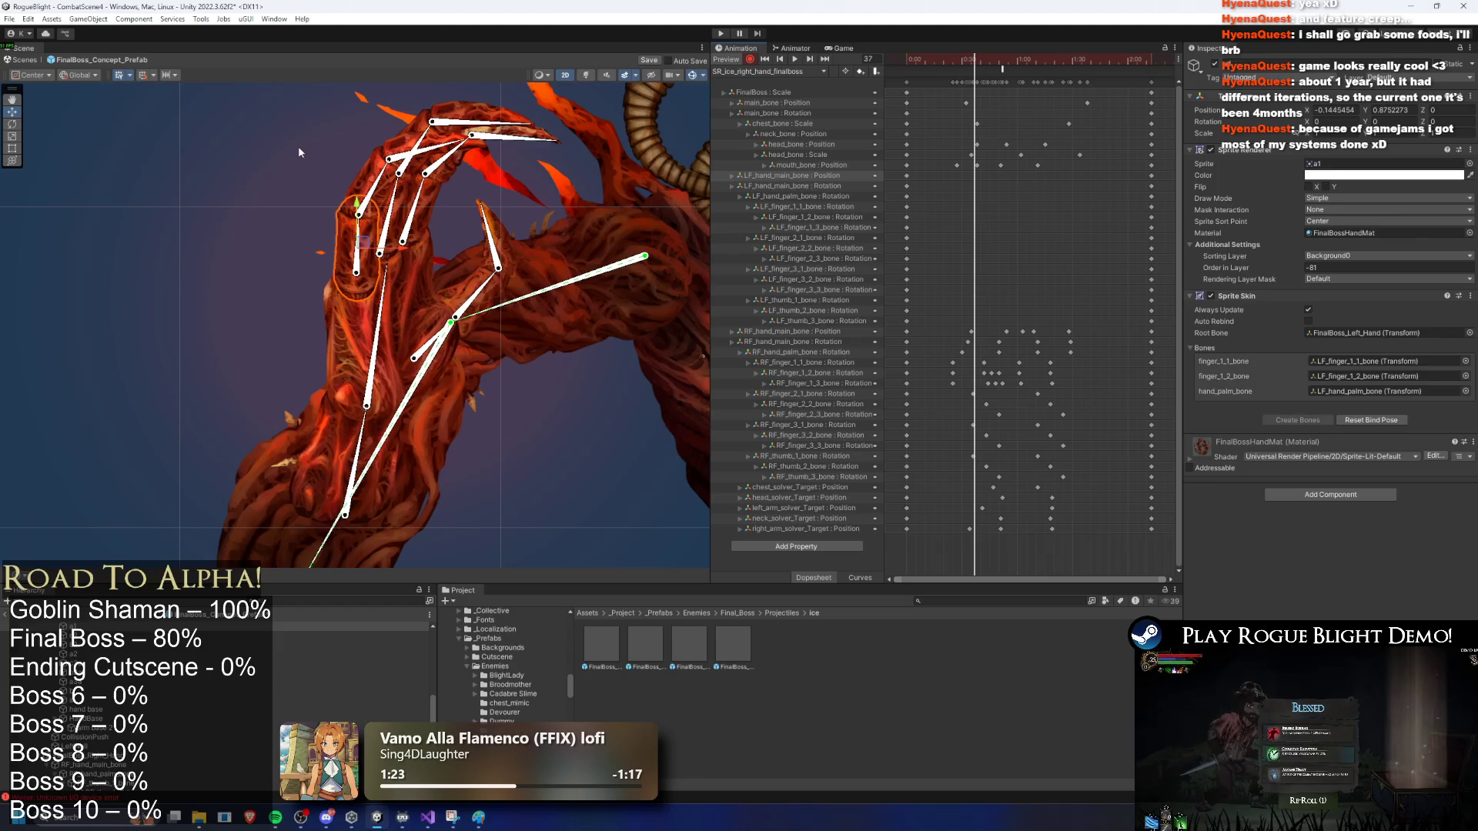
left_click(366, 244)
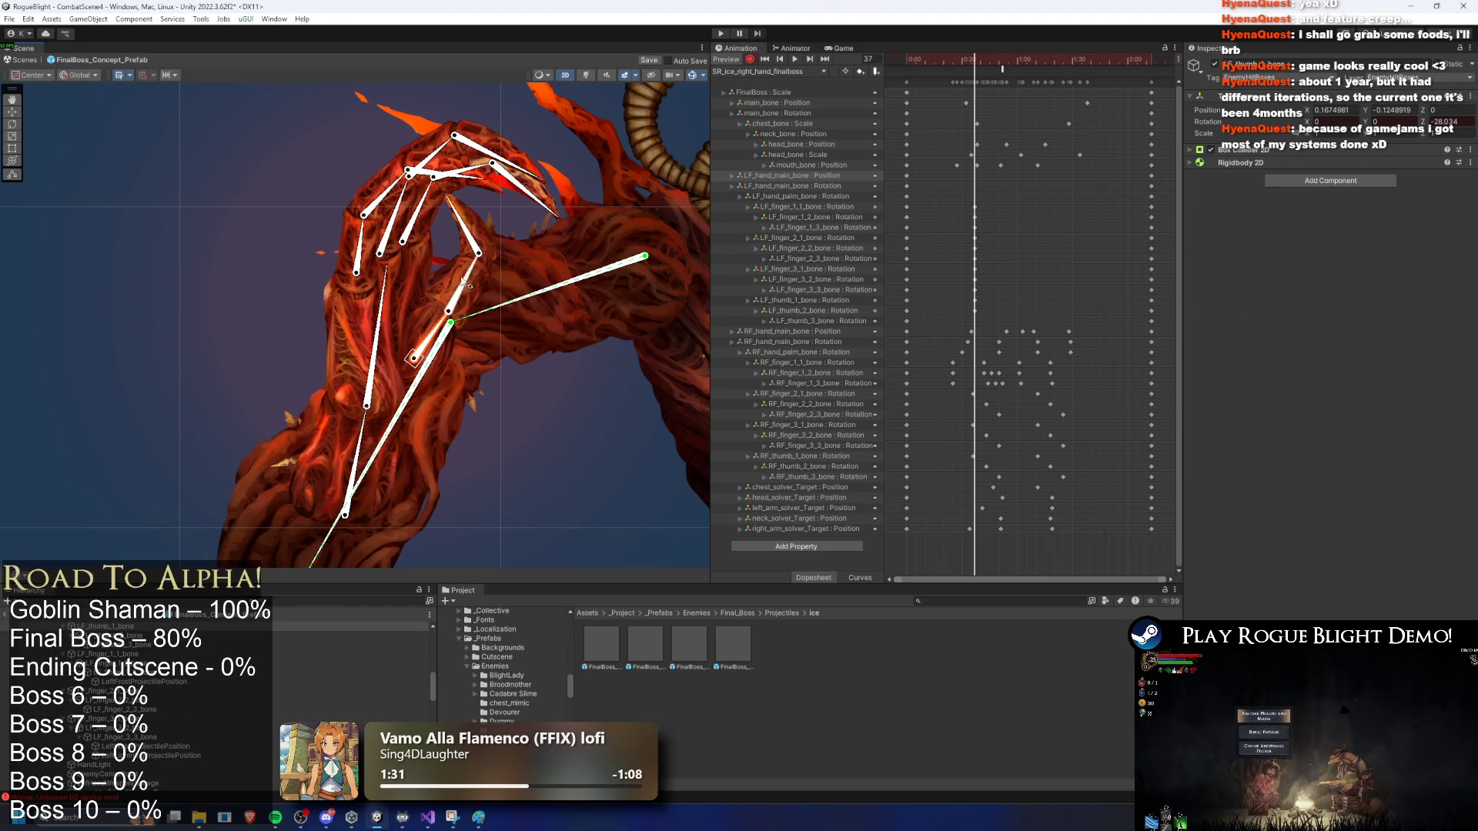
left_click_drag(981, 63, 1053, 63)
left_click(435, 251)
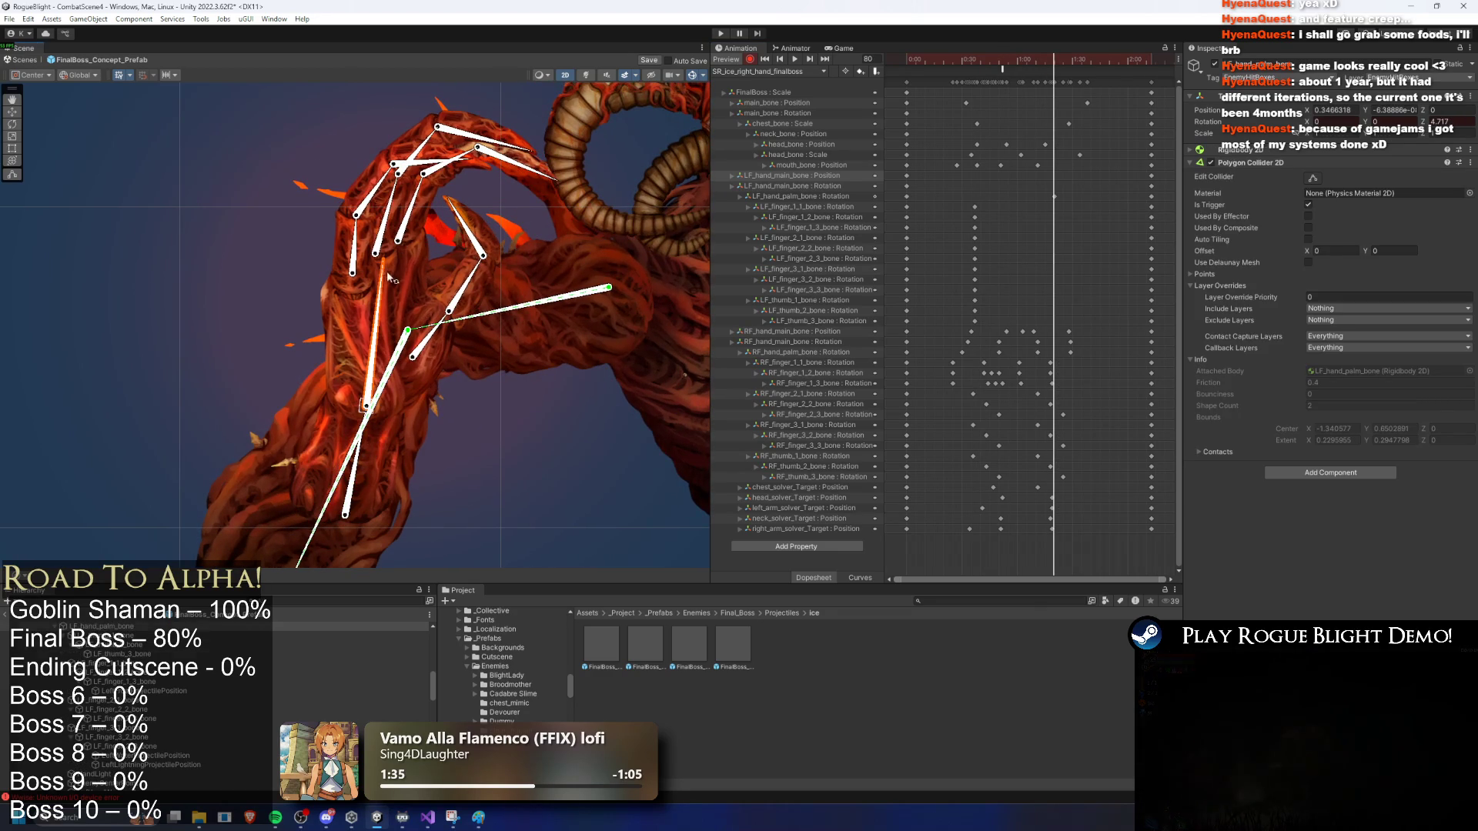
left_click(362, 235)
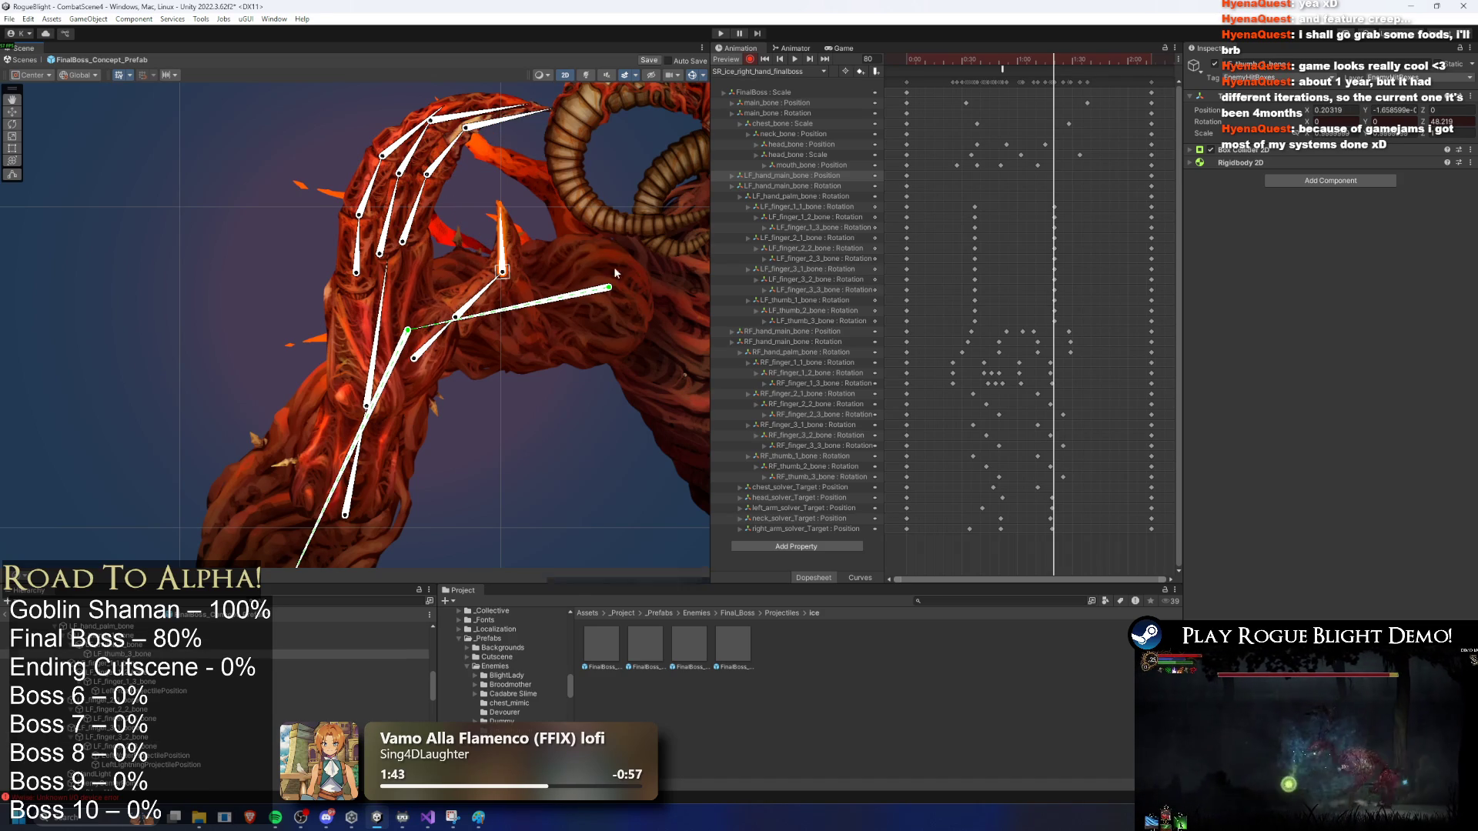
mouse_move(1020, 59)
left_mouse_down()
mouse_move(939, 58)
mouse_move(973, 57)
left_mouse_up()
Step: Key a clockwise rotation of the left palm and fingers at frame 109
left_click_drag(406, 306, 514, 270)
left_click_drag(987, 58, 1107, 68)
key("ctrl+z")
left_click_drag(382, 288, 518, 470)
mouse_move(939, 67)
left_mouse_down()
mouse_move(875, 83)
mouse_move(975, 91)
left_mouse_up()
Step: Re-pose the claw's lower arm bone and IK target at frames 58 and 104
left_click_drag(460, 323, 476, 204)
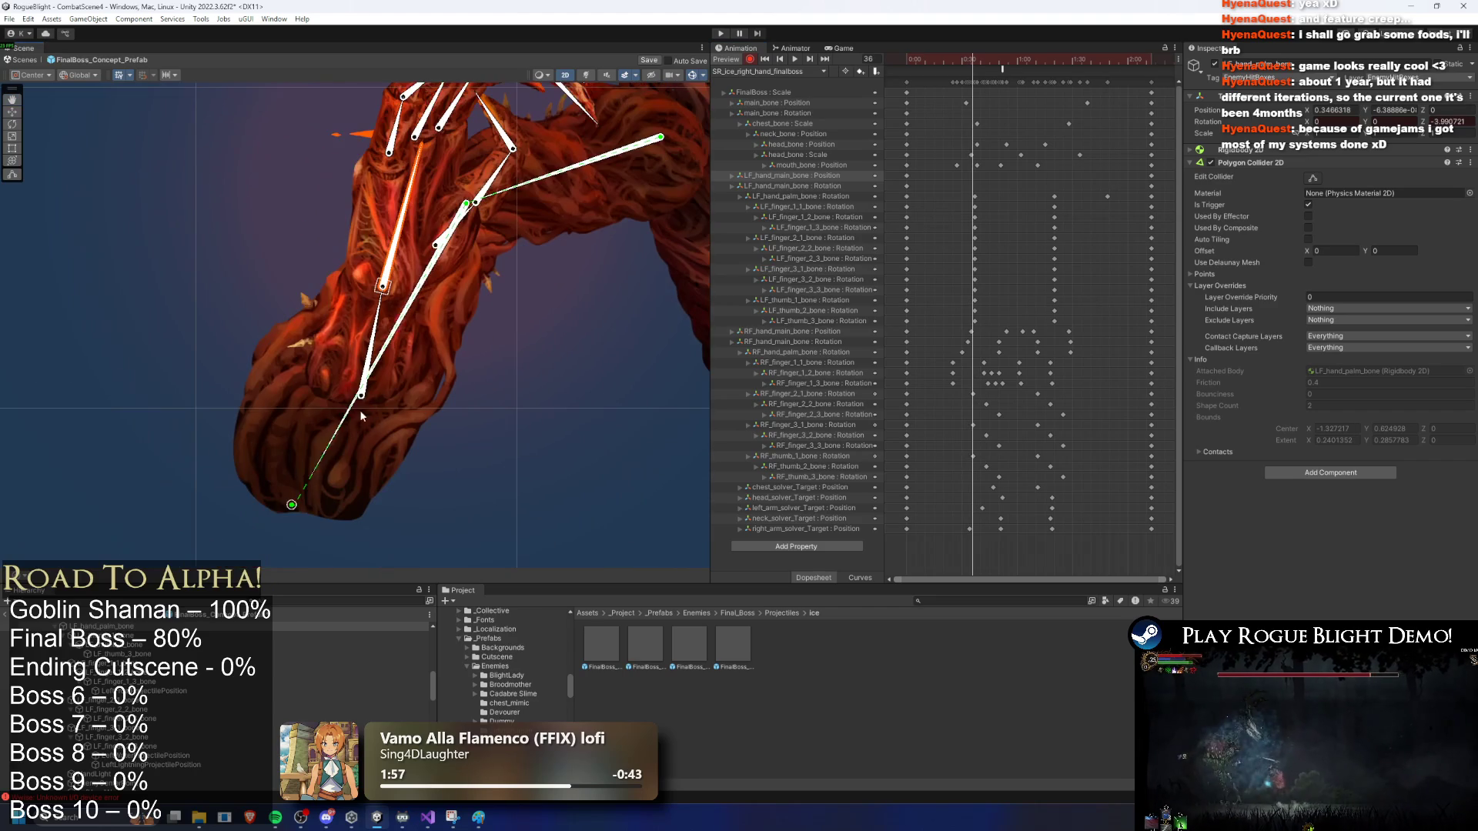
left_click_drag(364, 398, 354, 400)
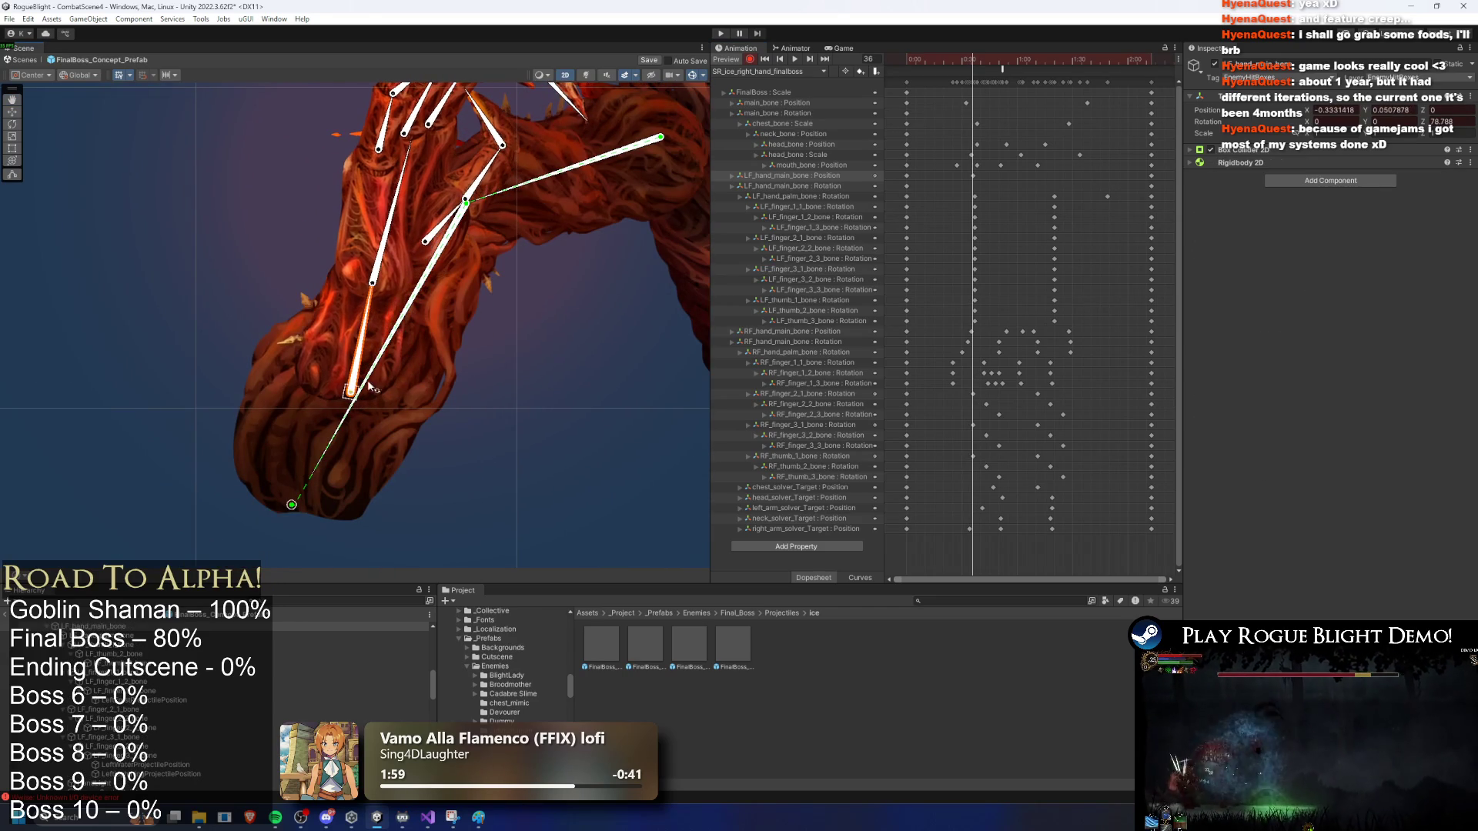
mouse_move(939, 64)
left_mouse_down()
mouse_move(911, 63)
mouse_move(1032, 64)
mouse_move(1018, 65)
left_mouse_up()
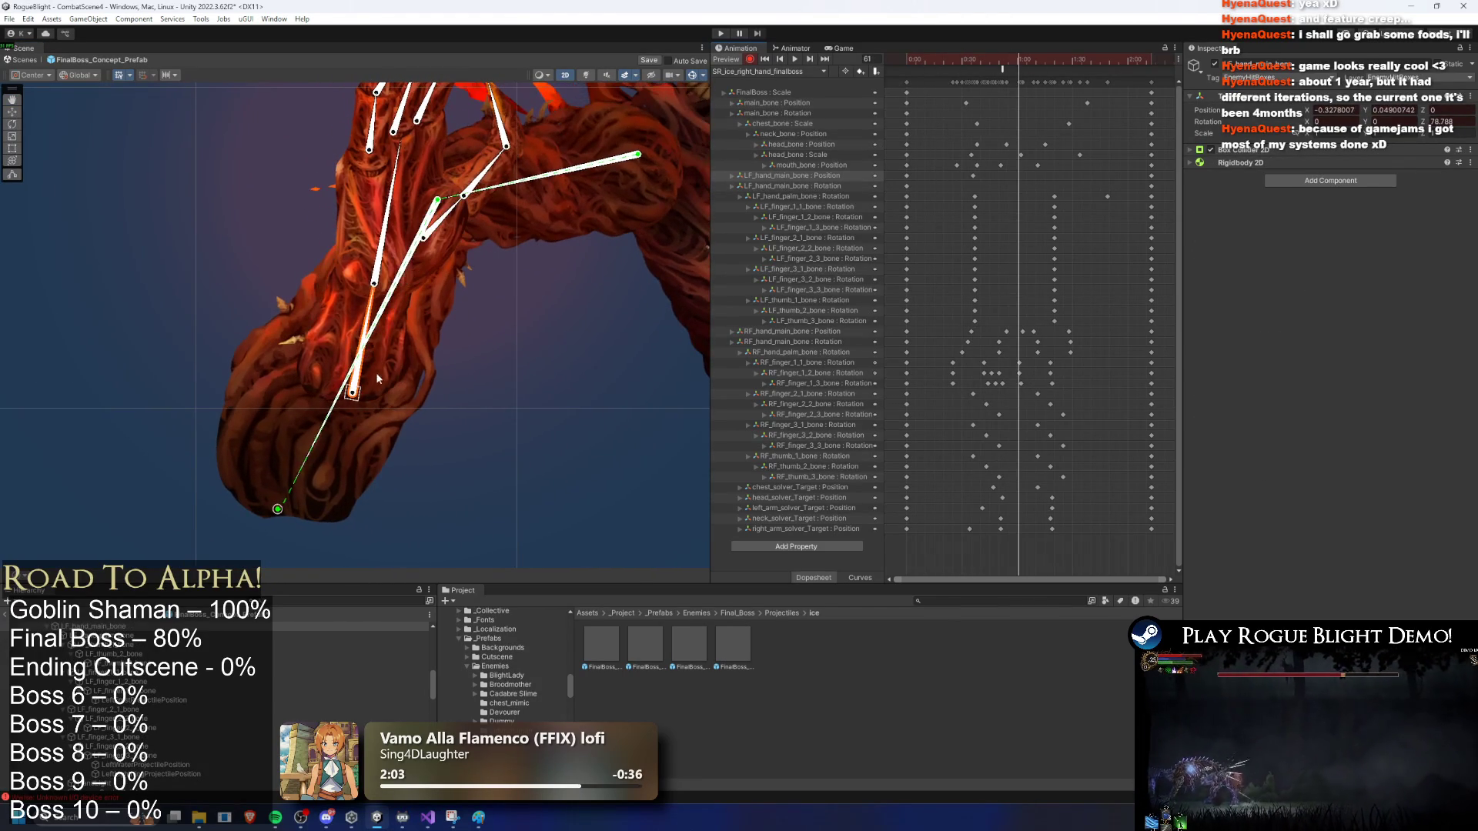
left_click_drag(358, 396, 338, 402)
mouse_move(1025, 62)
left_mouse_down()
mouse_move(1008, 58)
mouse_move(1100, 66)
left_mouse_up()
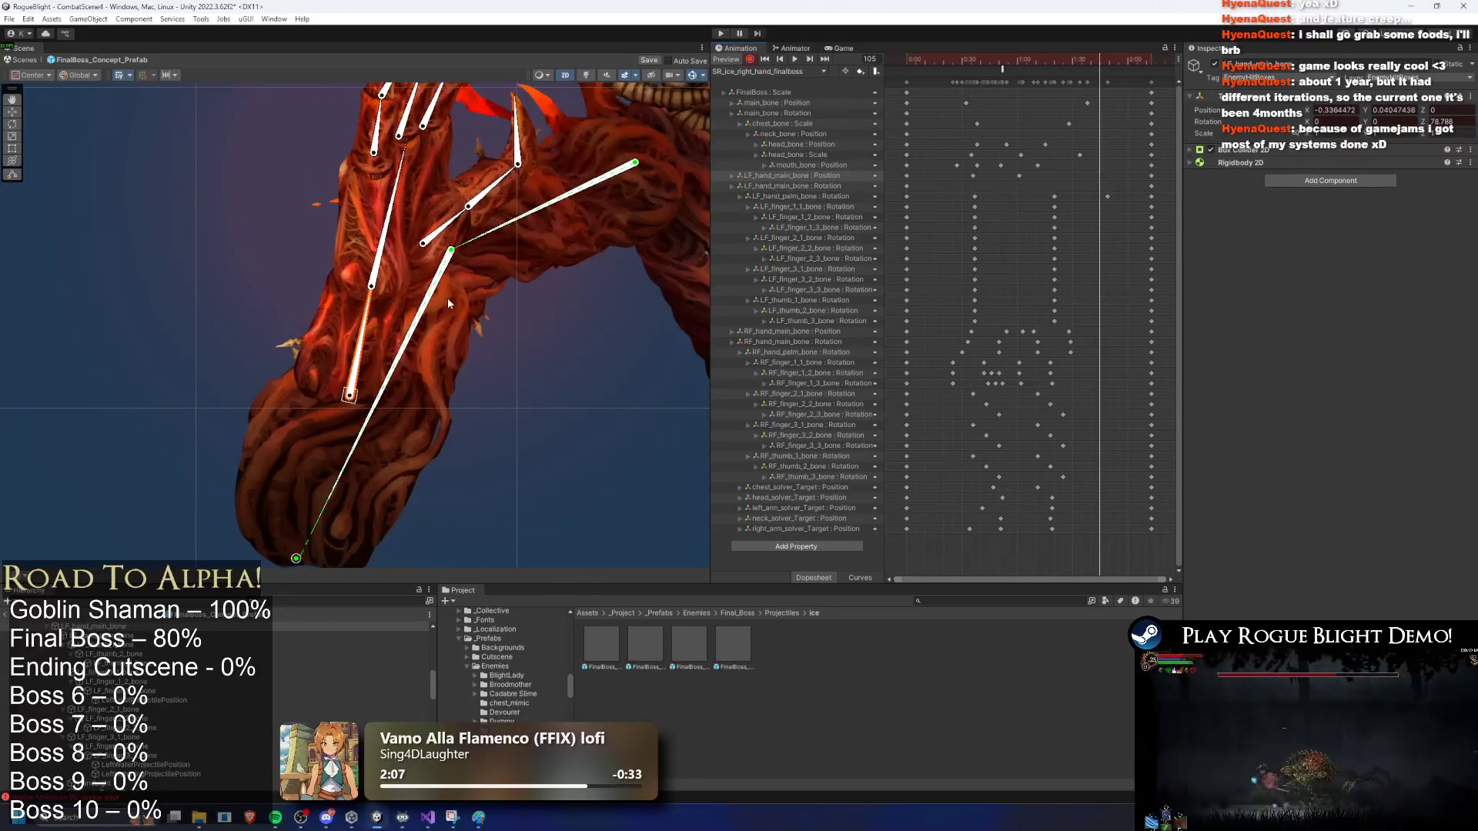
left_click_drag(358, 396, 382, 401)
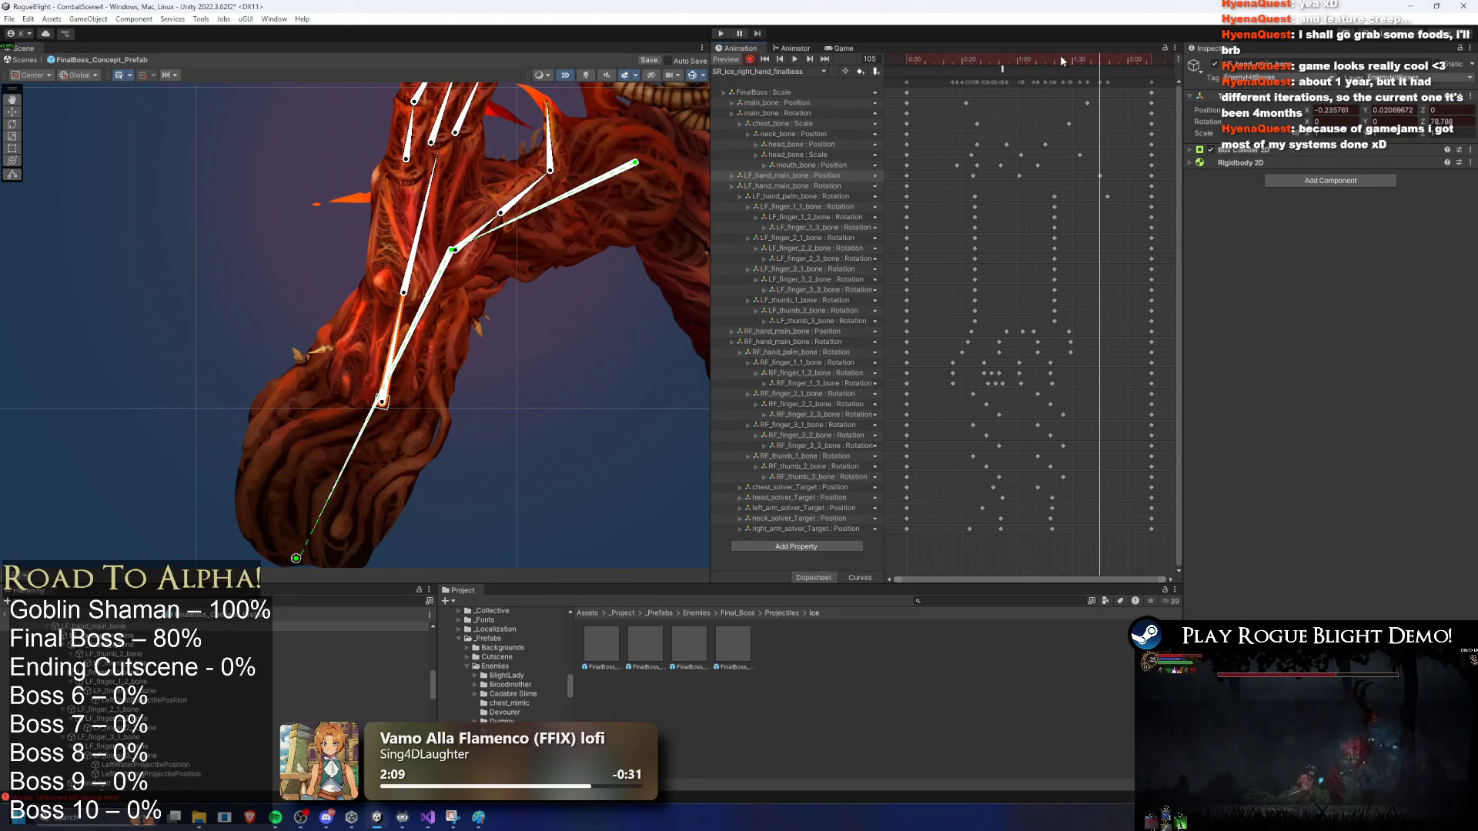
Step: Rewind to frame 0 and play the clip preview with the bone selection cleared
left_click(764, 59)
left_click(822, 71)
left_click(835, 65)
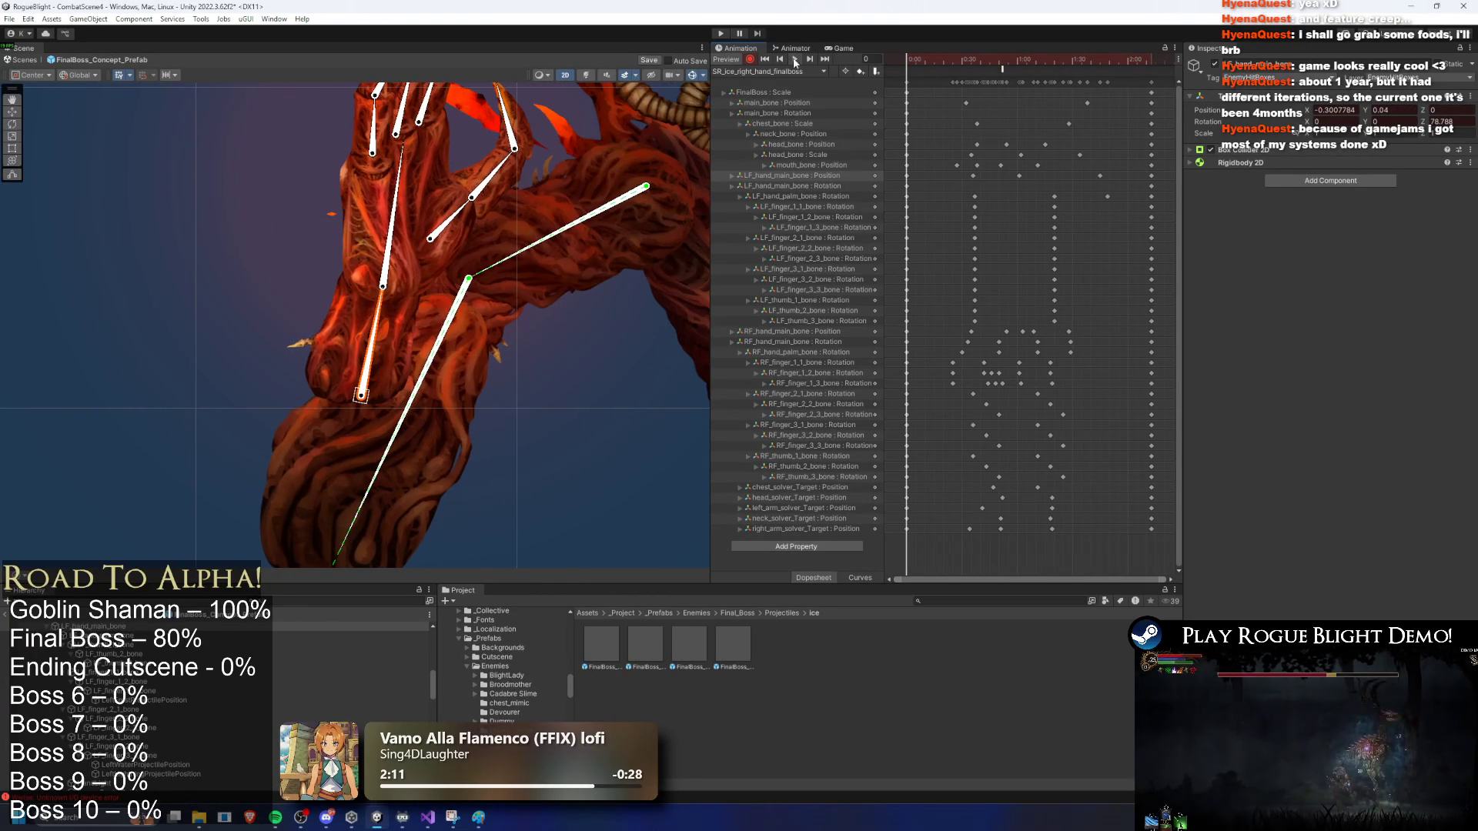
left_click(795, 59)
scroll(265, 257, "down", 3)
left_click(210, 277)
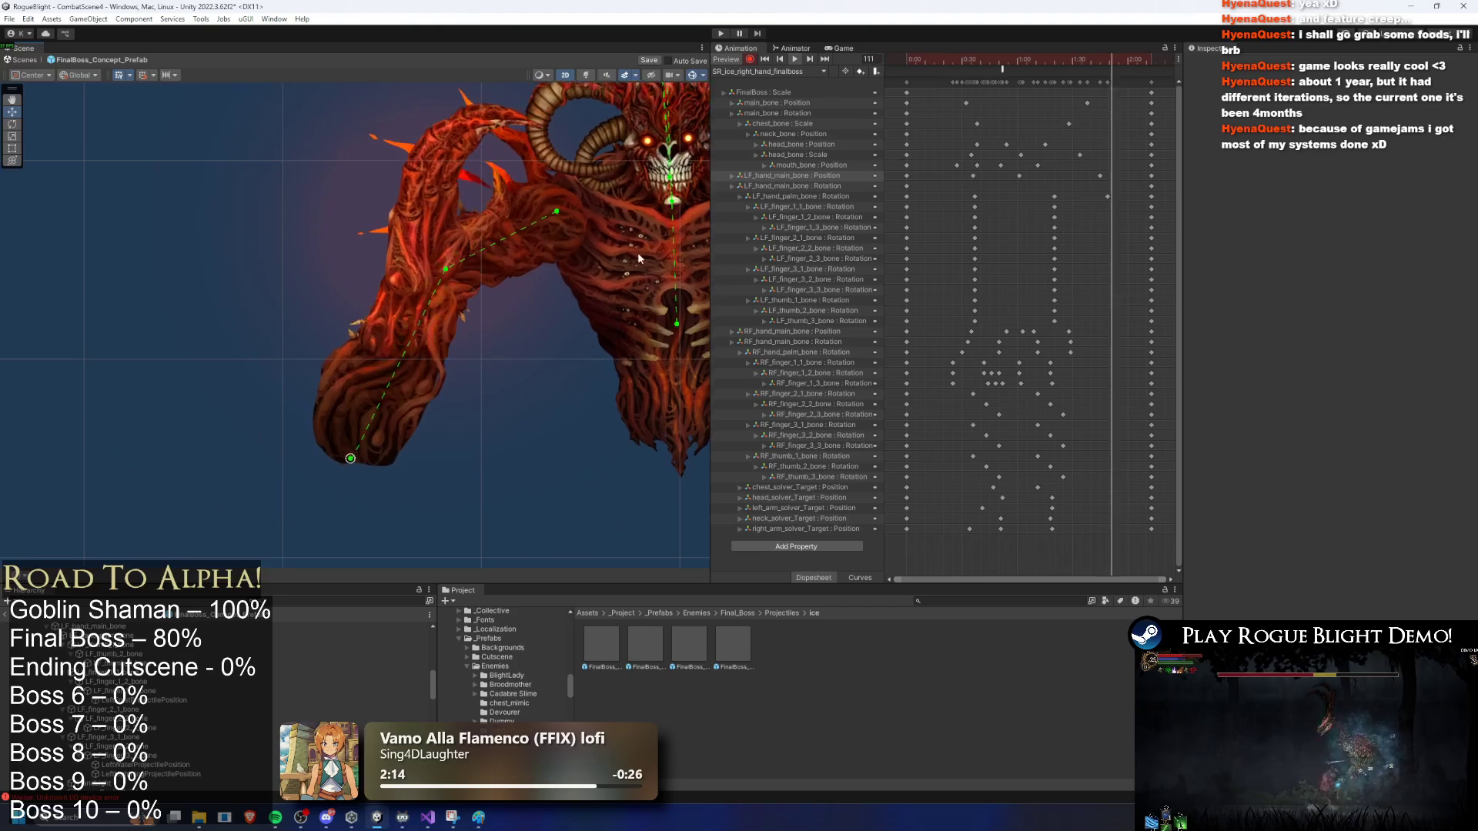
Step: Move the LF_hand_main_bone Position key earlier, delete it, and replay the preview
left_click_drag(1100, 176, 1073, 177)
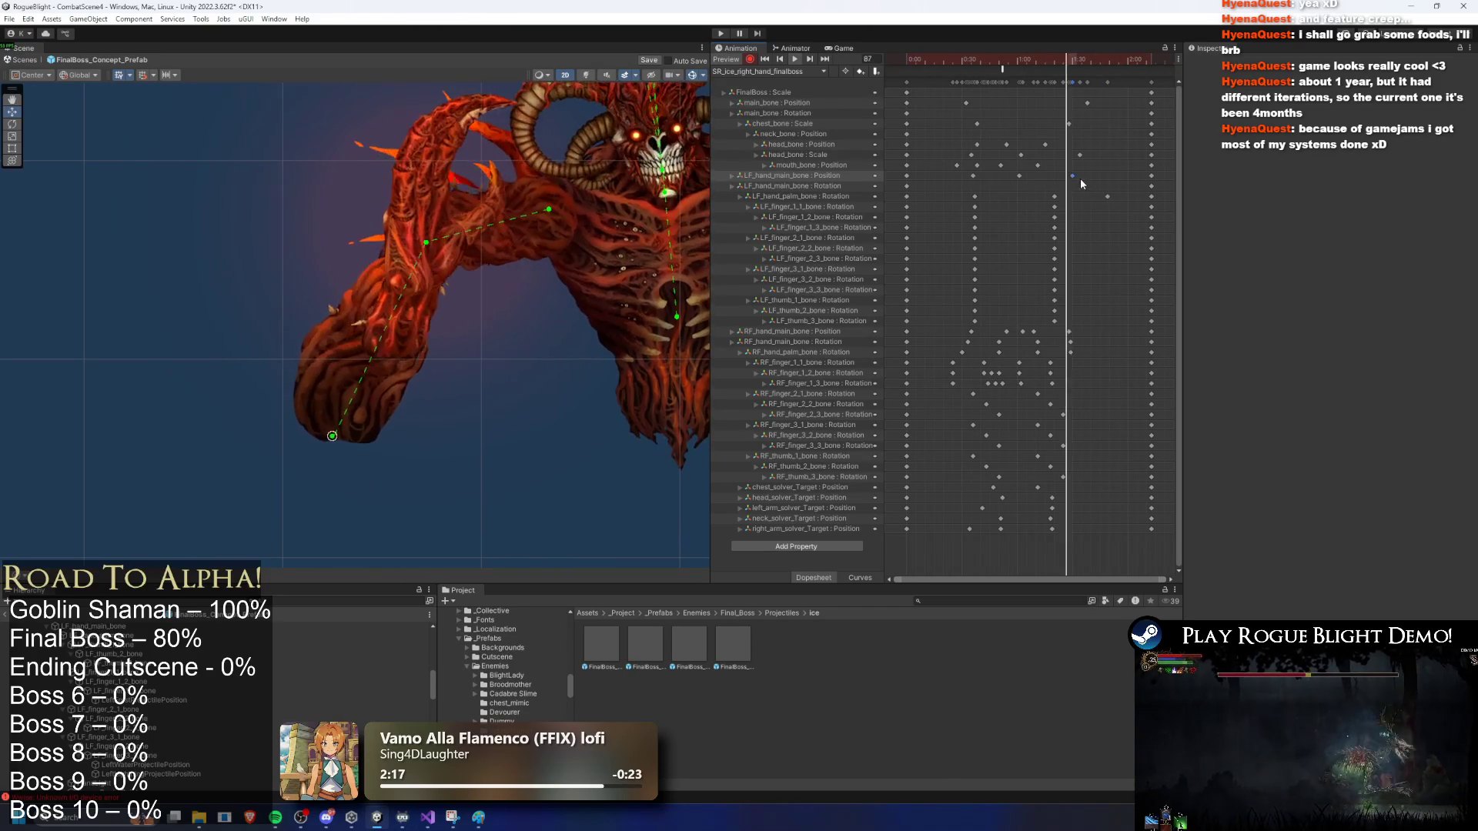
key("Delete")
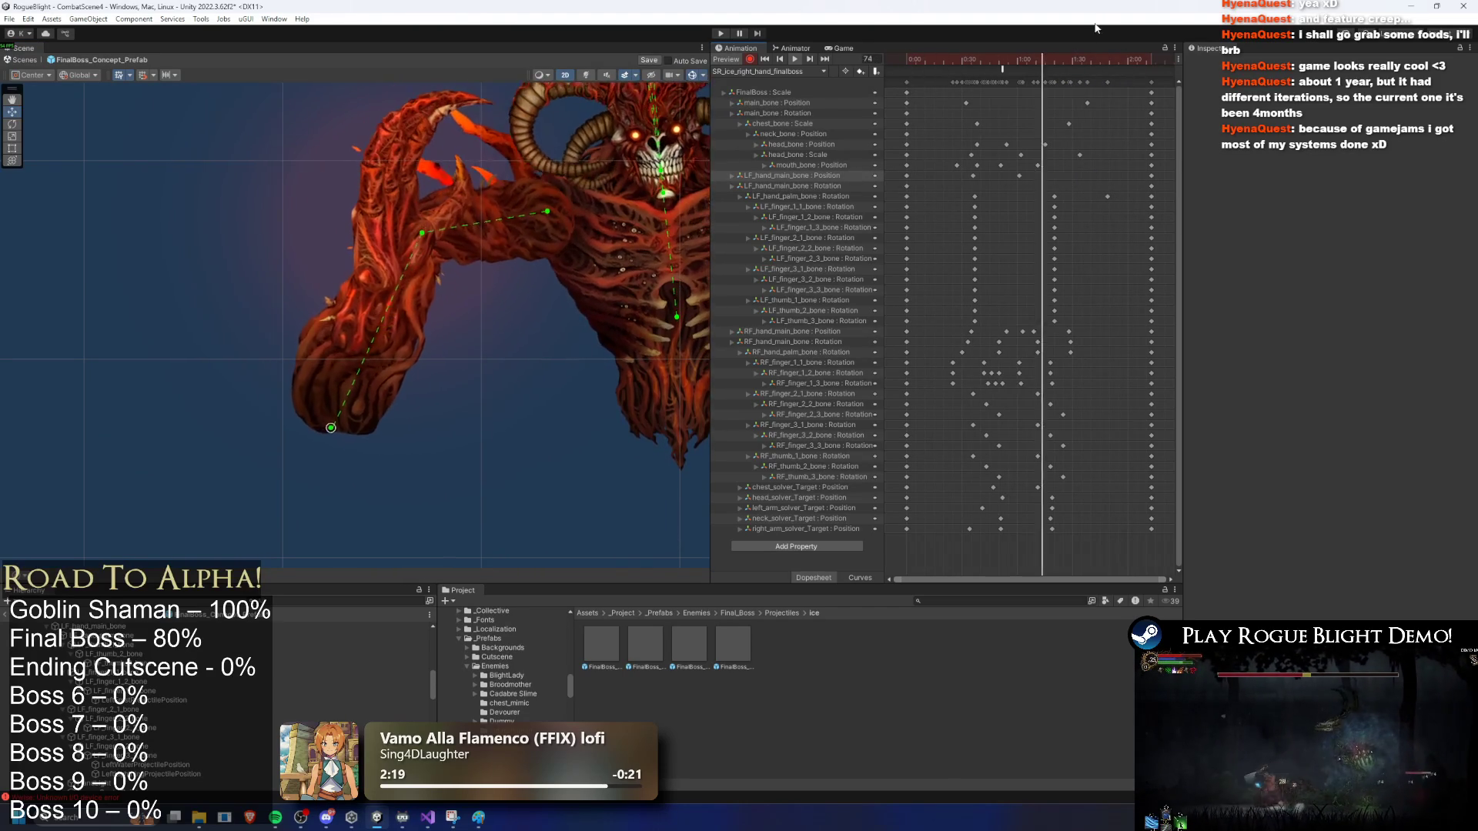
left_click(1088, 70)
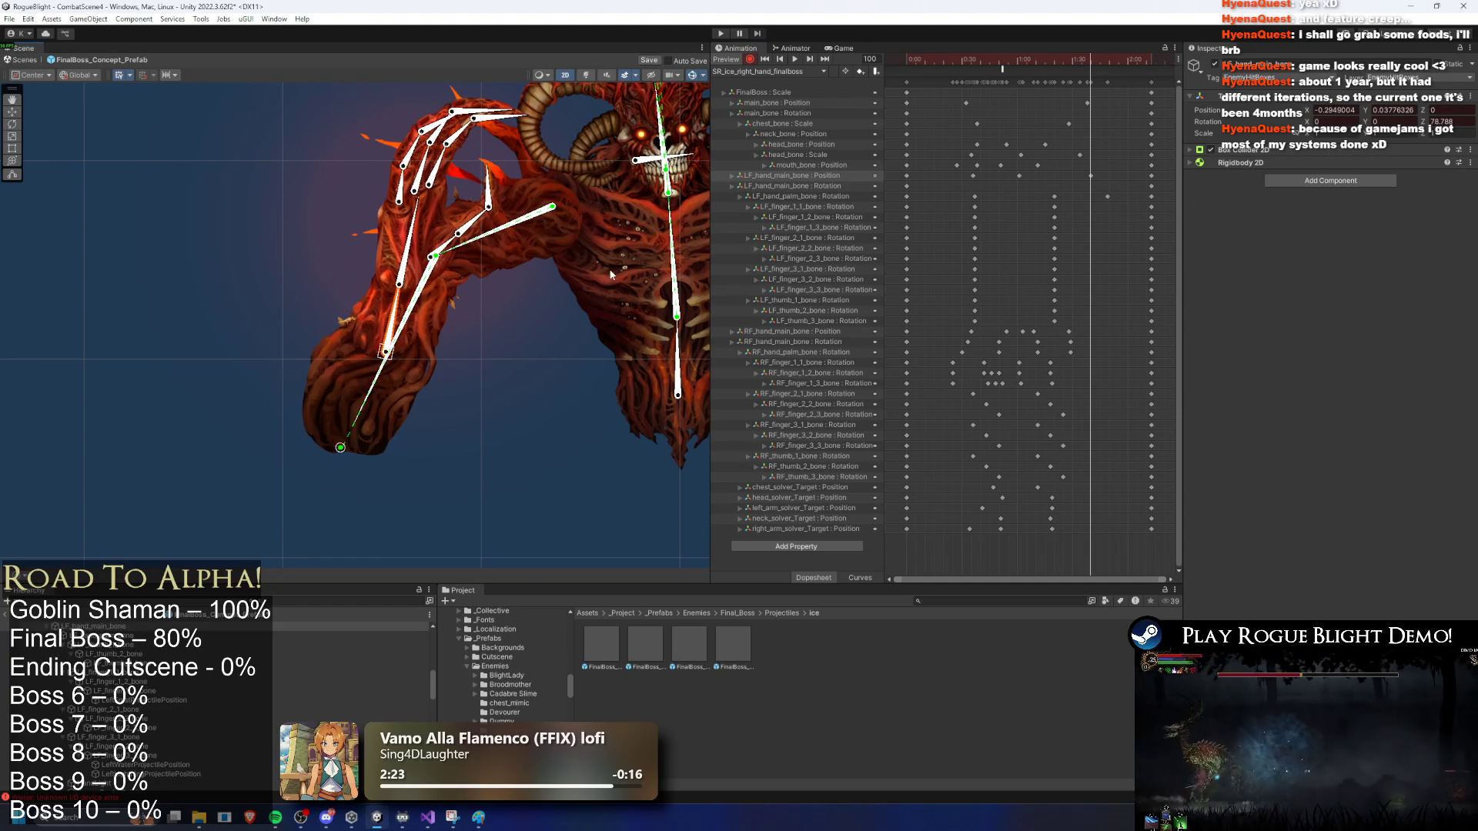
key("space")
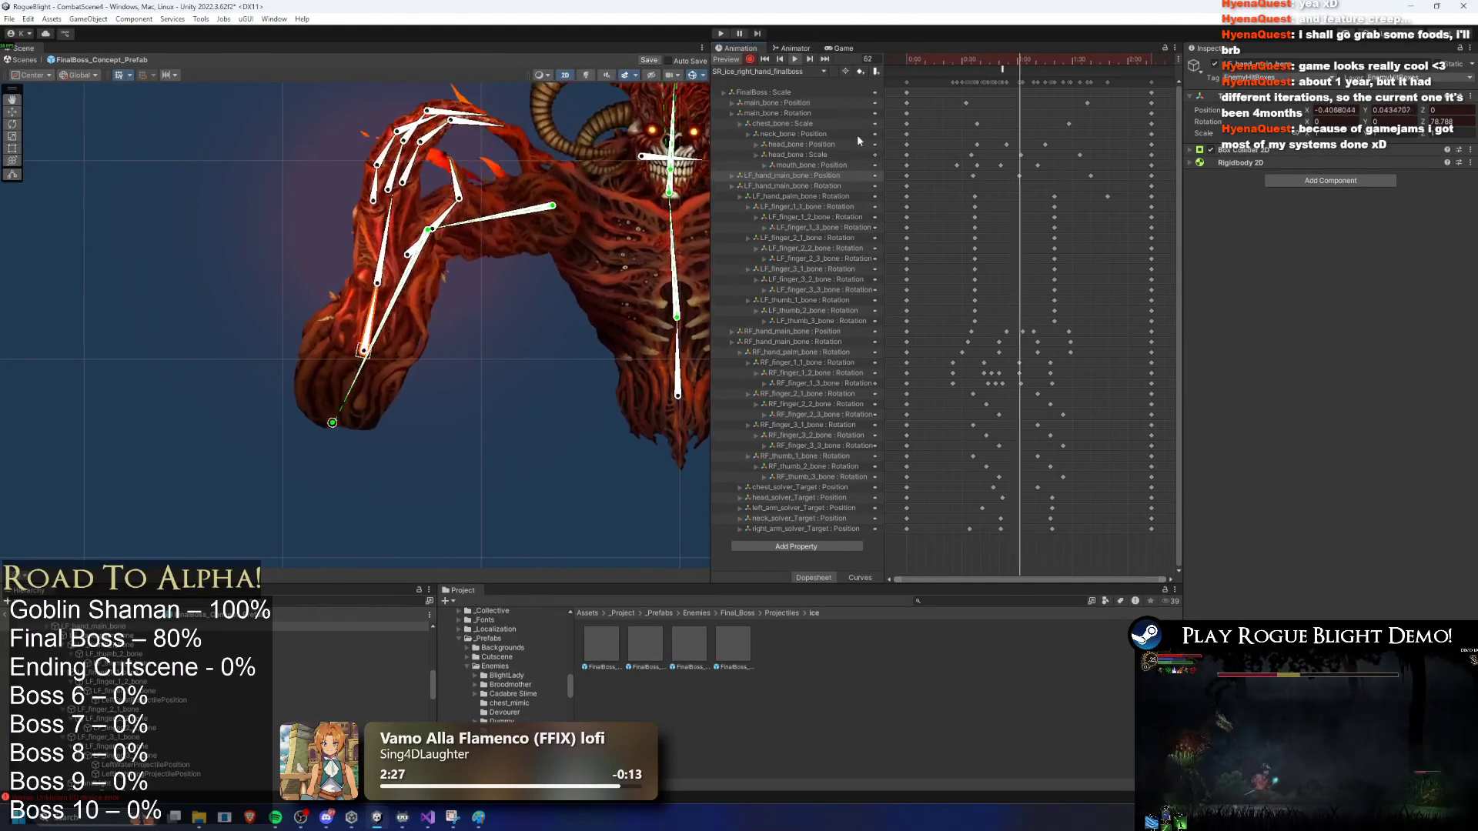
left_click(542, 366)
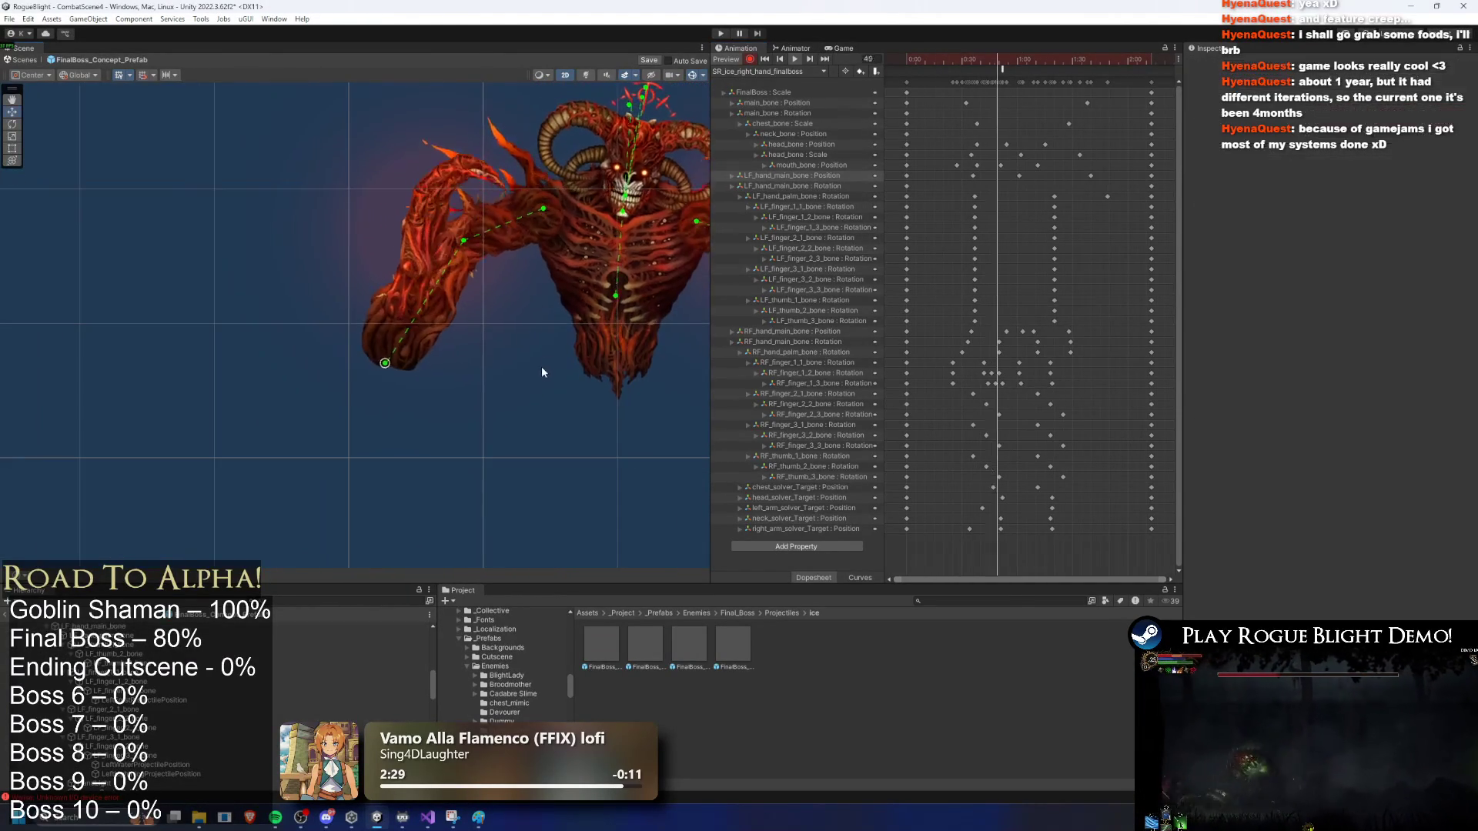
Step: Preview the ice right-hand clip at frames 72 and 34, selecting the arm target and bones
left_click_drag(918, 62, 963, 81)
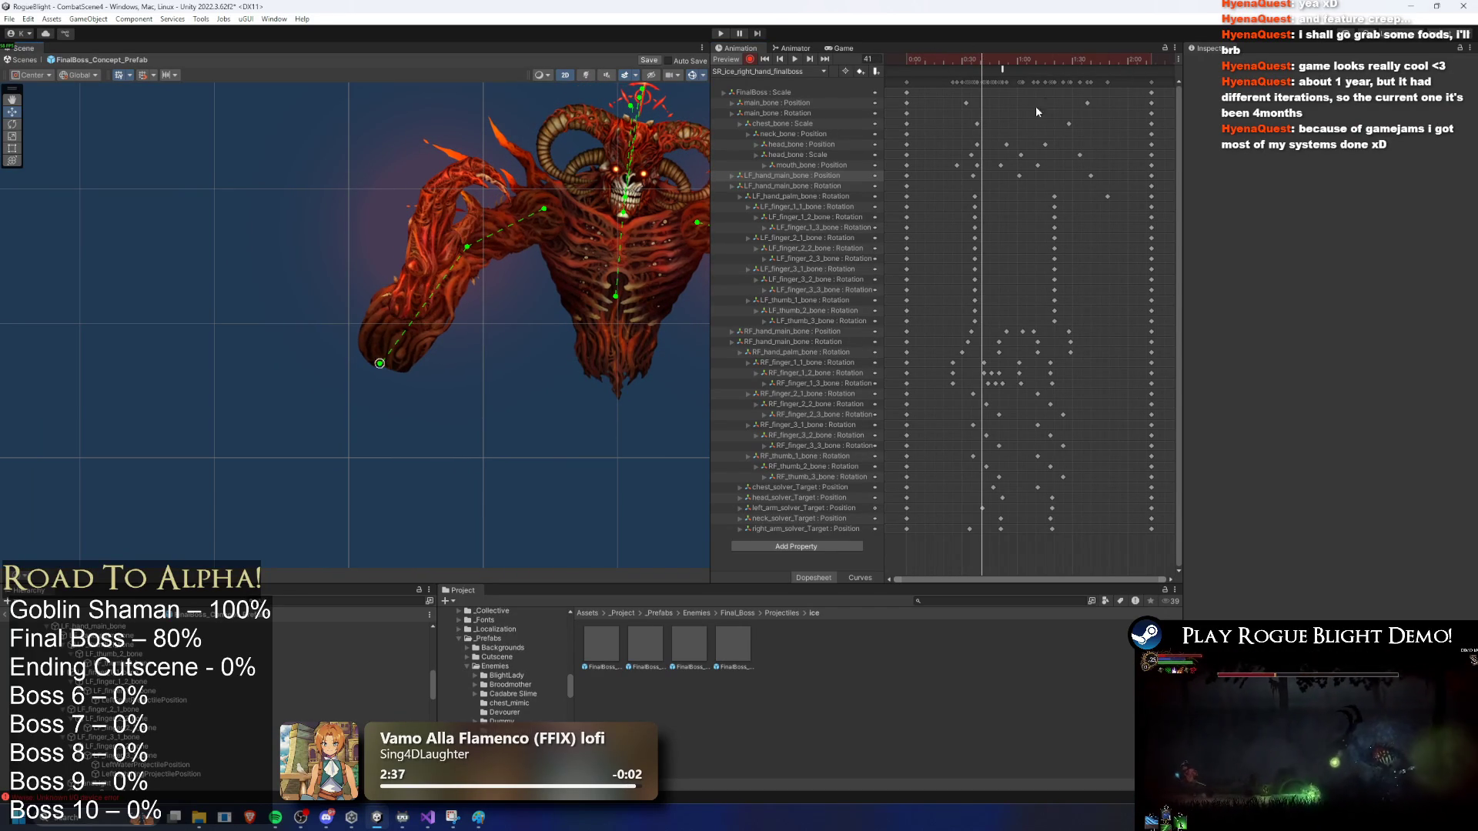
left_click_drag(1001, 66, 1042, 66)
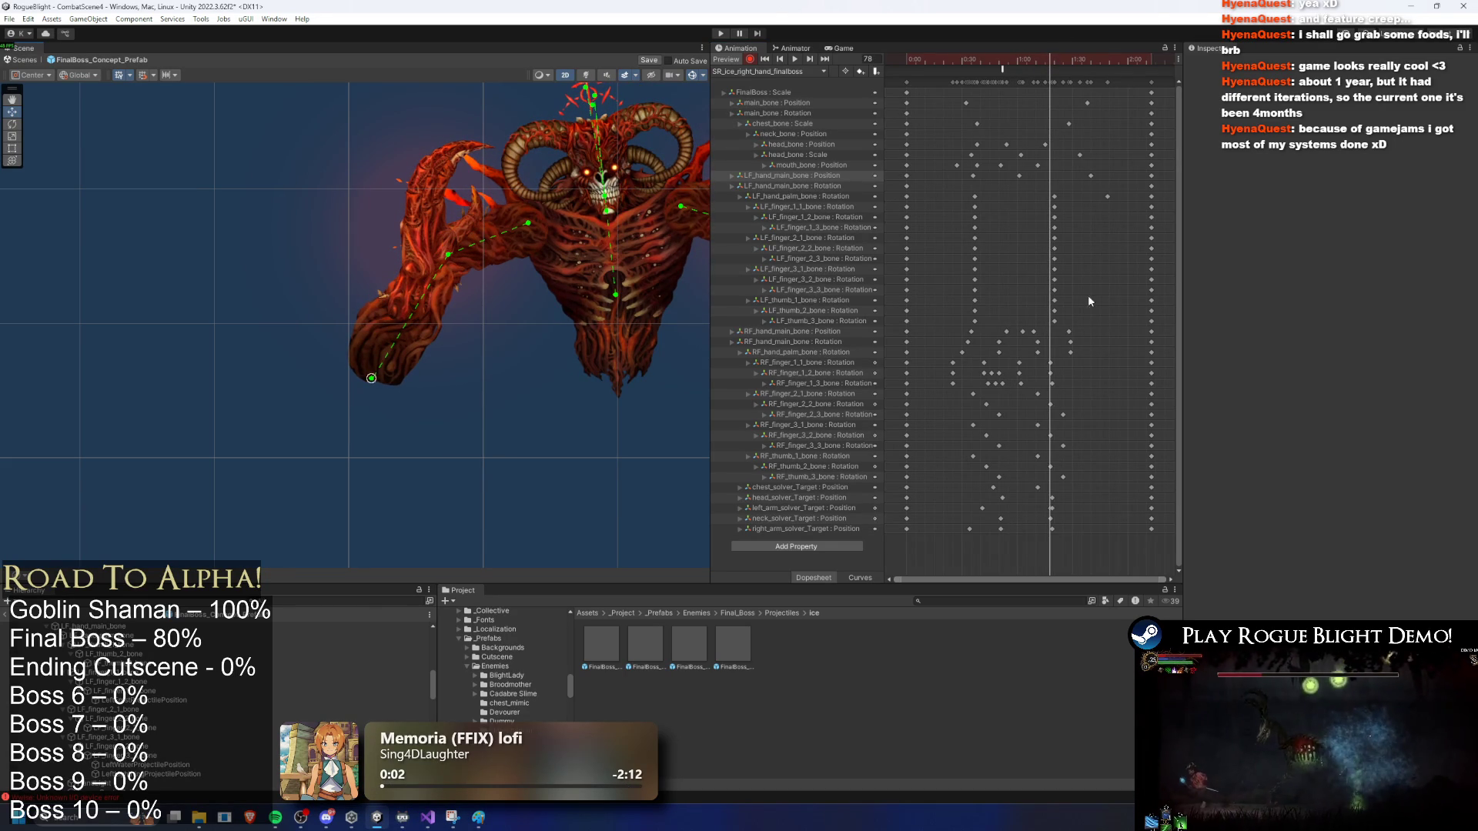
left_click(1052, 508)
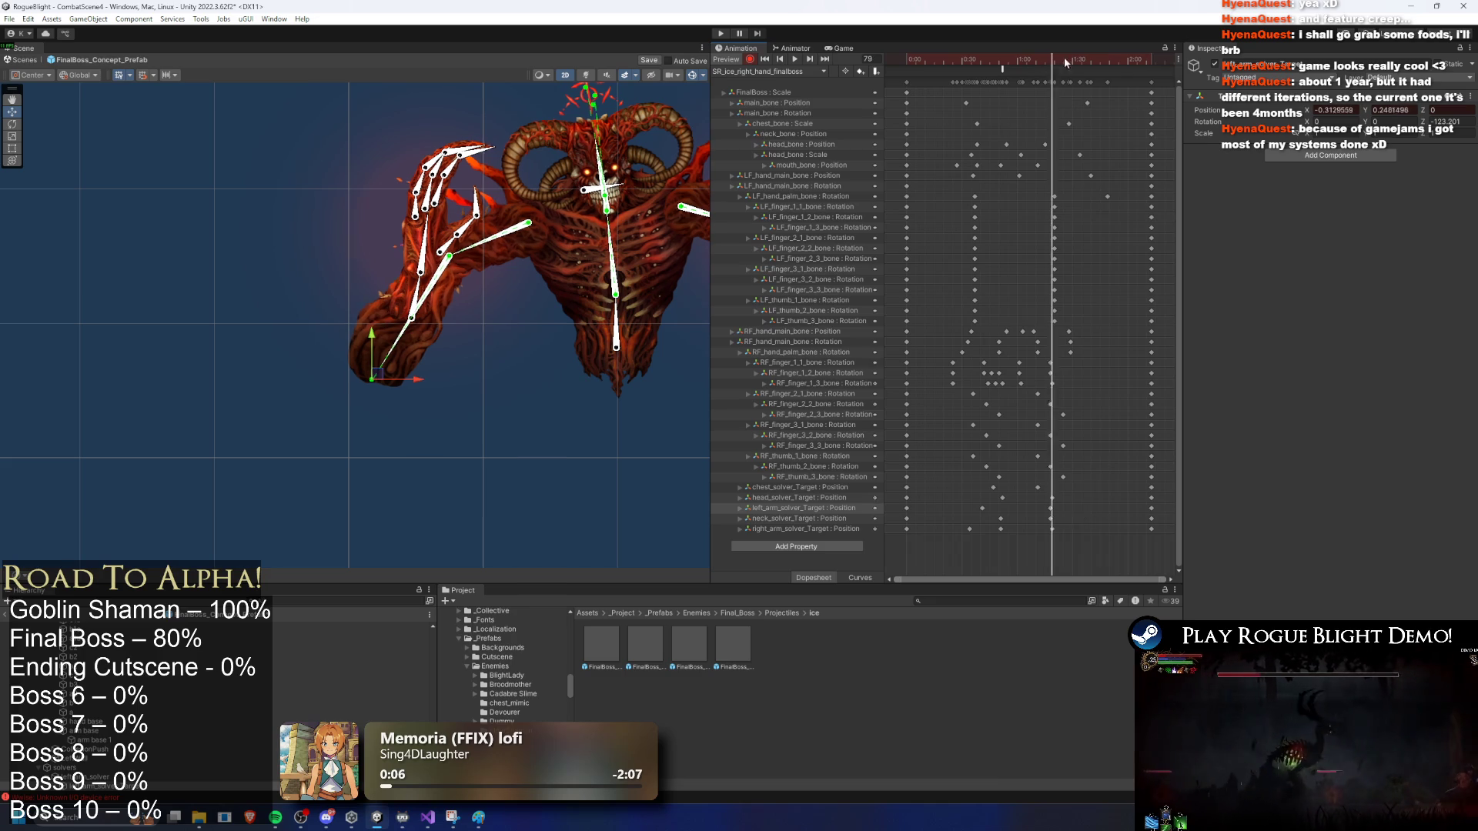
key("space")
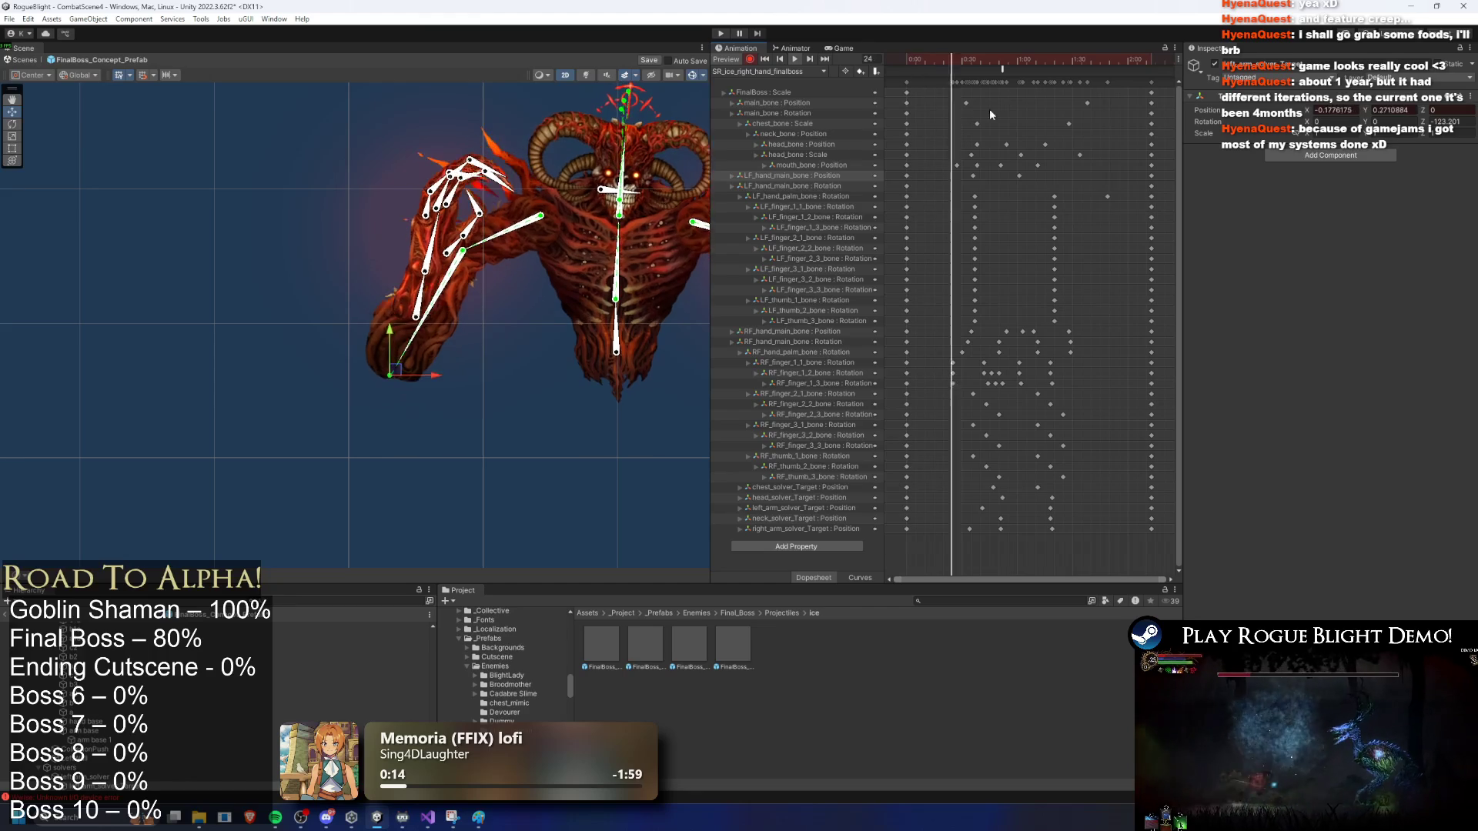
left_click(906, 63)
left_click_drag(906, 64, 1021, 63)
left_click(419, 294)
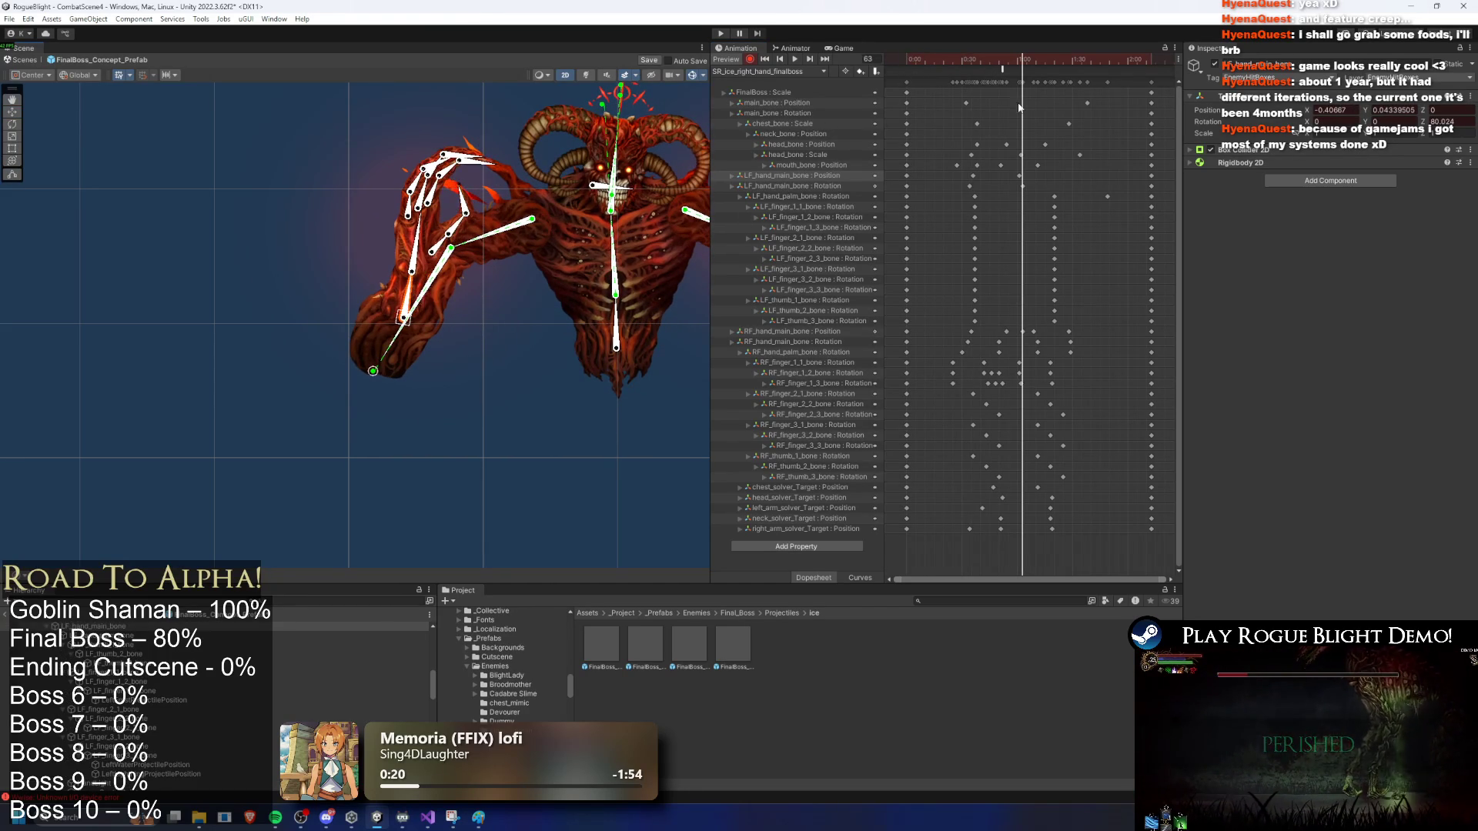
key("space")
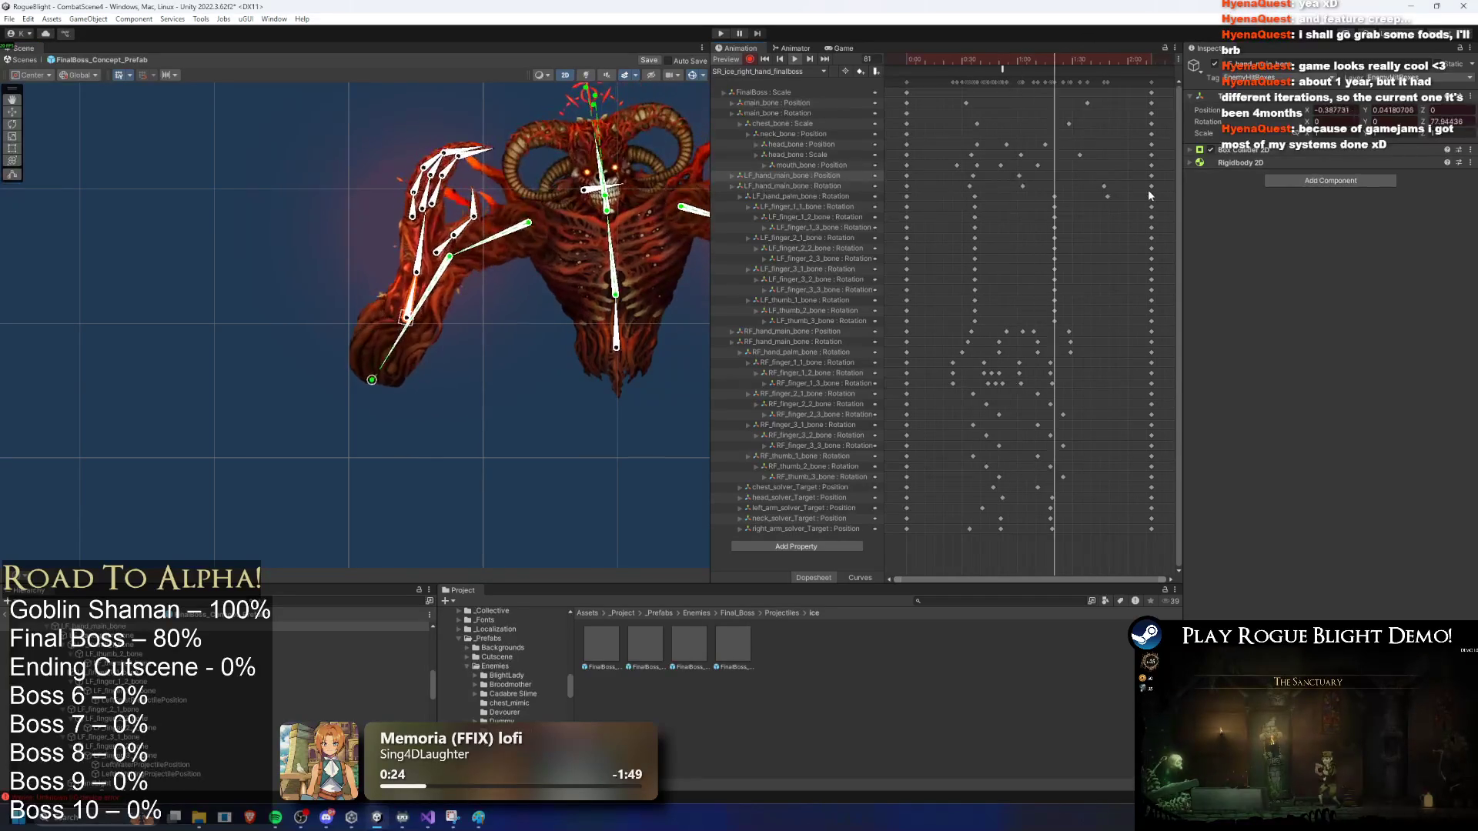
Step: Shift the LF_hand_main_bone Rotation key earlier, then inspect SR: Ice Left in the Animator
mouse_move(1103, 186)
left_mouse_down()
mouse_move(1082, 174)
mouse_move(1068, 187)
left_mouse_up()
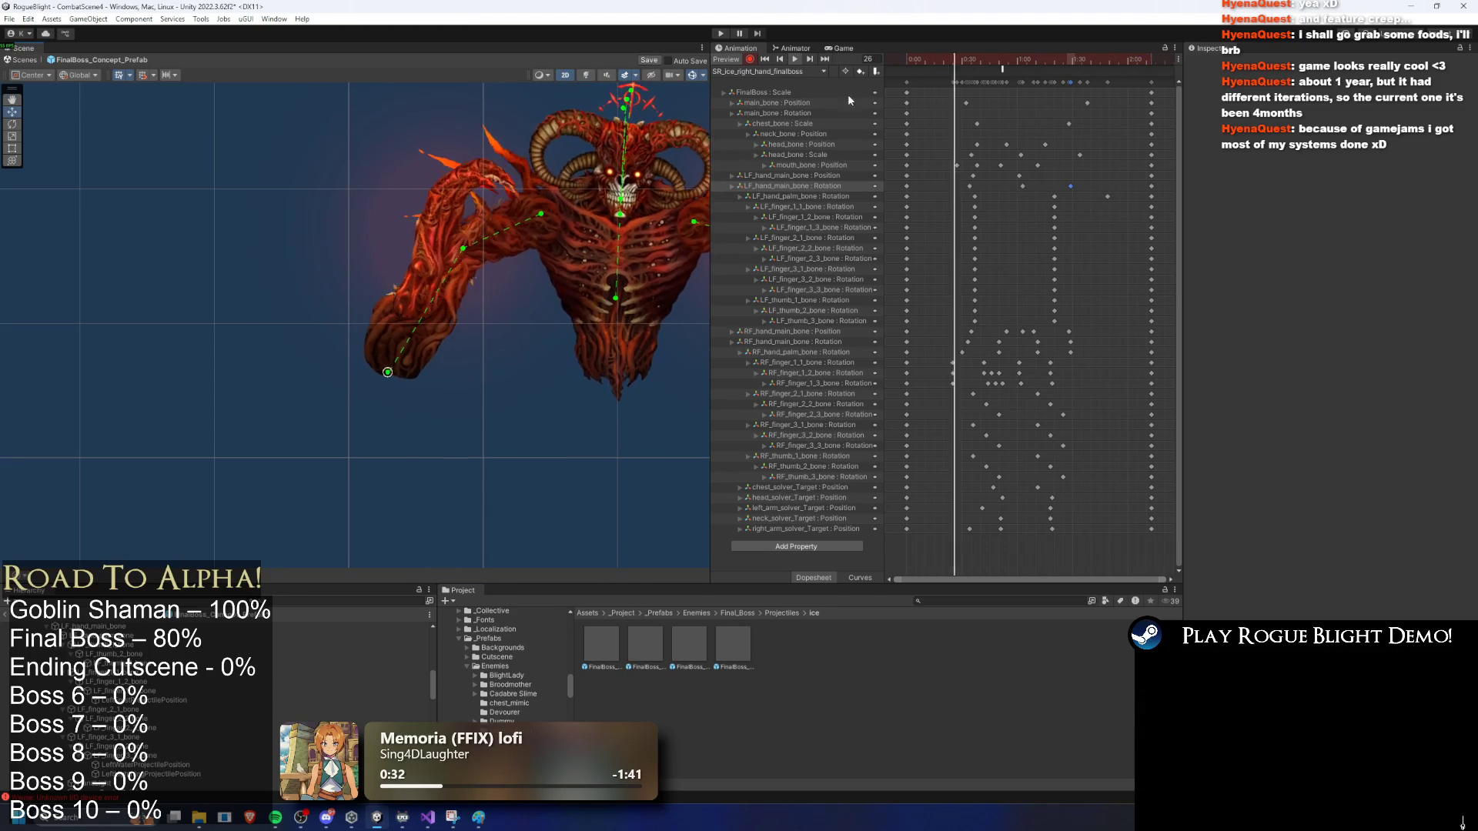
scroll(261, 154, "down", 2)
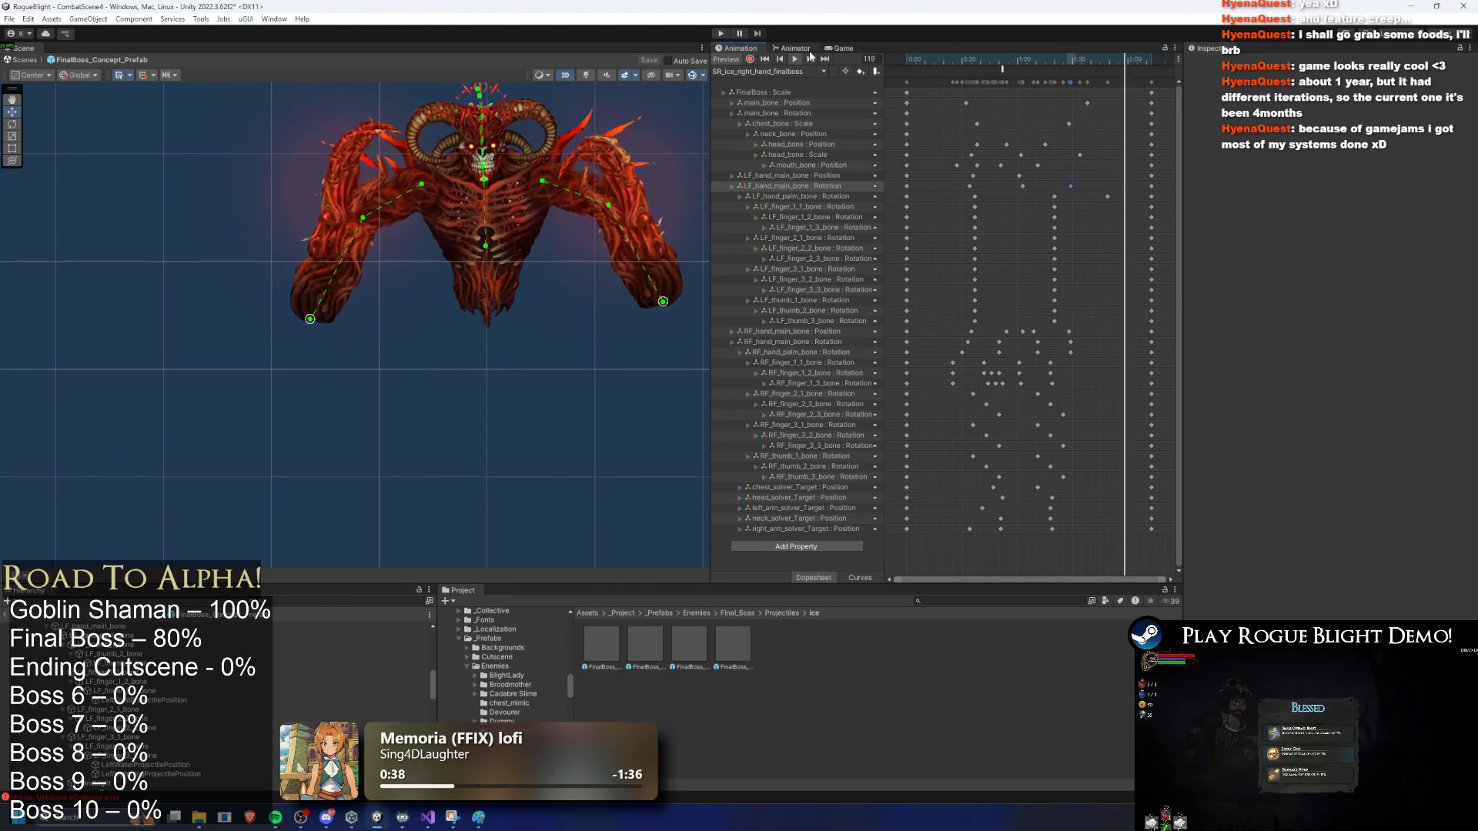
left_click(793, 48)
double_click(962, 254)
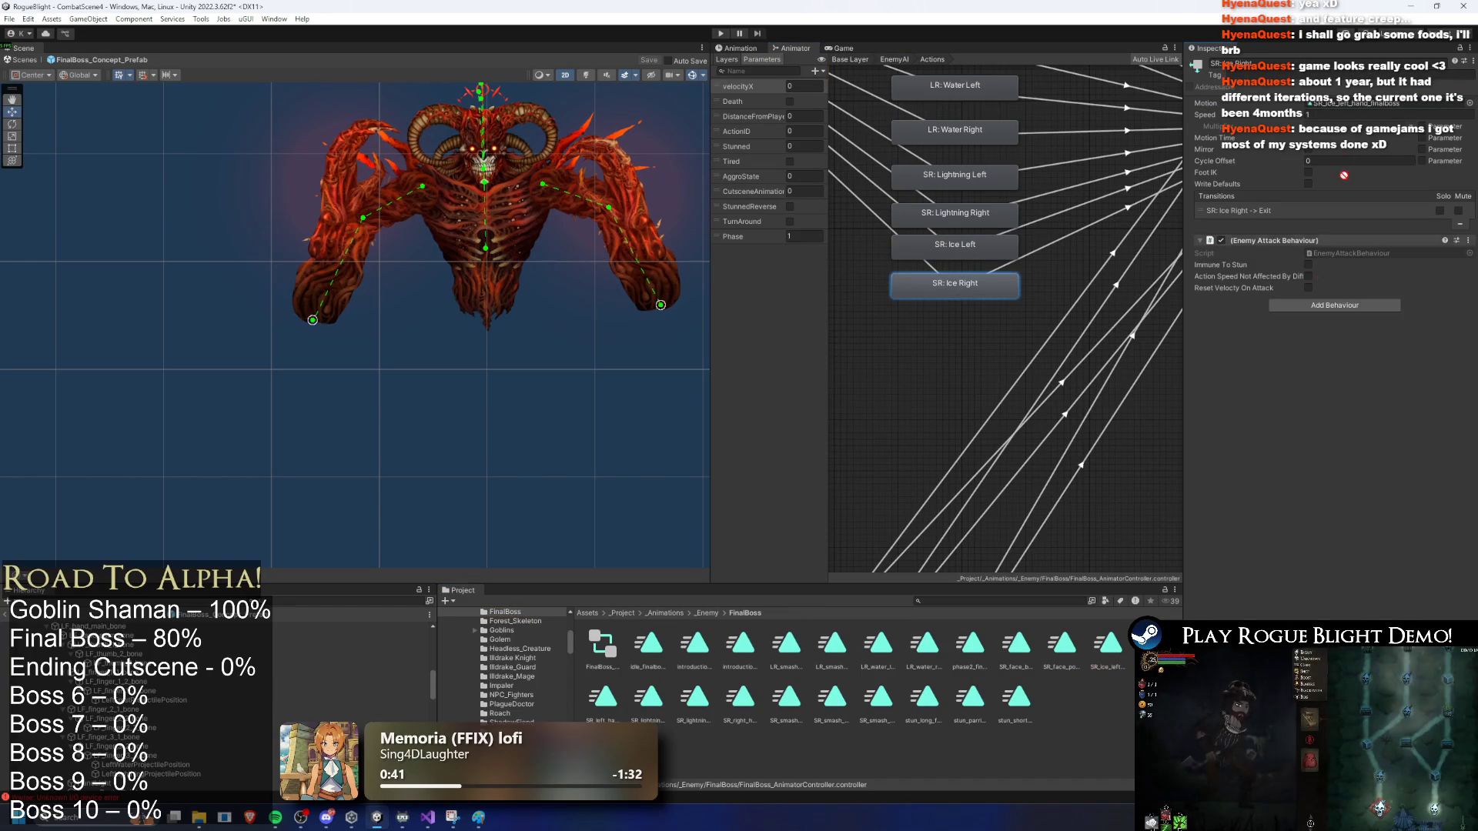
Step: Inspect the SR: Ice Right clip, then enter Play mode, ignoring the modifications warning
double_click(1347, 103)
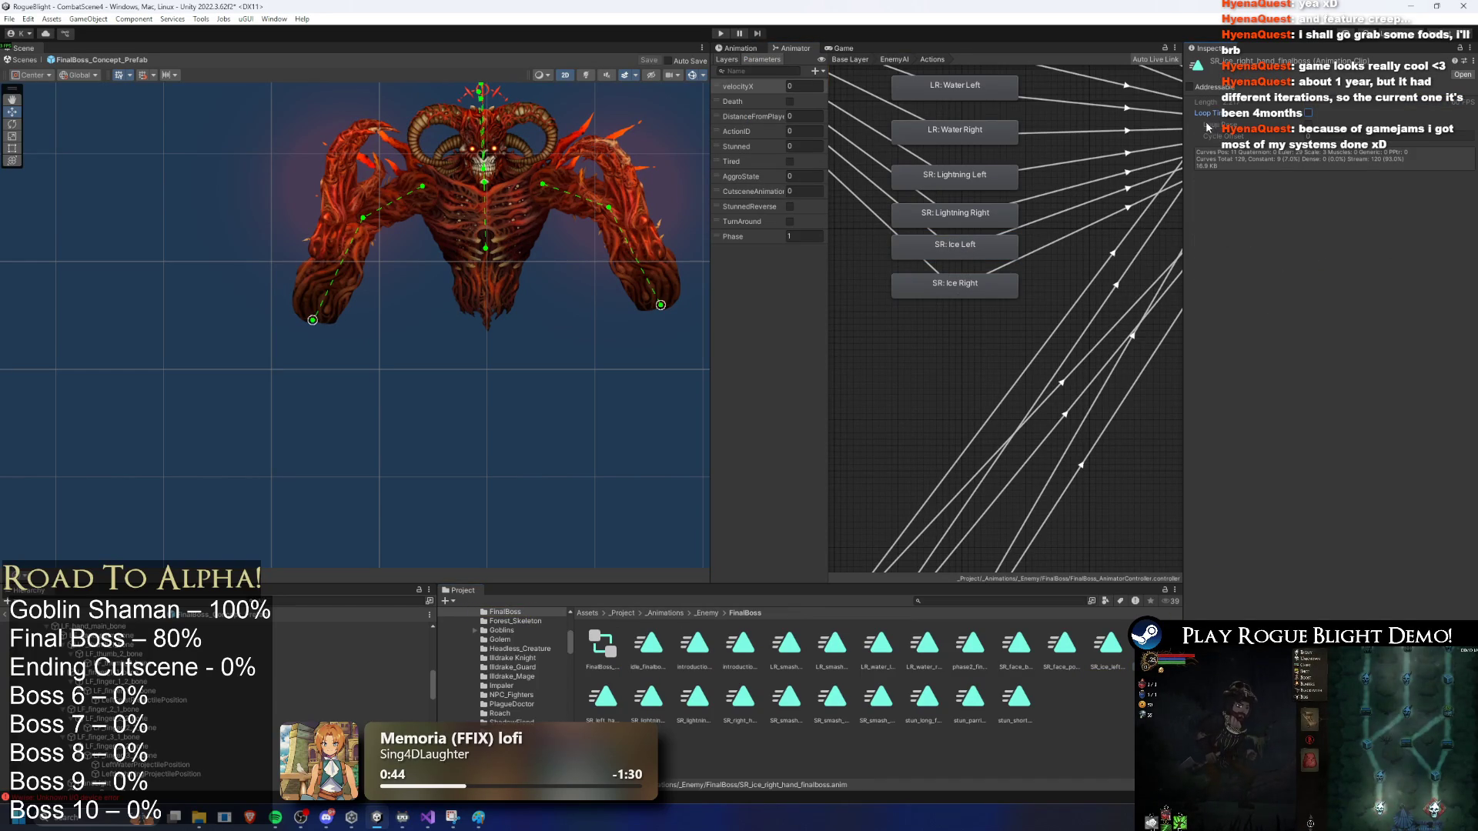
left_click(728, 35)
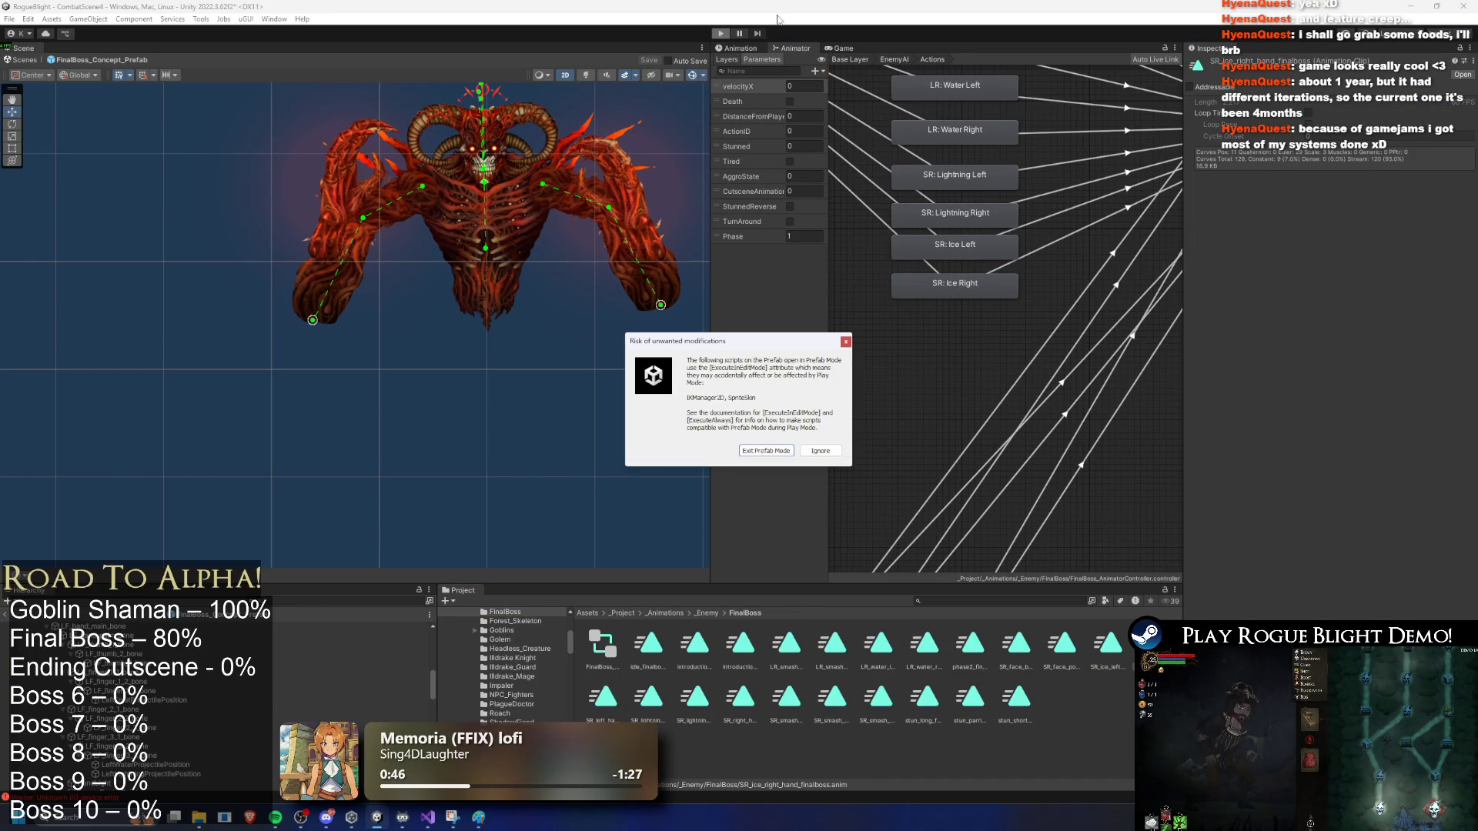
key("Return")
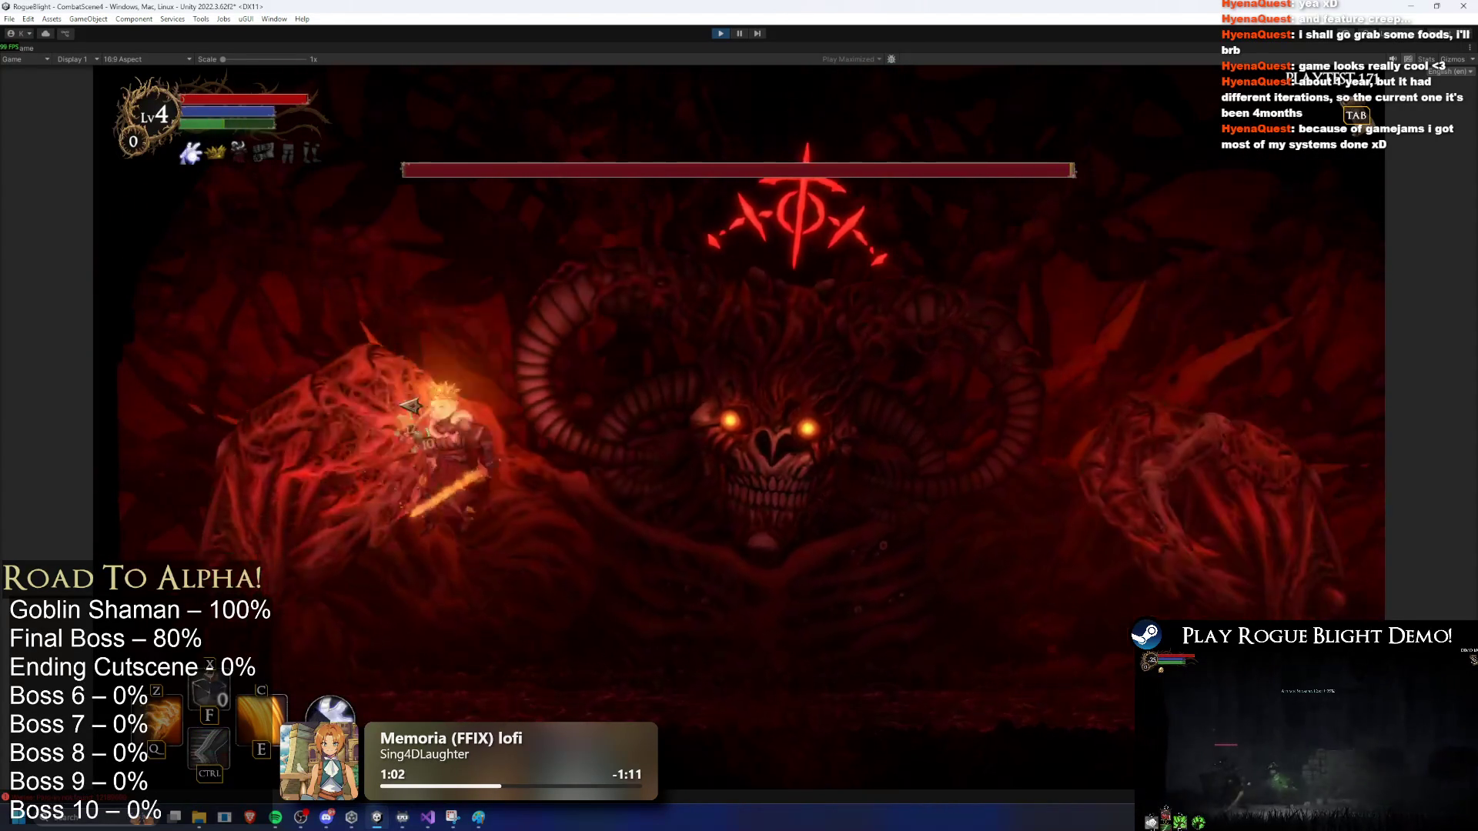
Step: Fight the final boss, dashing and slashing while dodging its ice shards
left_click(287, 411)
key("ctrl")
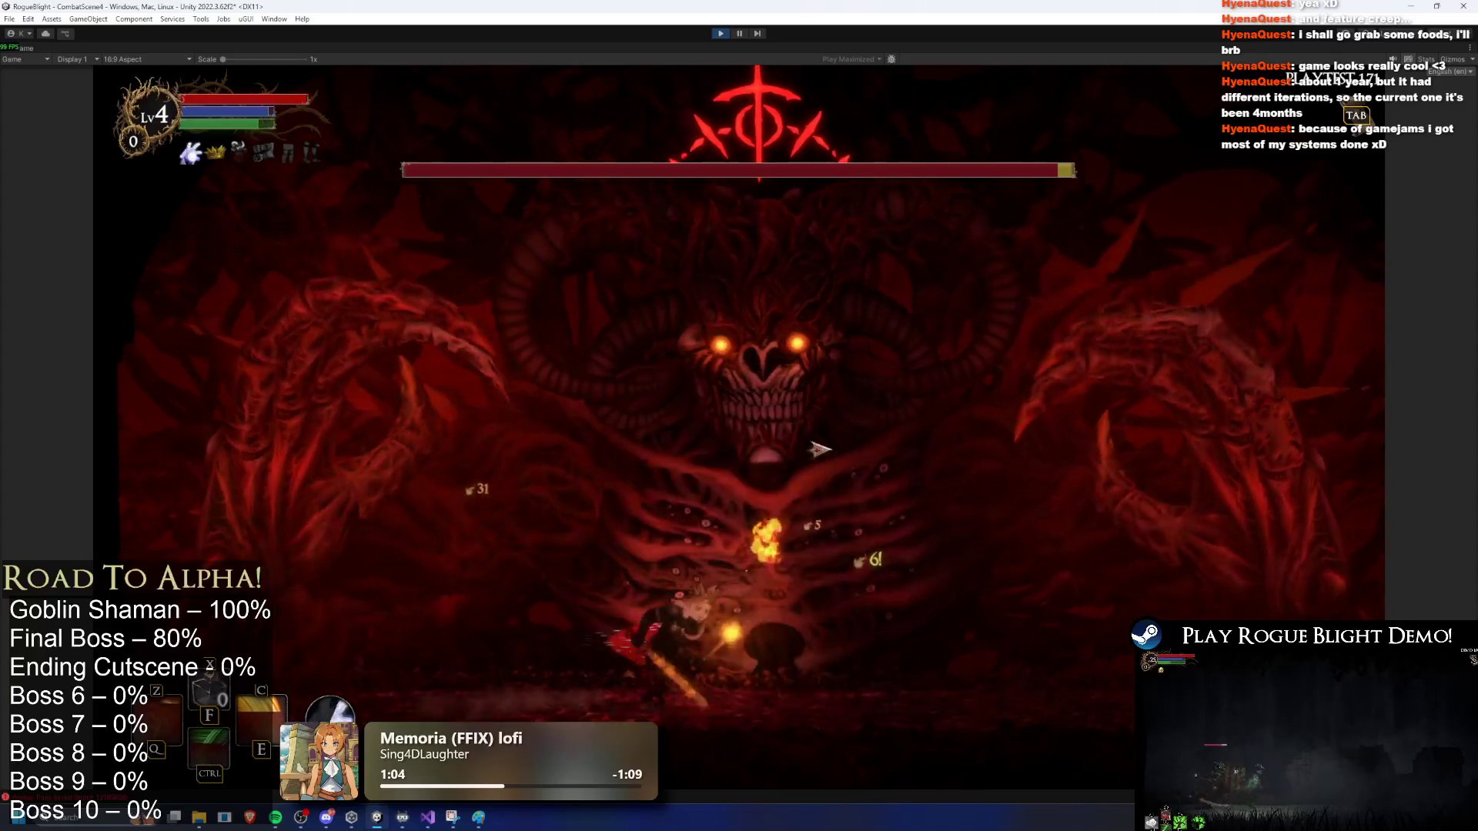
key("ctrl")
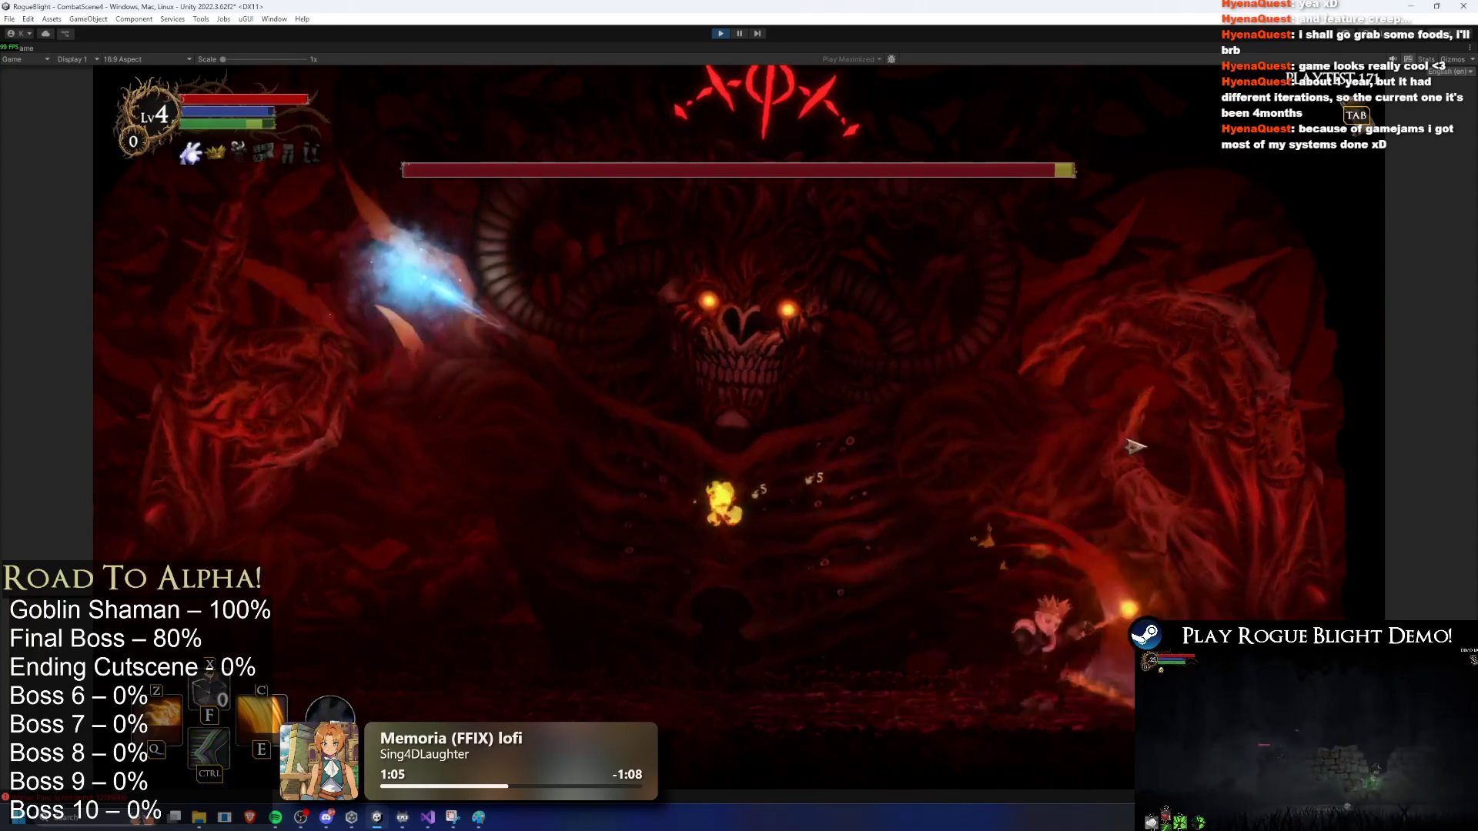
key("a")
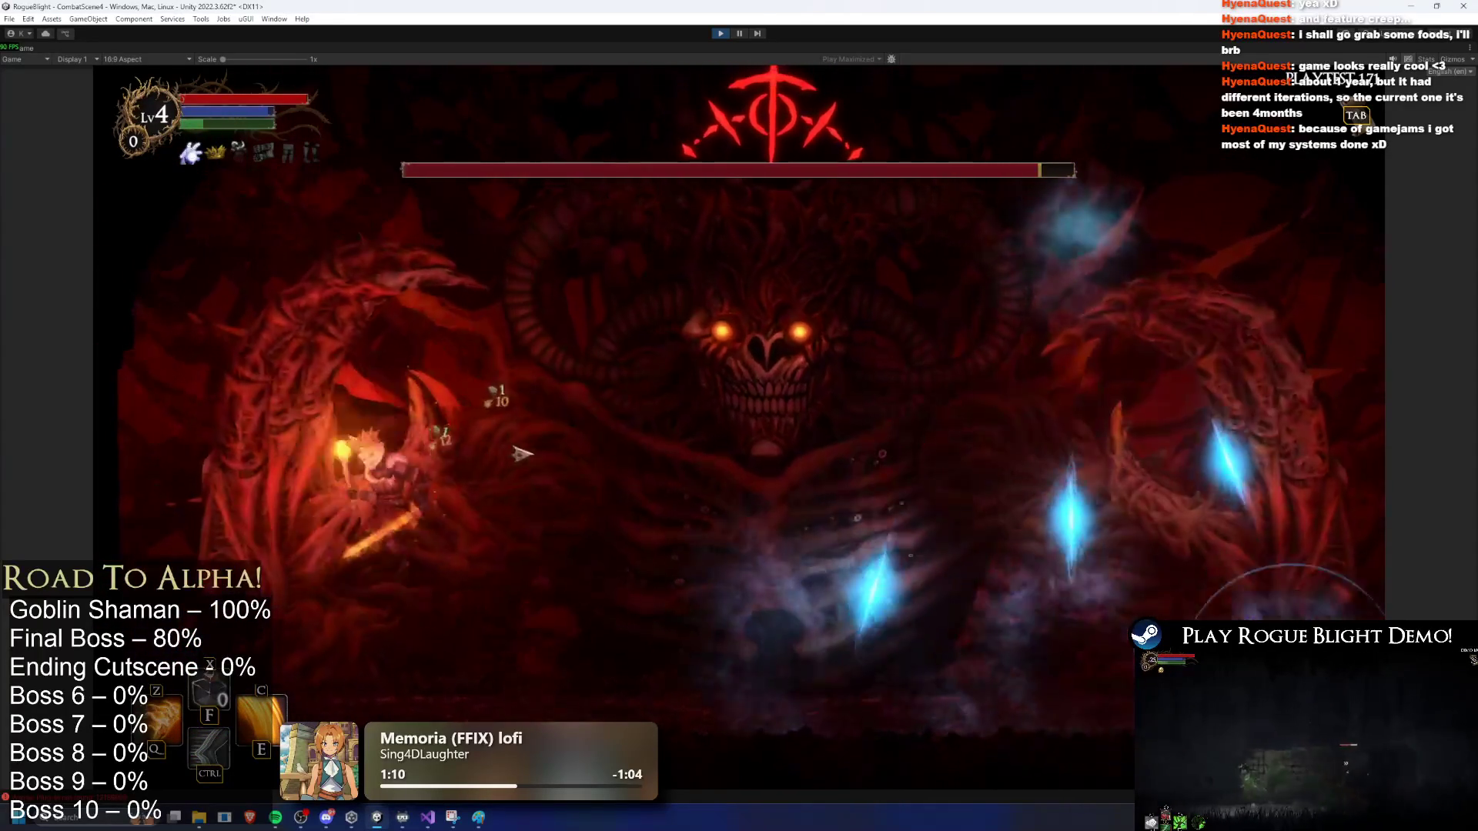
key("d")
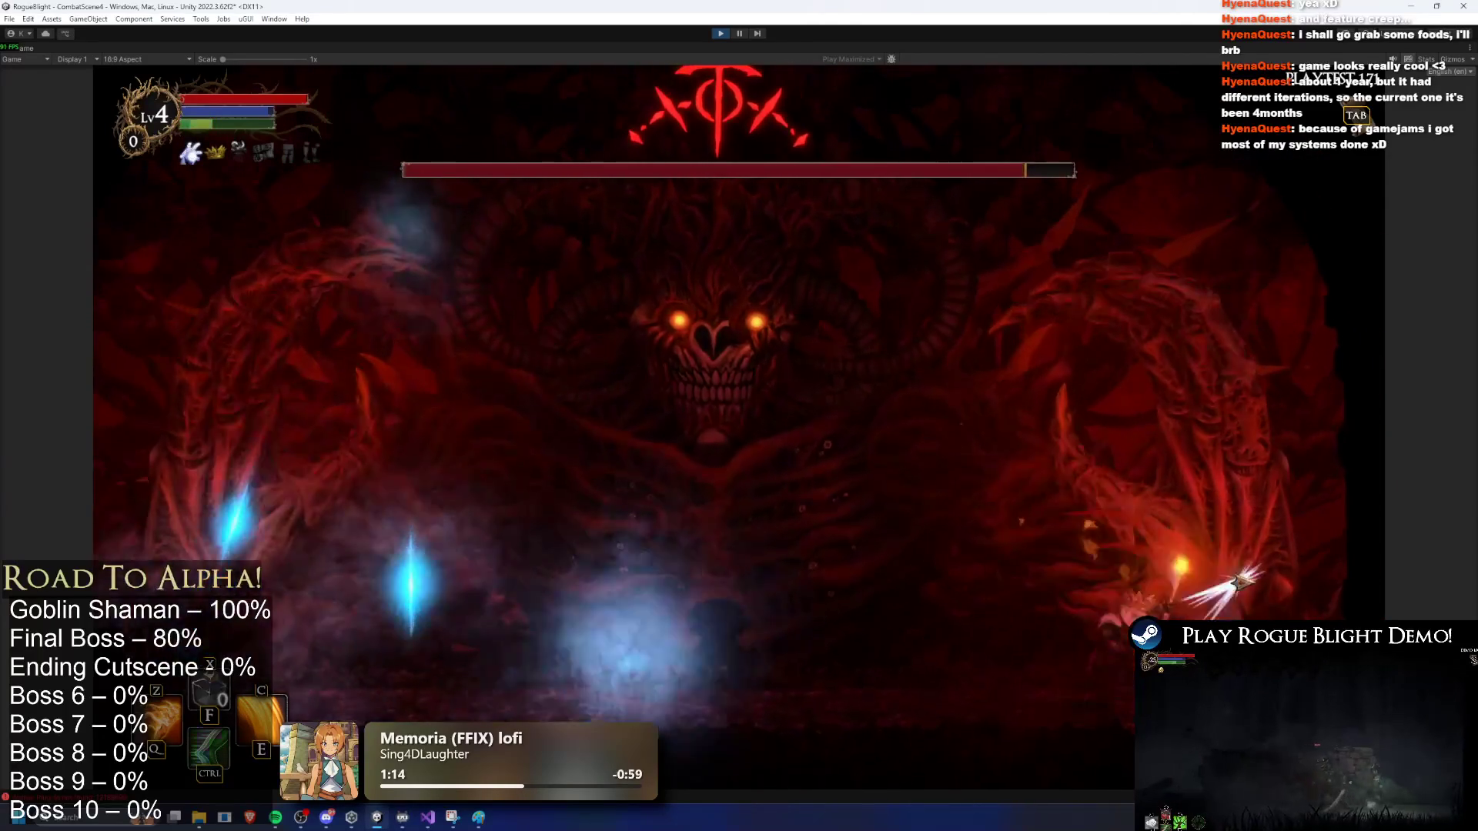
key("a")
key("a")
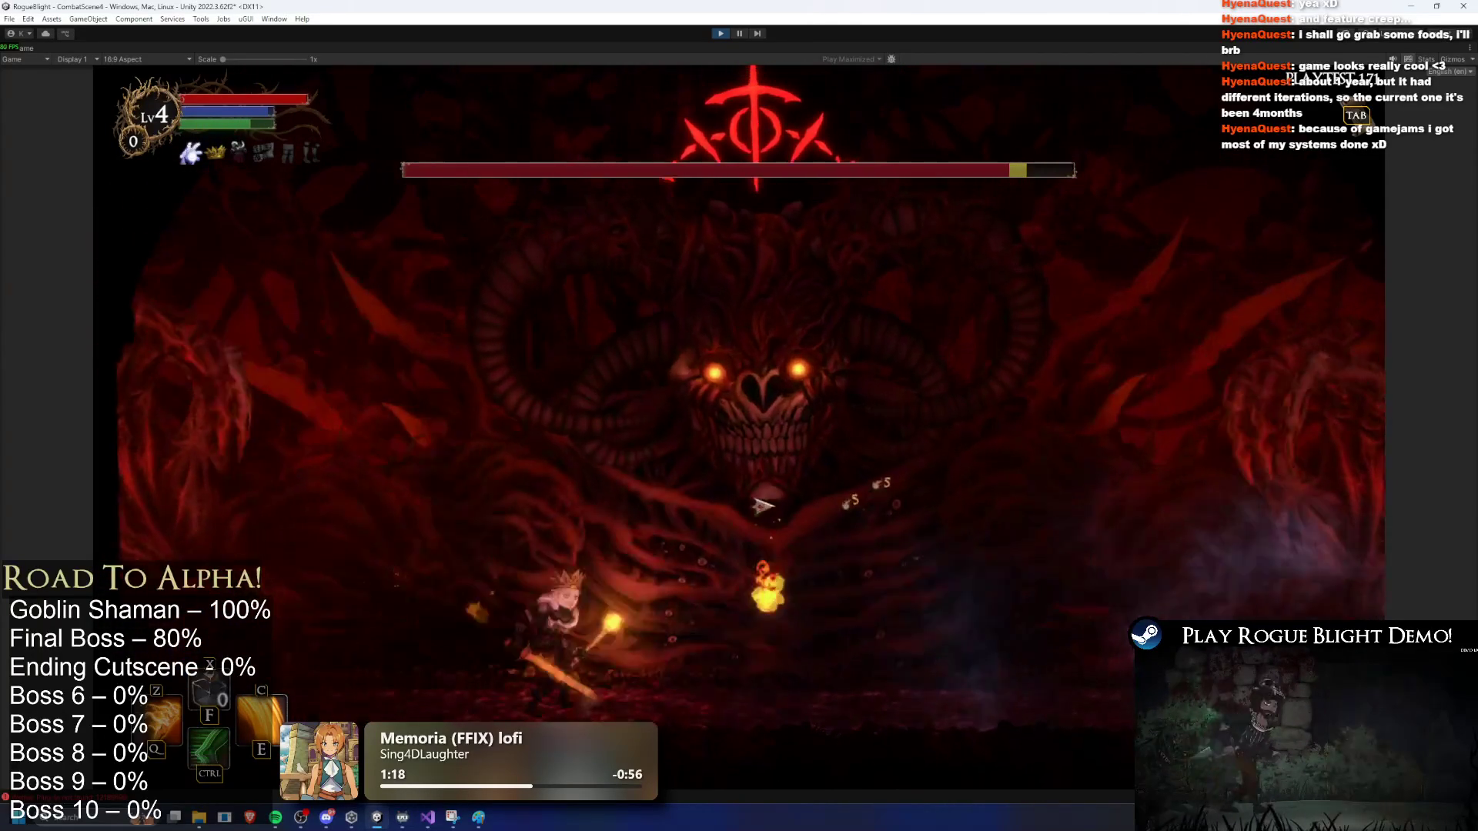
key("d")
key("d")
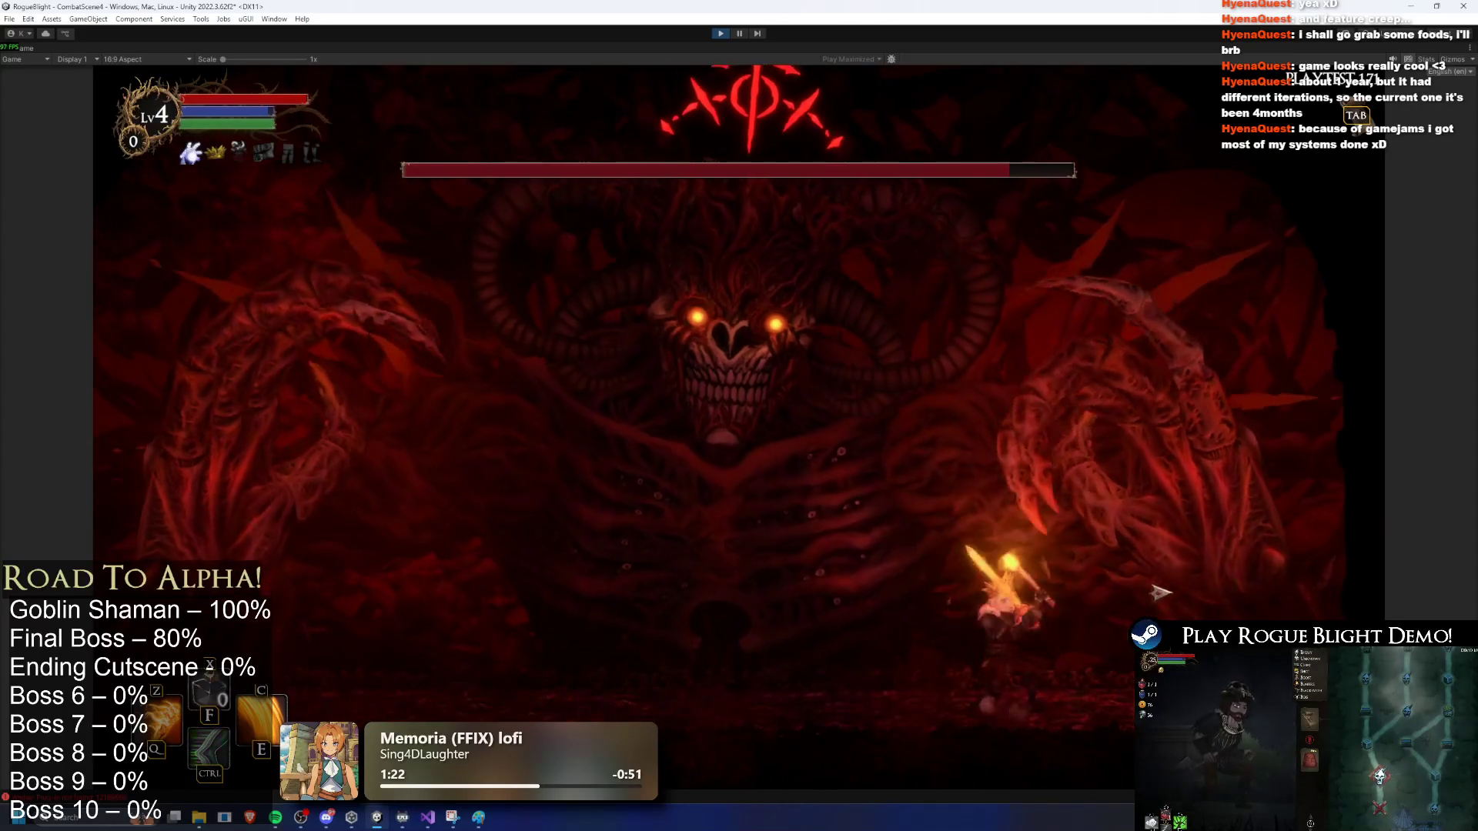
key("a")
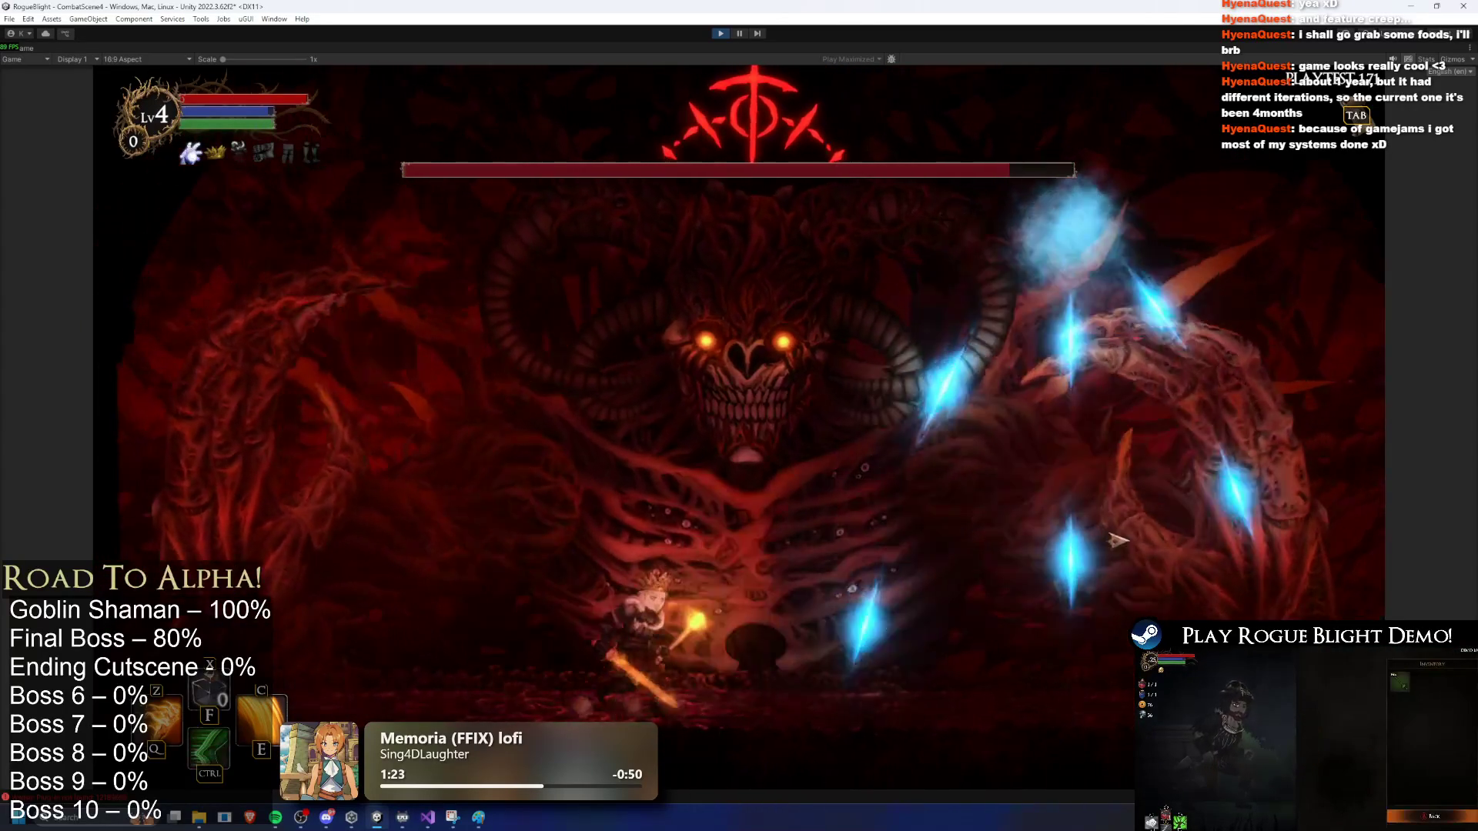
key("d")
key("d")
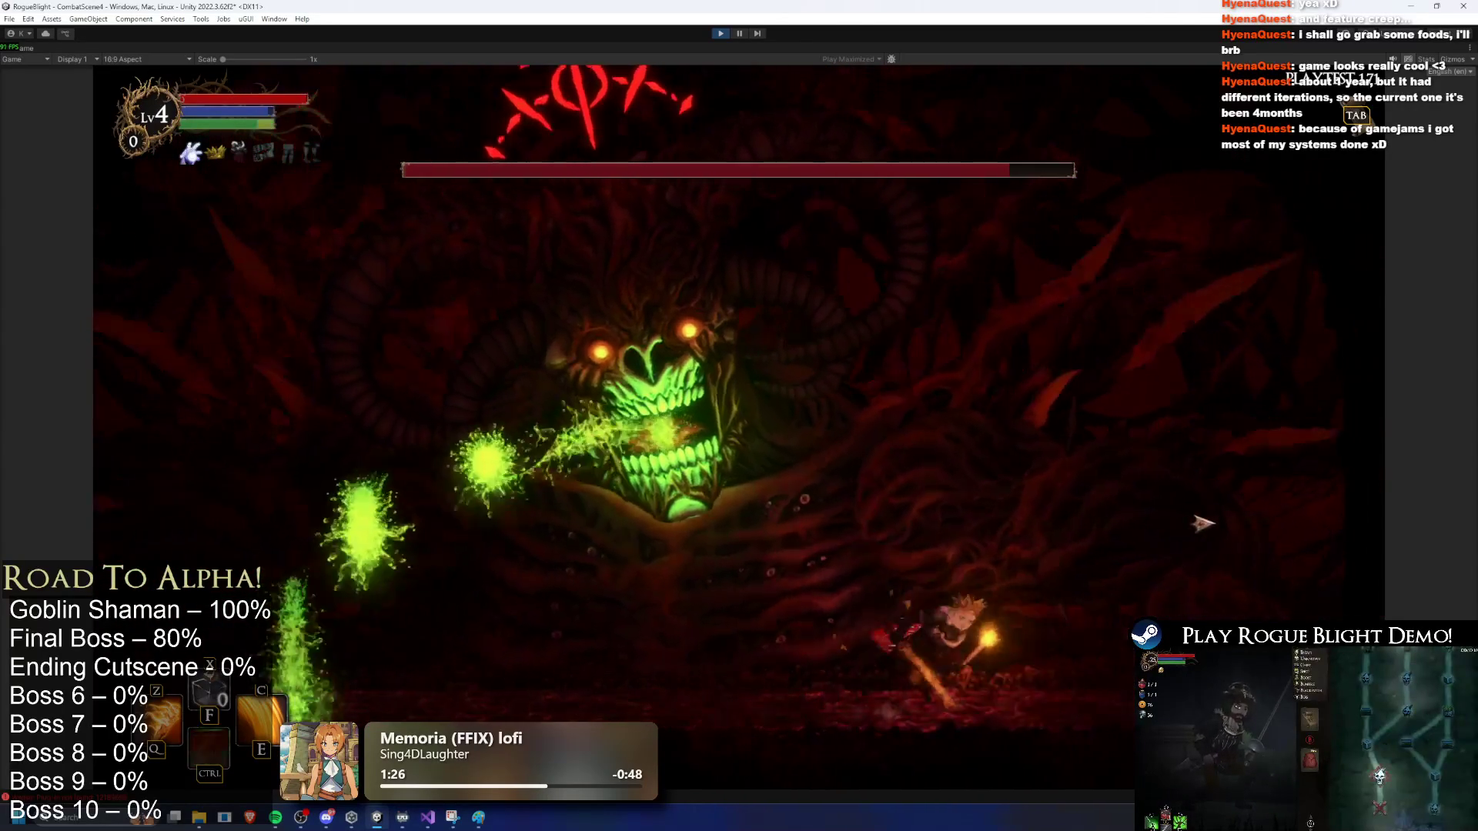
key("a")
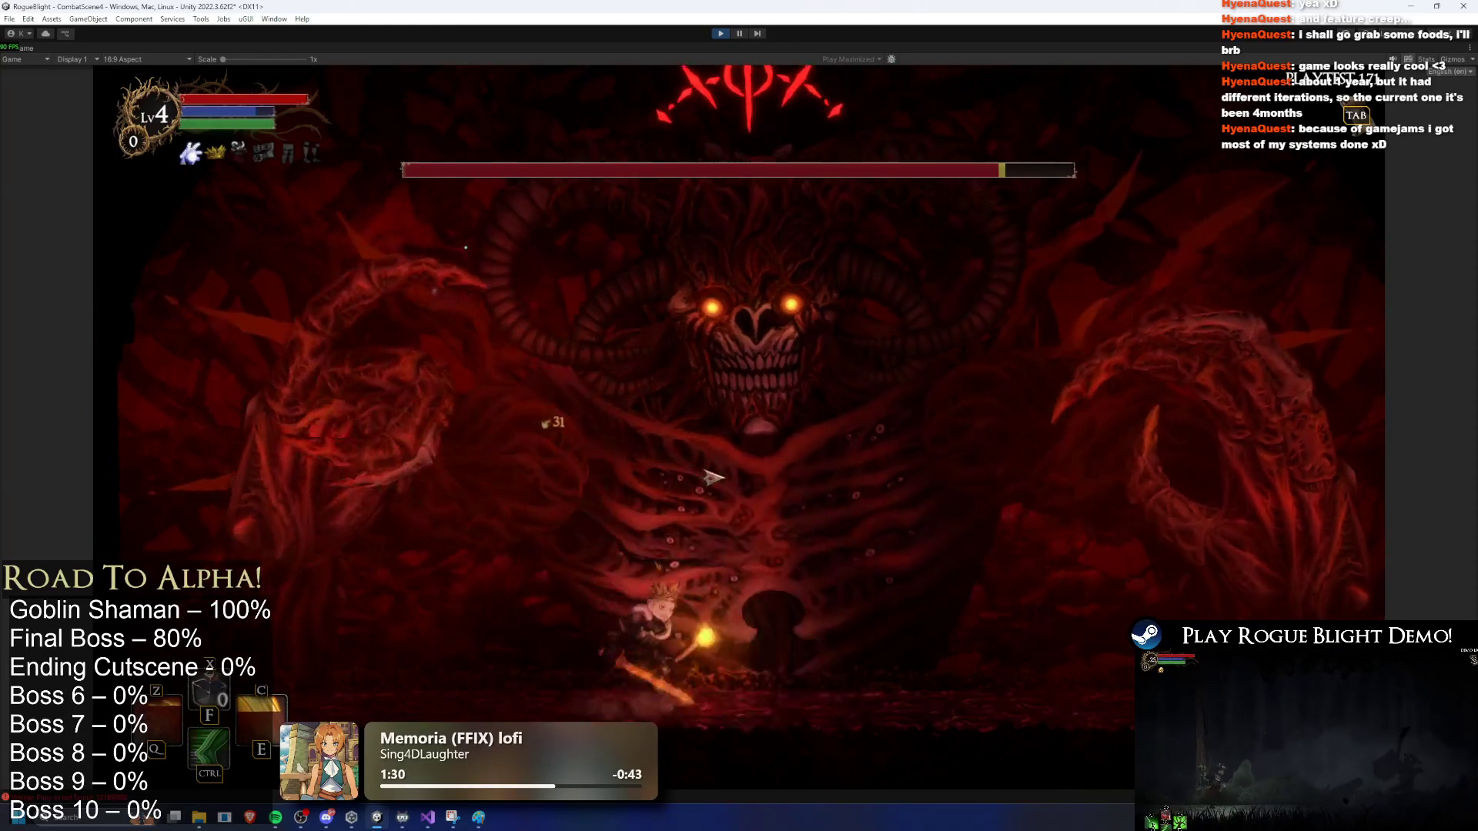
key("d")
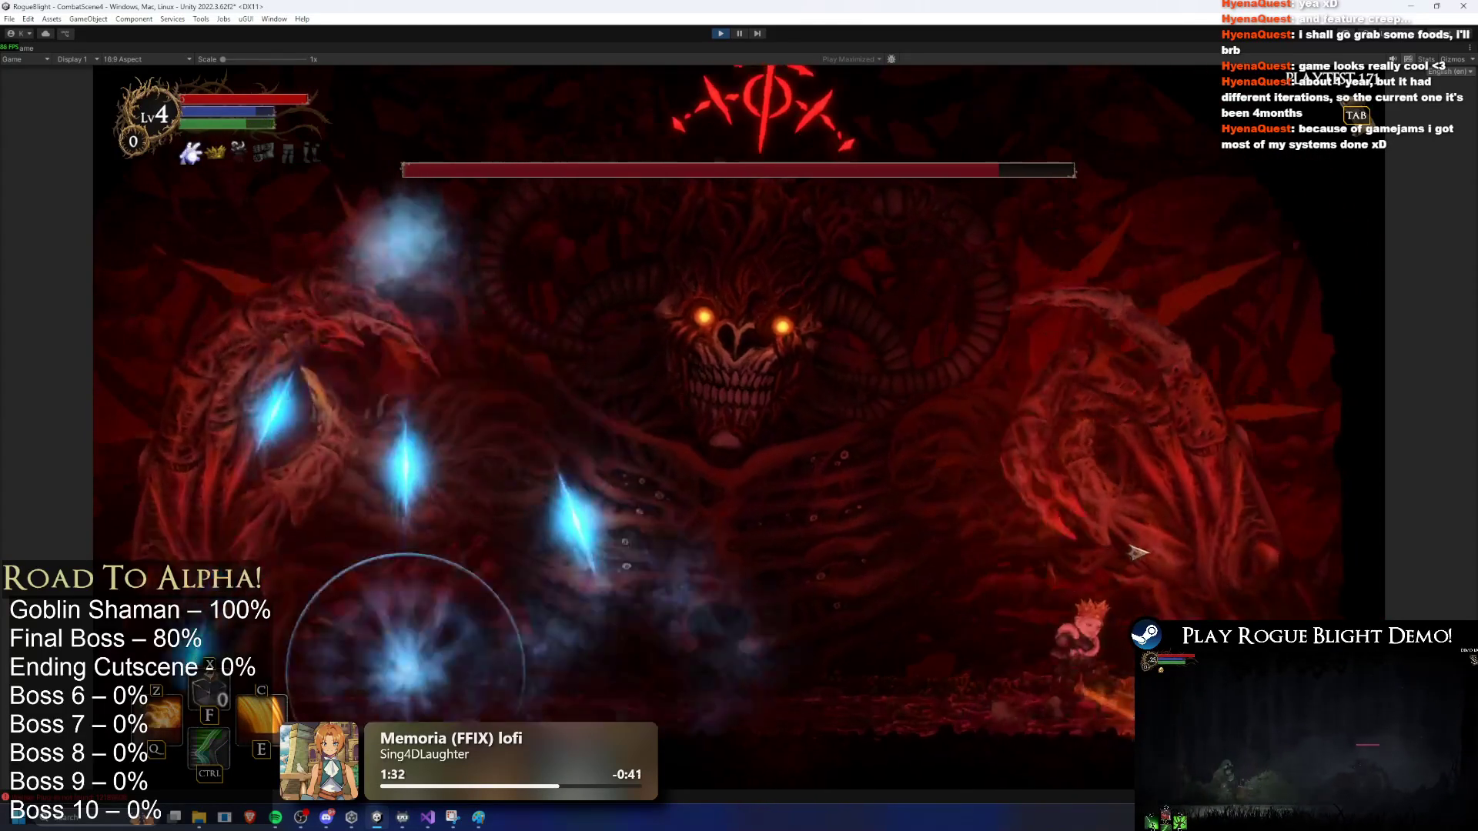
Step: Keep fighting with special skills and slashes, evading projectiles, then exit Play mode
key("a")
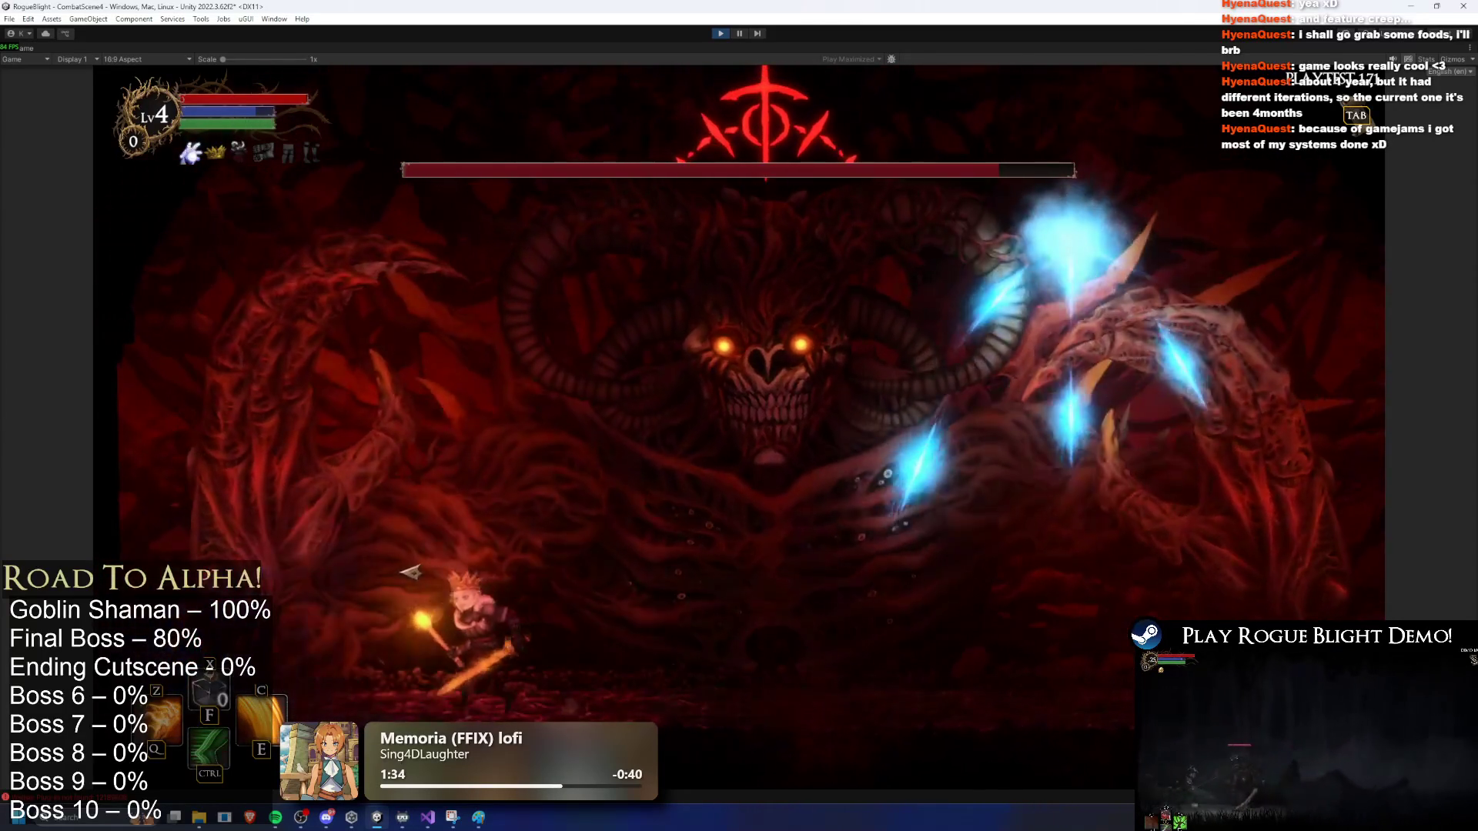
key("d")
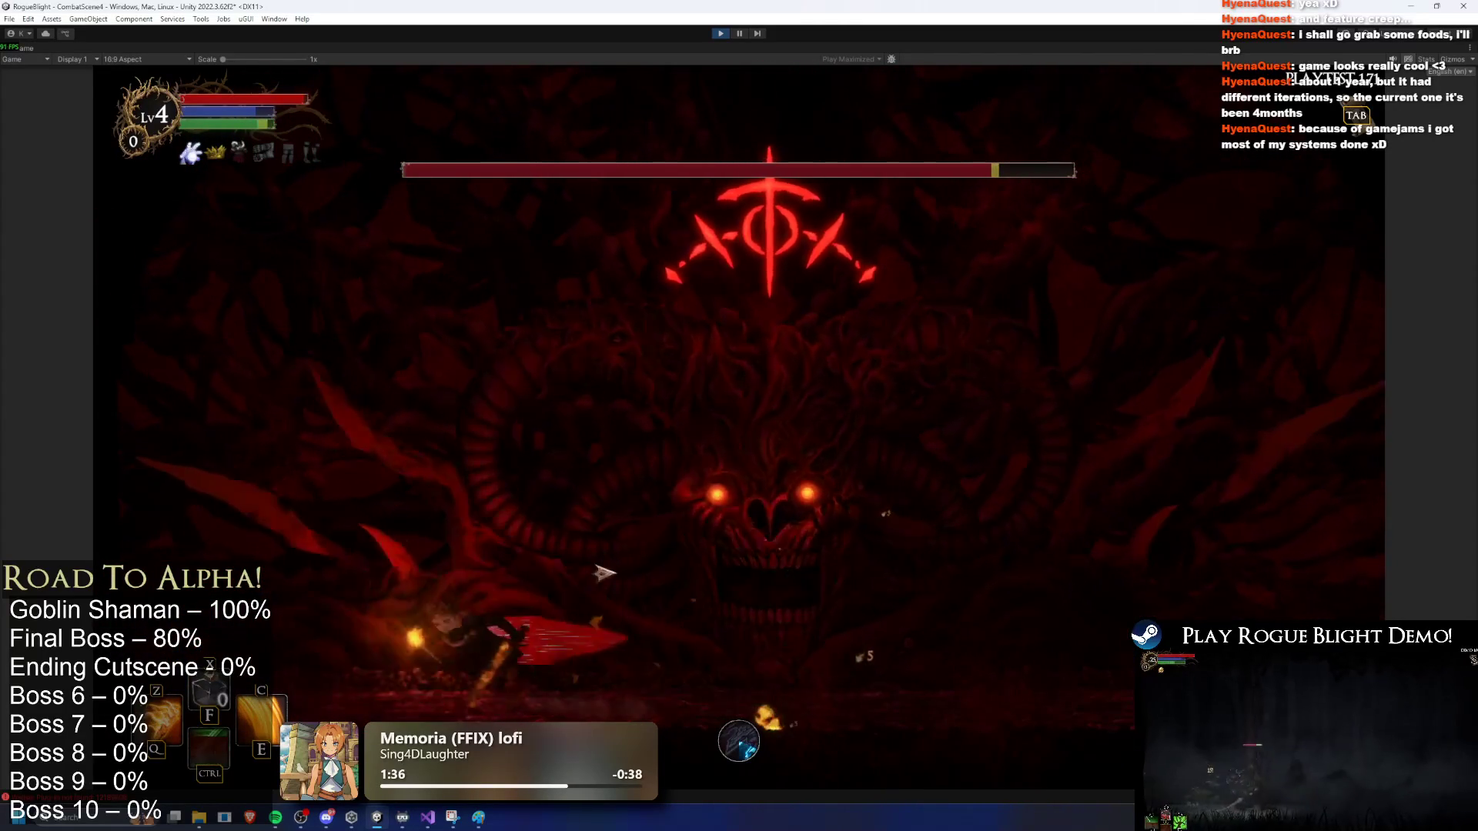
key("a")
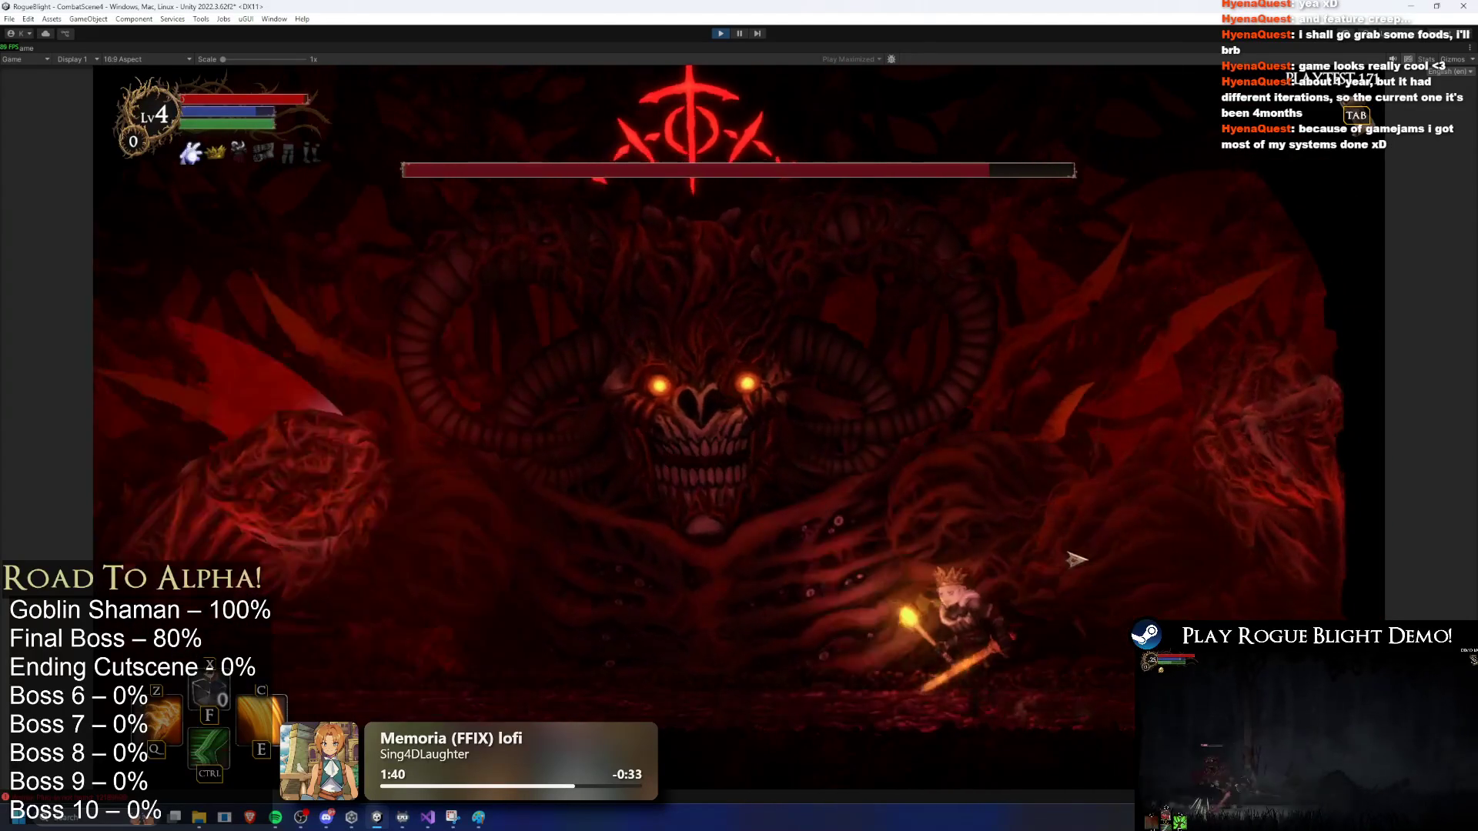
key("ctrl")
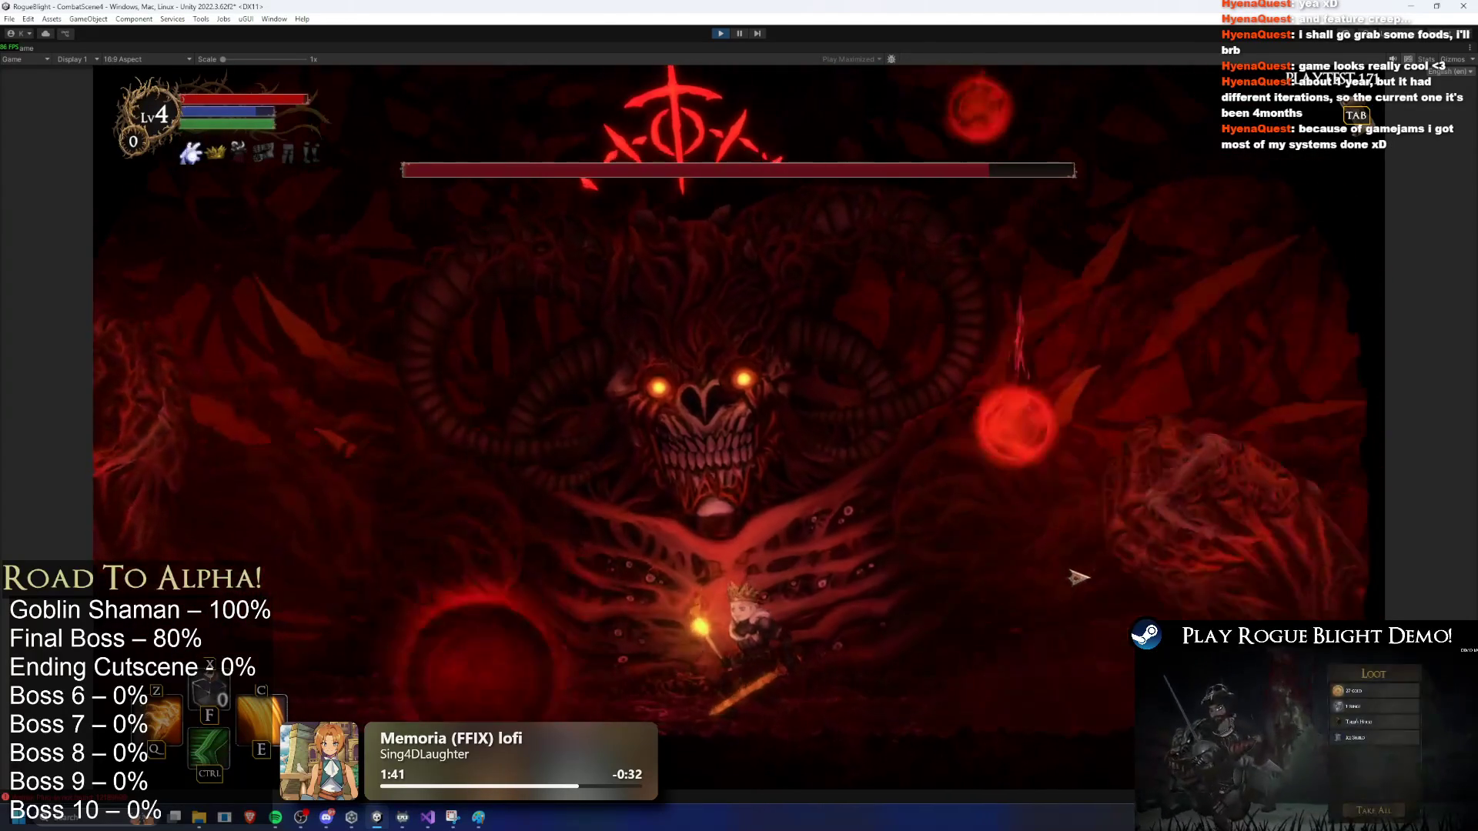
key("d")
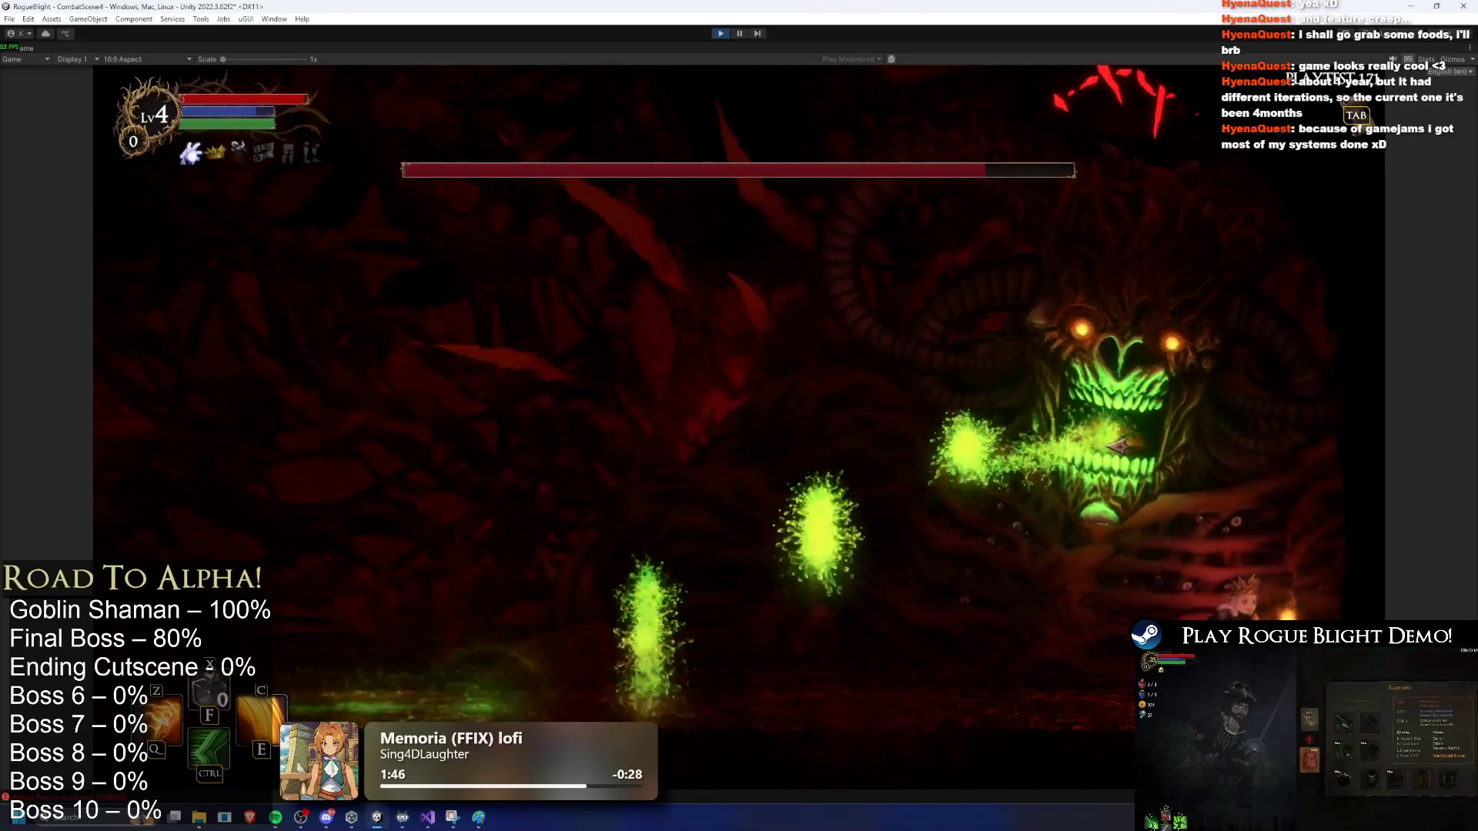
key("ctrl")
key("c")
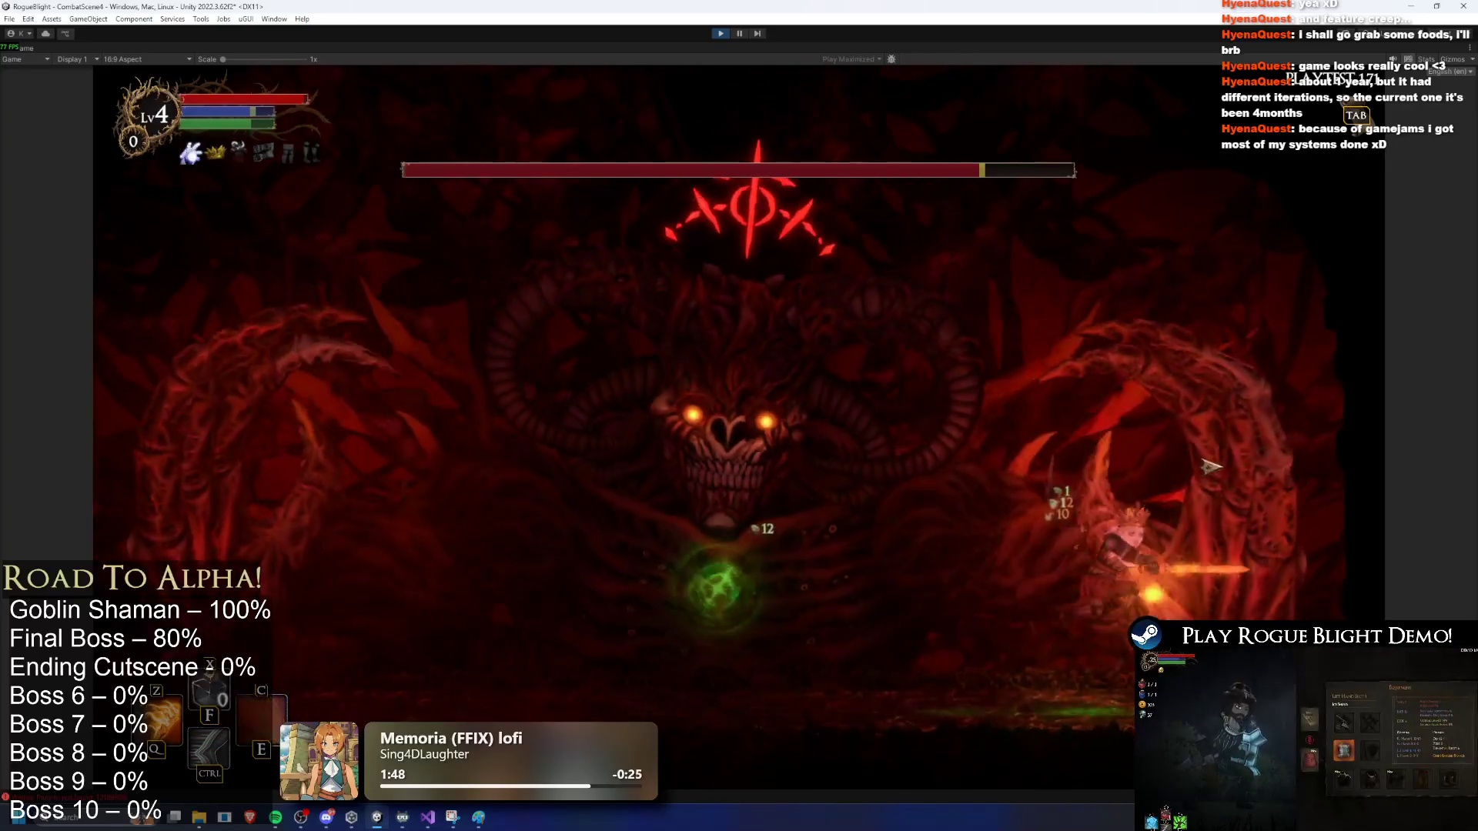
key("a")
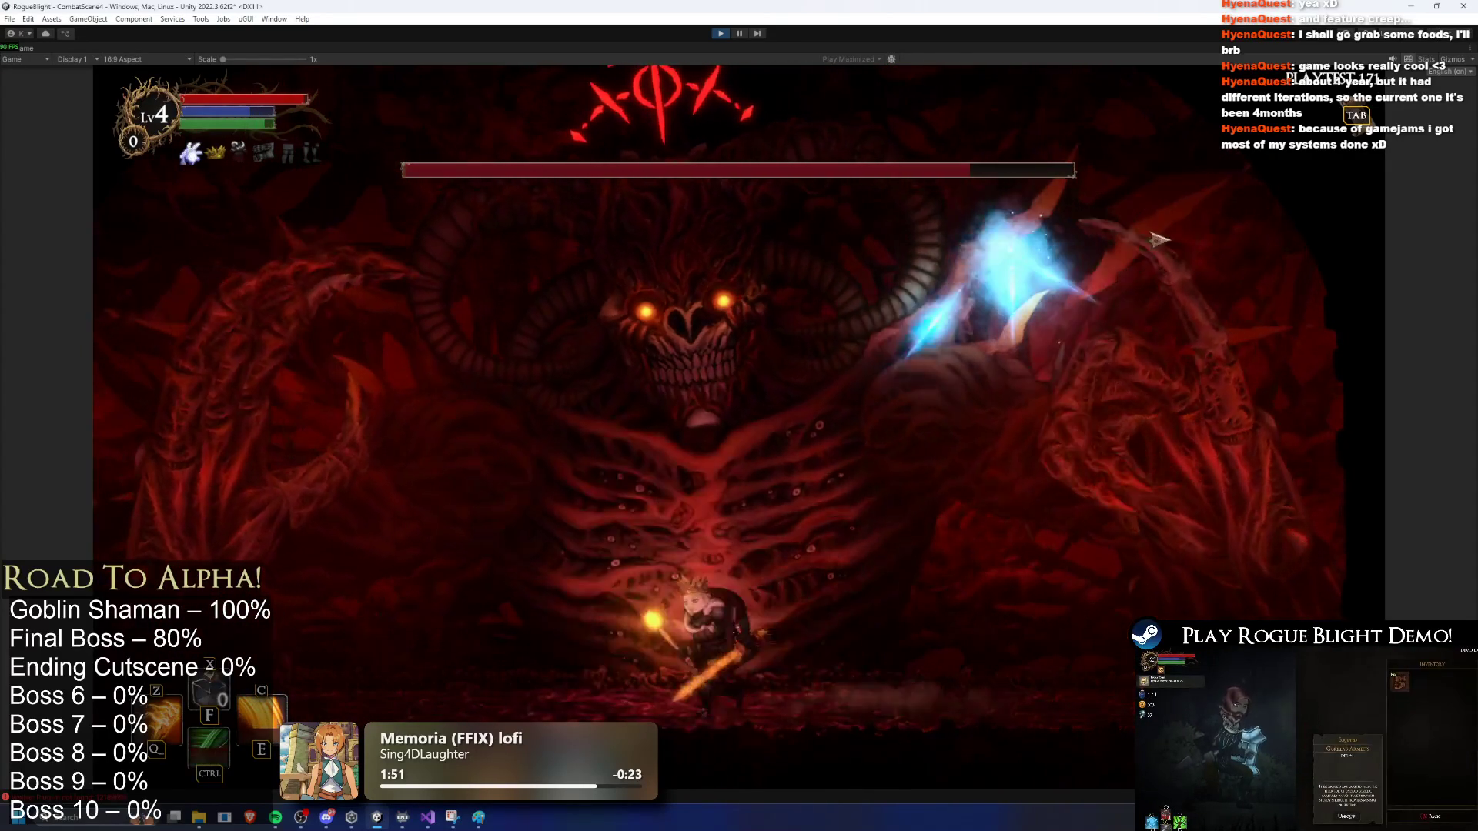
key("a")
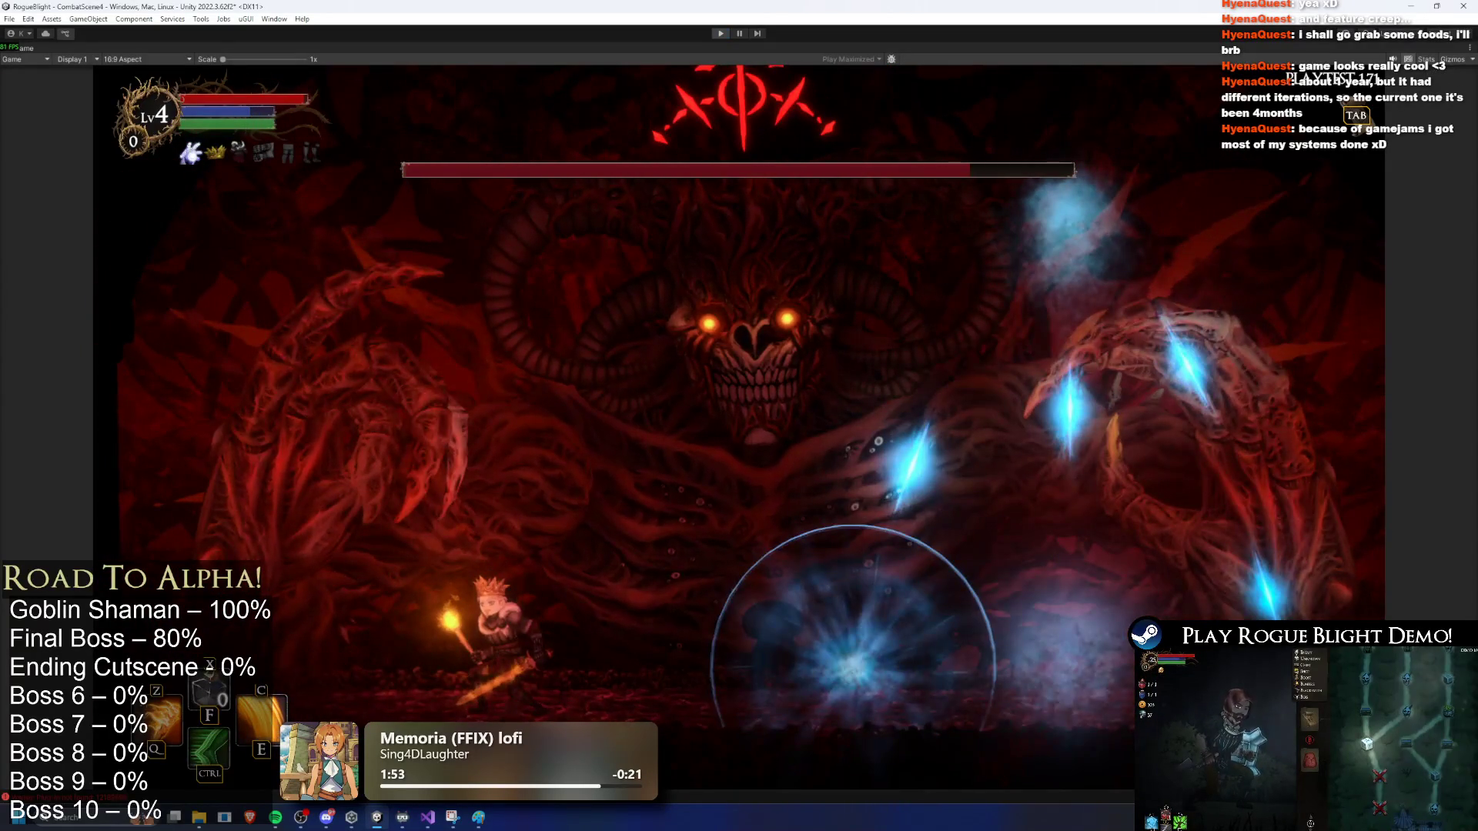
key("ctrl+p")
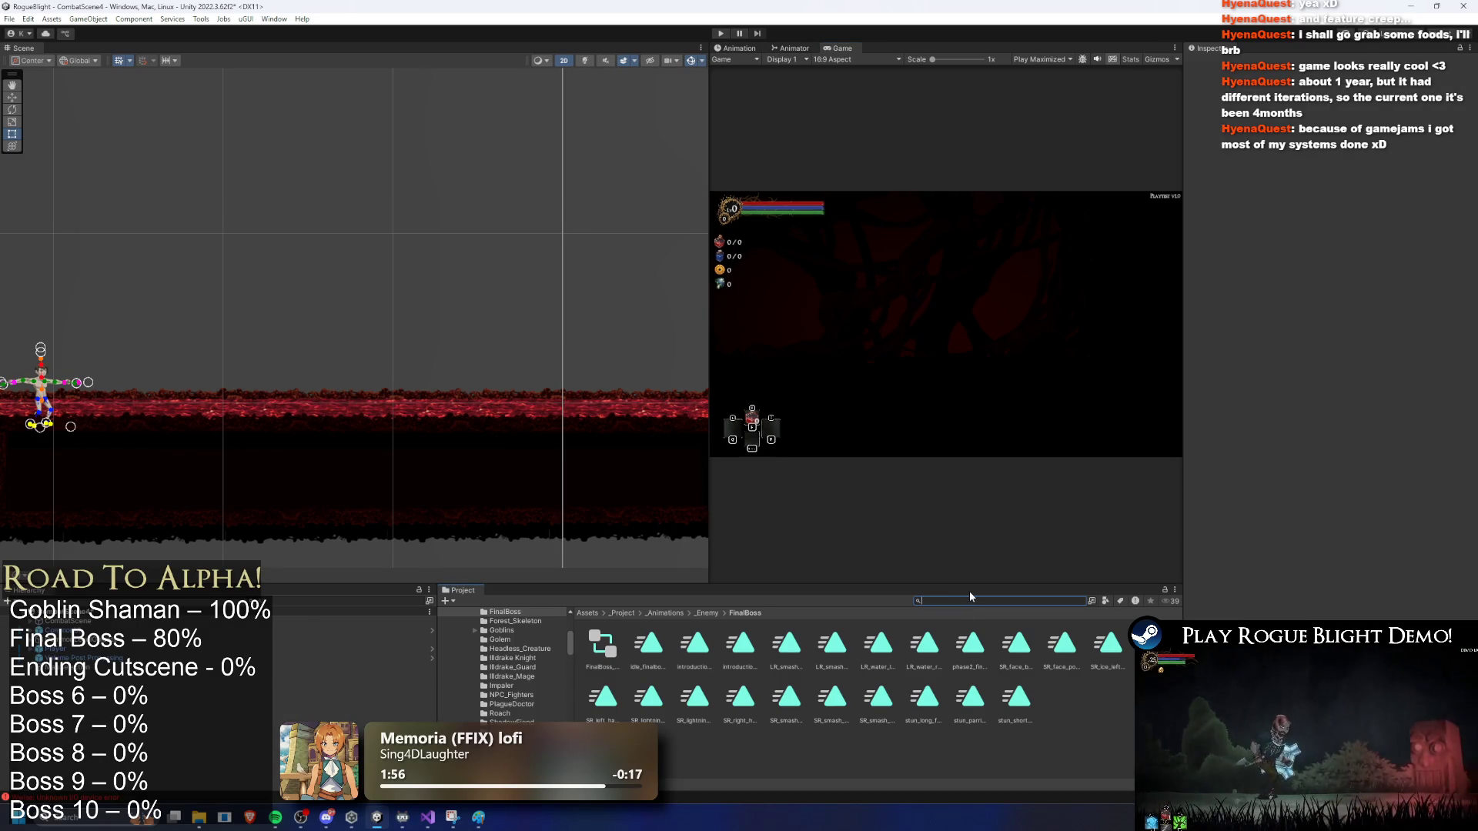
Step: Open FinalBoss_Concept_Prefab from a project search and collapse its Projectile Controller component
type("final boss prefa")
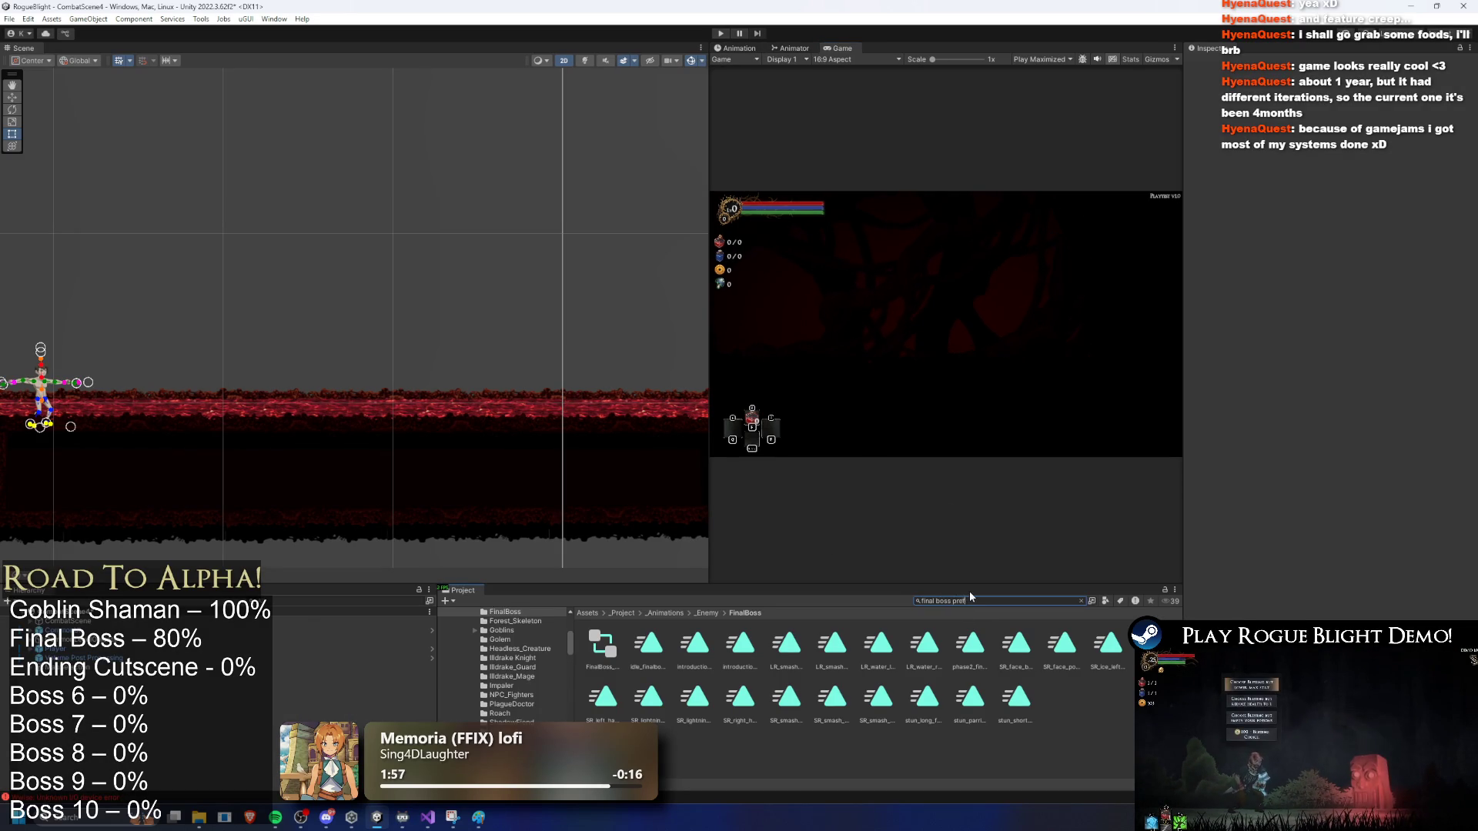
left_click(607, 647)
double_click(606, 647)
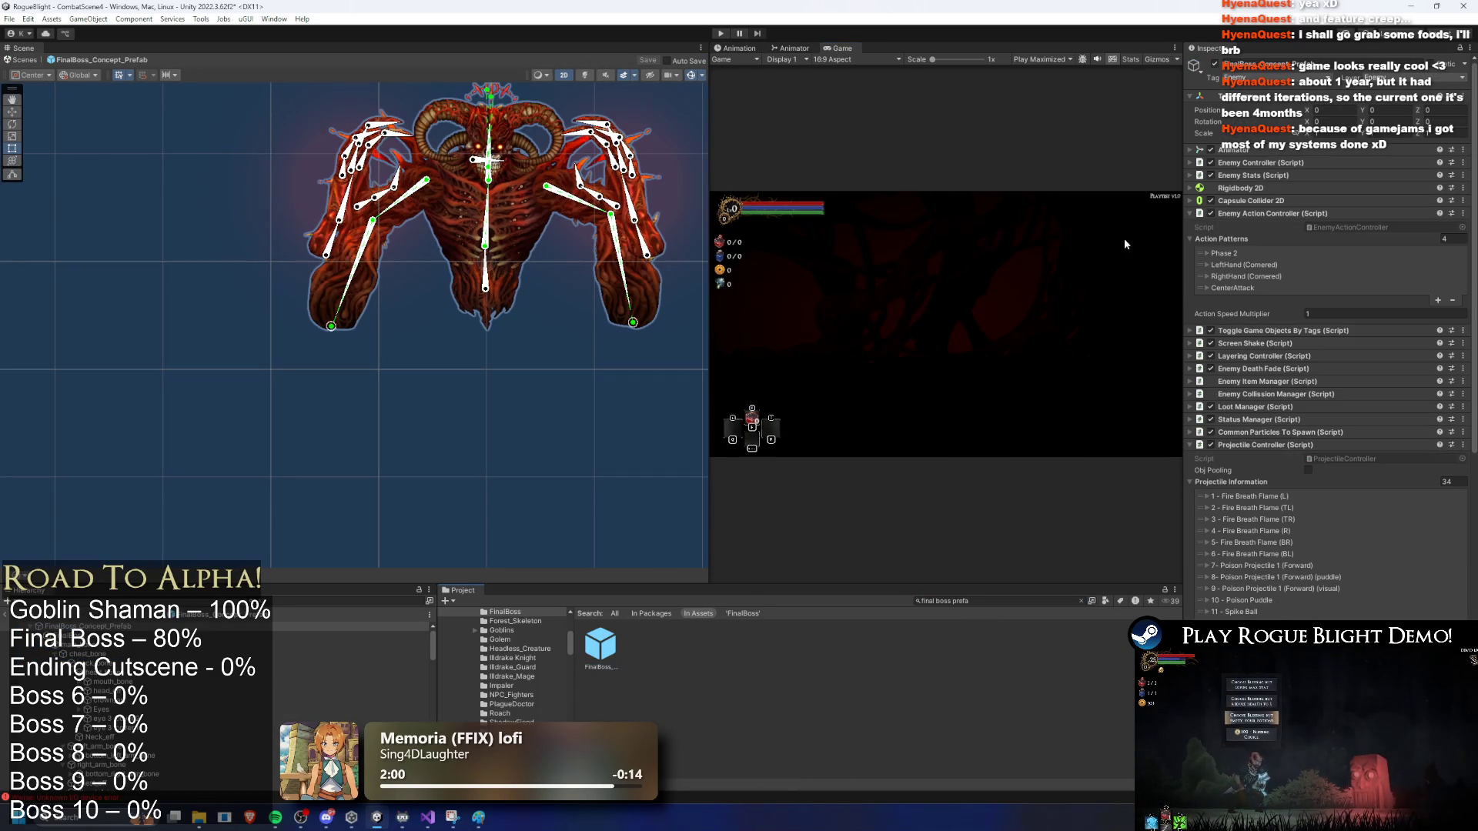
scroll(1318, 422, "down", 5)
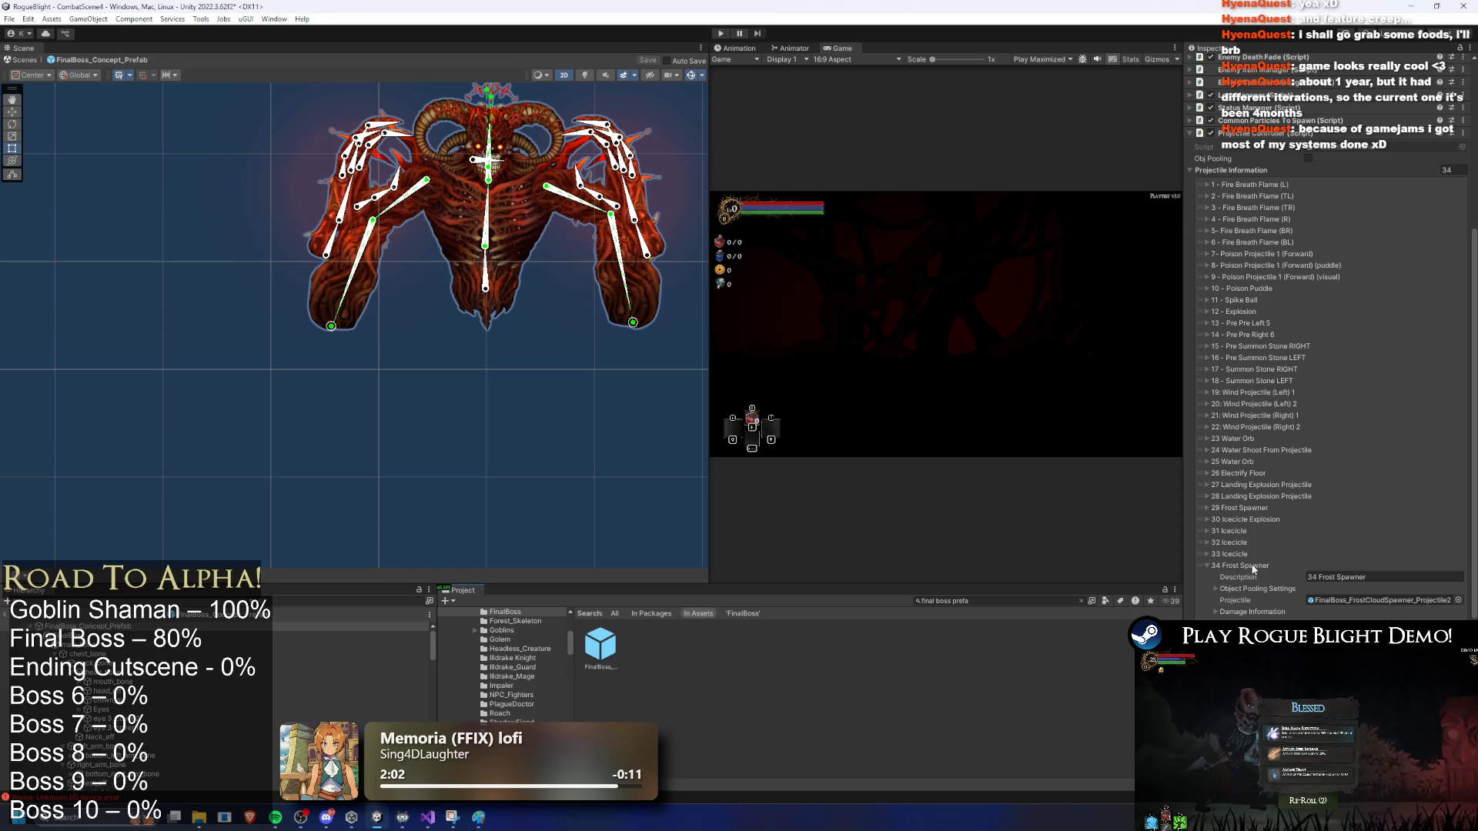
left_click(1253, 569)
scroll(1262, 384, "up", 3)
left_click(1270, 225)
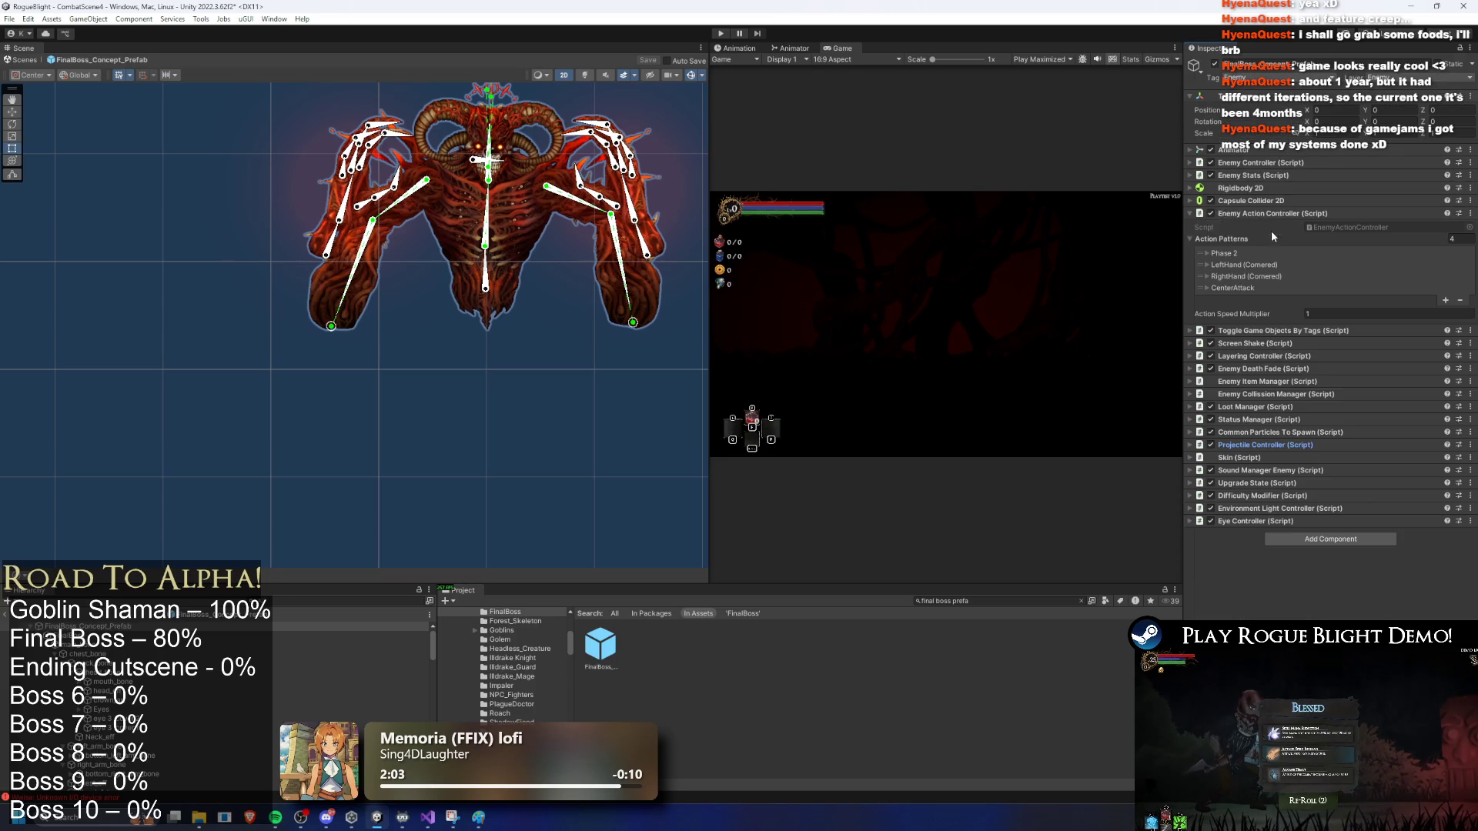
Step: Show the Animator graph and expand the LeftHand (Cornered) action pattern's actions
left_click(793, 47)
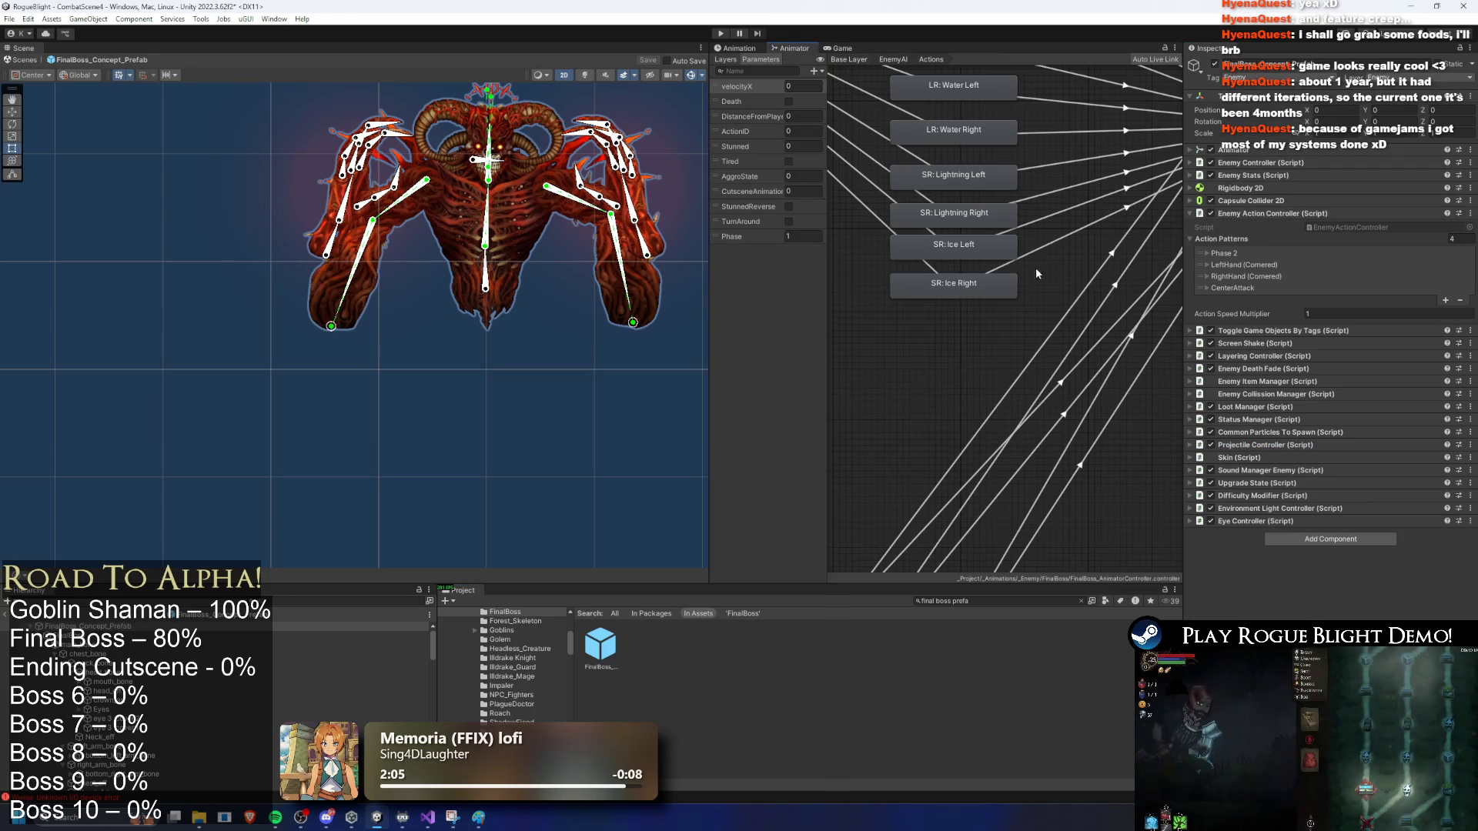
scroll(1022, 339, "up", 2)
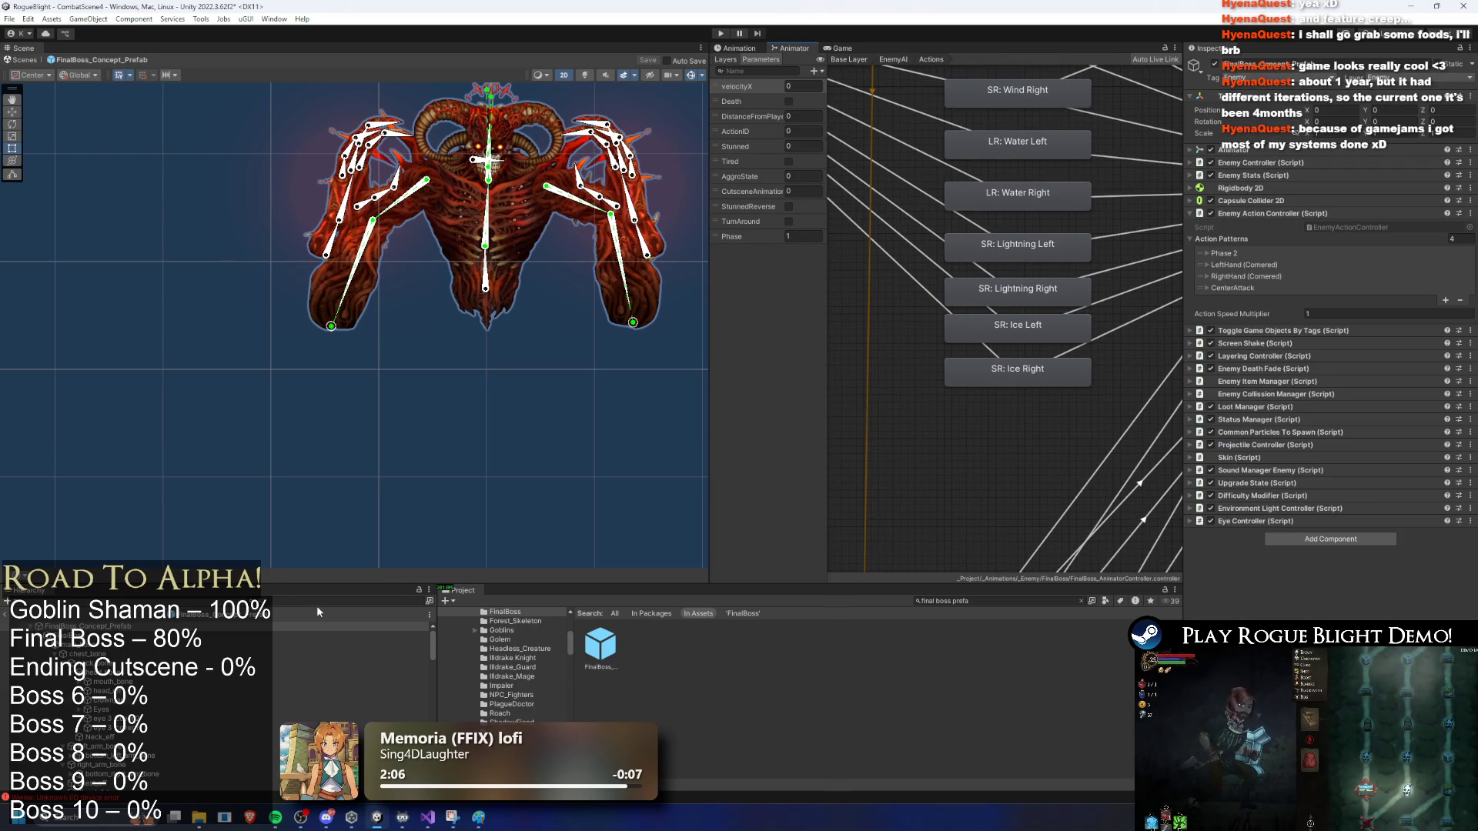
left_click(1257, 285)
left_click(1257, 285)
left_click(1243, 265)
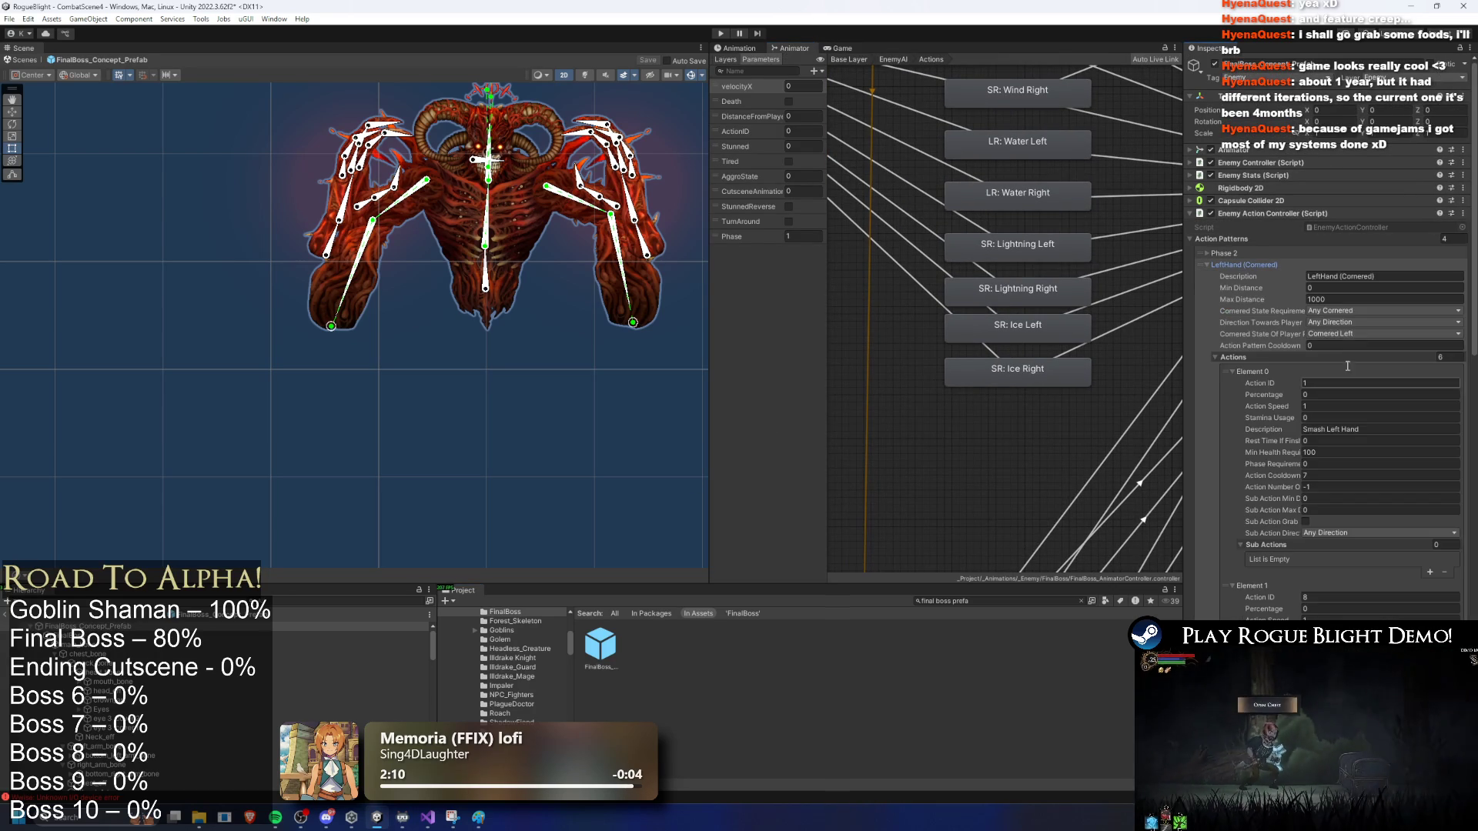
scroll(1316, 314, "down", 4)
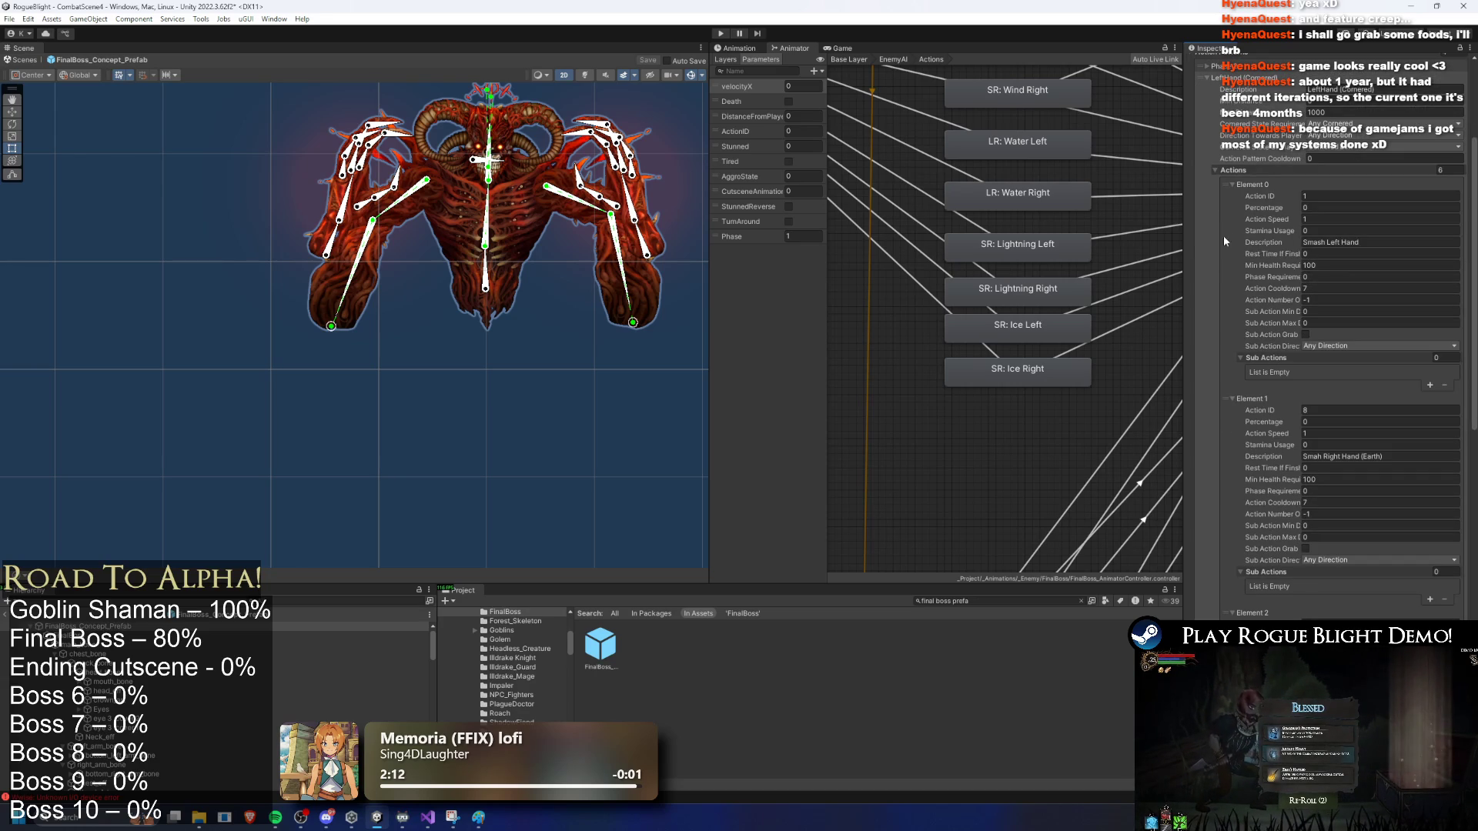
scroll(1256, 225, "down", 15)
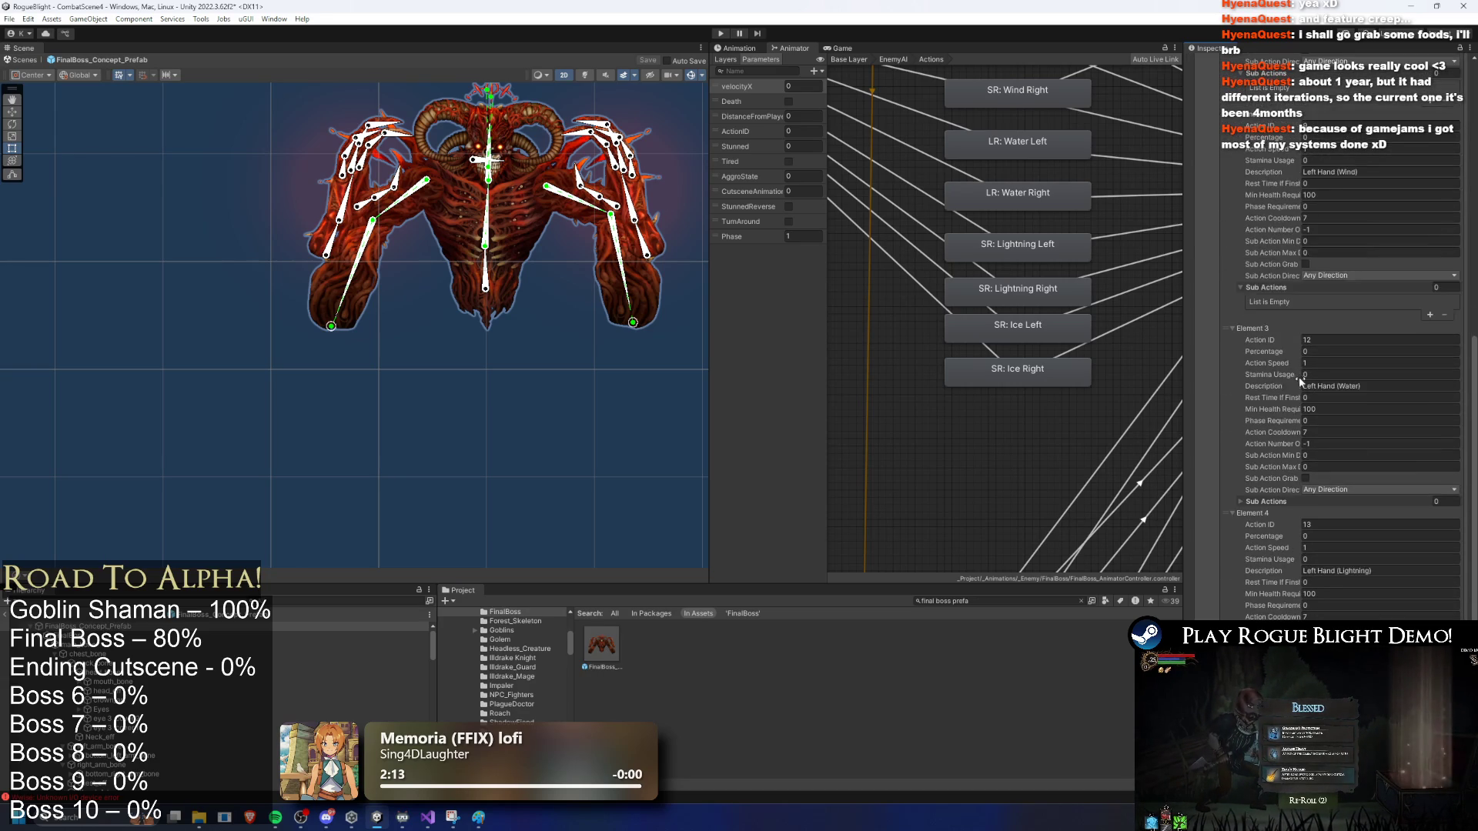
key("super")
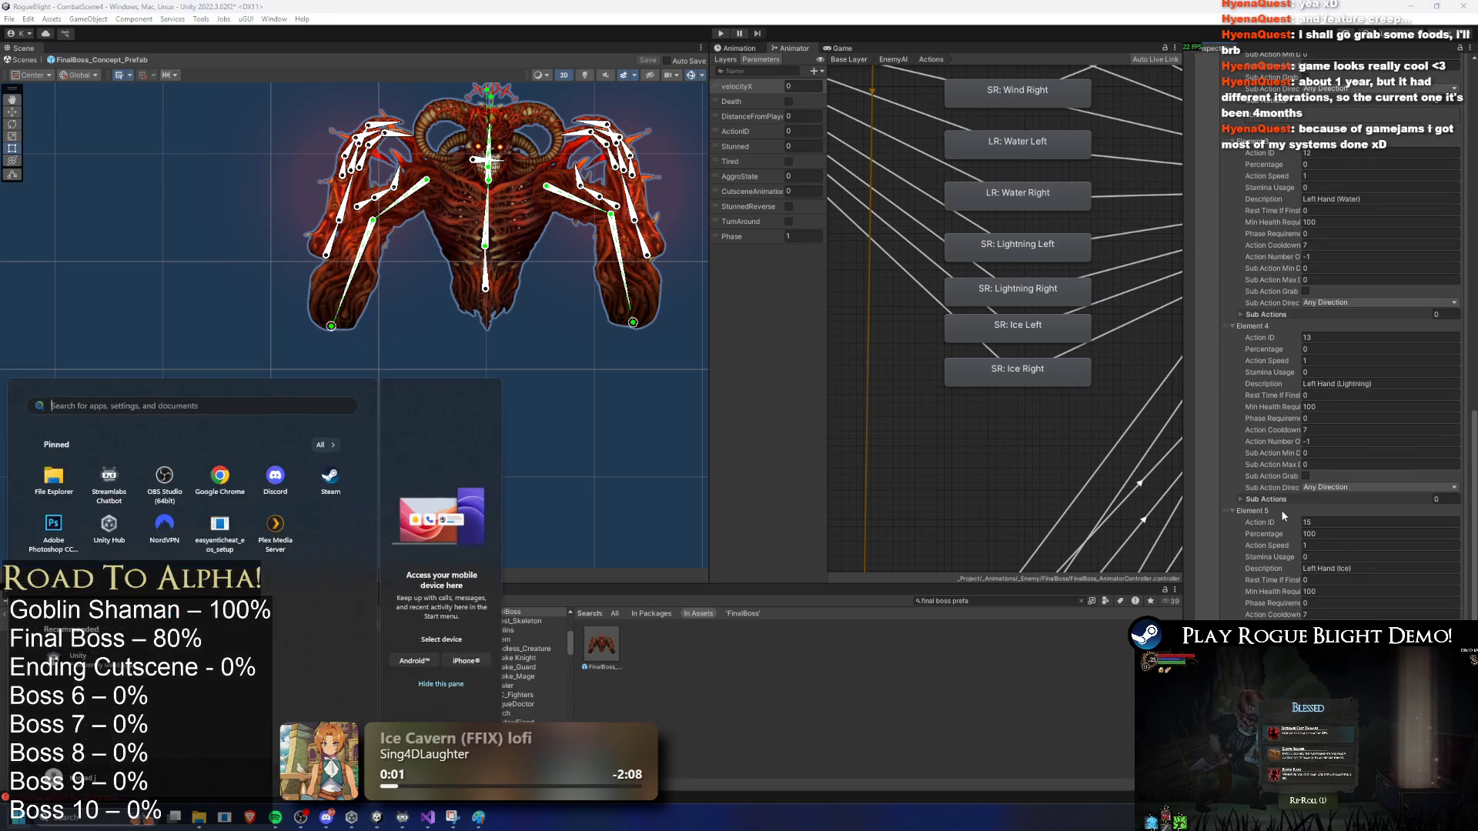
Step: Open Calculator and compute 100÷6, 17×5 and 16×5
type("calculator")
key("Return")
type("100")
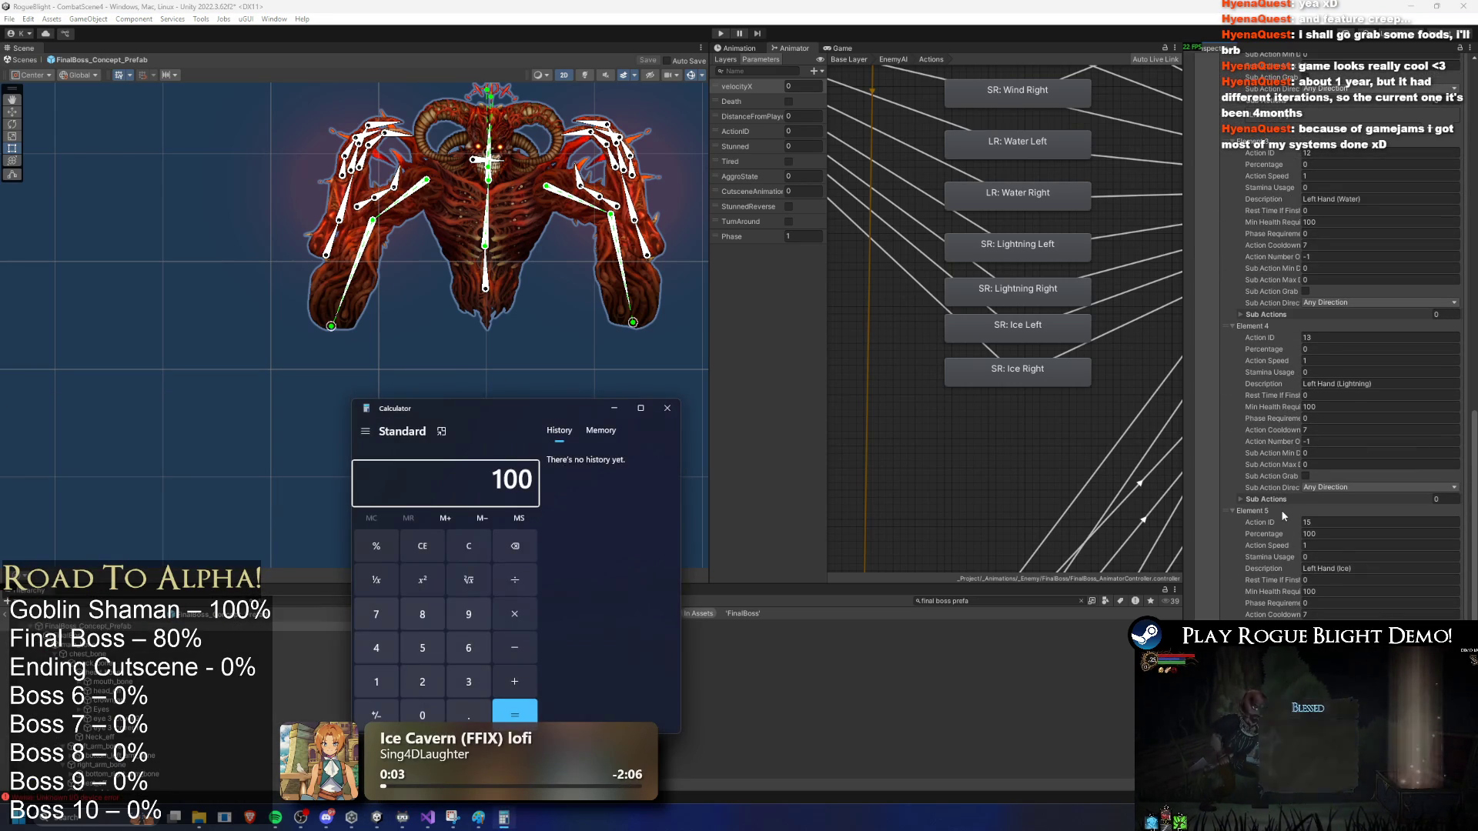
type("/6")
key("Return")
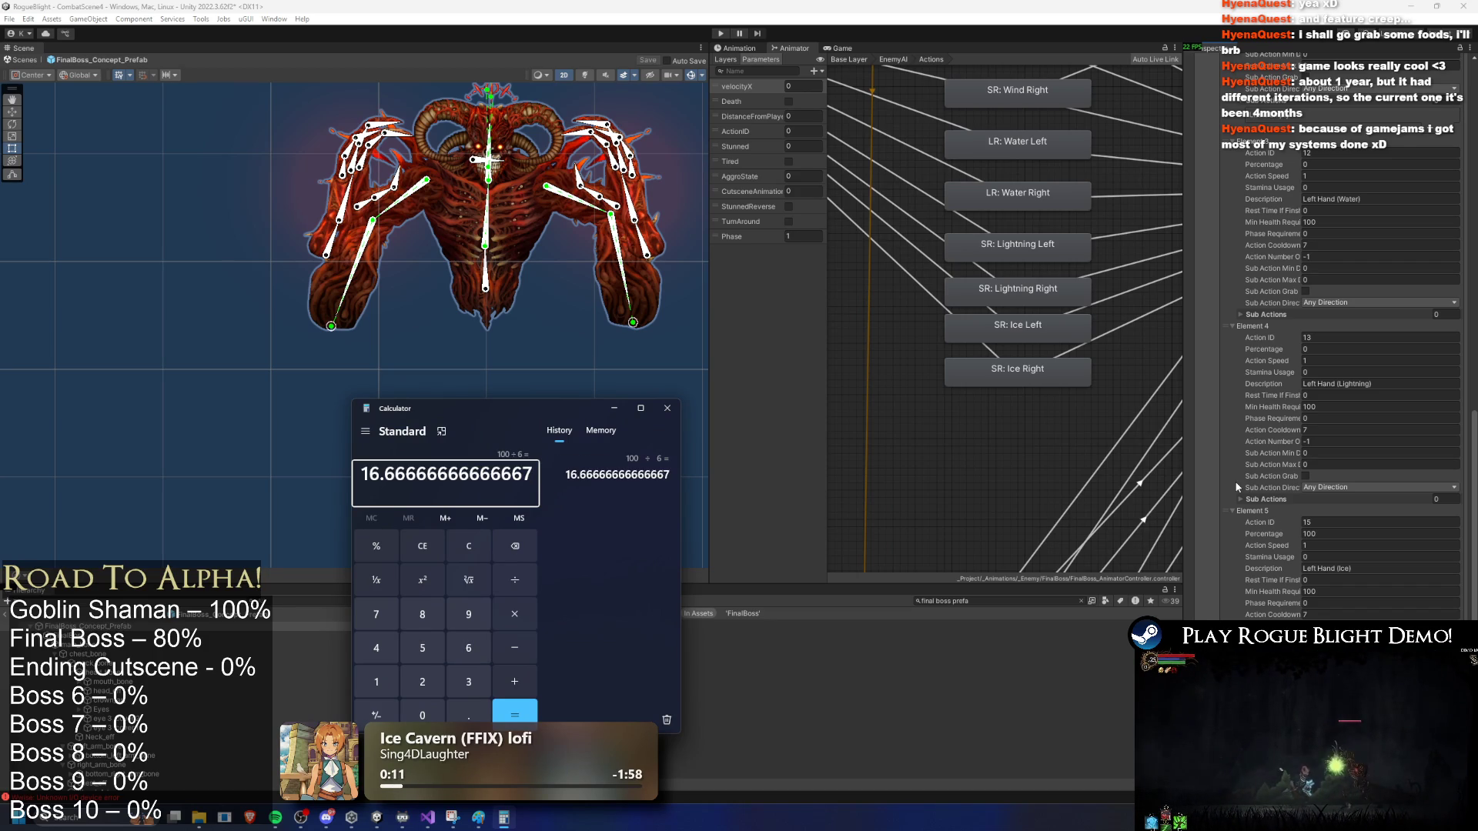
type("17")
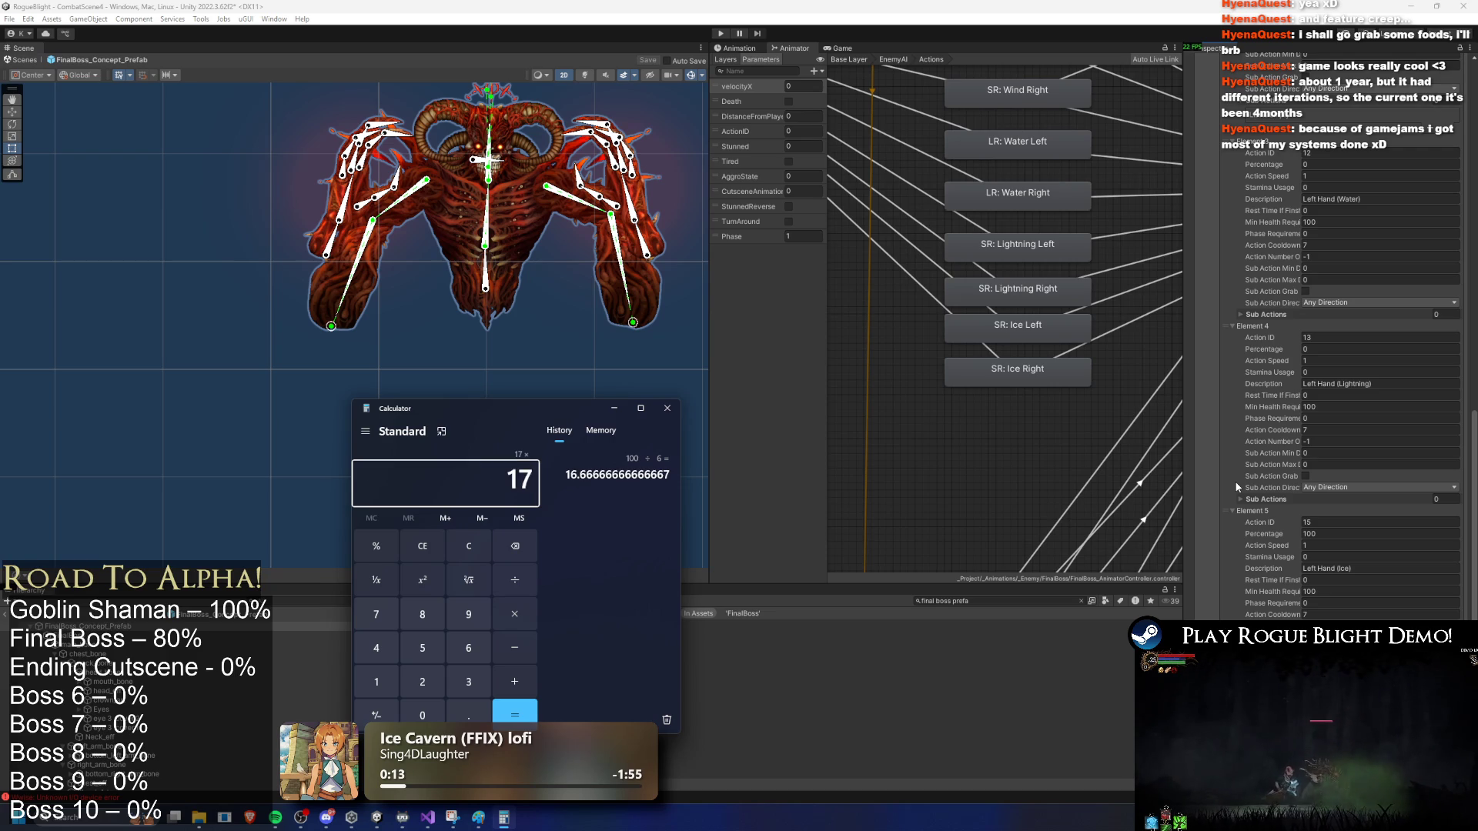
type("5")
key("Return")
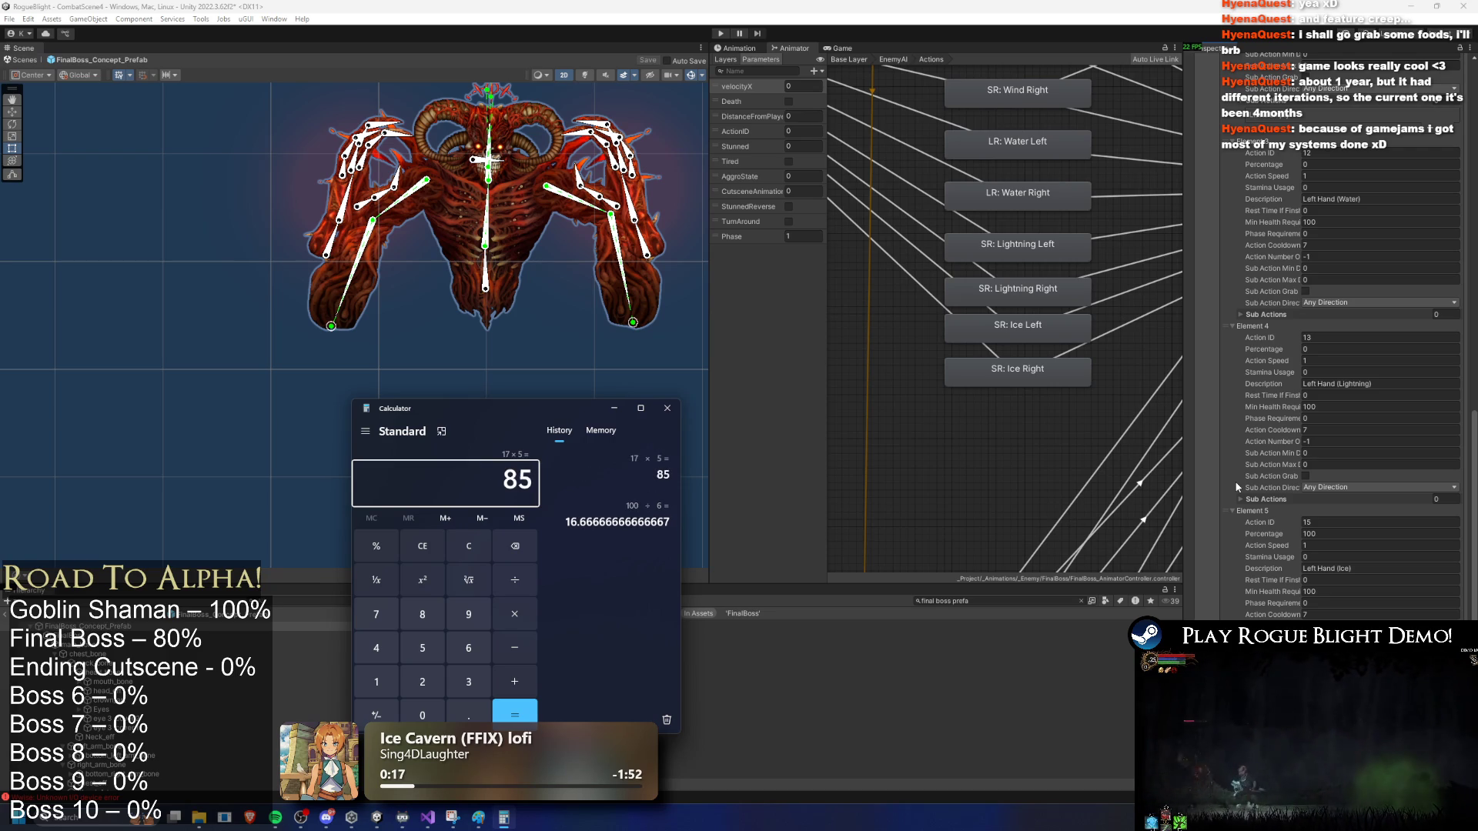
type("16")
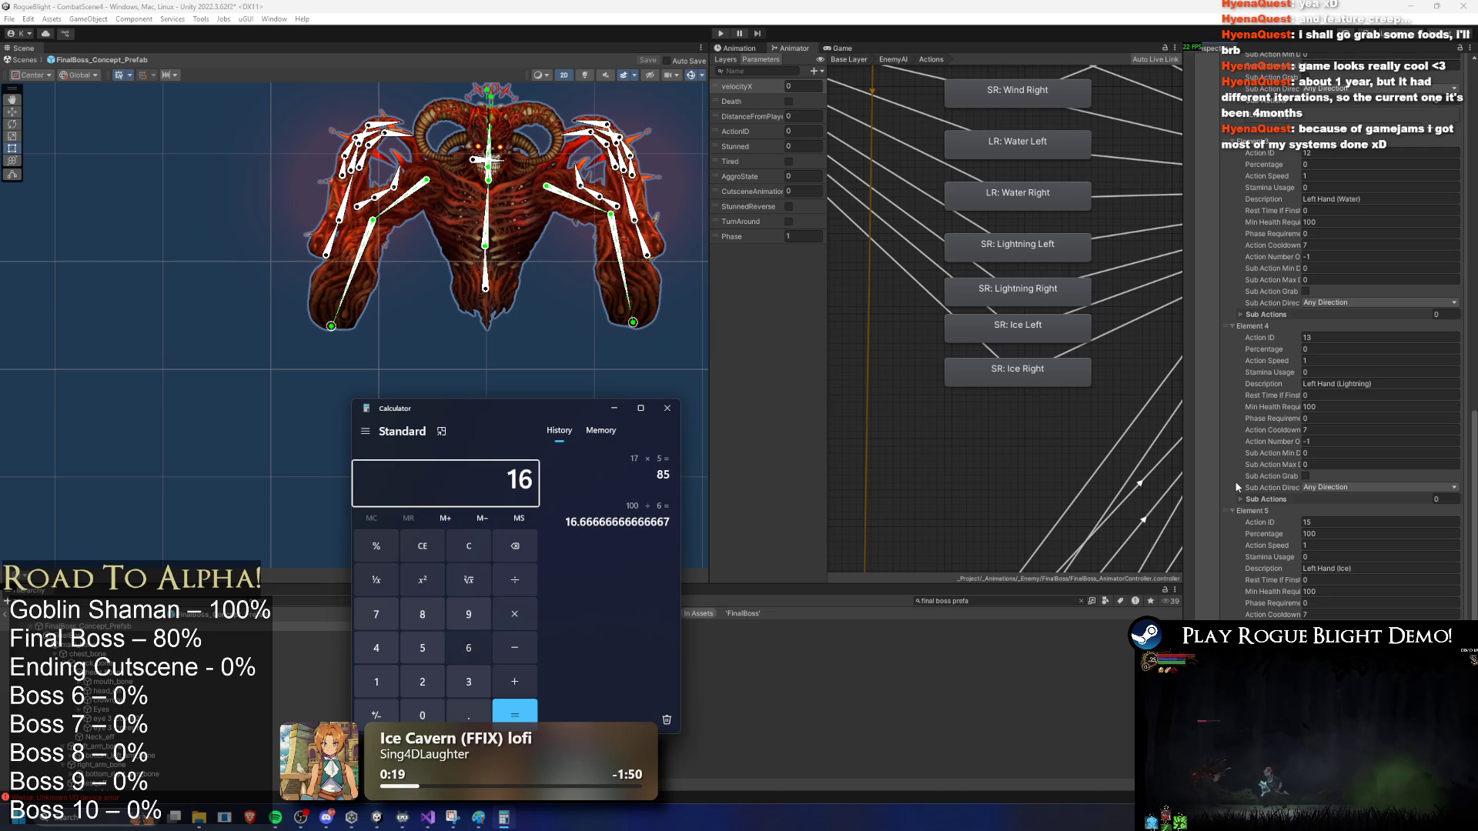
type(" × 5")
key("Return")
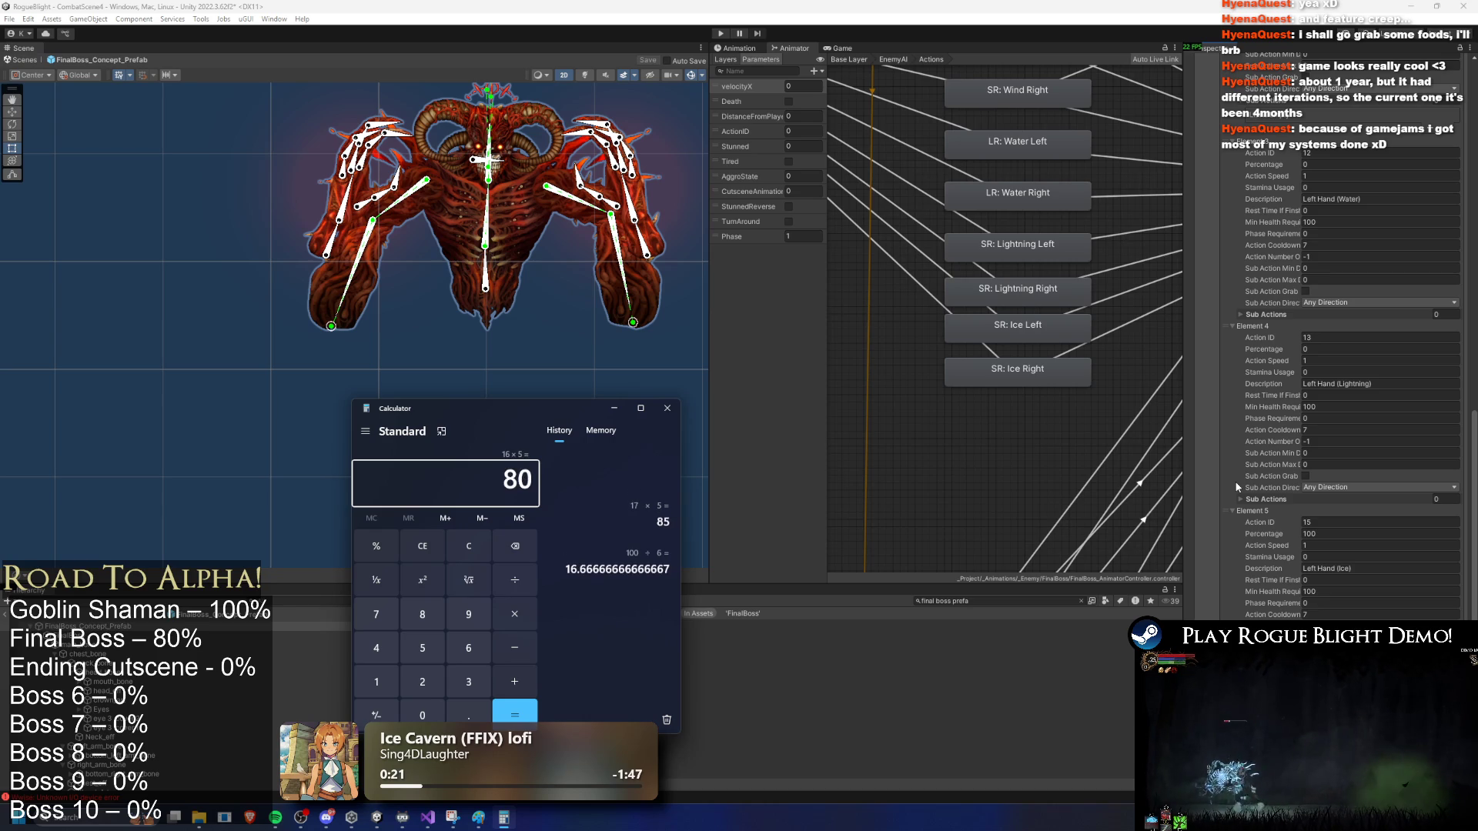
Step: Fix a typo to recompute 17×5, then compute 17×4 = 68
type("8")
key("BackSpace")
type("7*")
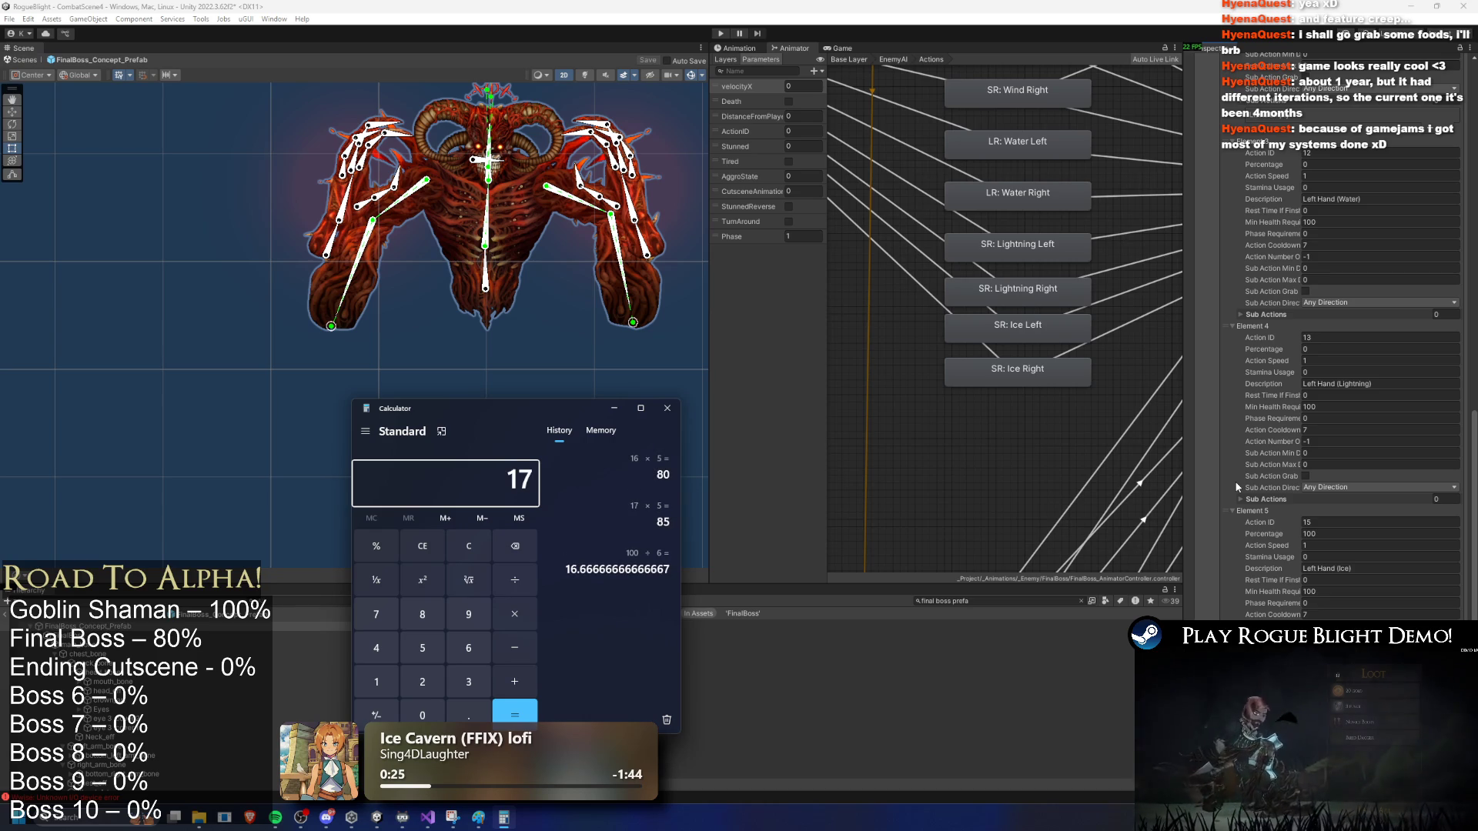
key("Return")
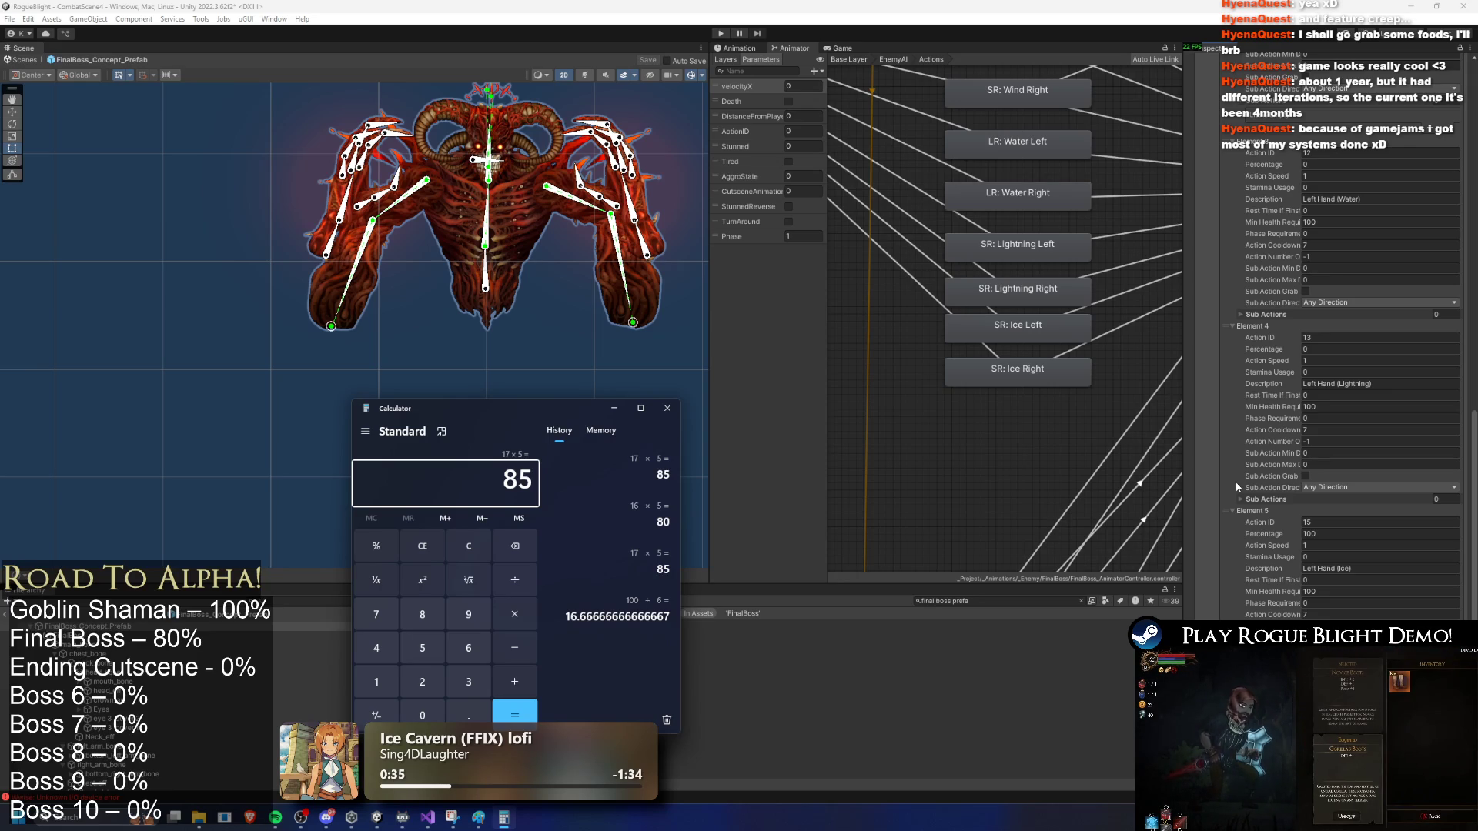
type("17")
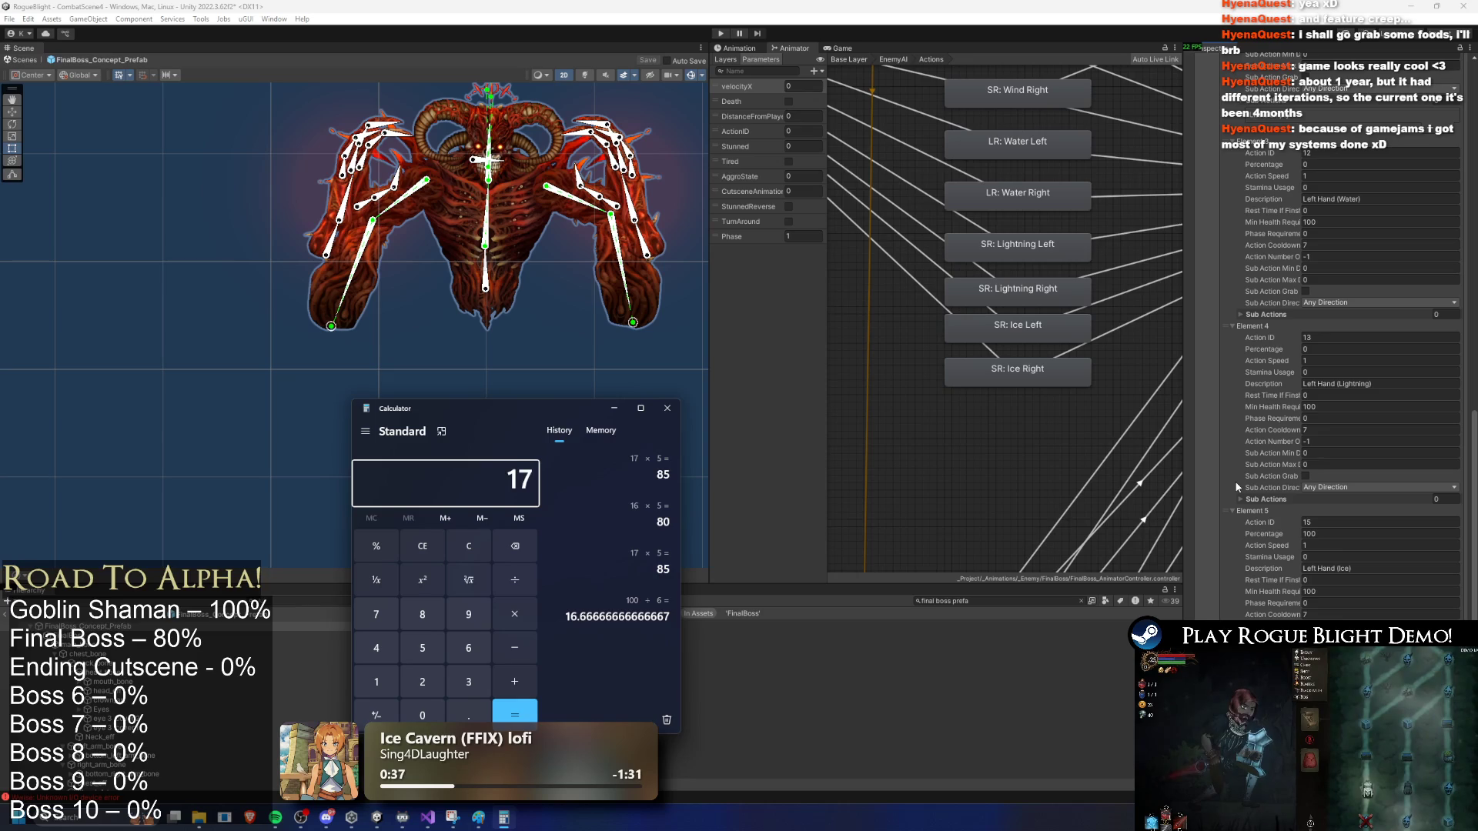
key("Return")
Step: In a second Calculator, compute 16×2 = 32 and confirm 68+32 = 100
key("super")
type("calc")
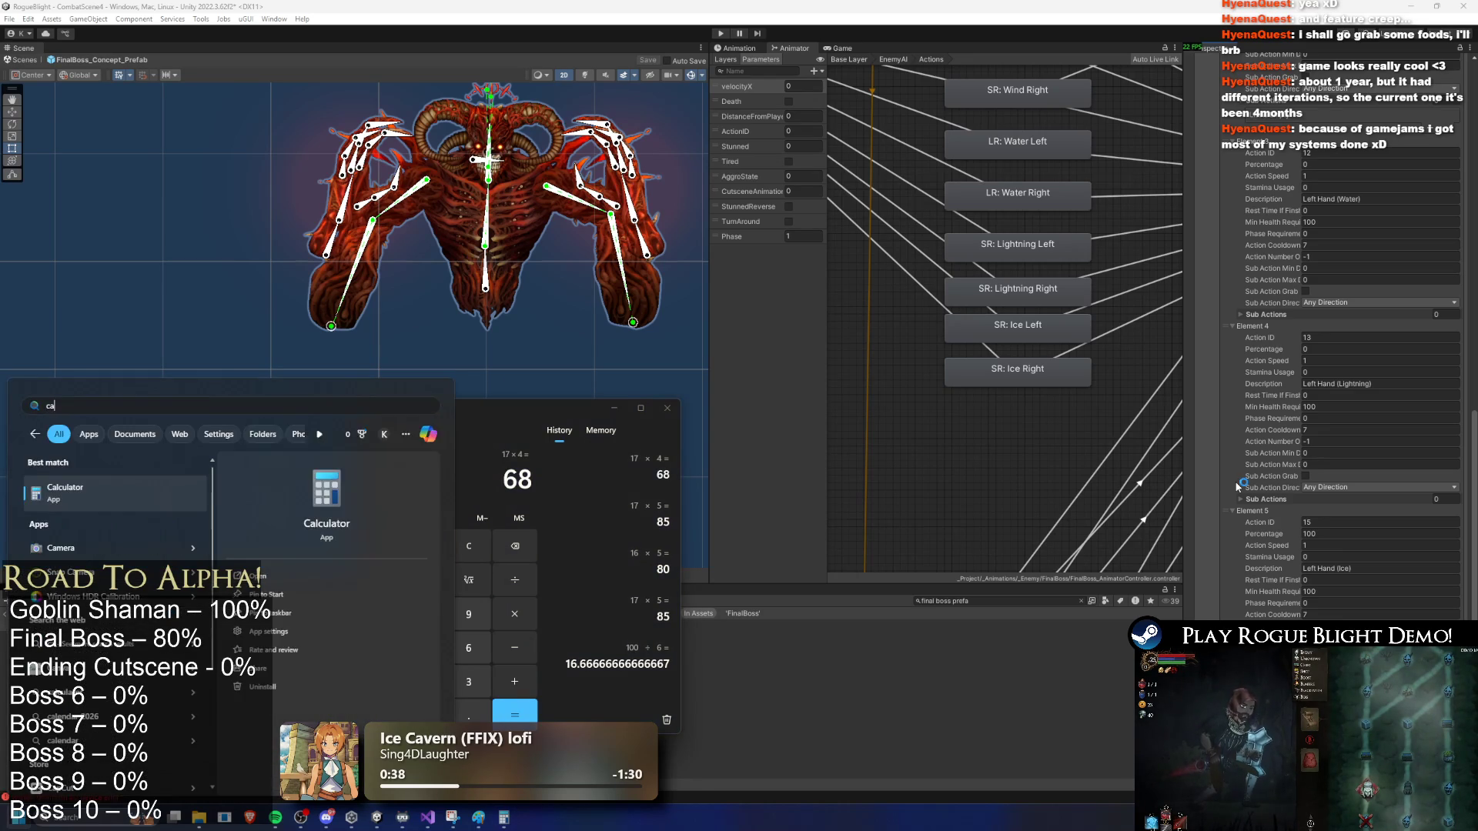
key("Escape")
type("16*2")
key("Return")
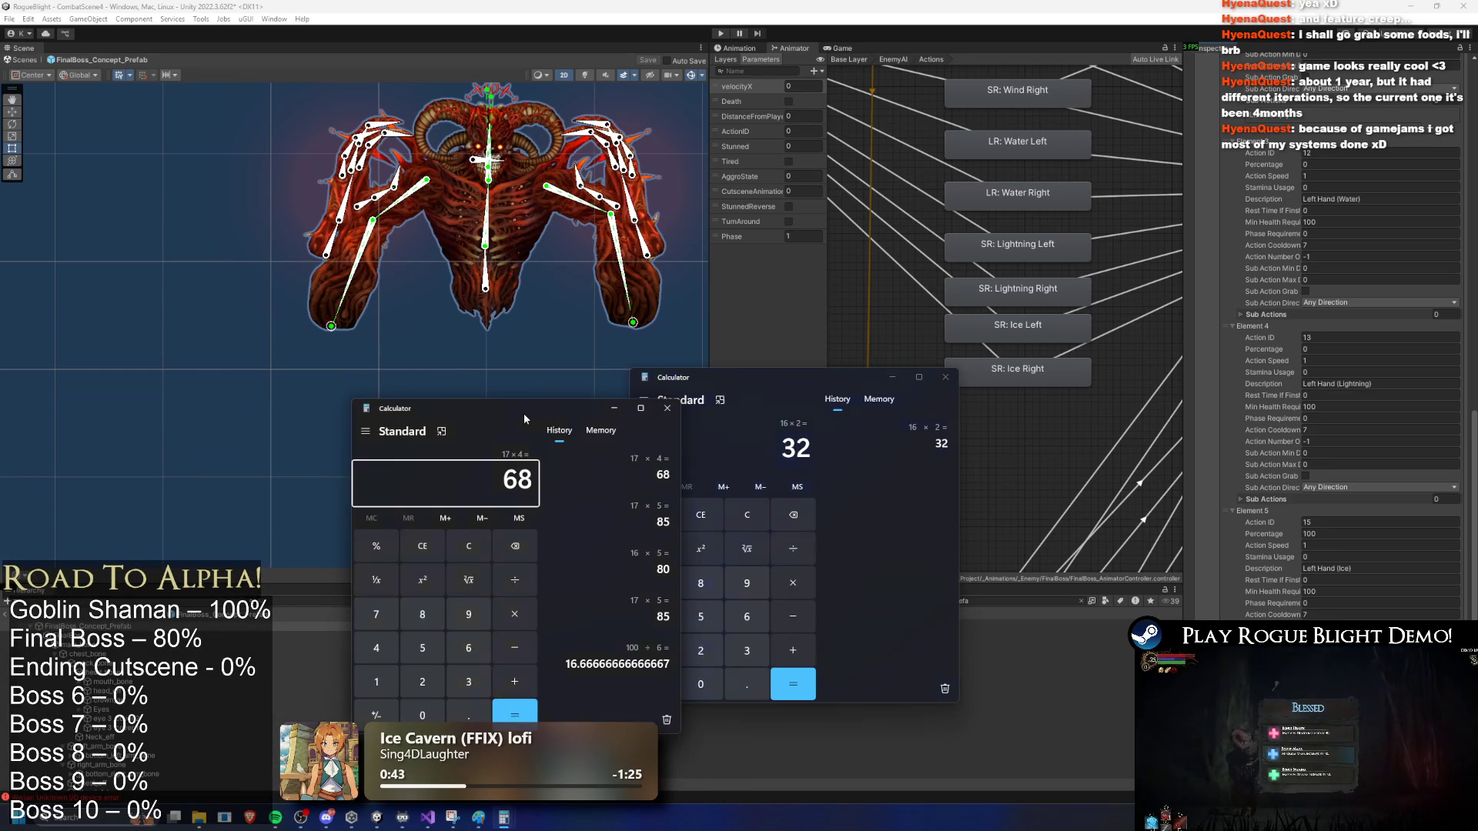
type("+32")
key("Return")
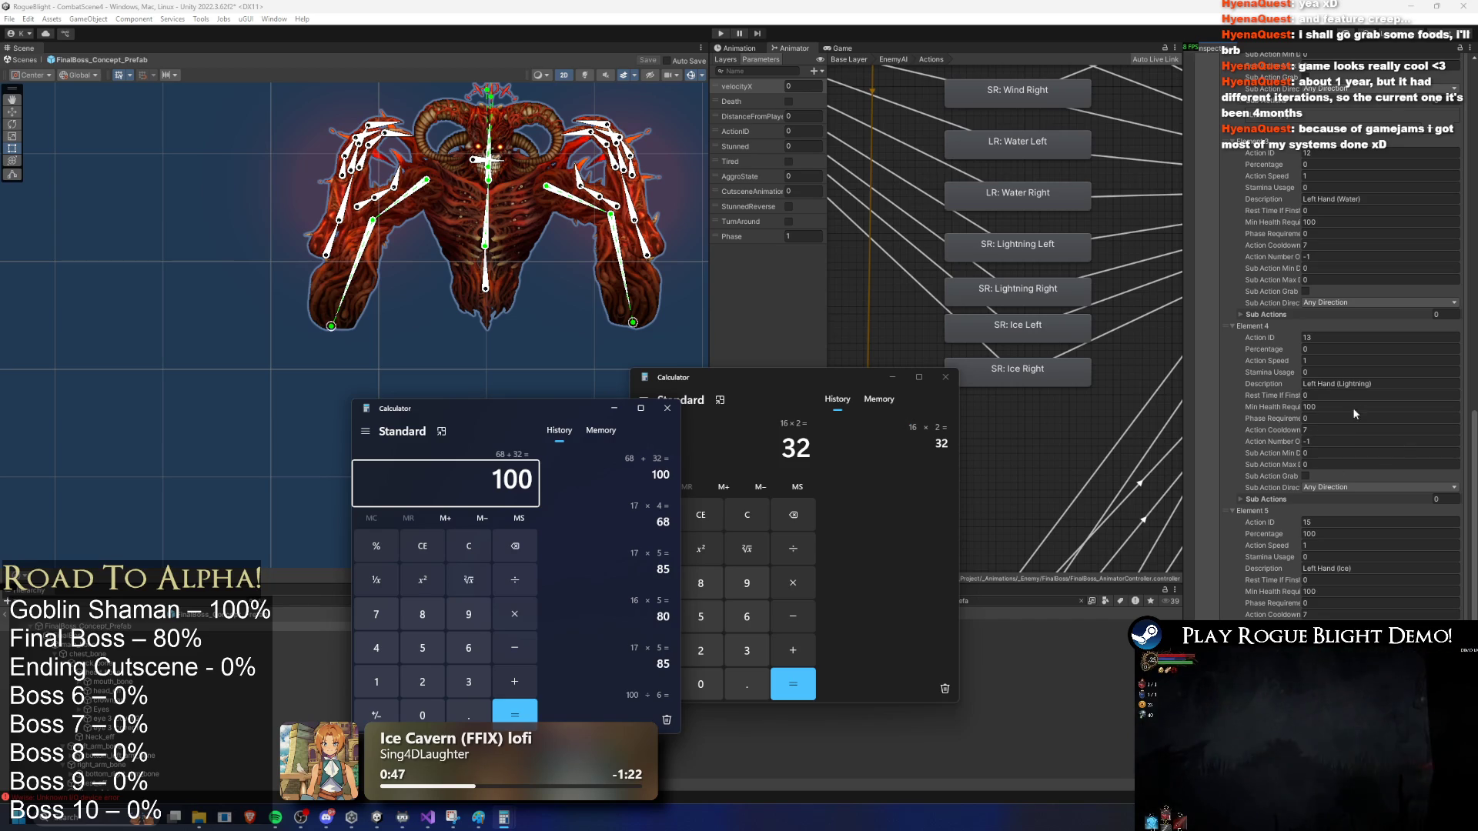
left_click(1337, 520)
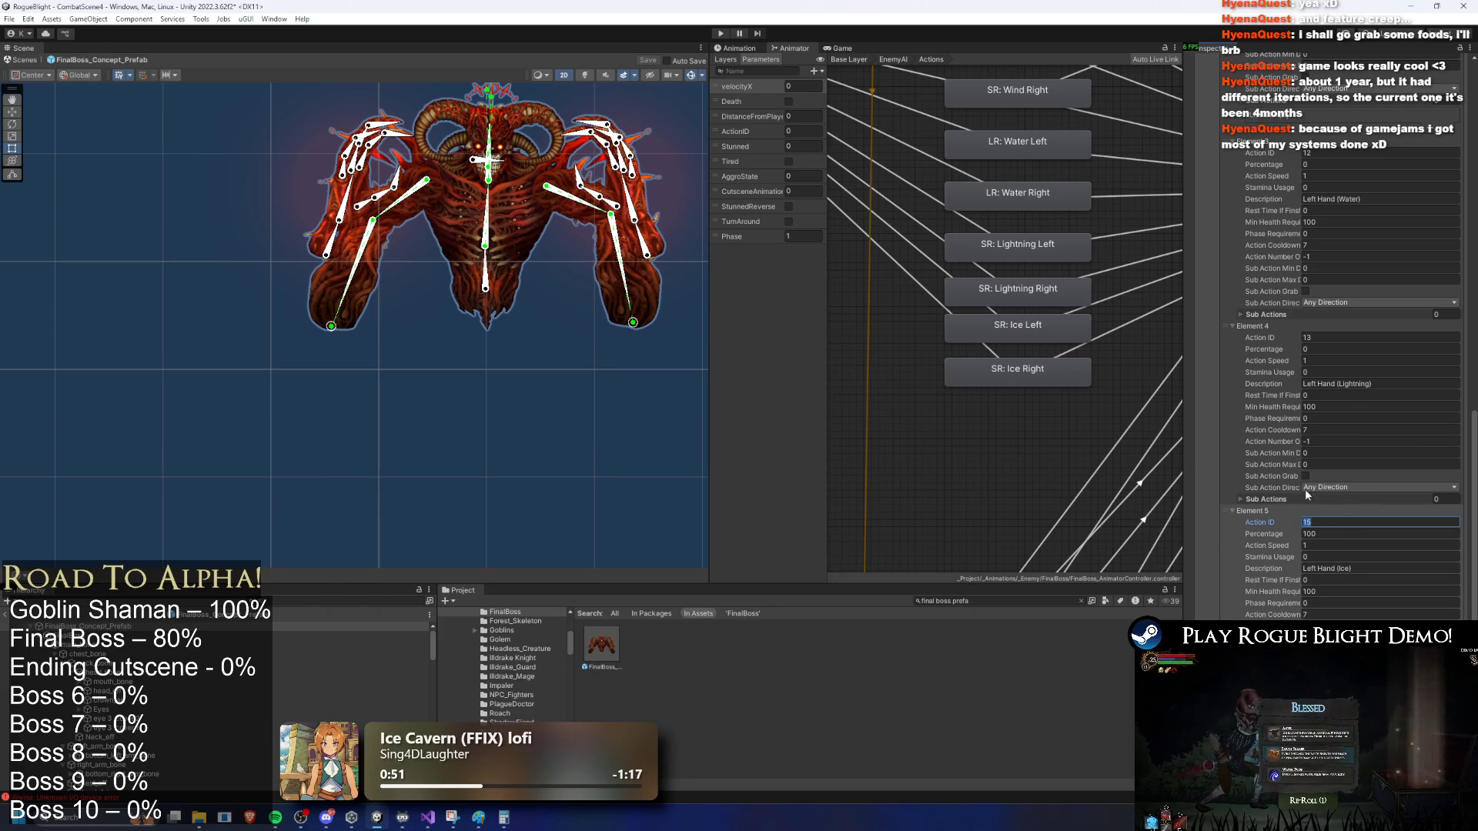
Step: Set Element 3's Percentage to 16 and start editing Element 4's Percentage
key("alt+Tab")
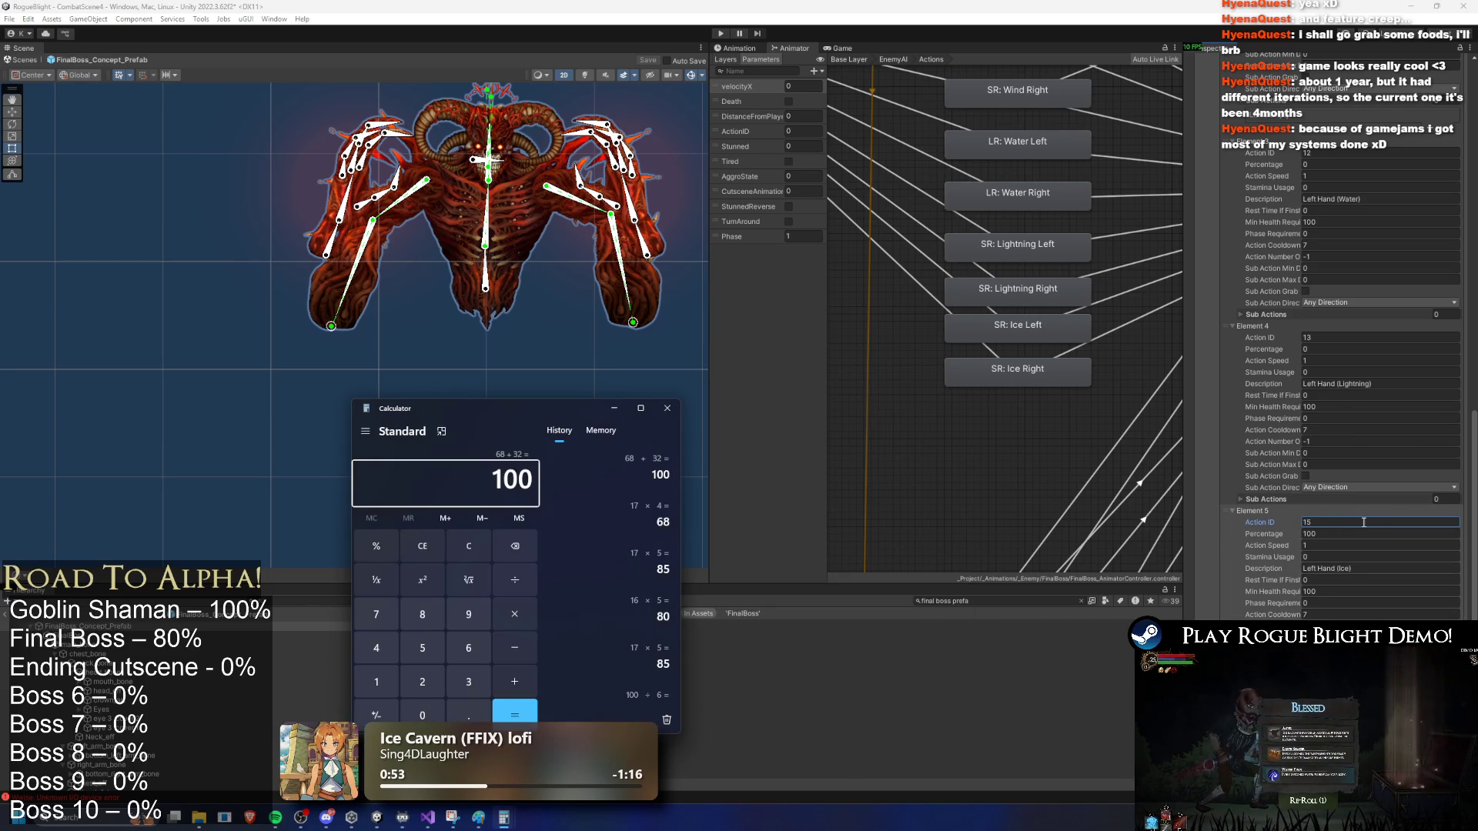
left_click(1337, 525)
type("16")
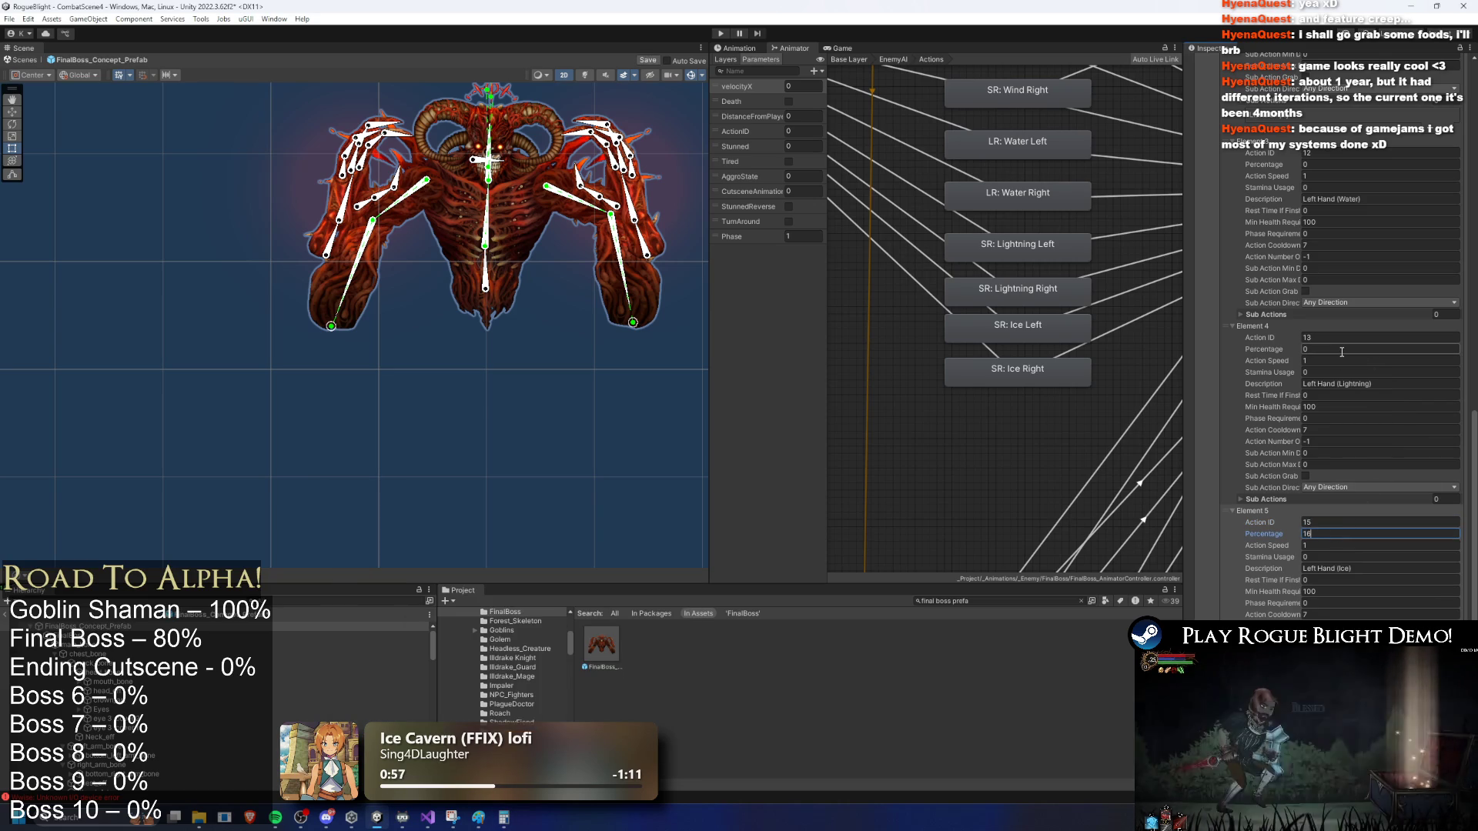
scroll(1328, 308, "up", 3)
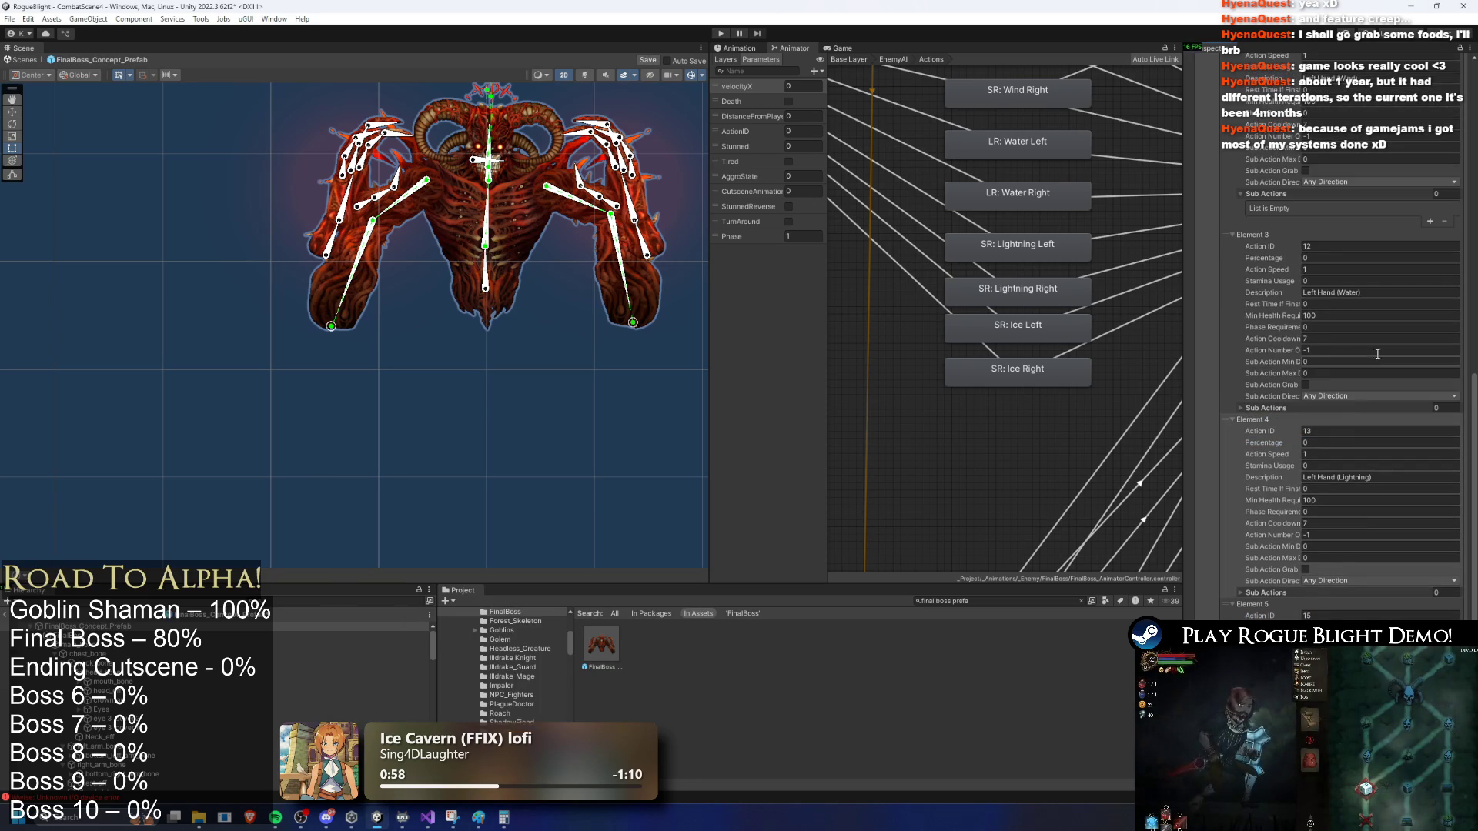
left_click(1319, 259)
type("16")
left_click(1331, 441)
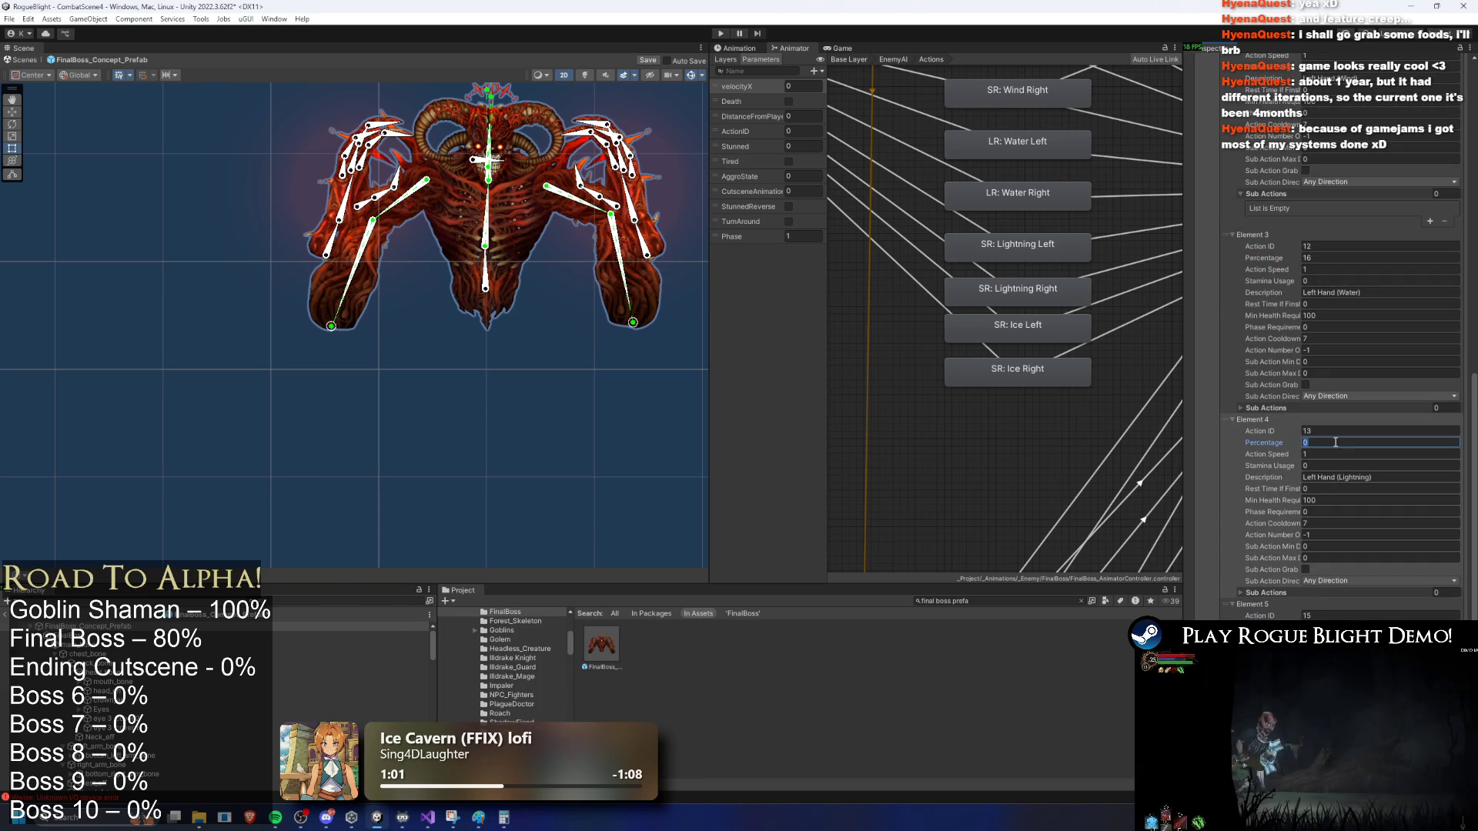
type("17")
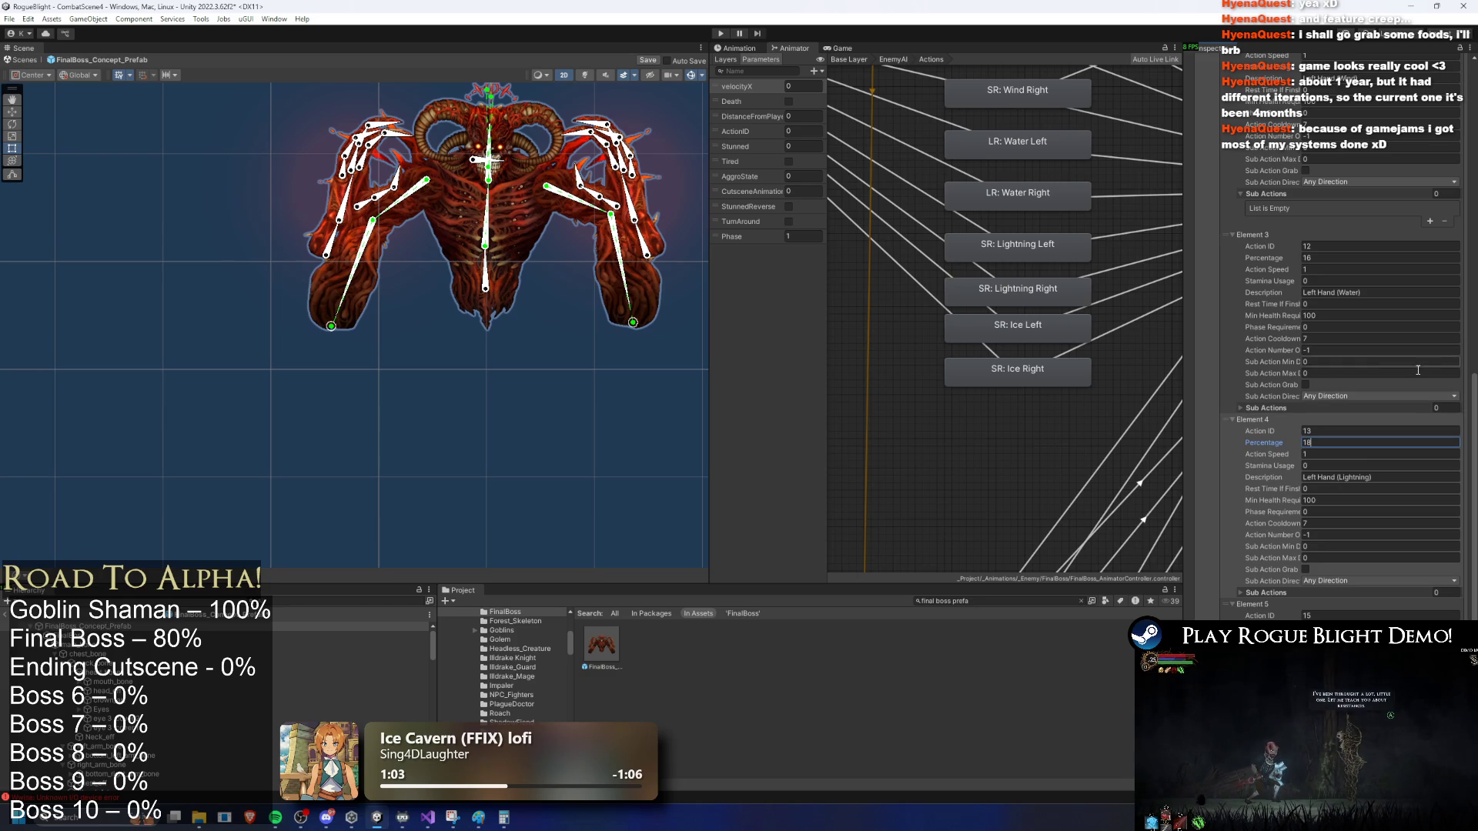
Step: Enter 17 for Element 2, edit Element 1, and review the action list
scroll(1247, 387, "up", 5)
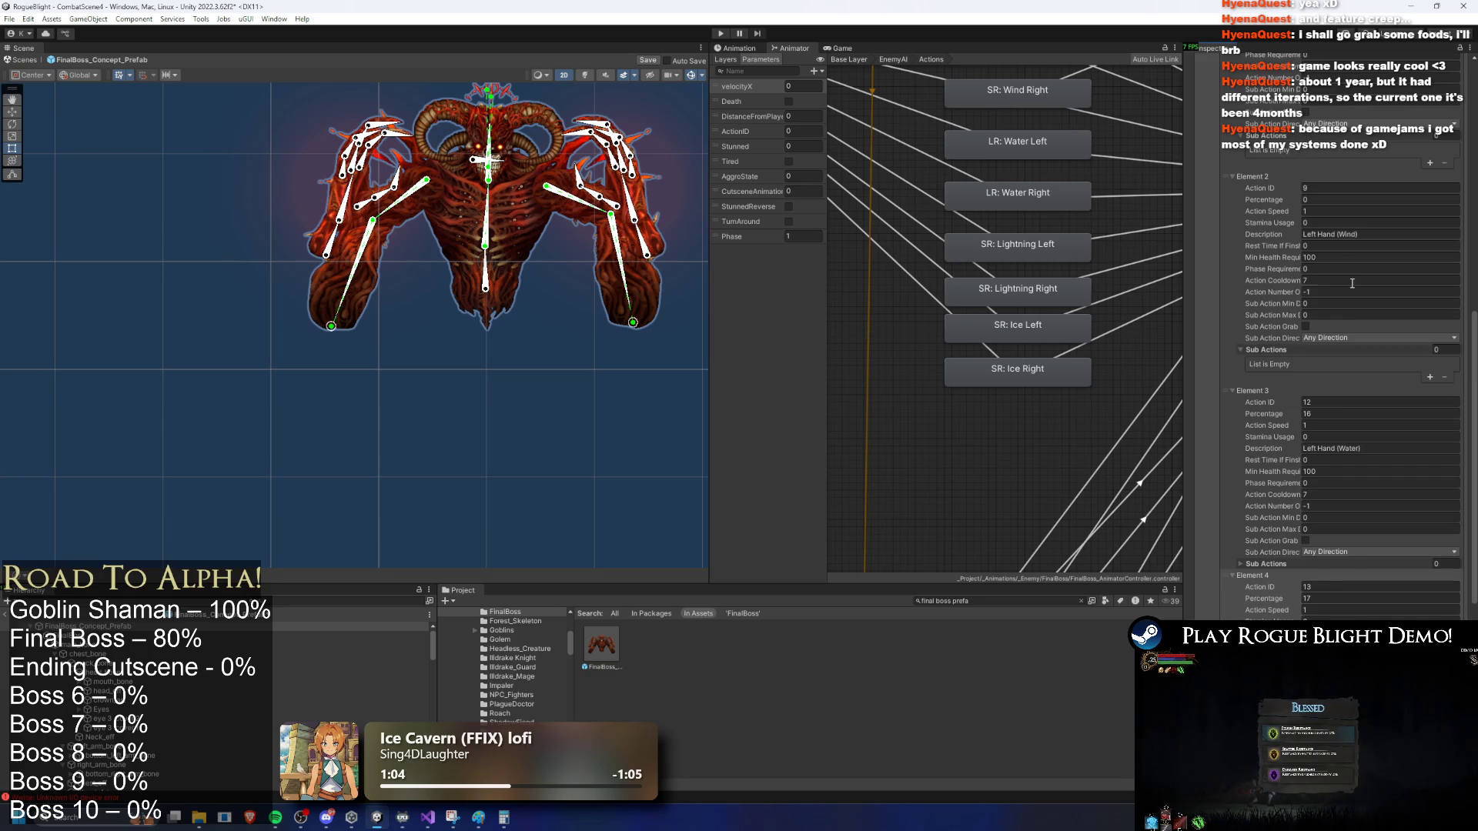
left_click(1314, 200)
type("17")
scroll(1370, 210, "up", 5)
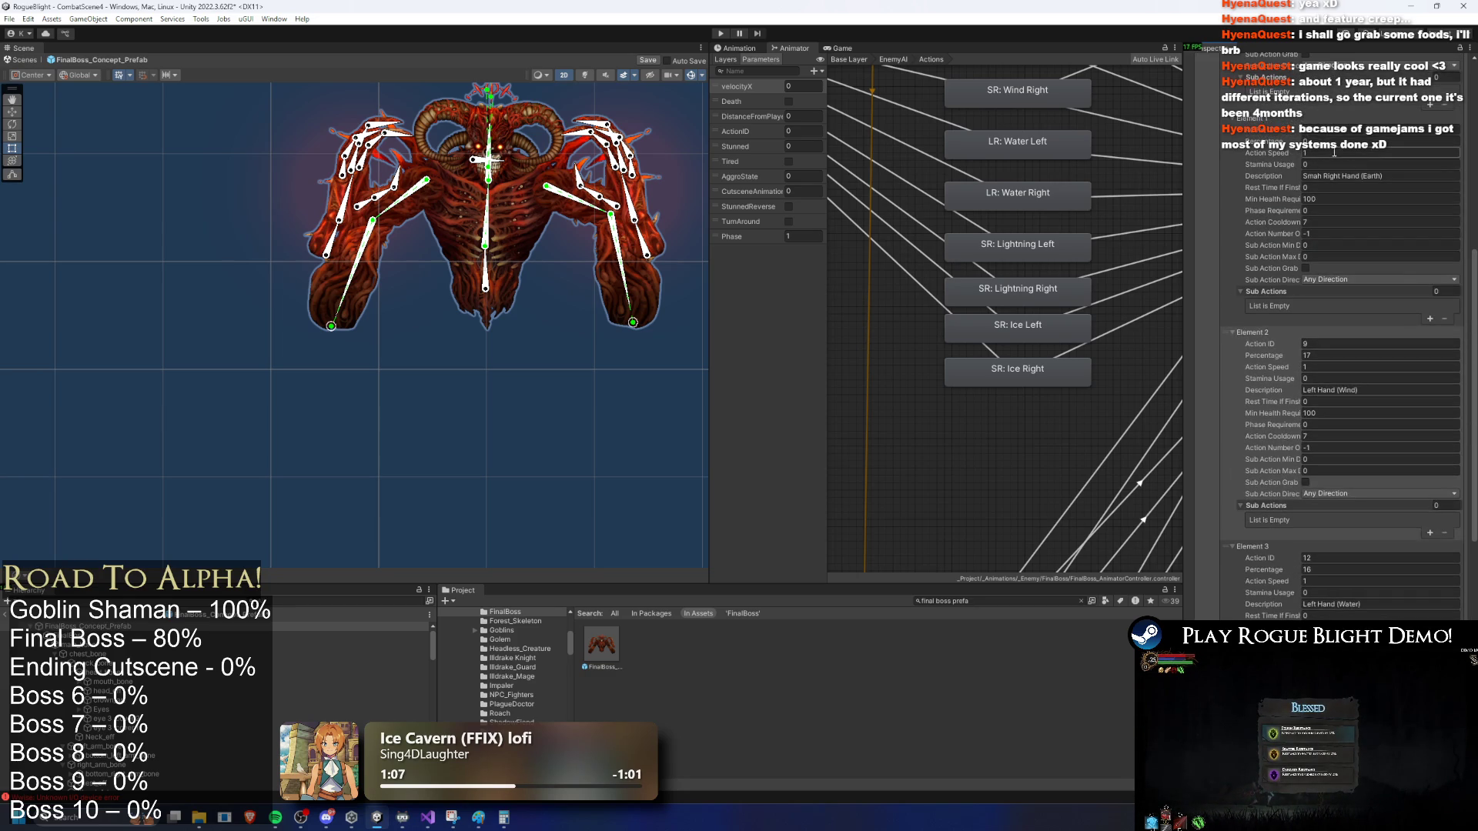
left_click(1349, 141)
scroll(1349, 154, "up", 3)
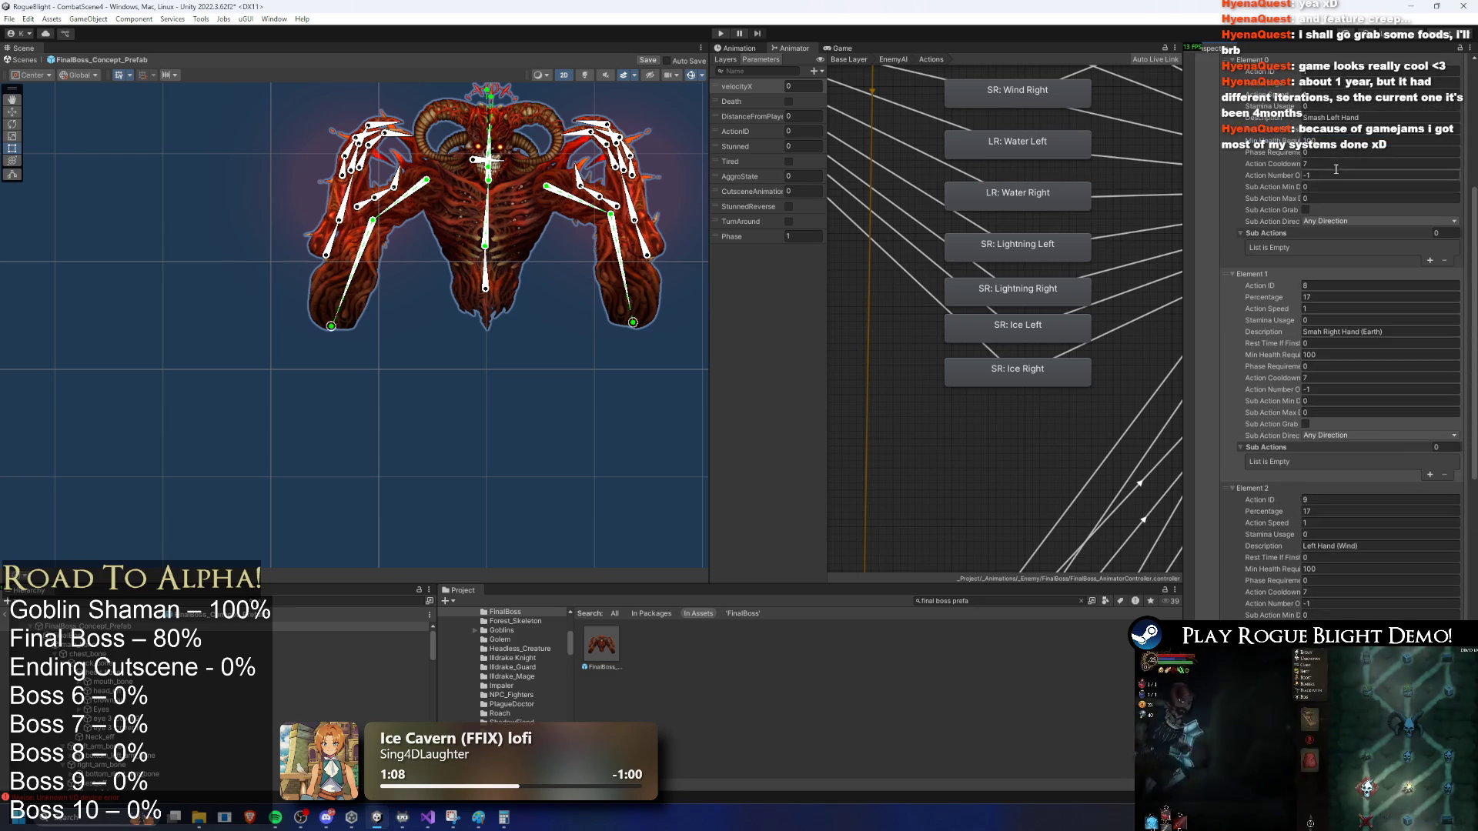
scroll(1339, 88, "up", 2)
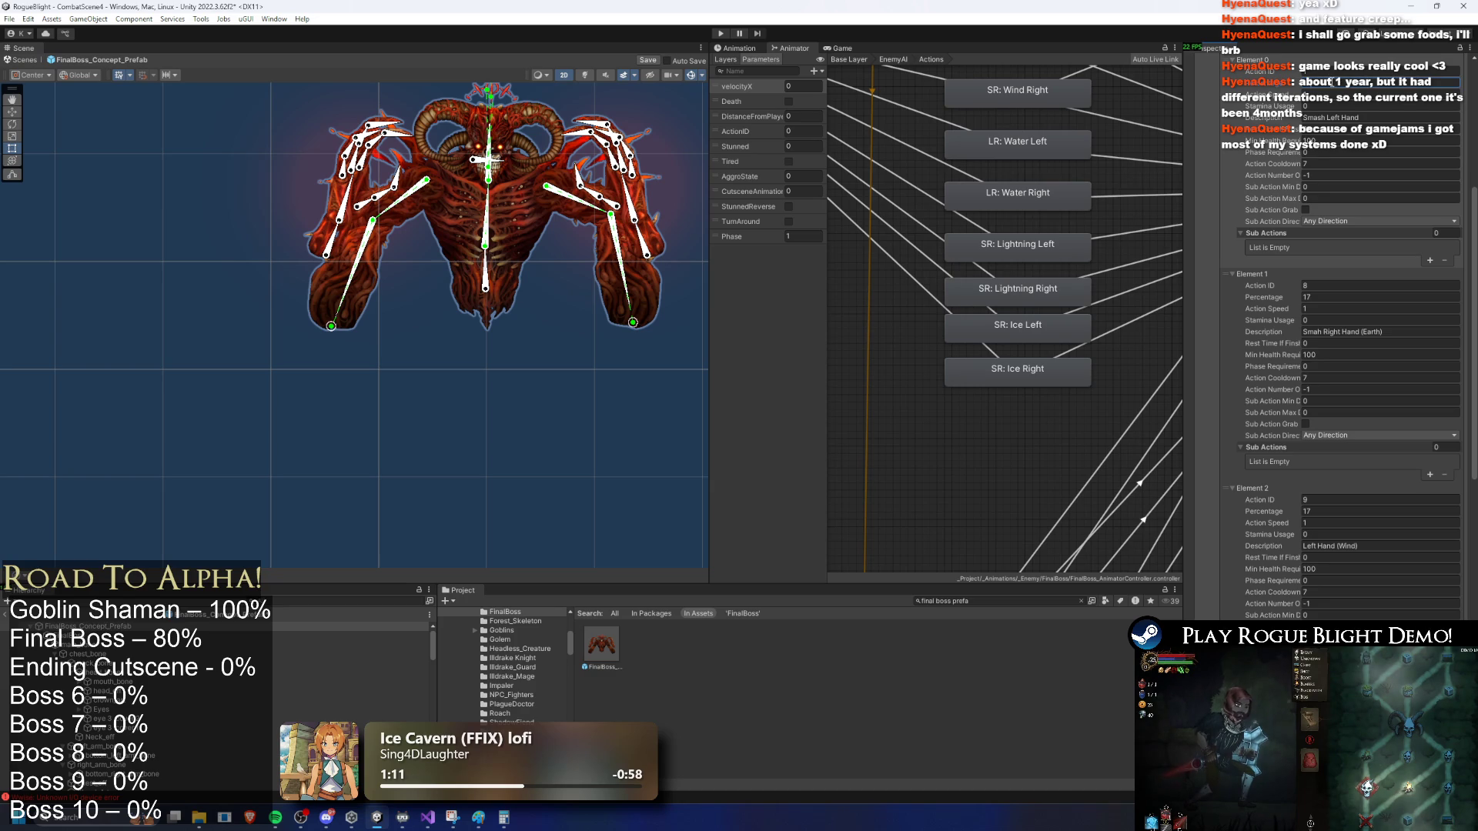
scroll(1352, 187, "down", 8)
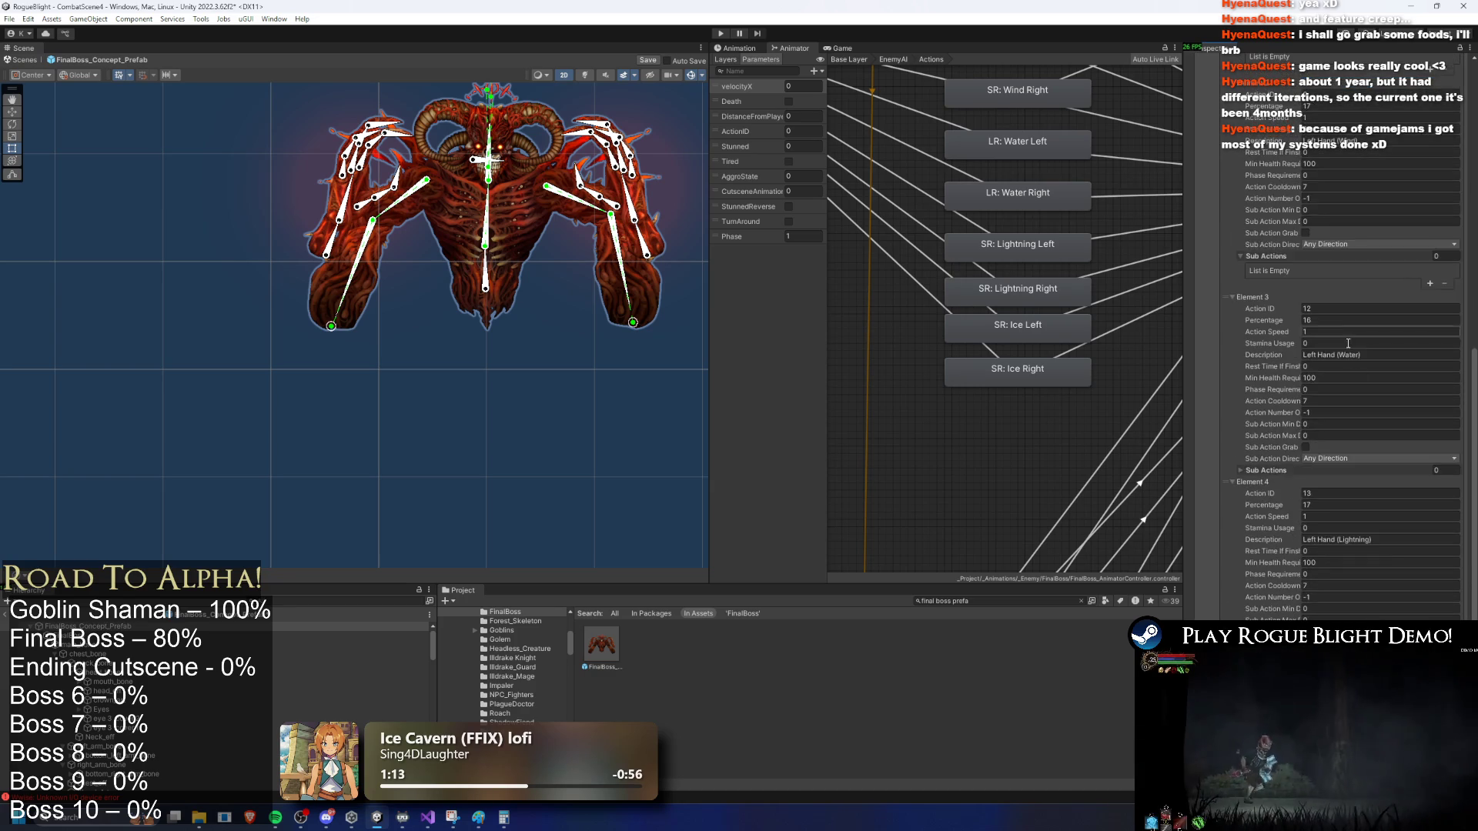
scroll(1348, 343, "down", 4)
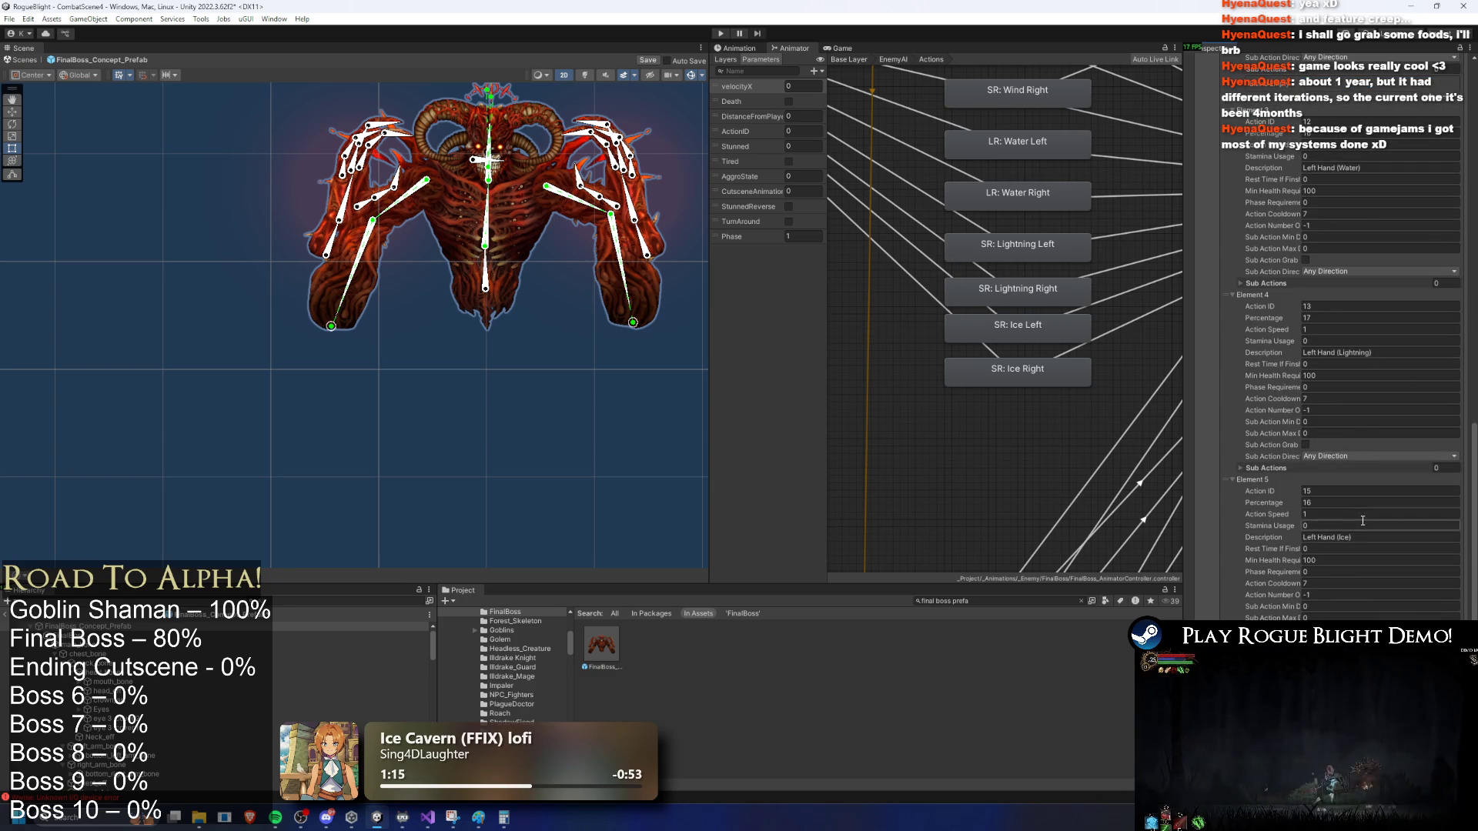
scroll(1340, 462, "down", 3)
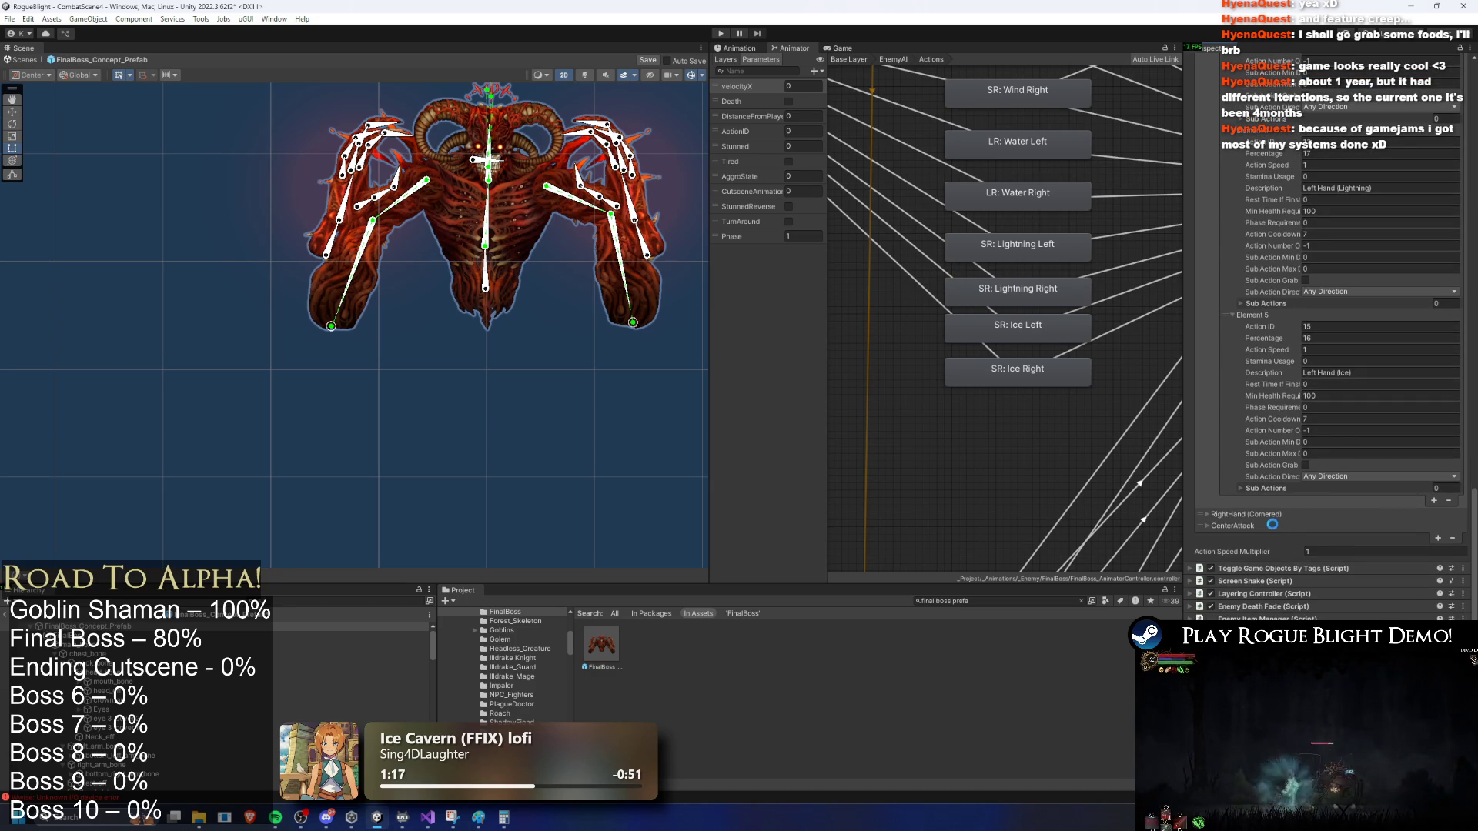
scroll(1287, 482, "up", 6)
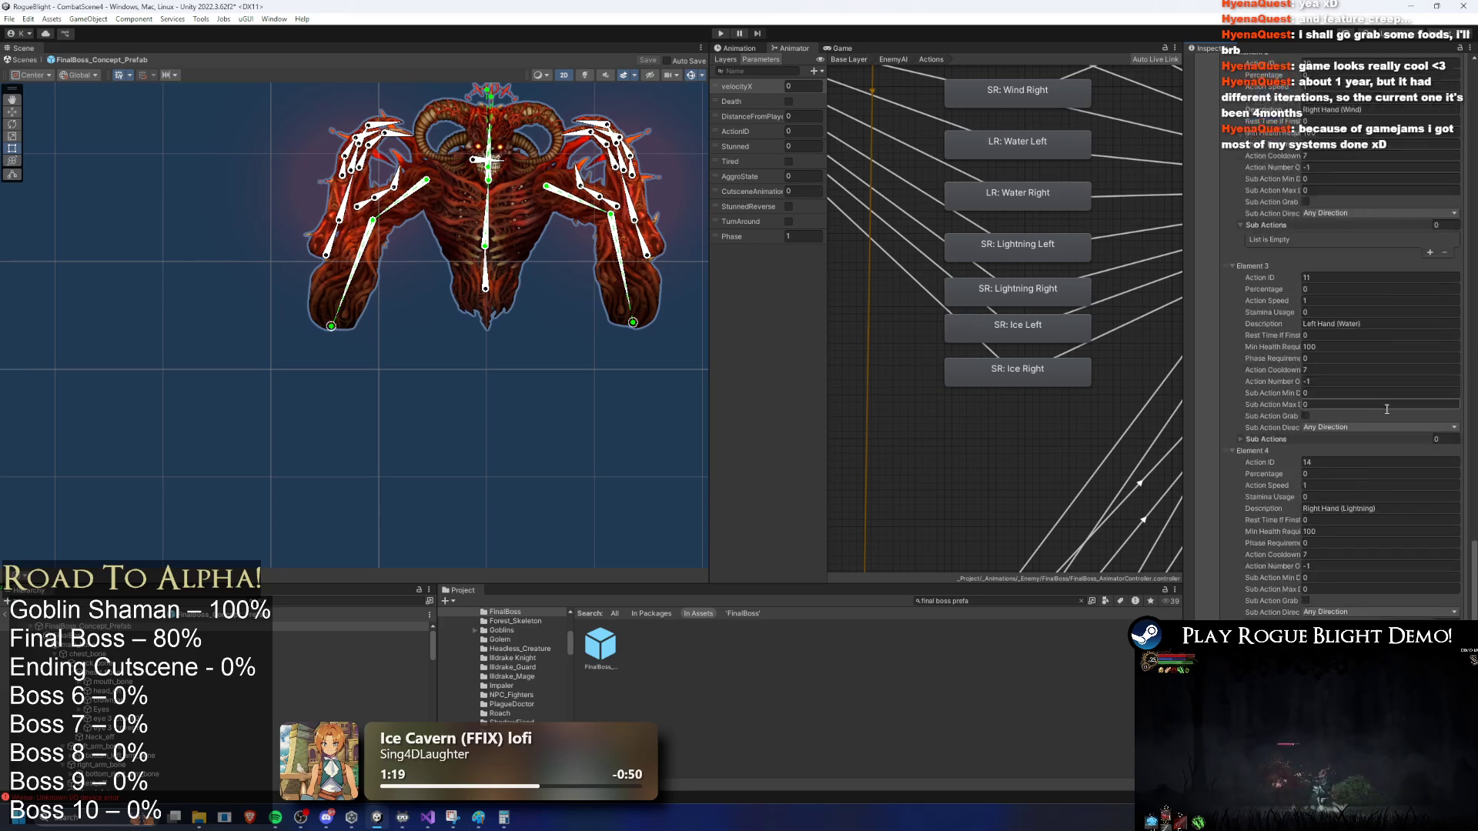
Step: Give RightHand (Cornered) Element 5 a weight of 16 and Elements 3 and 4 a weight of 17
scroll(1386, 409, "down", 5)
left_click(1327, 406)
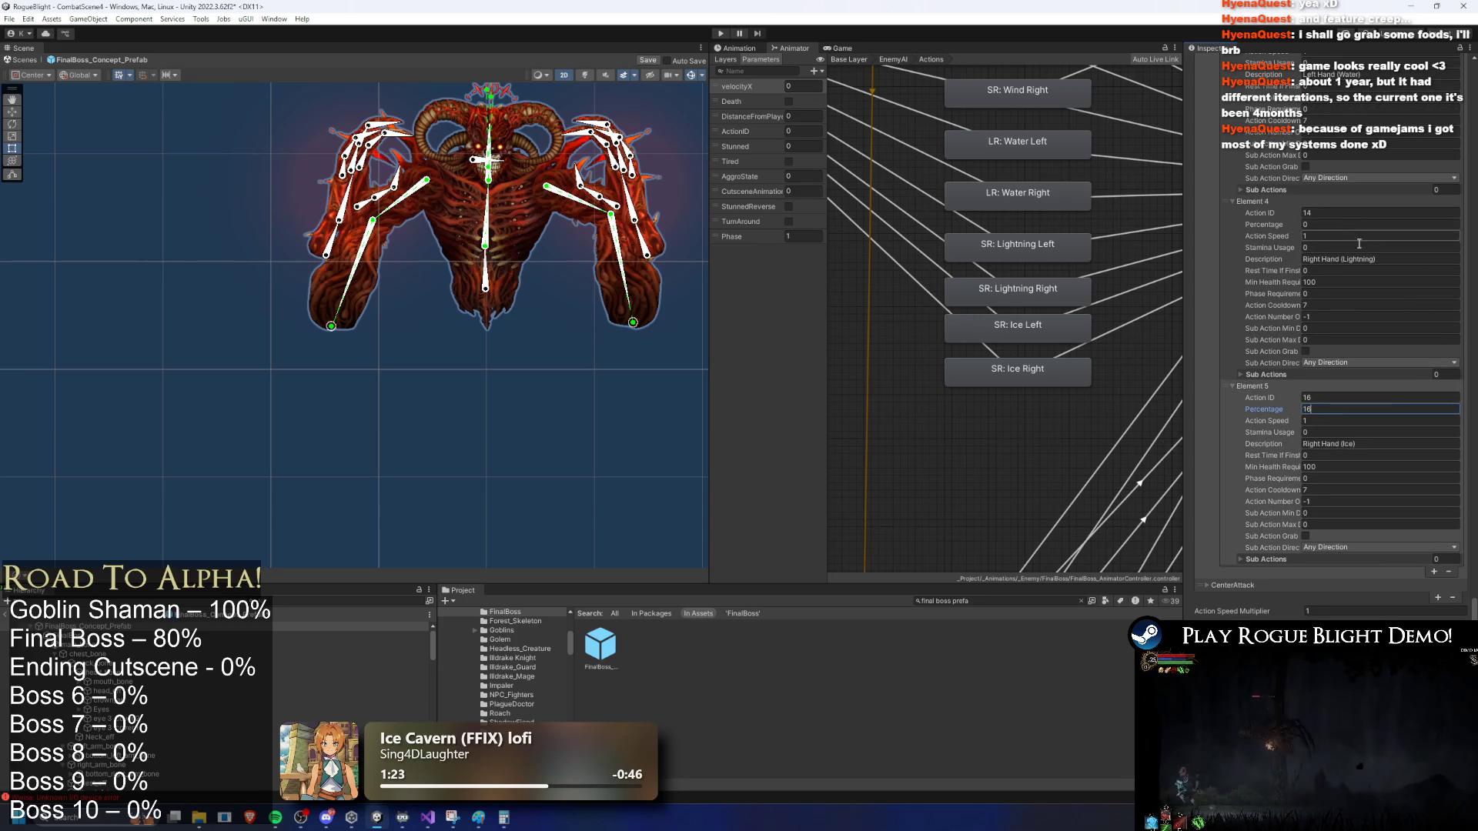
key("Return")
scroll(1359, 243, "up", 2)
left_click(1333, 132)
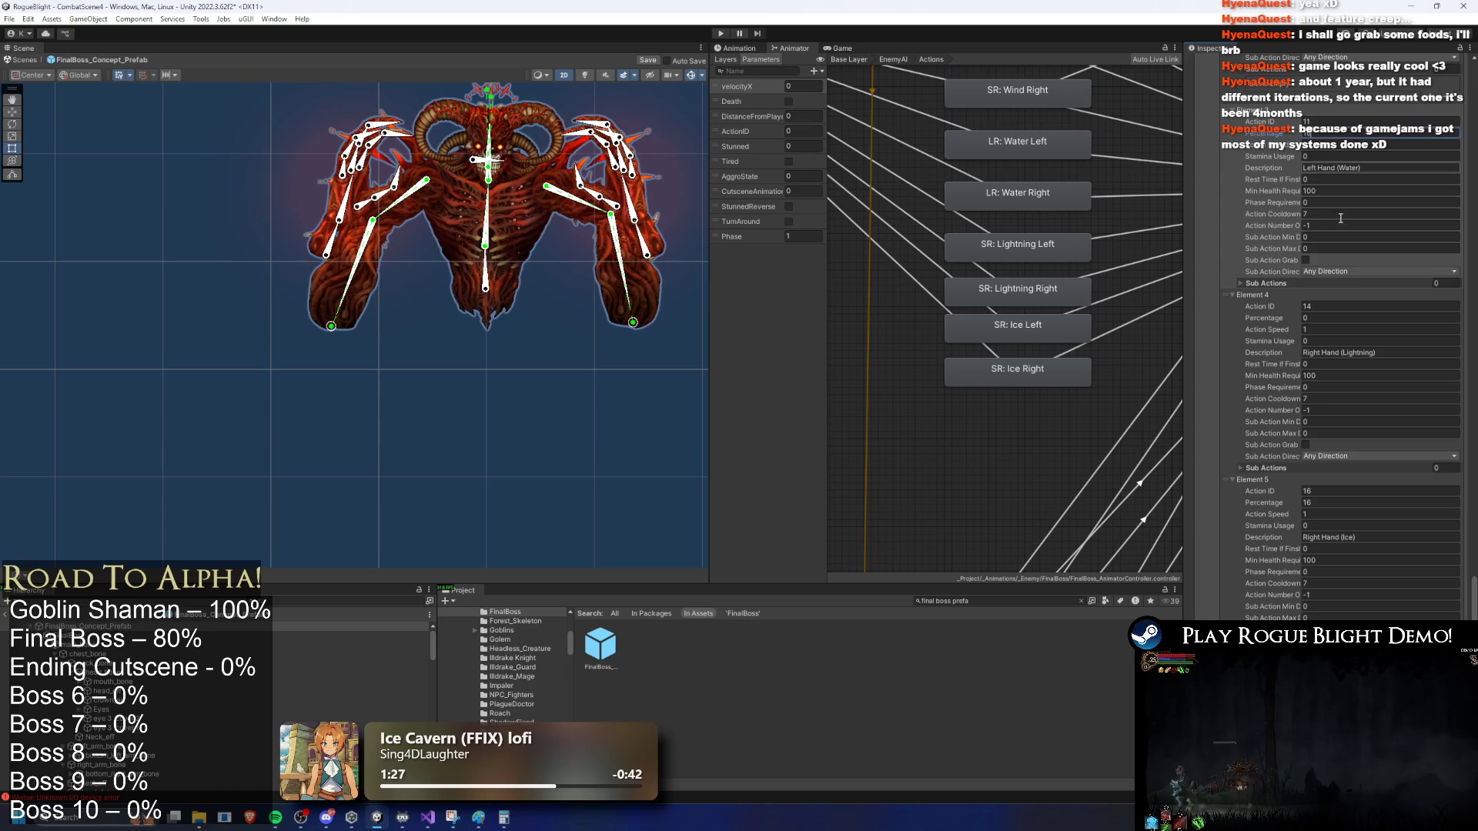
left_click(1344, 318)
type("17")
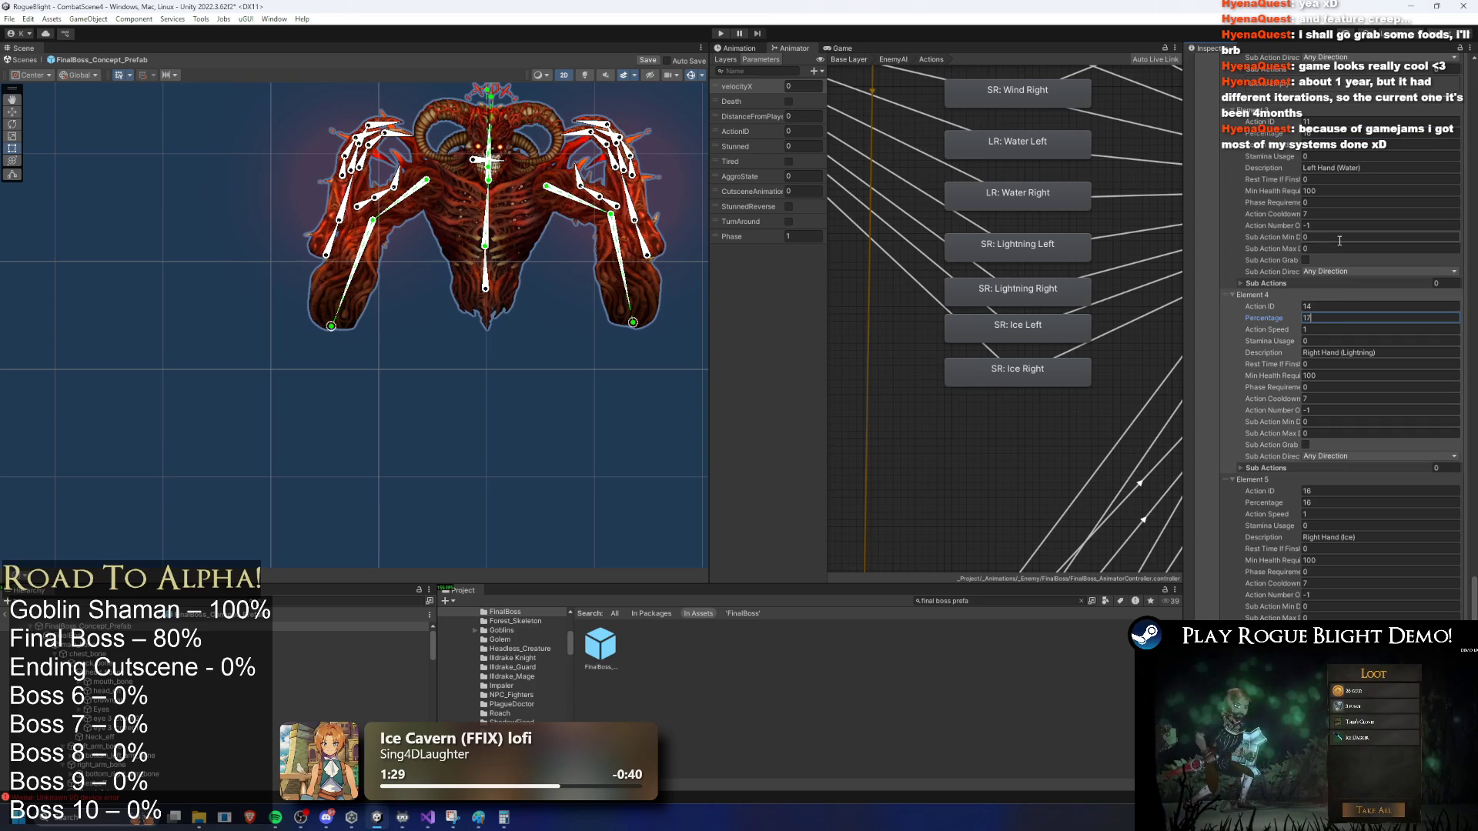
Step: Return to the top of the Inspector and start a playtest
scroll(1340, 223, "up", 5)
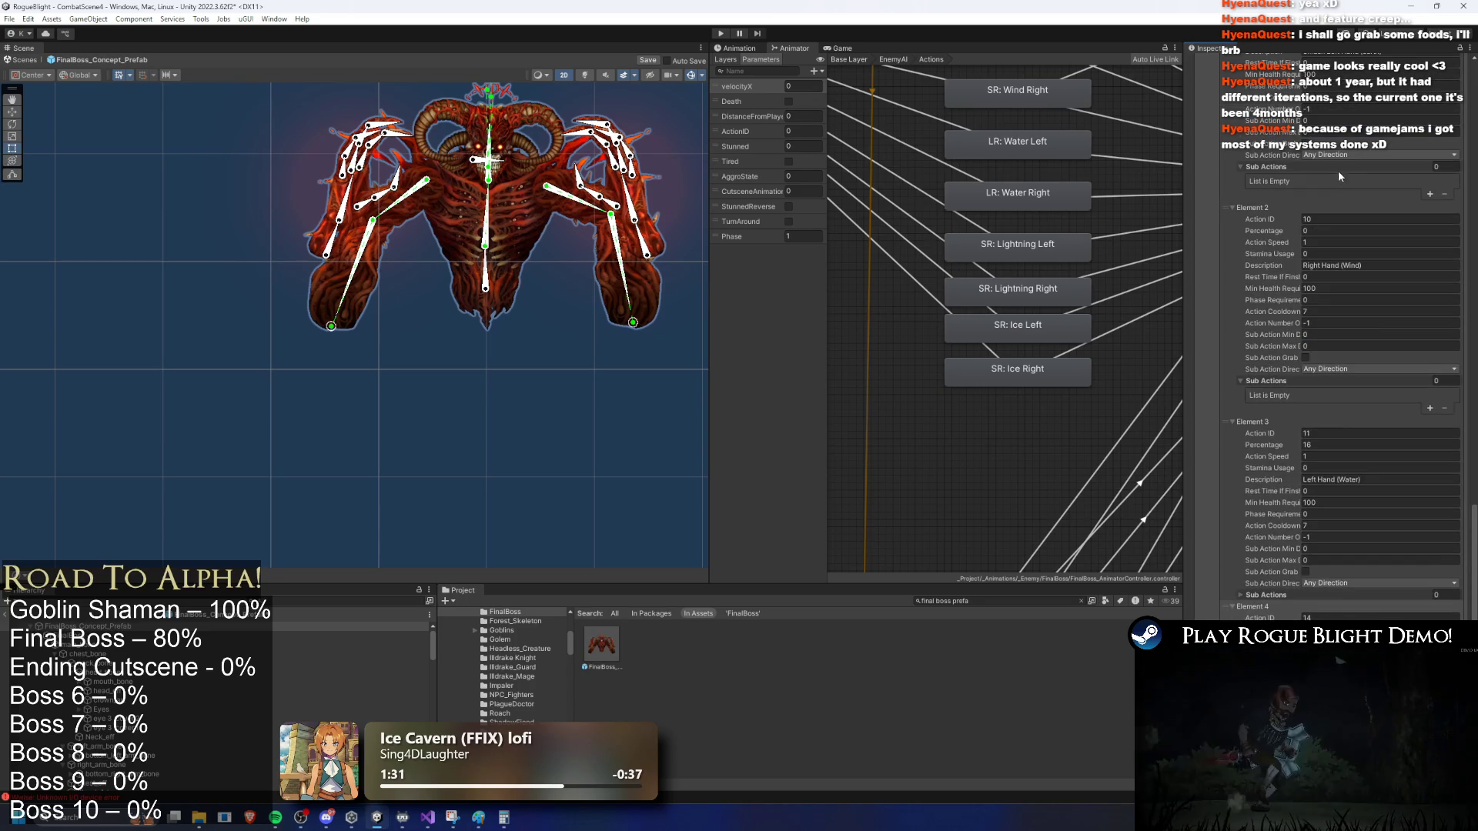
scroll(1388, 188, "up", 4)
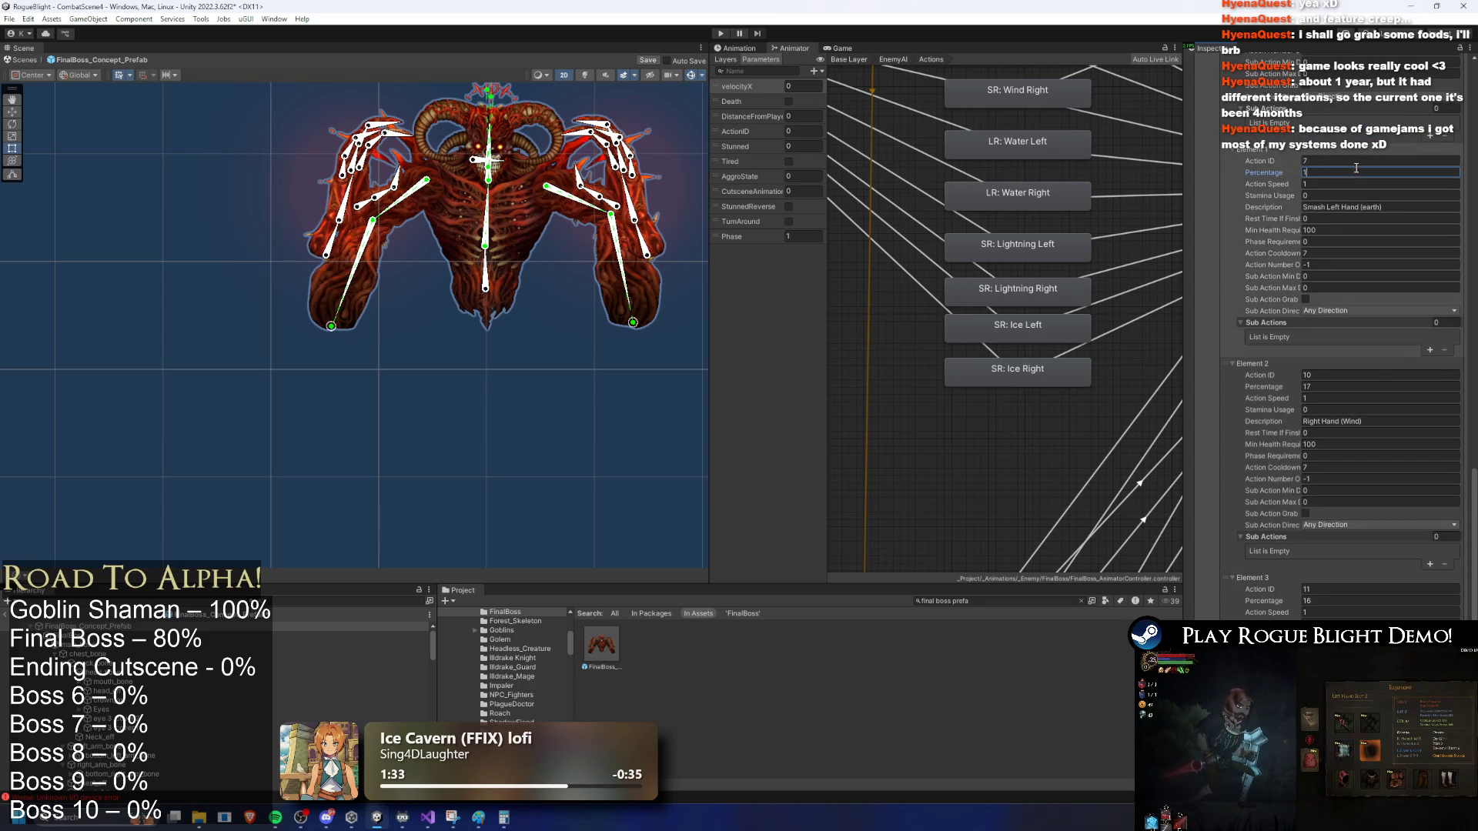
scroll(1313, 117, "up", 3)
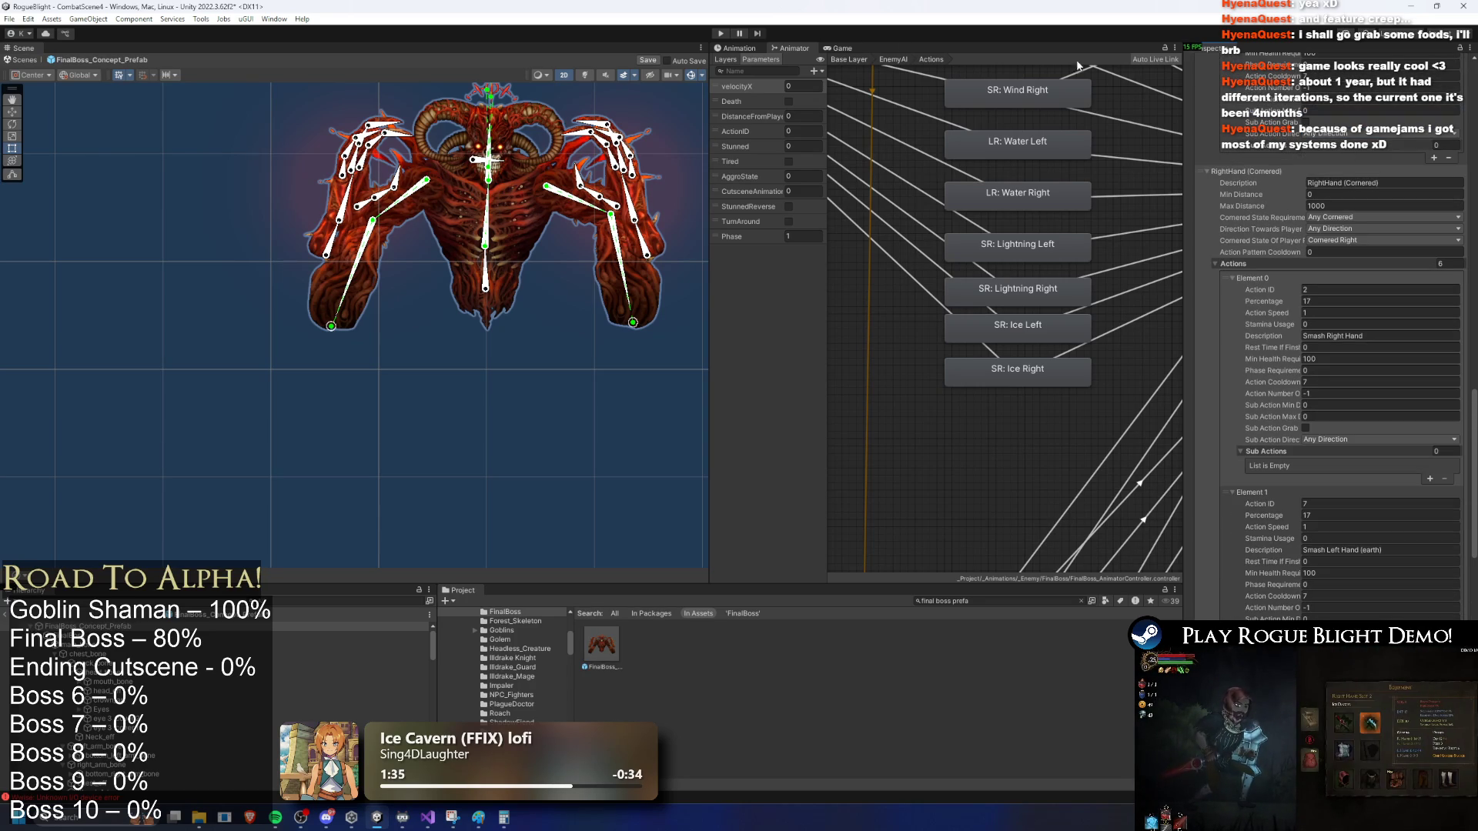
left_click(722, 34)
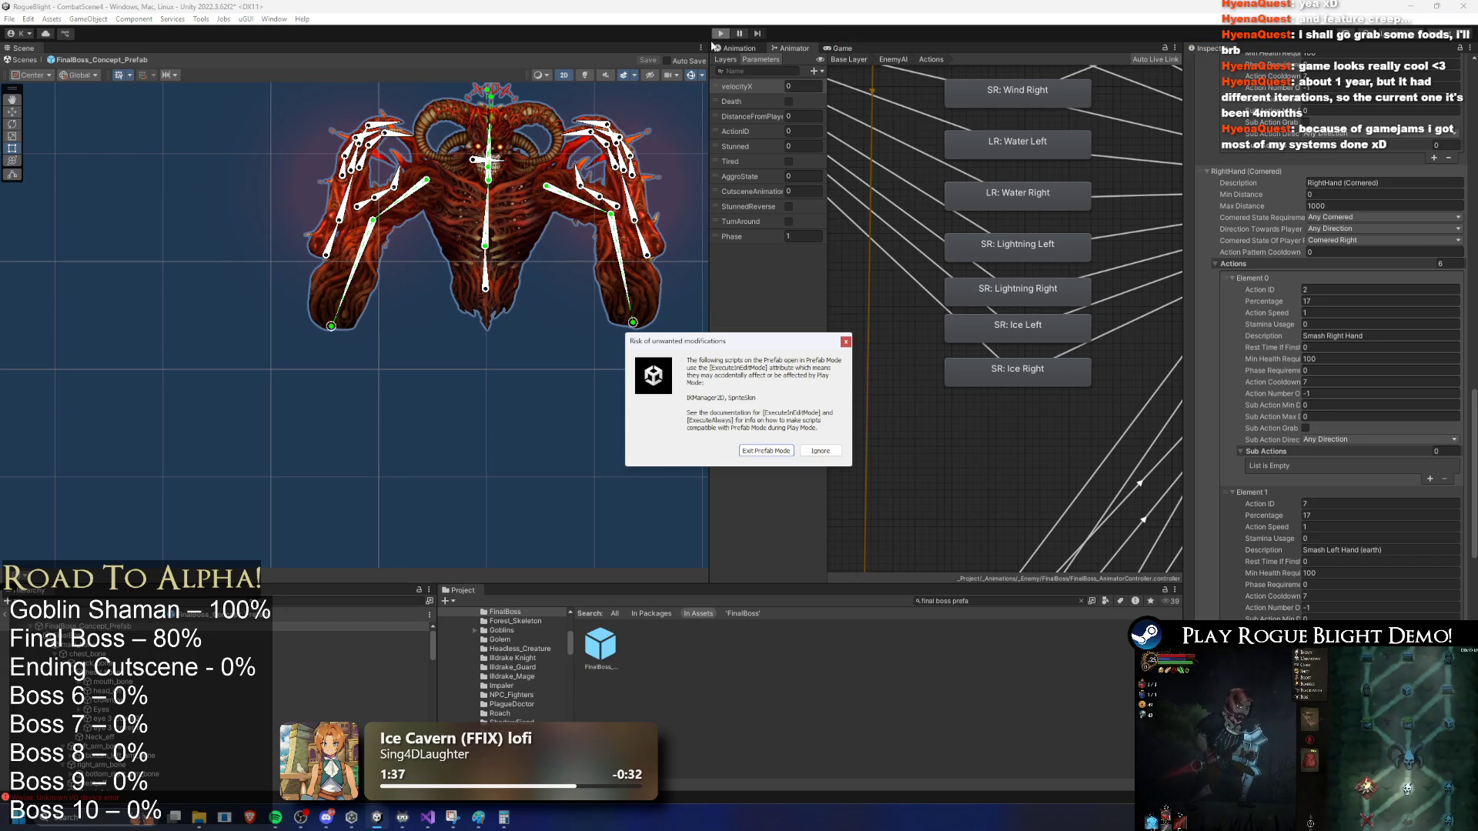
Step: Dismiss the unwanted-modifications warning so the Blight Core boss fight starts
key("Escape")
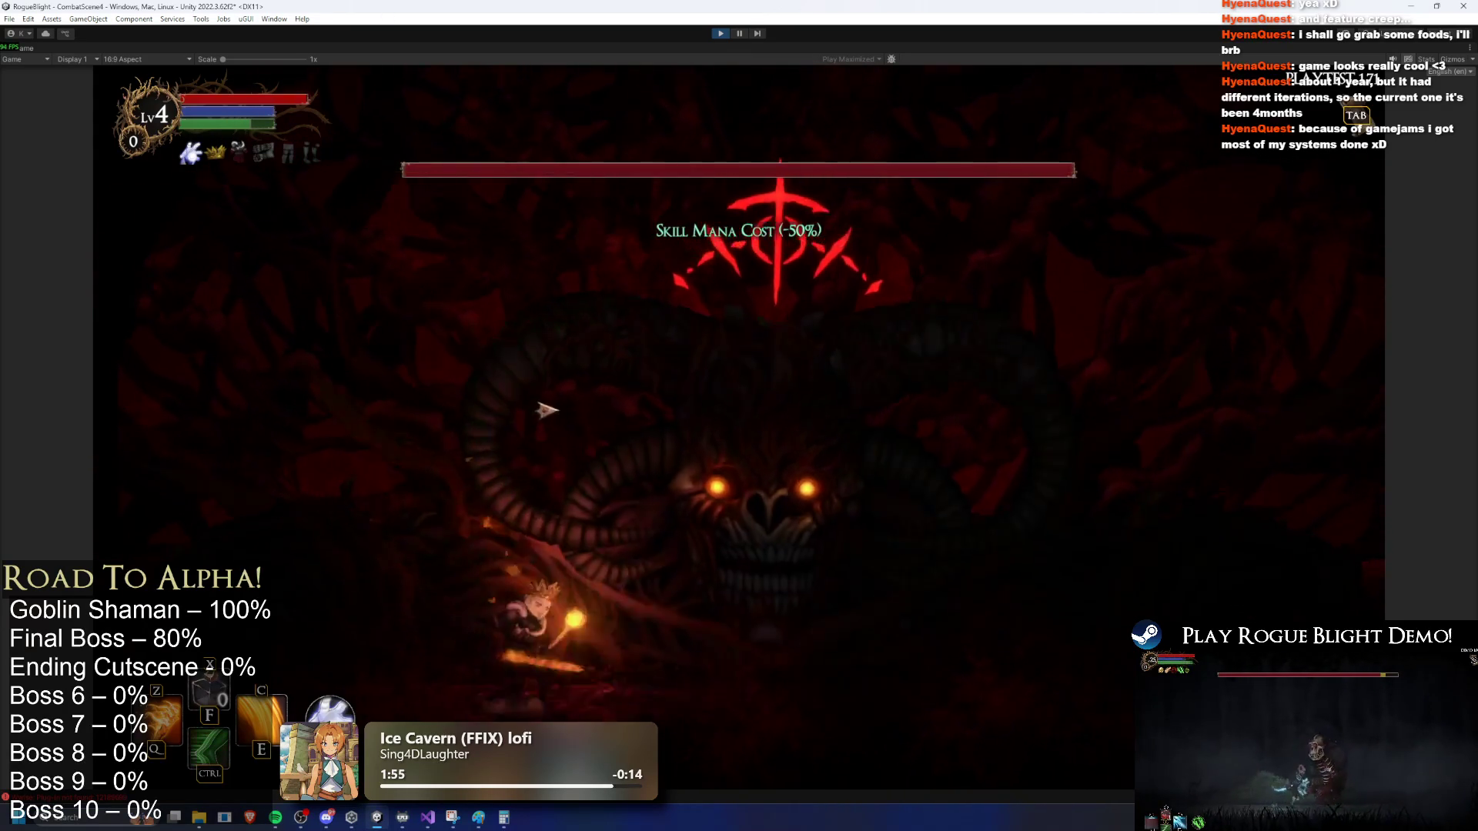
Step: Hit the boss with fire attacks, run left and right, and dash to dodge it
key("z")
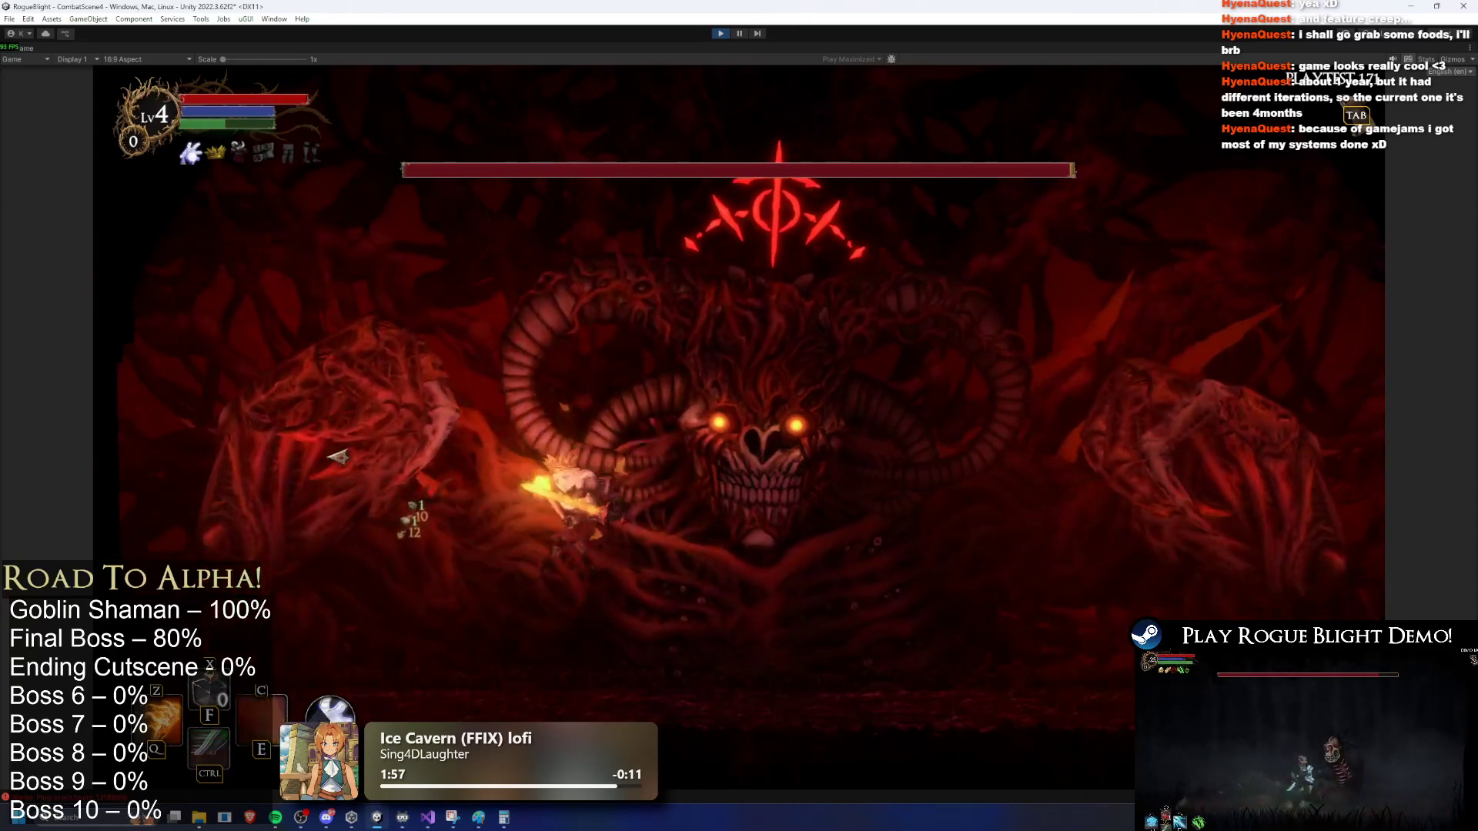
key("c")
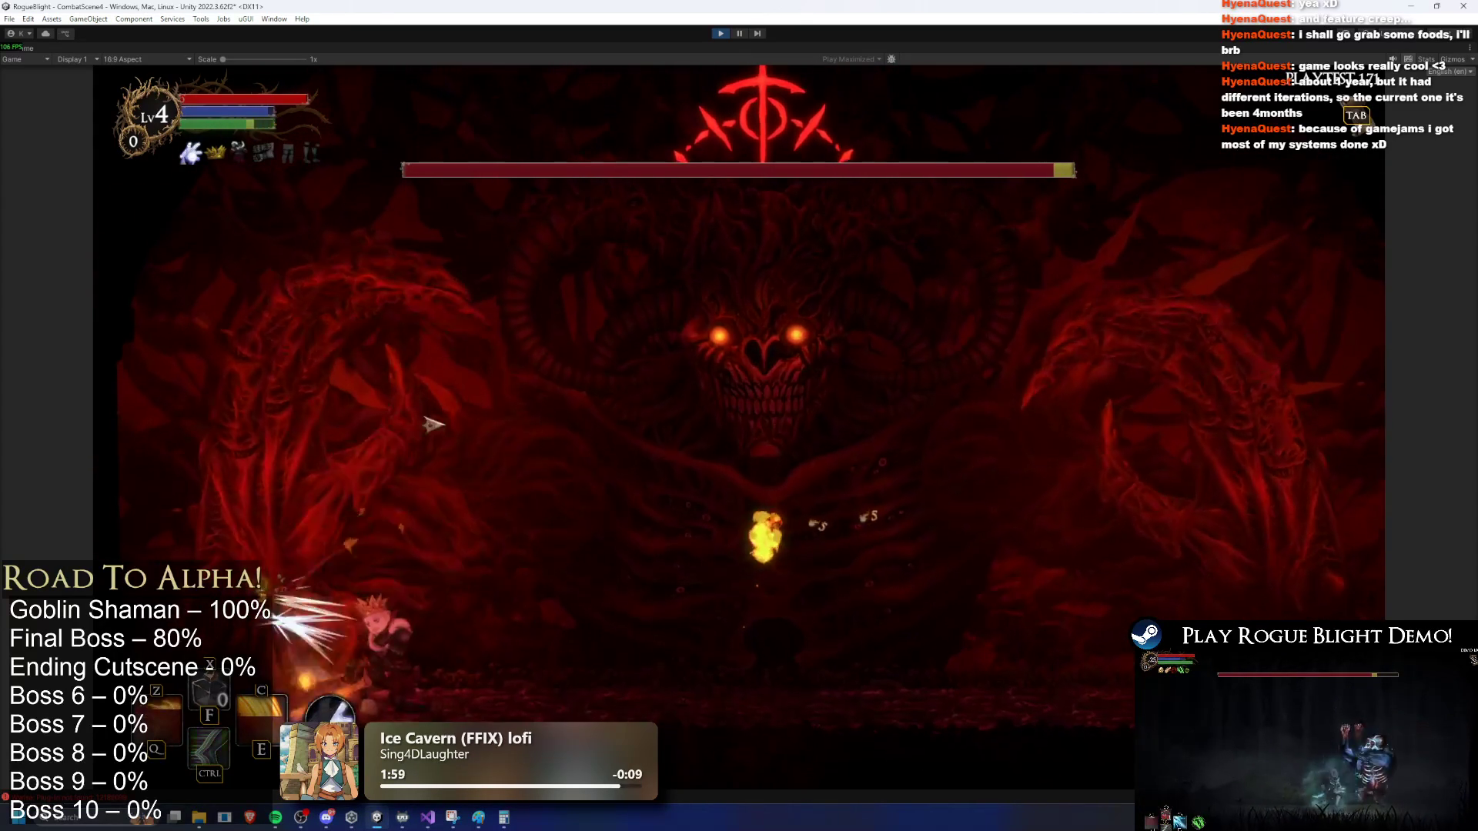
key("d")
key("d")
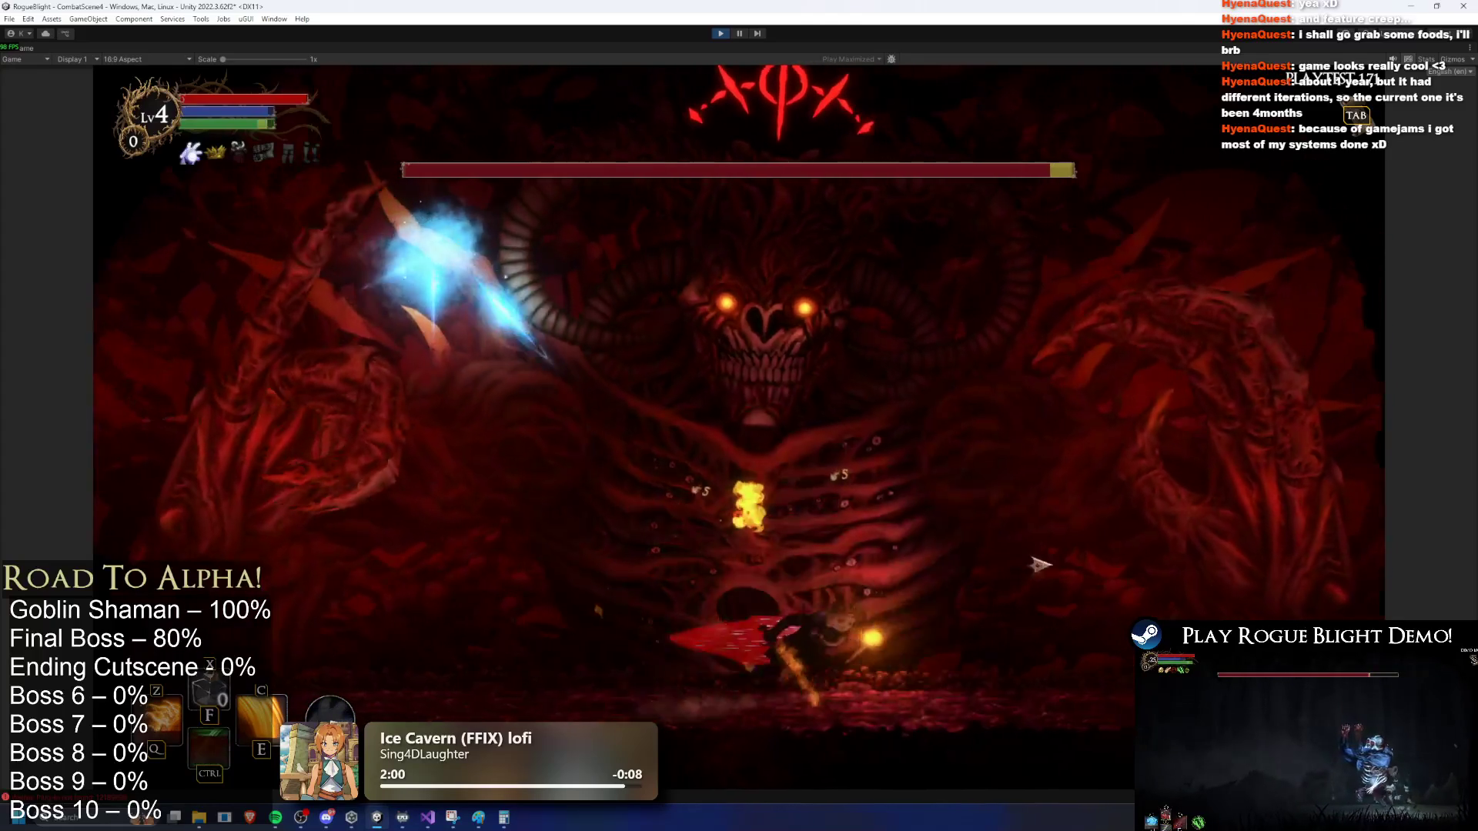
key("a")
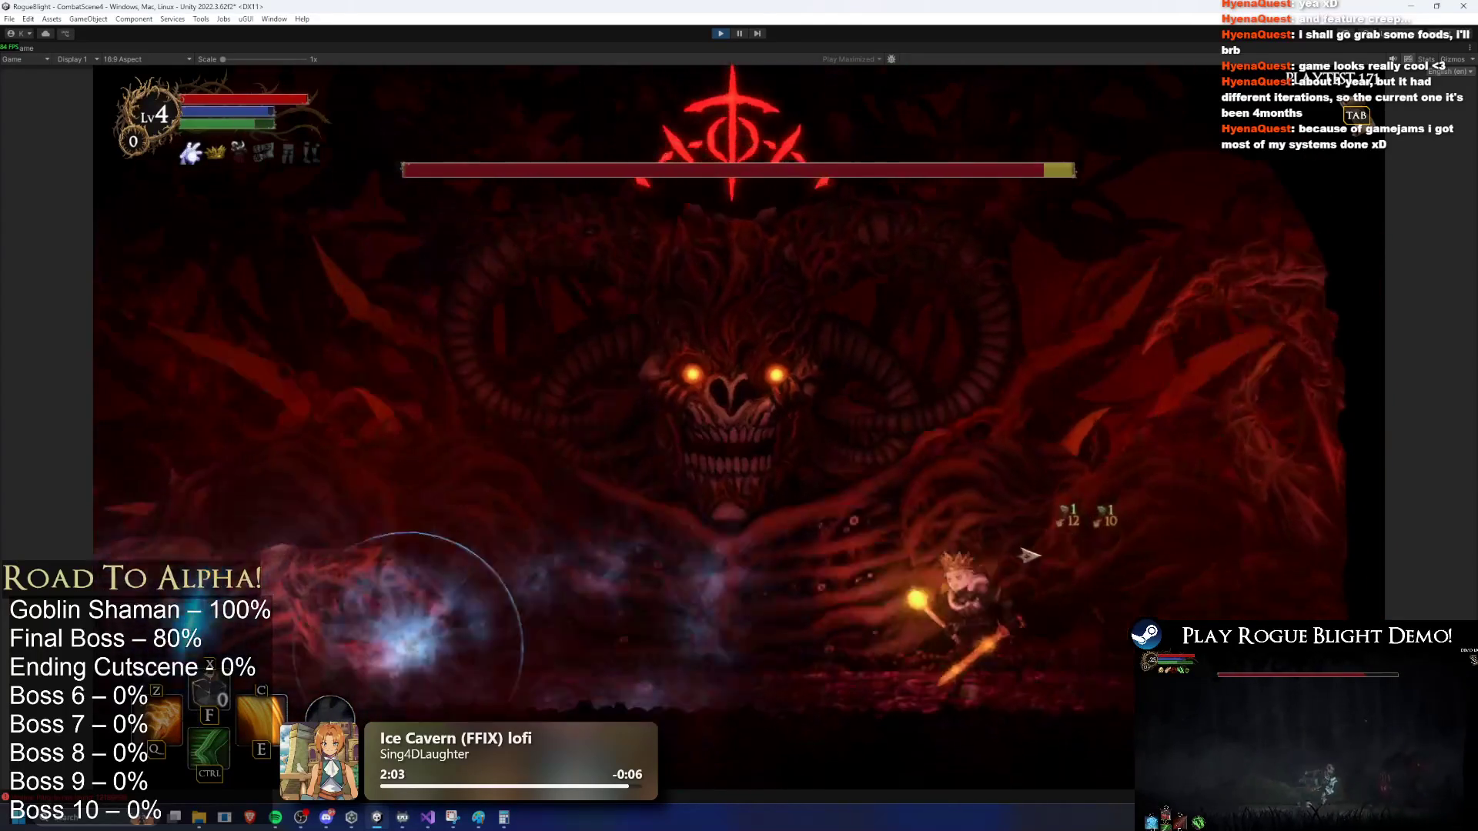
key("a")
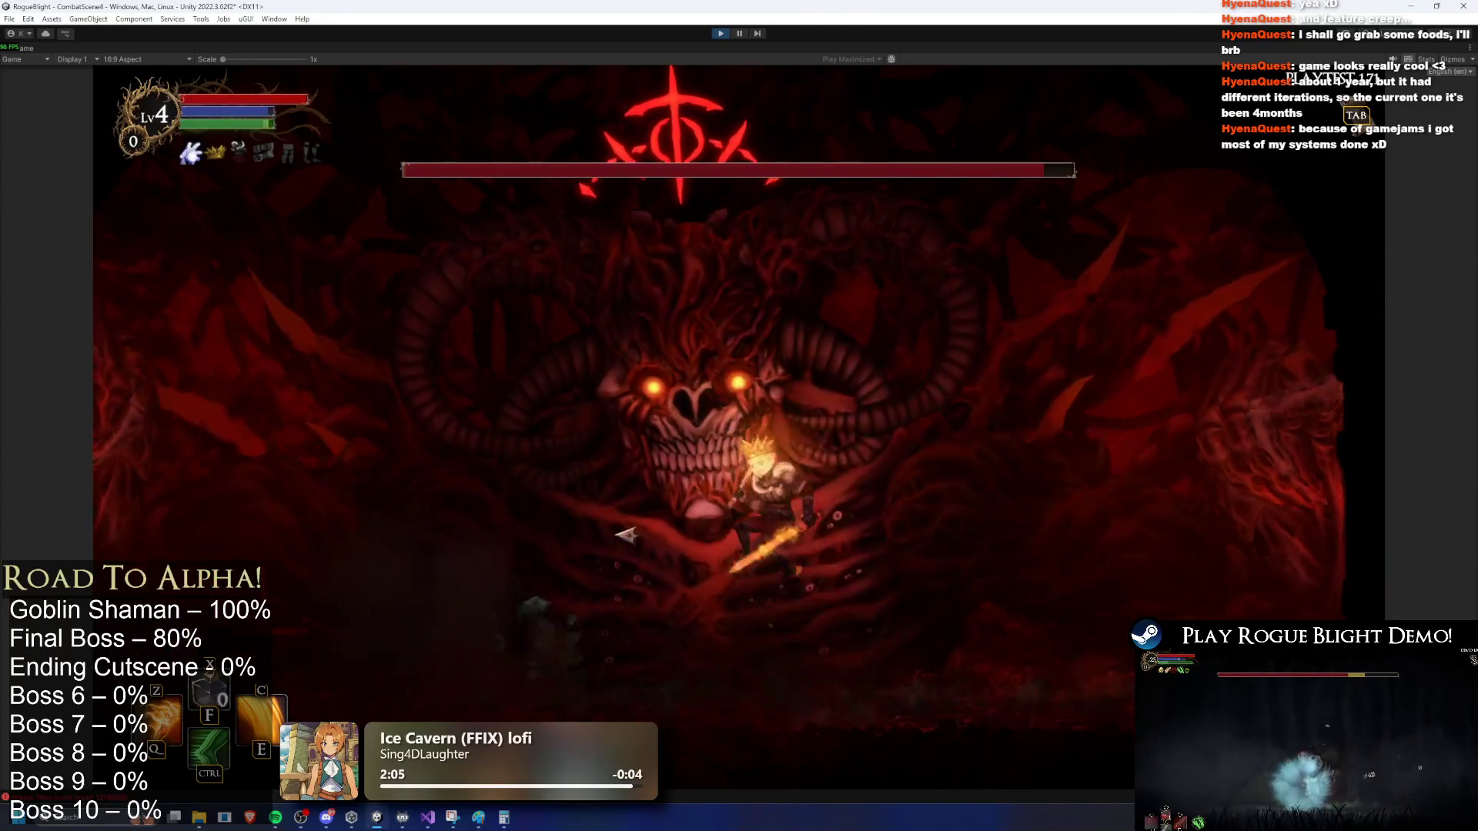
key("d")
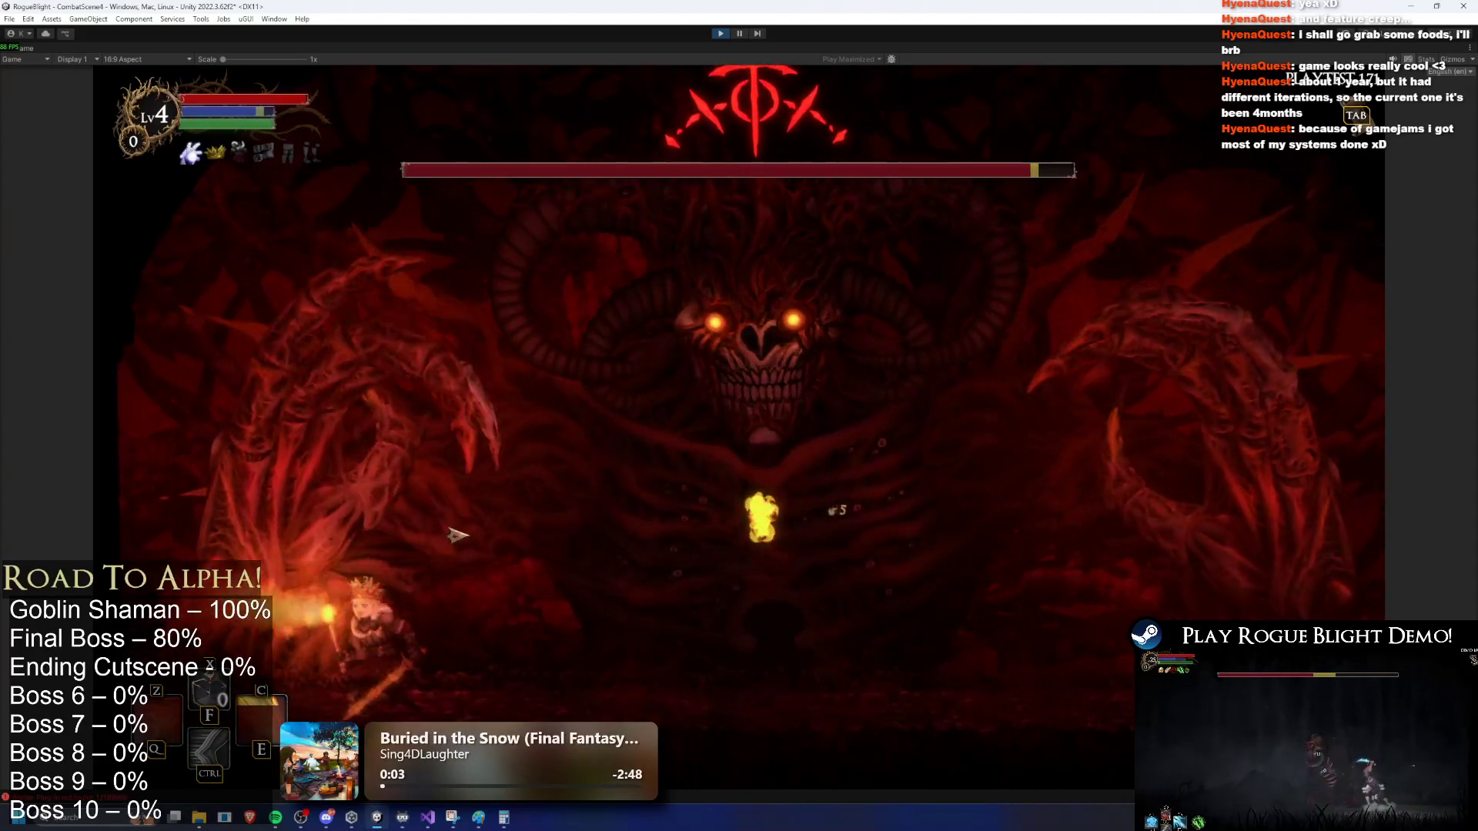
key("ctrl")
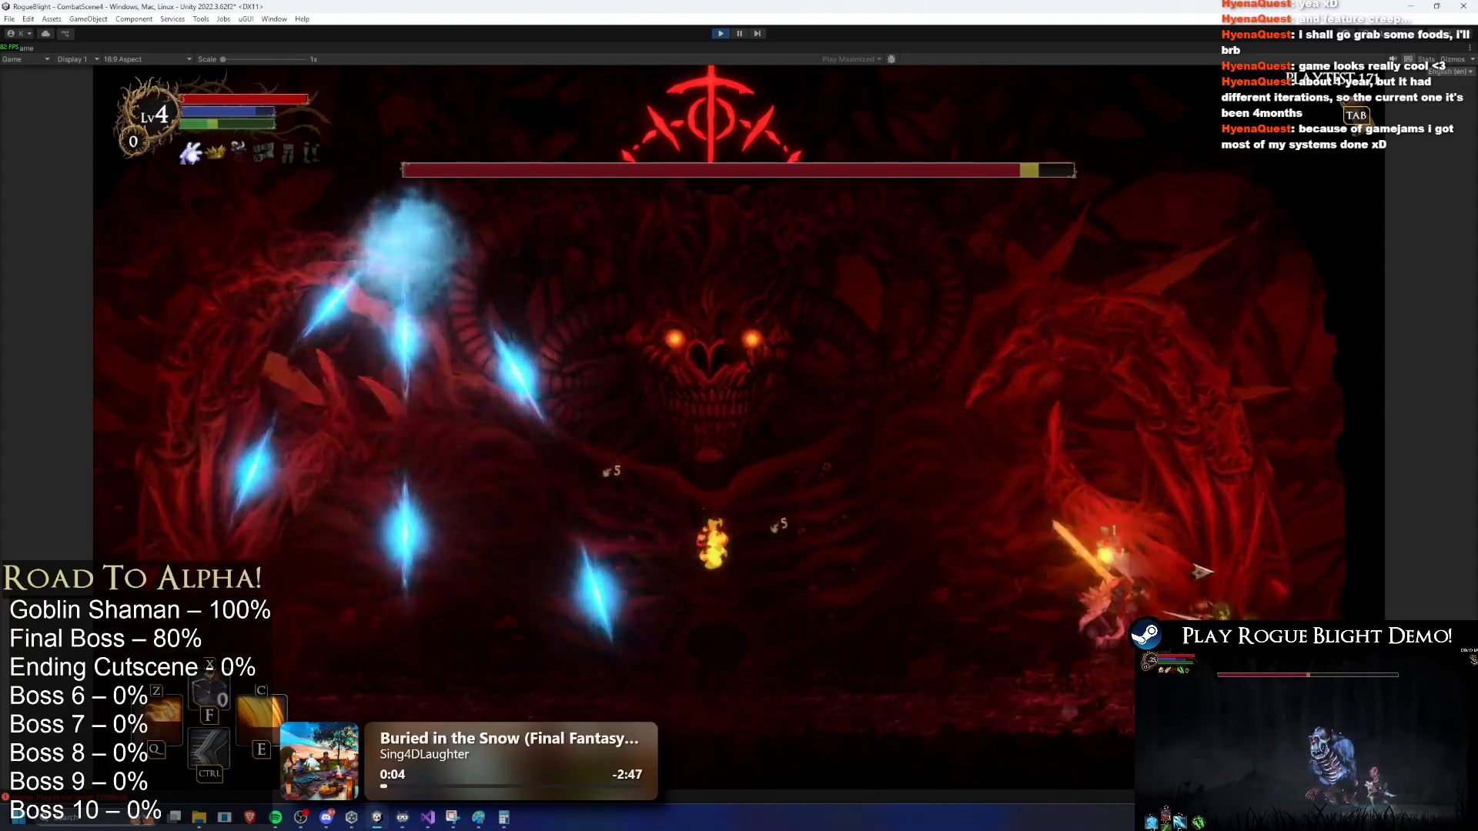
Step: Run across the arena, cast another fire attack, and dash away from the ice attacks
key("a")
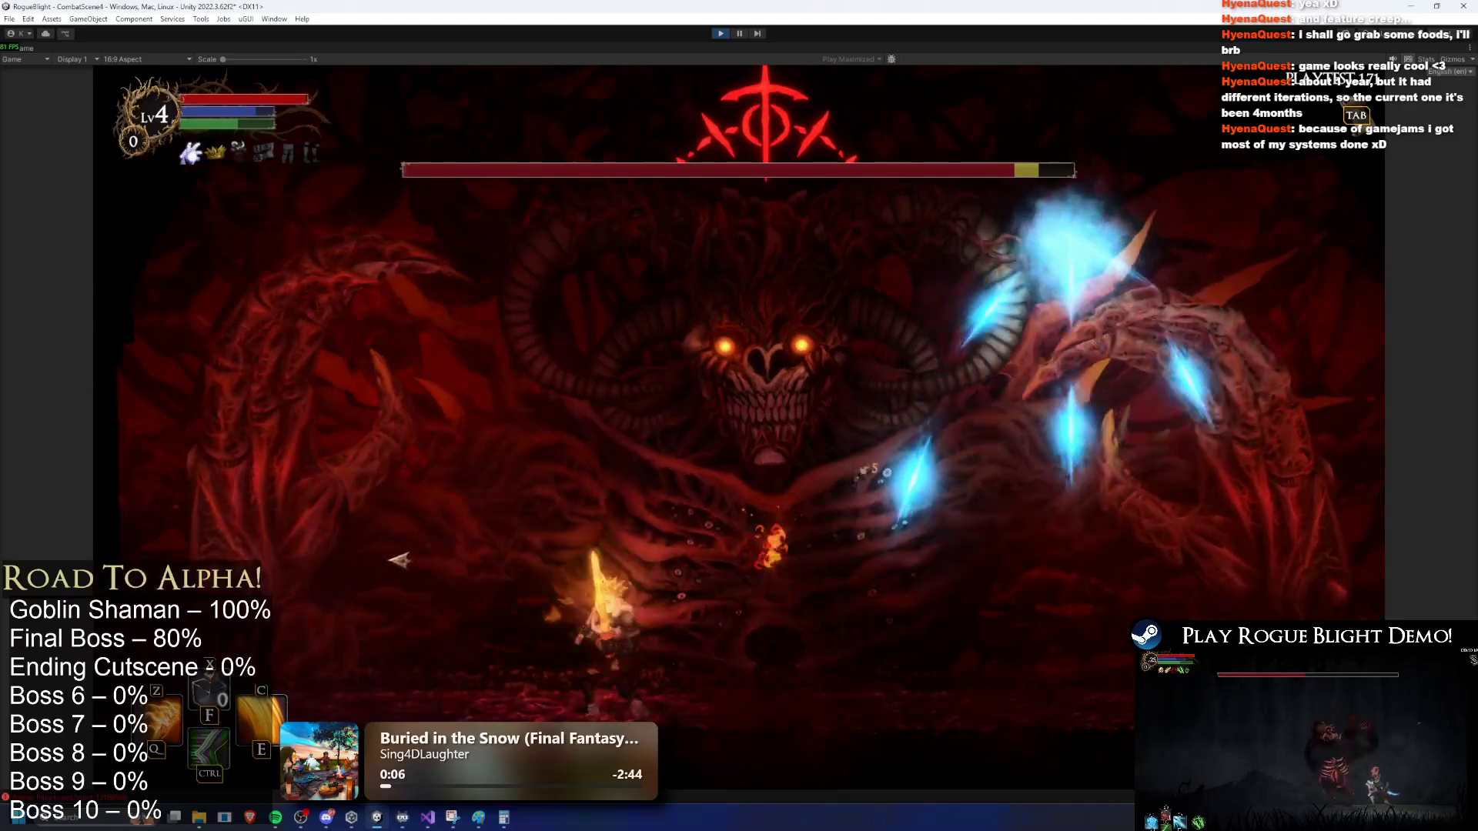
key("d")
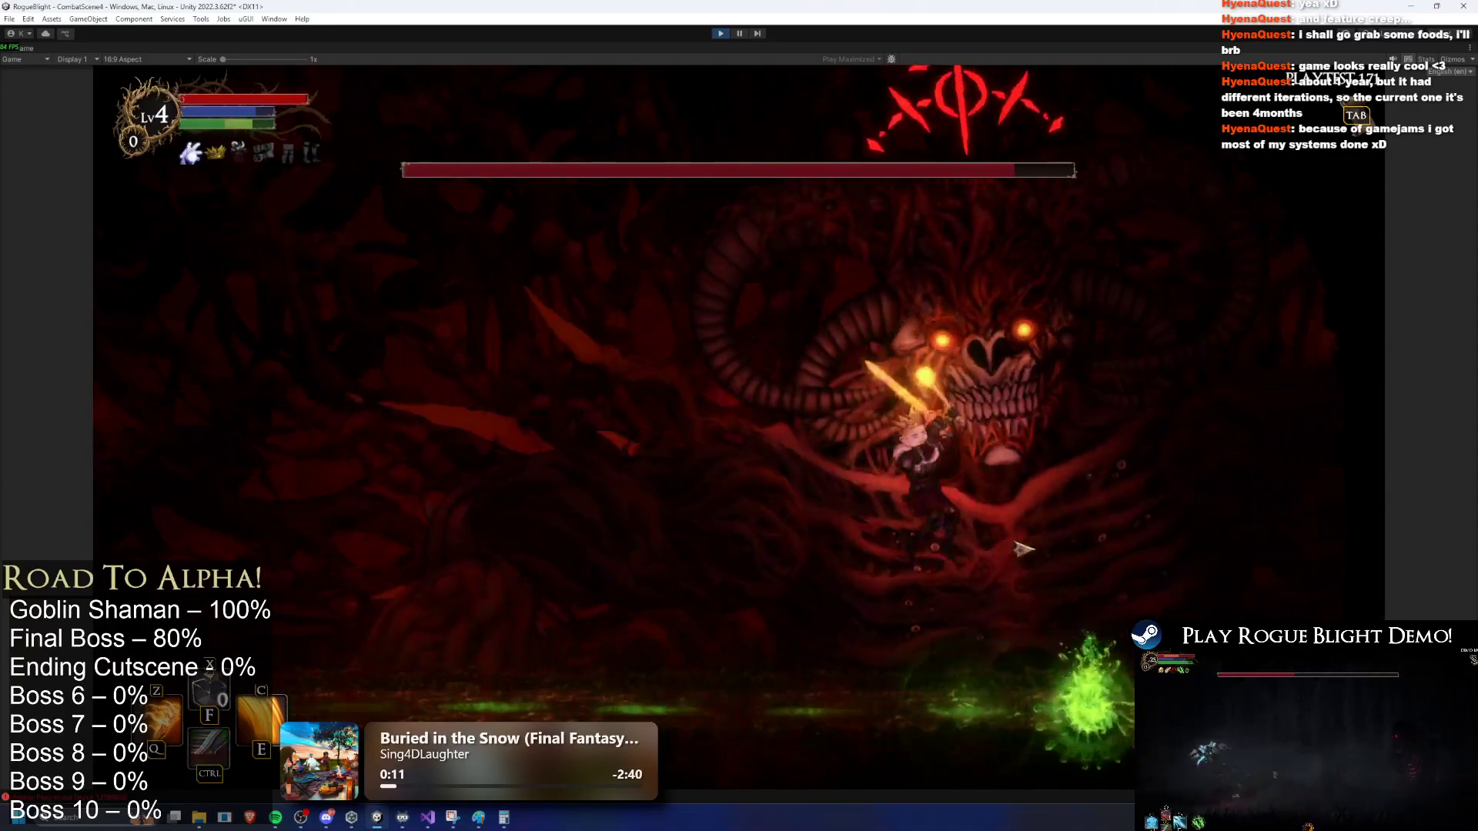
key("ctrl")
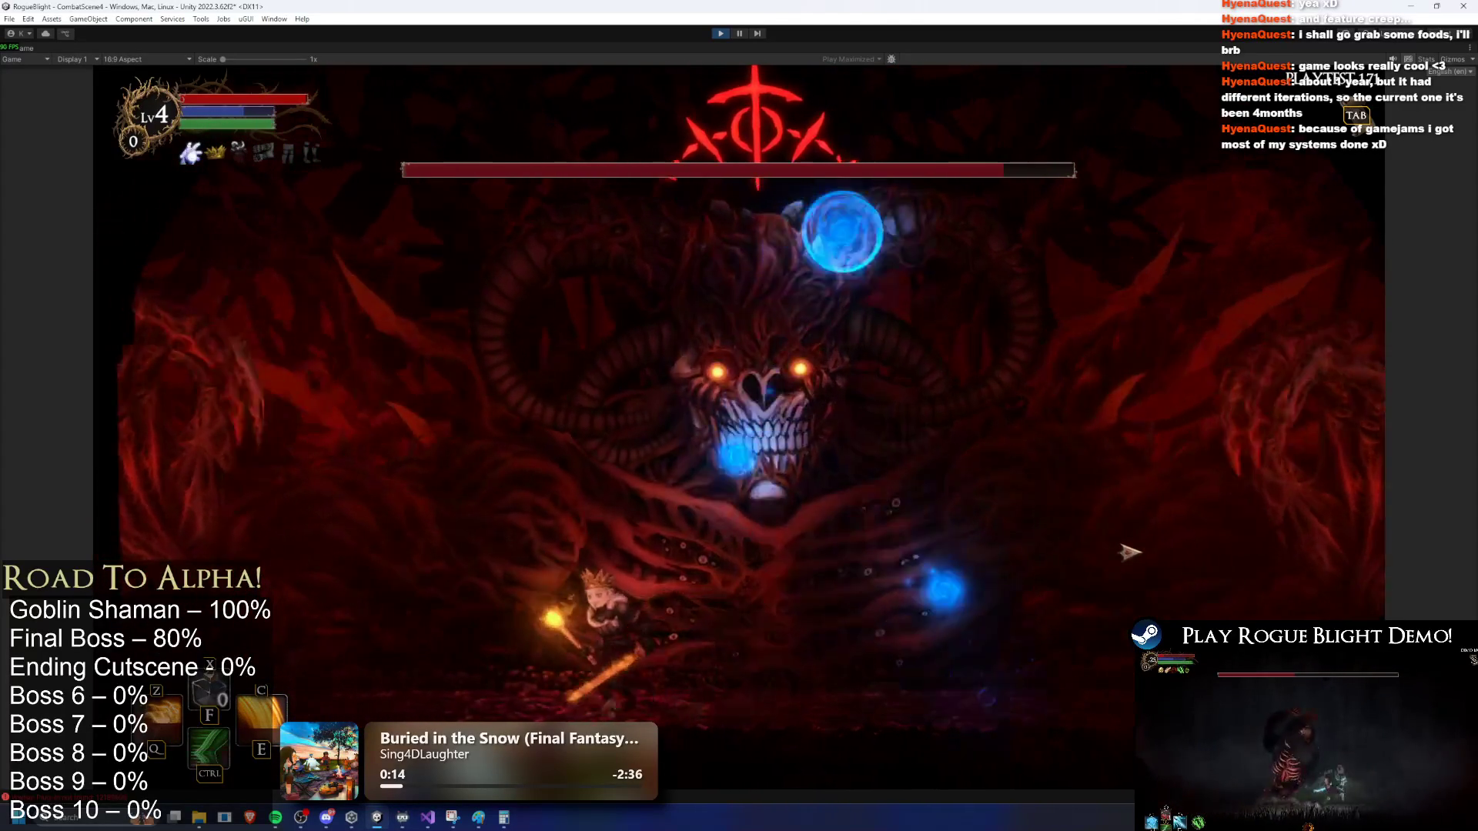
key("a")
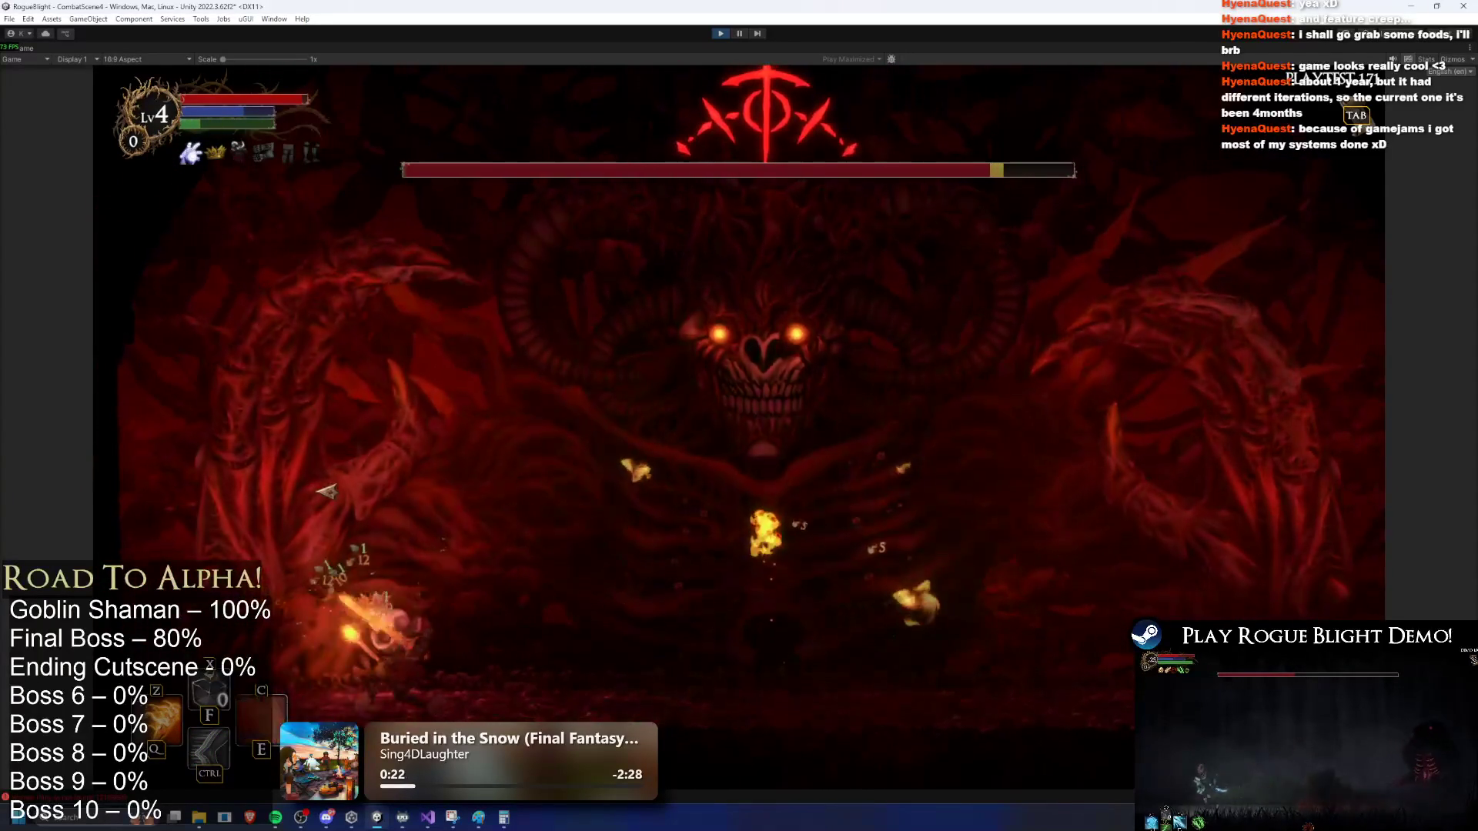
key("z")
key("ctrl")
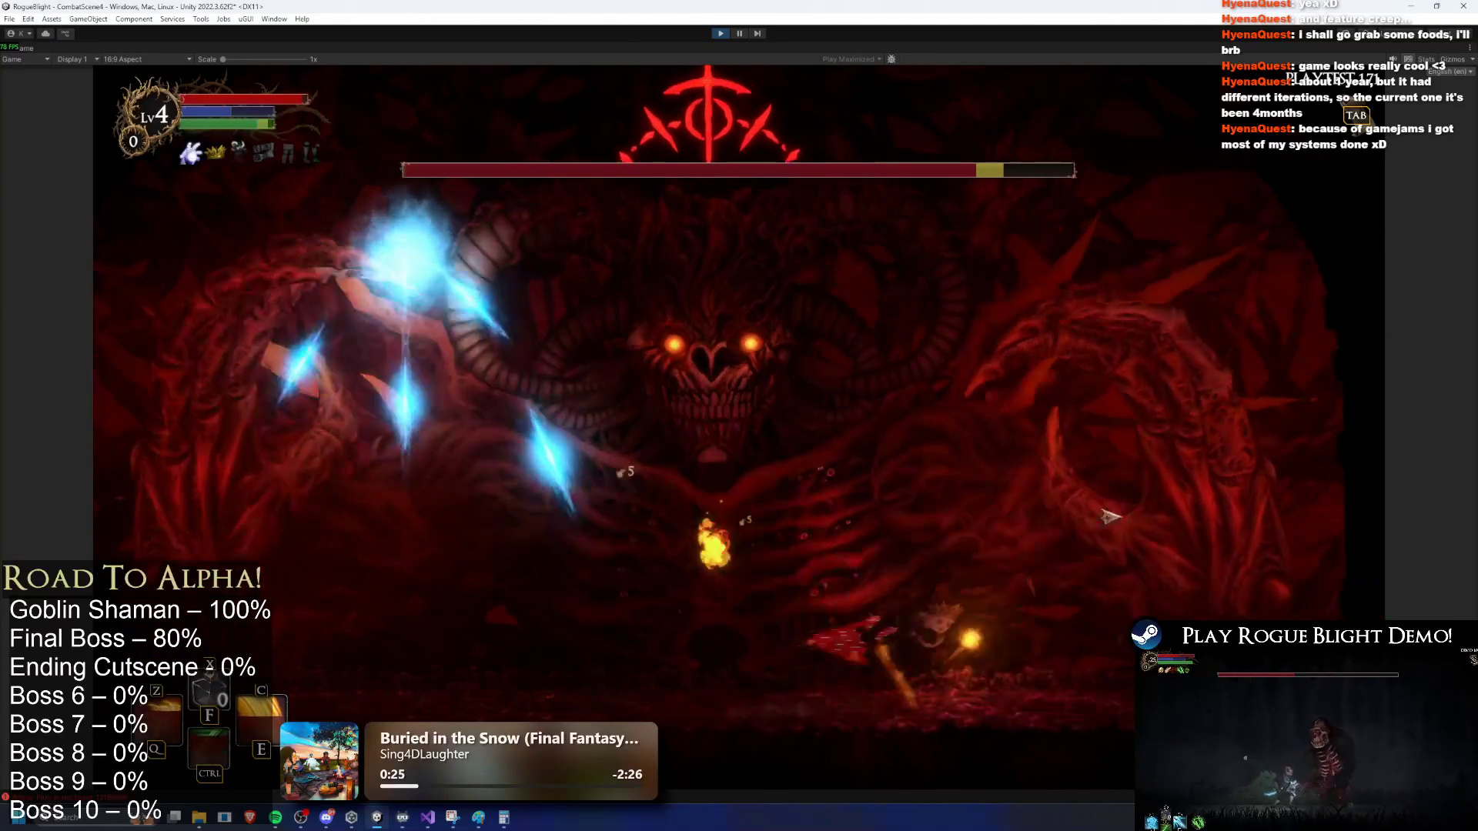
key("ctrl")
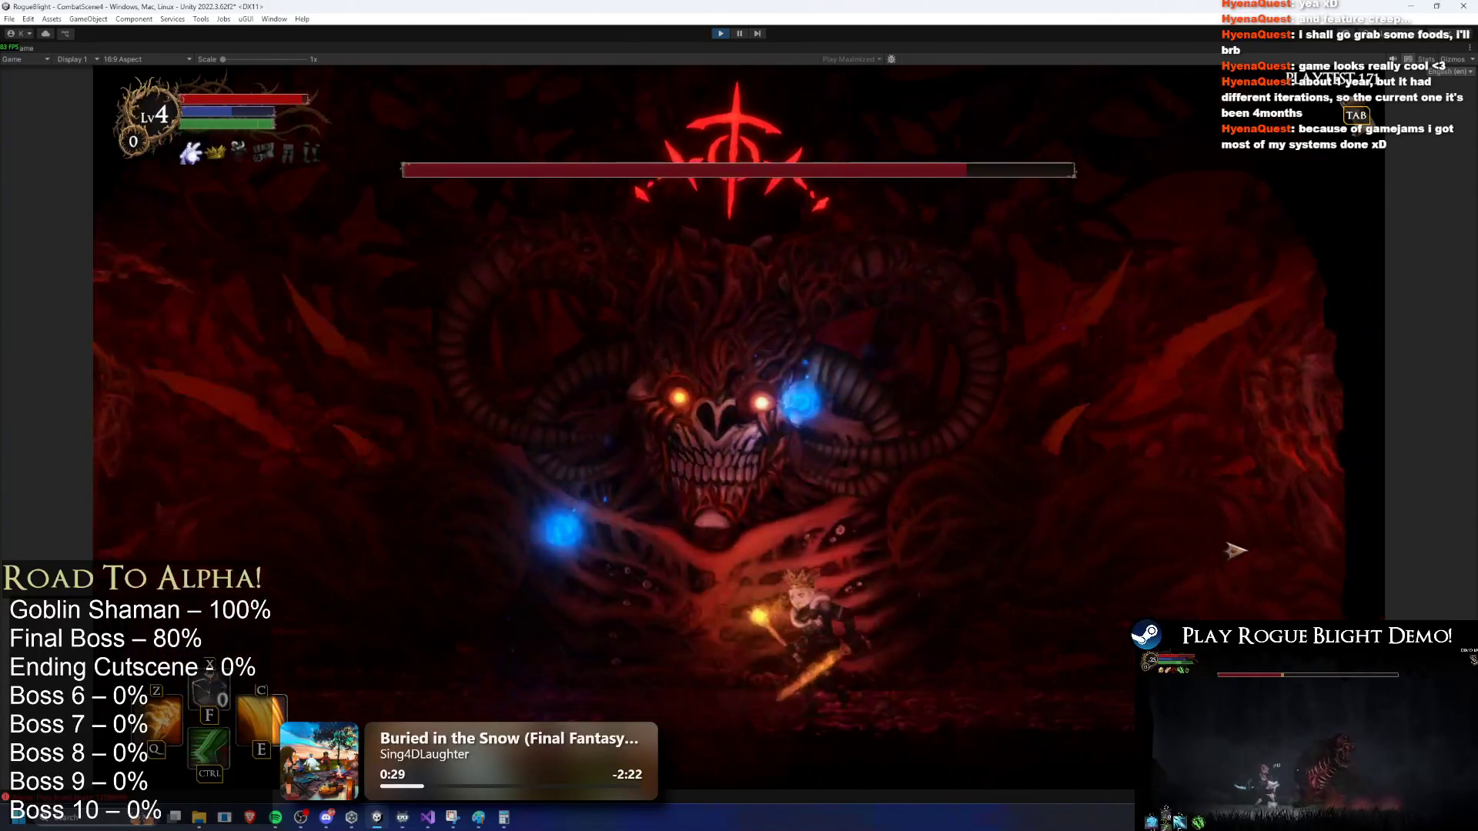
Step: Reposition left, jump toward the boss and hit it with skill, dash and flaming-sword attacks
key("a")
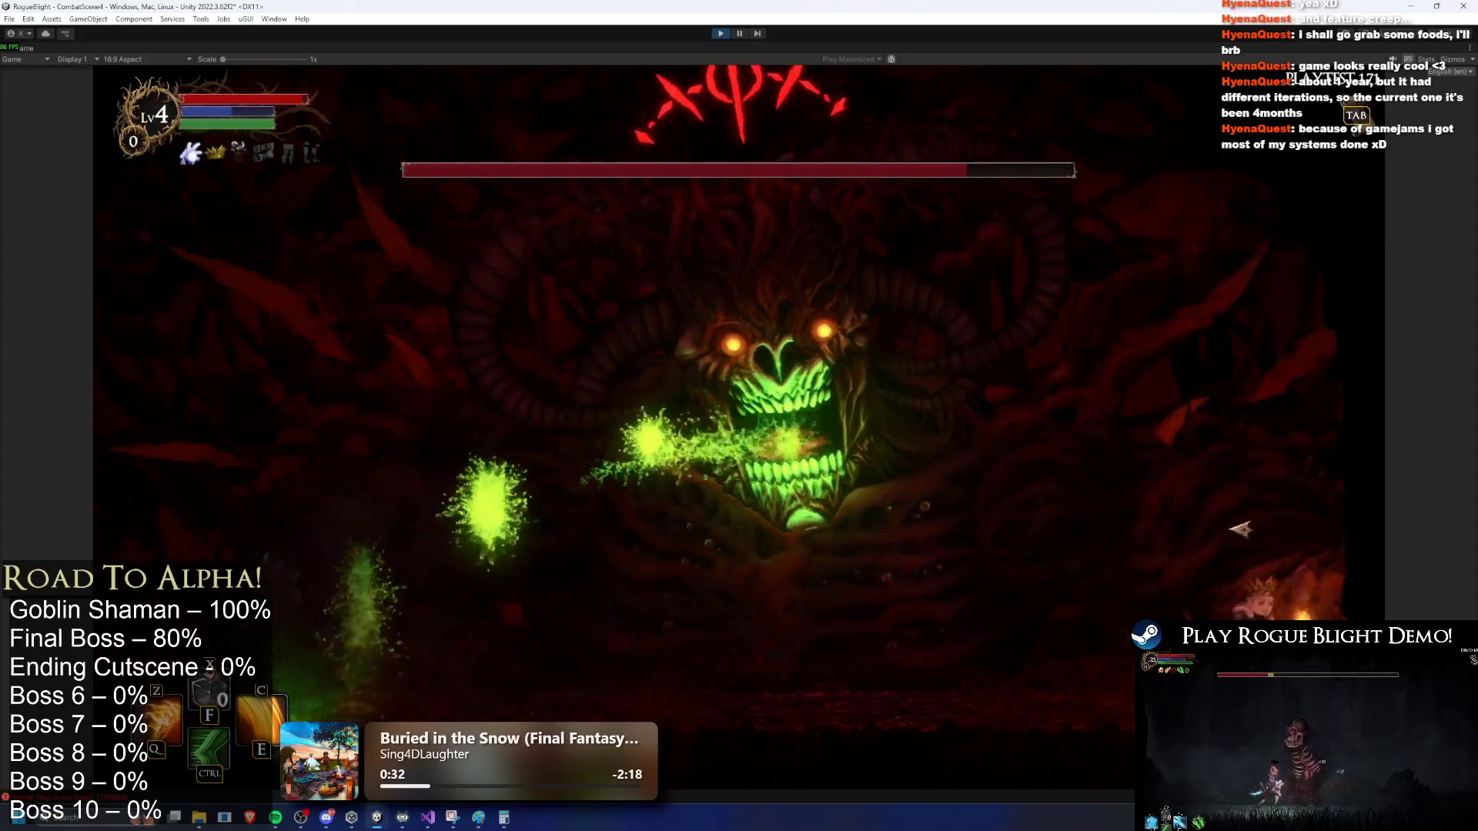
key("q")
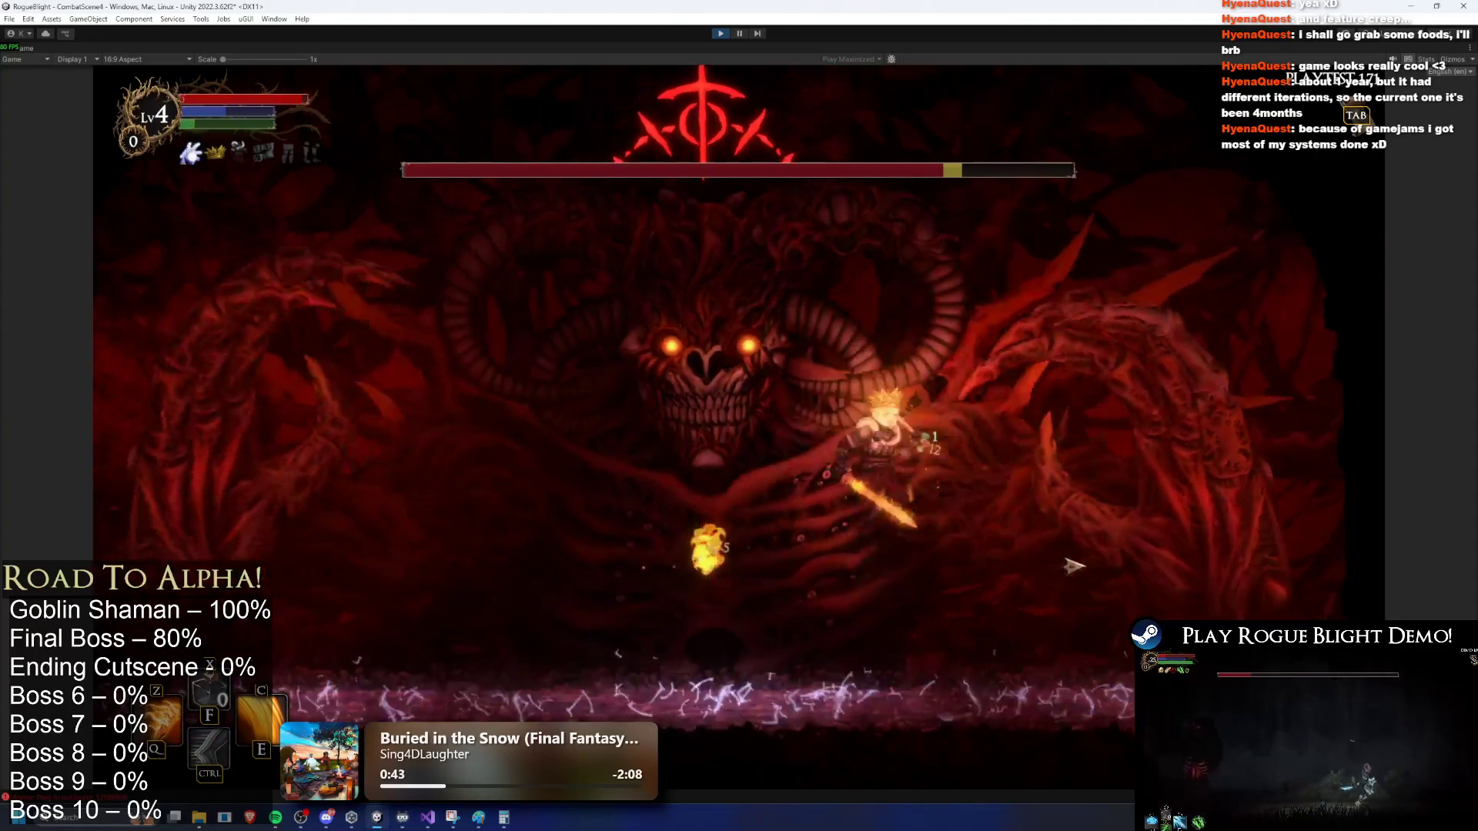
key("c")
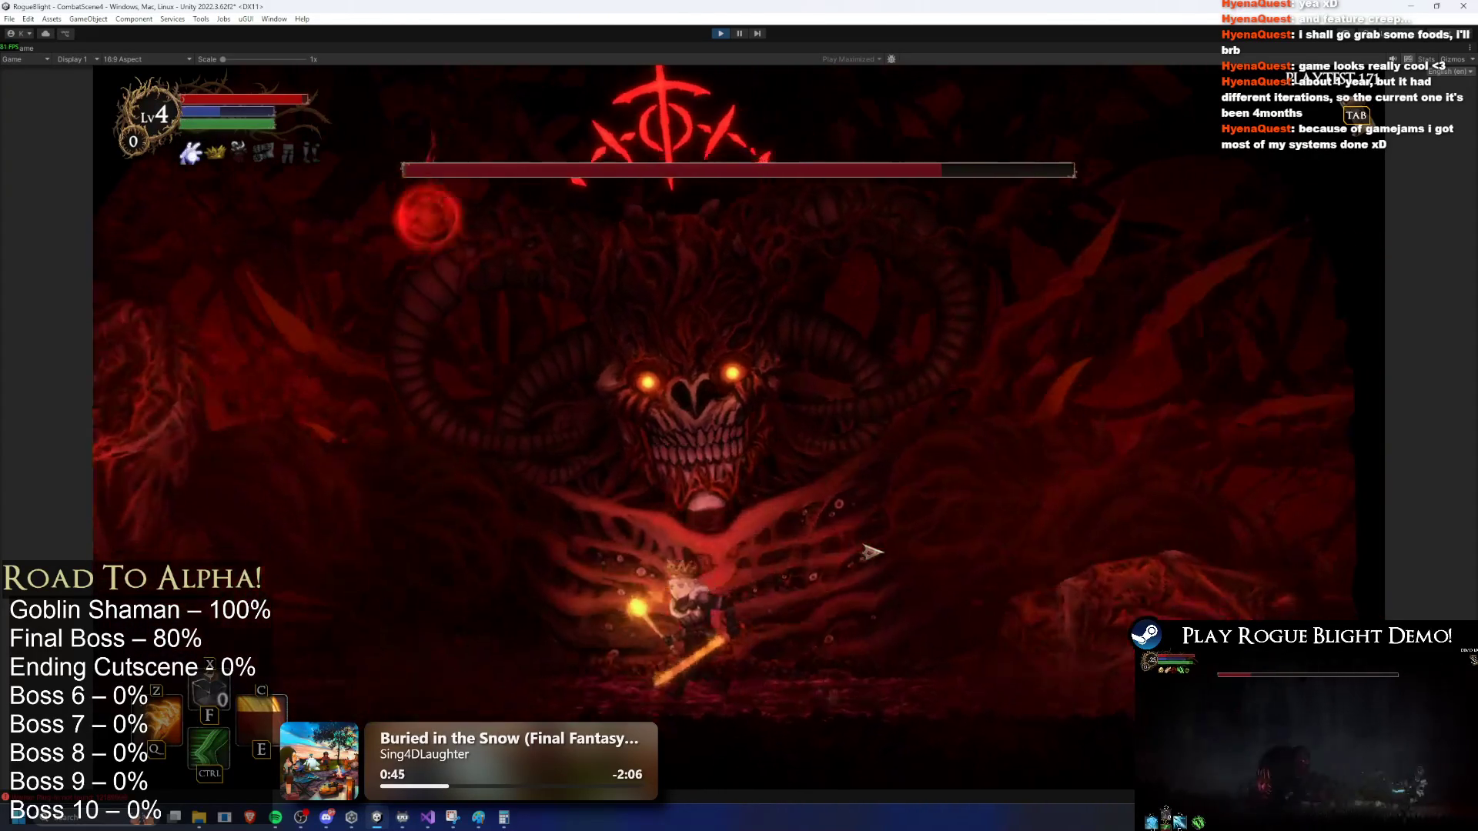
key("ctrl")
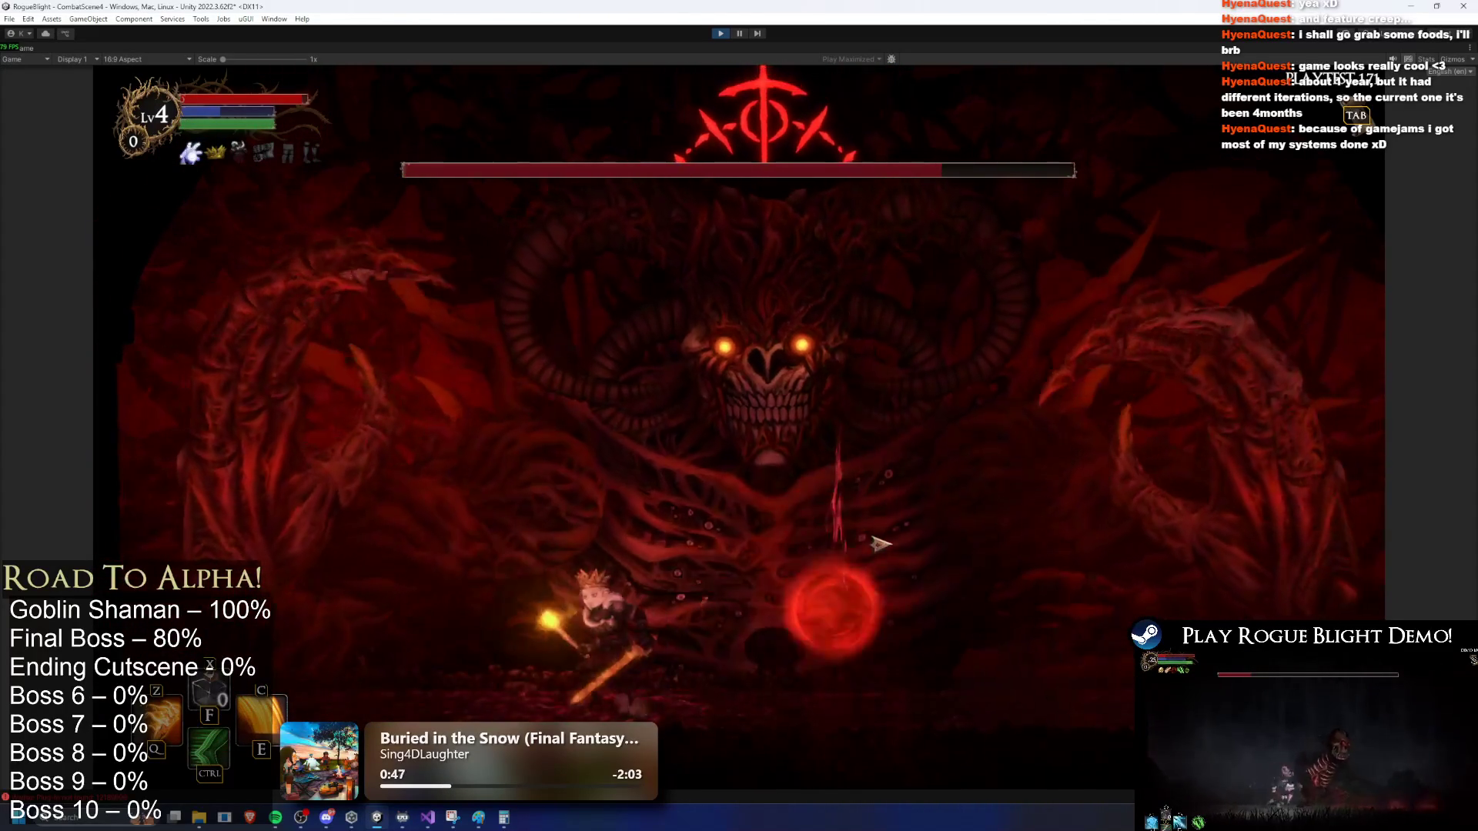
key("a")
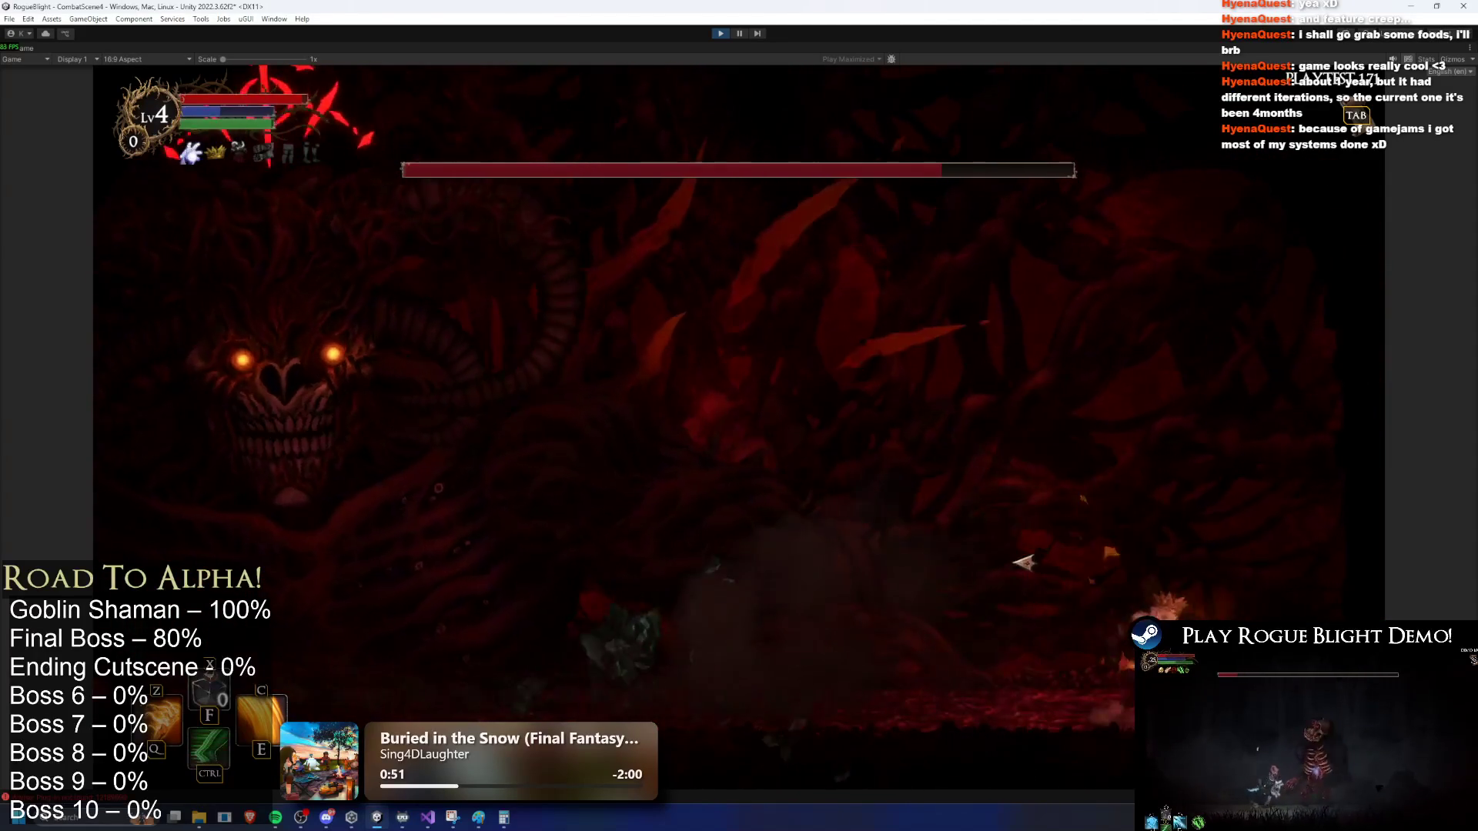
key("d")
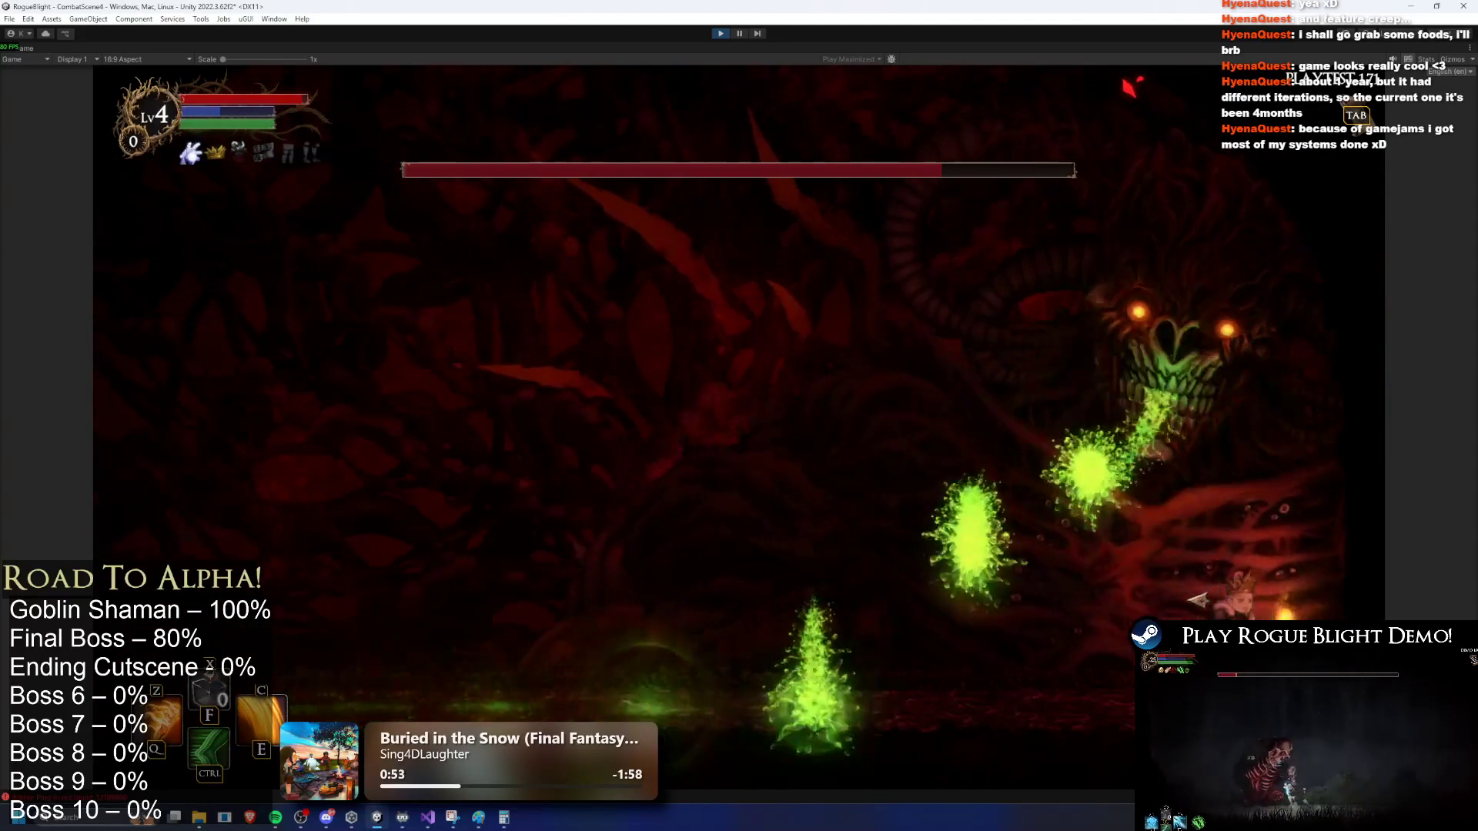
key("ctrl")
key("z")
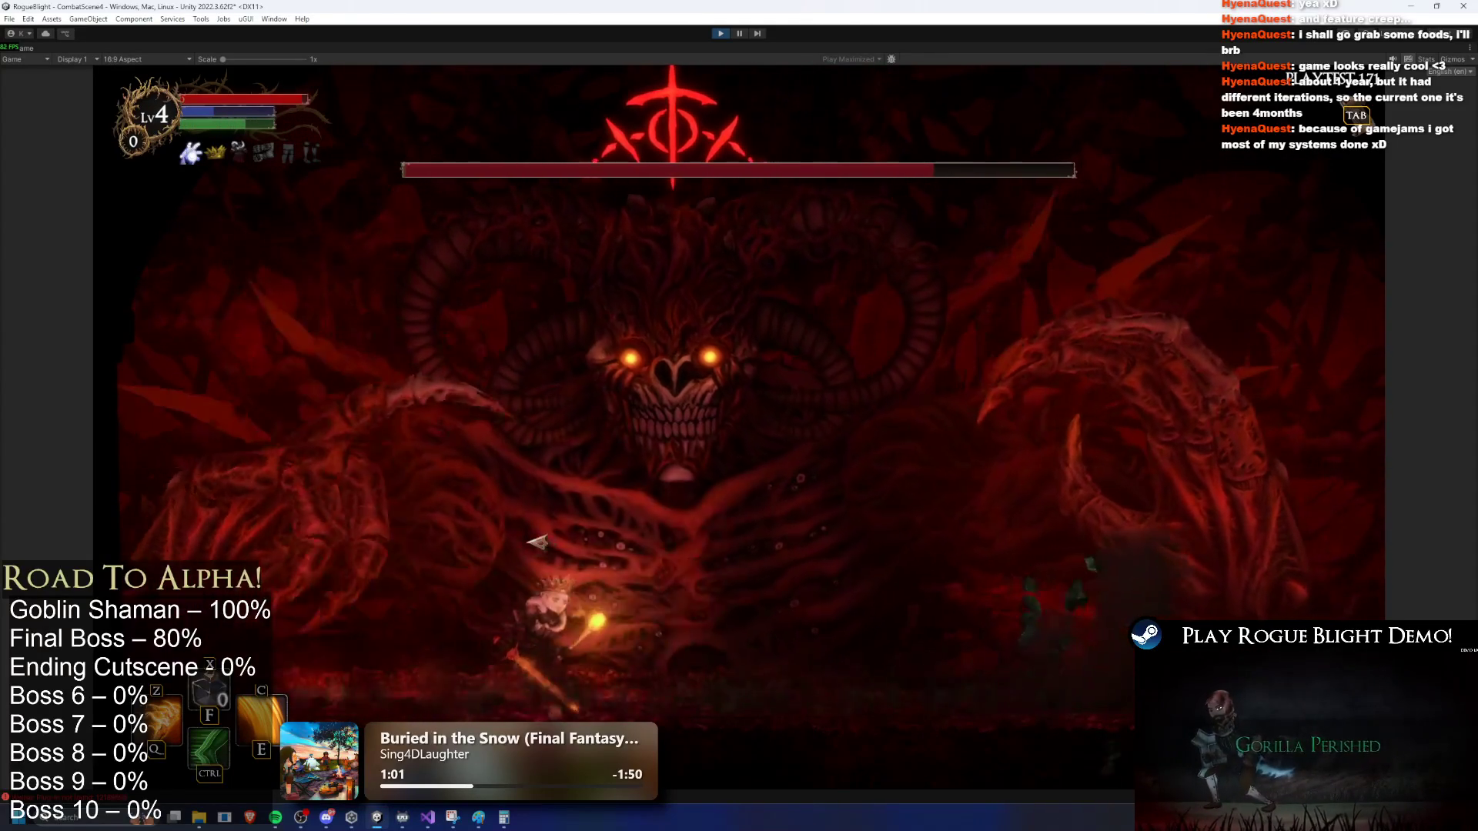
Step: Slash the boss with mouse attacks while moving right and dashing left and back
left_click(760, 524)
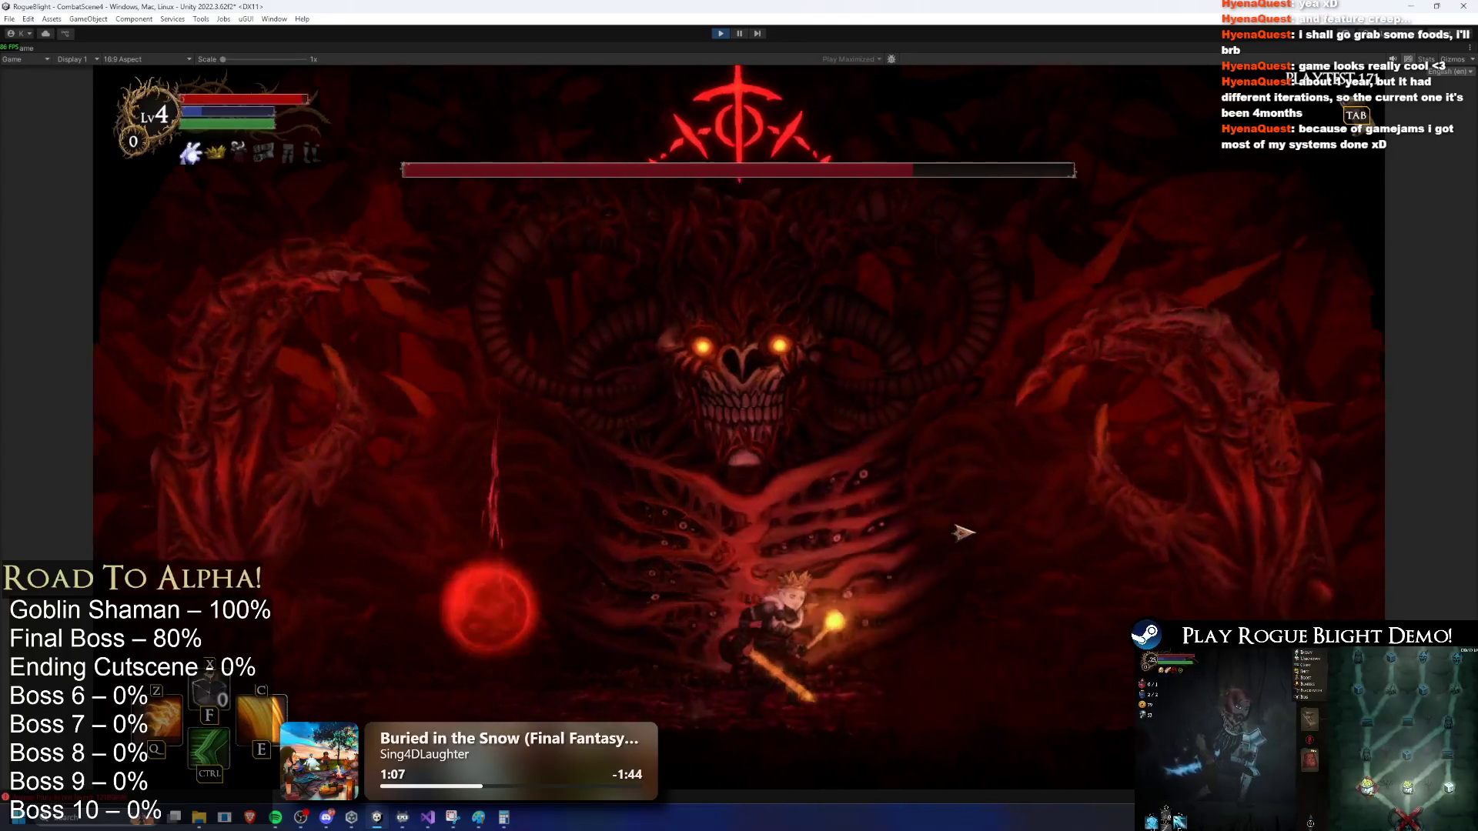
left_click(1012, 558)
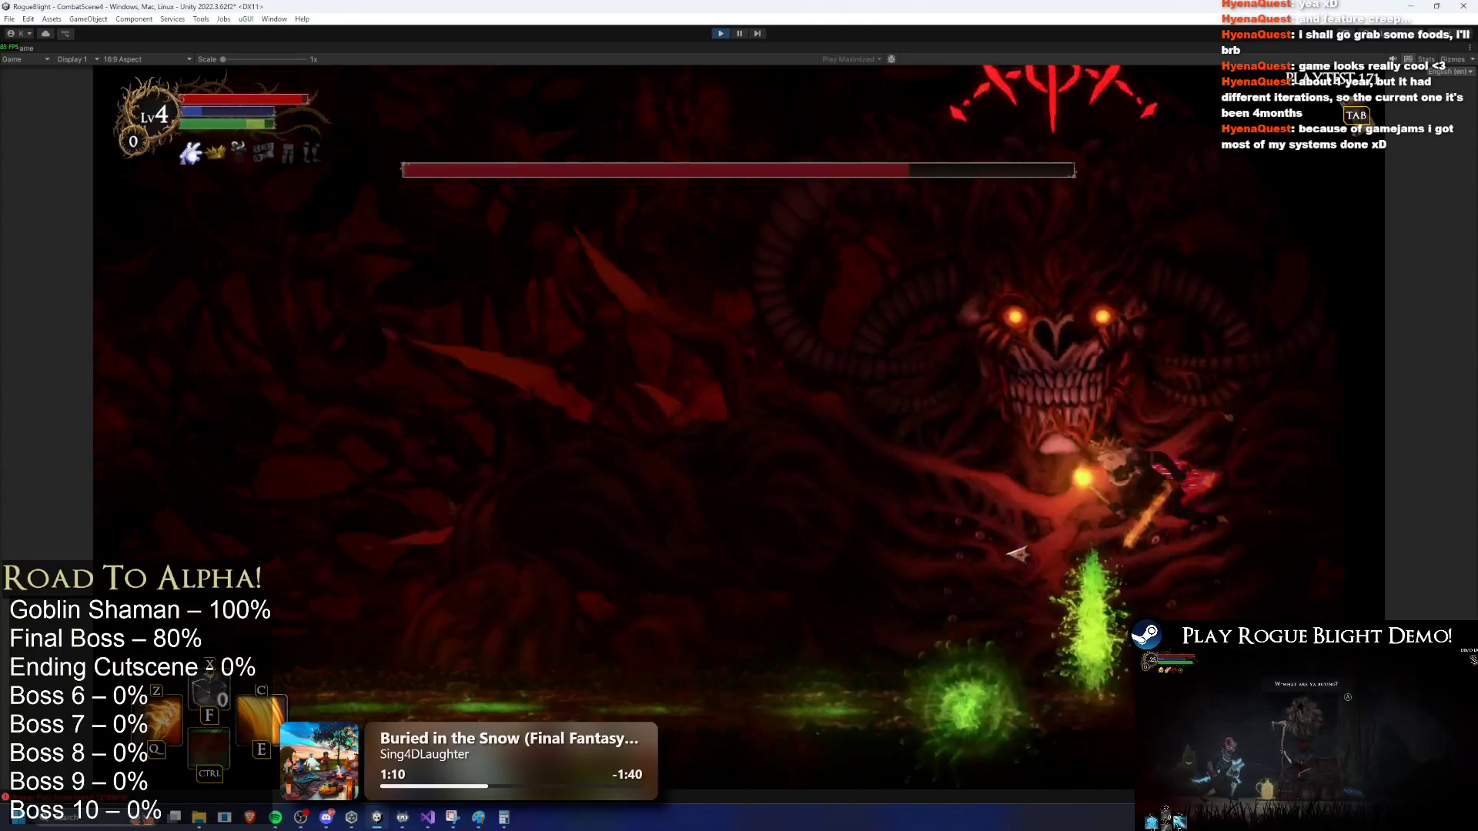
left_click(1102, 541)
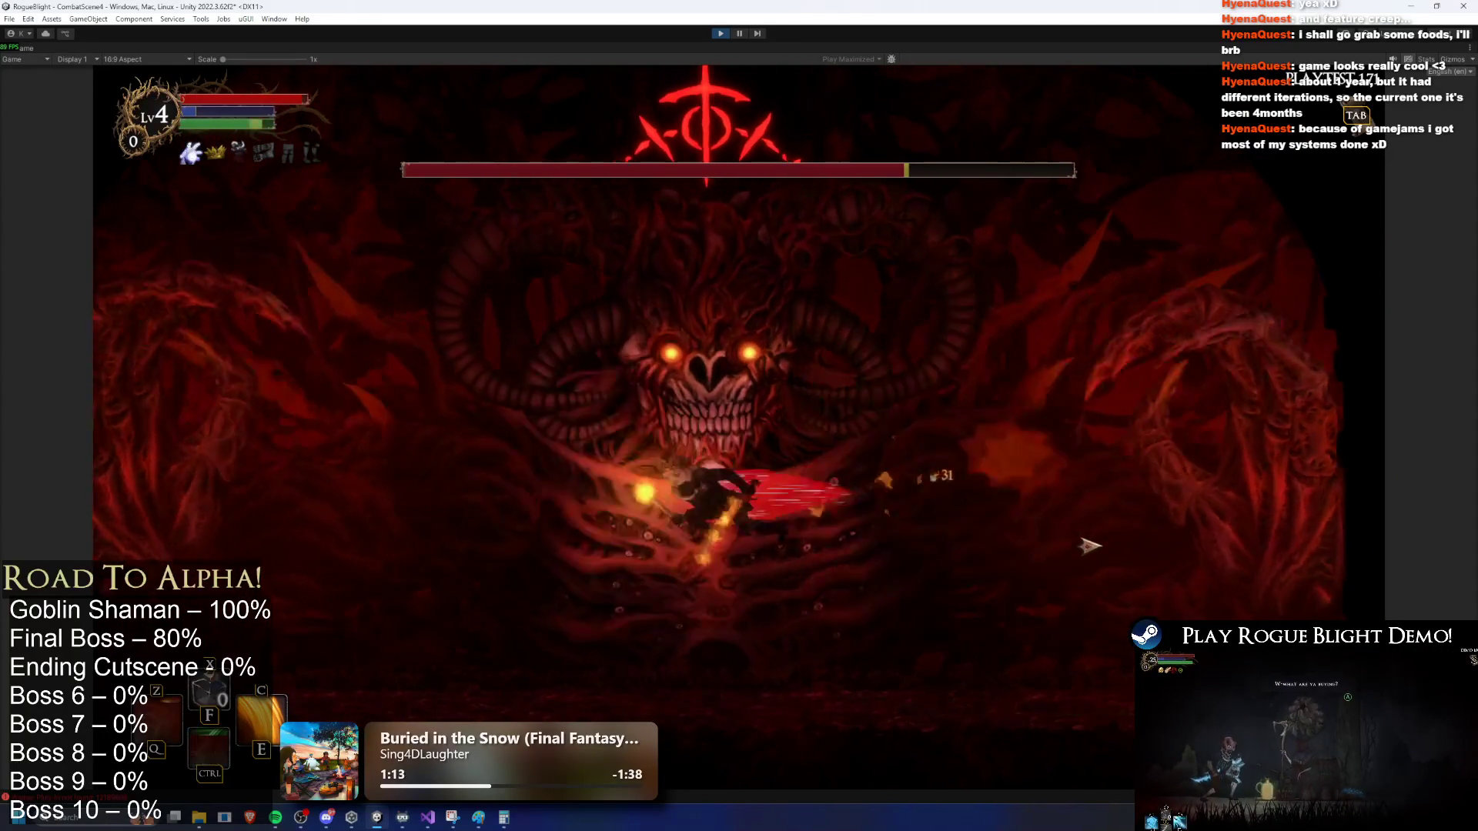
key("d")
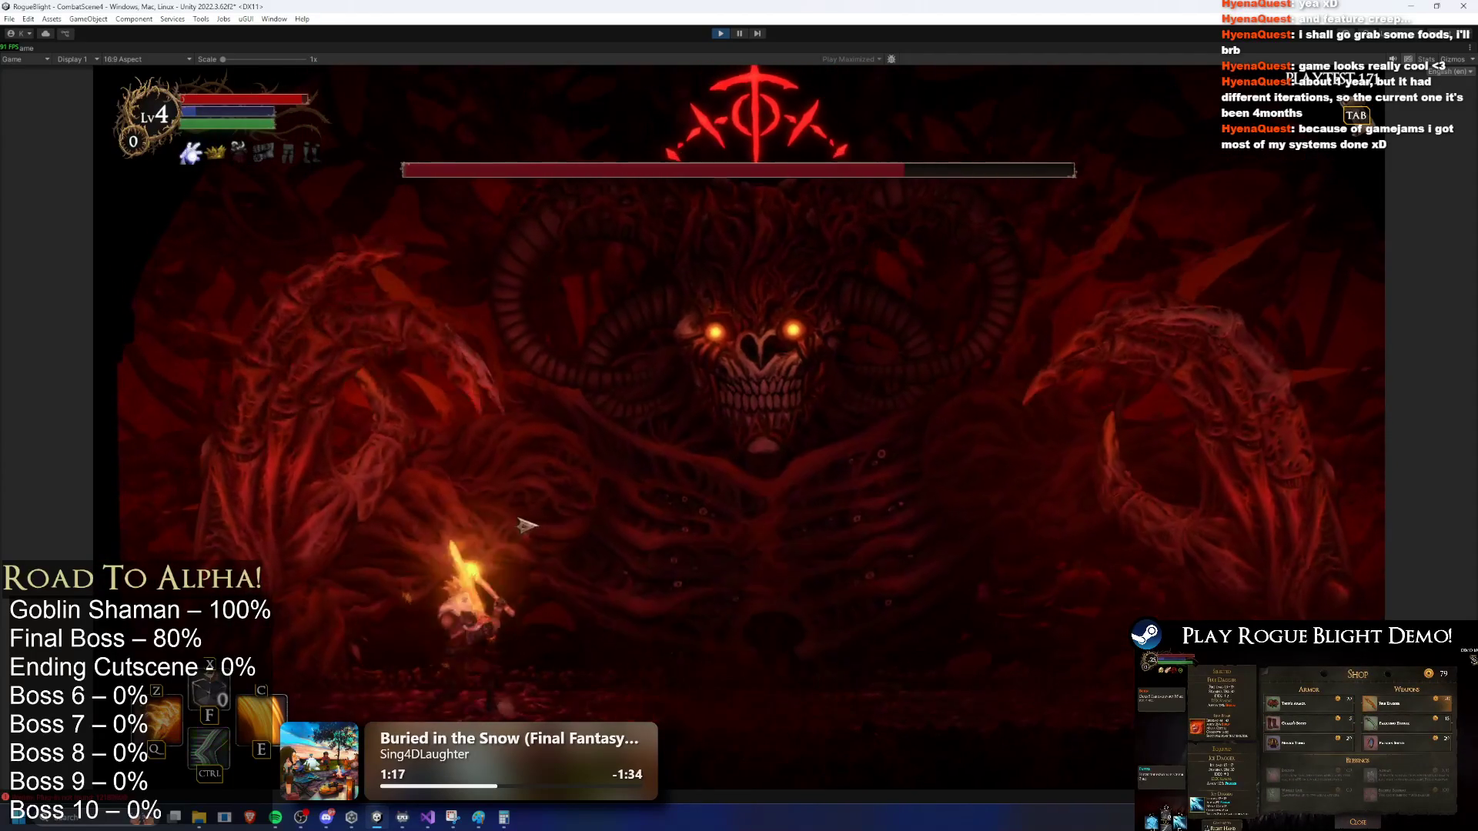
key("a")
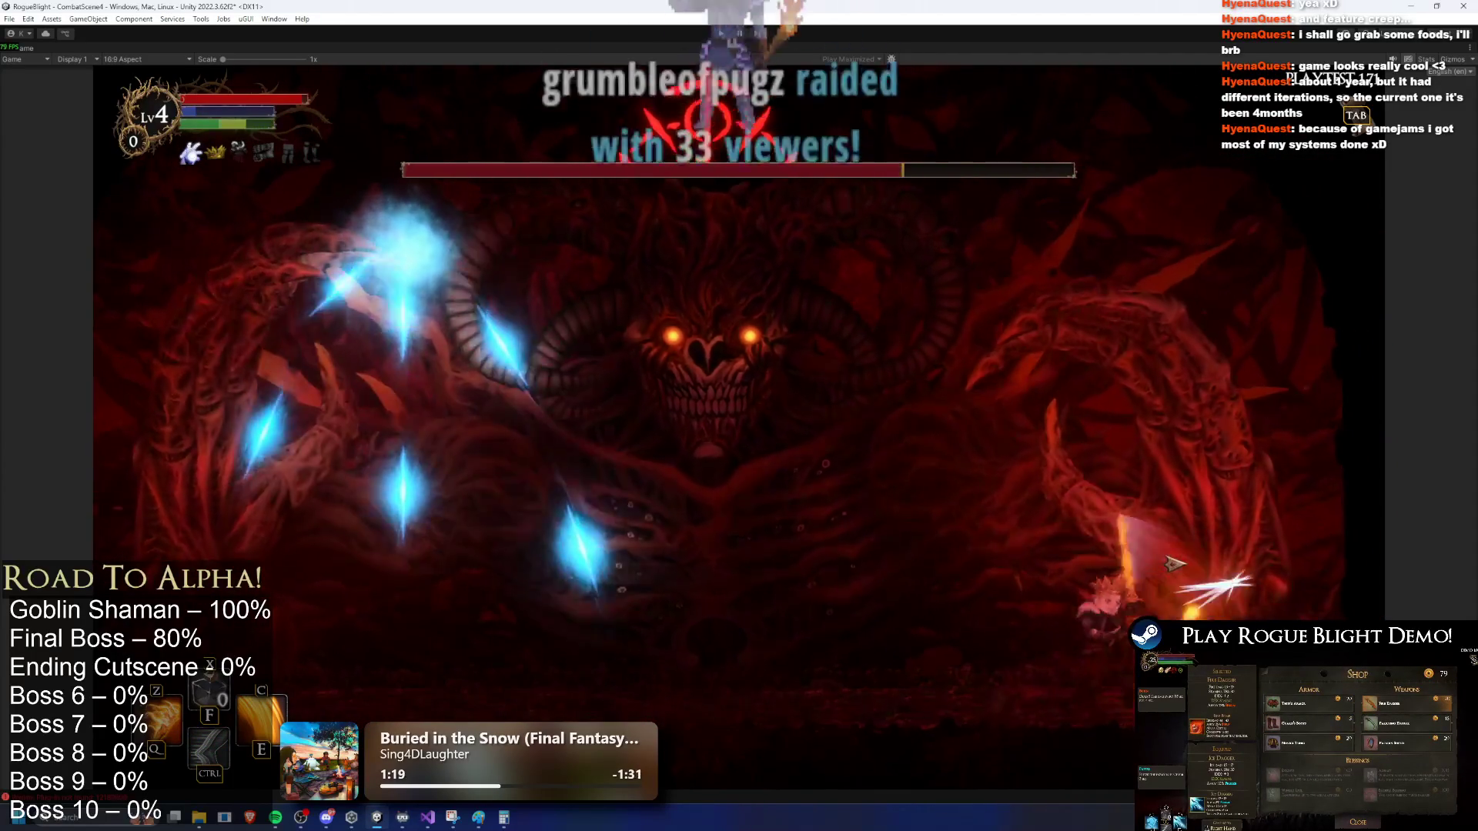
key("ctrl")
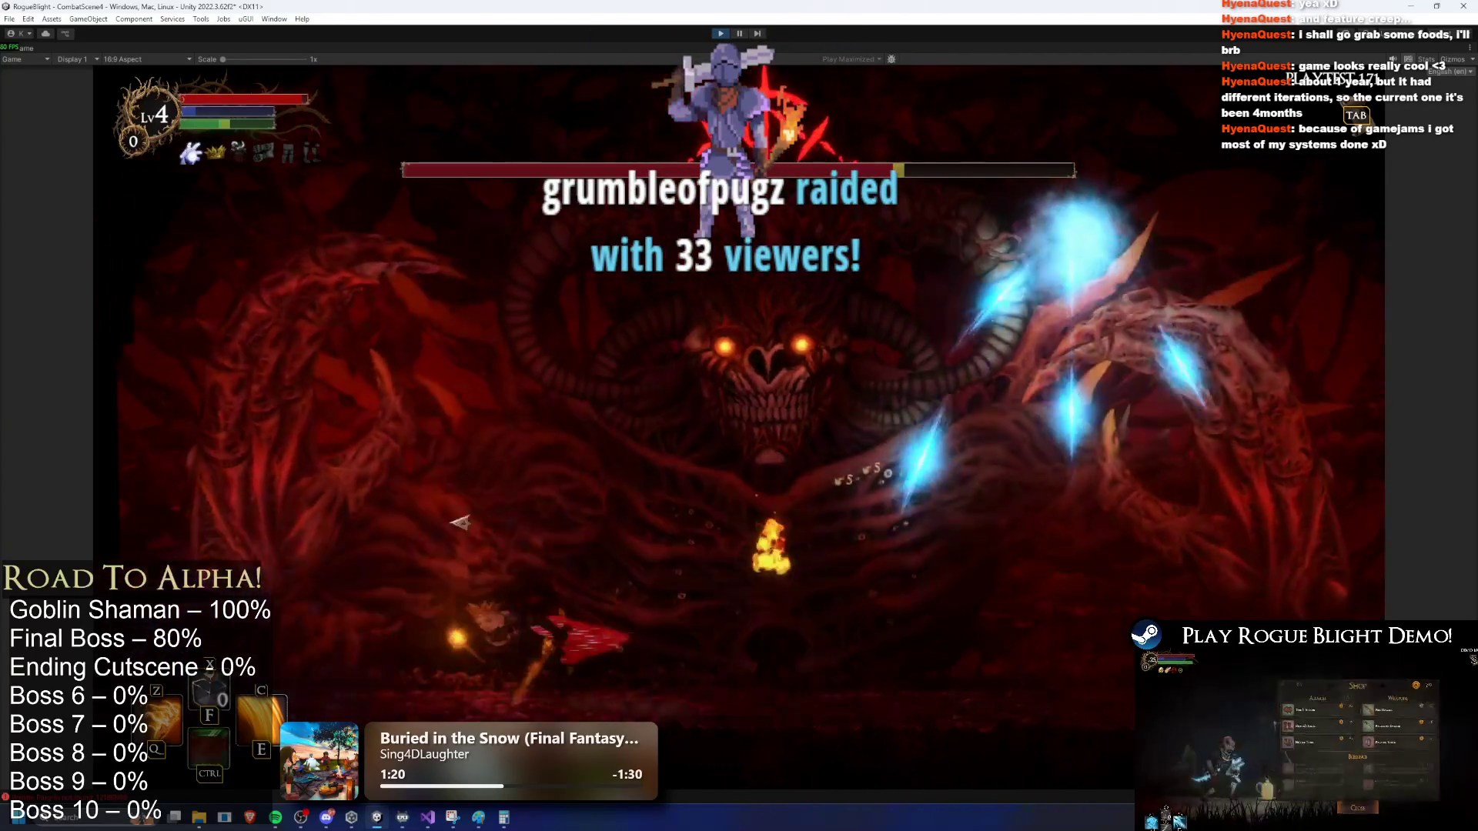
key("d")
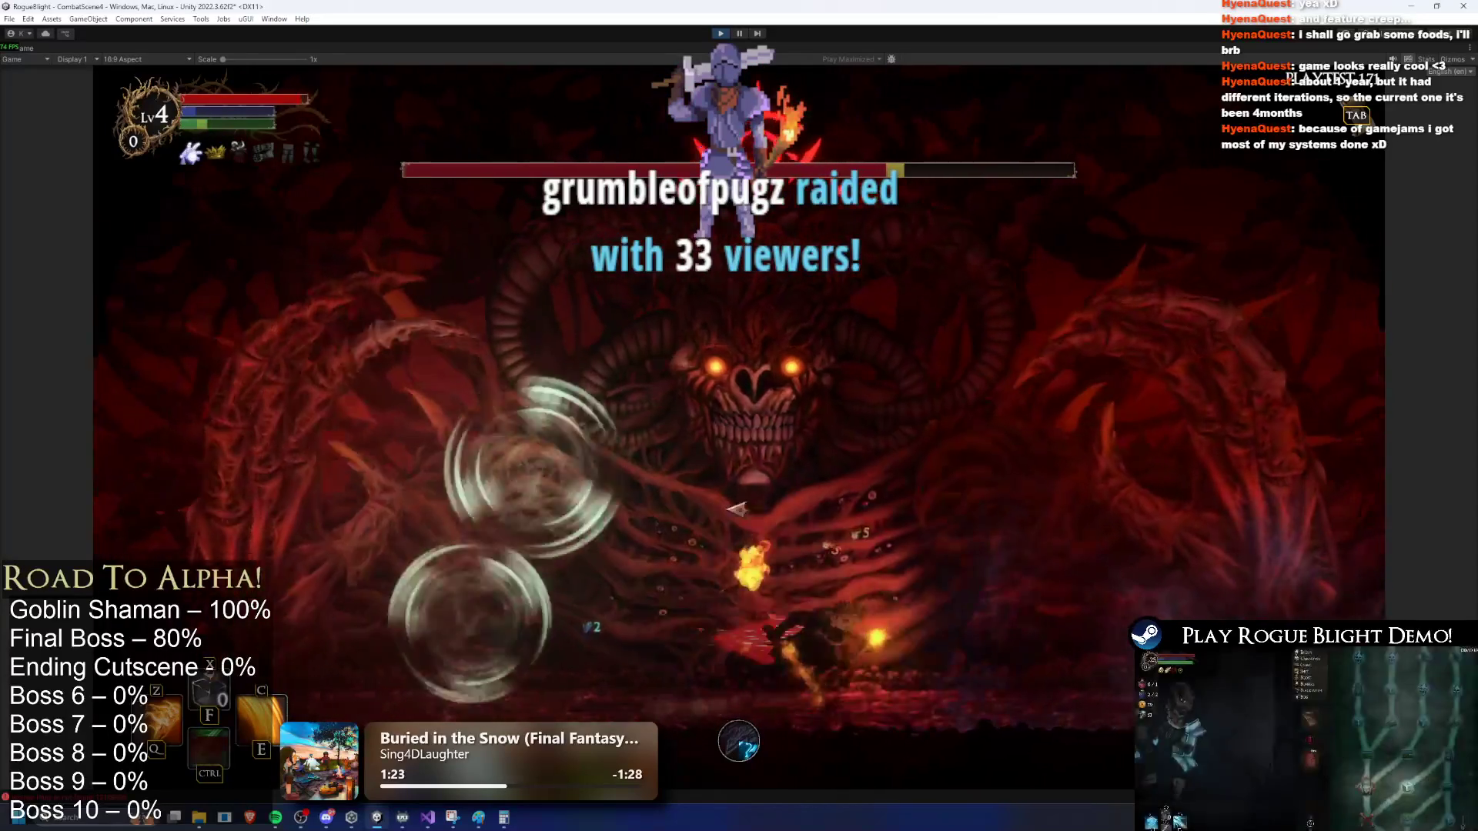
Step: Strike the boss up close with a skill burst, jump slash and dash, then pause the game
key("d")
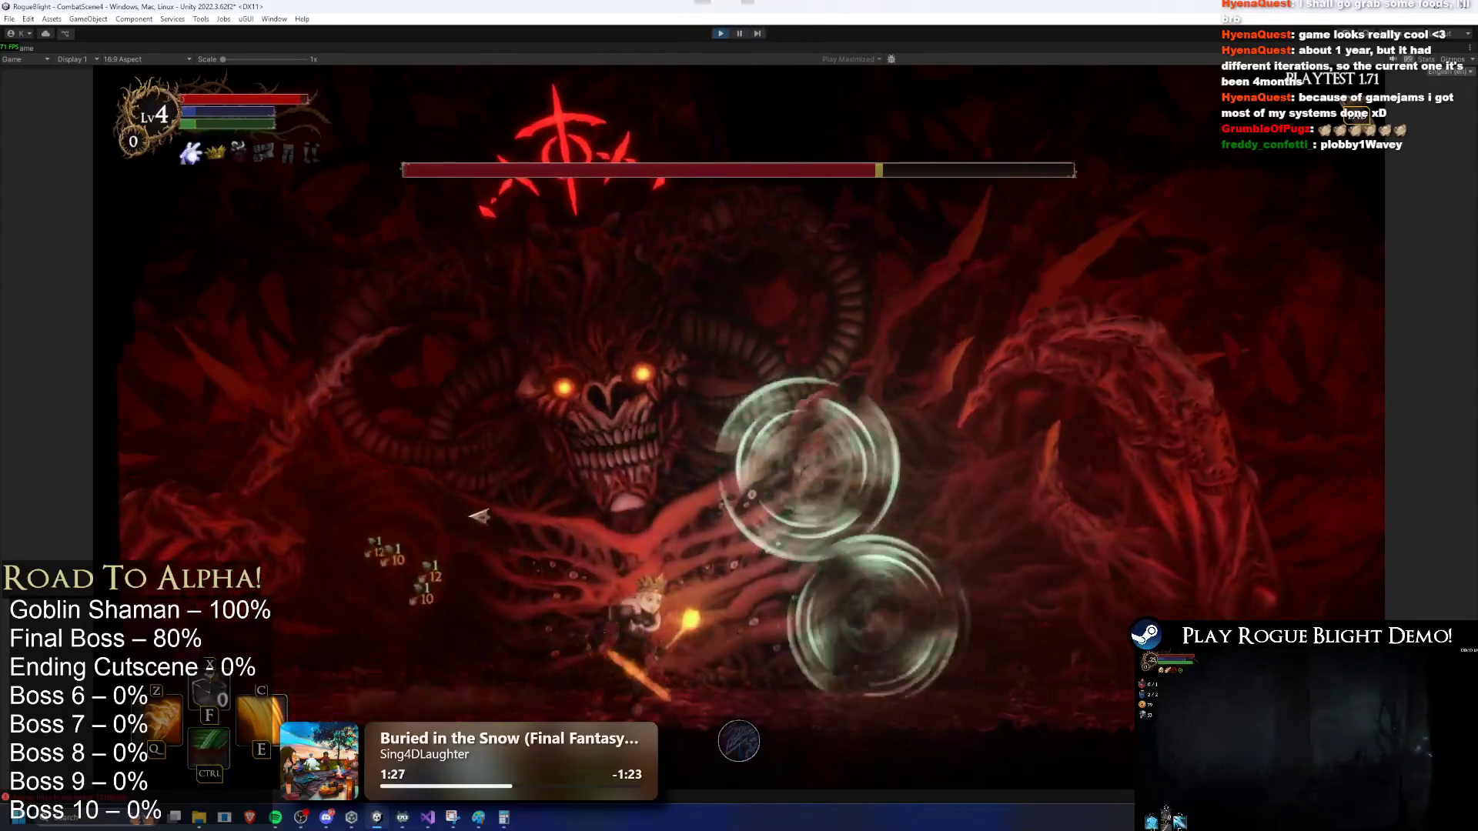
key("ctrl")
key("a")
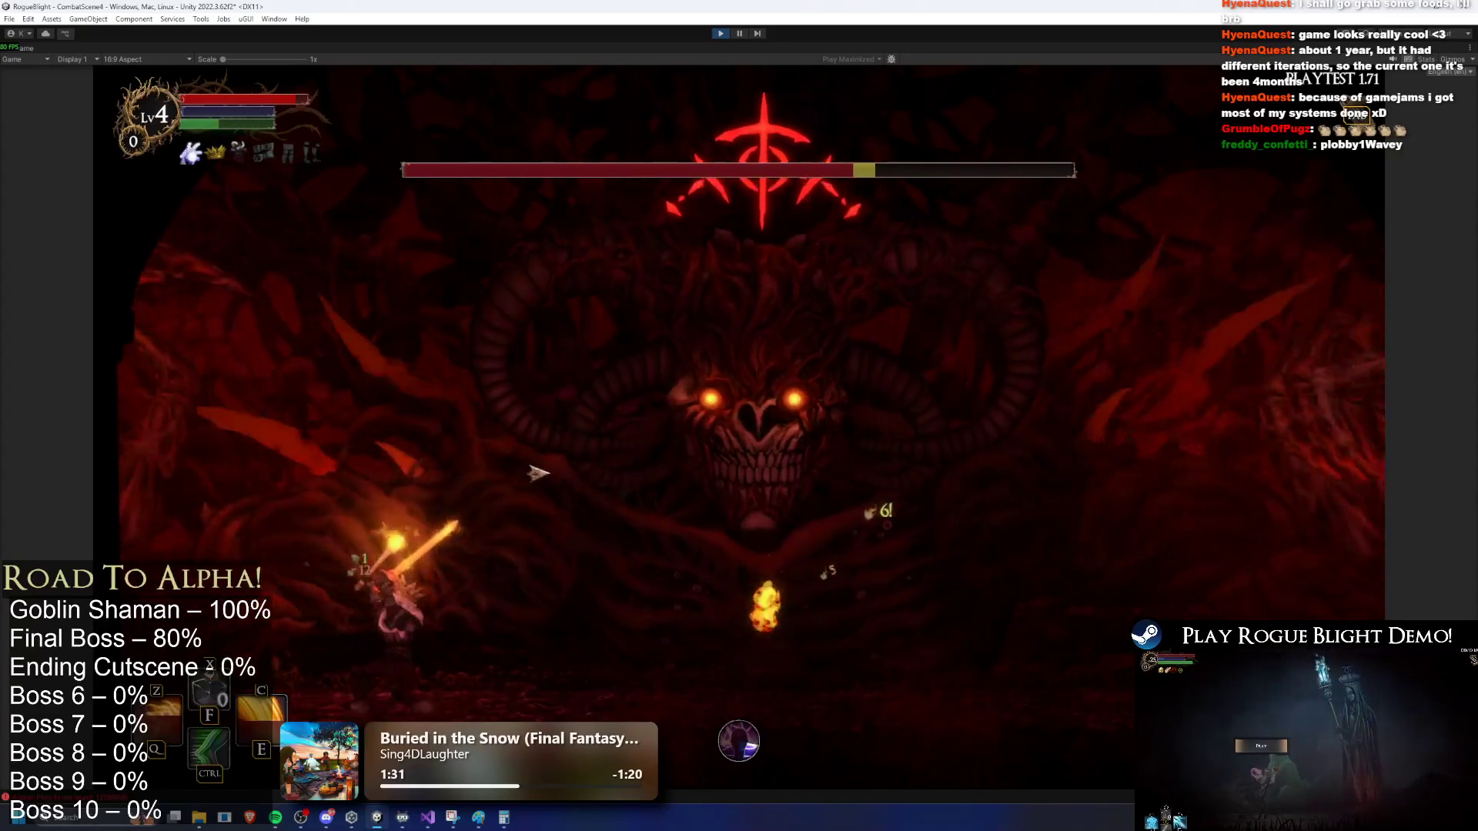
key("space")
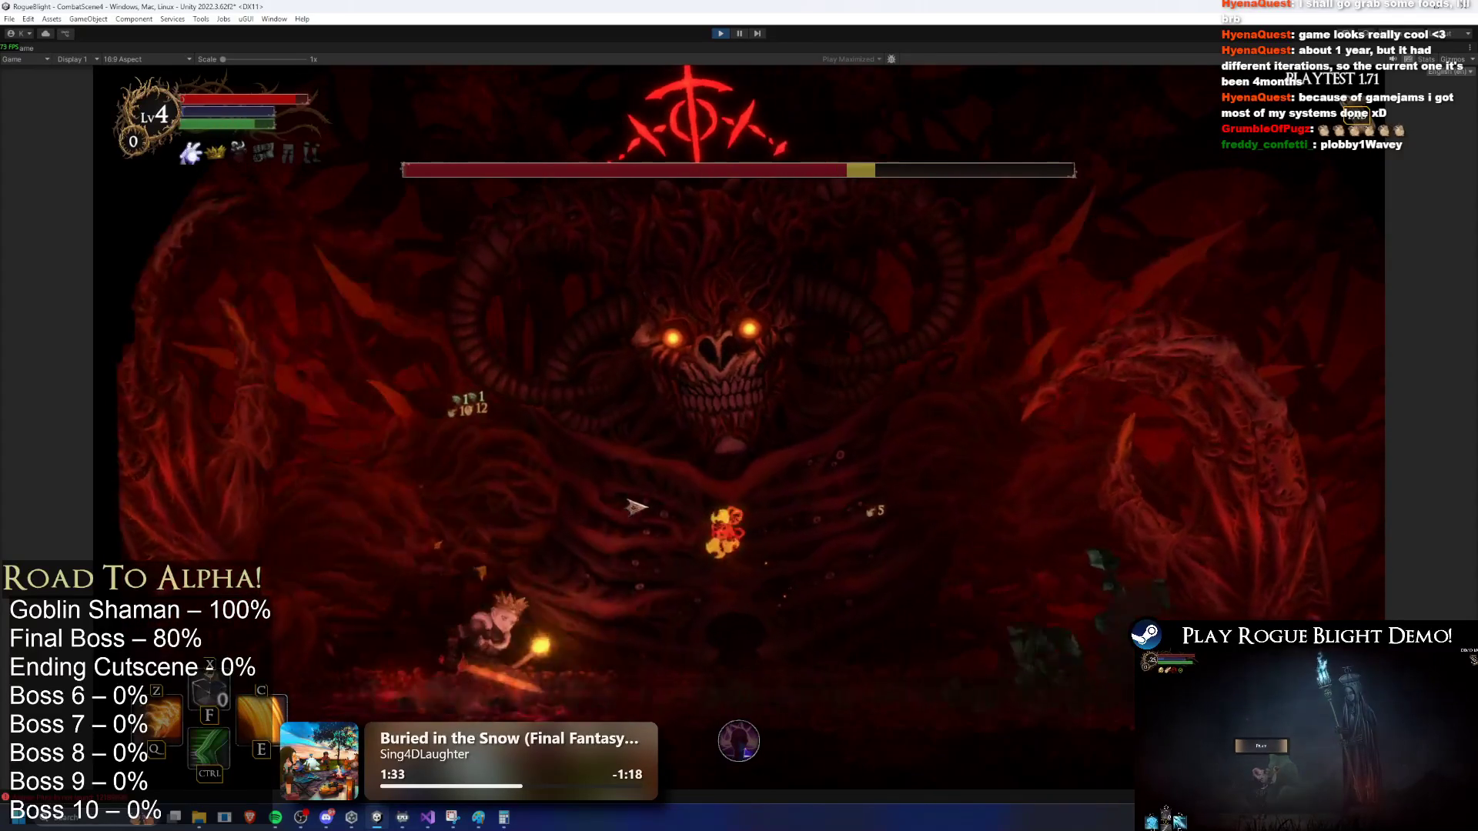
key("ctrl")
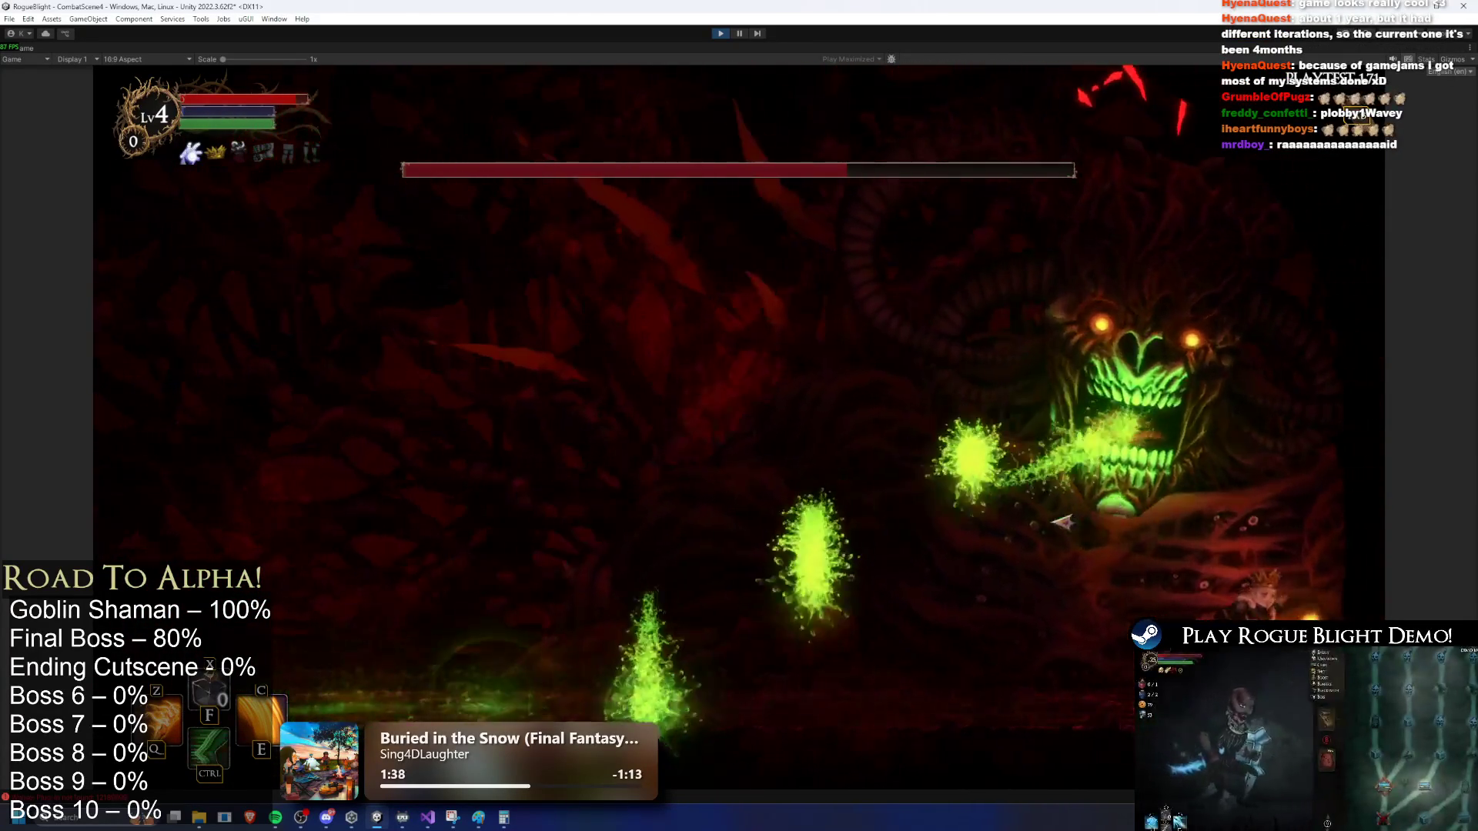
key("Escape")
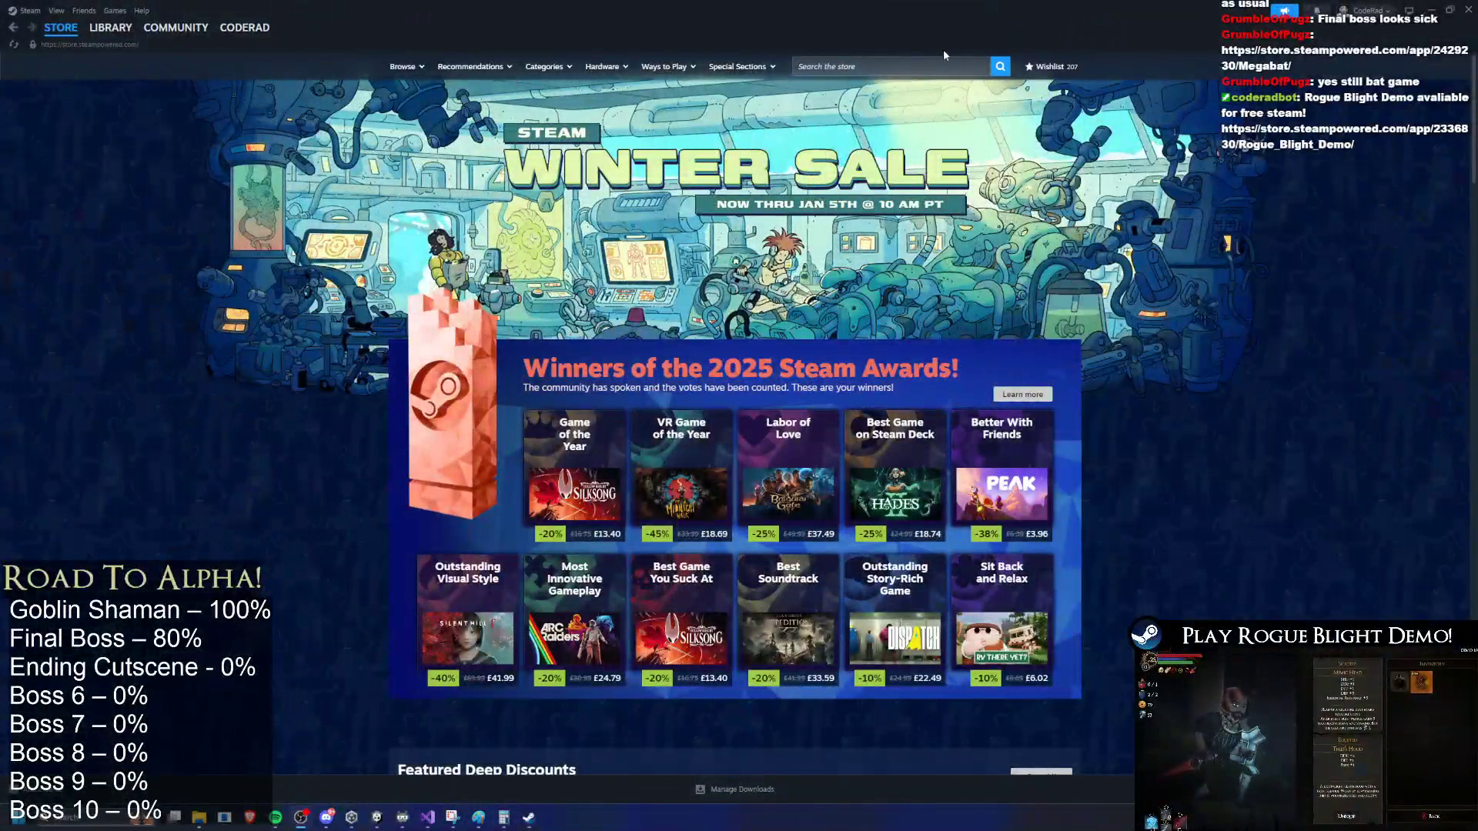
Step: Open Megabat's store page from the search suggestions and play its trailer full screen
left_click(921, 66)
type("Megabat")
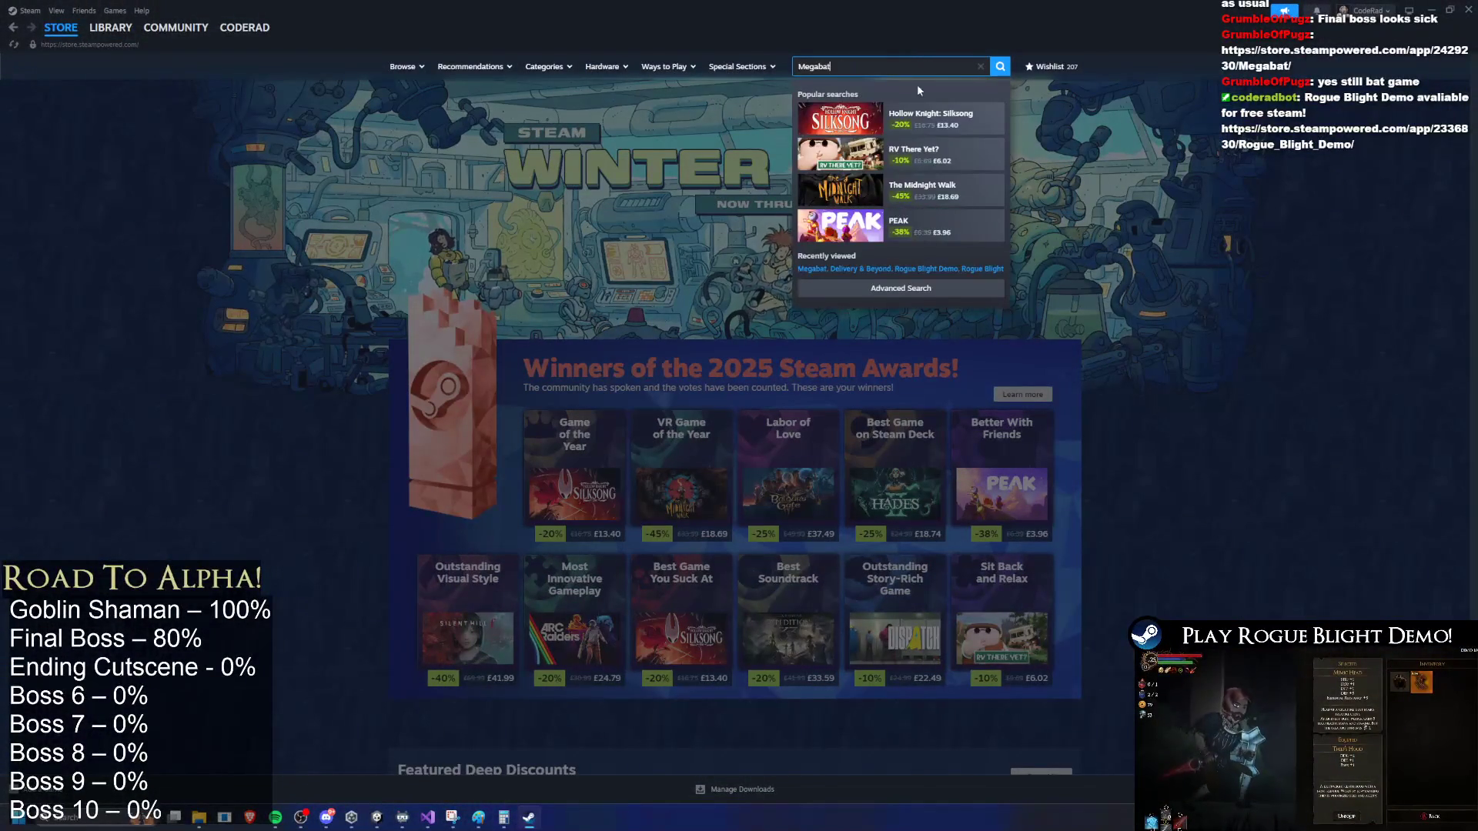
left_click(918, 115)
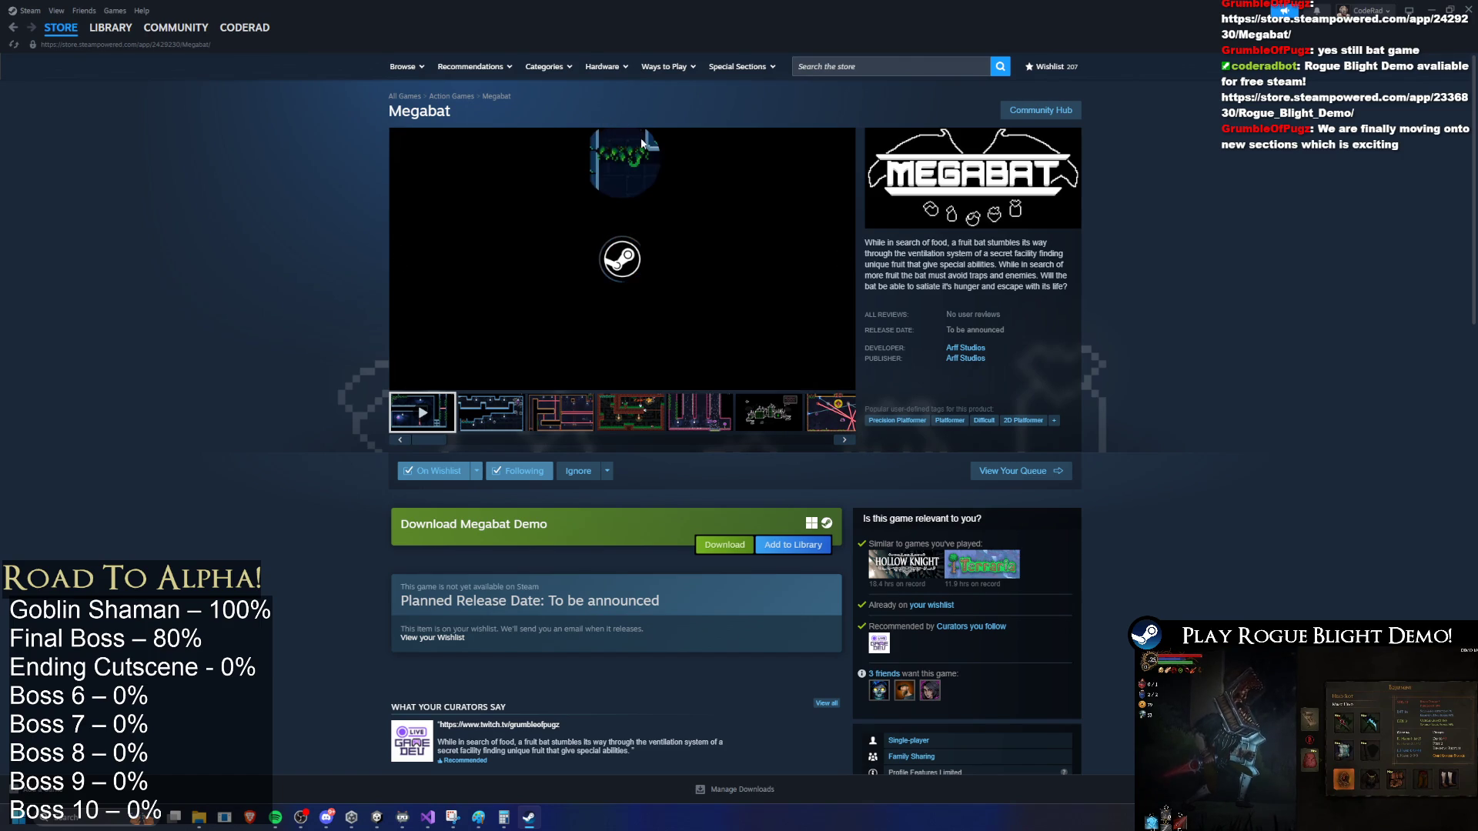
left_click(619, 323)
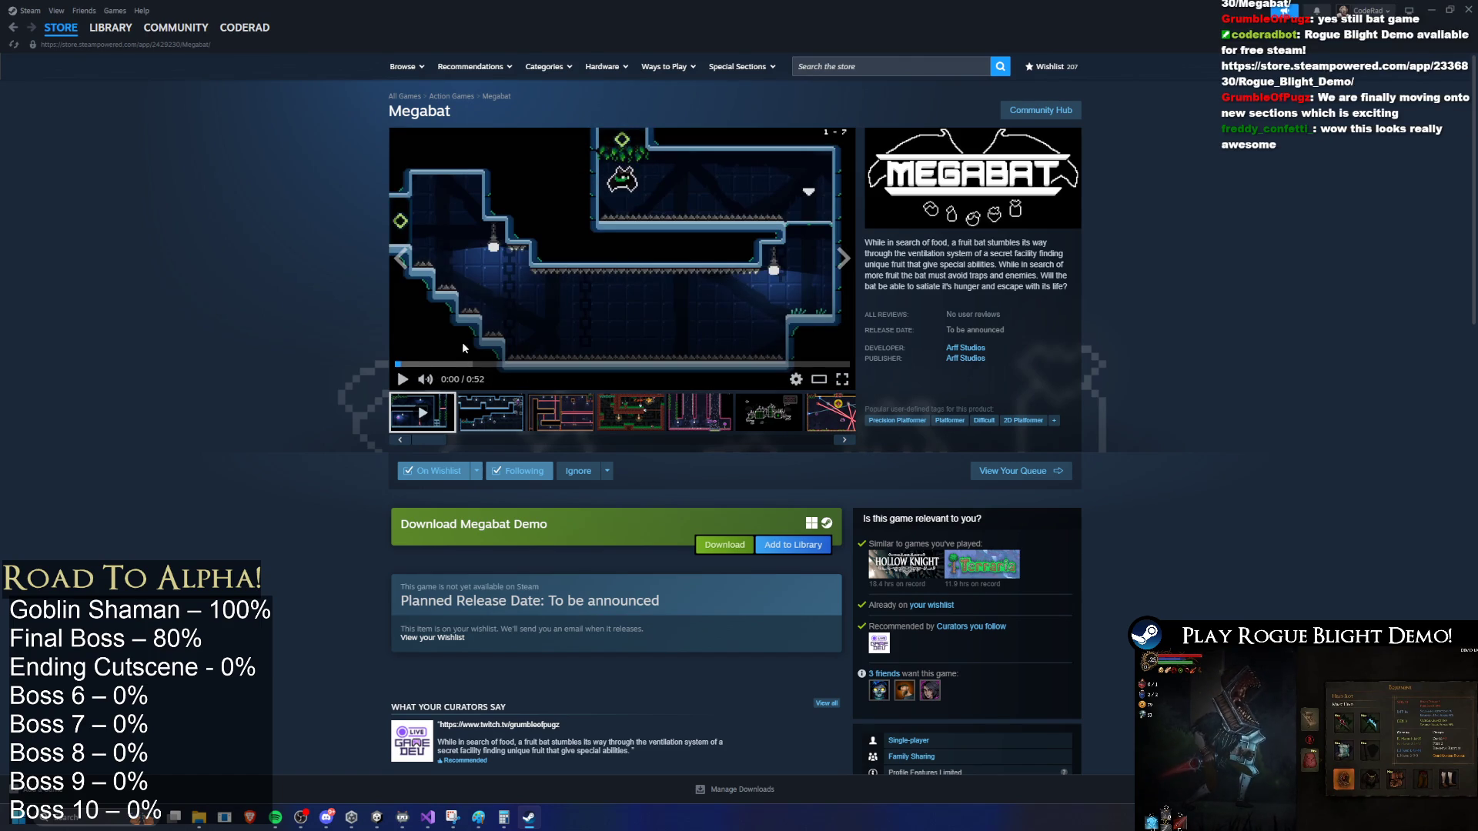
left_click(842, 380)
left_click(579, 381)
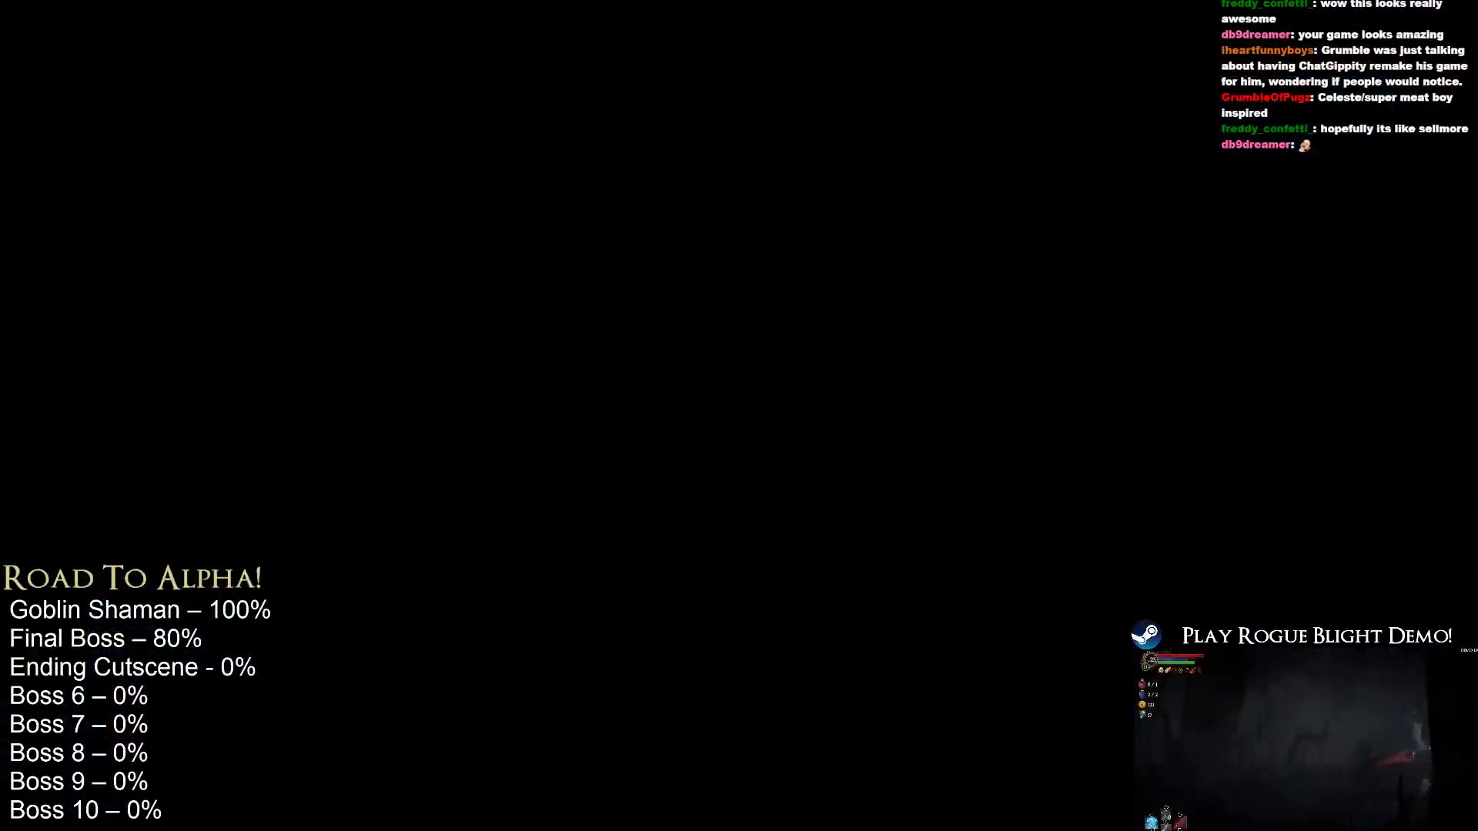
Step: Leave full screen, flip the Megabat screenshots to the laser level, and close Steam
mouse_move(566, 382)
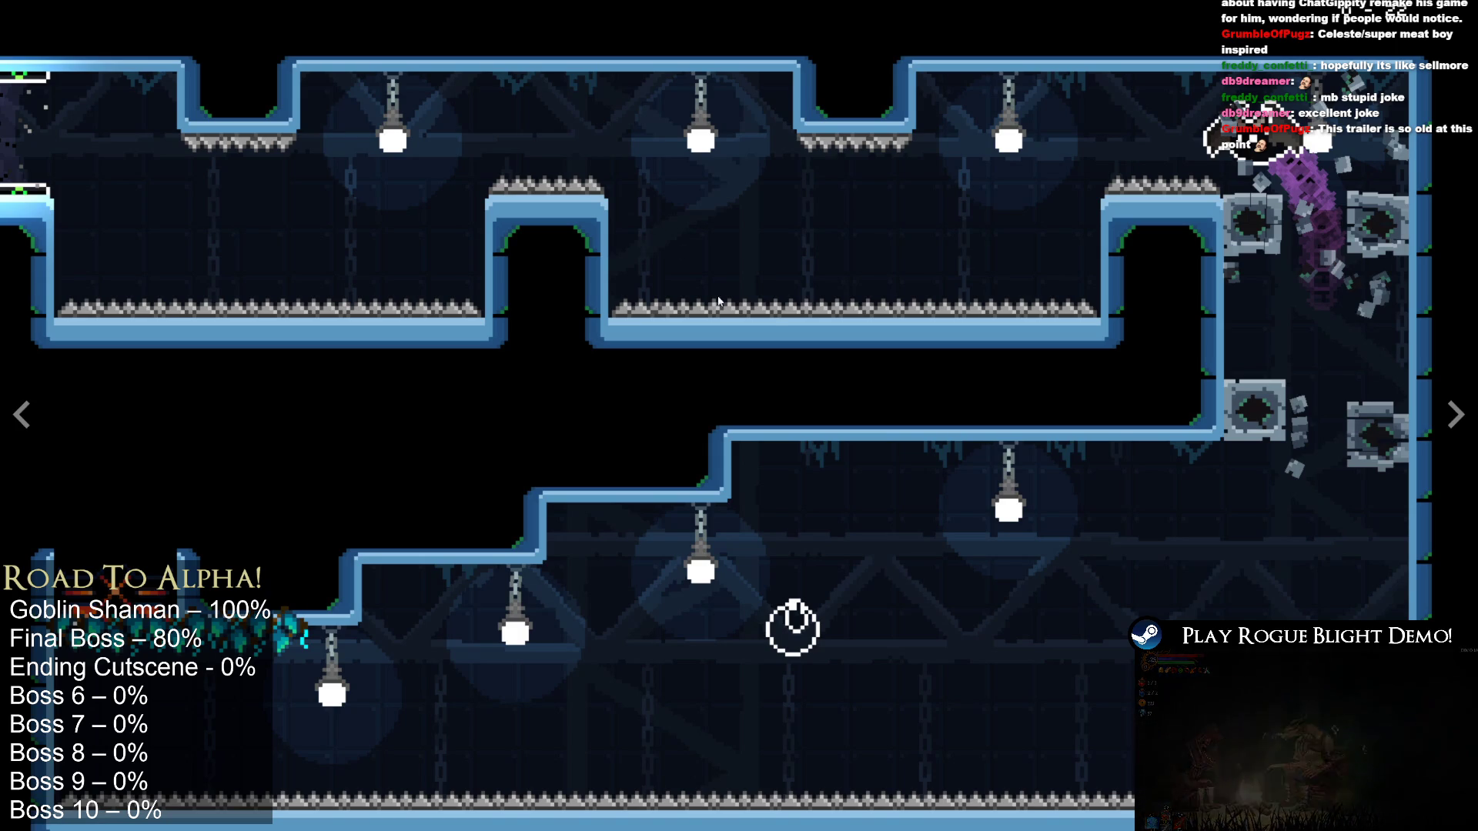
key("Escape")
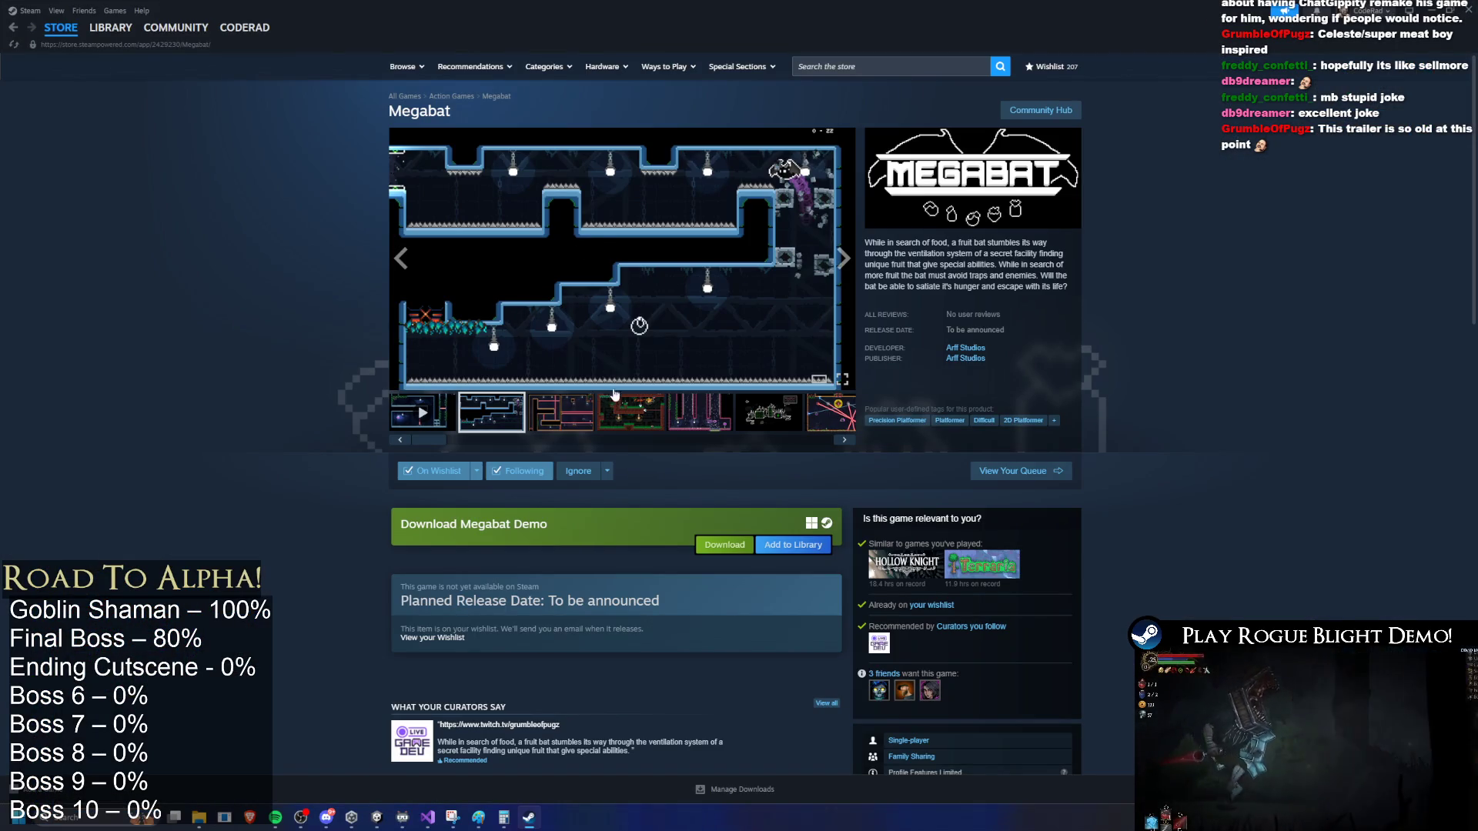
left_click(560, 412)
left_click(629, 411)
left_click(701, 410)
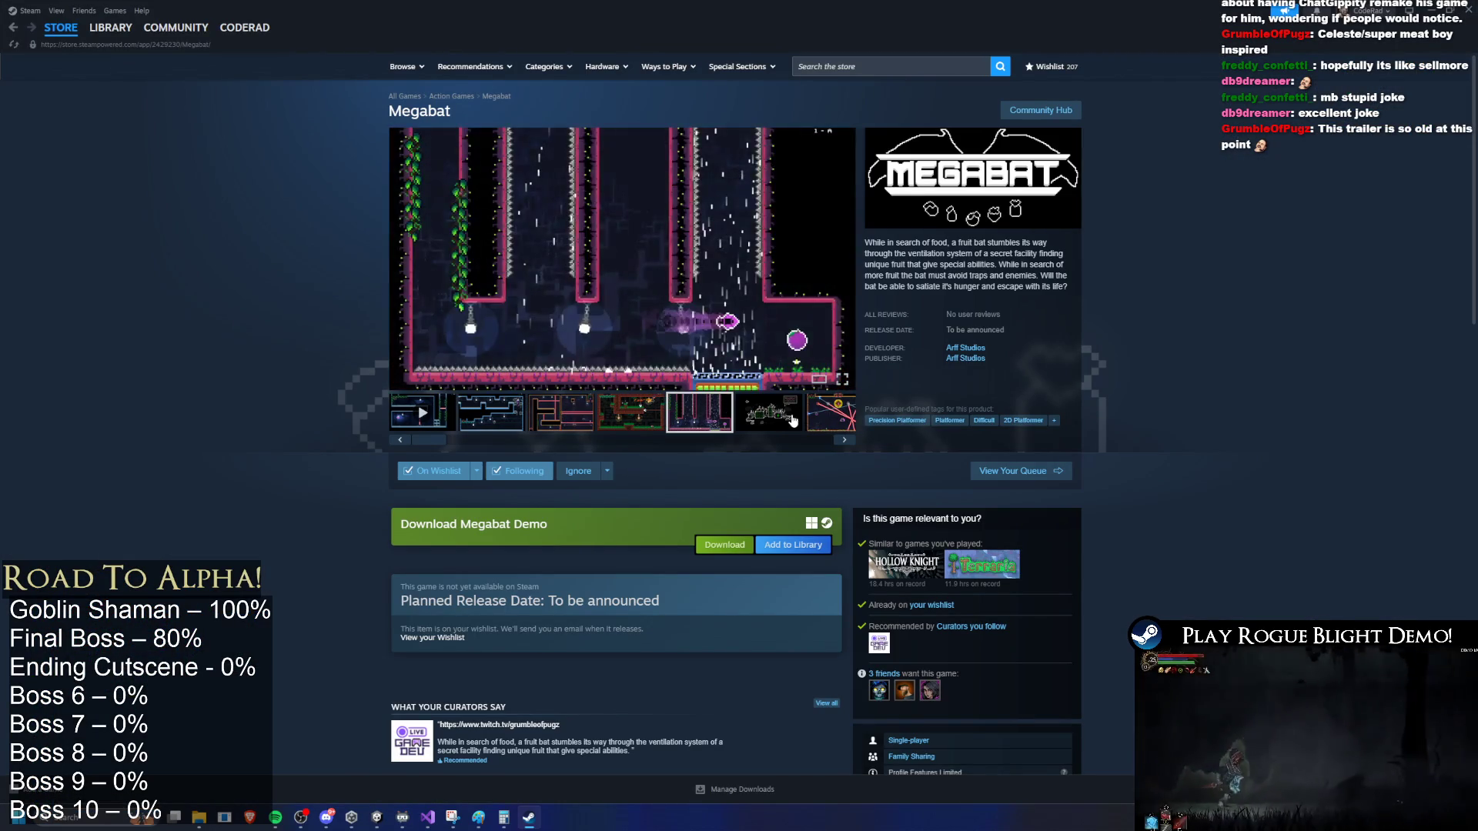
left_click(794, 415)
left_click(793, 422)
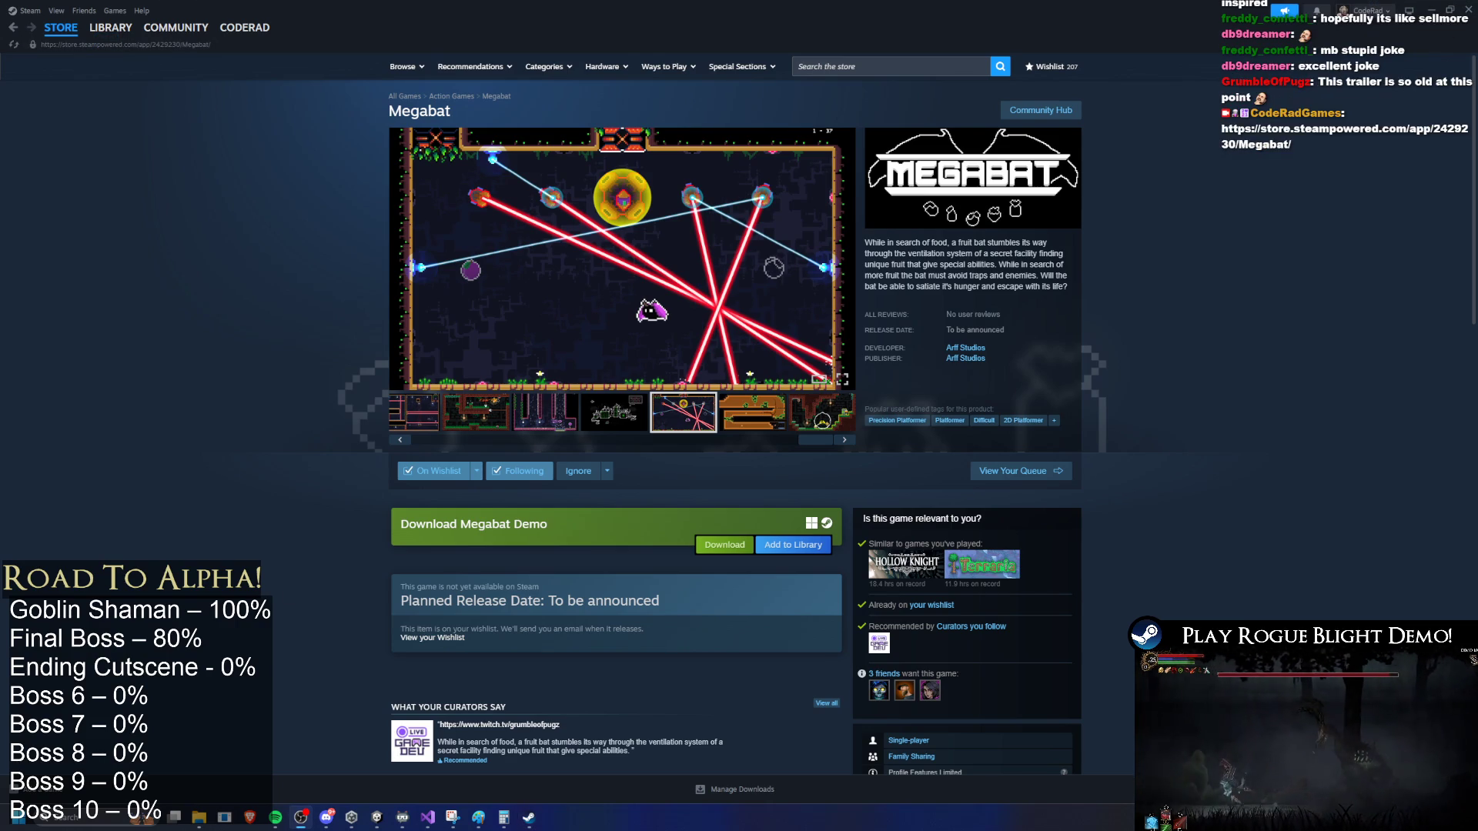
left_click(1454, 6)
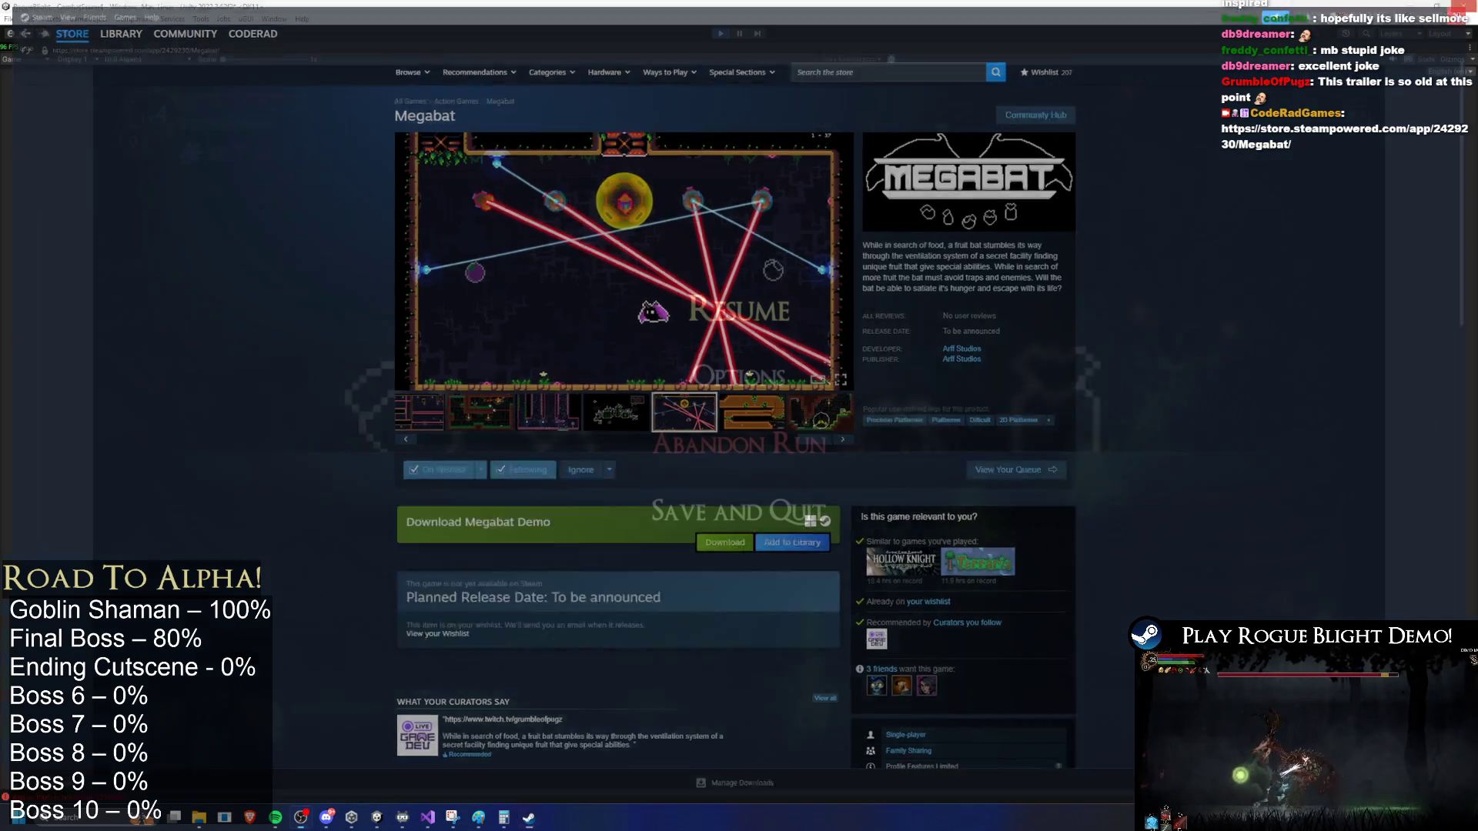
Step: Resume the boss fight from the options menu and enable F1 cheats to restore health and mana
left_click(739, 373)
key("Escape")
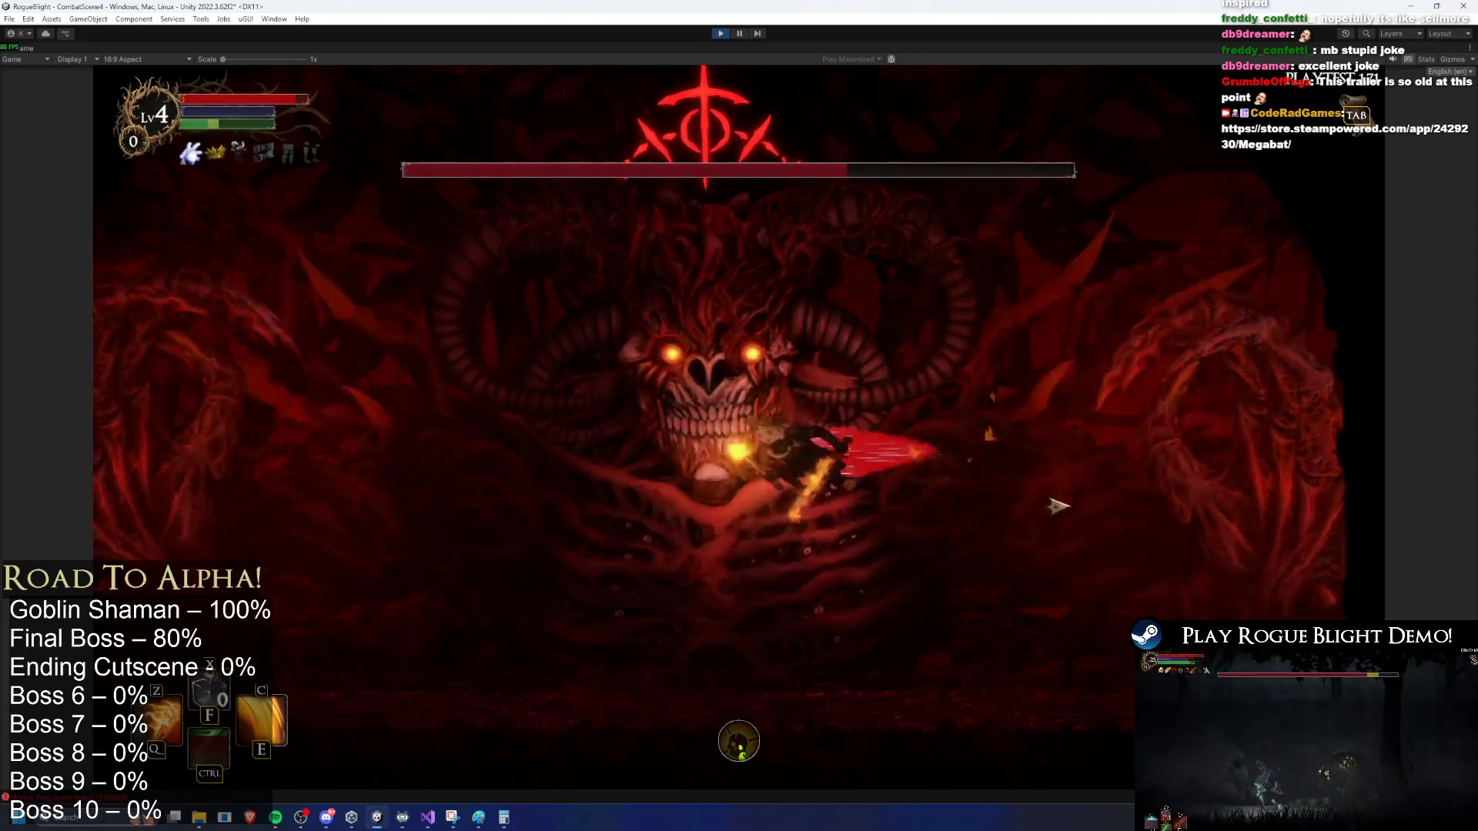
key("a")
key("F1")
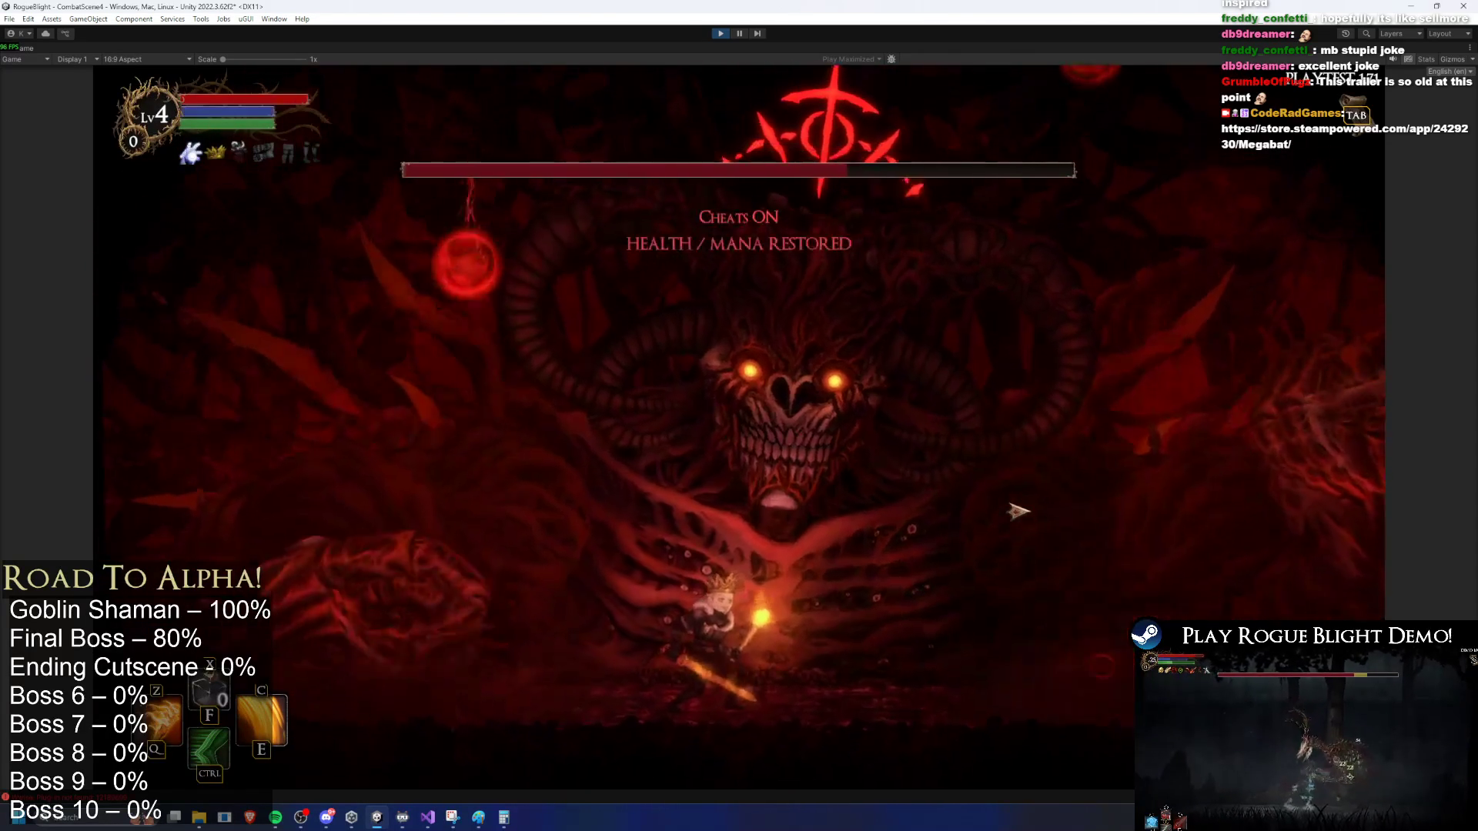
Step: Run left and right across the arena, striking the boss and jumping on the left side
key("a")
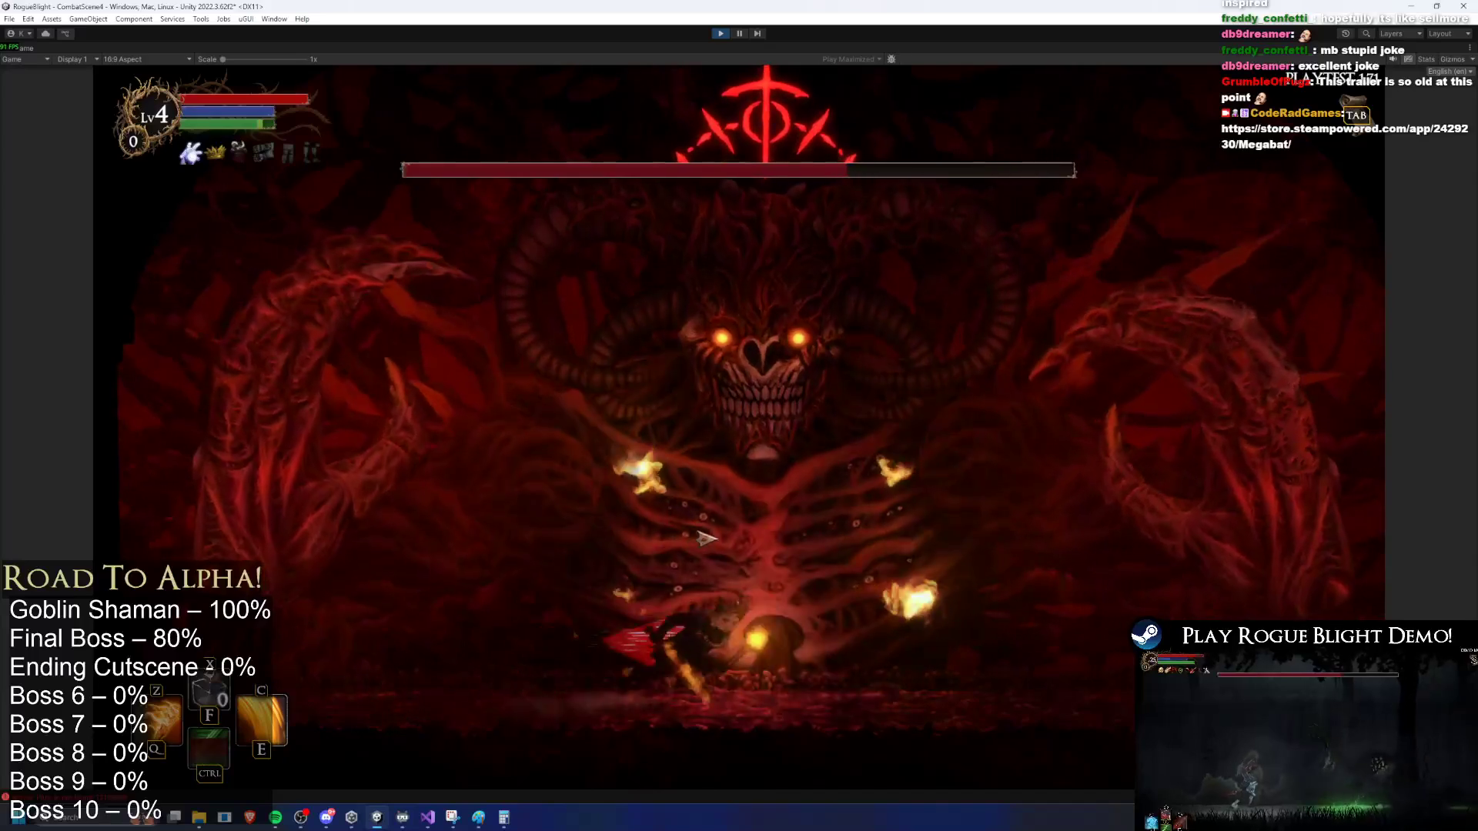
key("d")
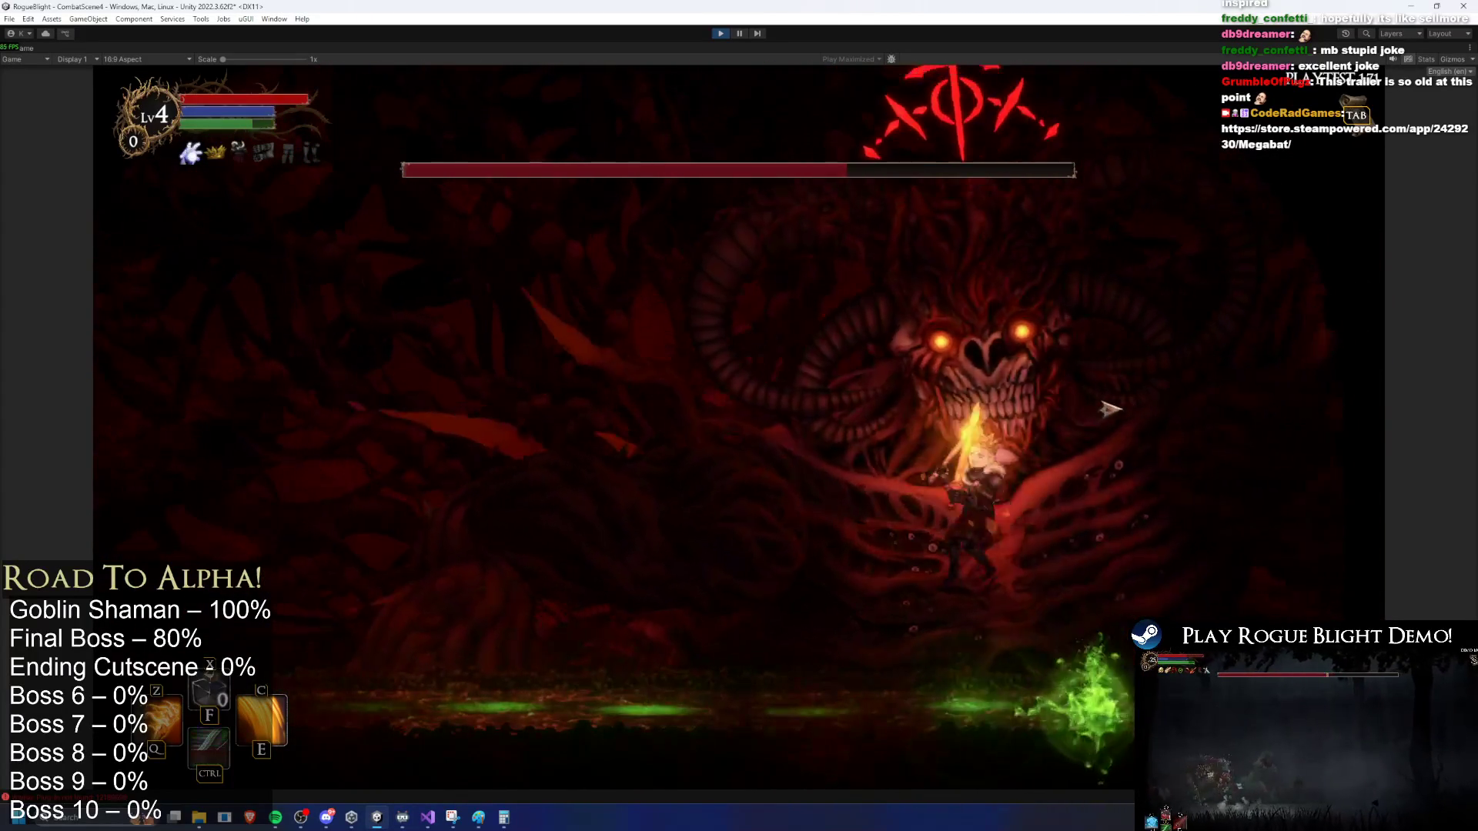
key("a")
key("e")
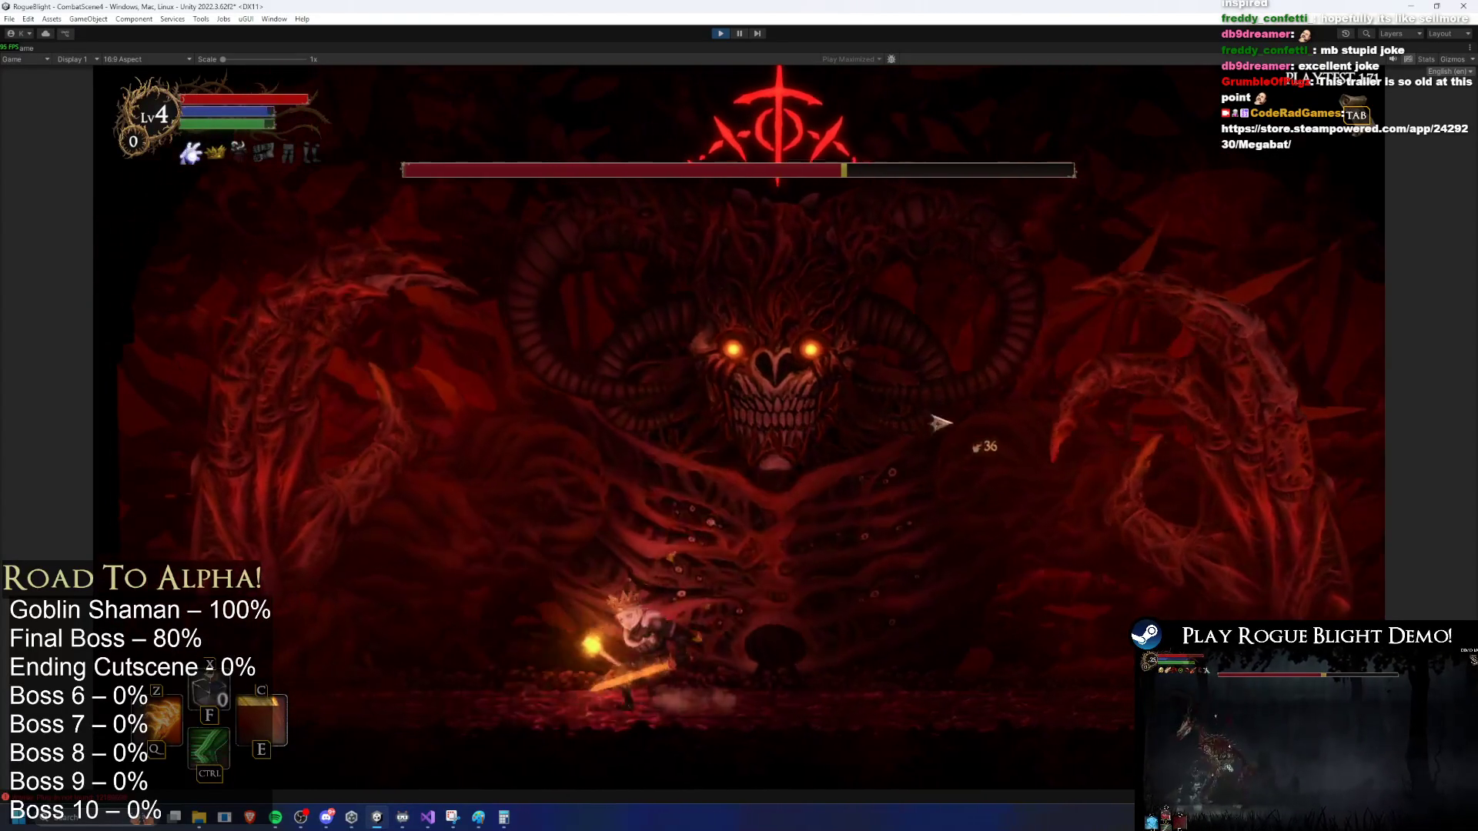
key("a")
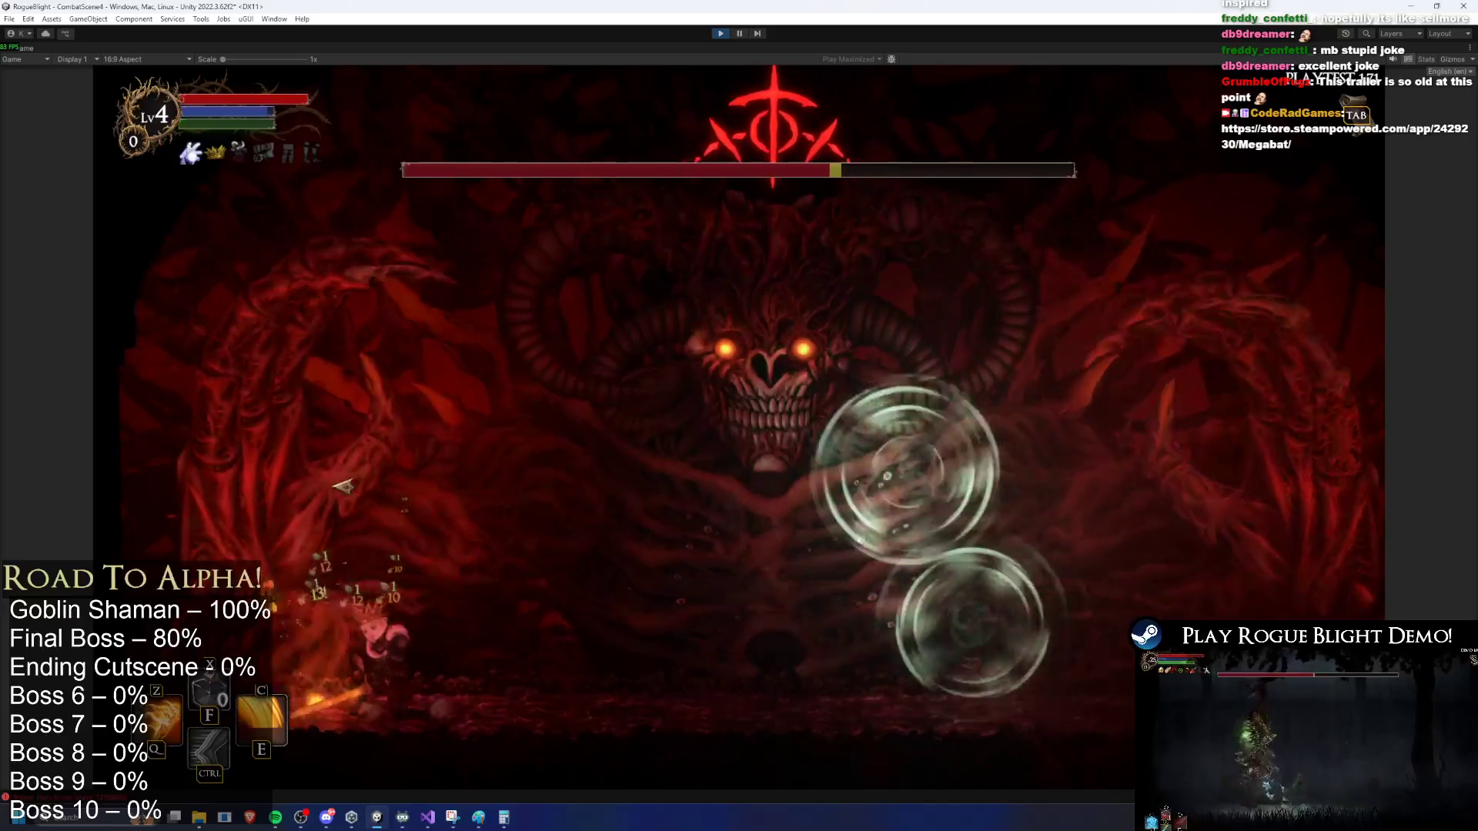
key("space")
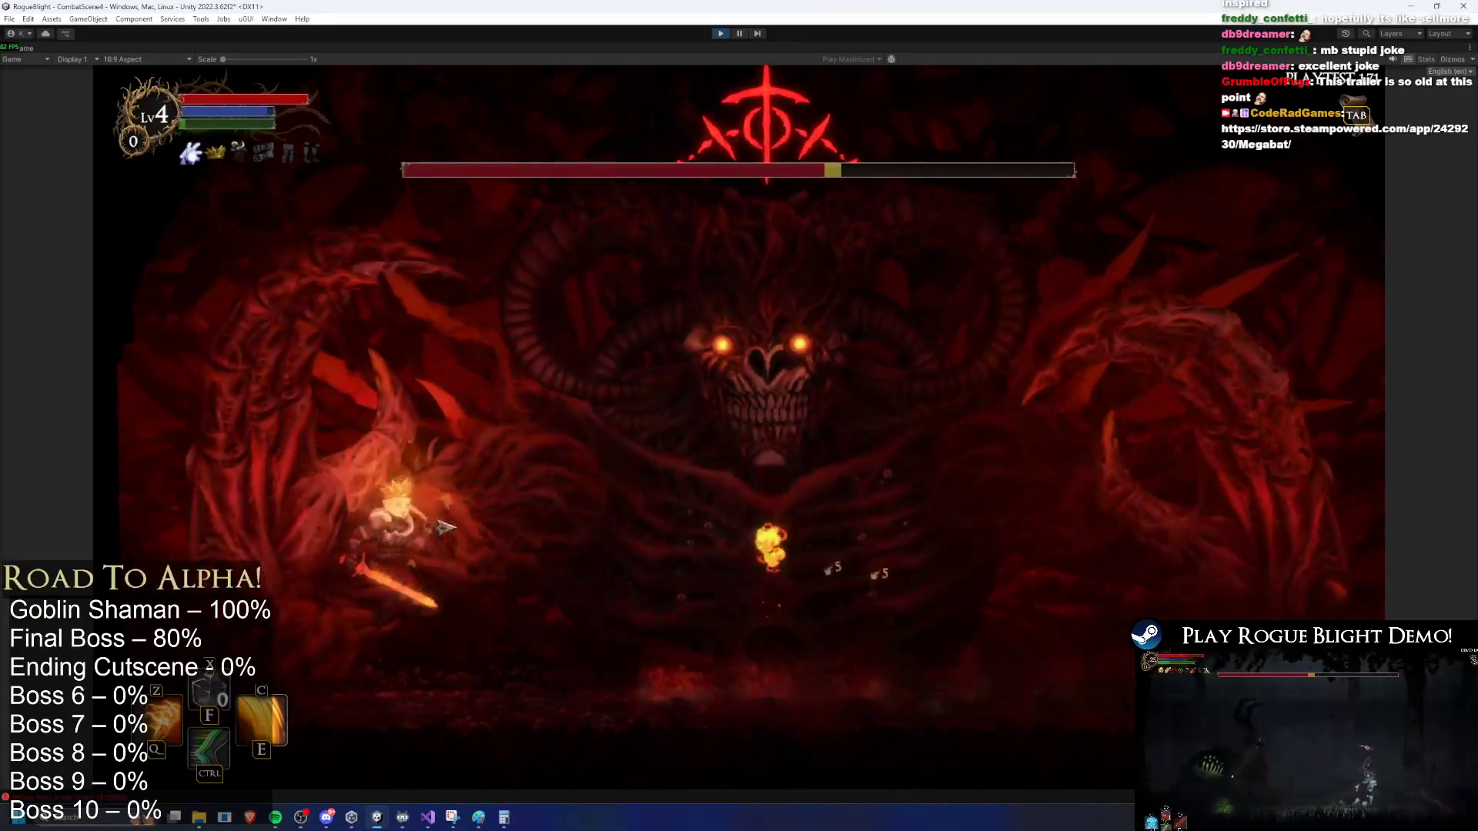
key("a")
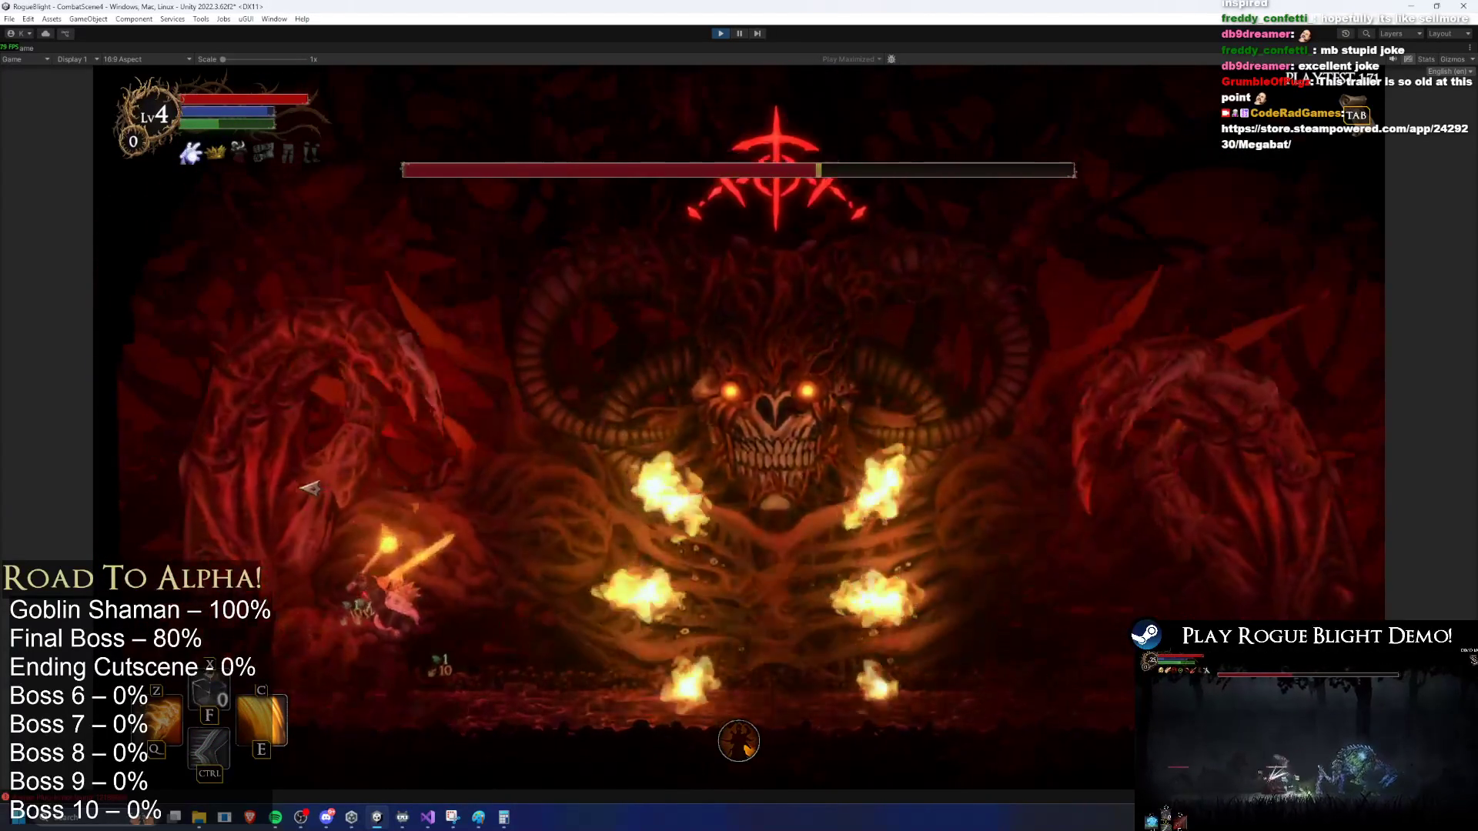
key("d")
key("d")
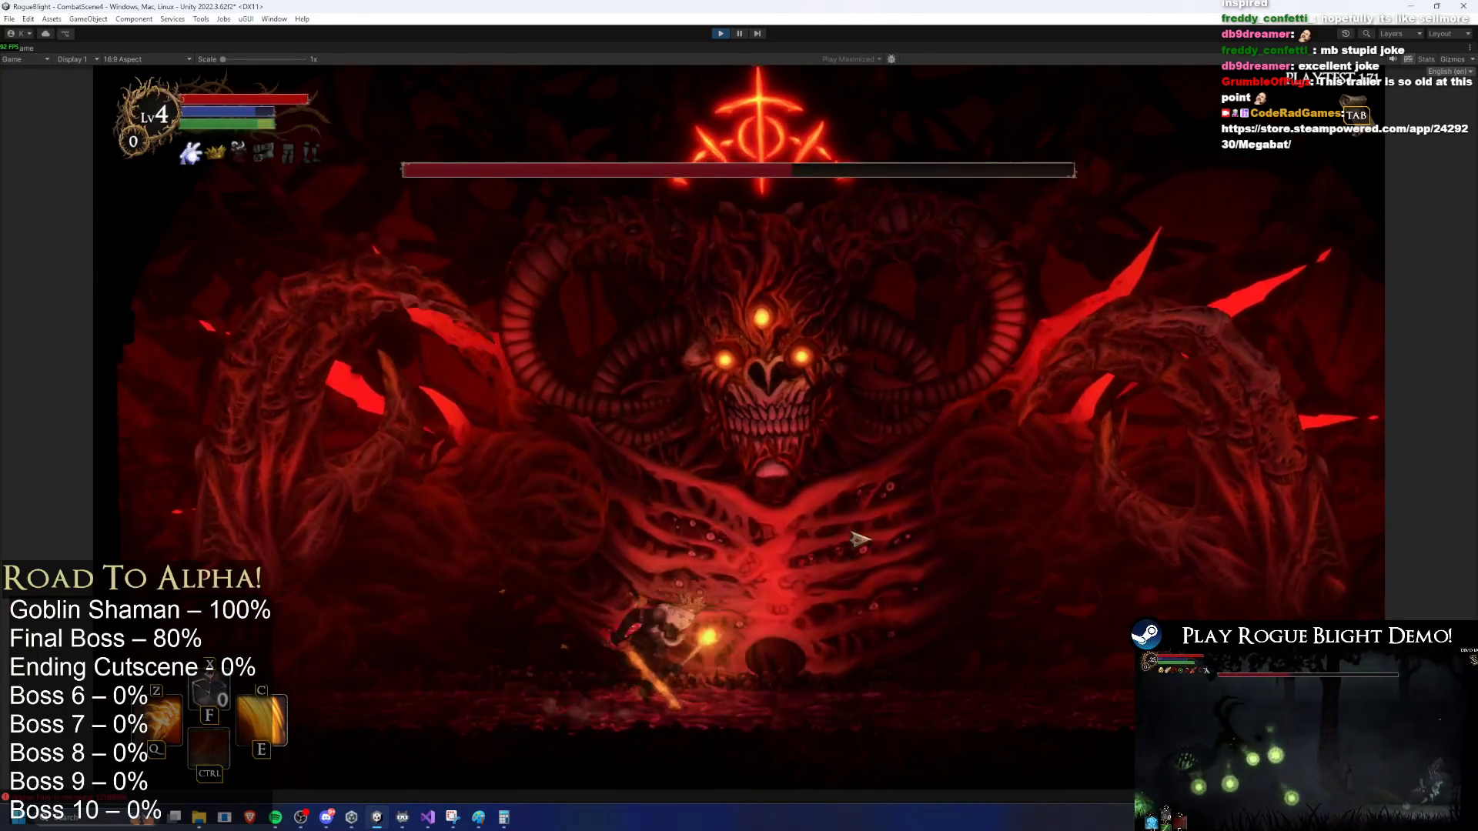
Step: Move toward the boss and damage it with an attack skill, fiery dash and large fire orb
key("d")
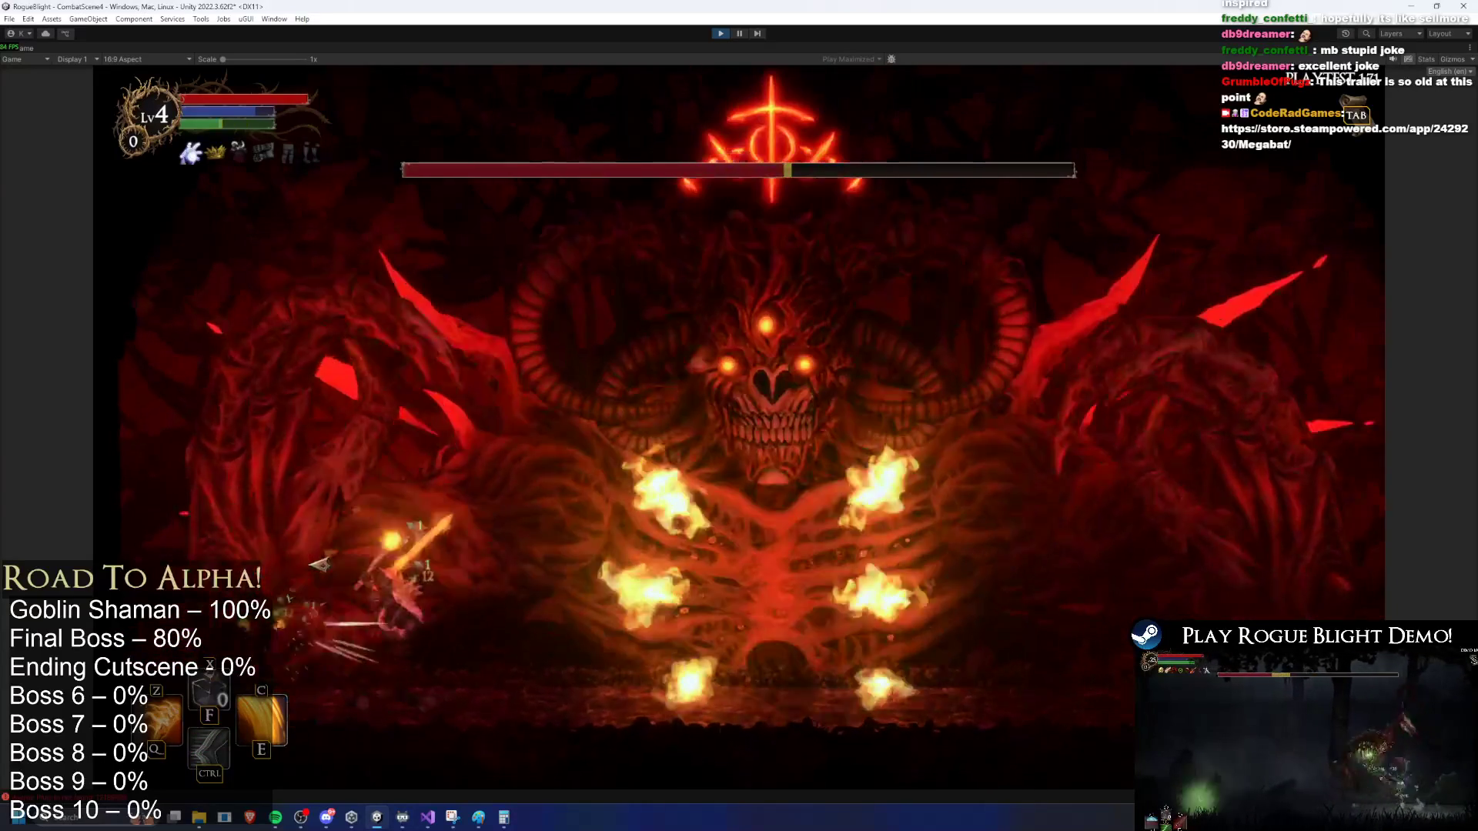
key("z")
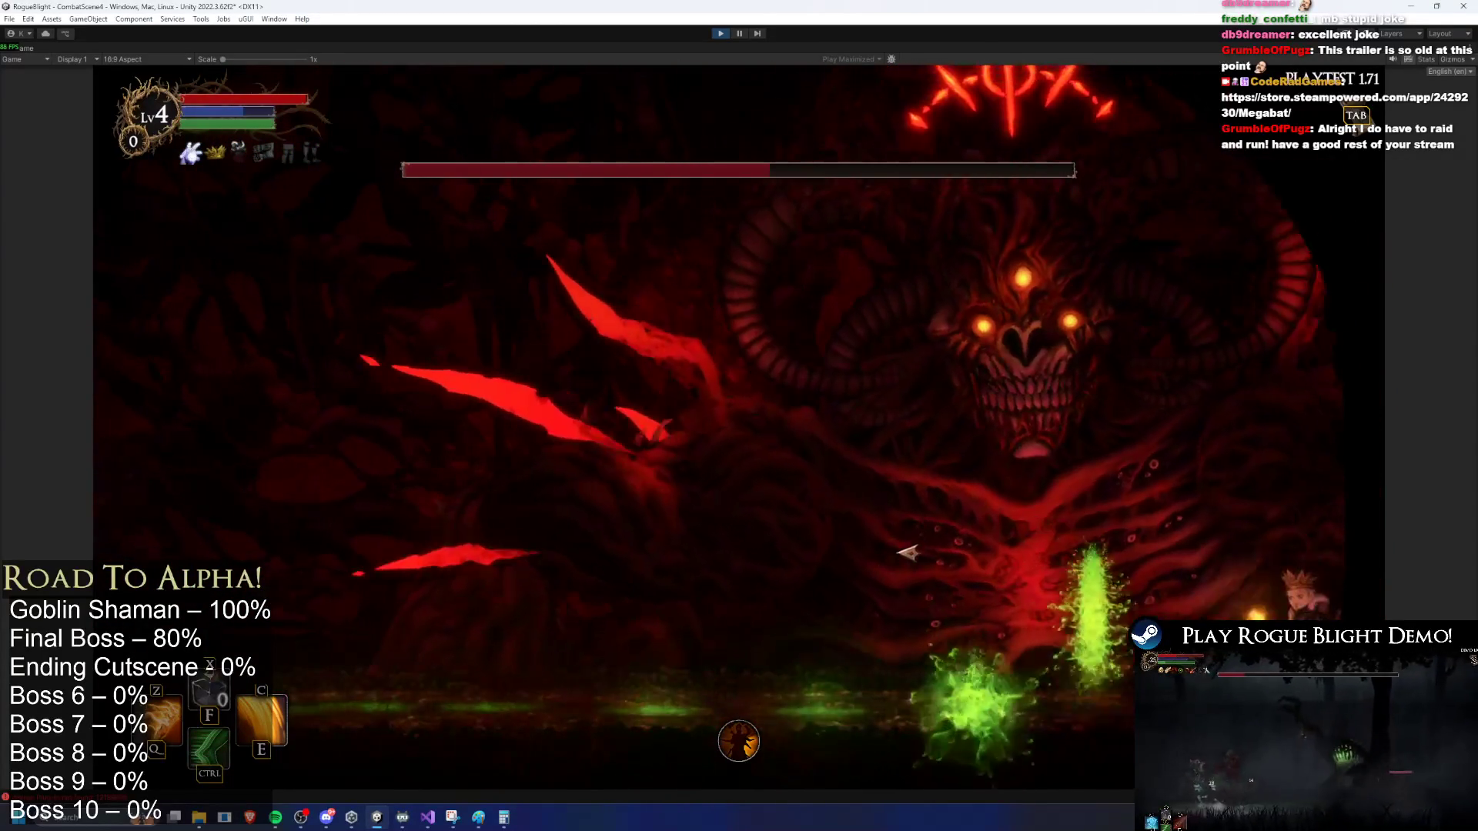
key("ctrl")
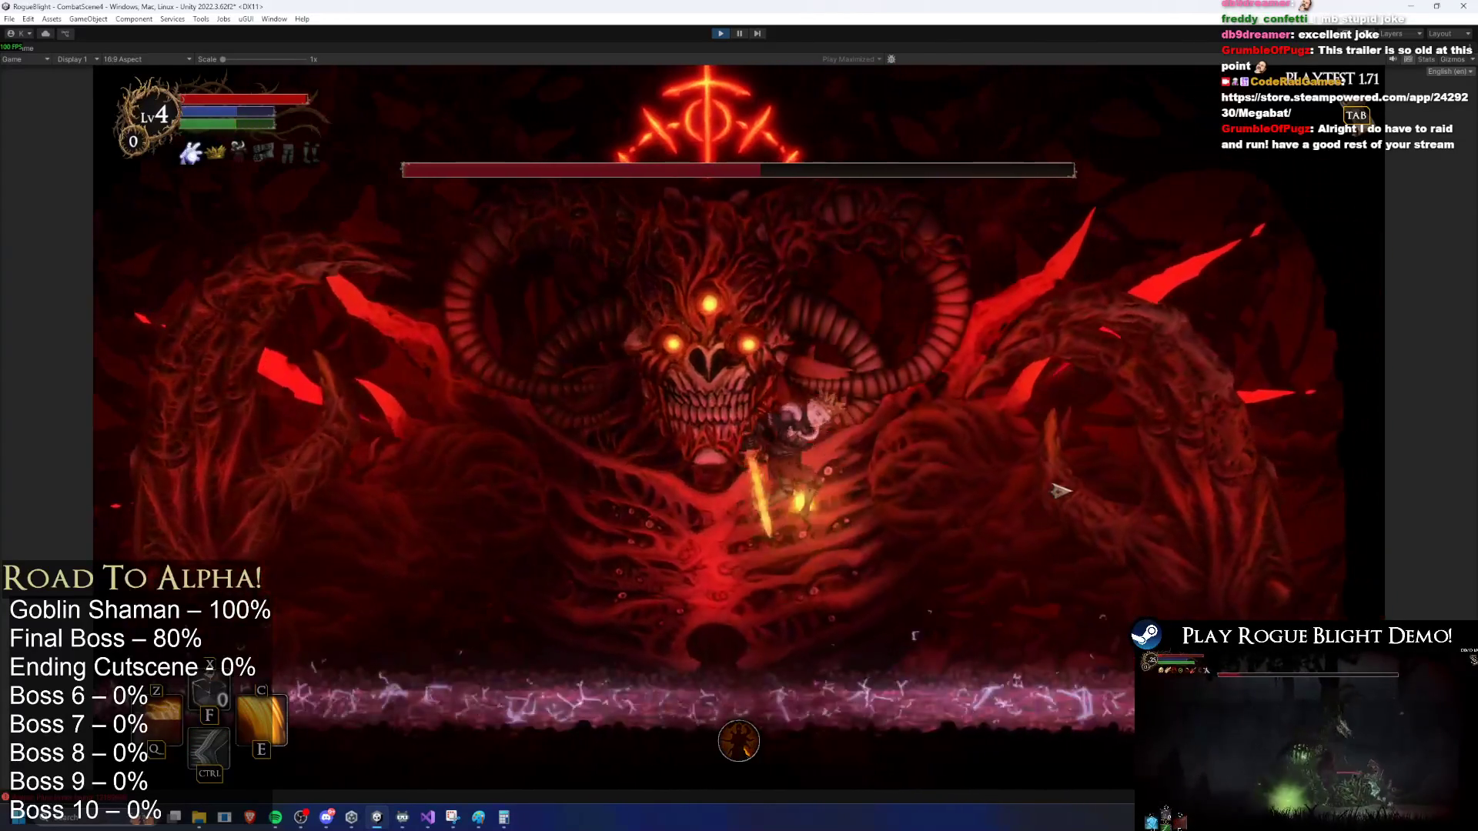
key("e")
key("a")
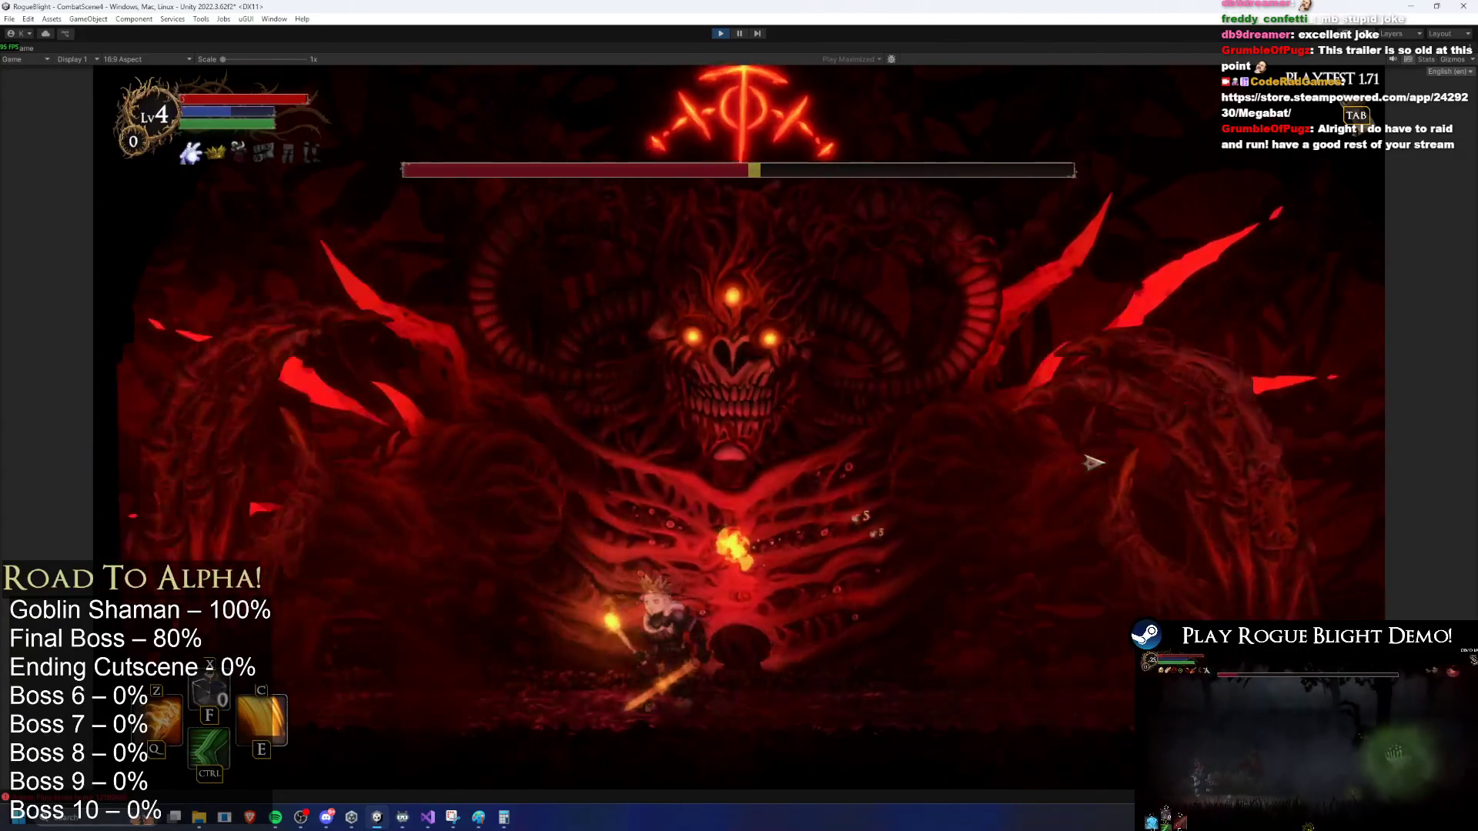
key("d")
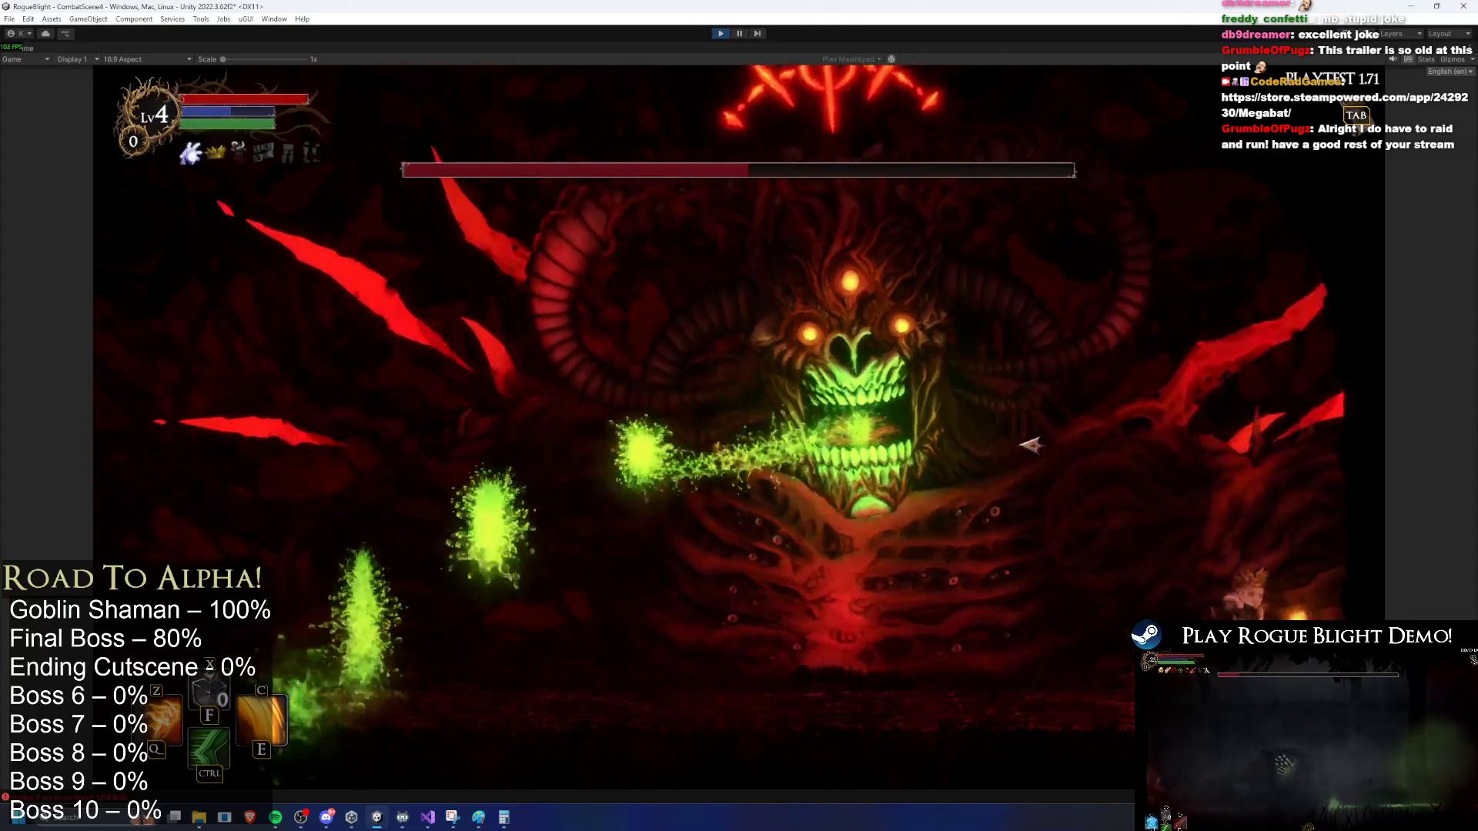
key("e")
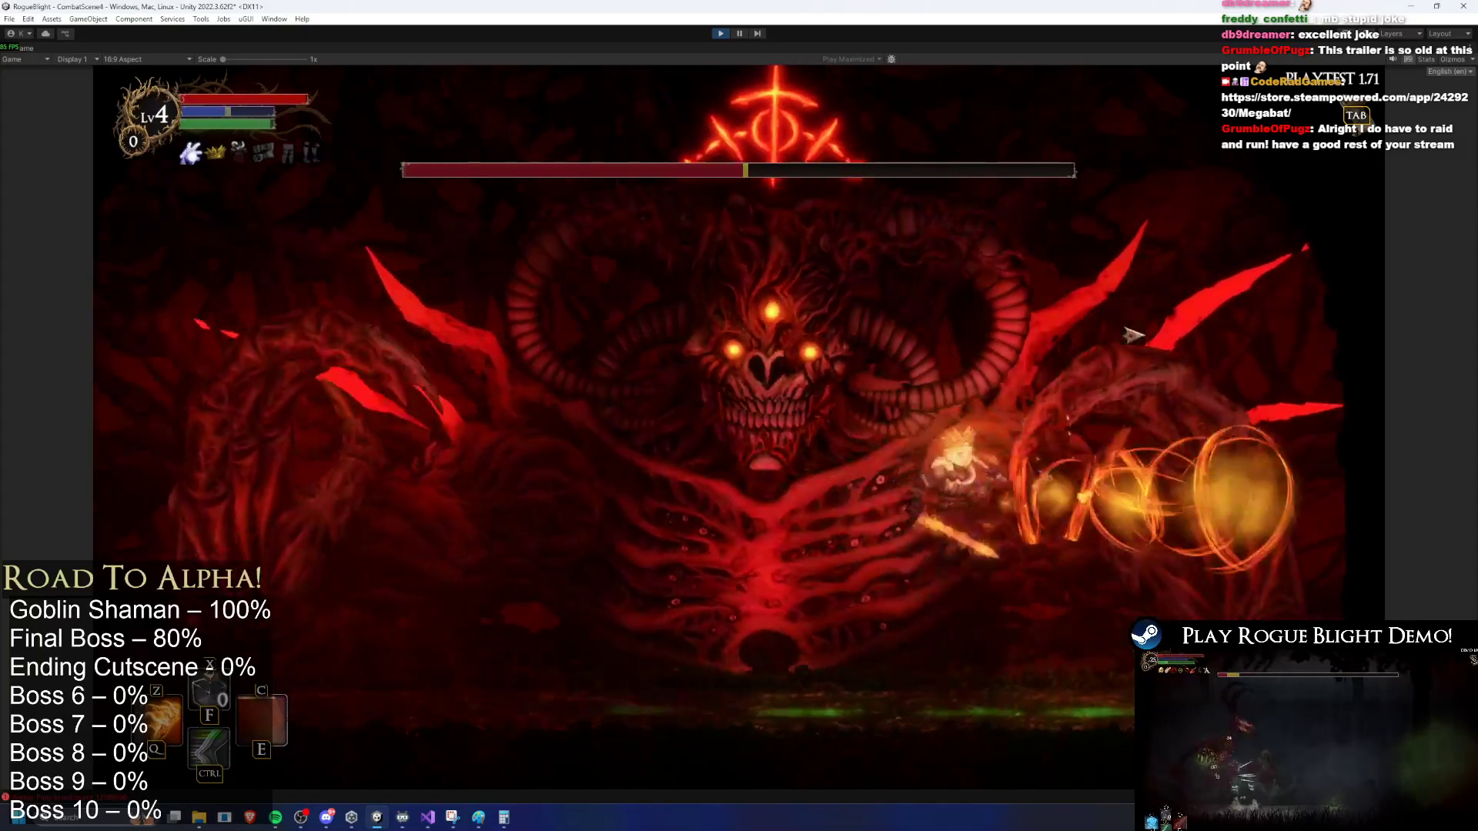
Step: Face the boss and hit it with a fire slash and a fire eruption skill
key("a")
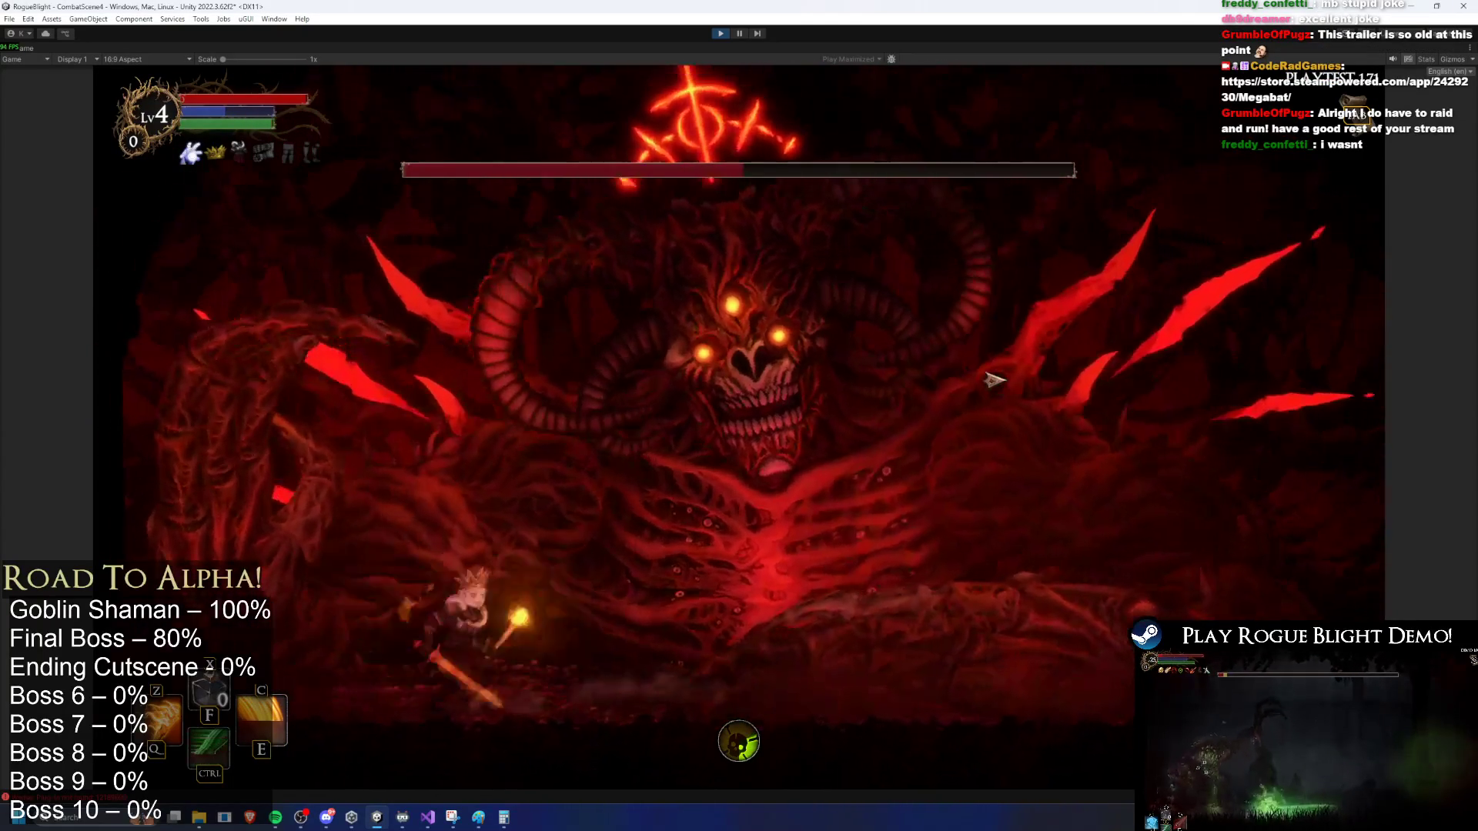
key("z")
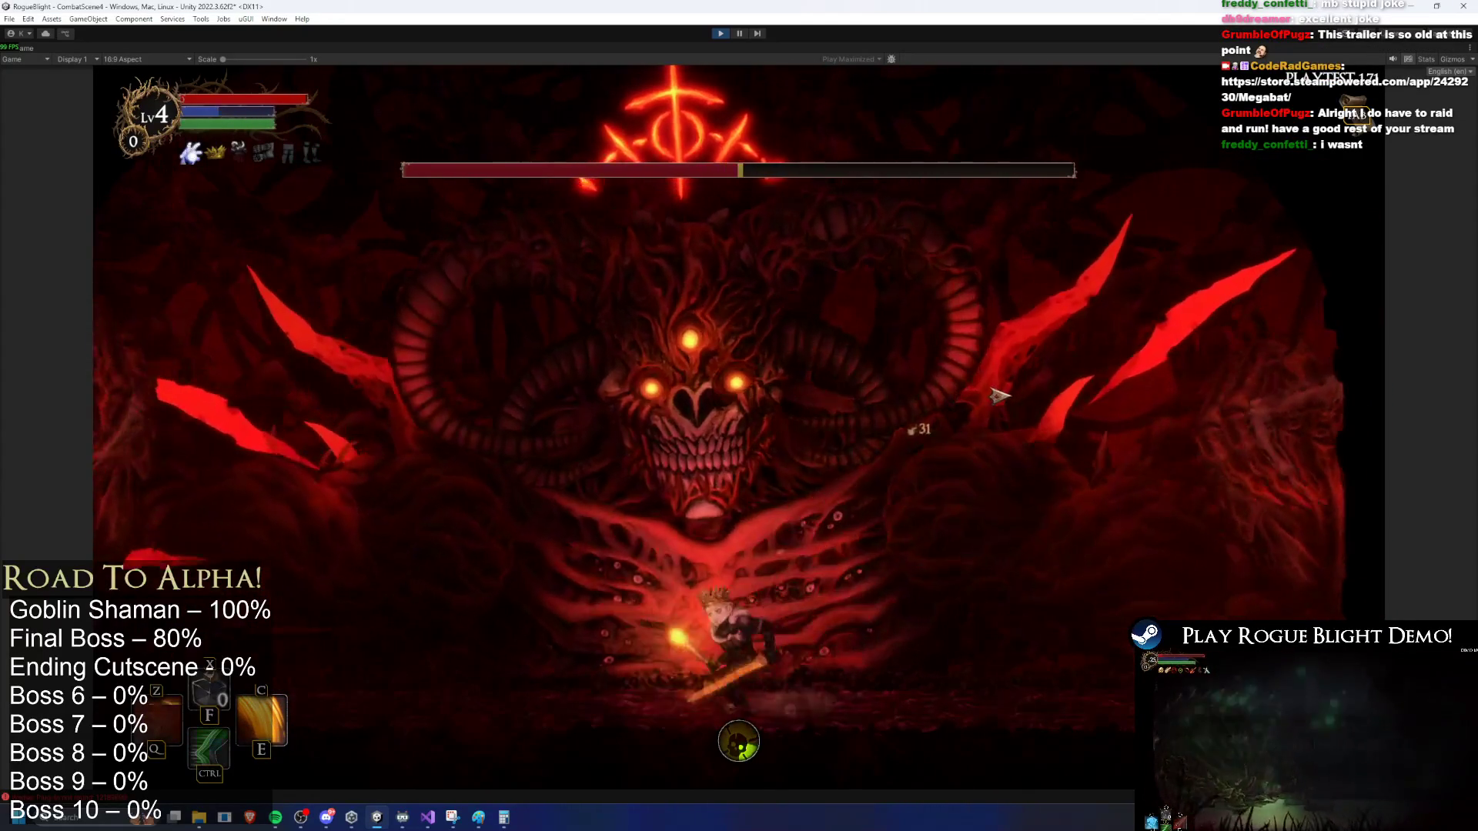
key("a")
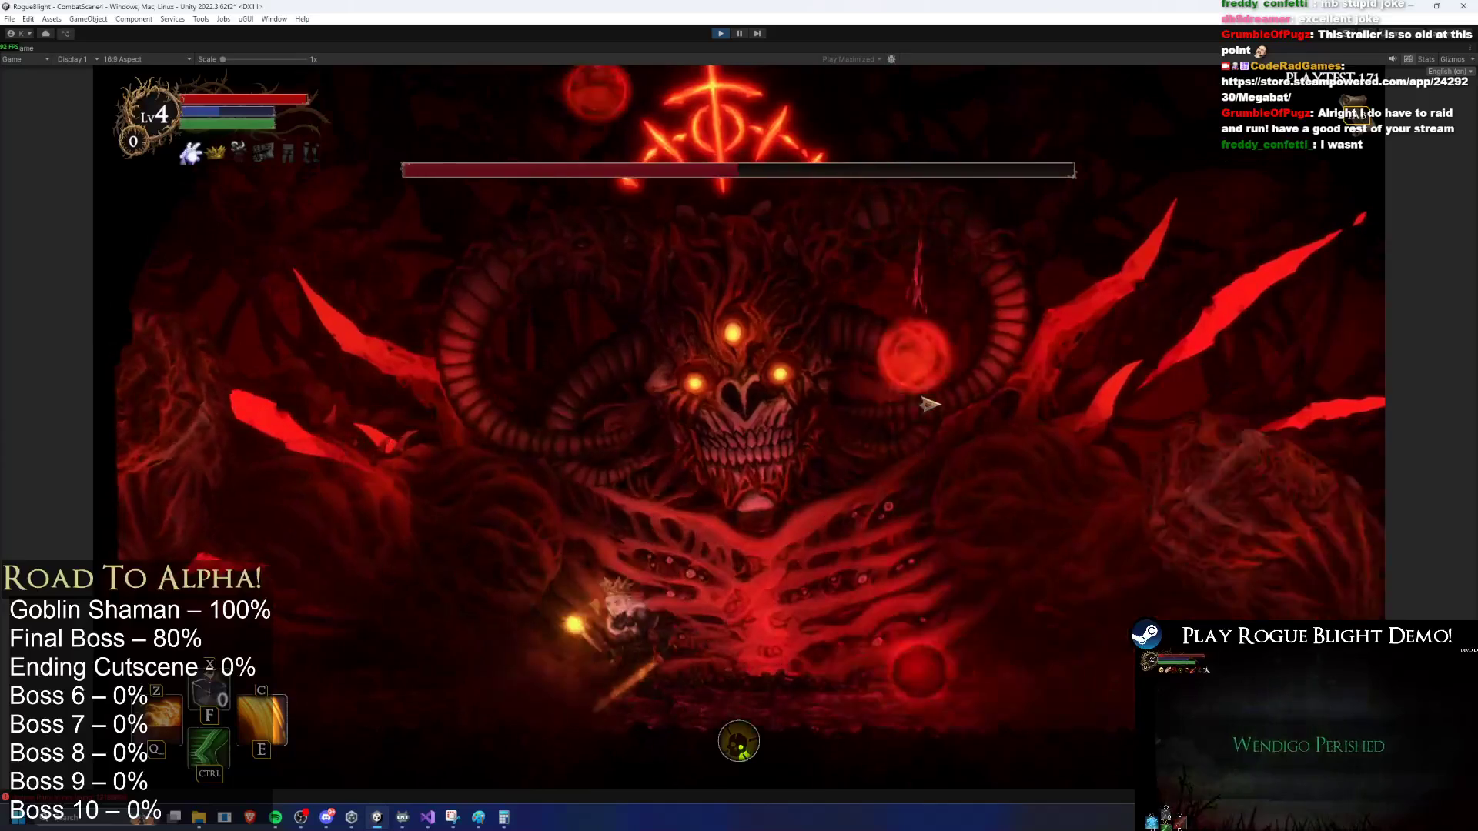
key("d")
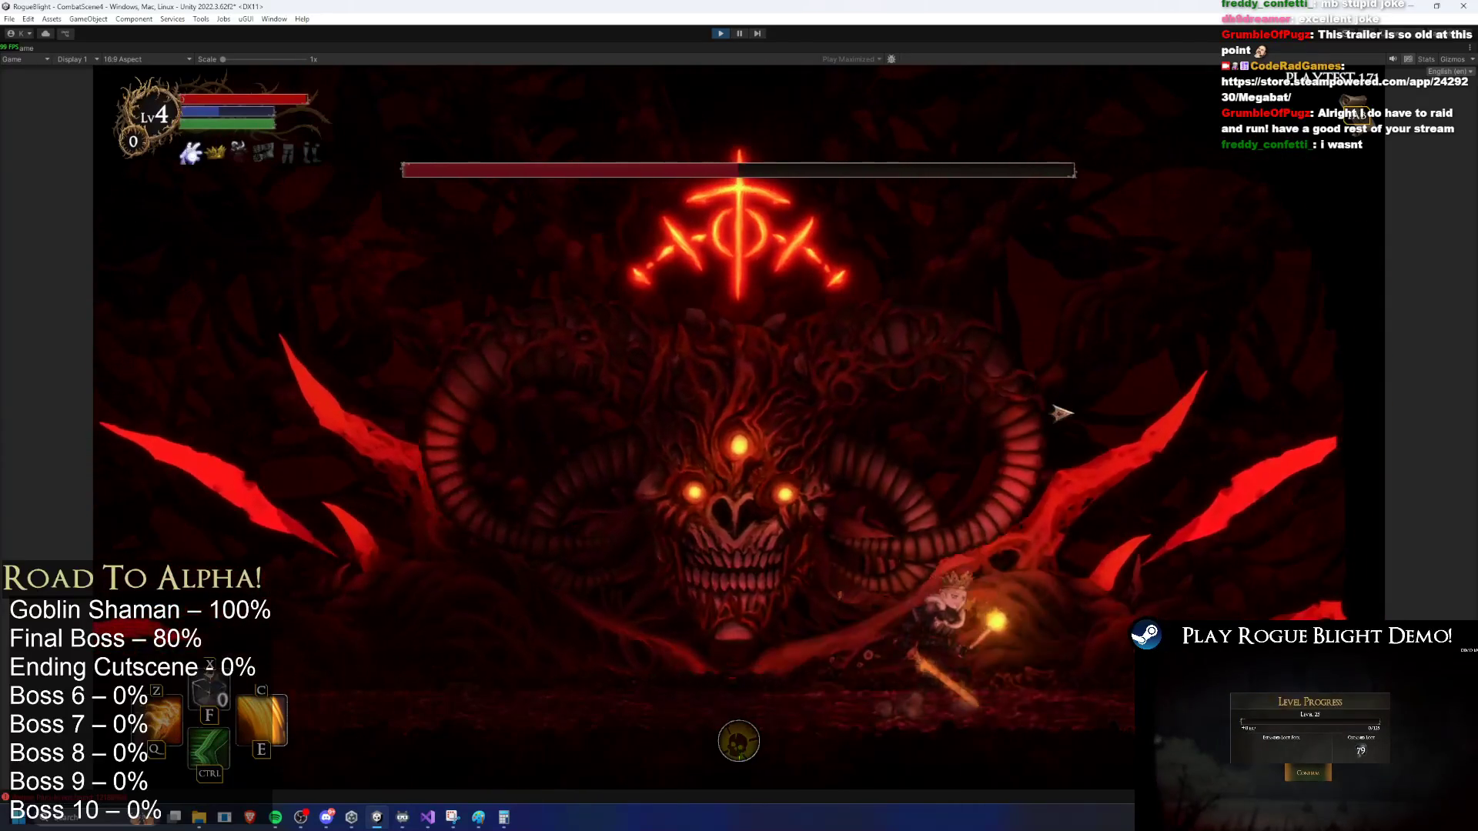
key("a")
key("z")
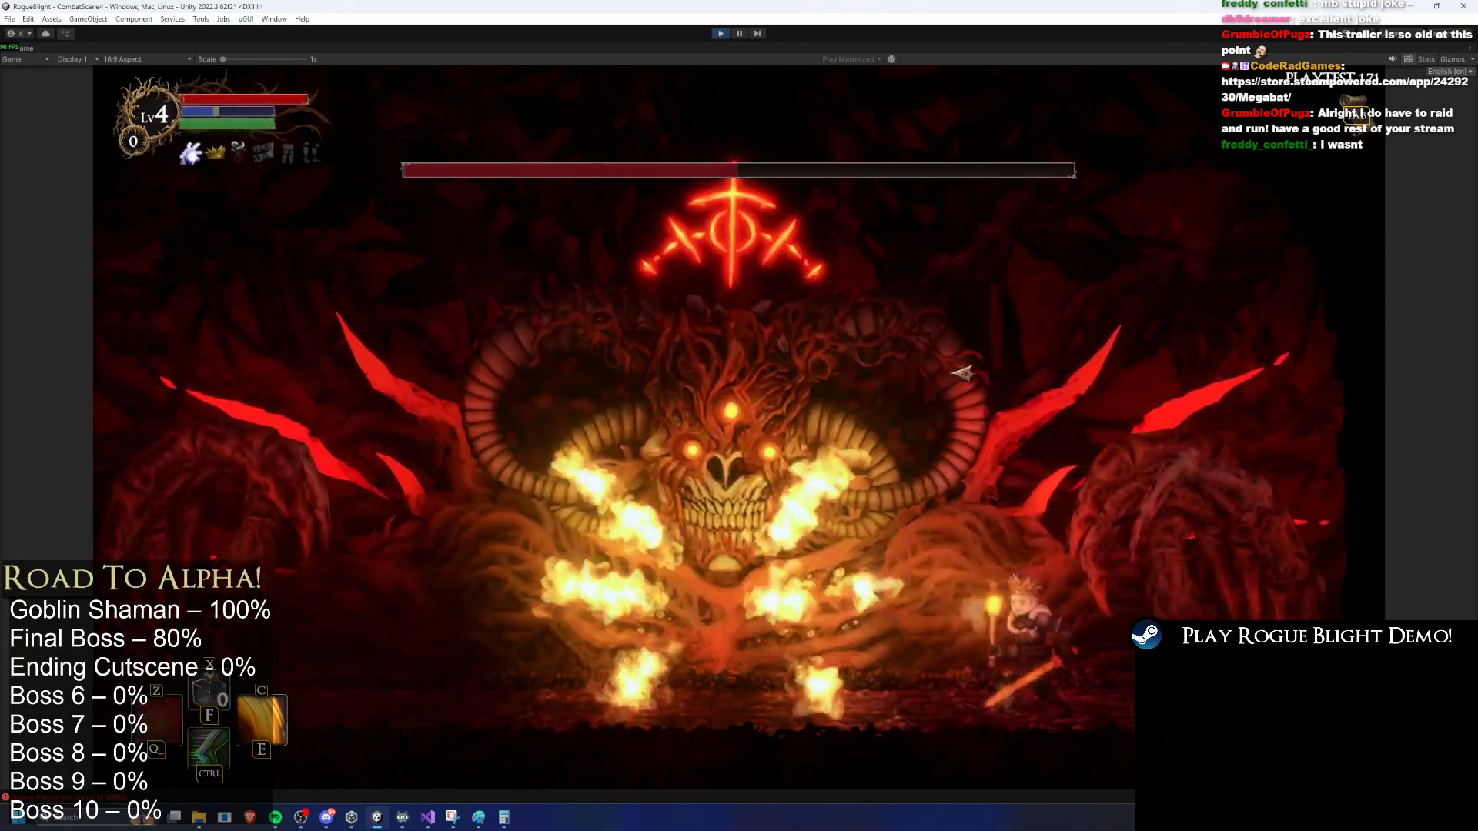
key("c")
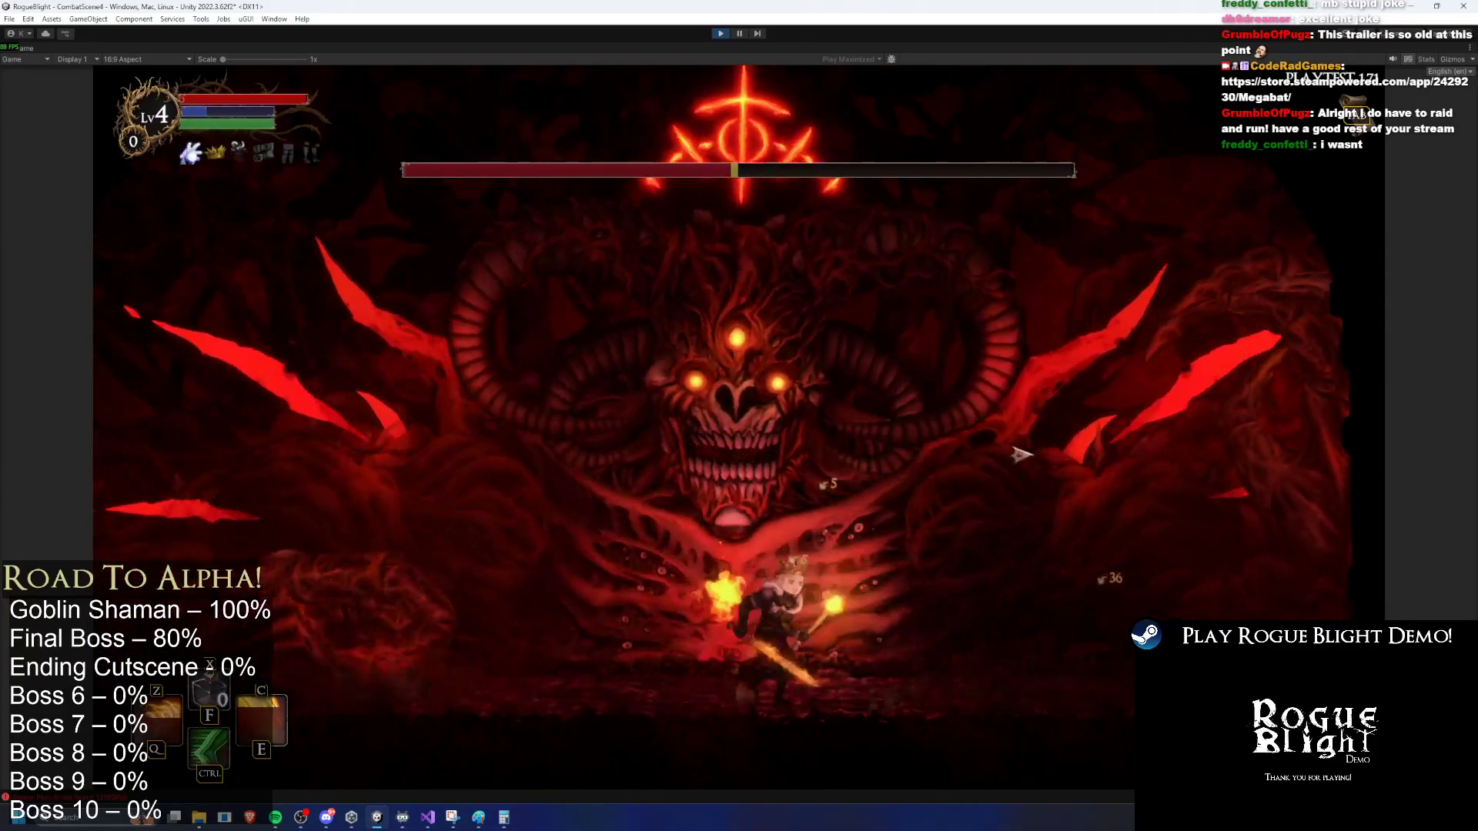
Step: Dash up-left, drop to the boss's base and fire a golden burst at it
key("ctrl")
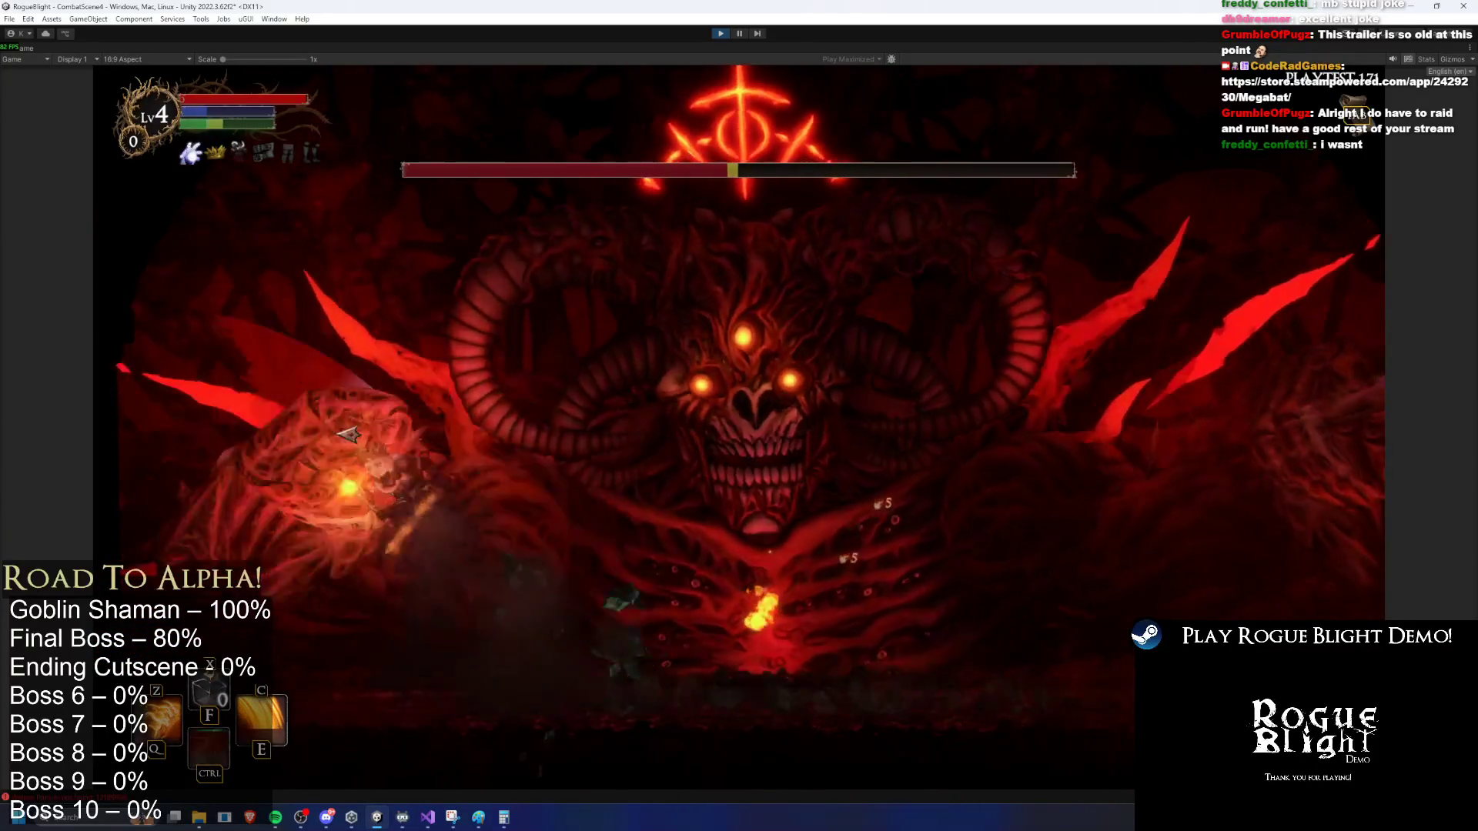
key("d")
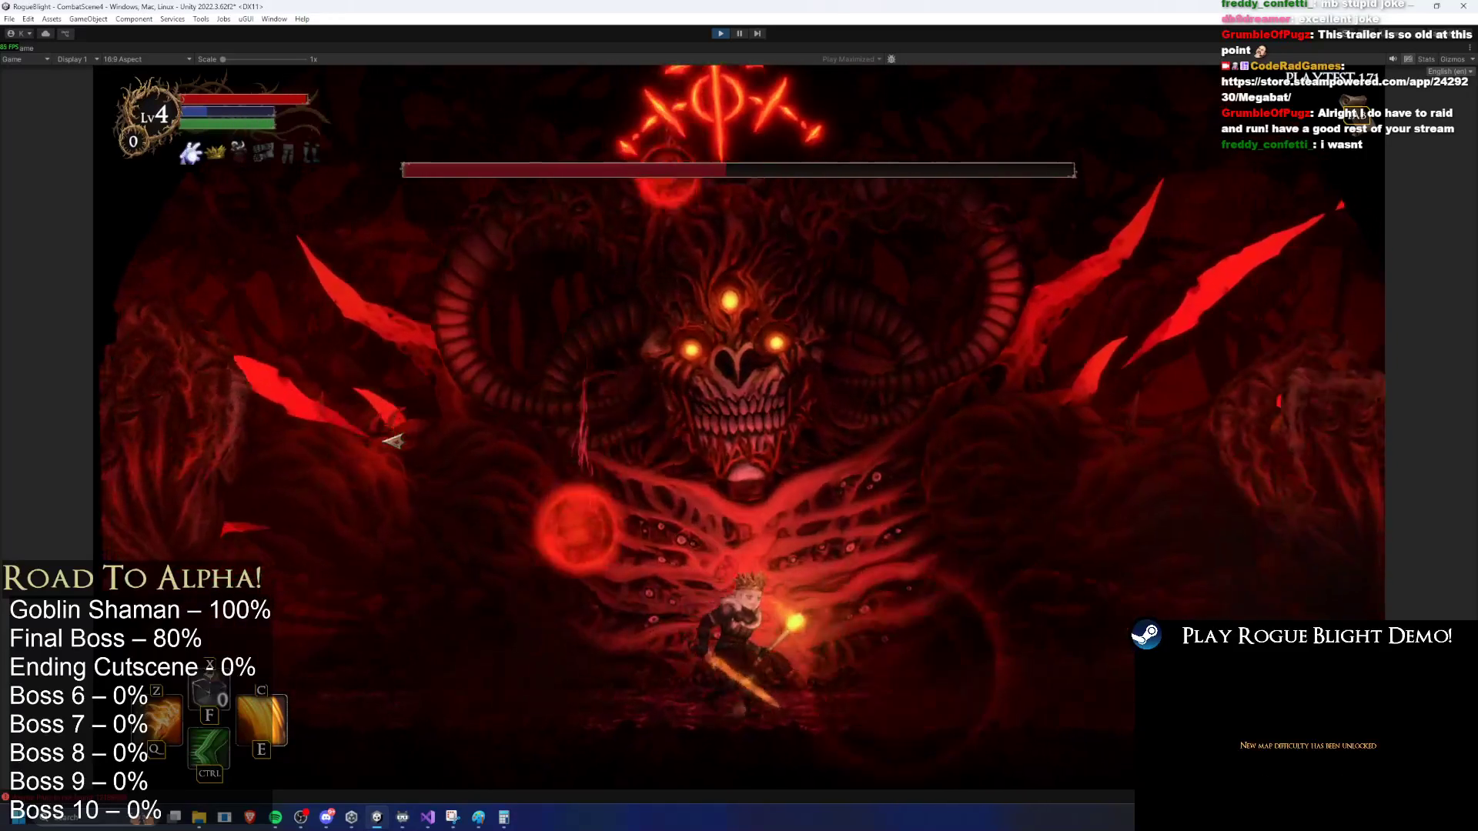
key("d")
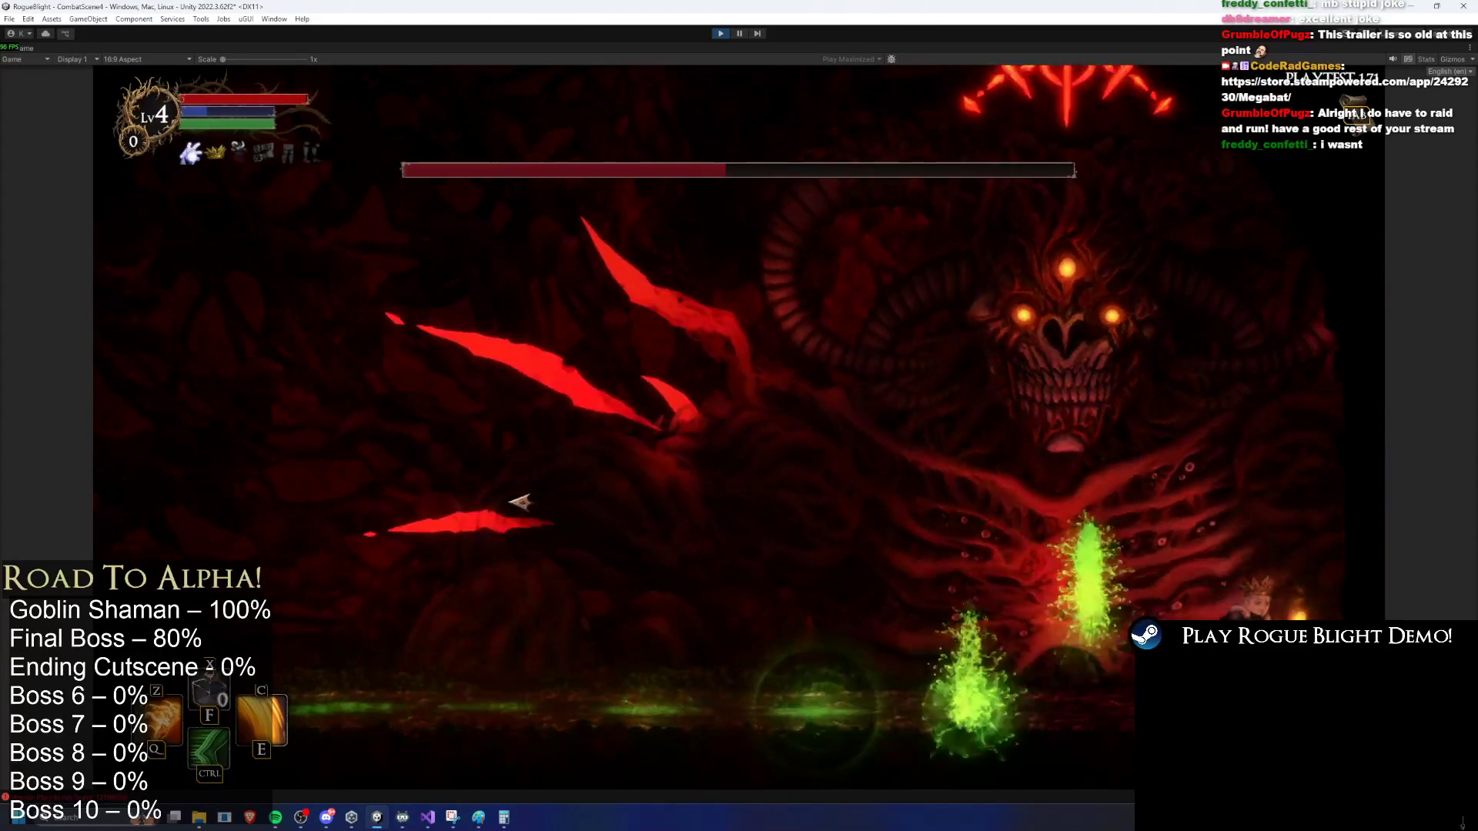
key("z")
key("c")
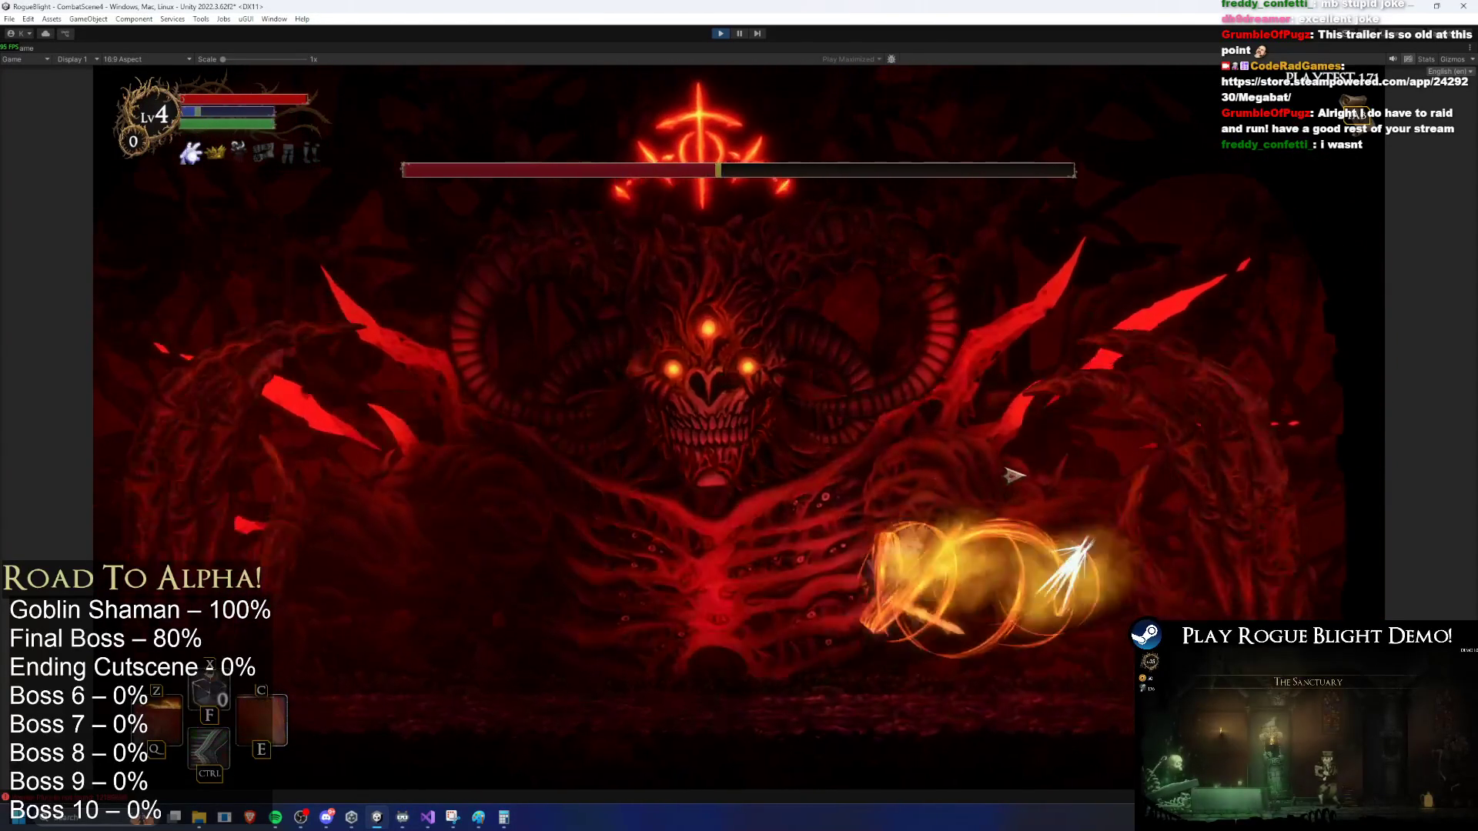
key("a")
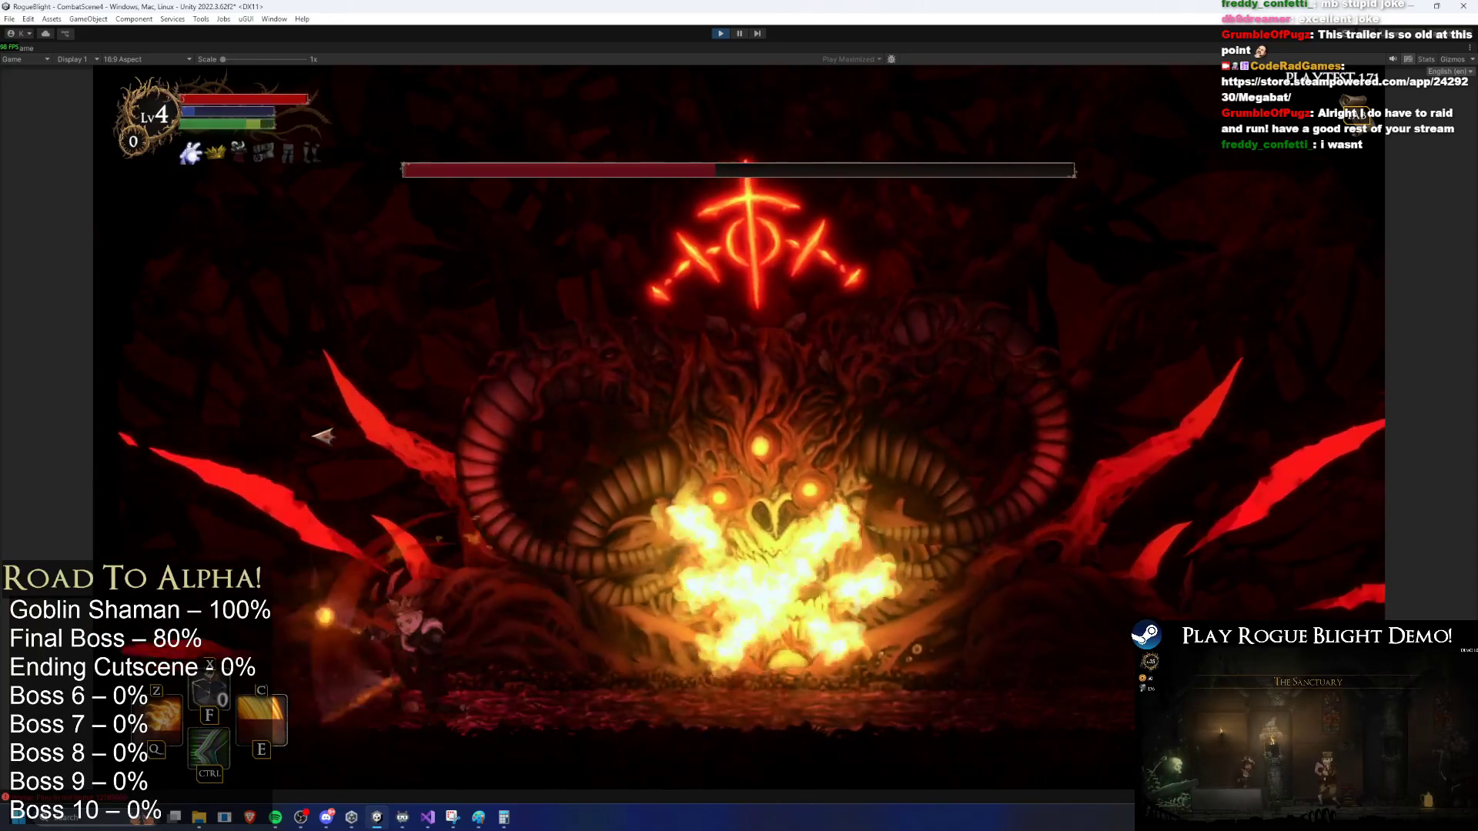
Step: Rise toward the boss's face, dodge with quick dashes and lunge in a golden fire burst
key("d")
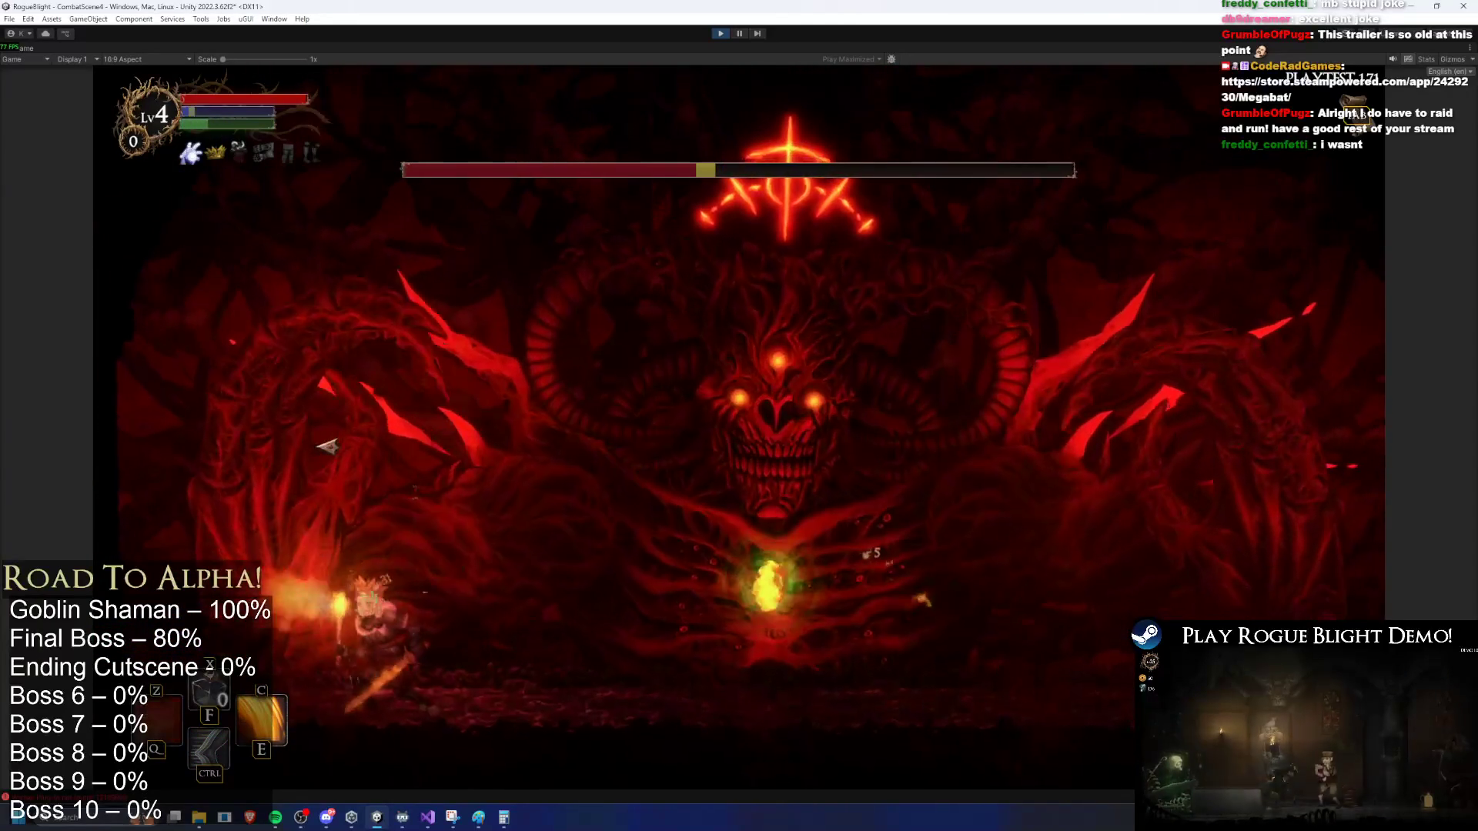
key("space")
key("d")
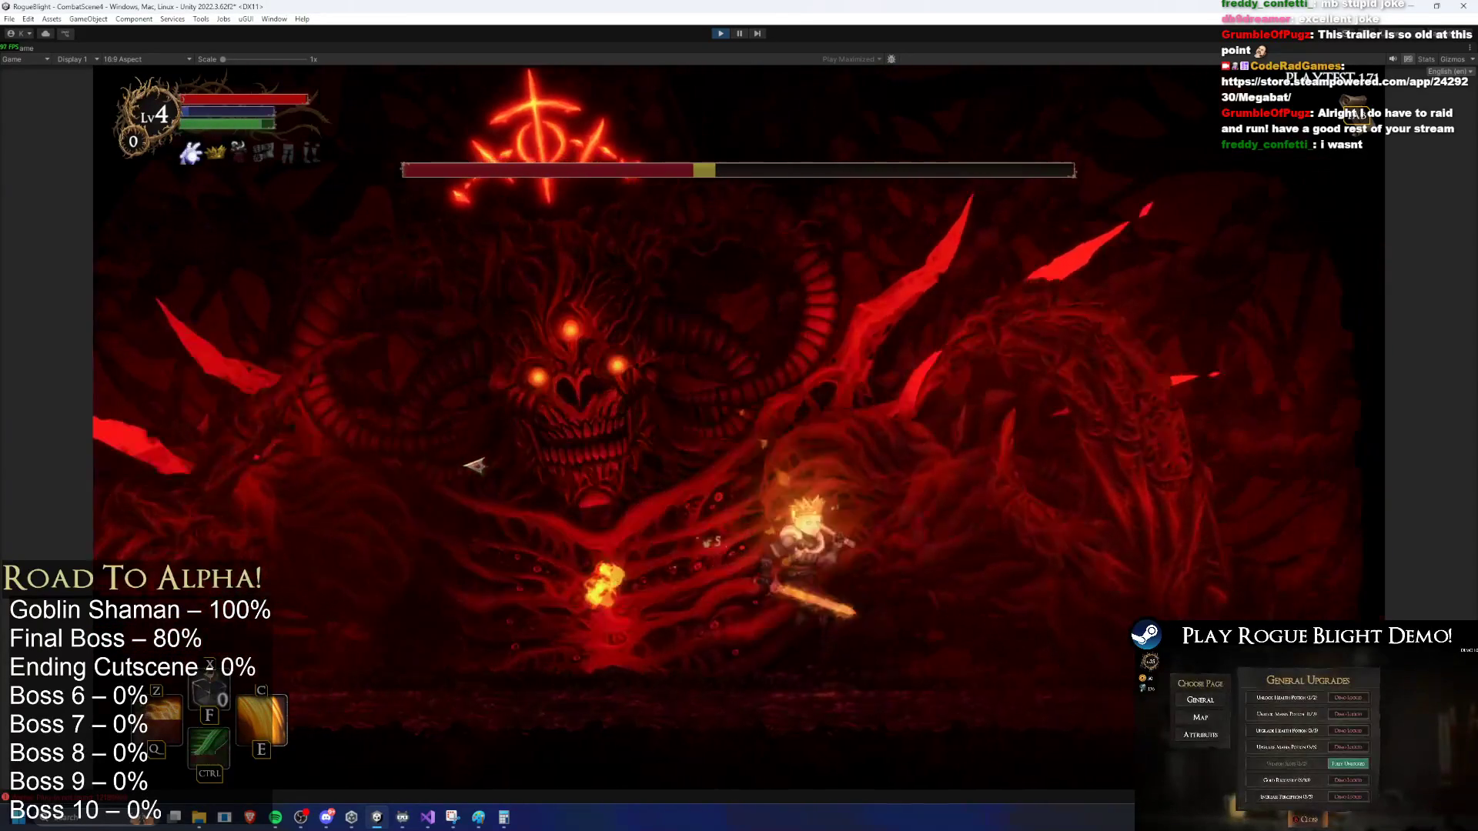
key("a")
key("e")
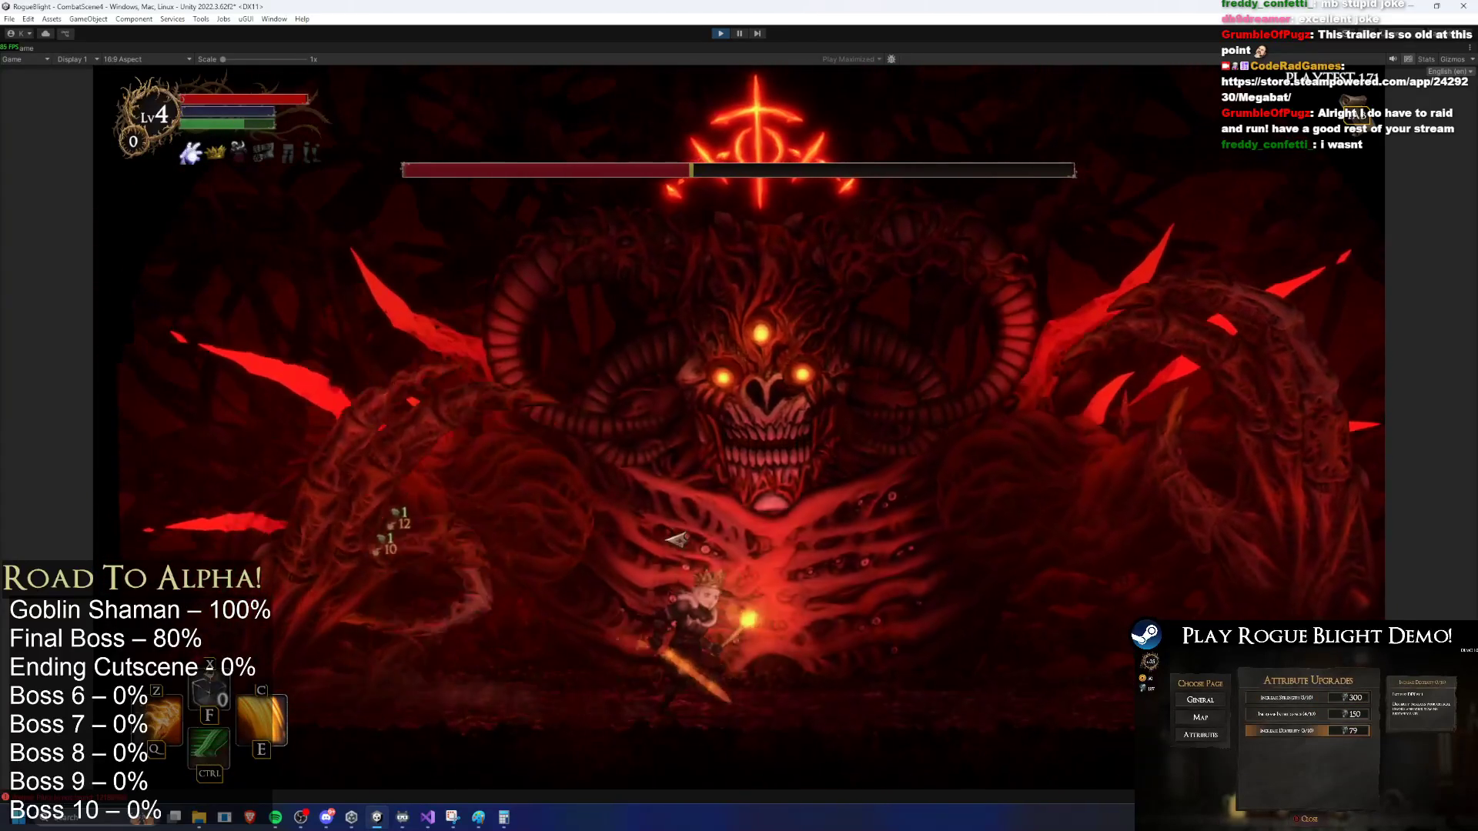
key("d")
Step: Dash to the right edge, return to the middle, jump right, then bring up the window switcher
key("ctrl")
key("a")
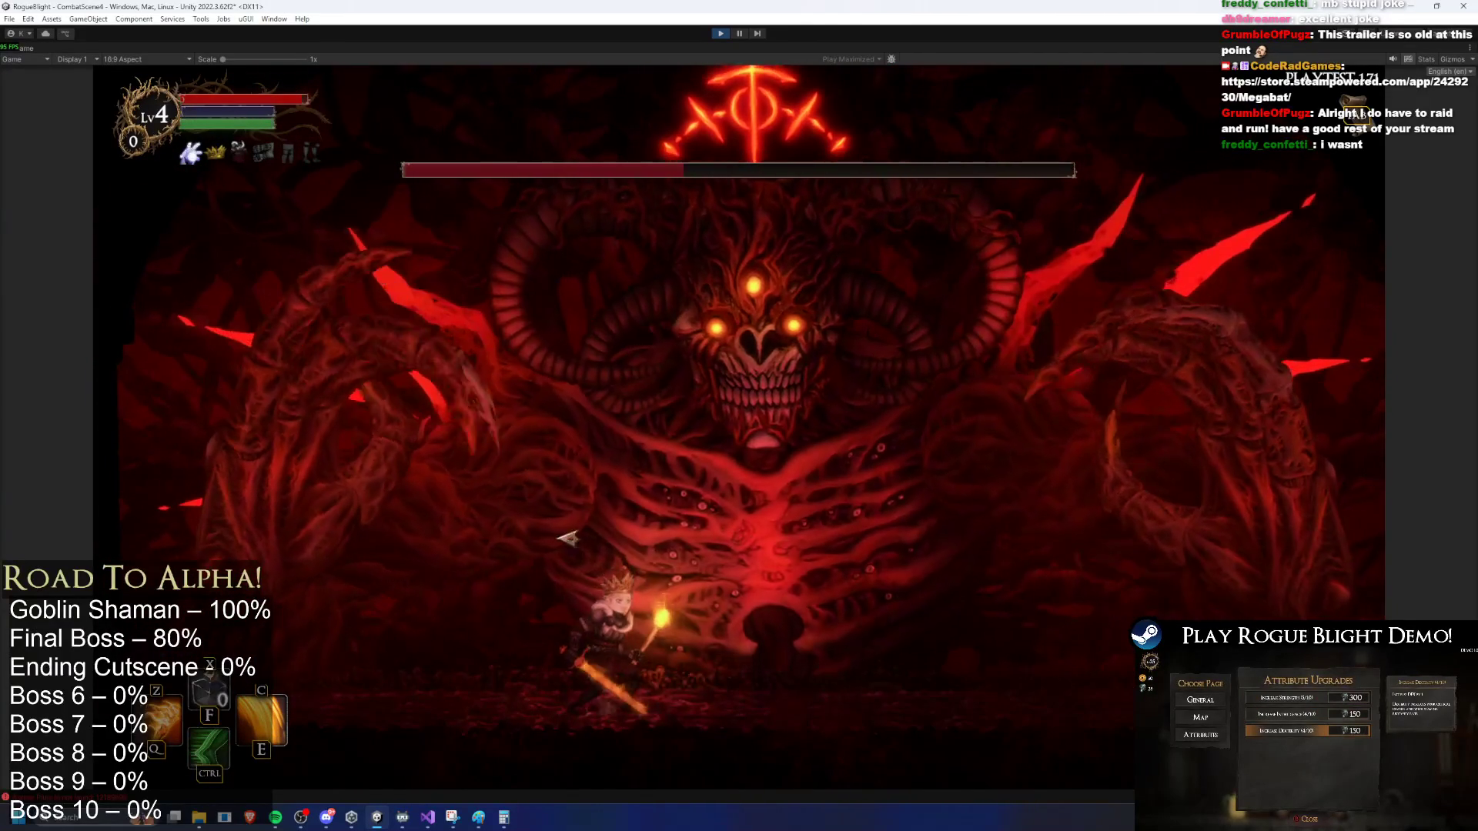
key("d")
key("space")
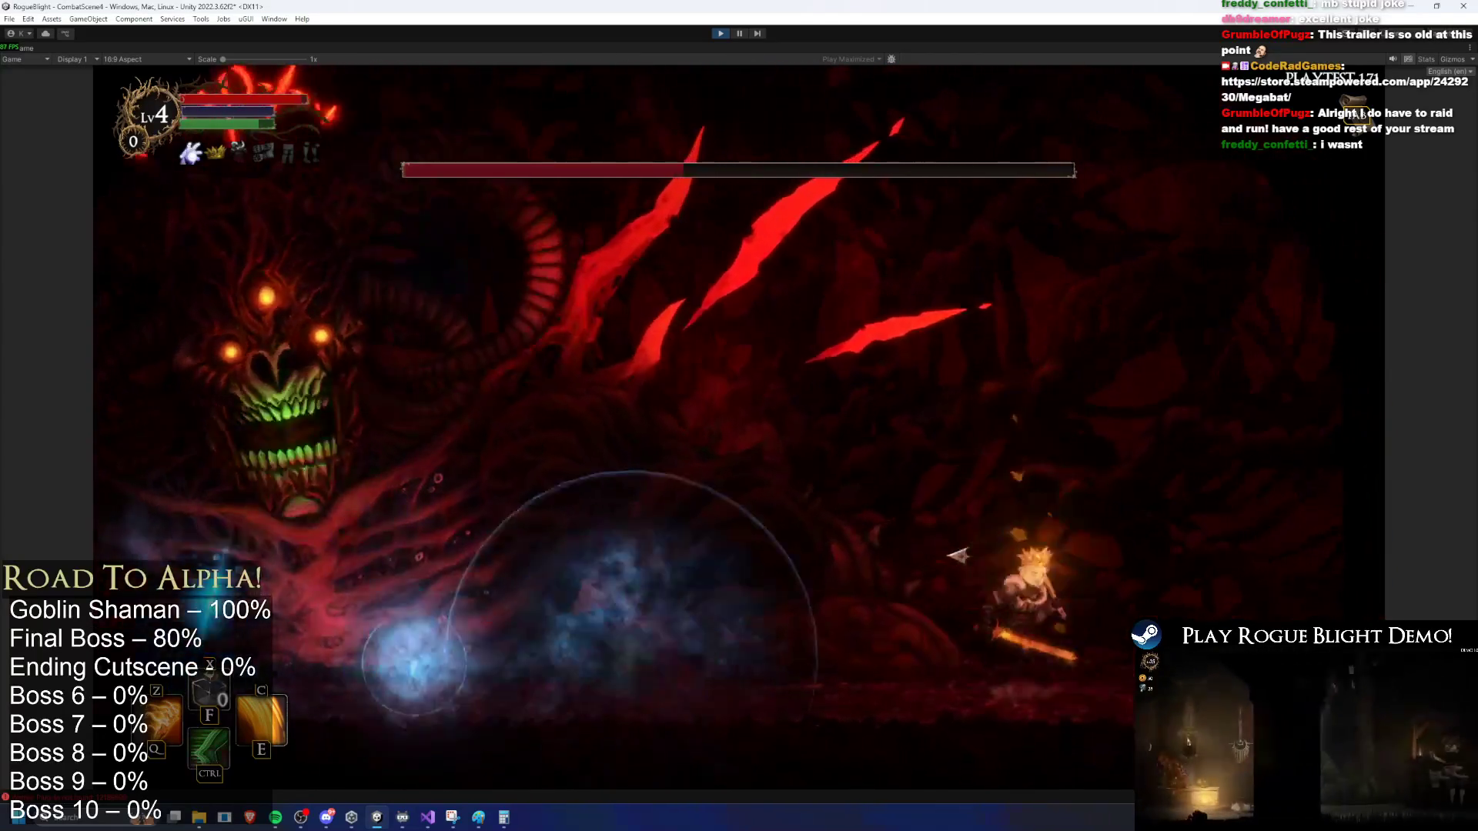
key("a")
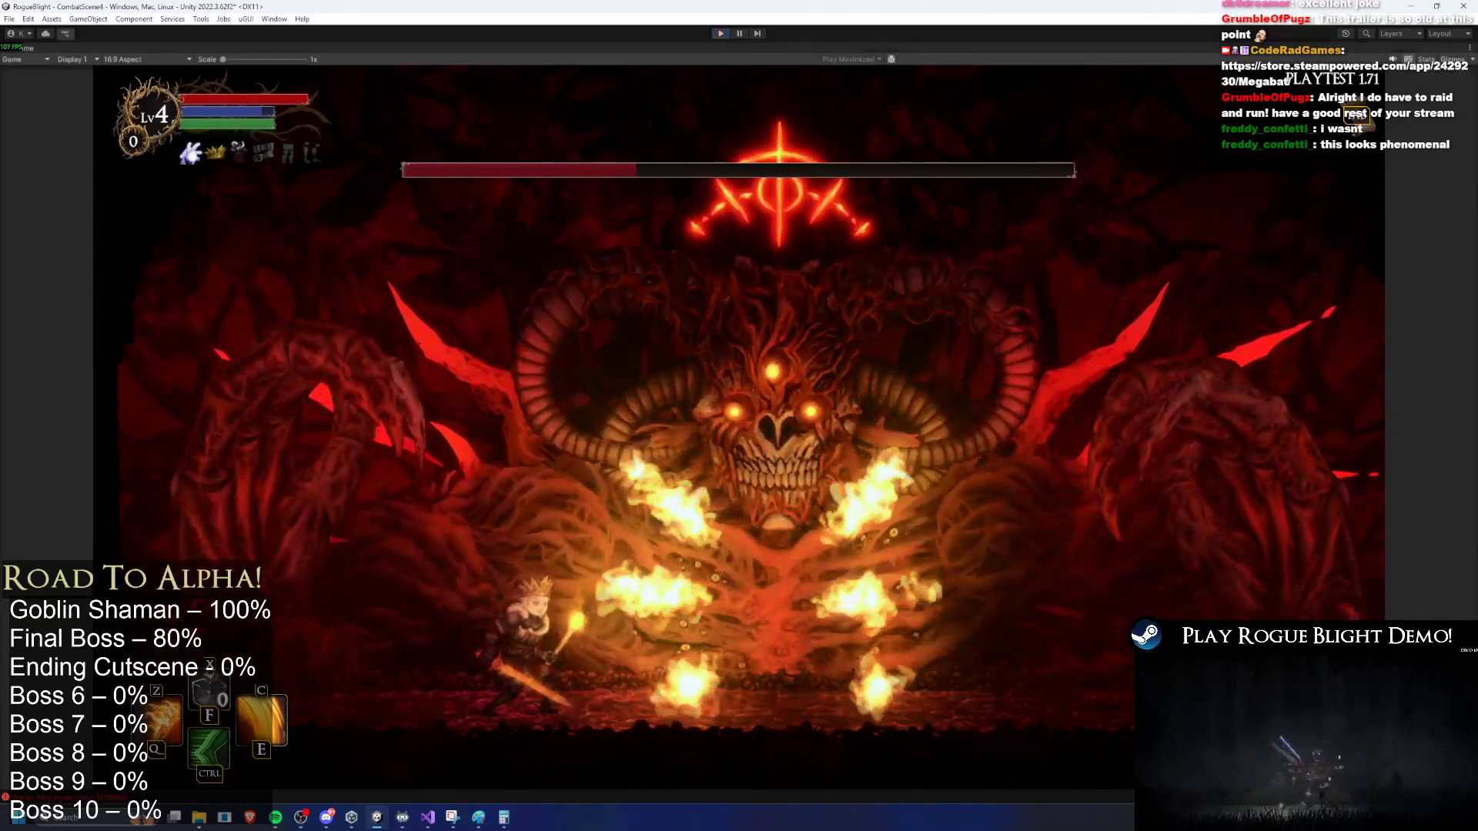
key("alt+Tab")
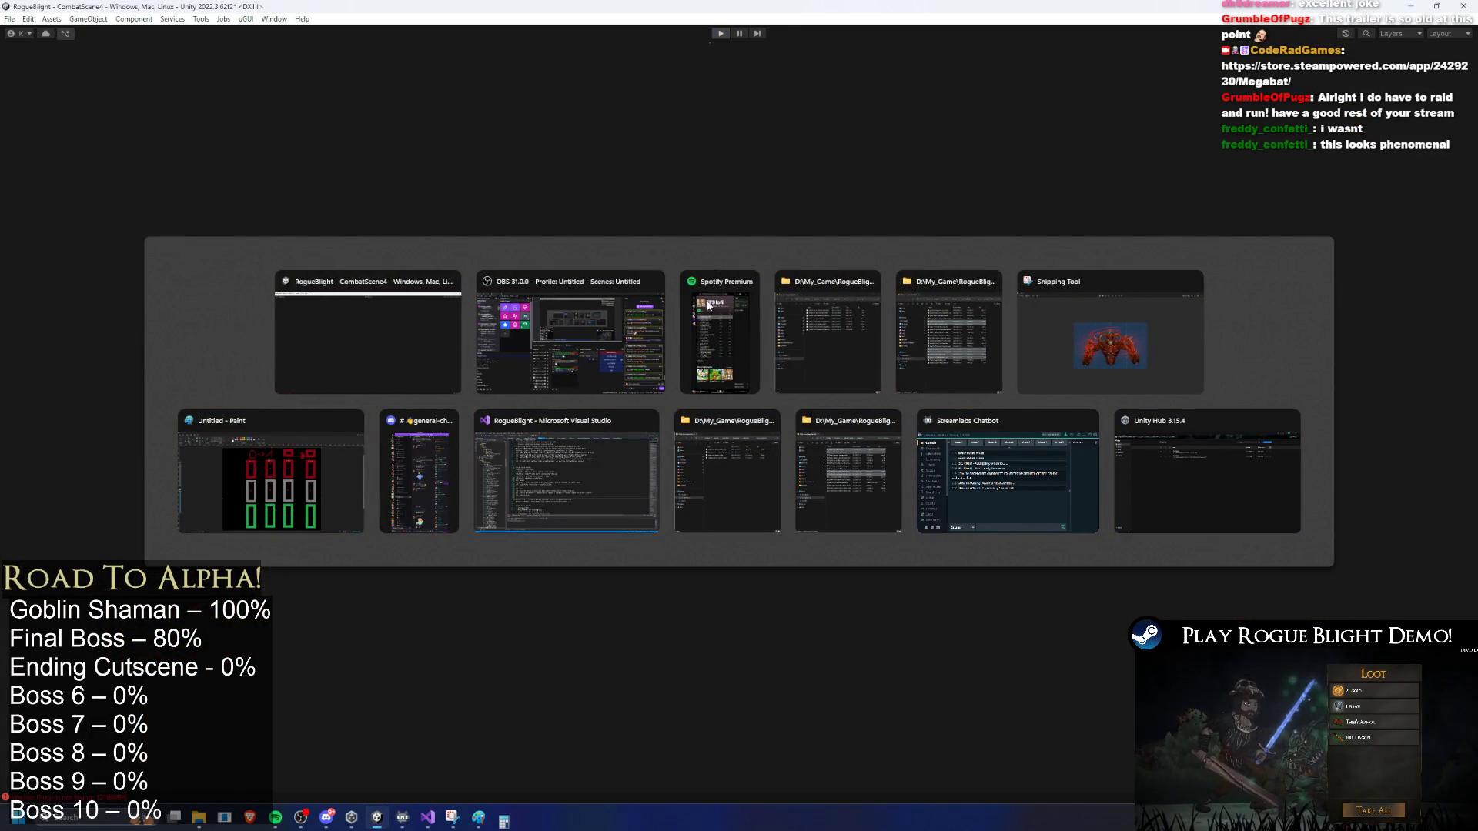
Step: Switch to Visual Studio's TODO.txt and select the '5% - ice' line under Final Boss Moves
left_click(581, 492)
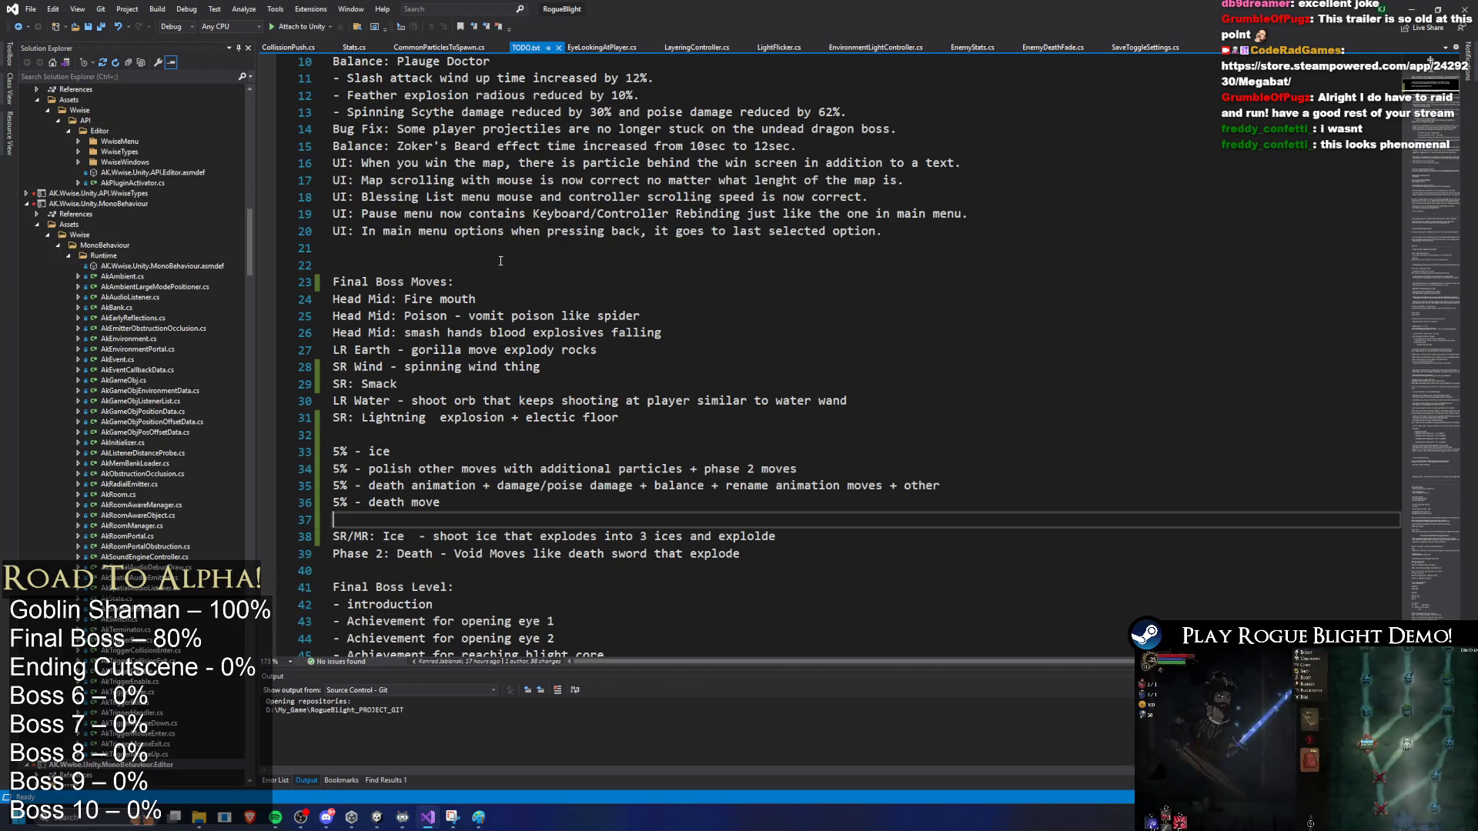
key("alt+Tab")
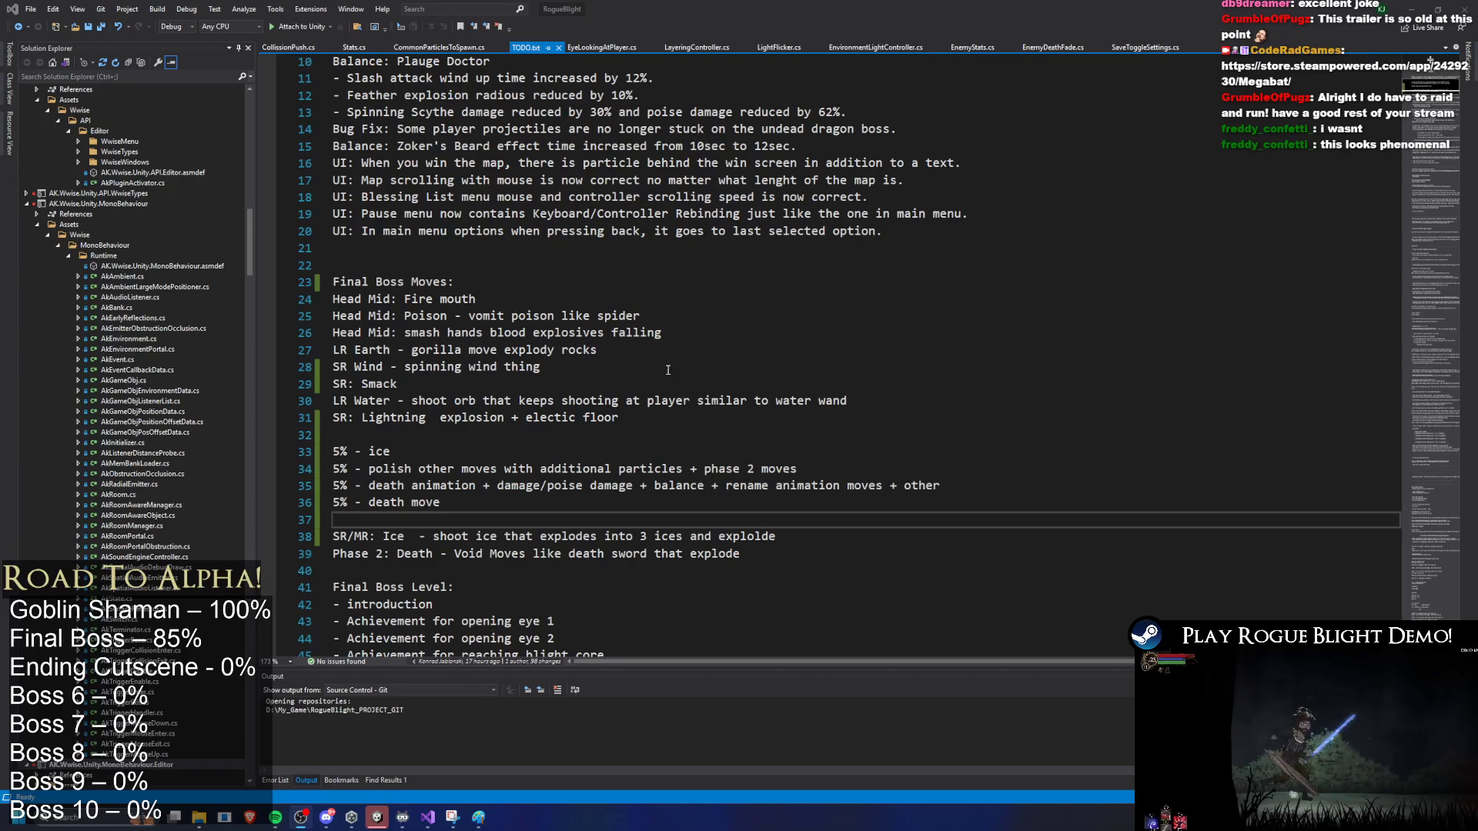
left_click(477, 281)
left_click_drag(462, 452, 242, 454)
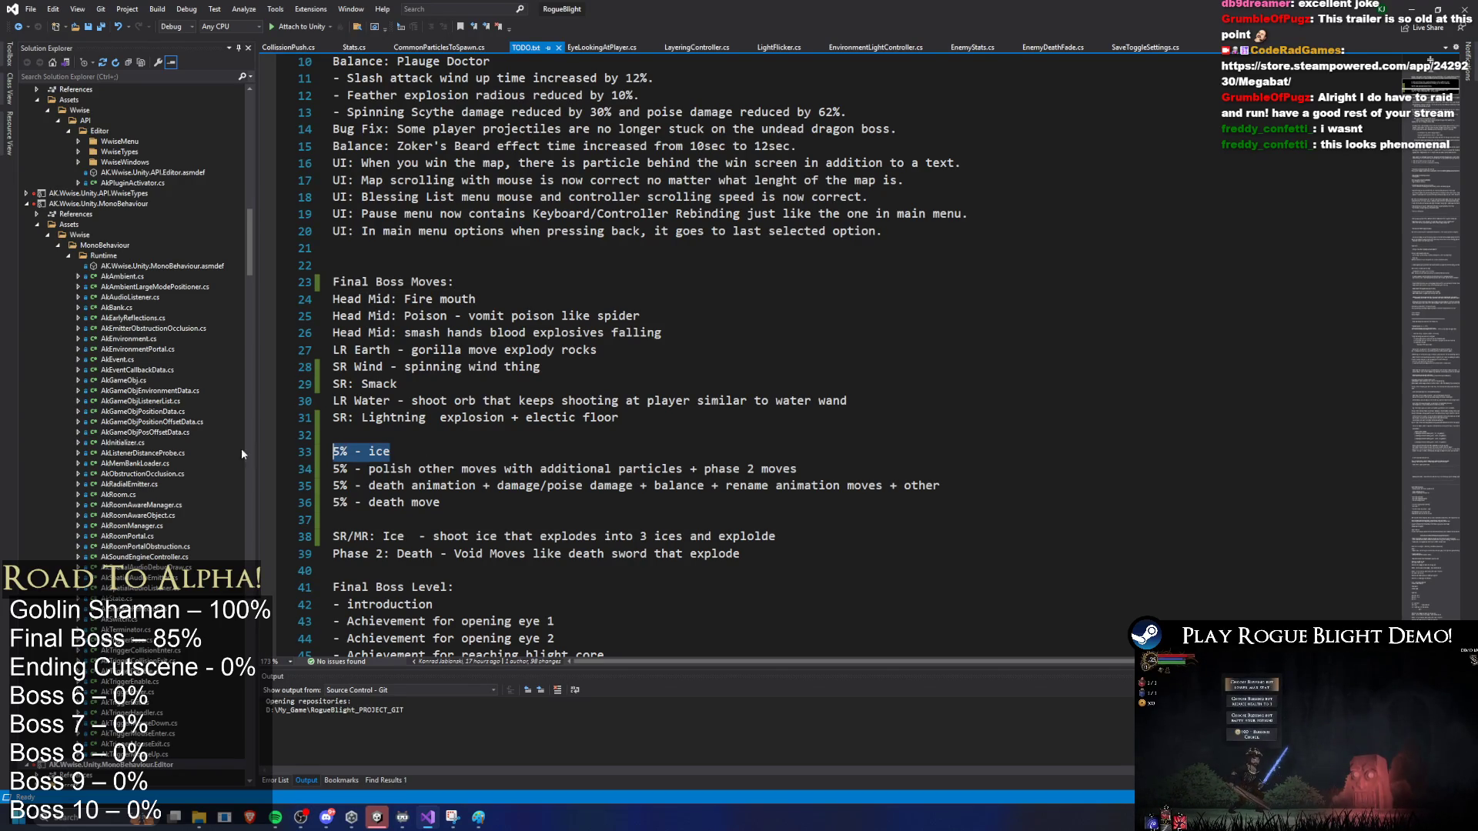
Step: Add 'SR: Ice attack' on line 32 and delete the '5% - ice' task
left_click(431, 434)
type("SR: ")
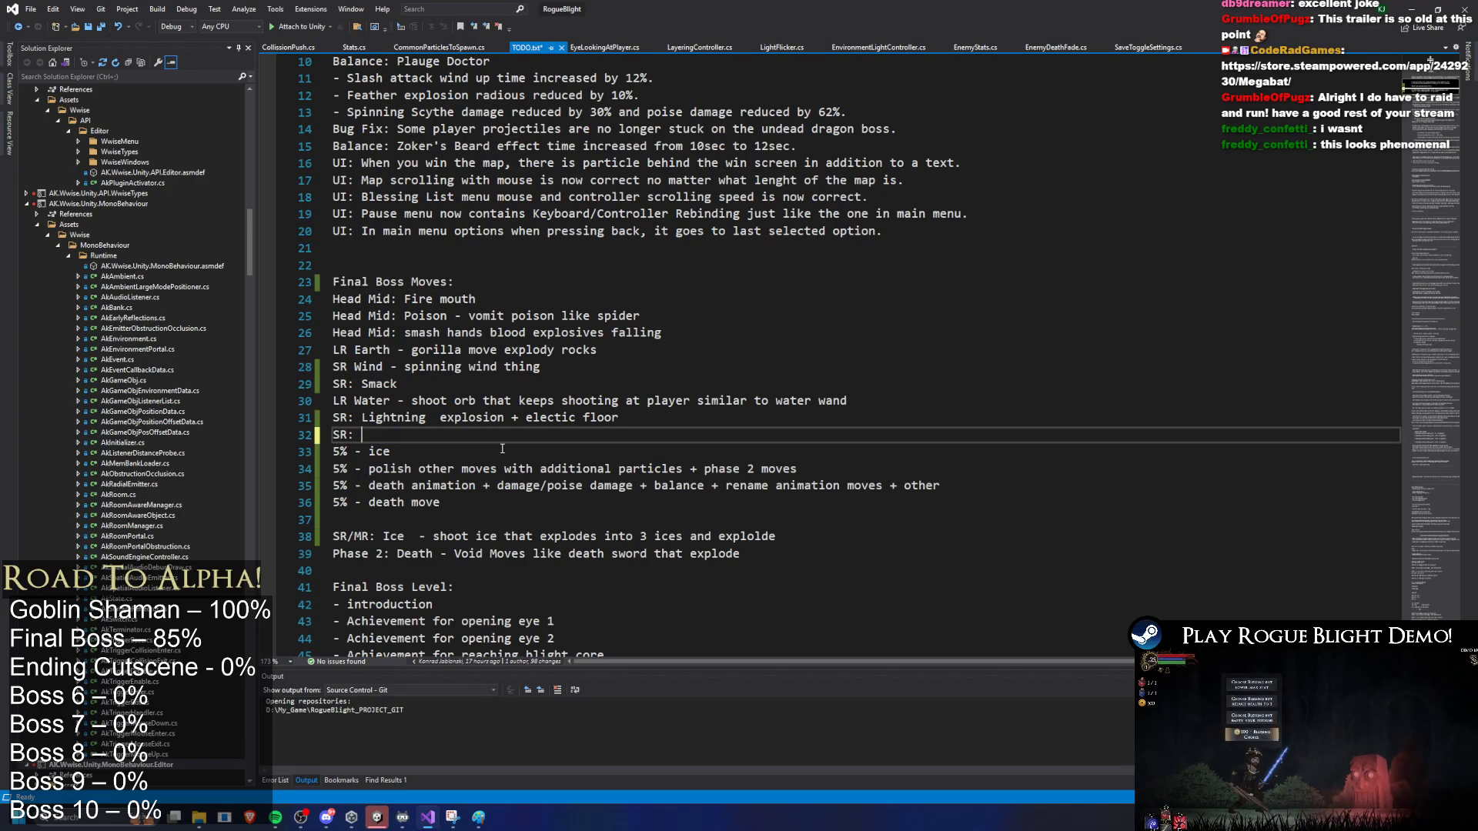
type("Ice attack")
left_click(405, 446)
key("BackSpace")
key("BackSpace")
key("BackSpace")
key("Return")
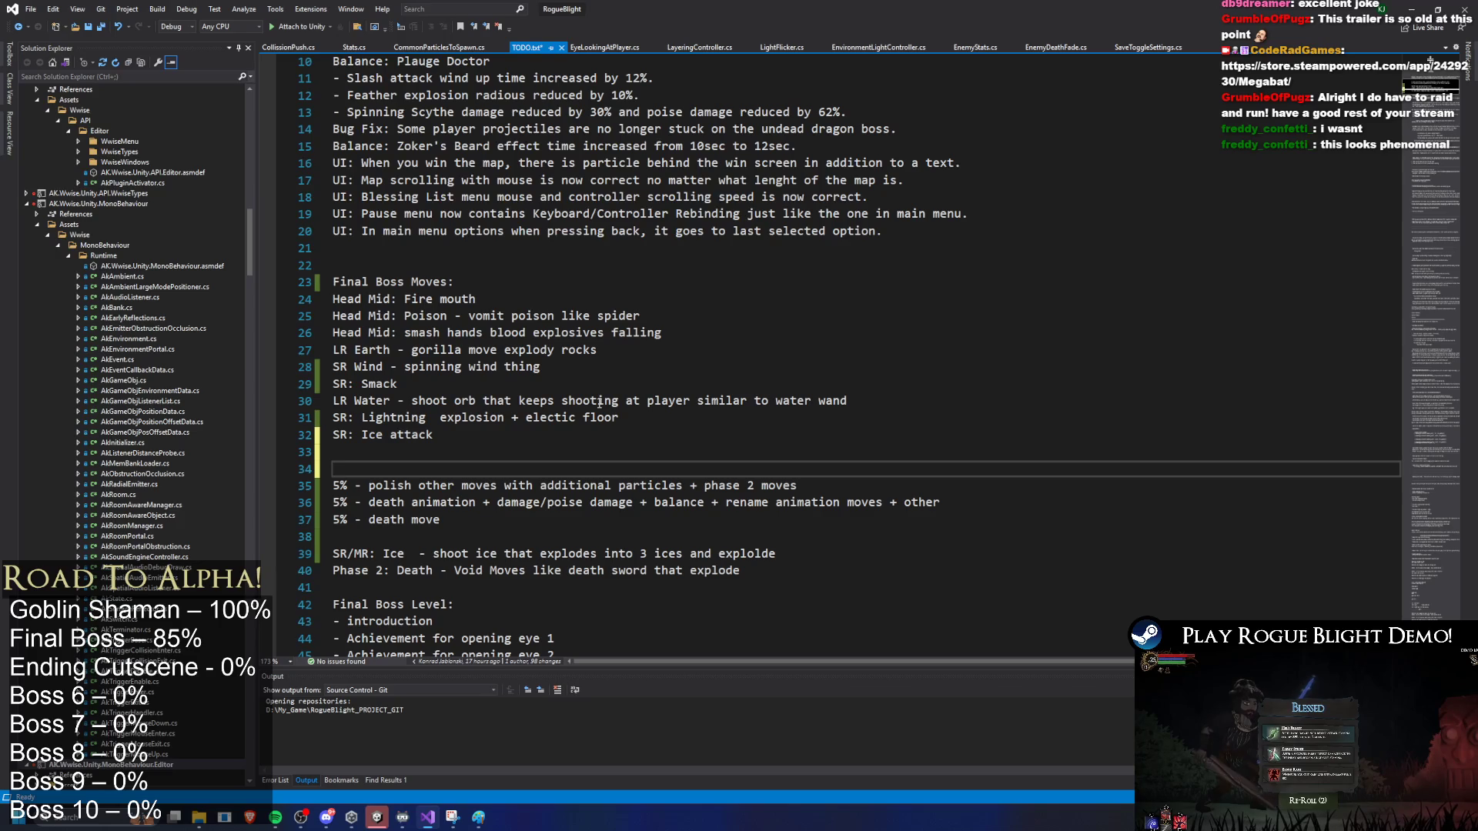
Step: Review the remaining 5% tasks: polish particles, death animation, and damage/poise balance
scroll(513, 345, "down", 3)
left_click(485, 368)
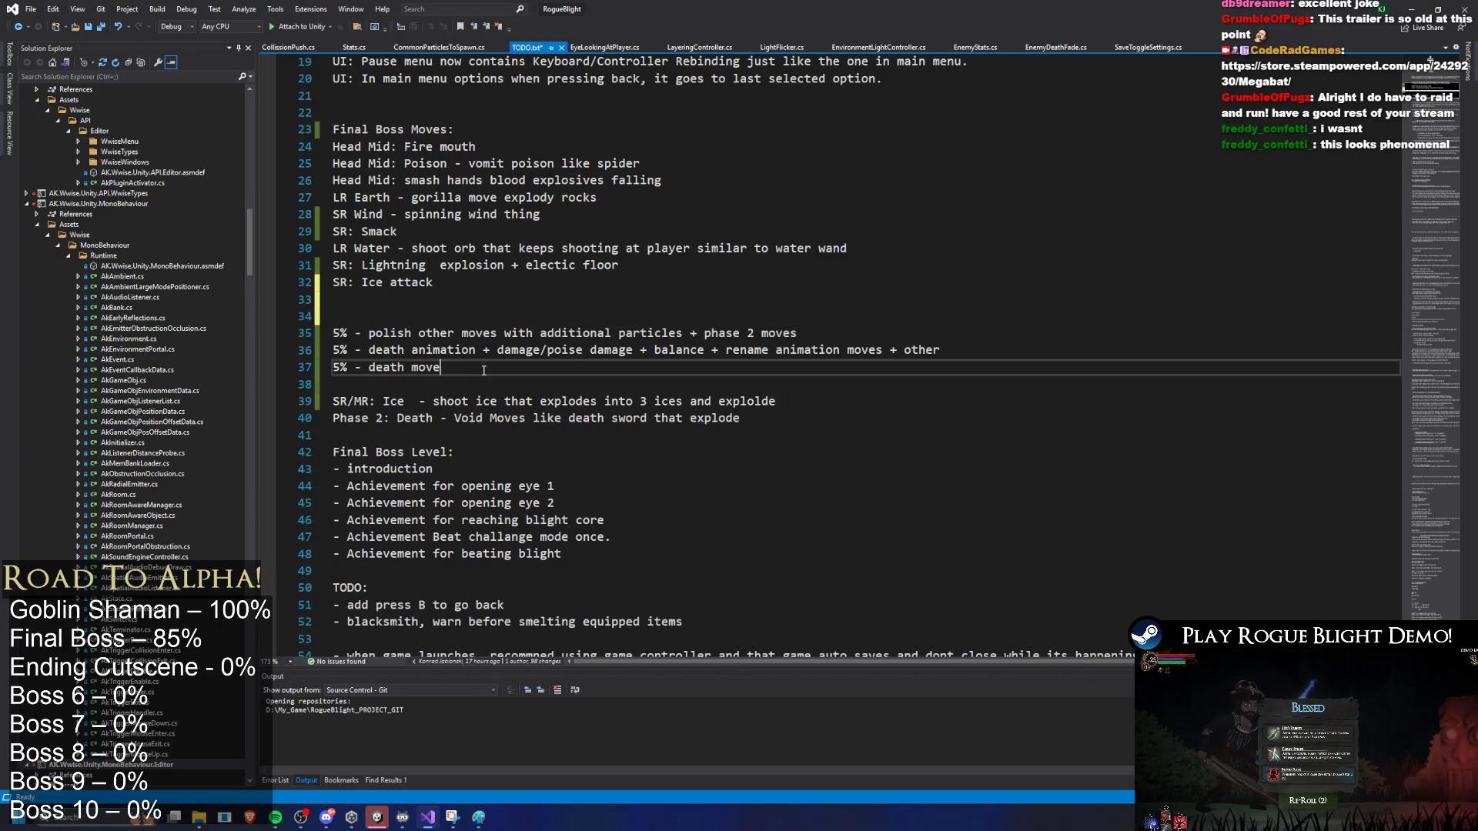
left_click(349, 324, "shift")
mouse_move(462, 332)
left_mouse_down()
mouse_move(770, 351)
mouse_move(741, 334)
mouse_move(775, 334)
left_mouse_up()
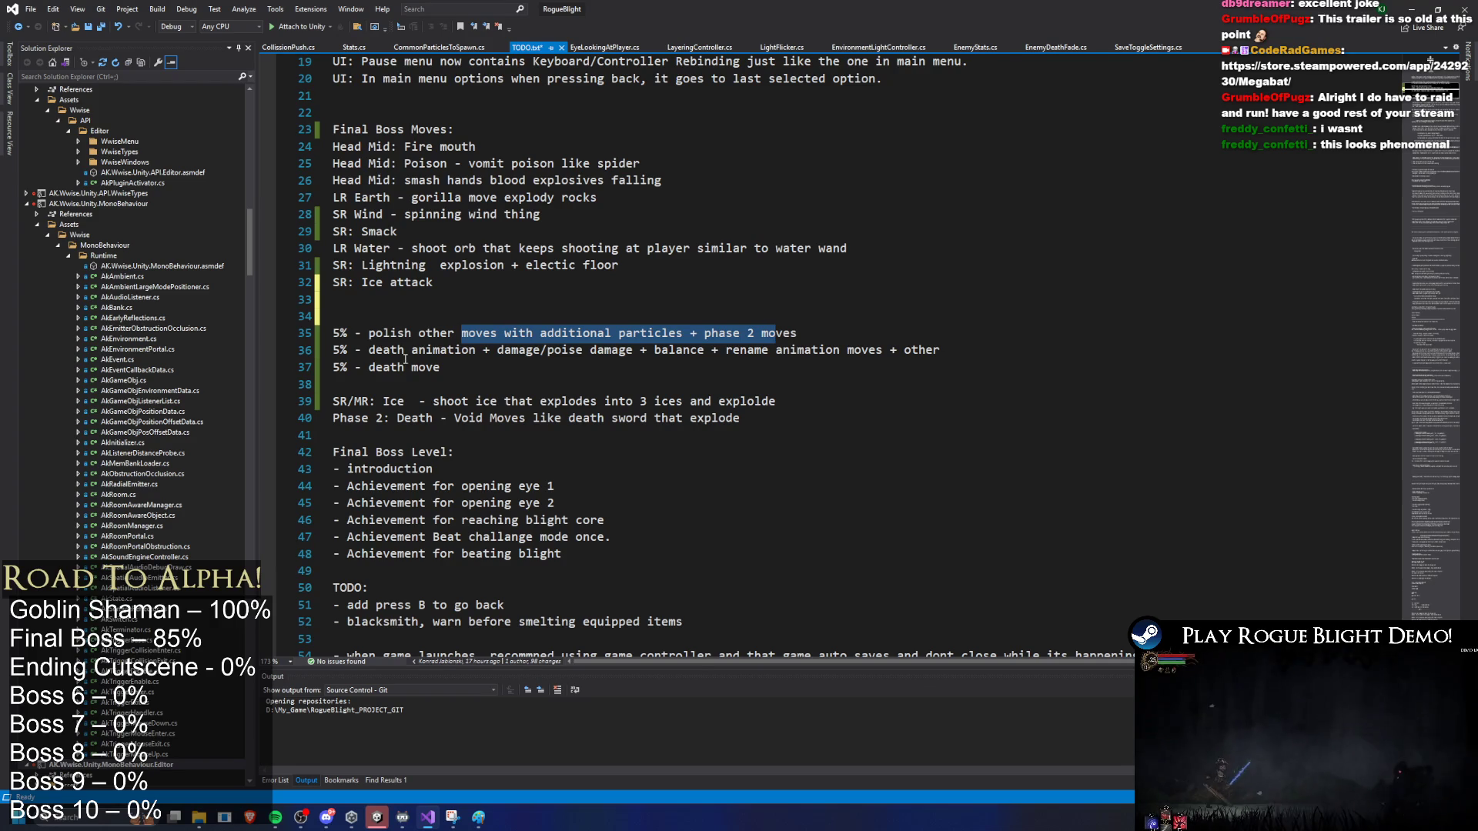
left_click(817, 329)
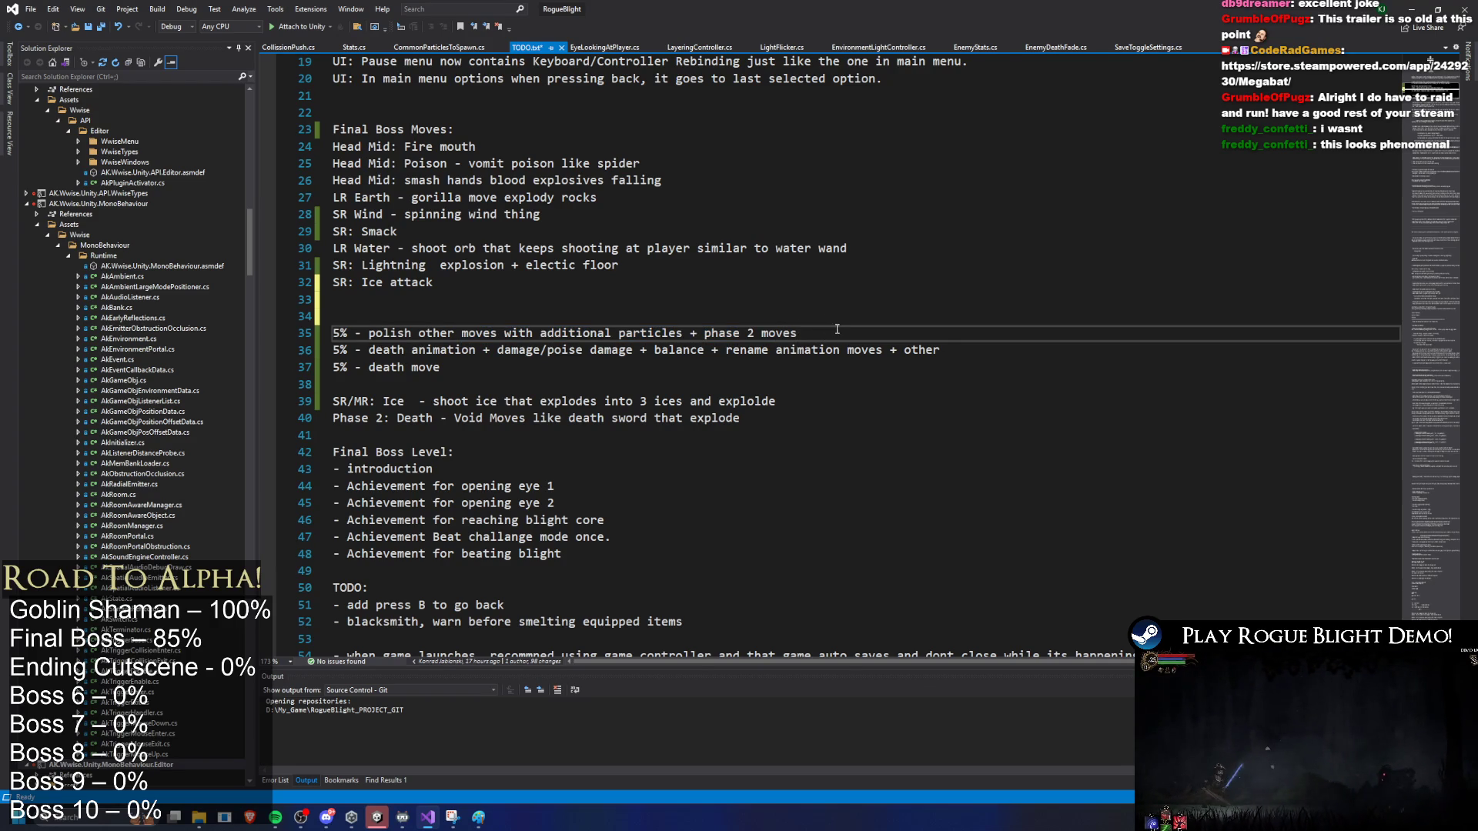
left_click_drag(369, 351, 499, 355)
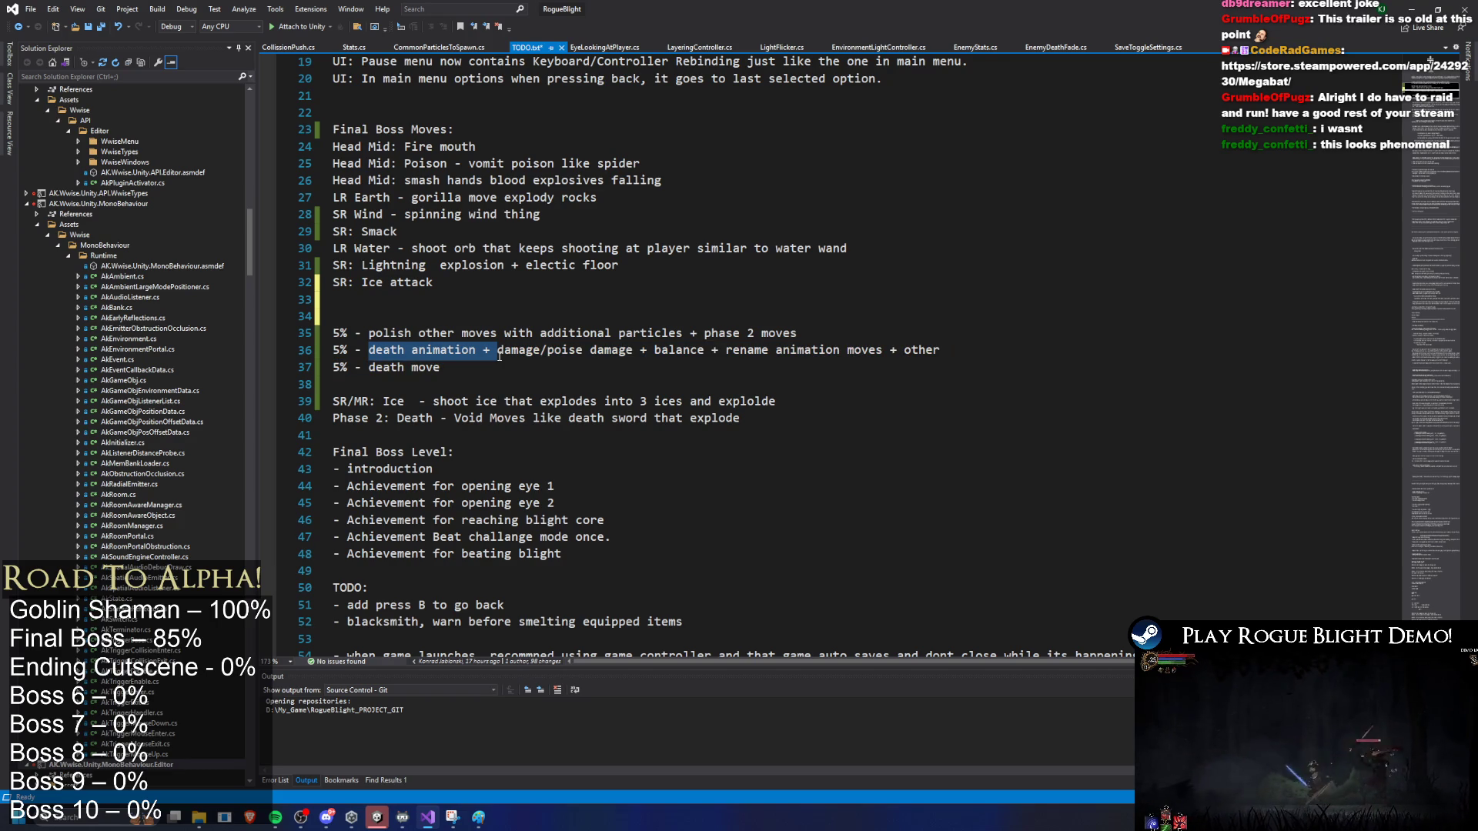
left_click(497, 336)
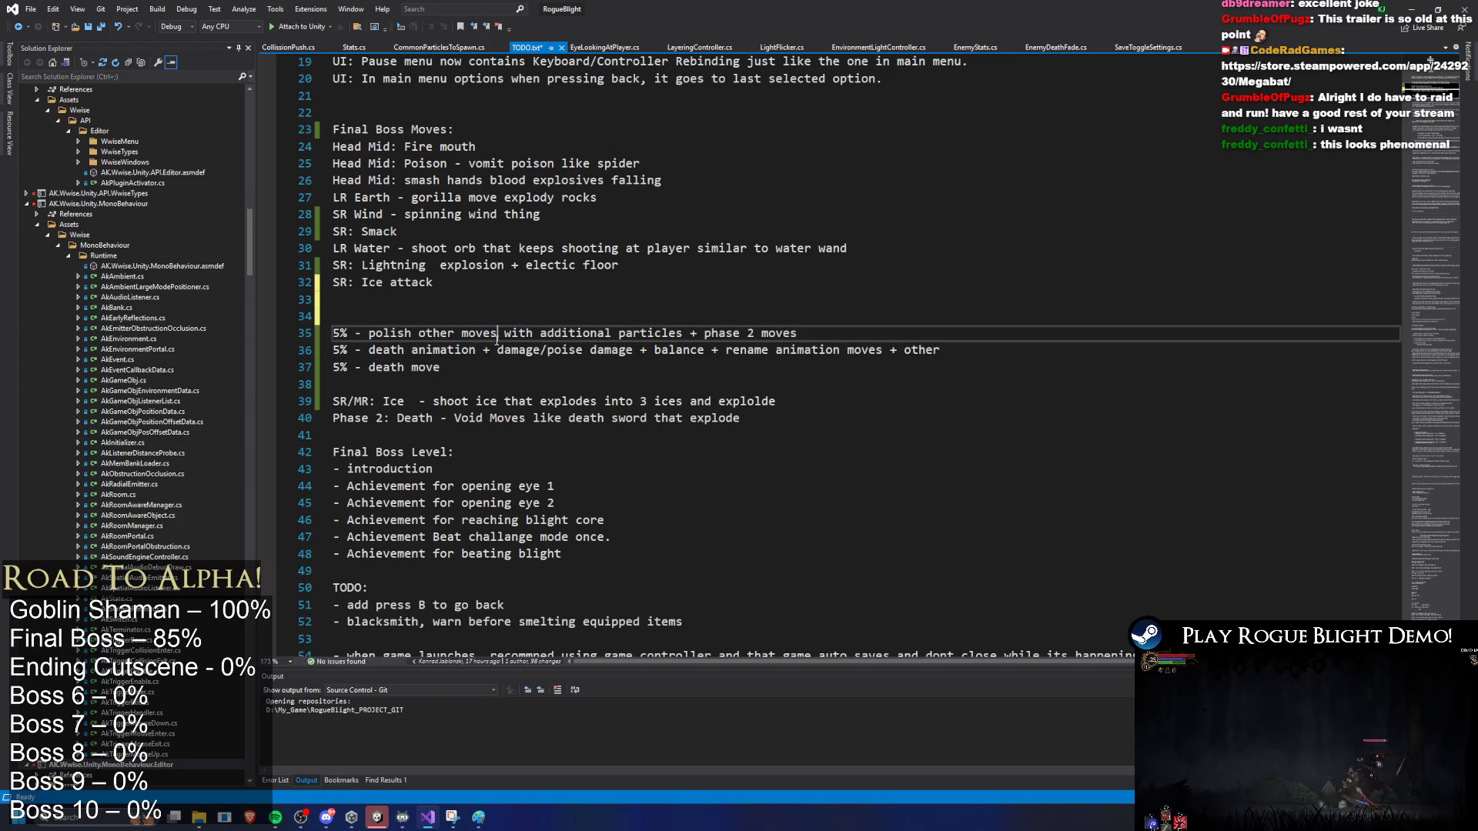
left_click_drag(499, 350, 710, 355)
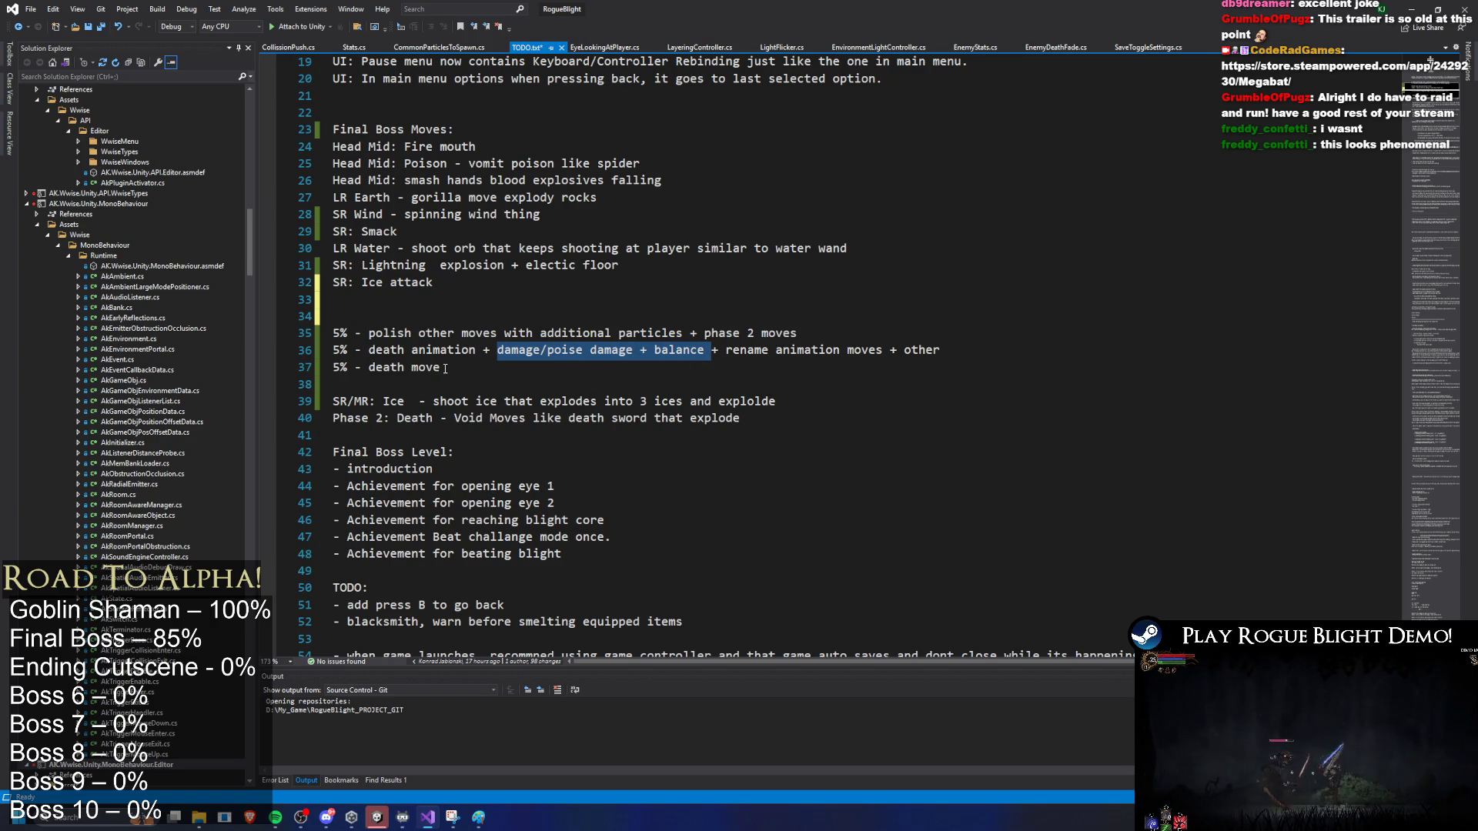
Step: Insert 'mega move' before 'death move' and save TODO.txt
left_click_drag(444, 369, 298, 368)
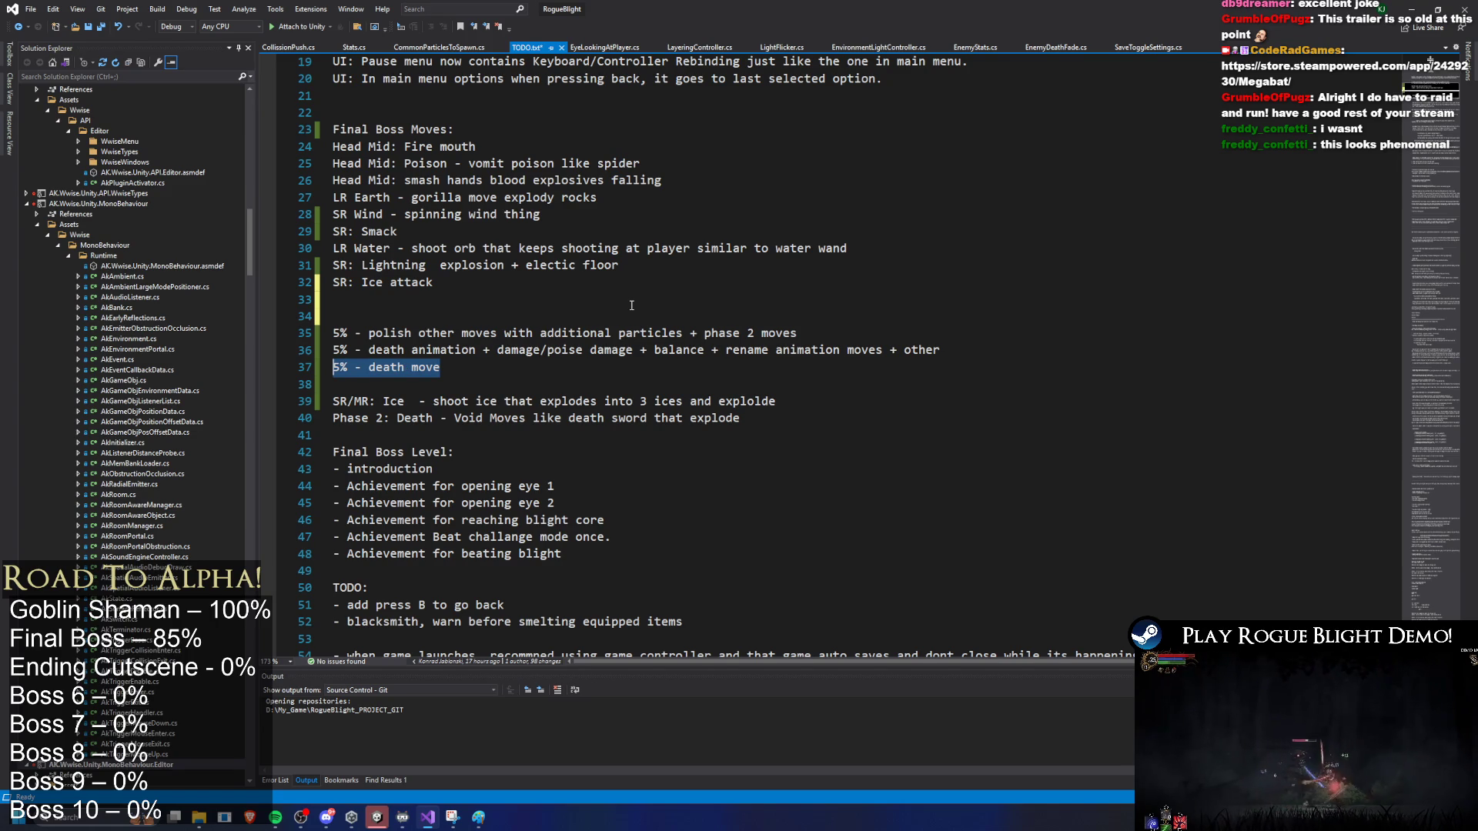
left_click(368, 367)
type("me")
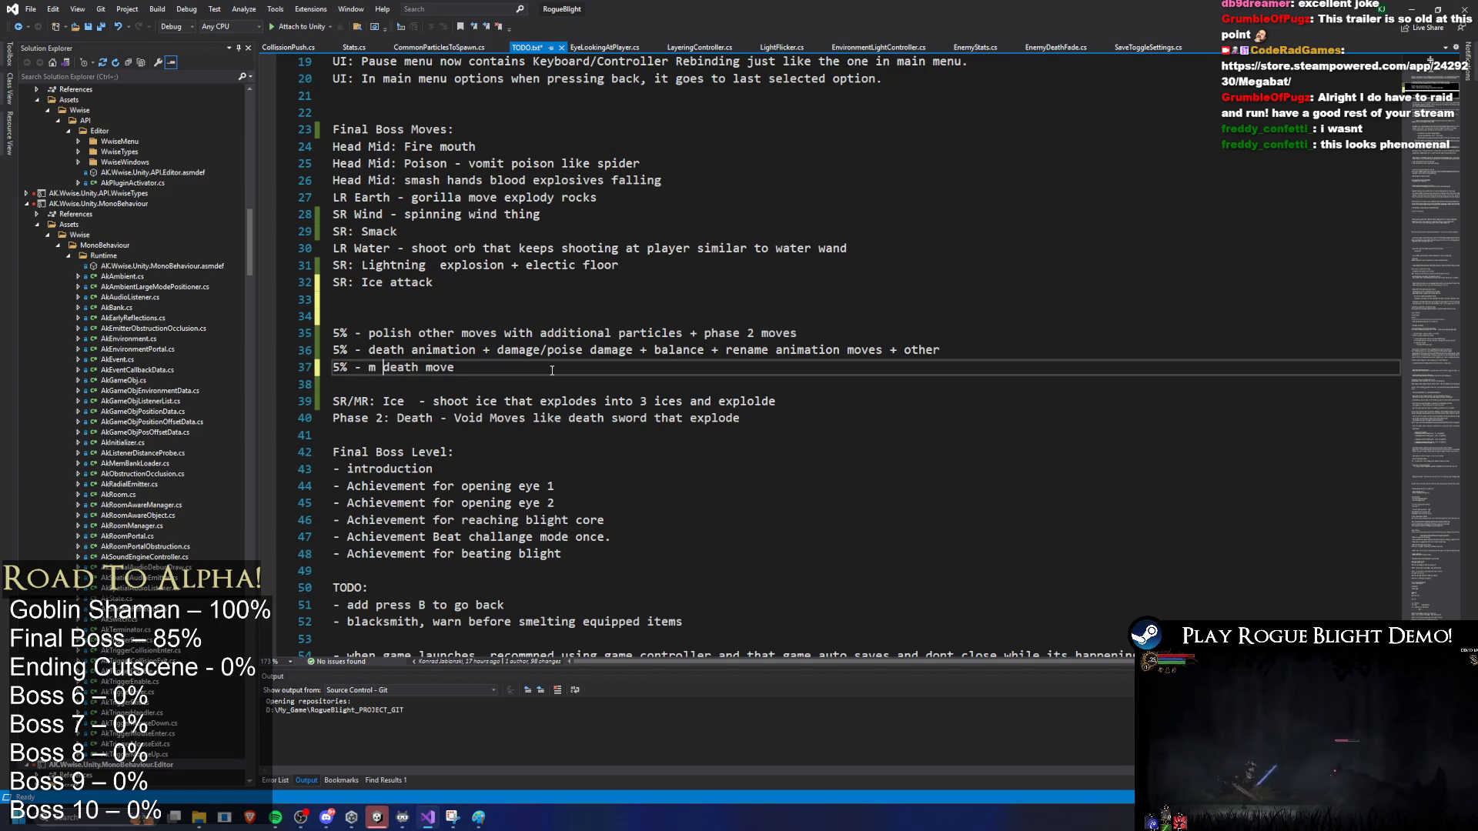
type("ga move")
key("ctrl+s")
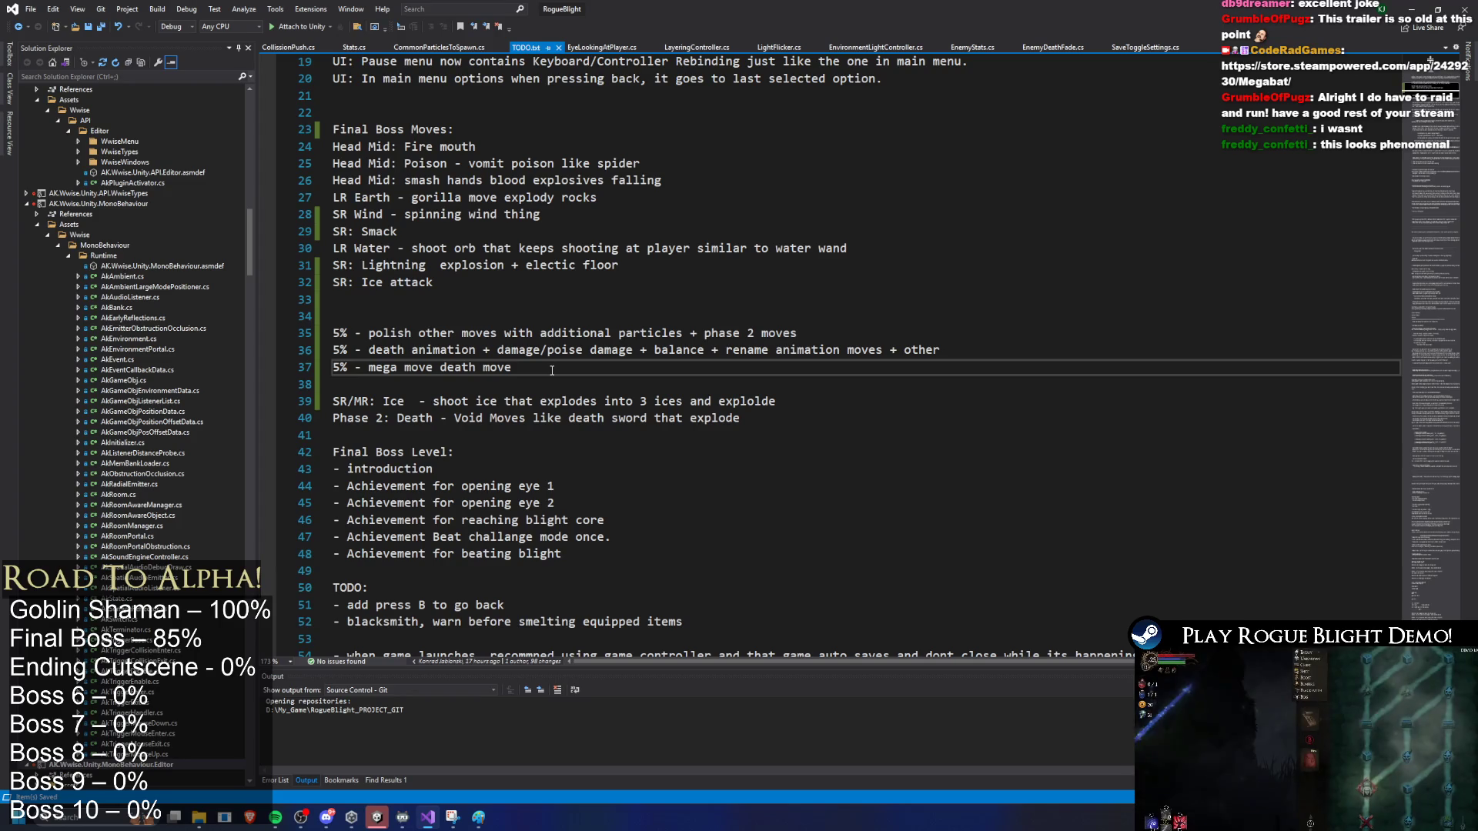
left_click_drag(682, 336, 362, 336)
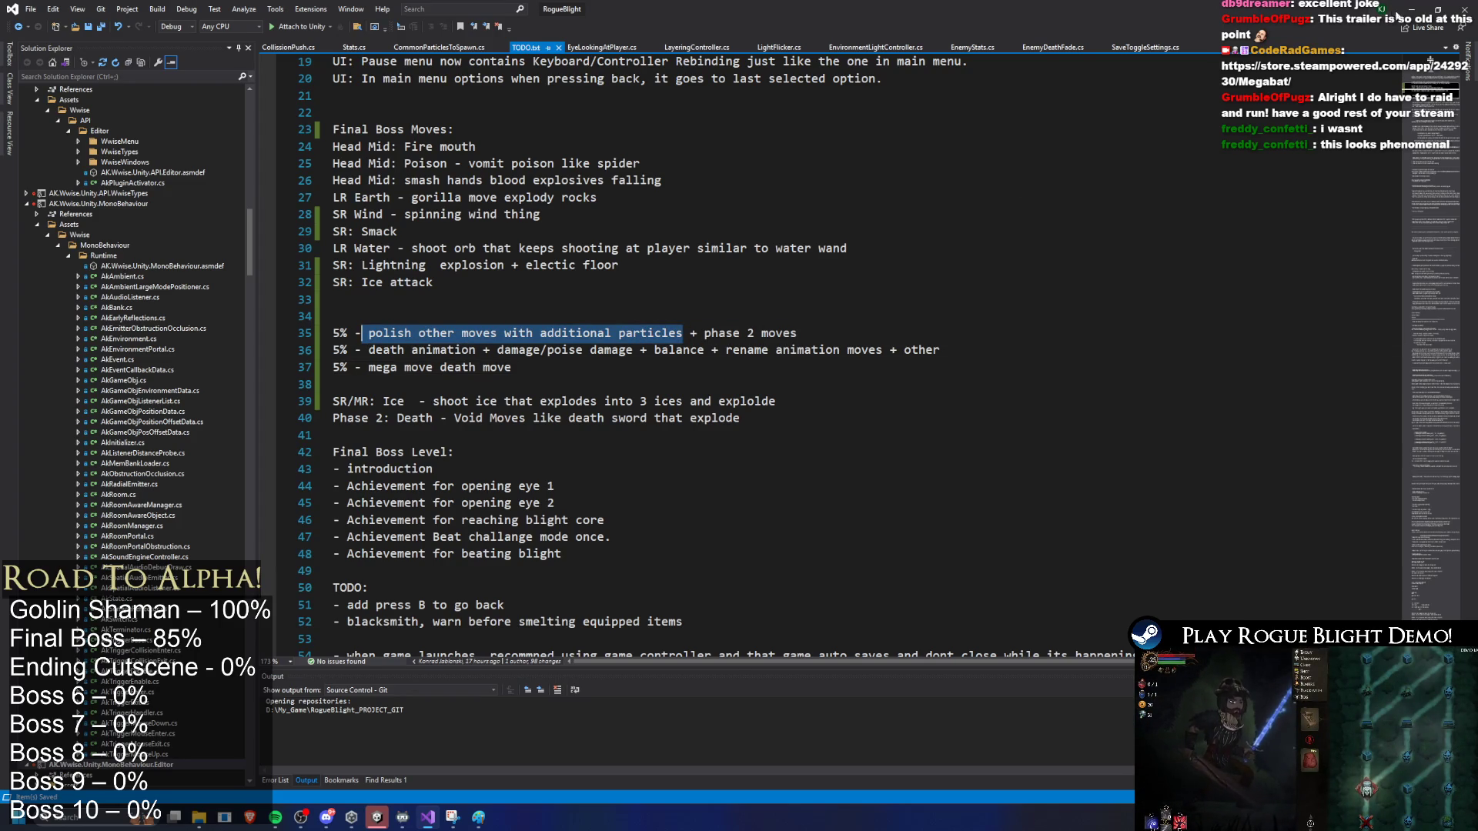
Step: Minimize Visual Studio to bring the Unity editor back into view
left_click(1411, 9)
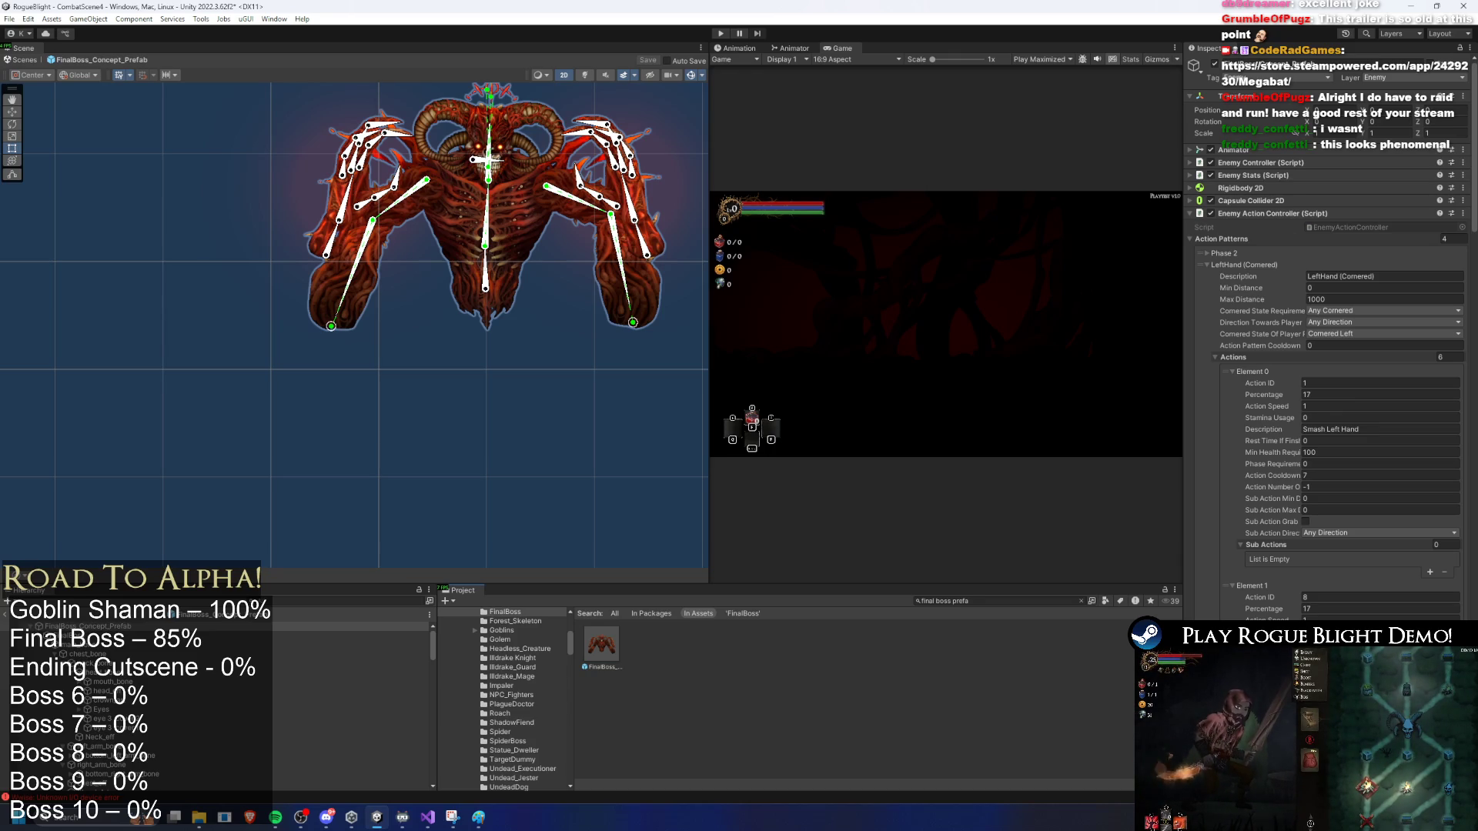
Step: Collapse both Cornered hand patterns, expand RightHand (Cornered) to view its actions, then Alt+Tab to Visual Studio
left_click(1267, 265)
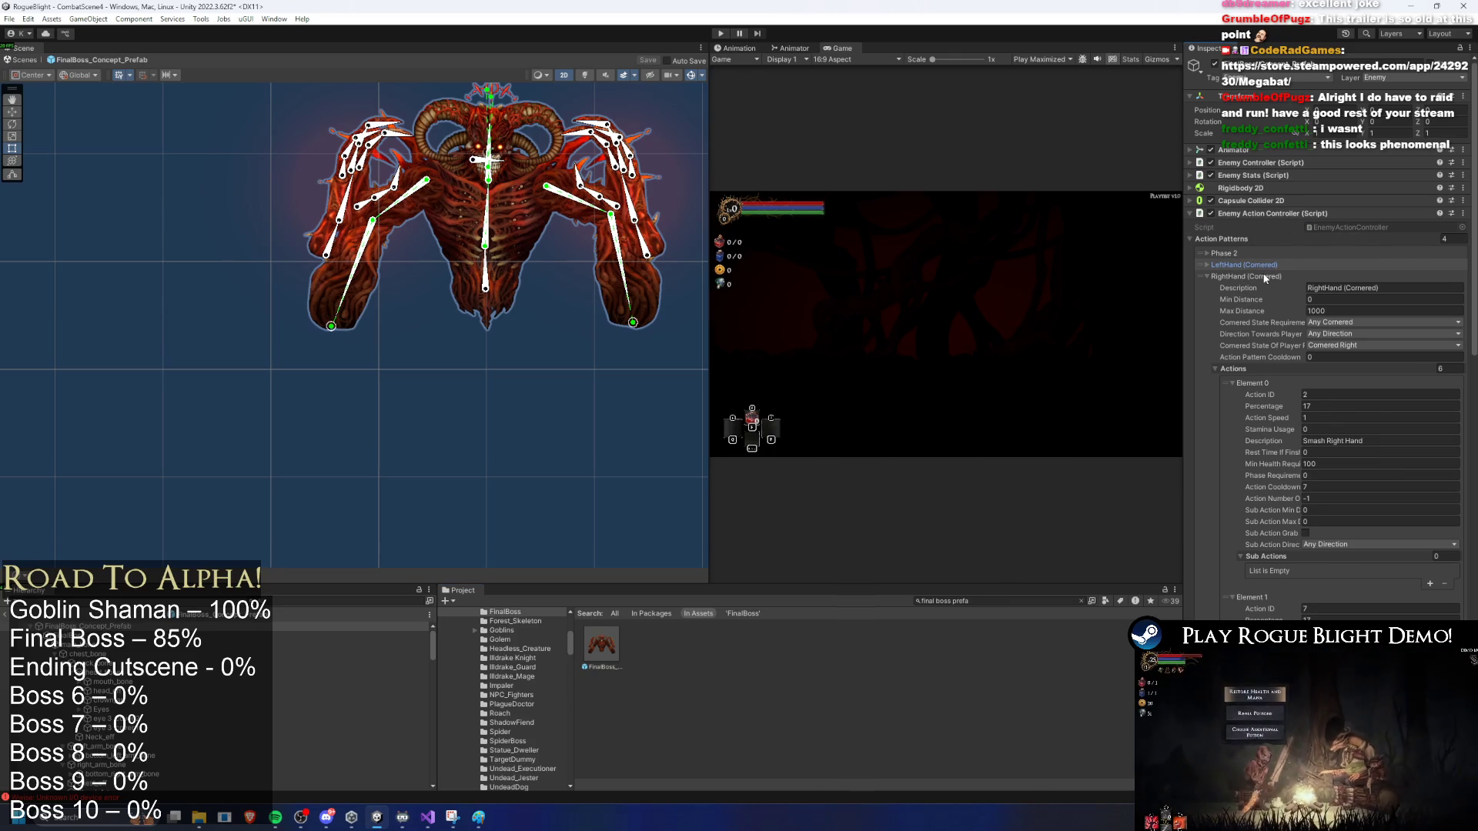
left_click(1264, 277)
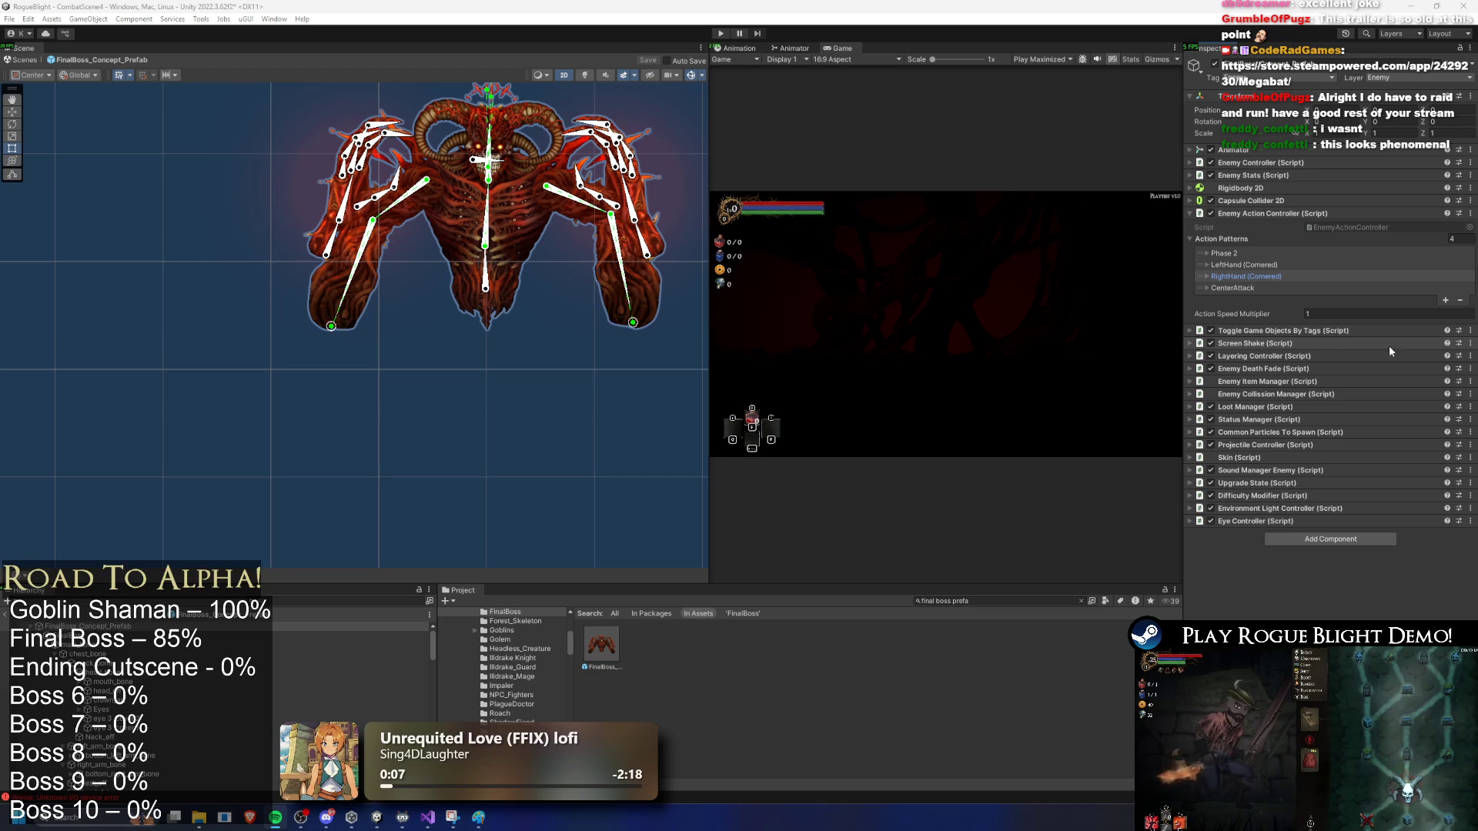
left_click(1262, 280)
scroll(1293, 323, "down", 3)
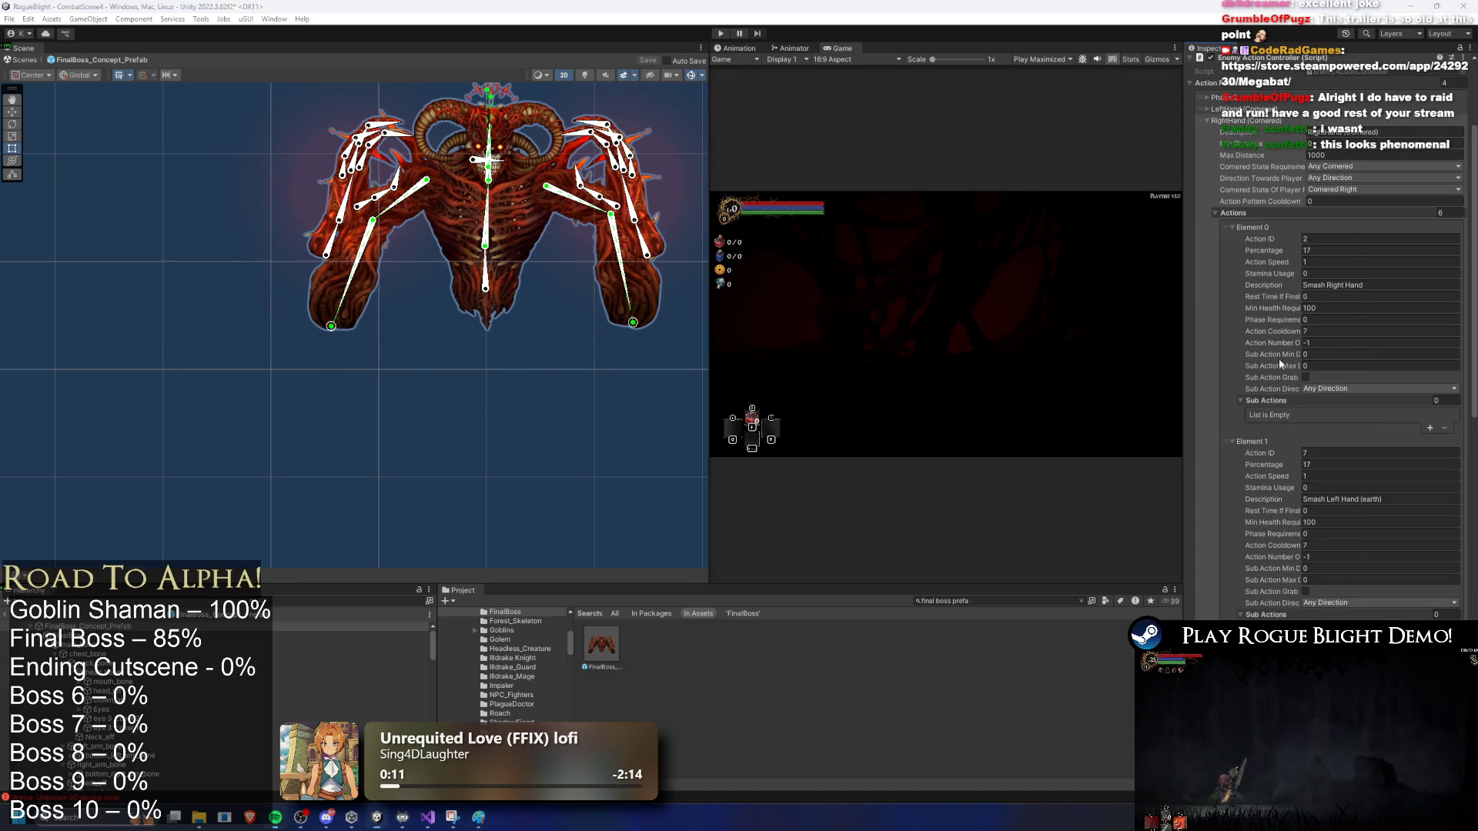
key("alt+Tab")
key("alt+Tab")
key("alt+Tab")
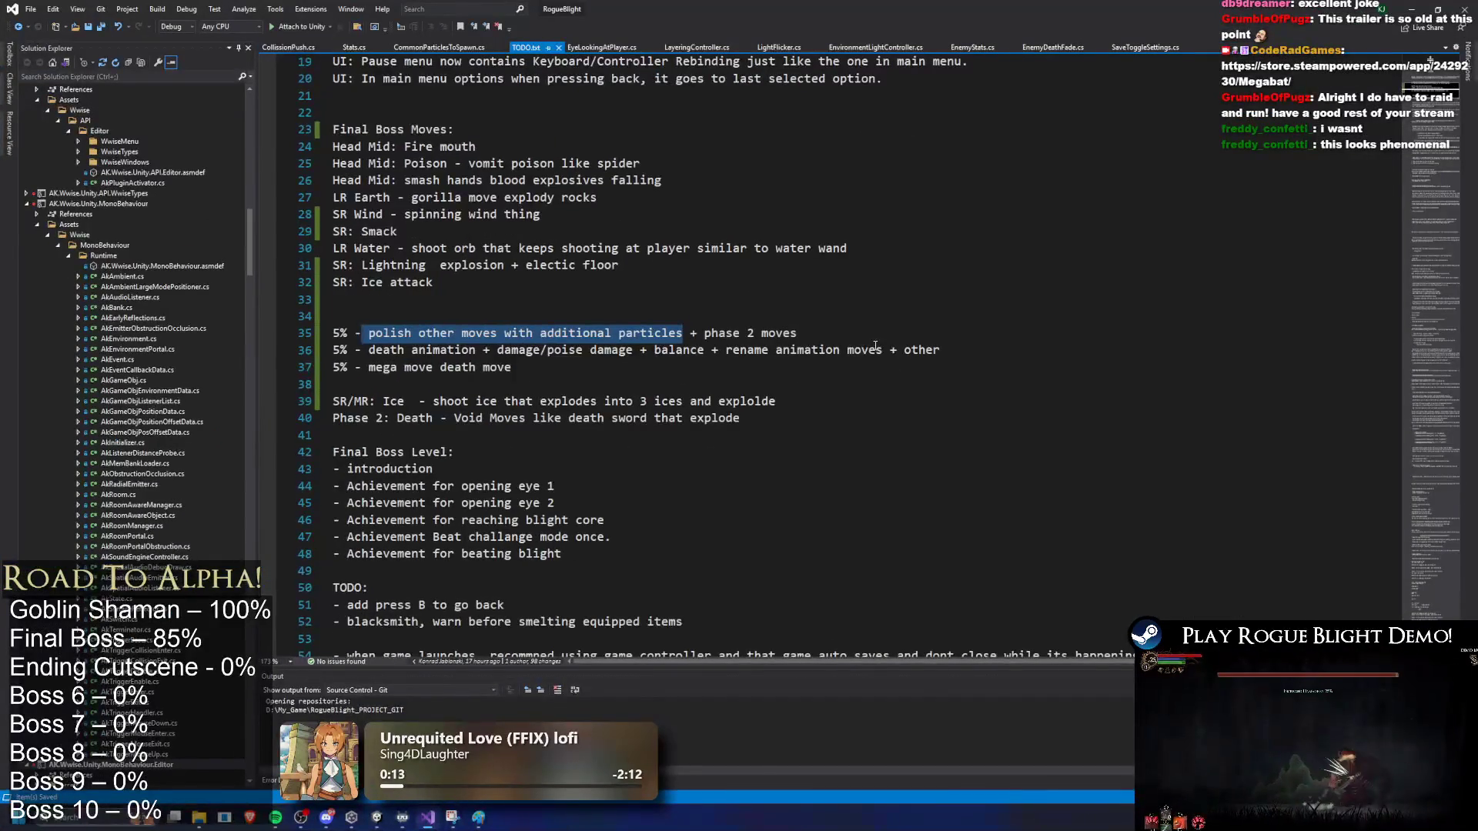
Step: Under the polish-moves task on line 35, add wind, ice and lightning sub-items
left_click(840, 341)
key("Return")
key("Return")
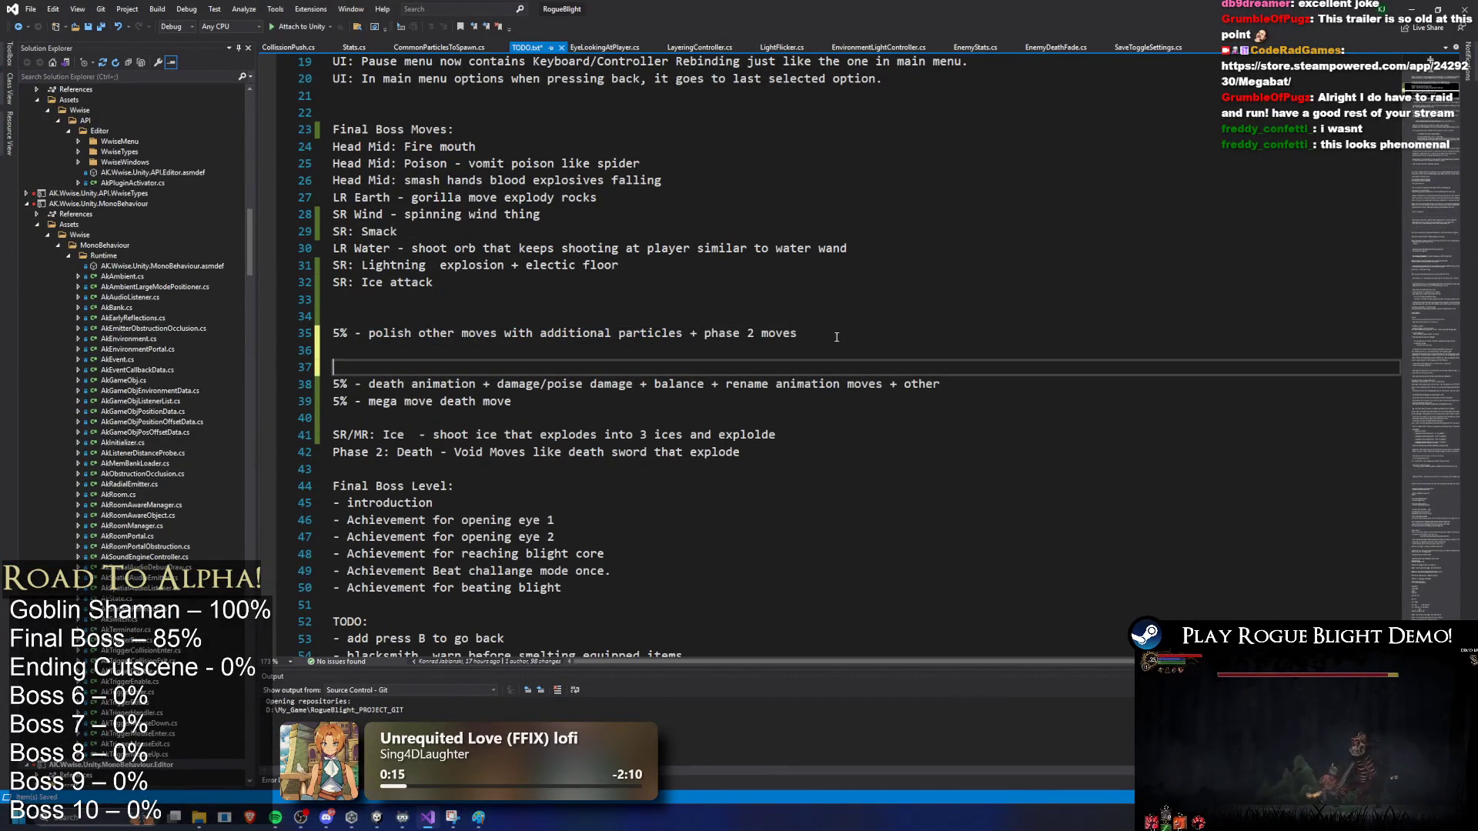
key("Up")
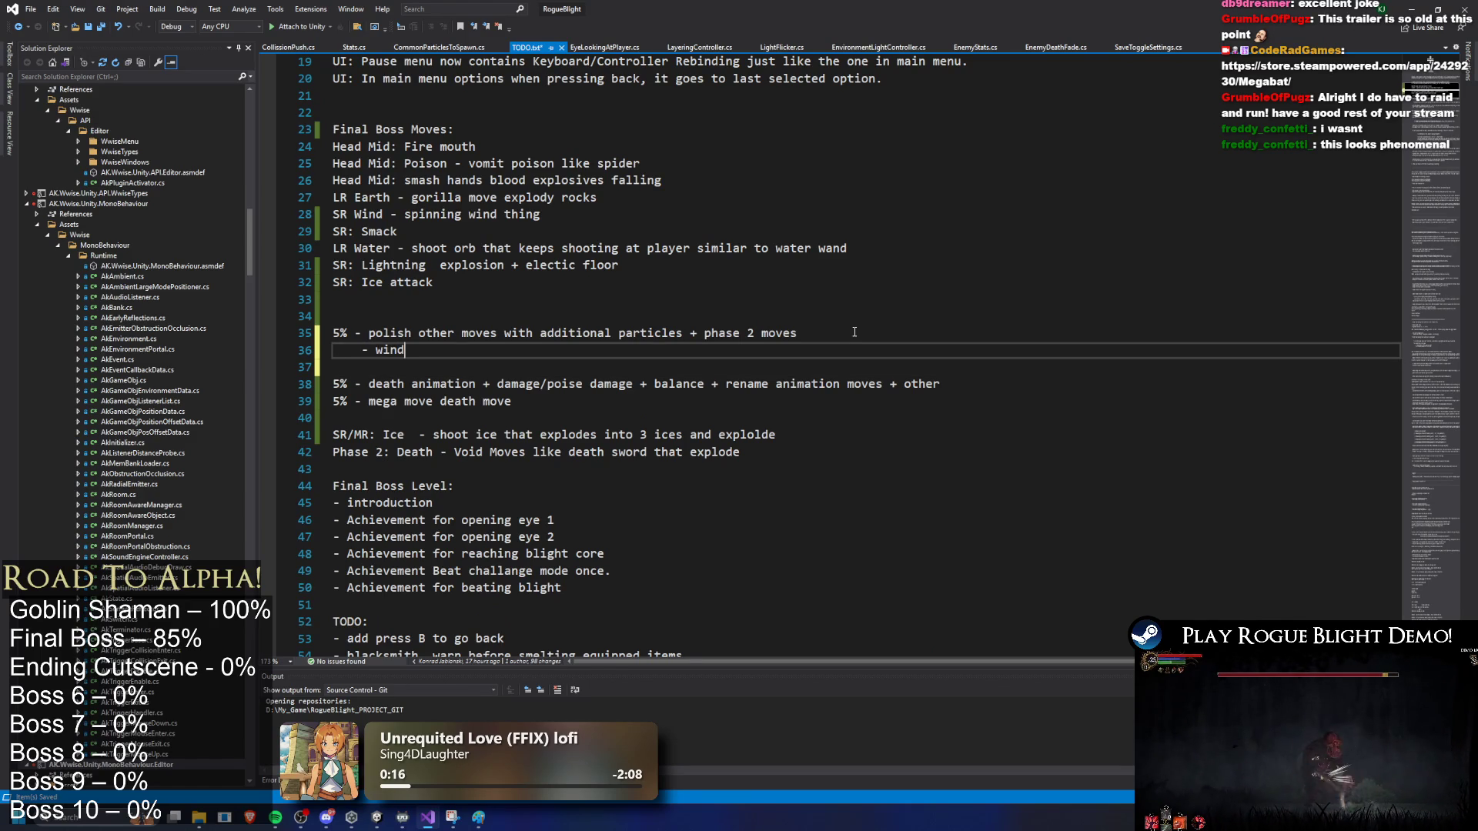
key("Return")
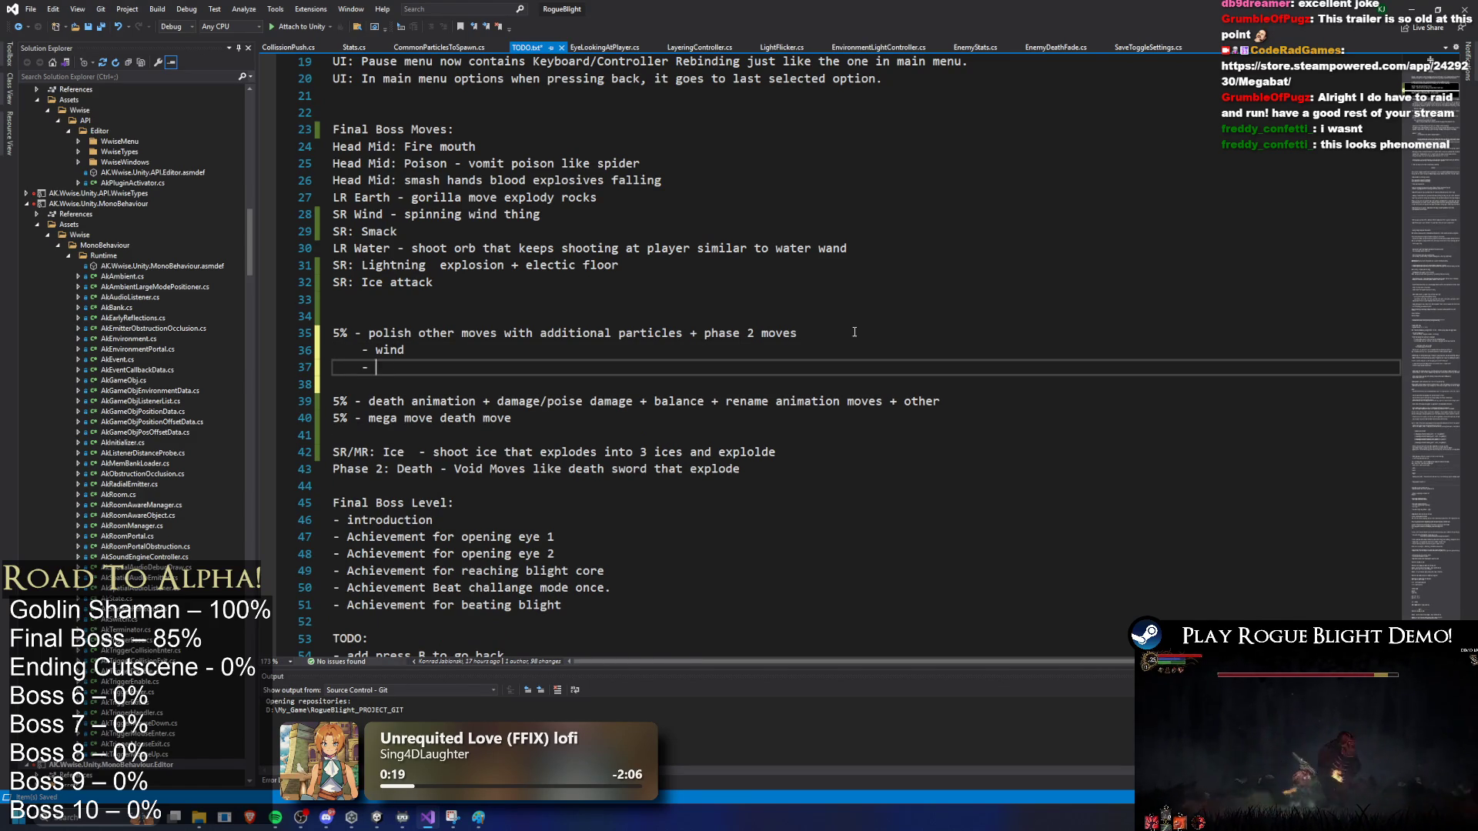
type("ice")
key("Return")
type("- lightnin")
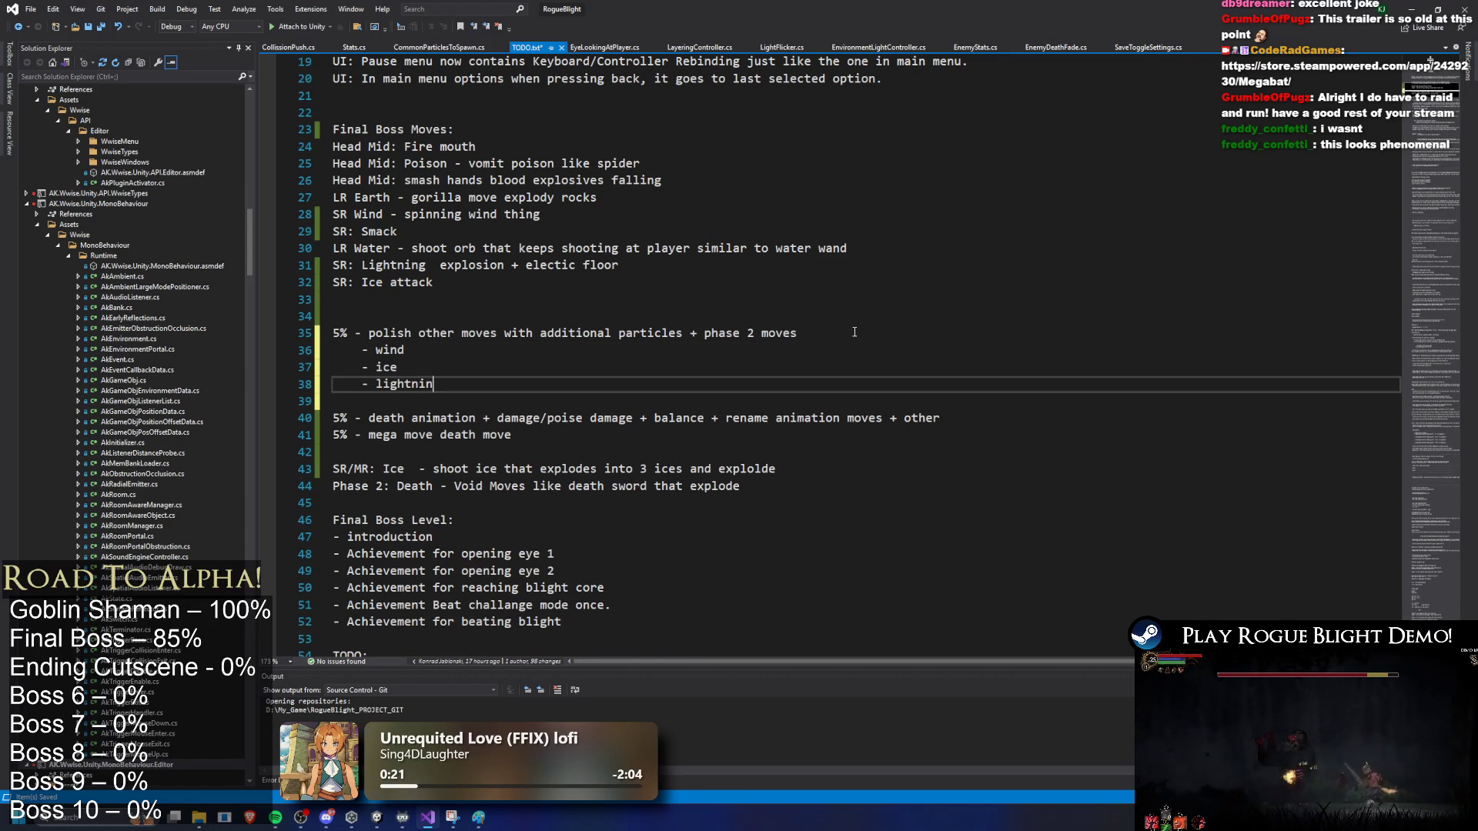
type("g")
Step: Add earth and water sub-items, remove the empty trailing line, and return to Unity
key("Return")
type("-")
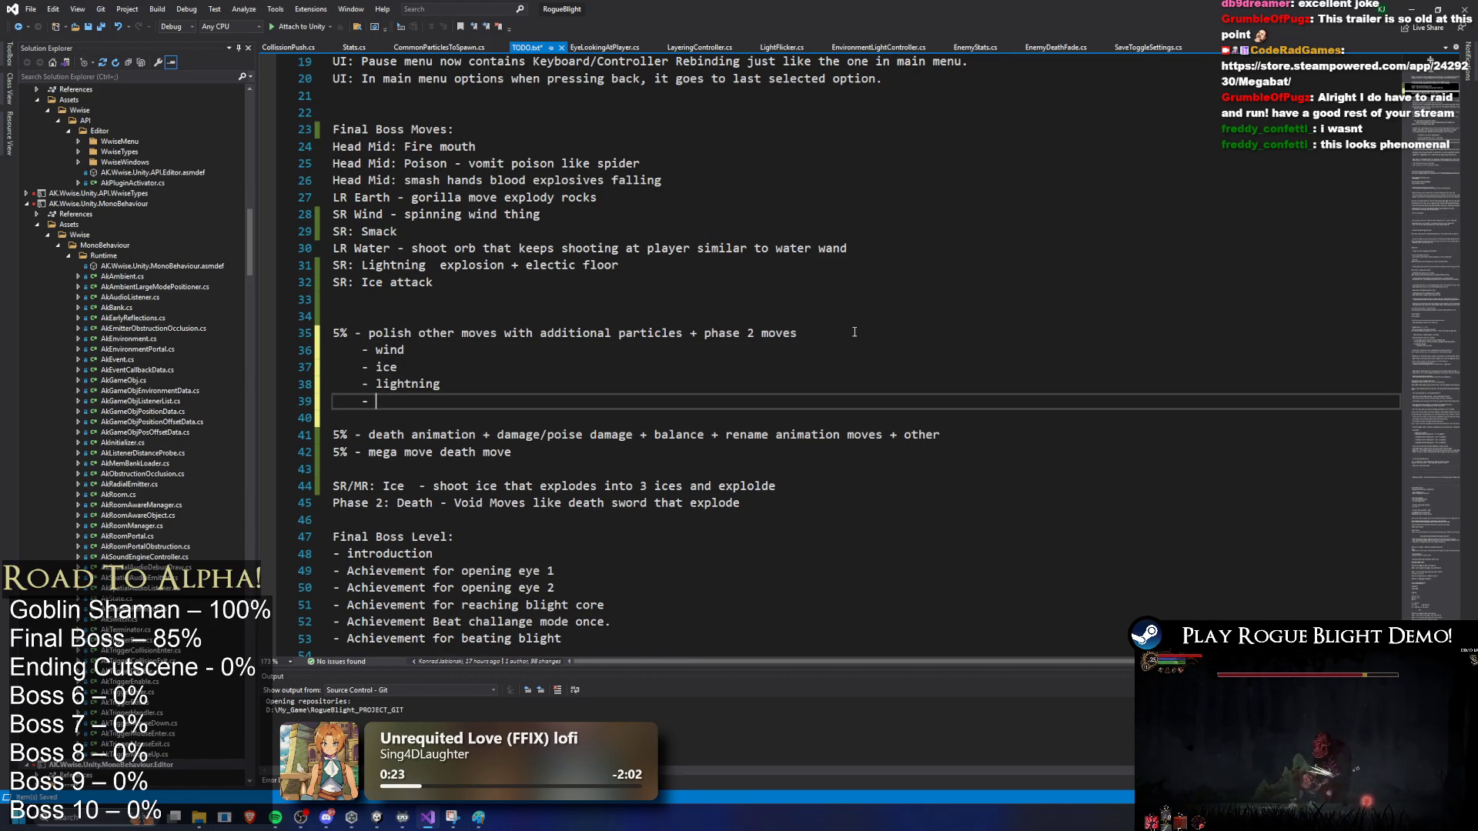
key("Return")
type("- water")
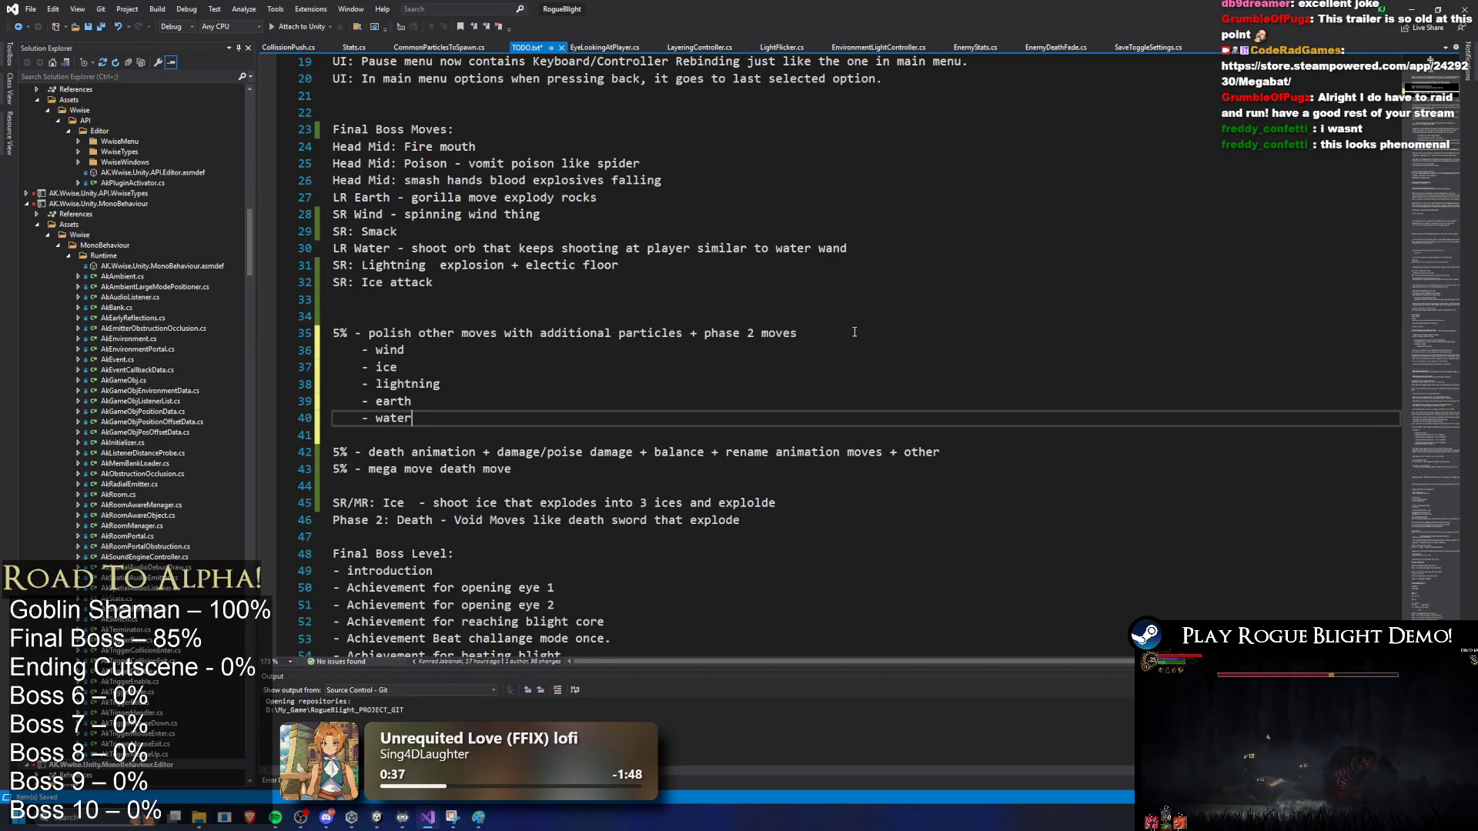
key("Return")
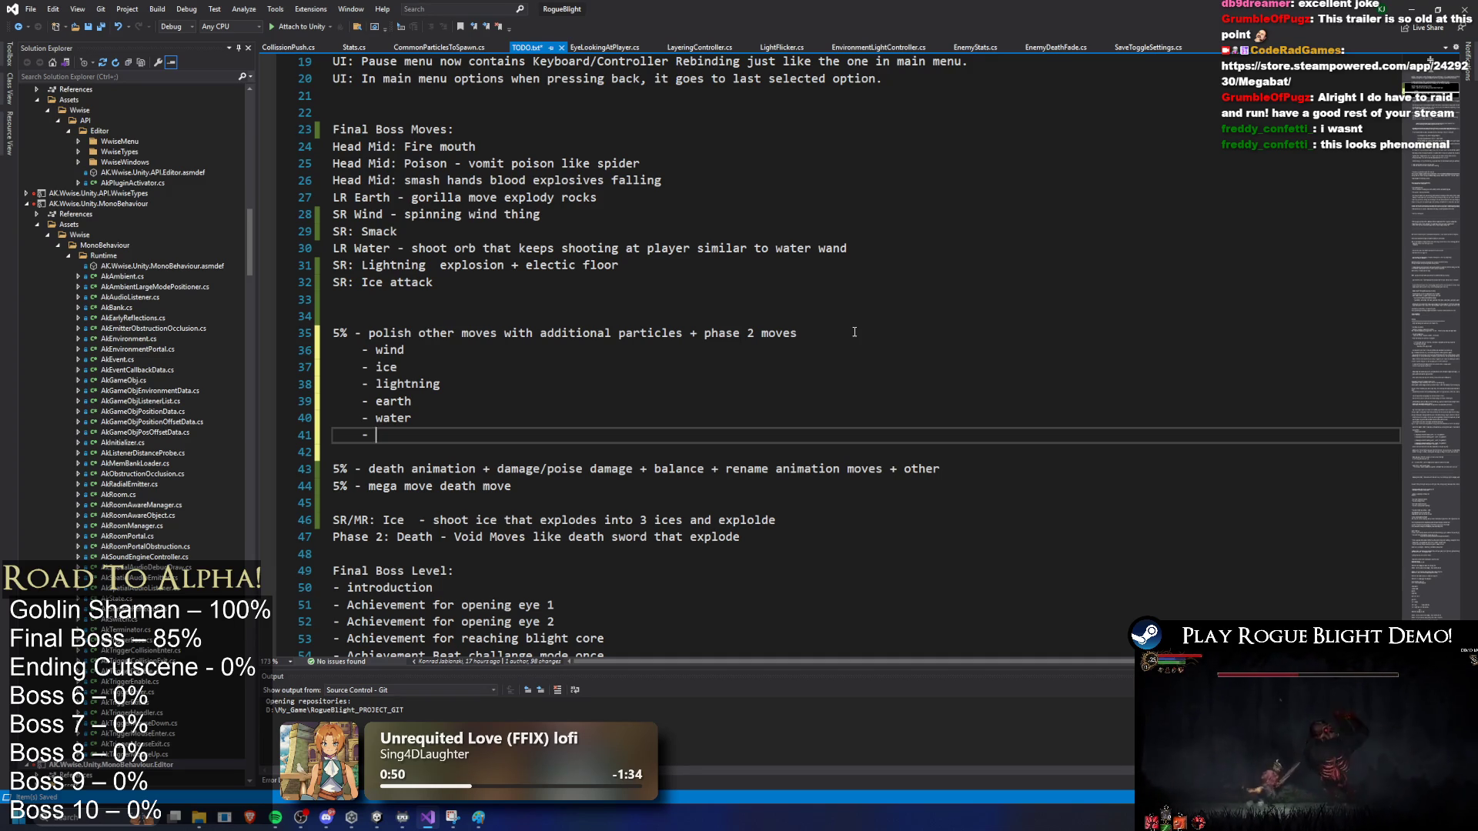
key("BackSpace")
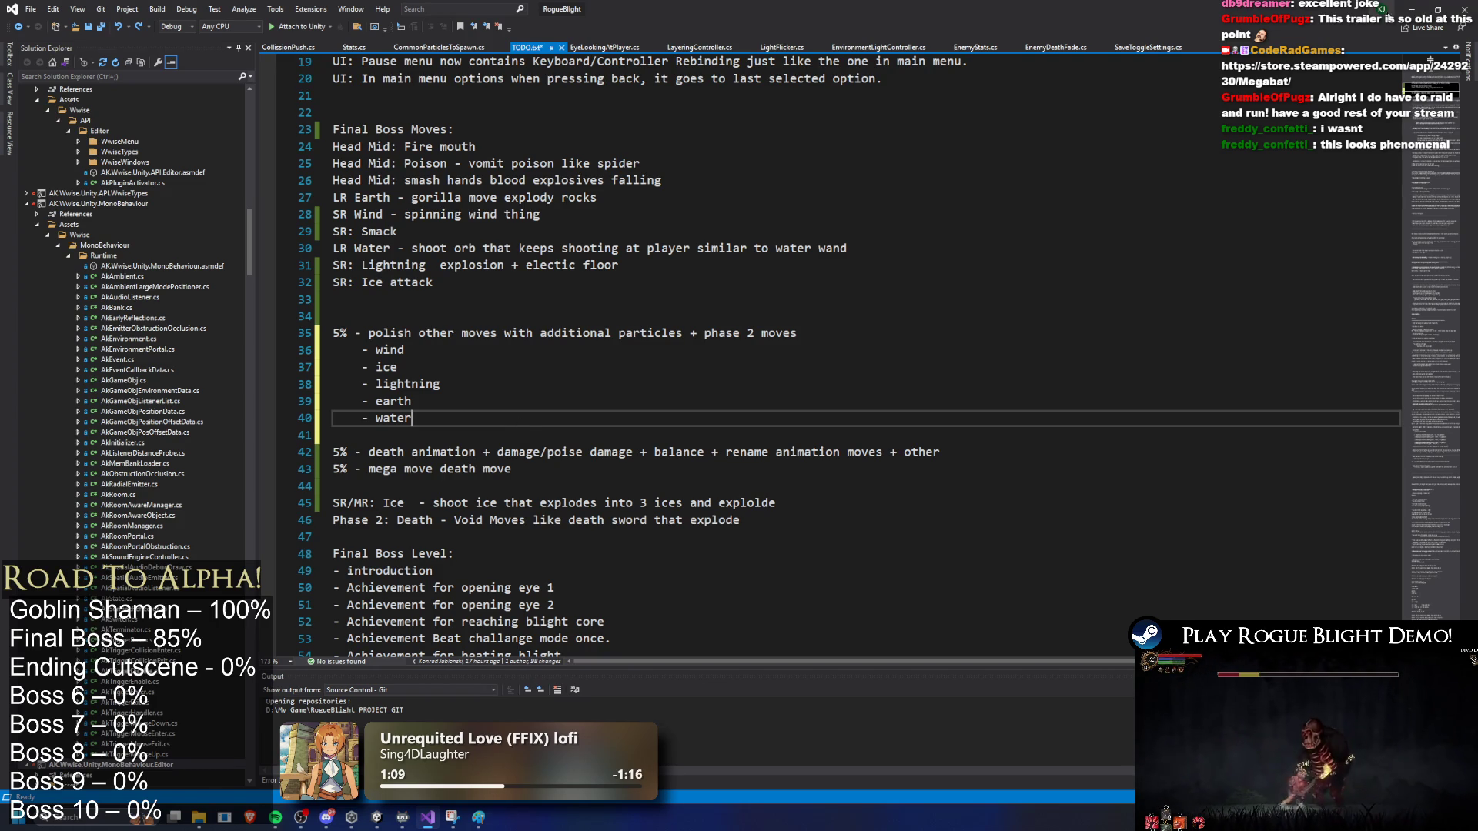
key("alt+Tab")
left_click(984, 604)
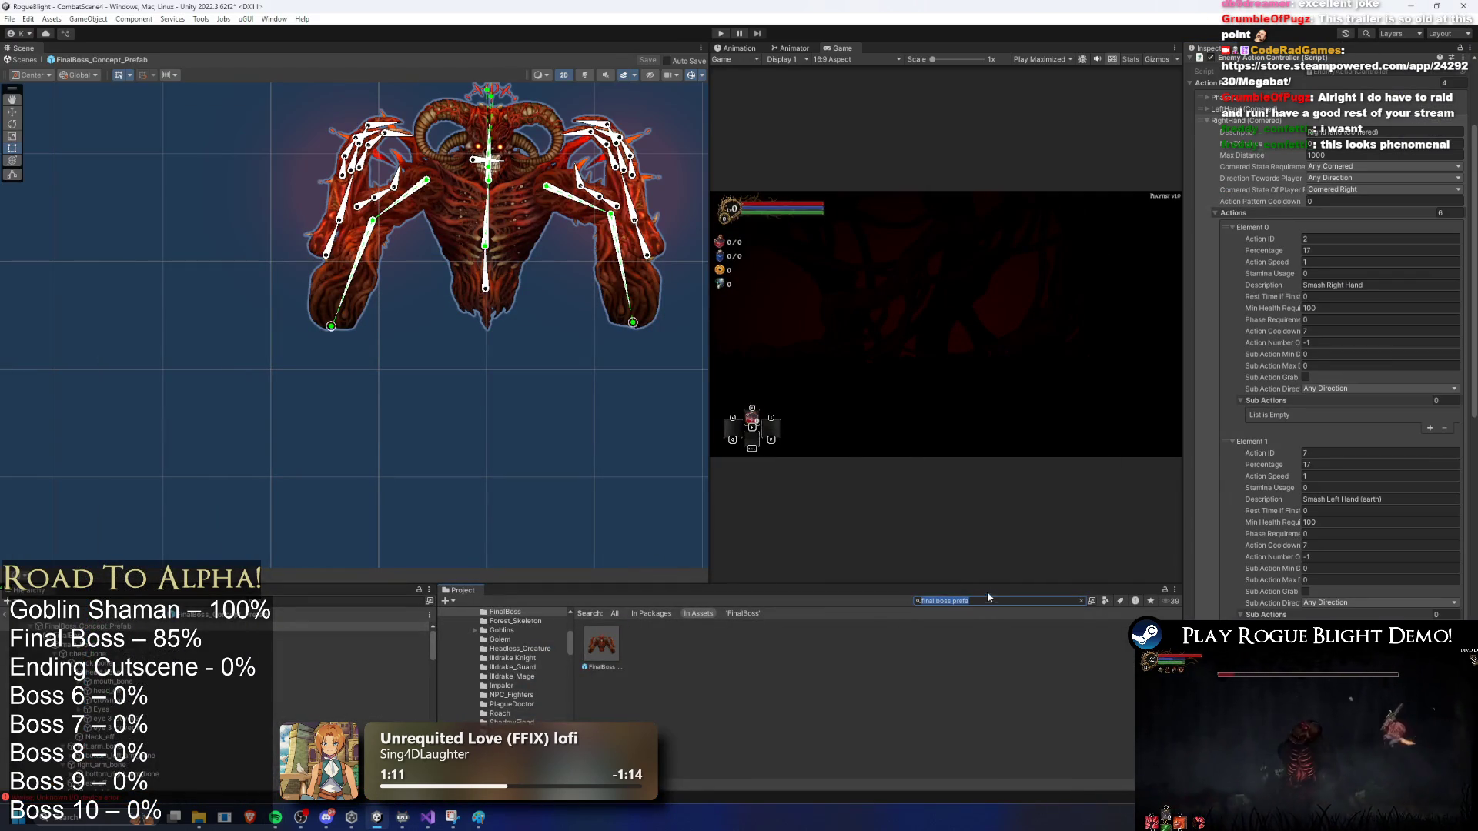
Step: Search the Project for 'mage drake' and open the Illdrake Mage prefab in prefab mode
key("super")
key("super")
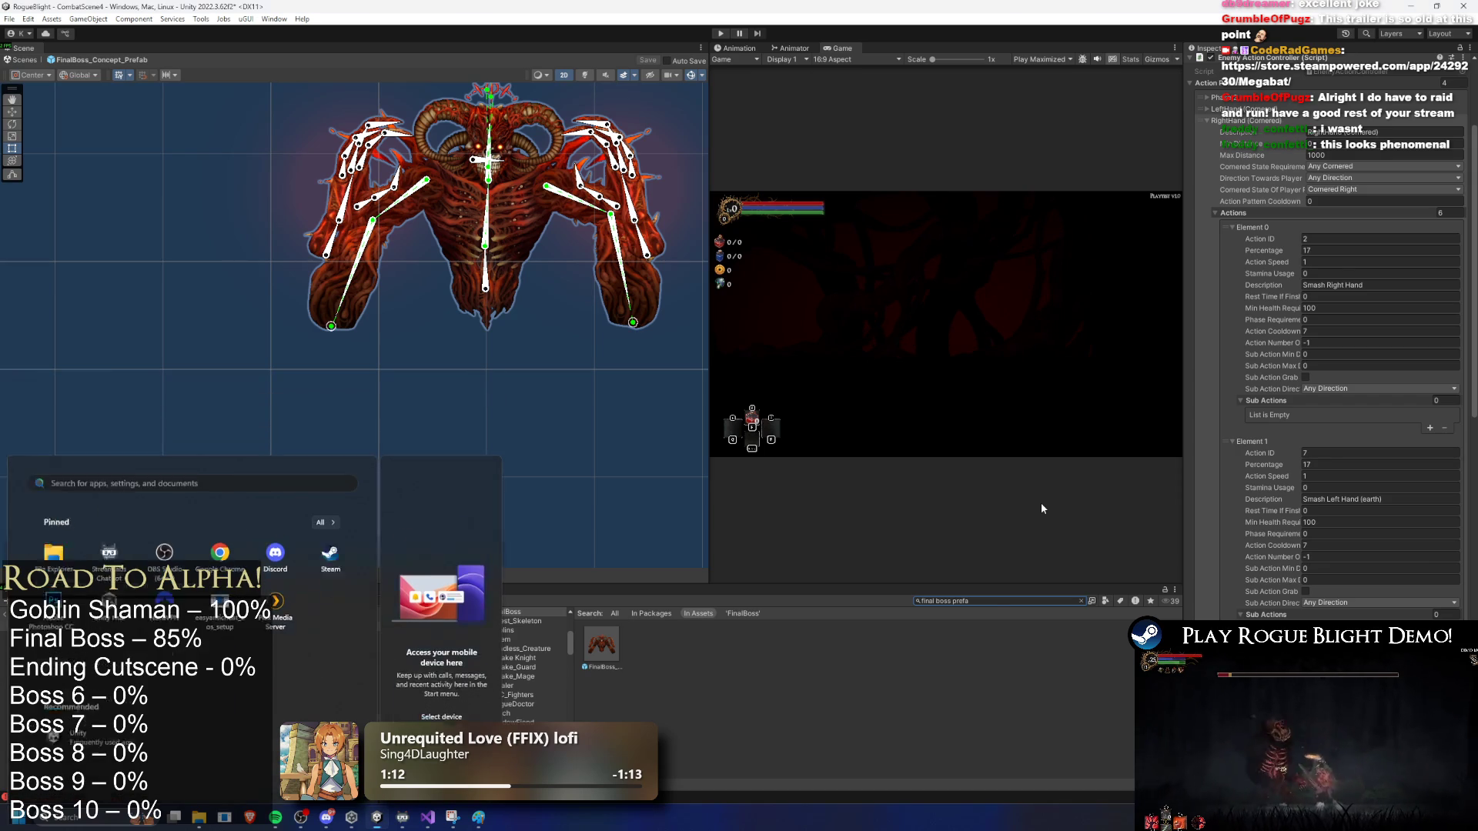
left_click(996, 602)
key("BackSpace")
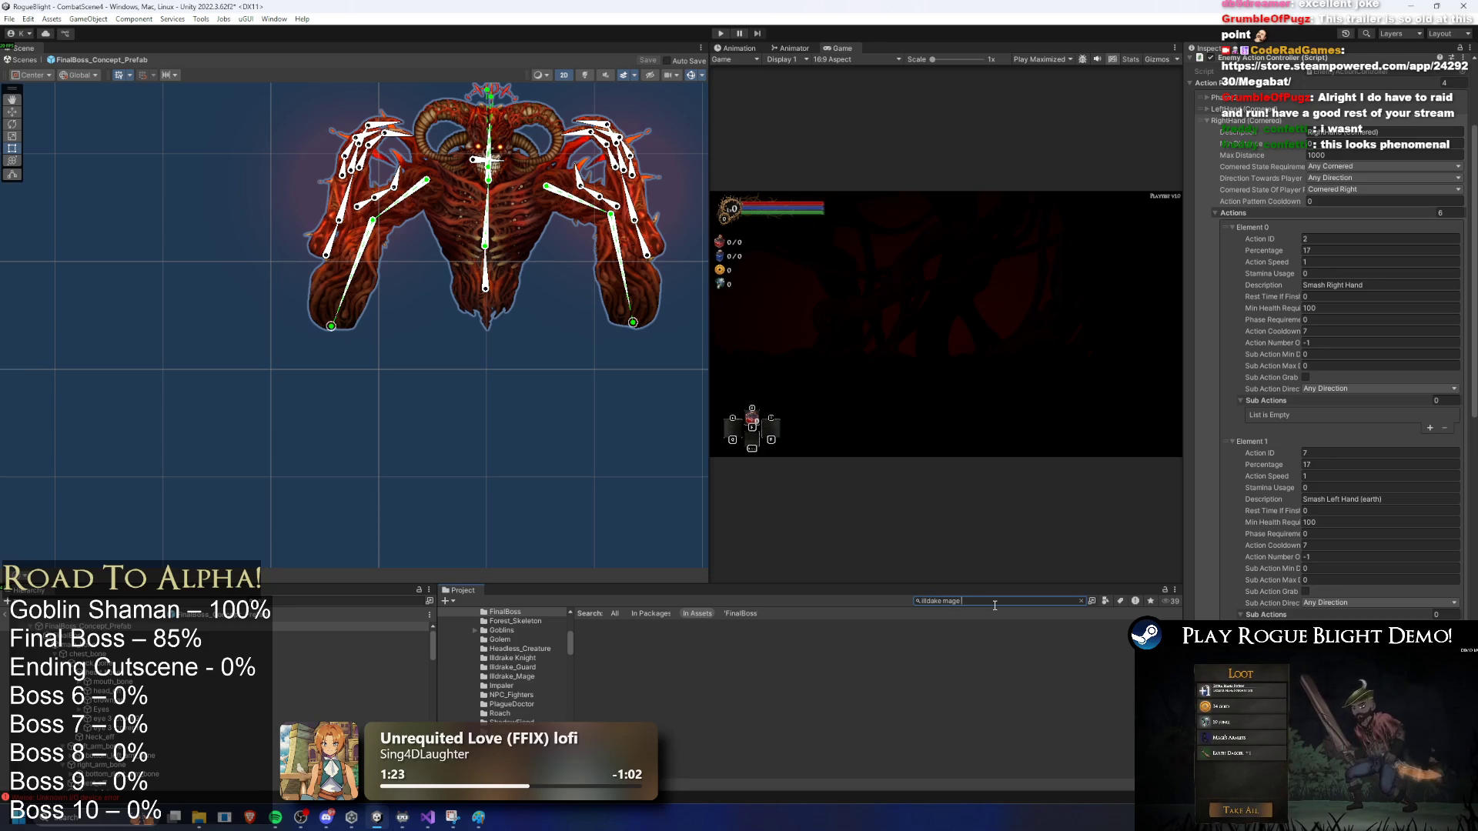
type("e drake")
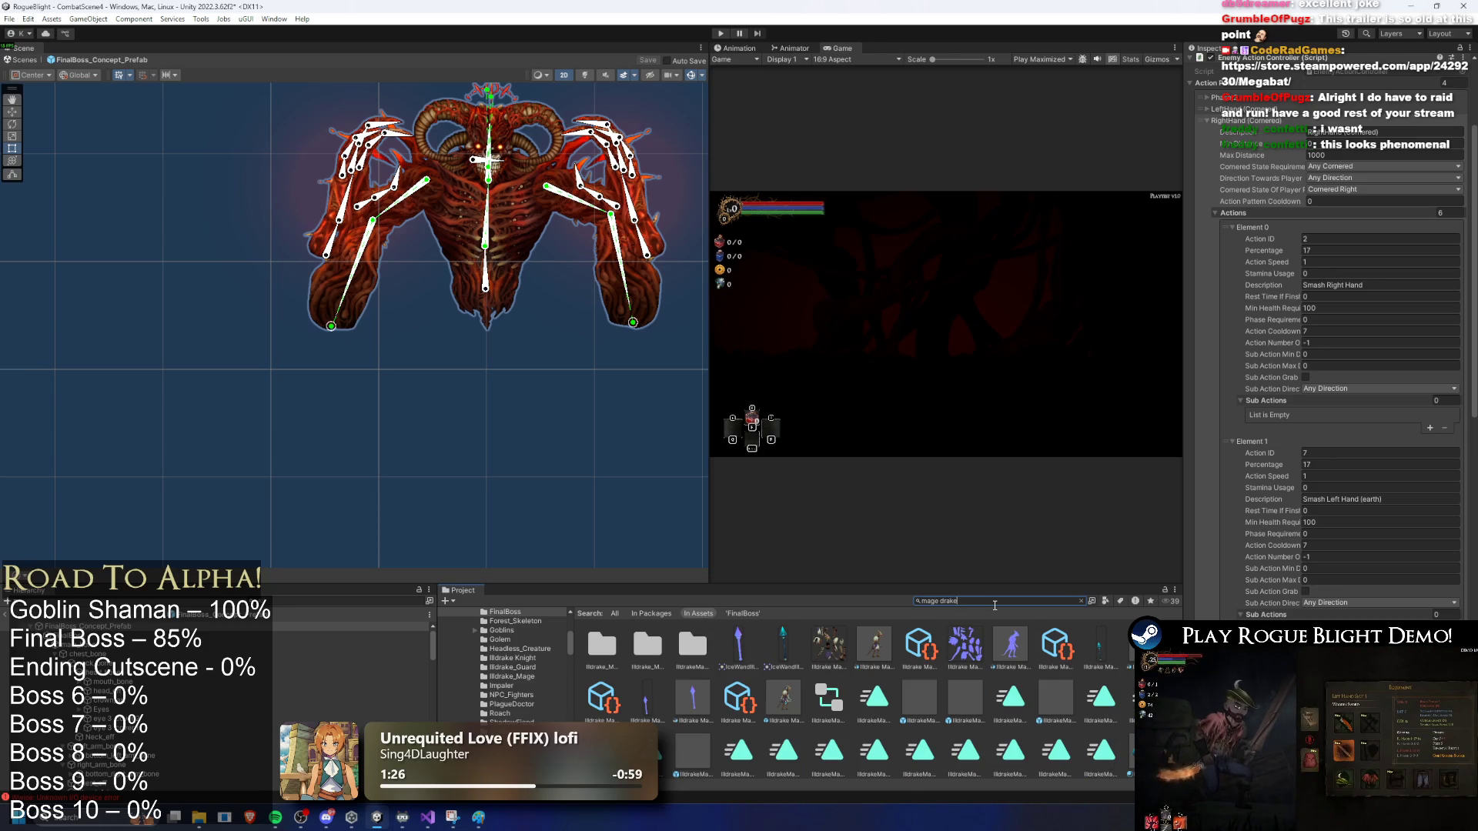
double_click(604, 649)
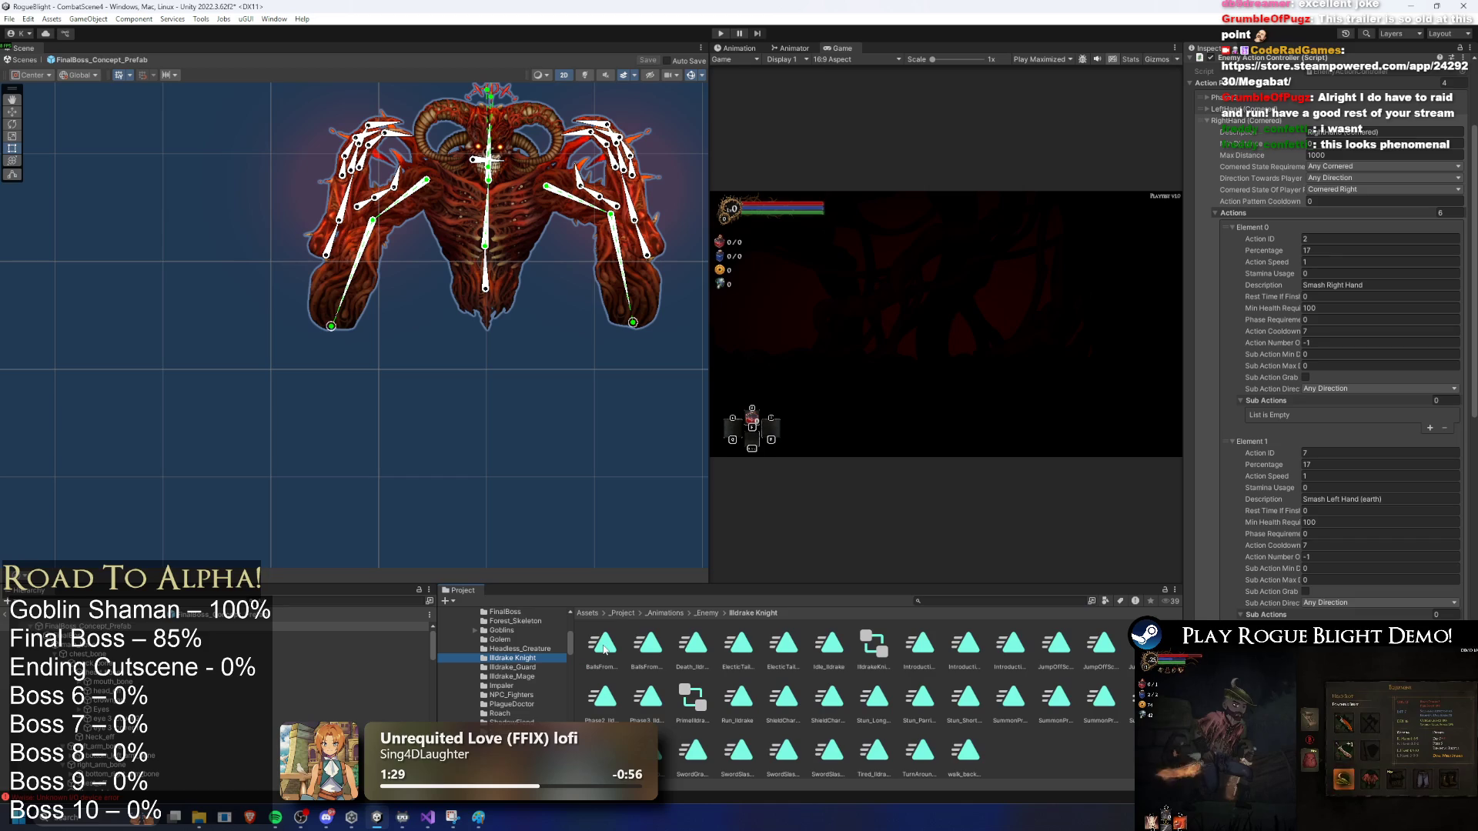
left_click(941, 600)
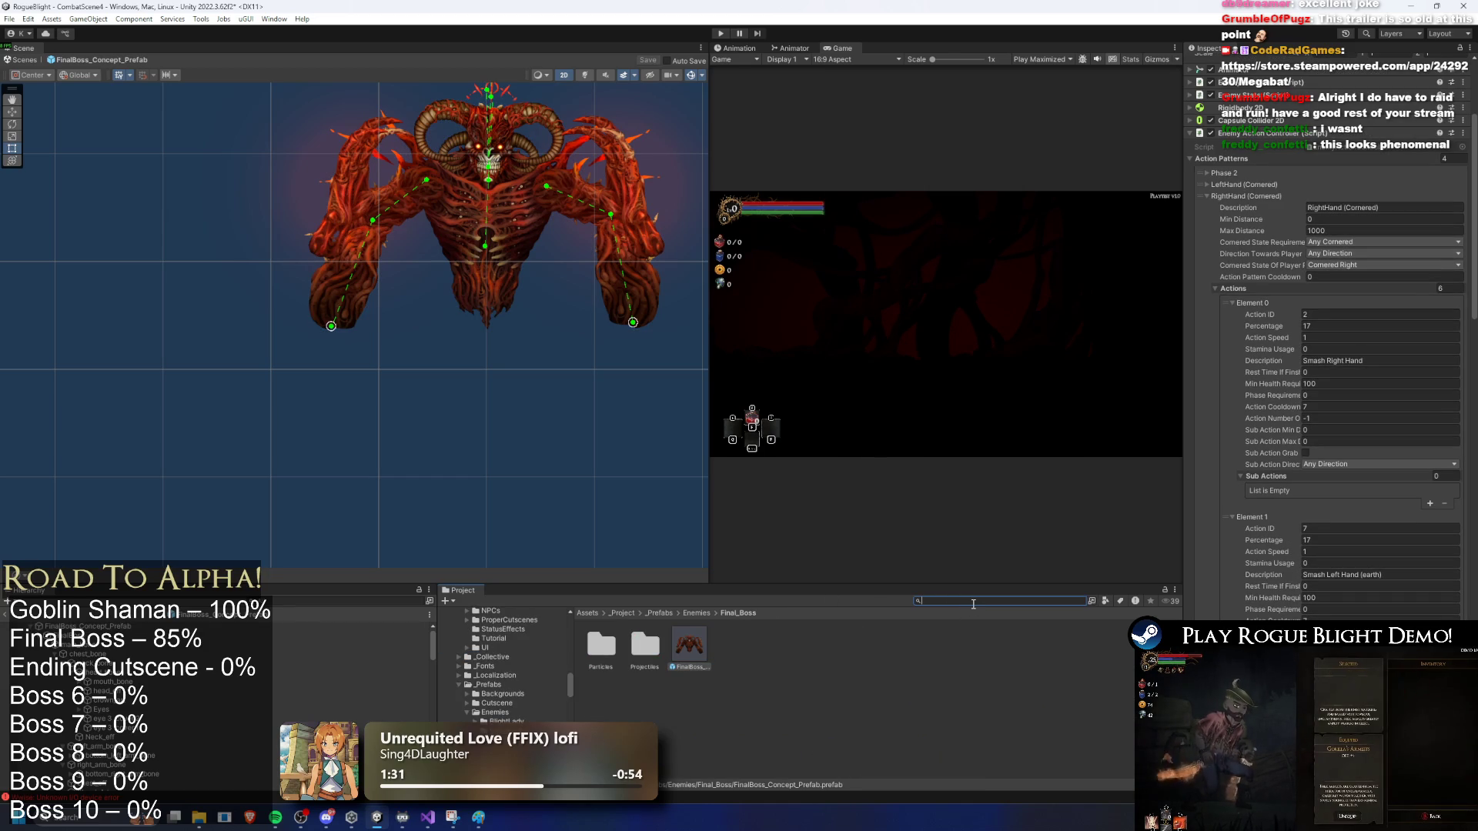
type("mage drake prefa")
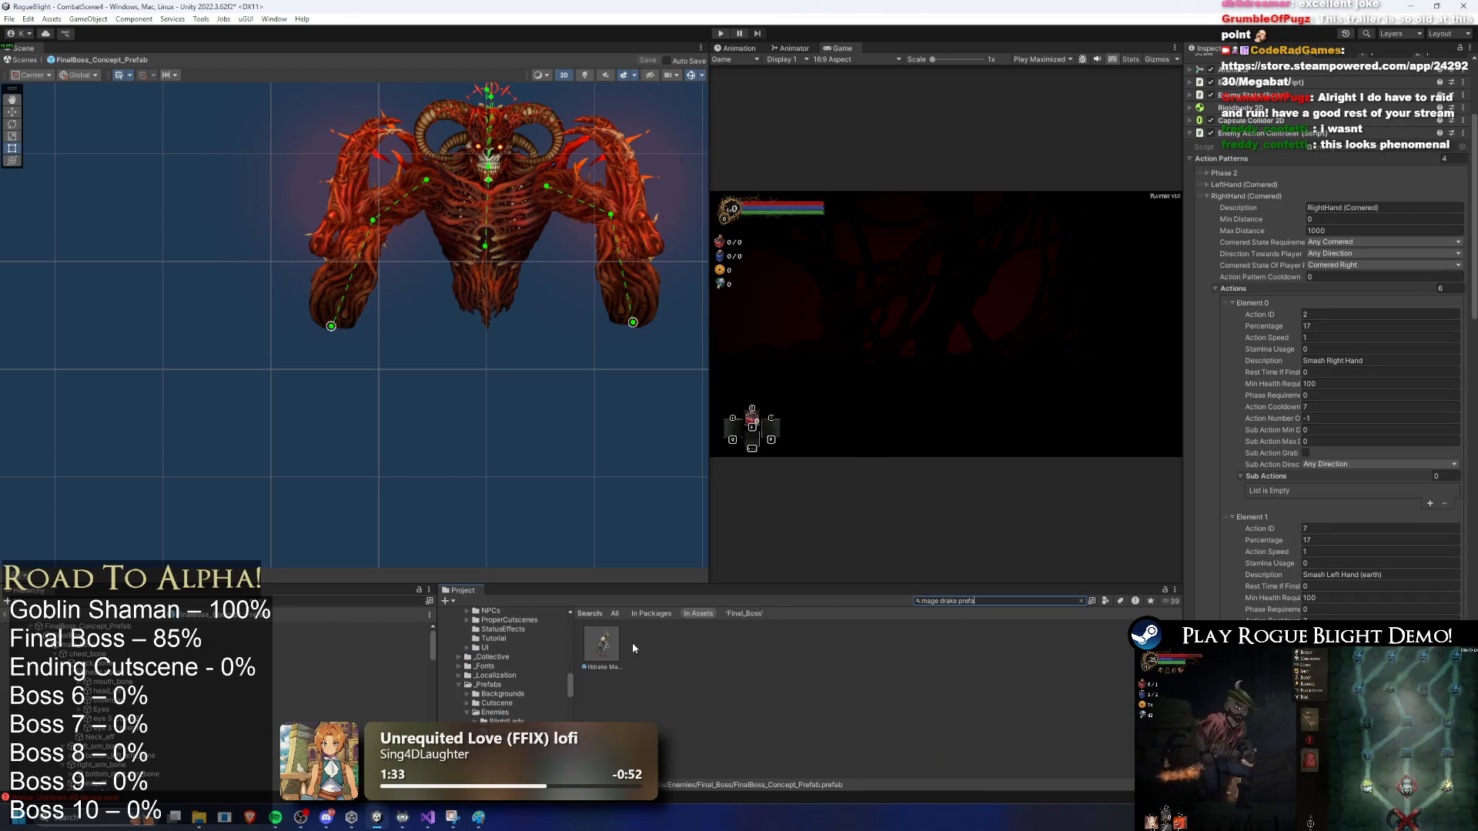
double_click(602, 644)
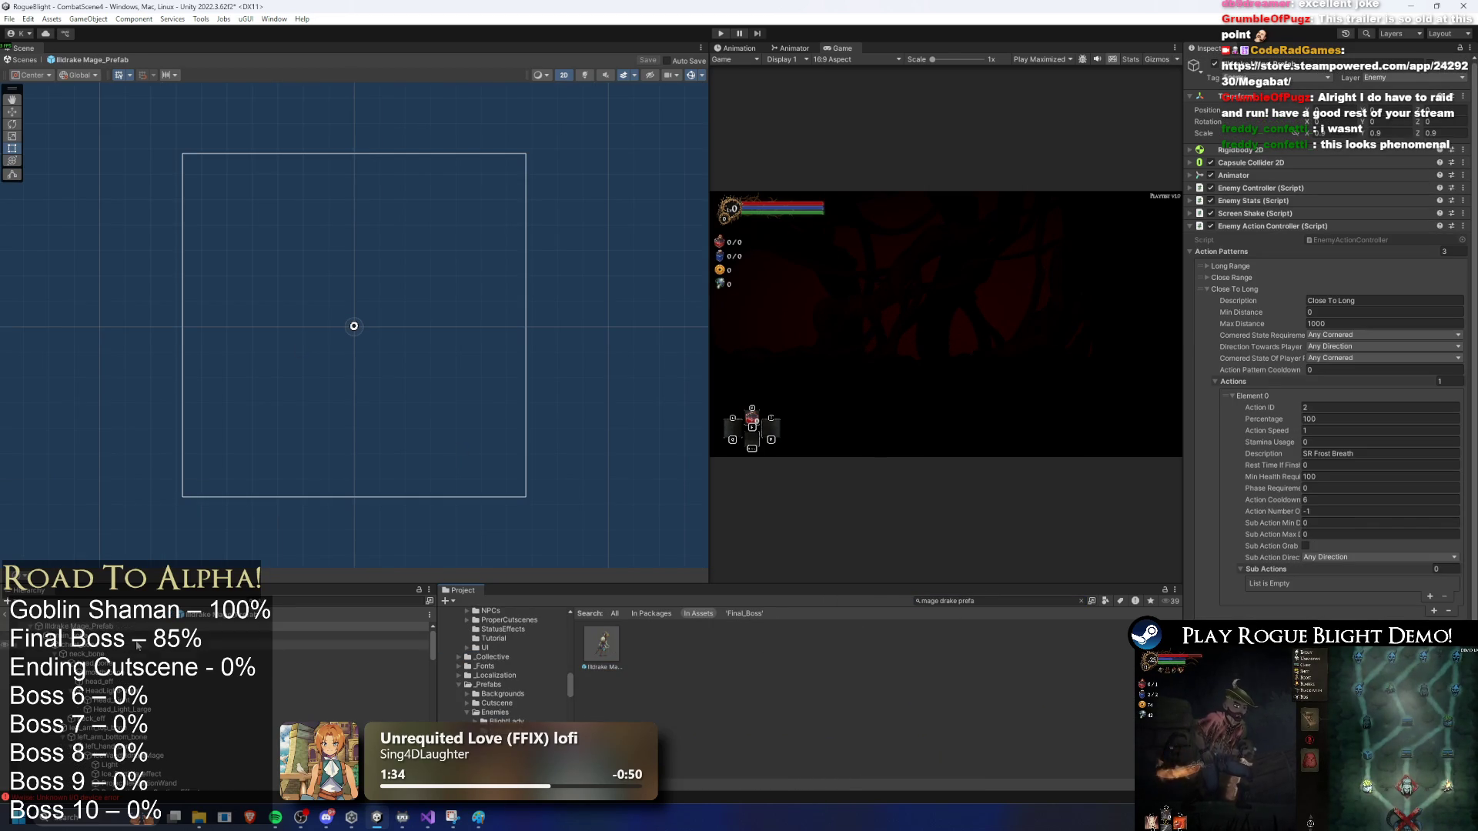
Step: Preview and compare the mage's Casting_Effect and Frost_Breath_effect particles
scroll(191, 676, "down", 3)
double_click(192, 723)
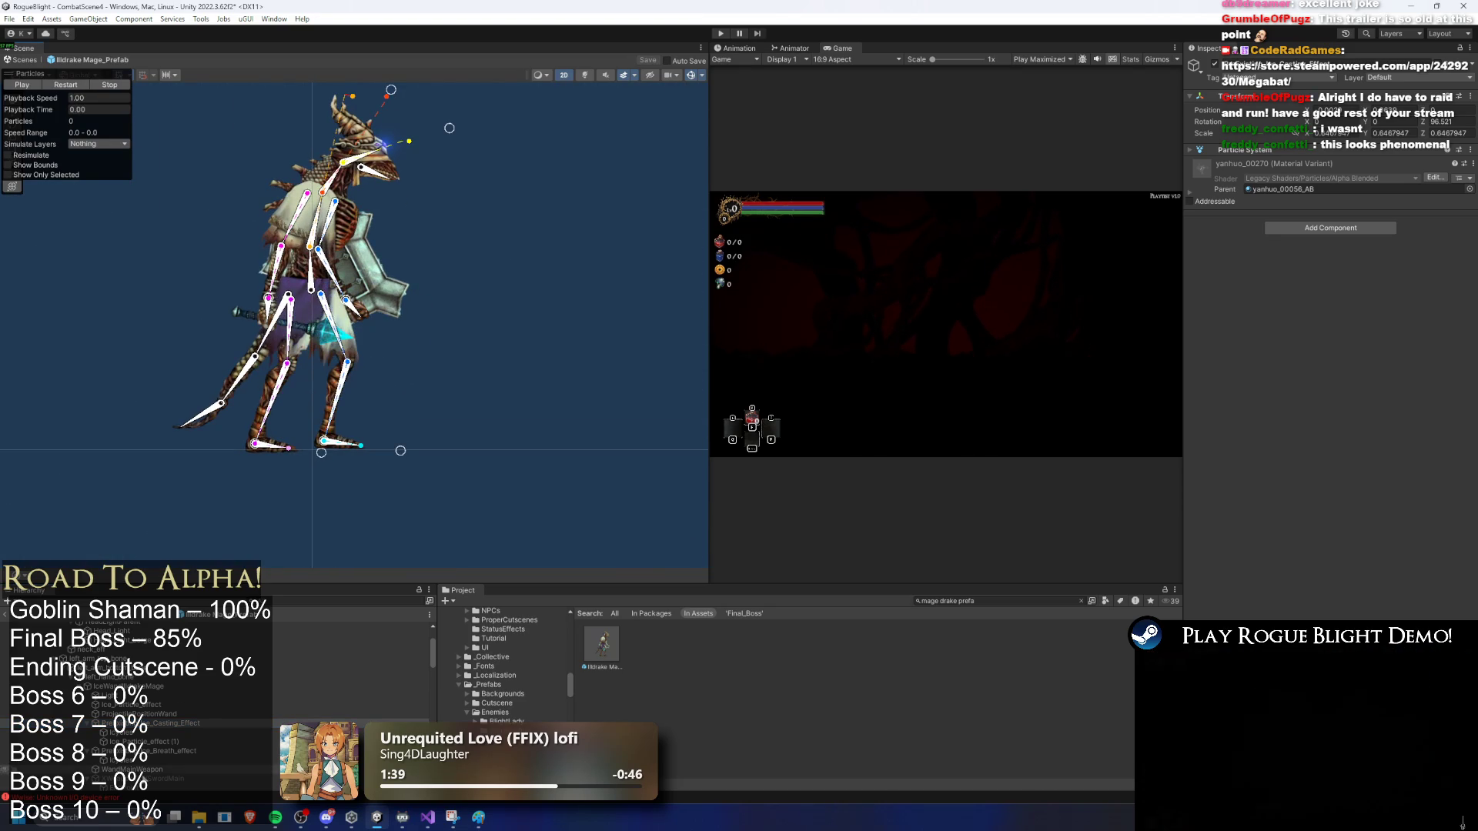
left_click(177, 752)
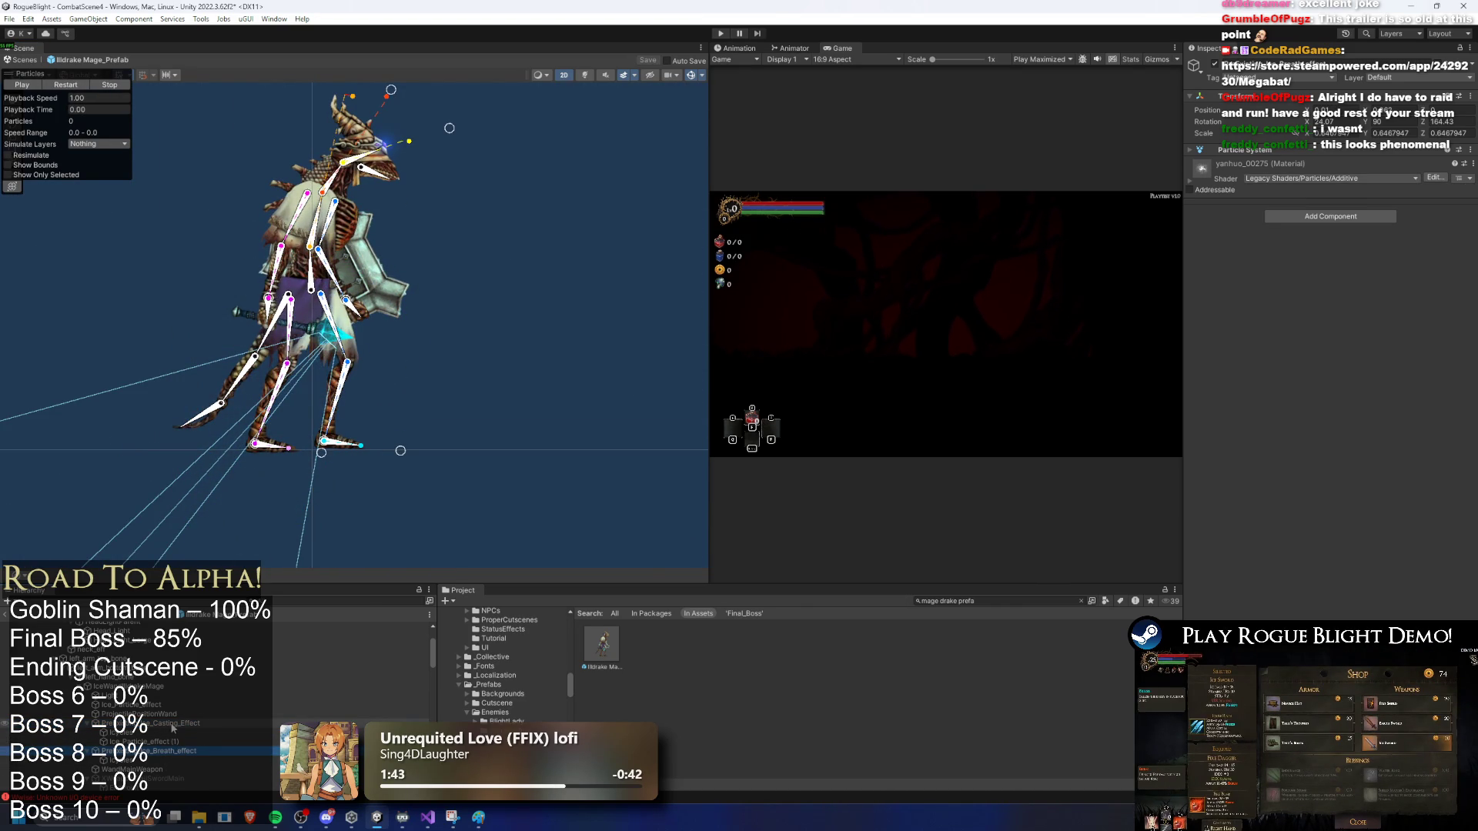
left_click(171, 724)
left_click(176, 750)
left_click(176, 724)
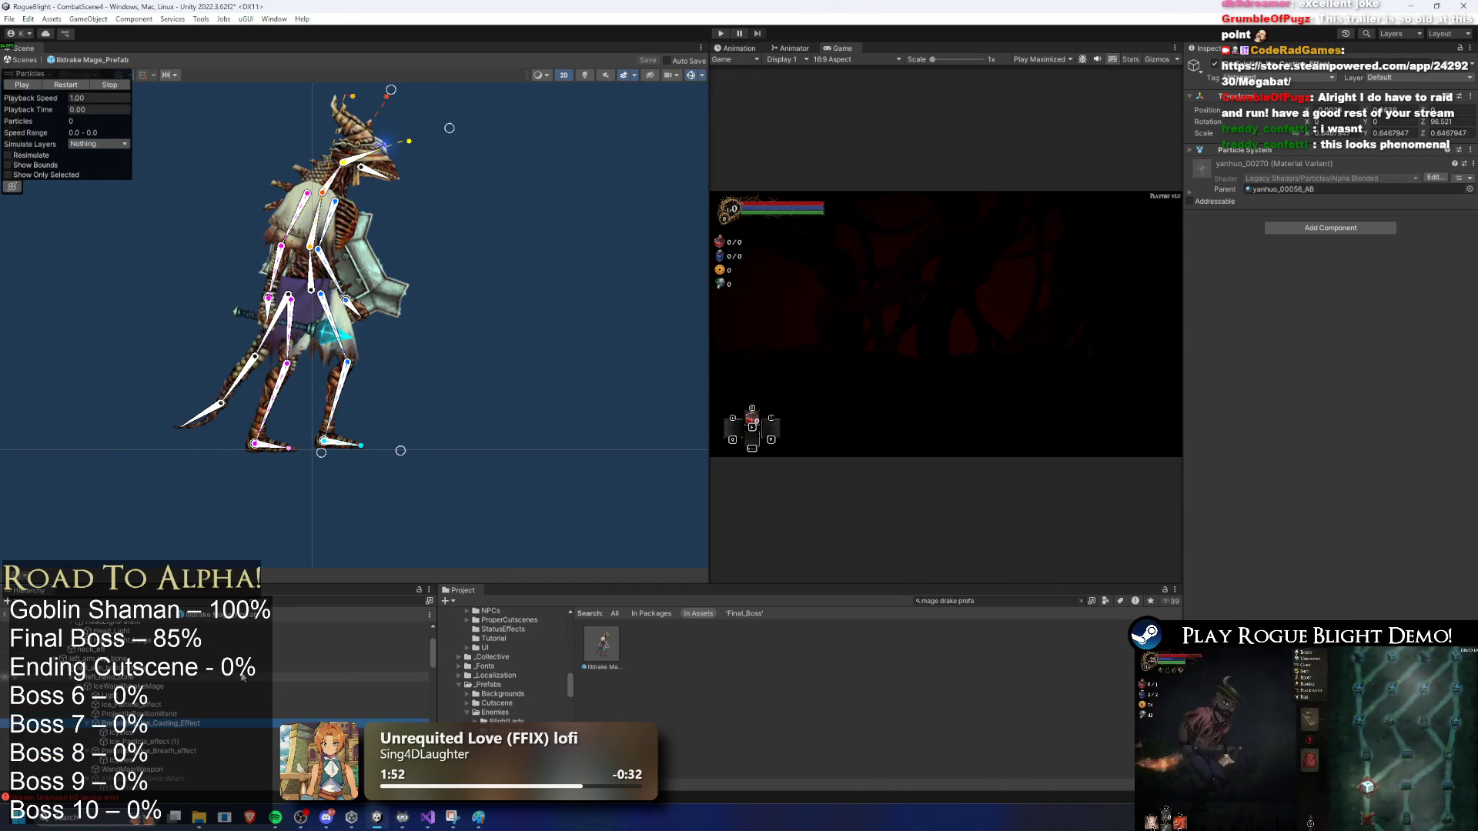
Step: Copy the Casting_Effect particle system and search the Project for 'final boss prefab'
right_click(166, 733)
left_click(162, 751)
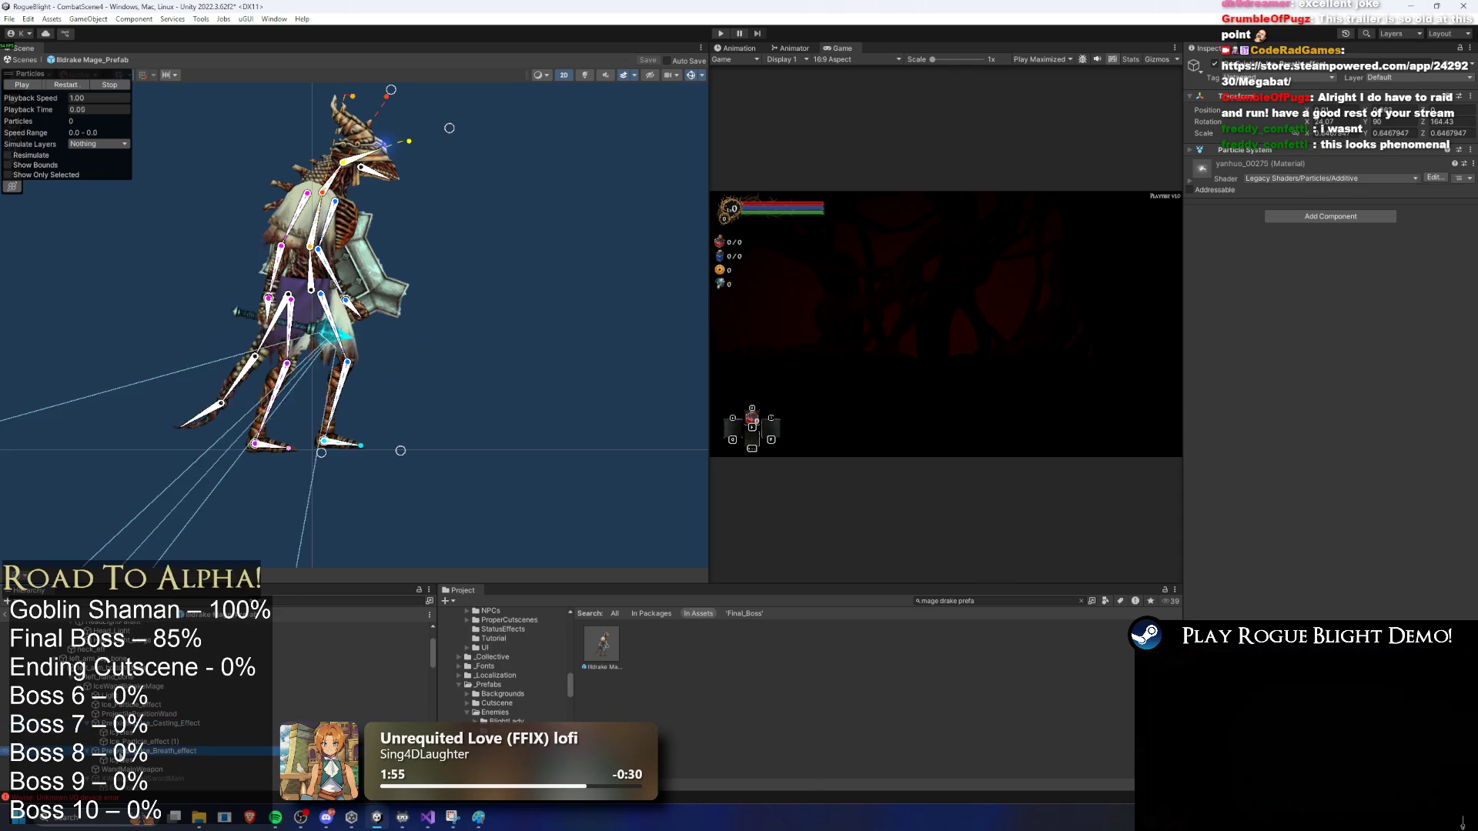
right_click(152, 722)
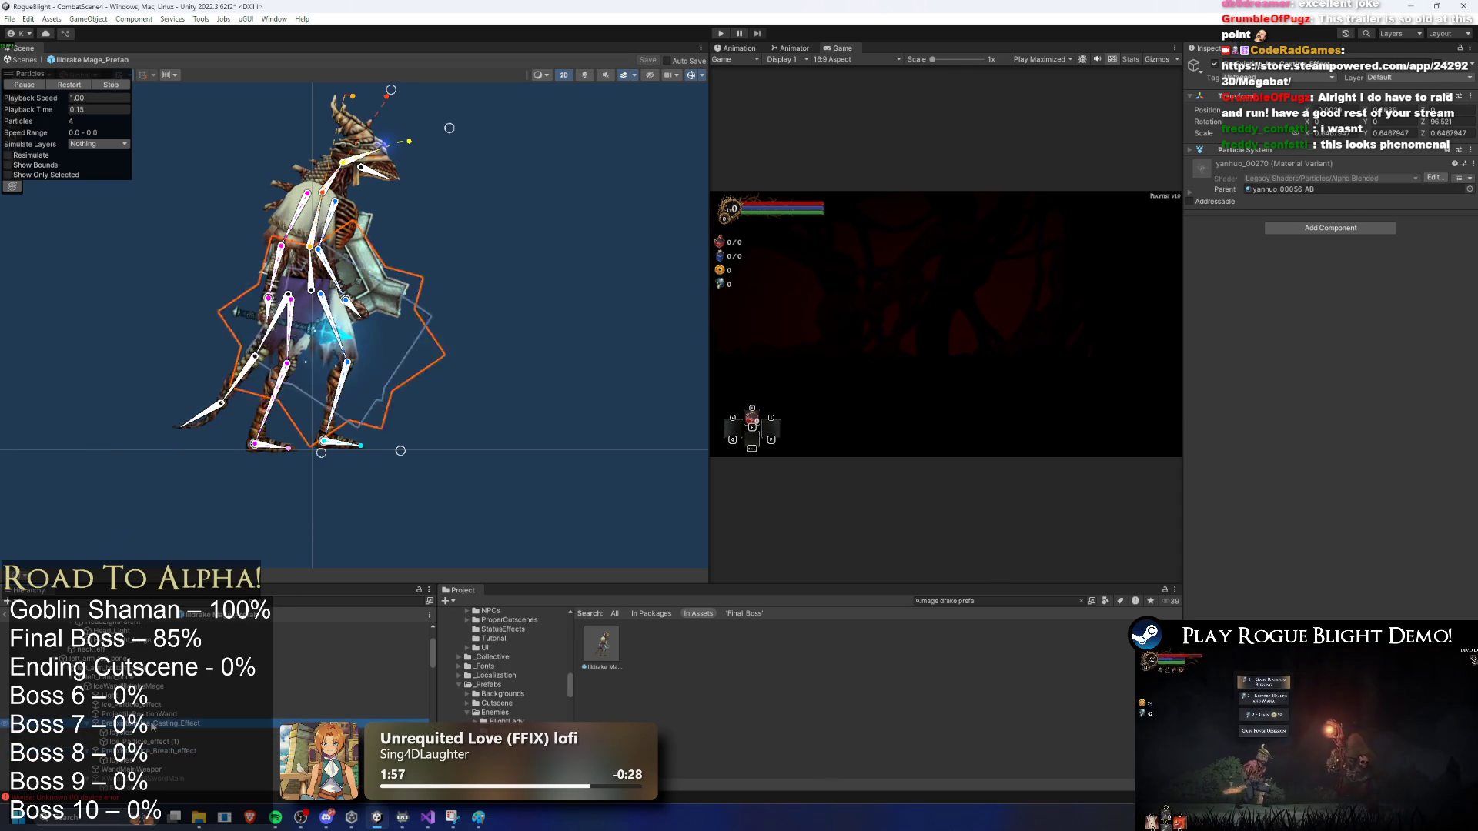
left_click(957, 600)
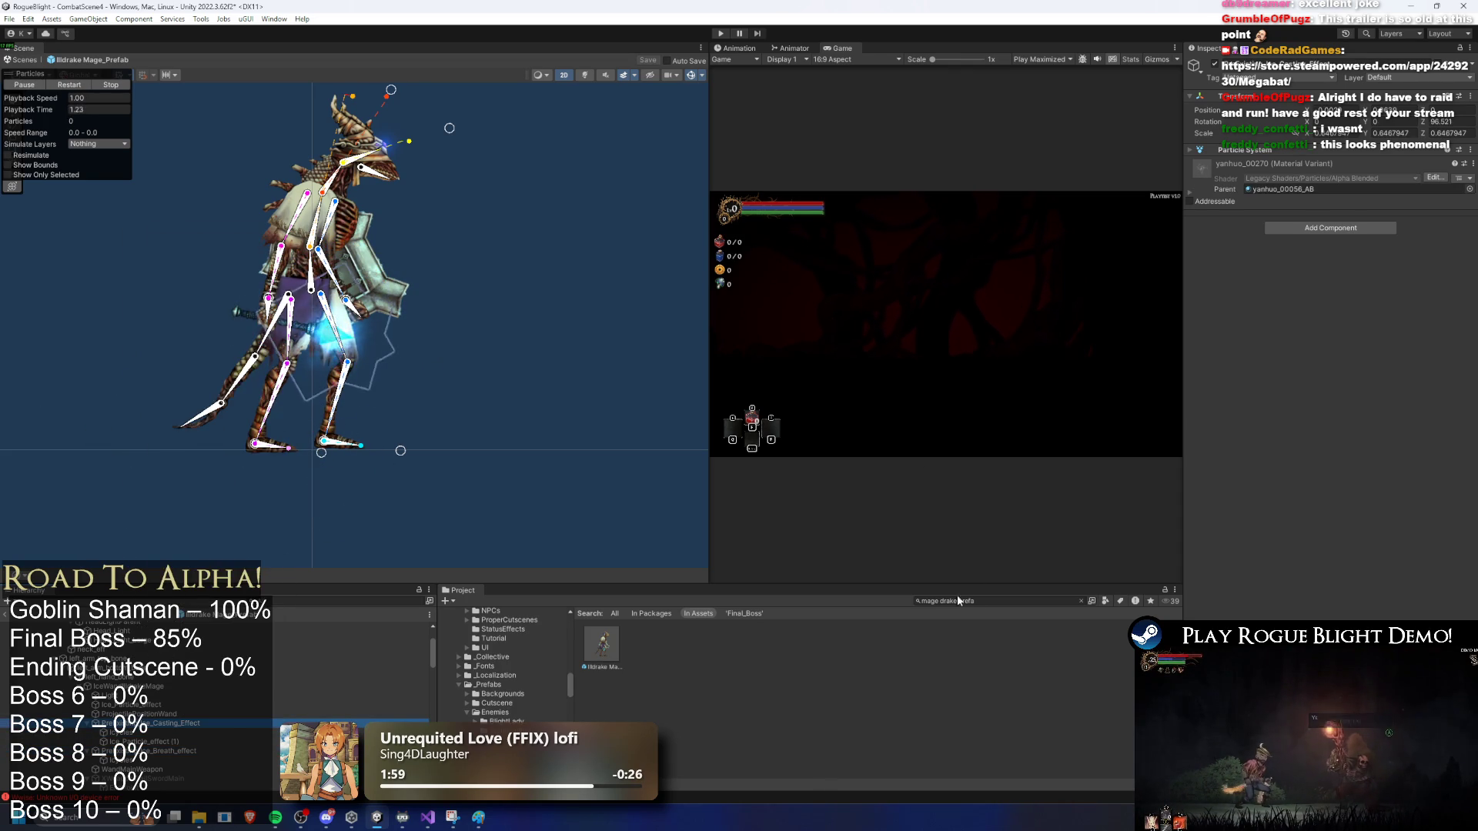
type("f")
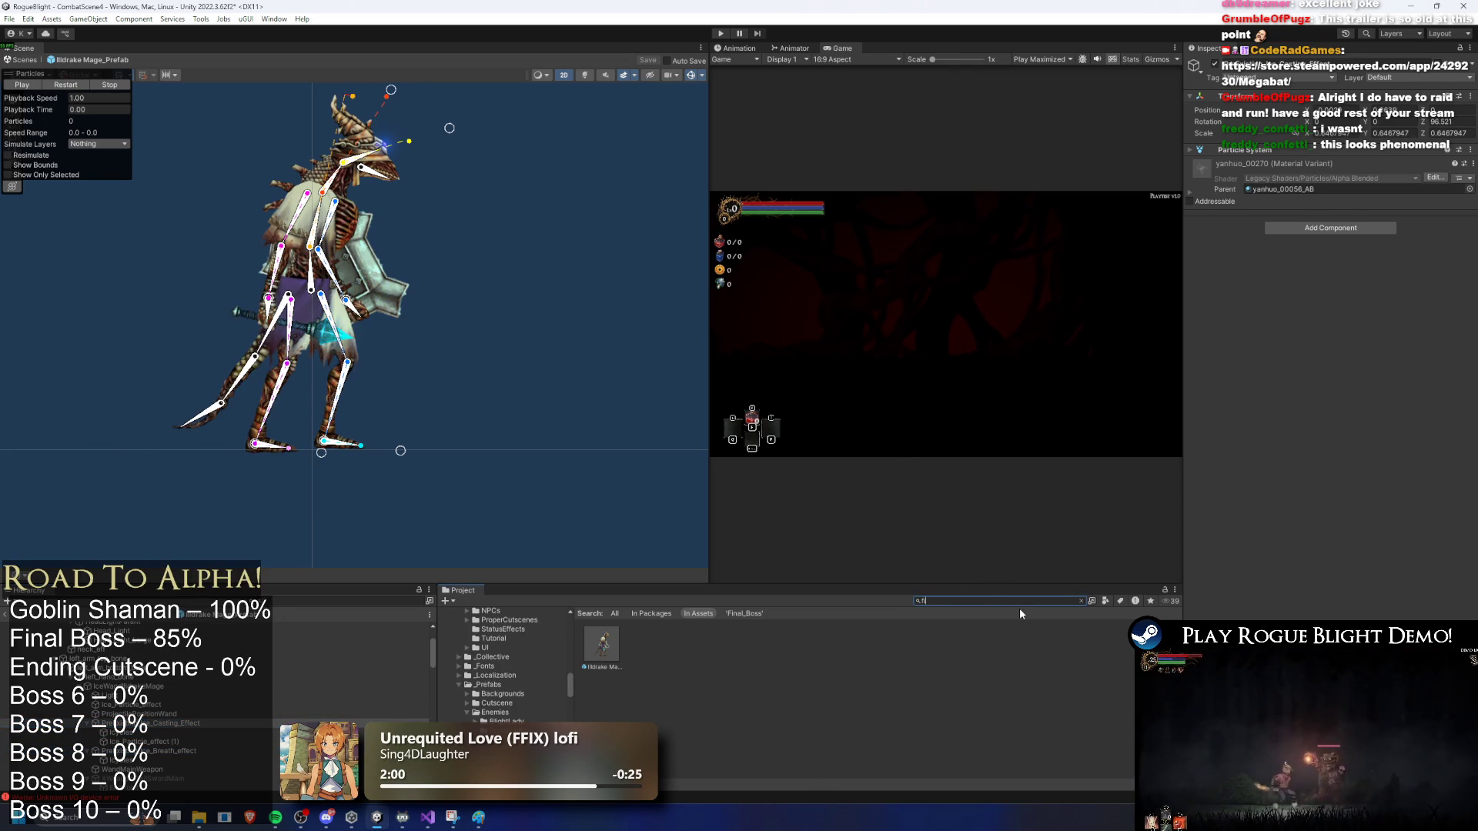
type("inal boss prefa")
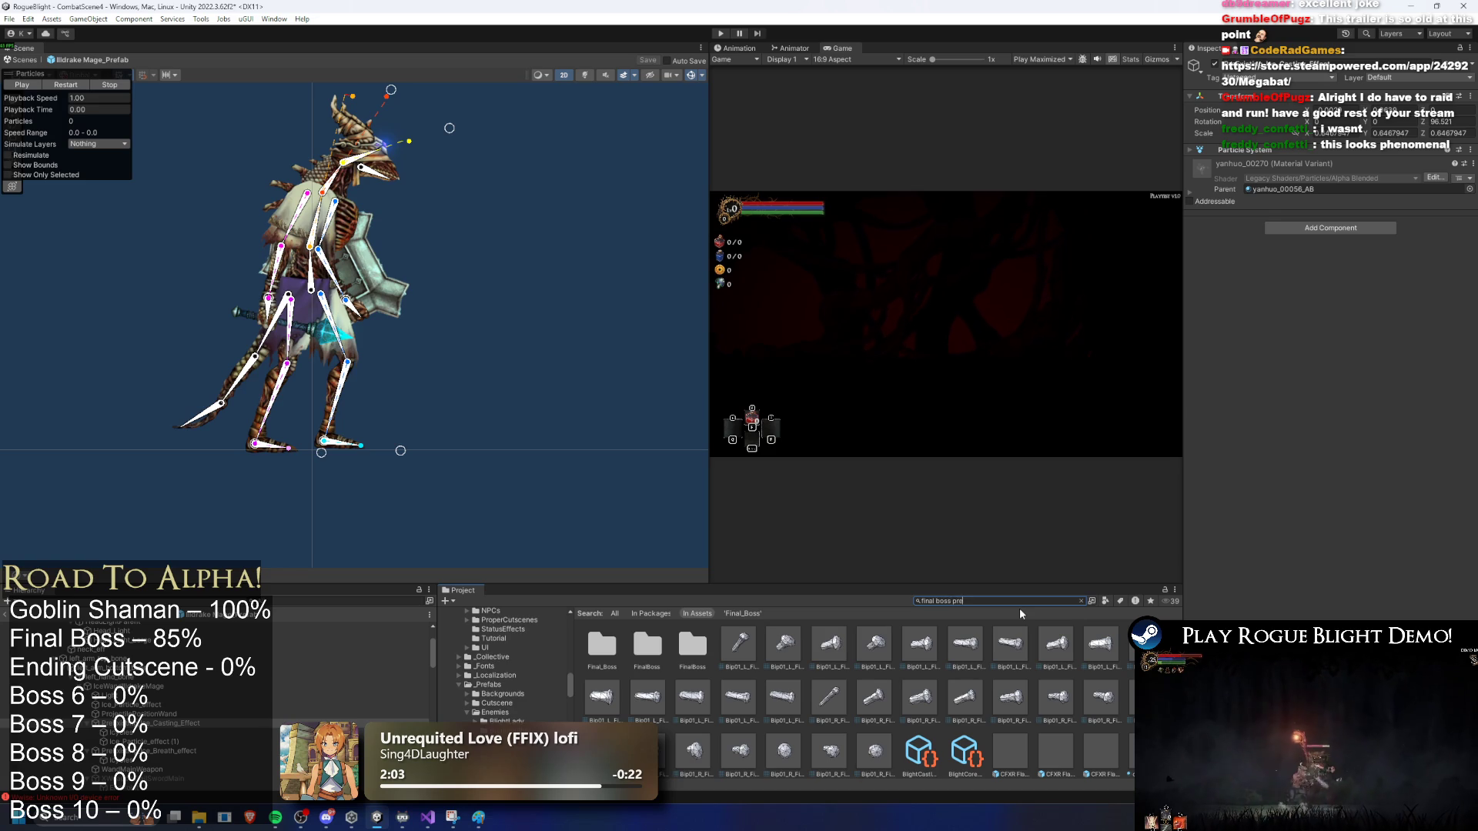
Step: Open FinalBoss_Concept_Prefab and paste the casting effect as a child of a left-claw finger bone
double_click(603, 651)
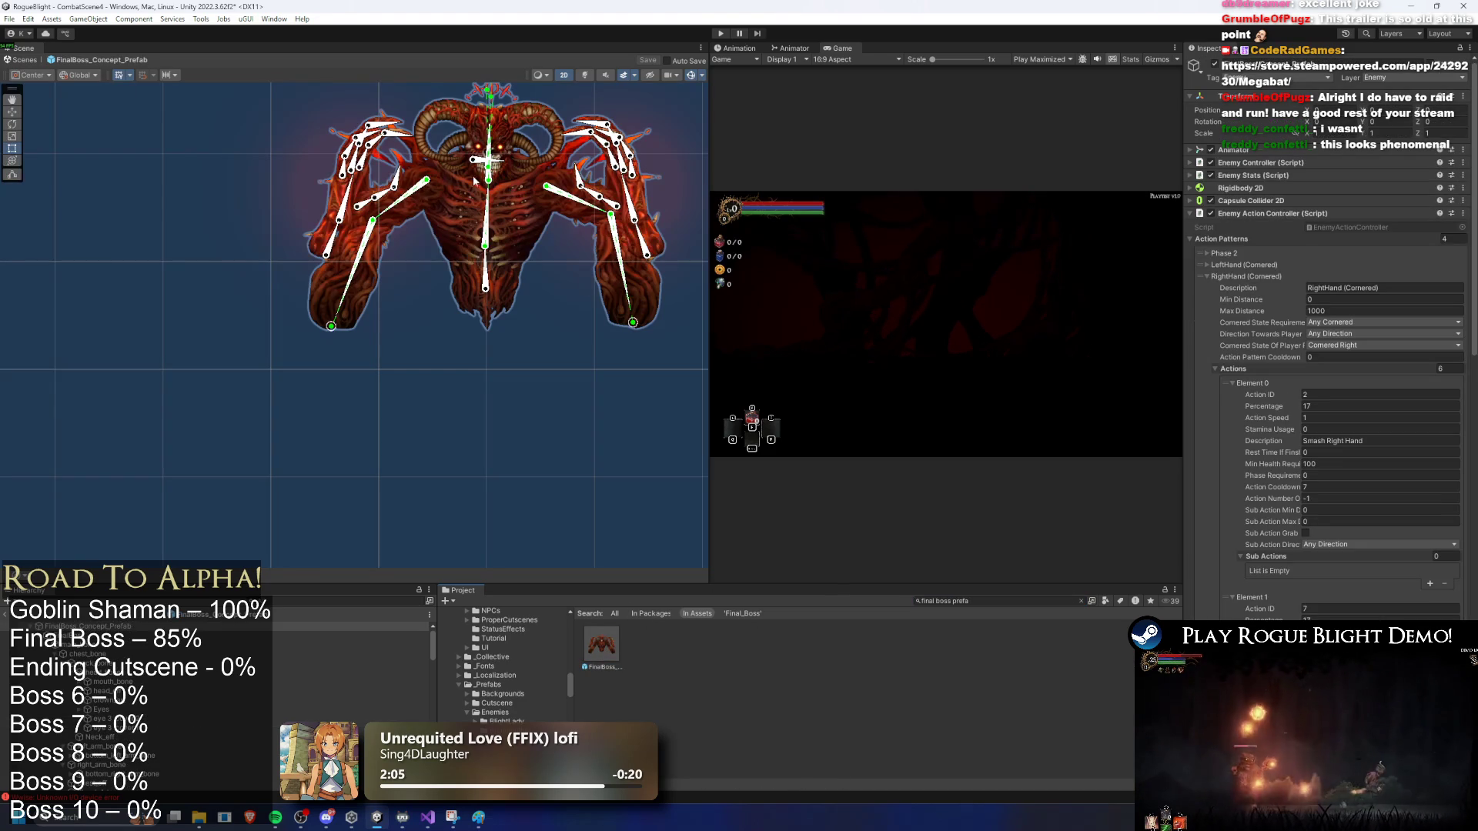
scroll(431, 107, "up", 5)
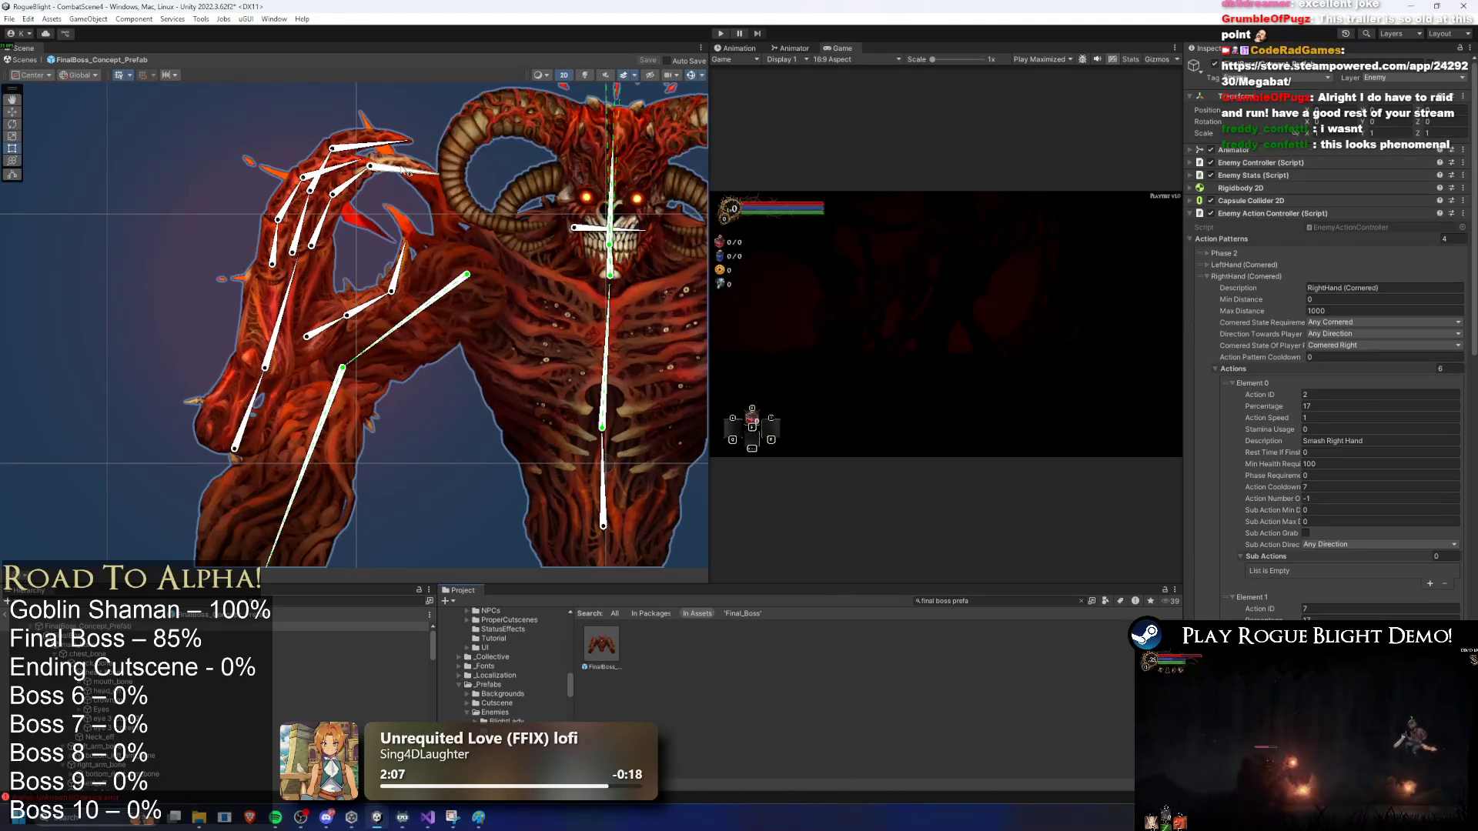
left_click(407, 174)
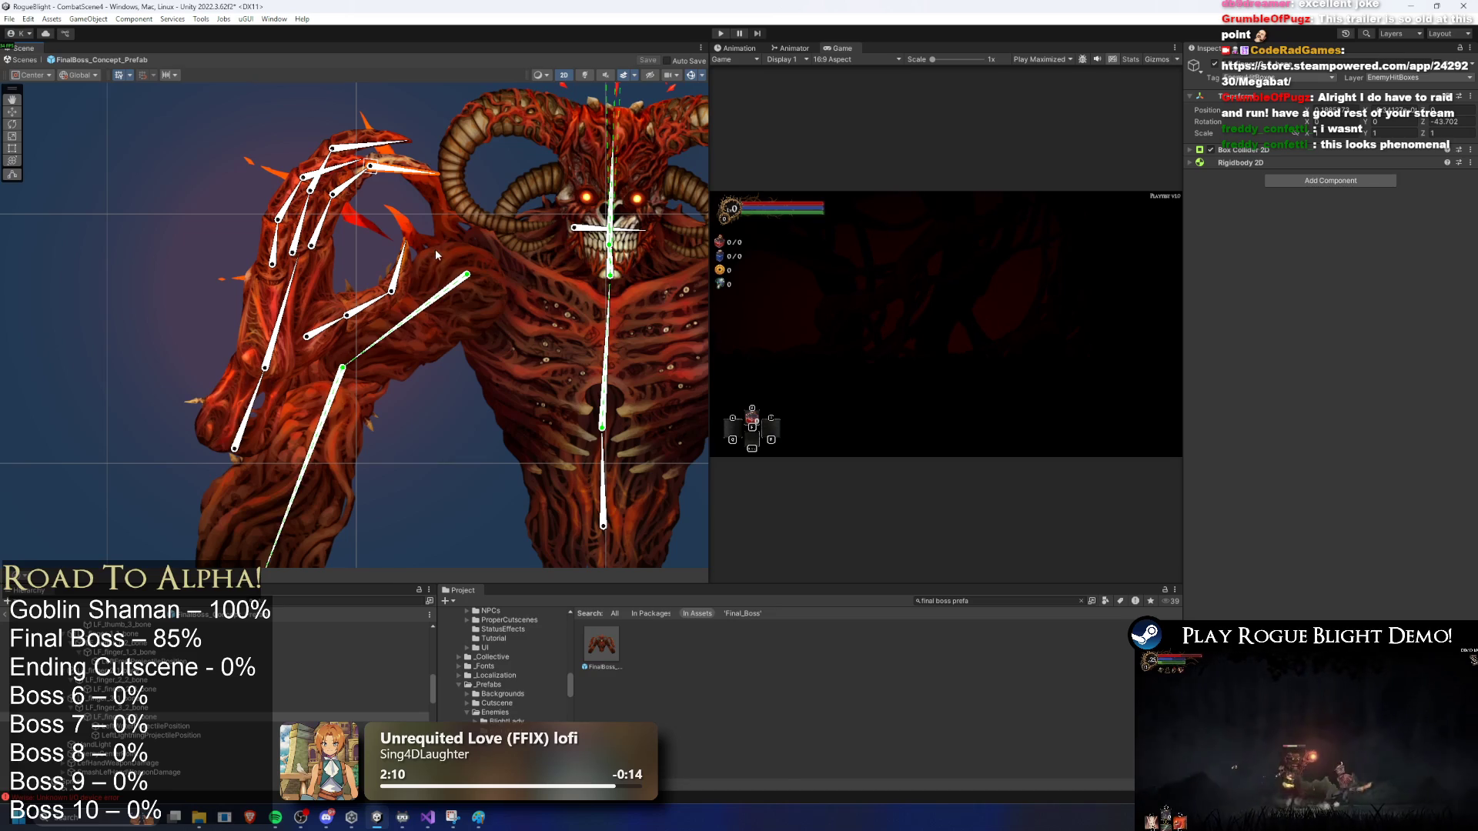
left_click(302, 176)
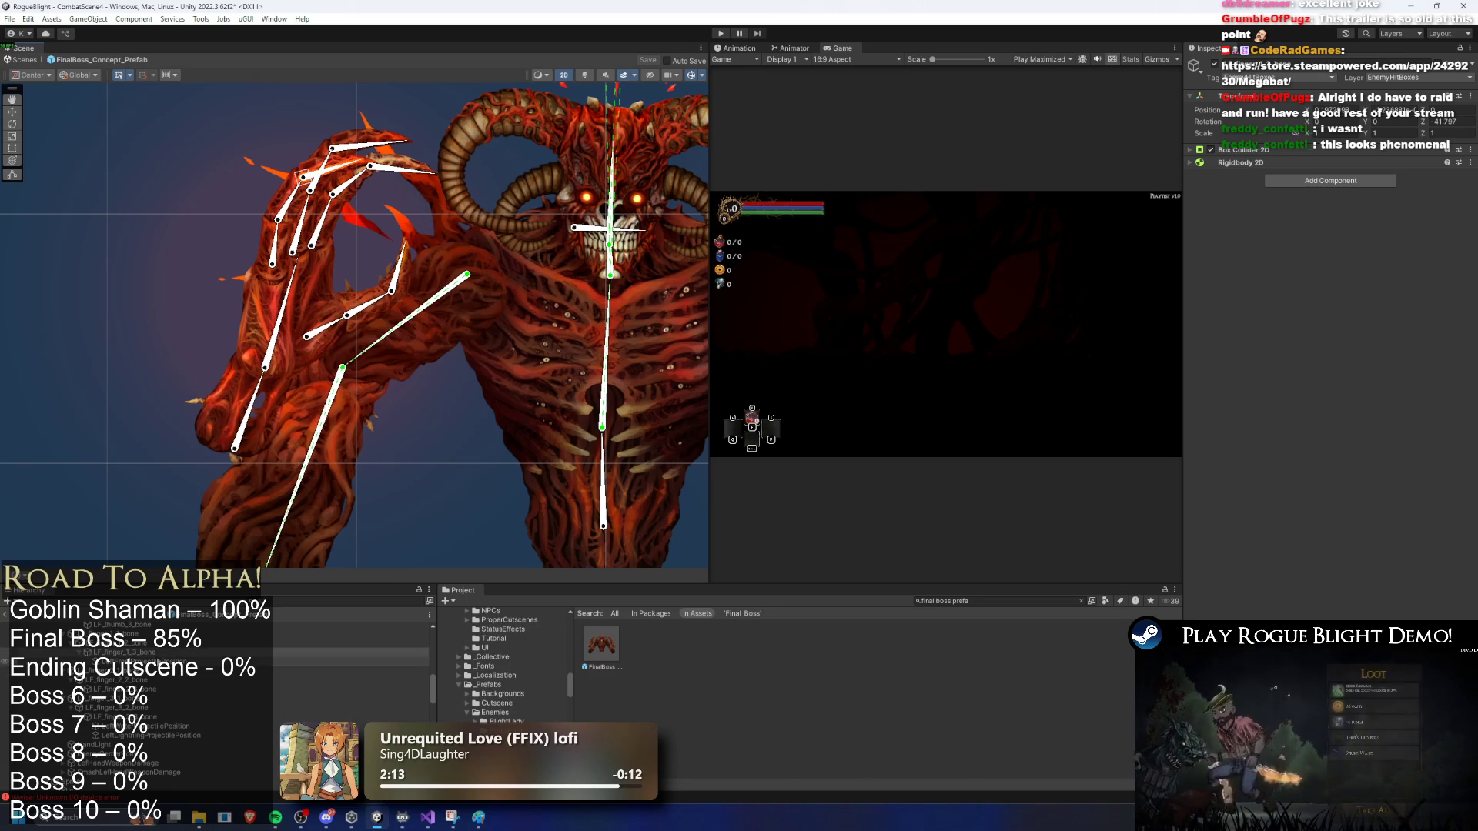
right_click(158, 185)
left_click(221, 235)
scroll(303, 469, "up", 5)
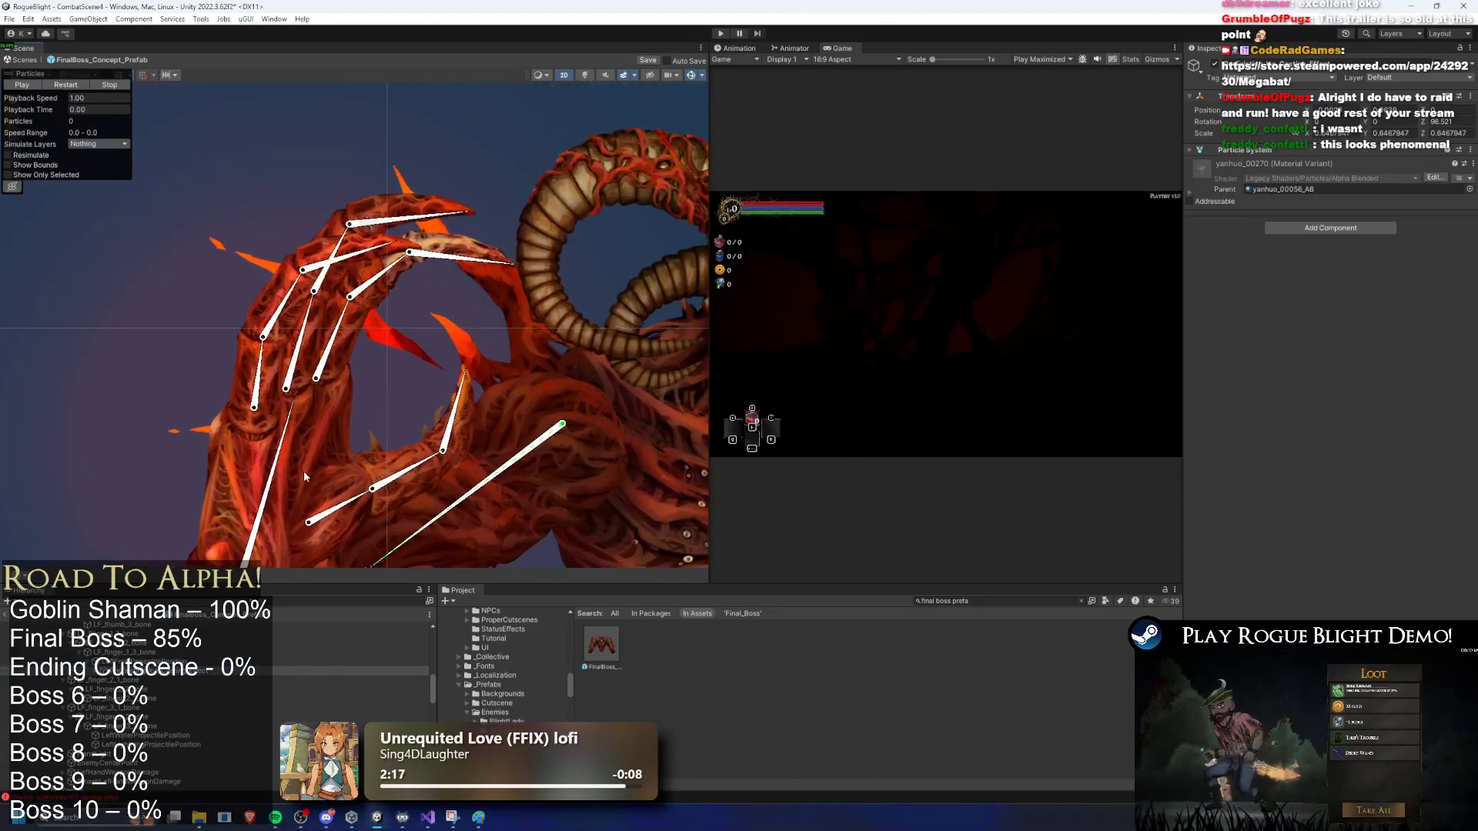
Step: Select the pasted effect under LF_finger_1_3_bone, move it toward the fingertip, and preview it
left_click(451, 213)
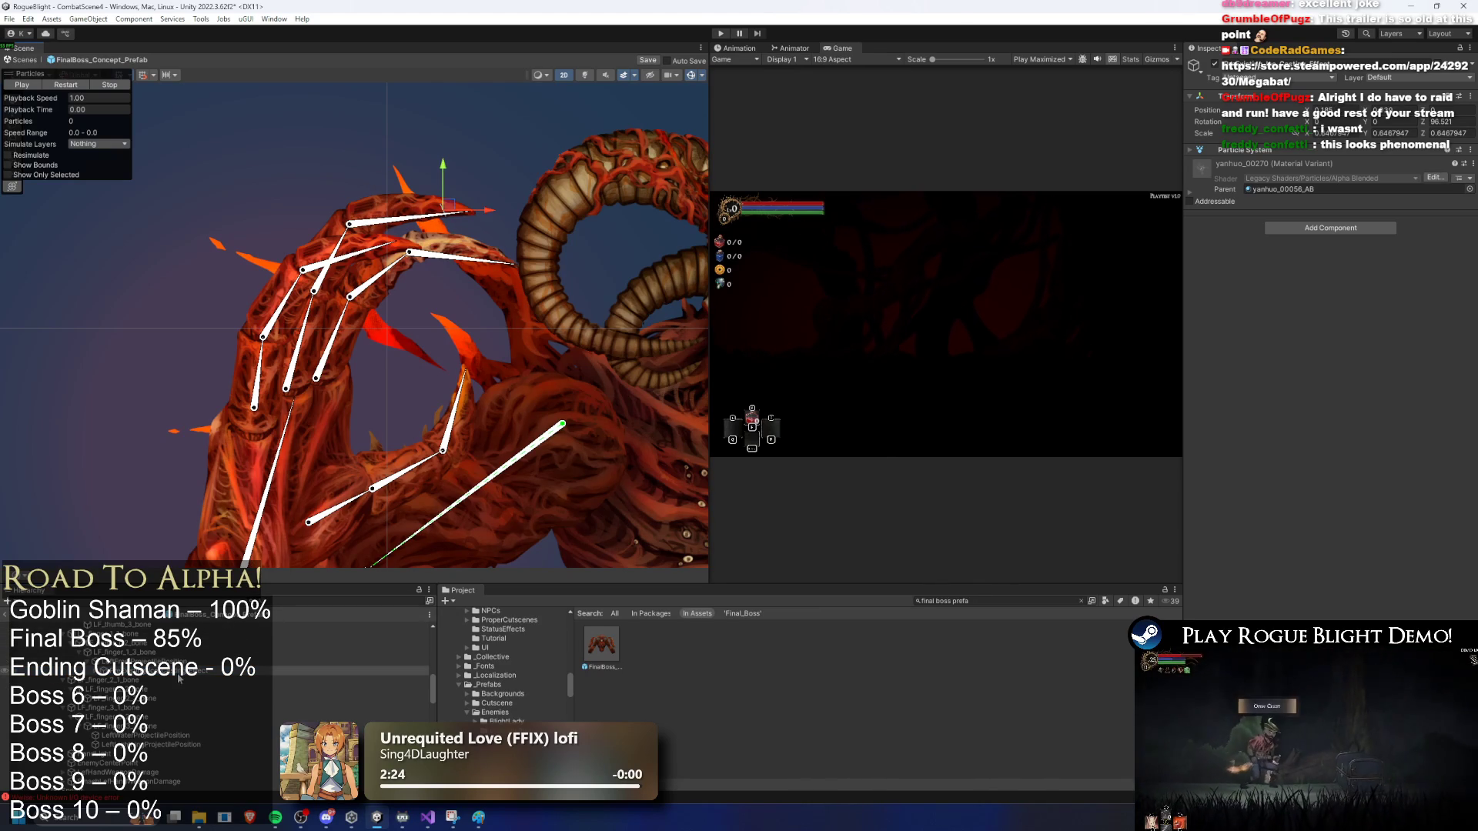
left_click(154, 652)
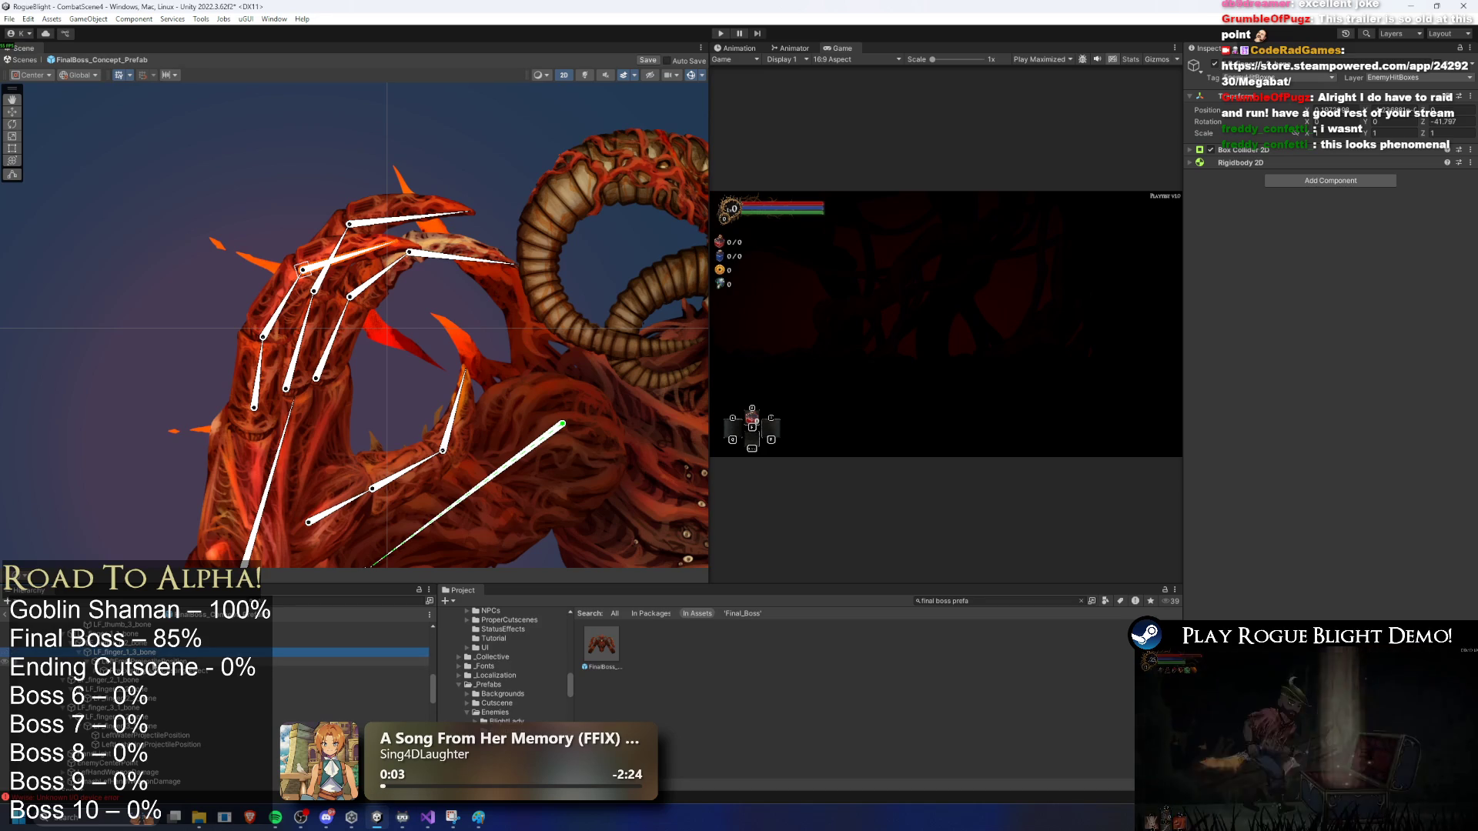
left_click(394, 241)
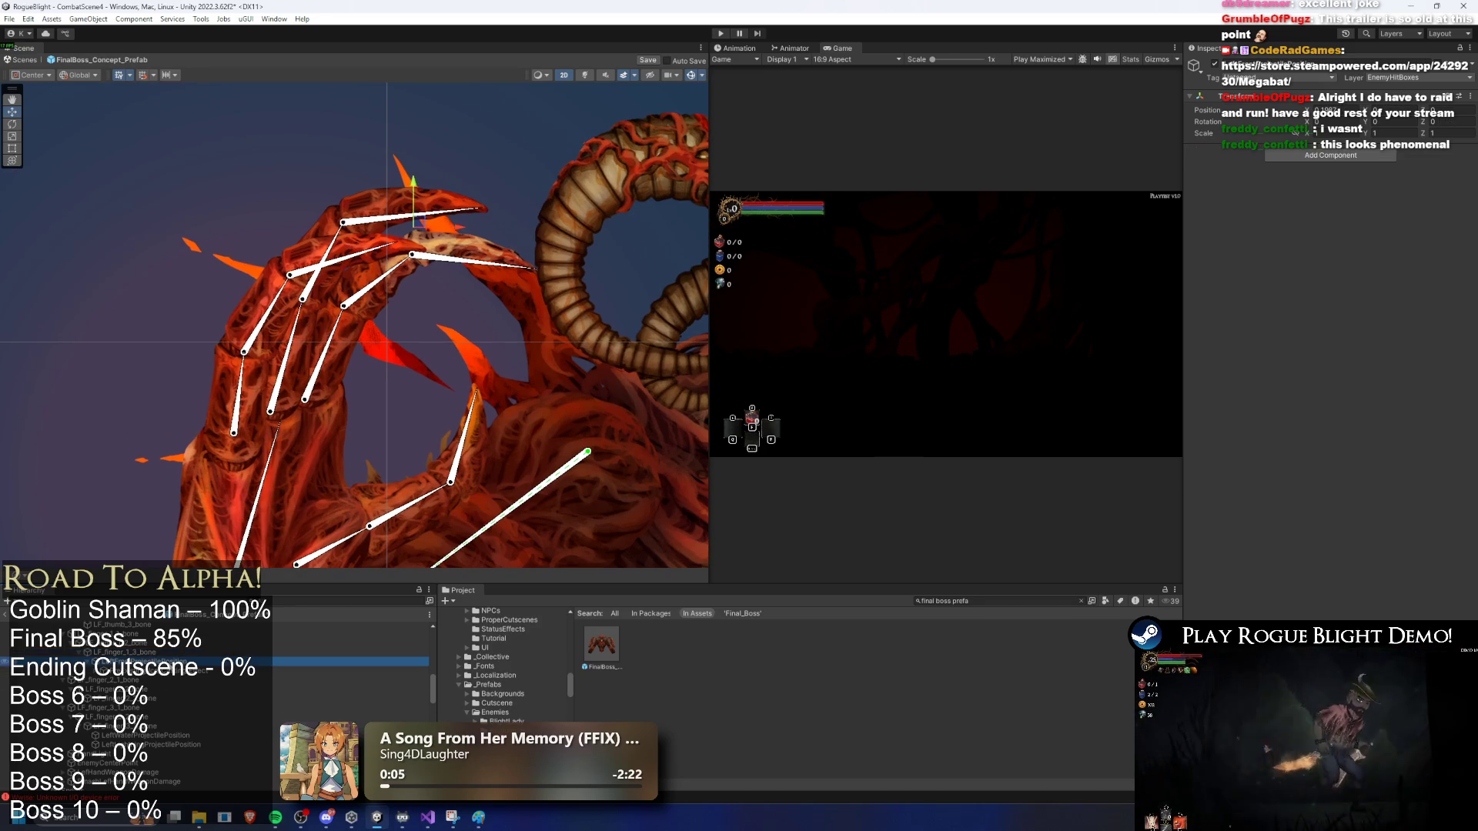
left_click(404, 248)
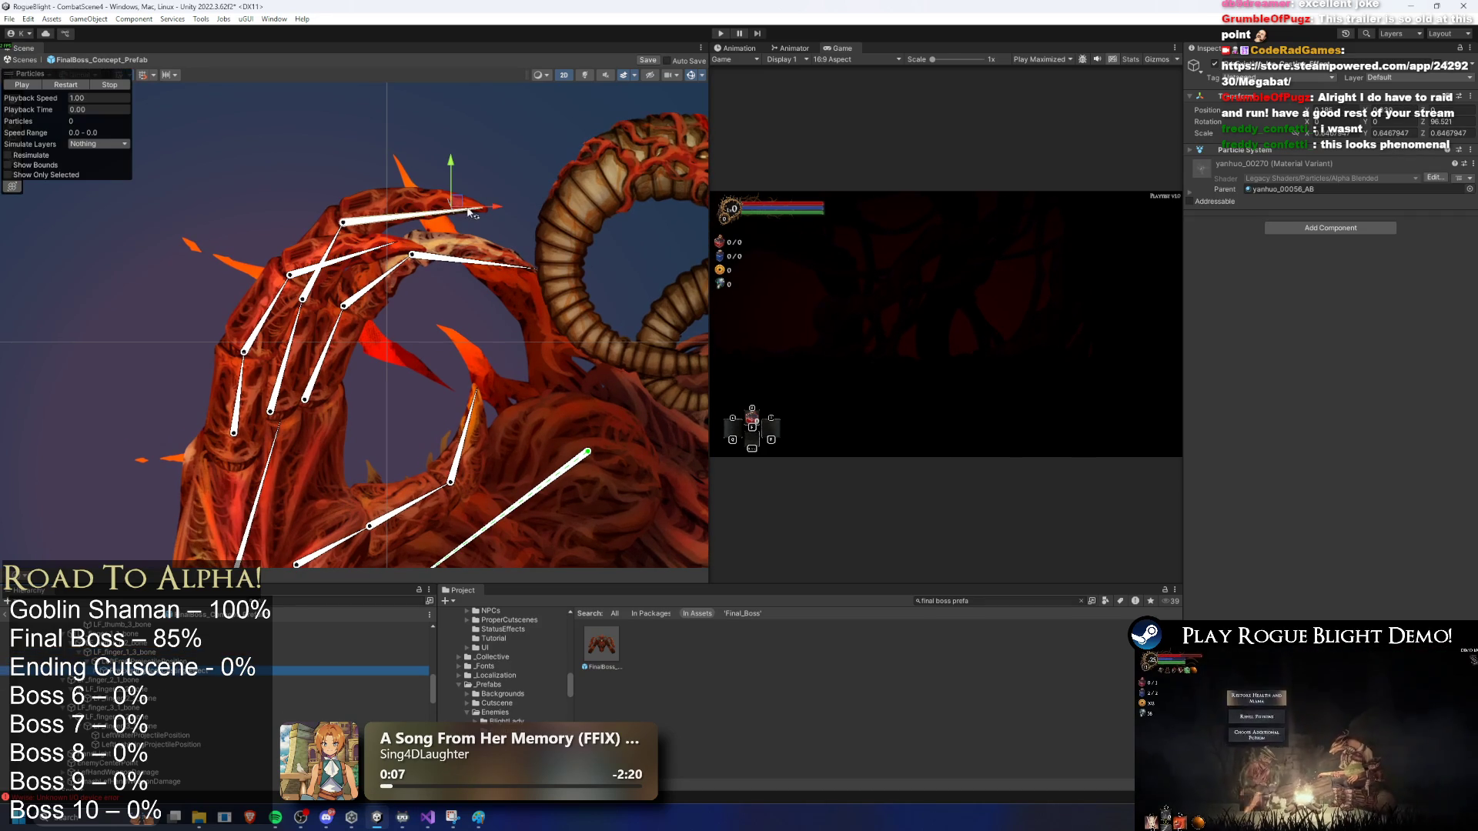
left_click_drag(404, 248, 391, 243)
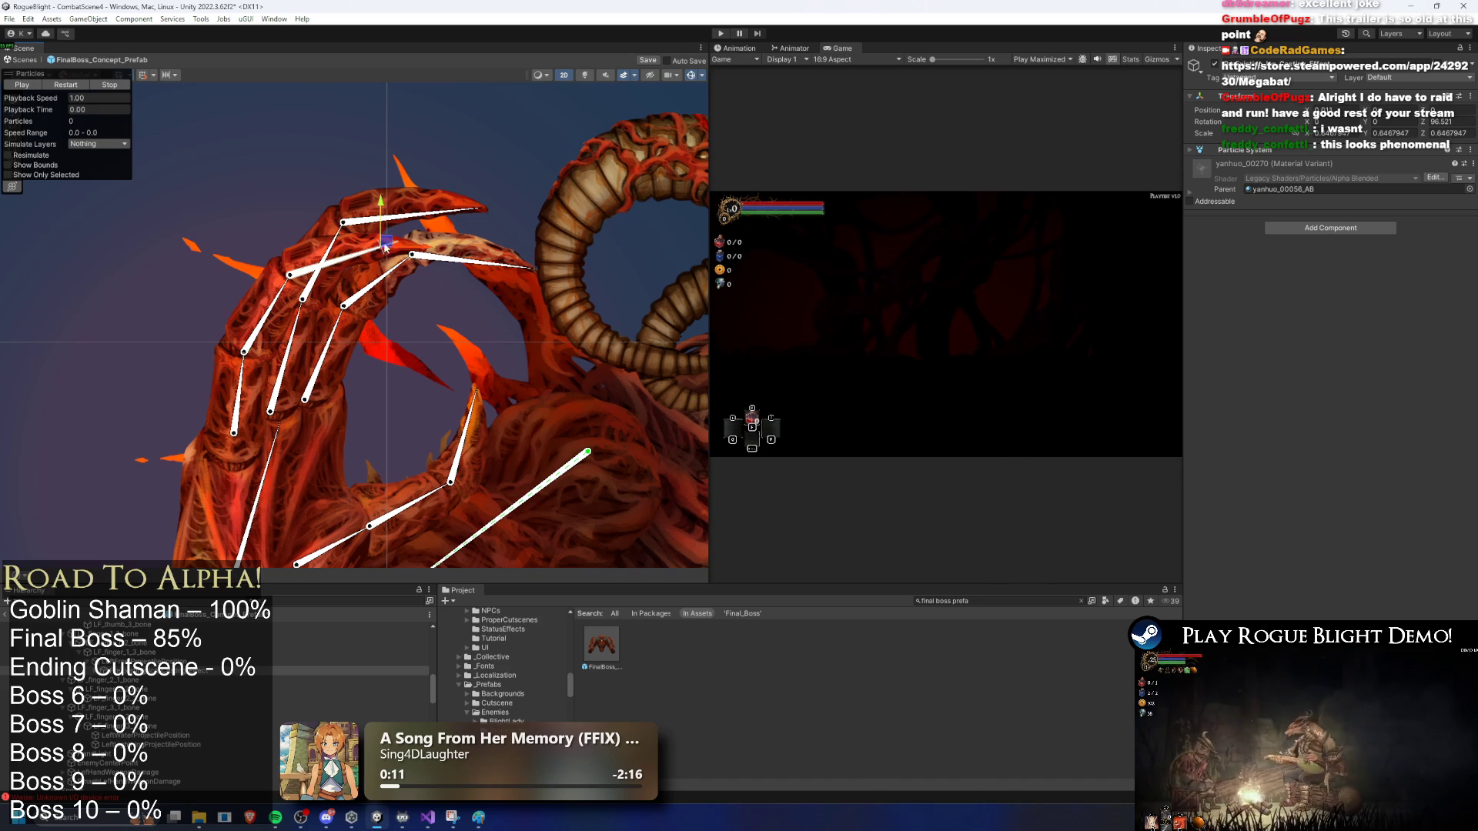
scroll(391, 244, "up", 2)
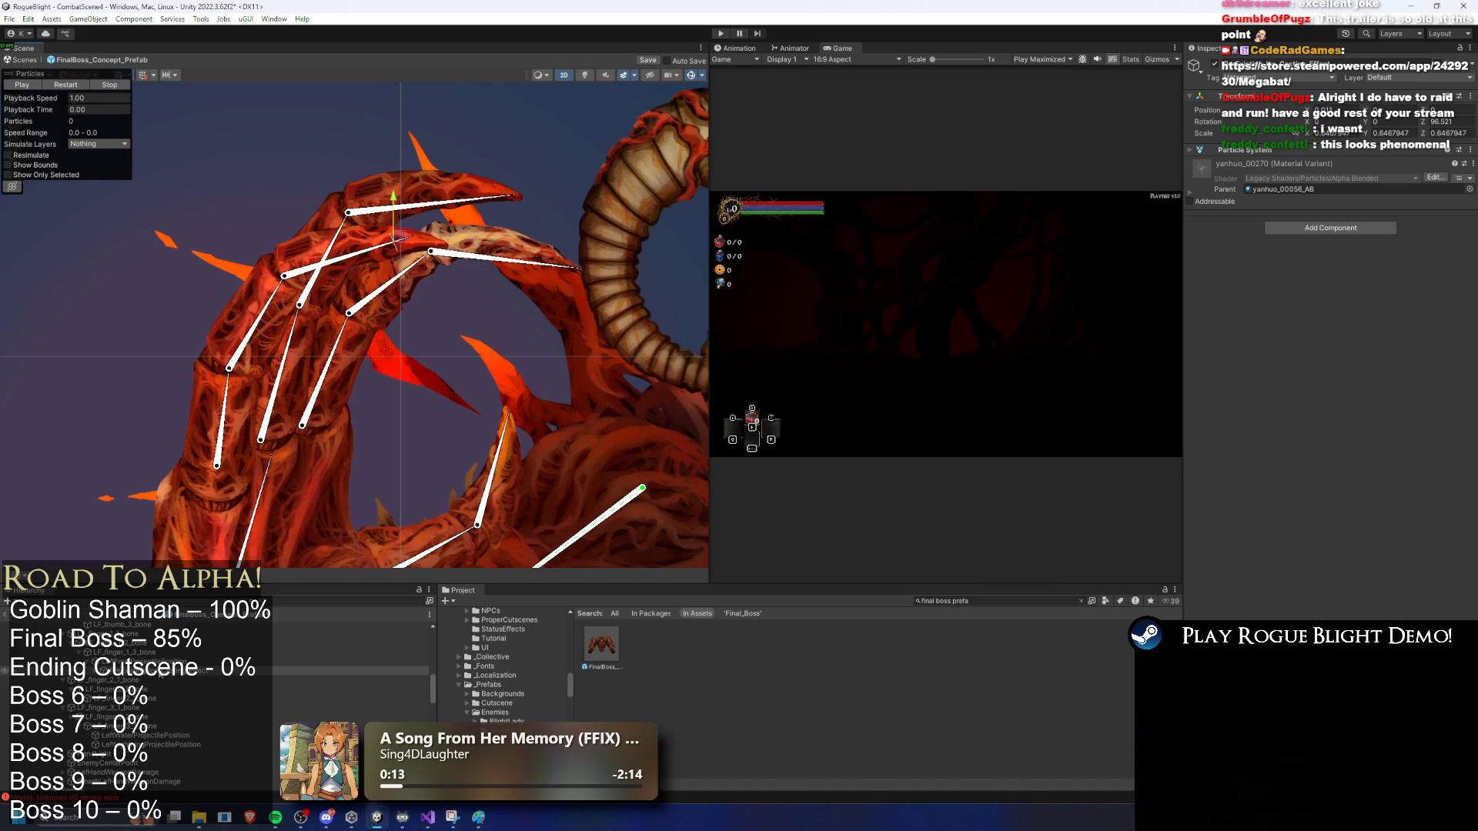
left_click(70, 85)
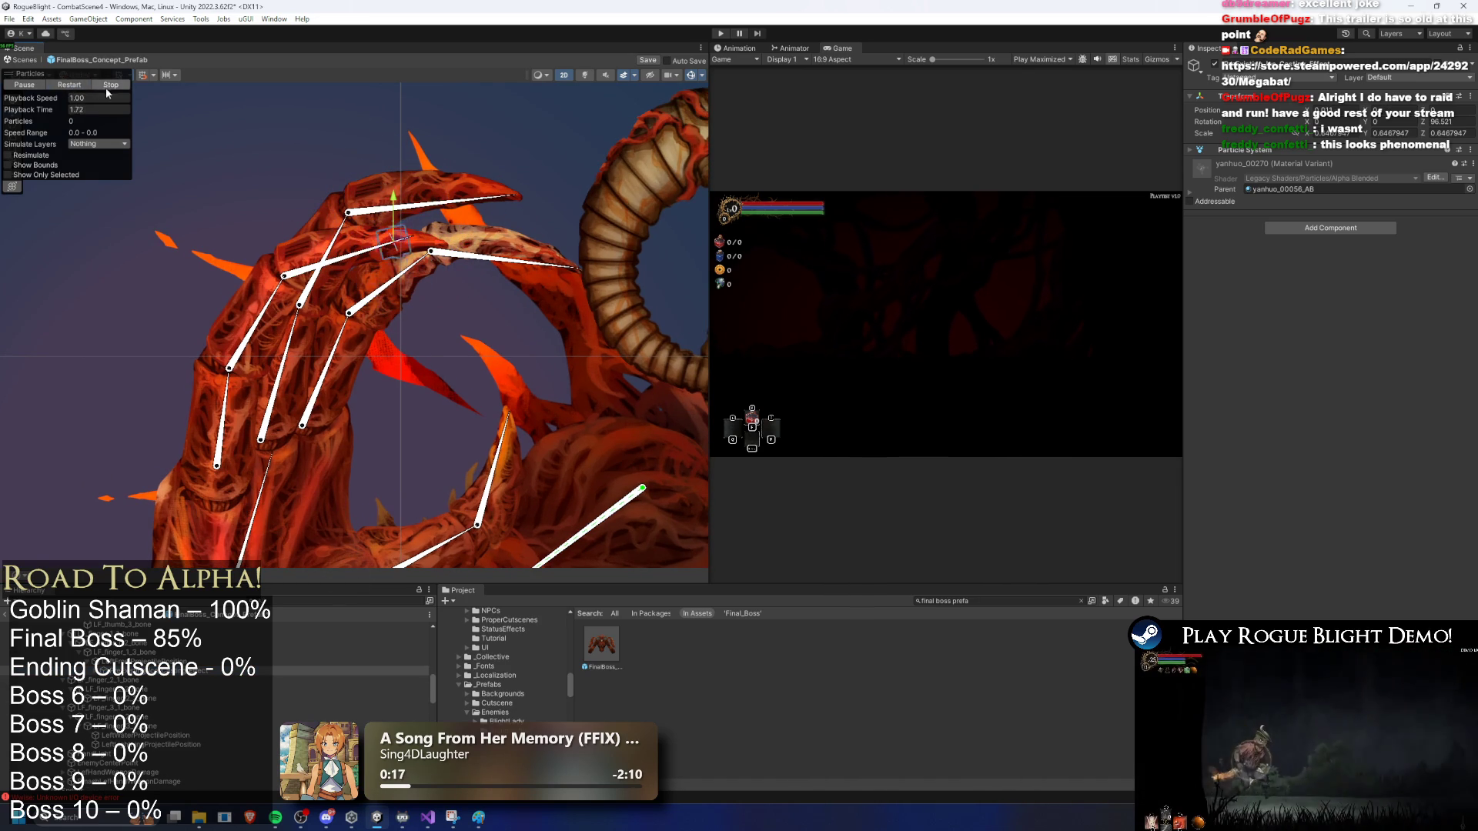
left_click(107, 86)
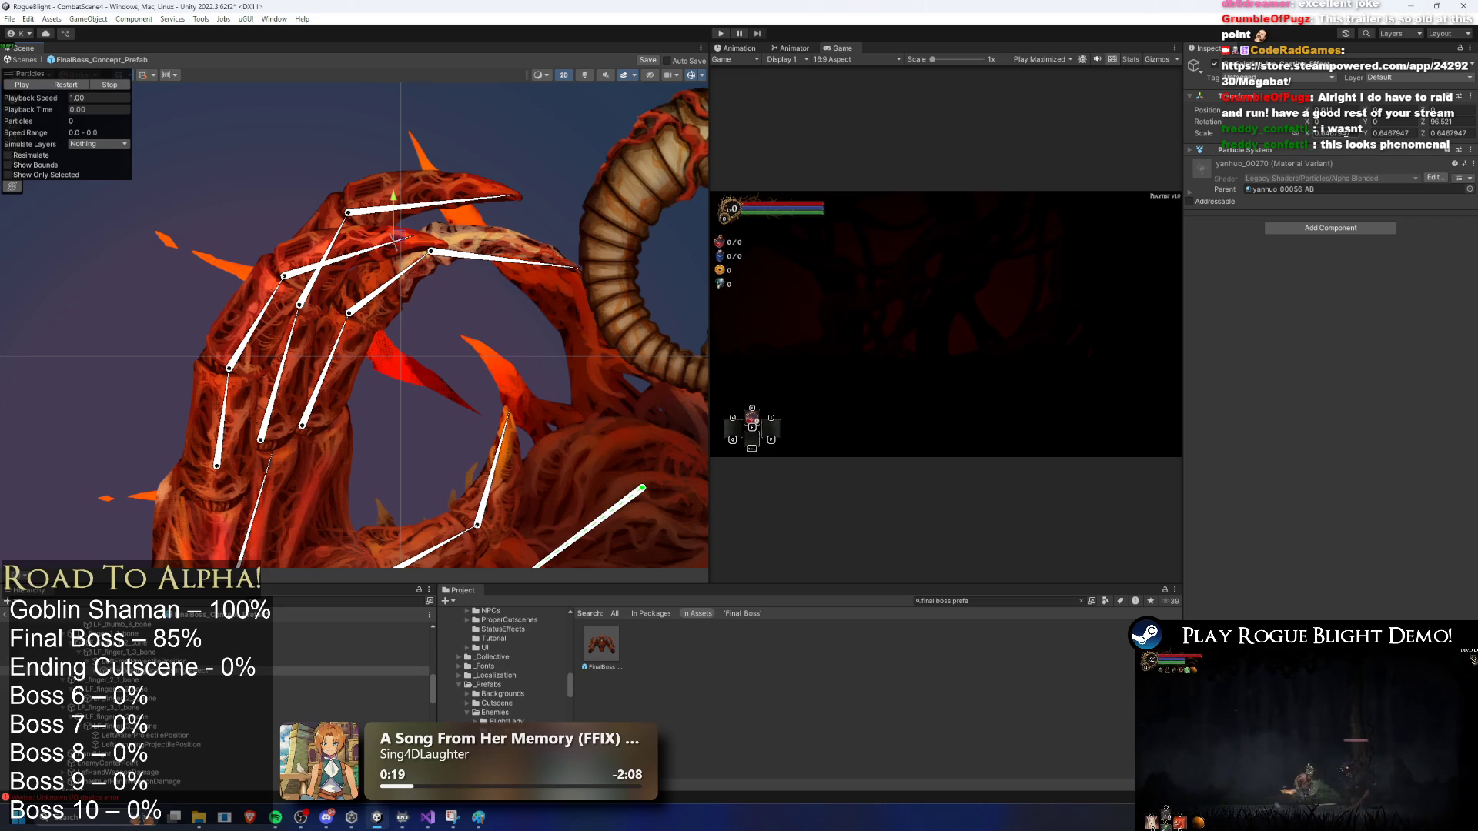
Step: Set the effect's scale to 1, 1, 1, shift it onto the claw tip, and replay it
type("1")
key("Tab")
type("1")
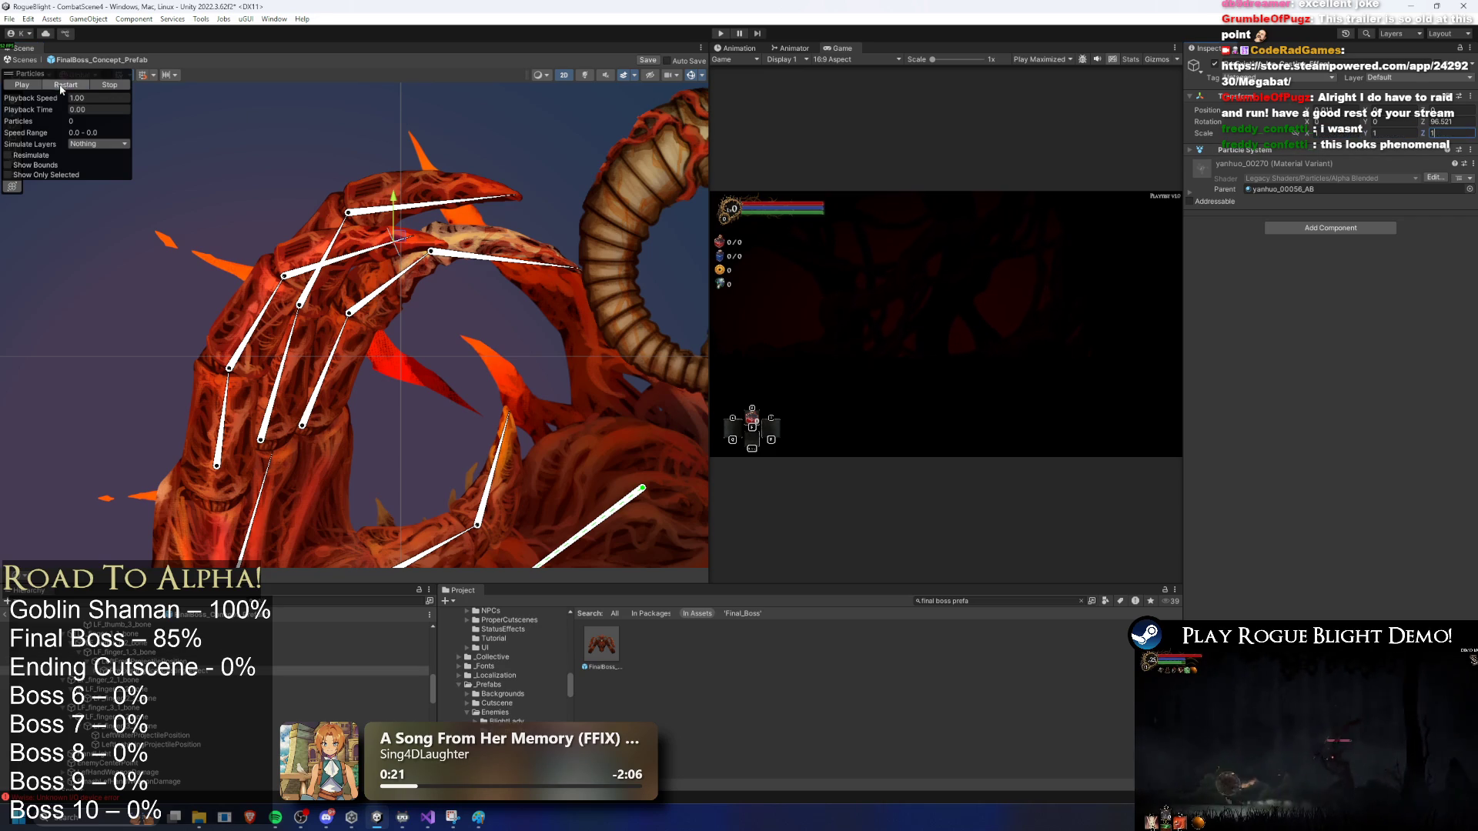
left_click(62, 88)
left_click_drag(401, 238, 426, 240)
left_click(77, 87)
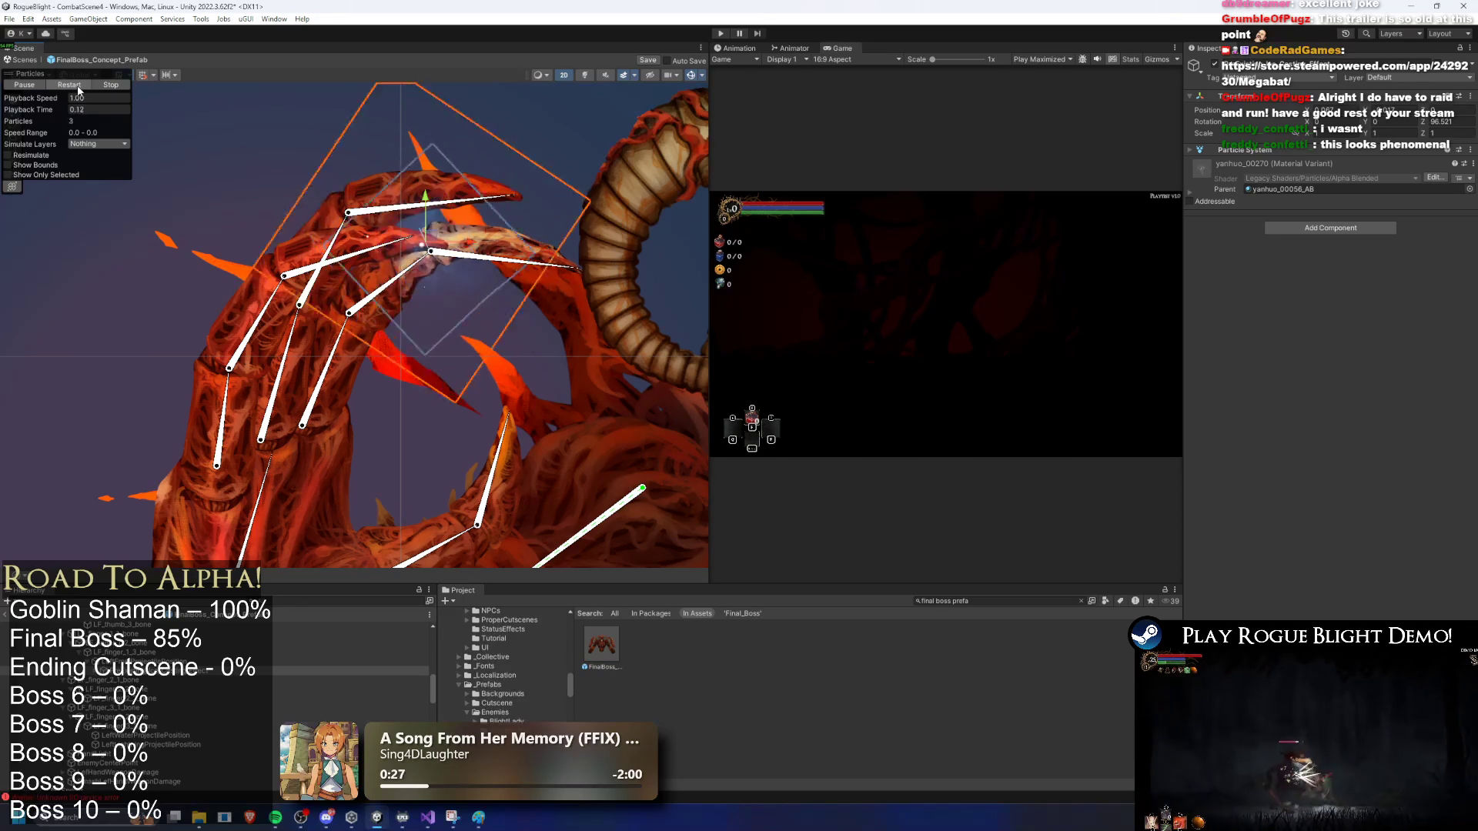
left_click(82, 87)
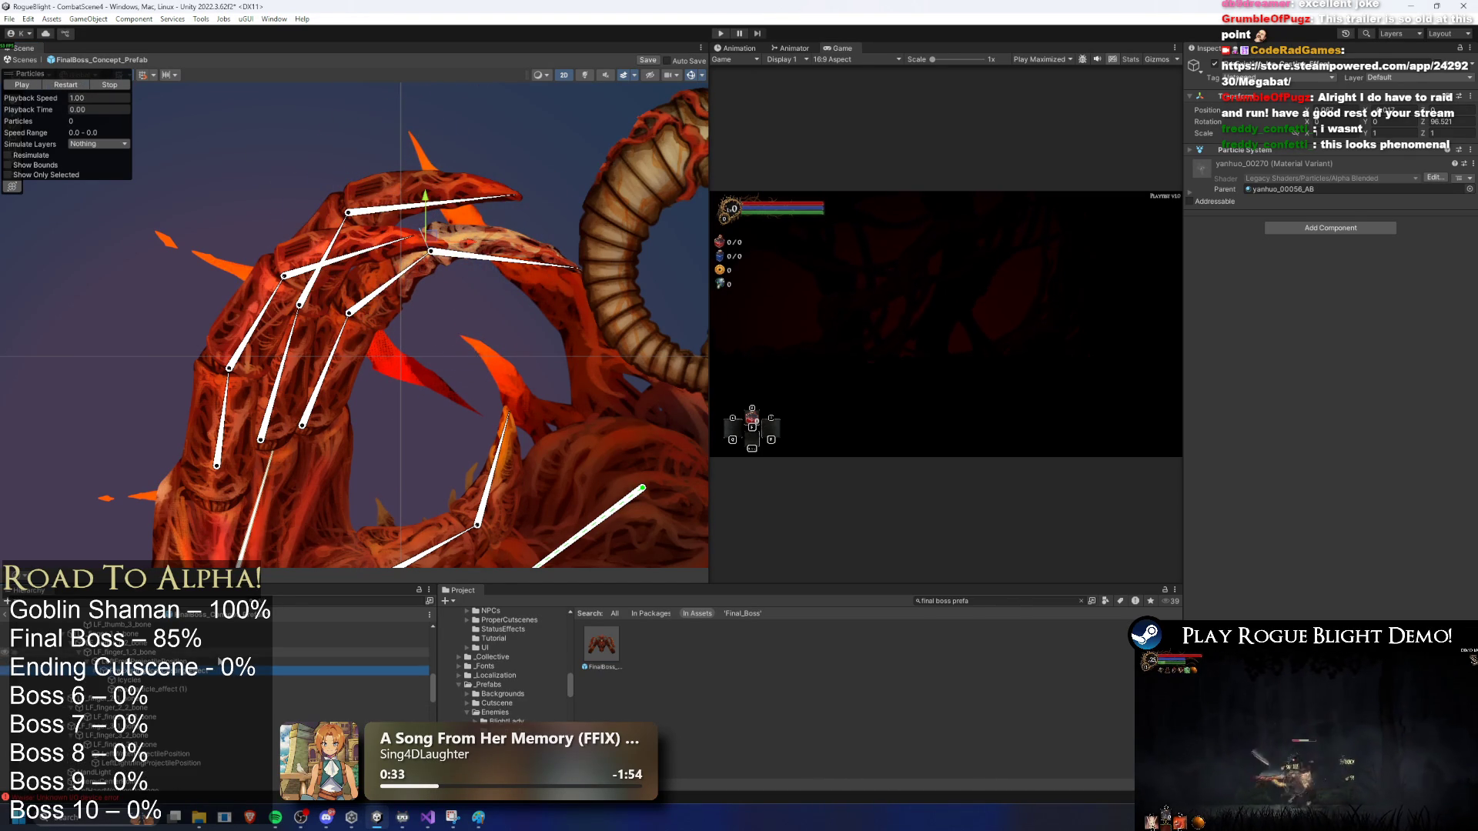
Step: Set the Shape module X scale of Ice_Particle_effect (1) to 1.5
key("Down")
key("Down")
key("Up")
key("Down")
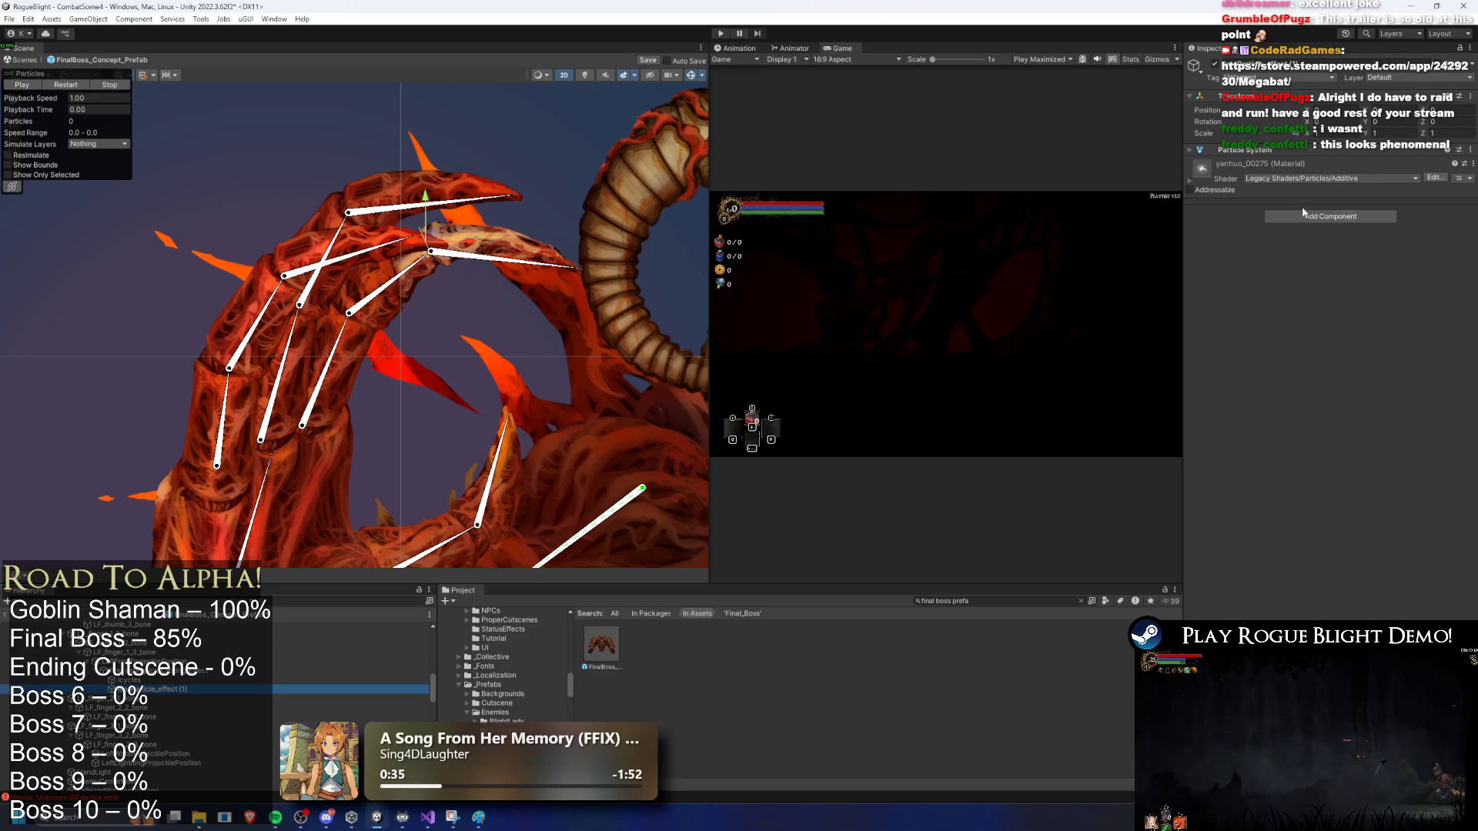
left_click(1293, 151)
left_click(1223, 419)
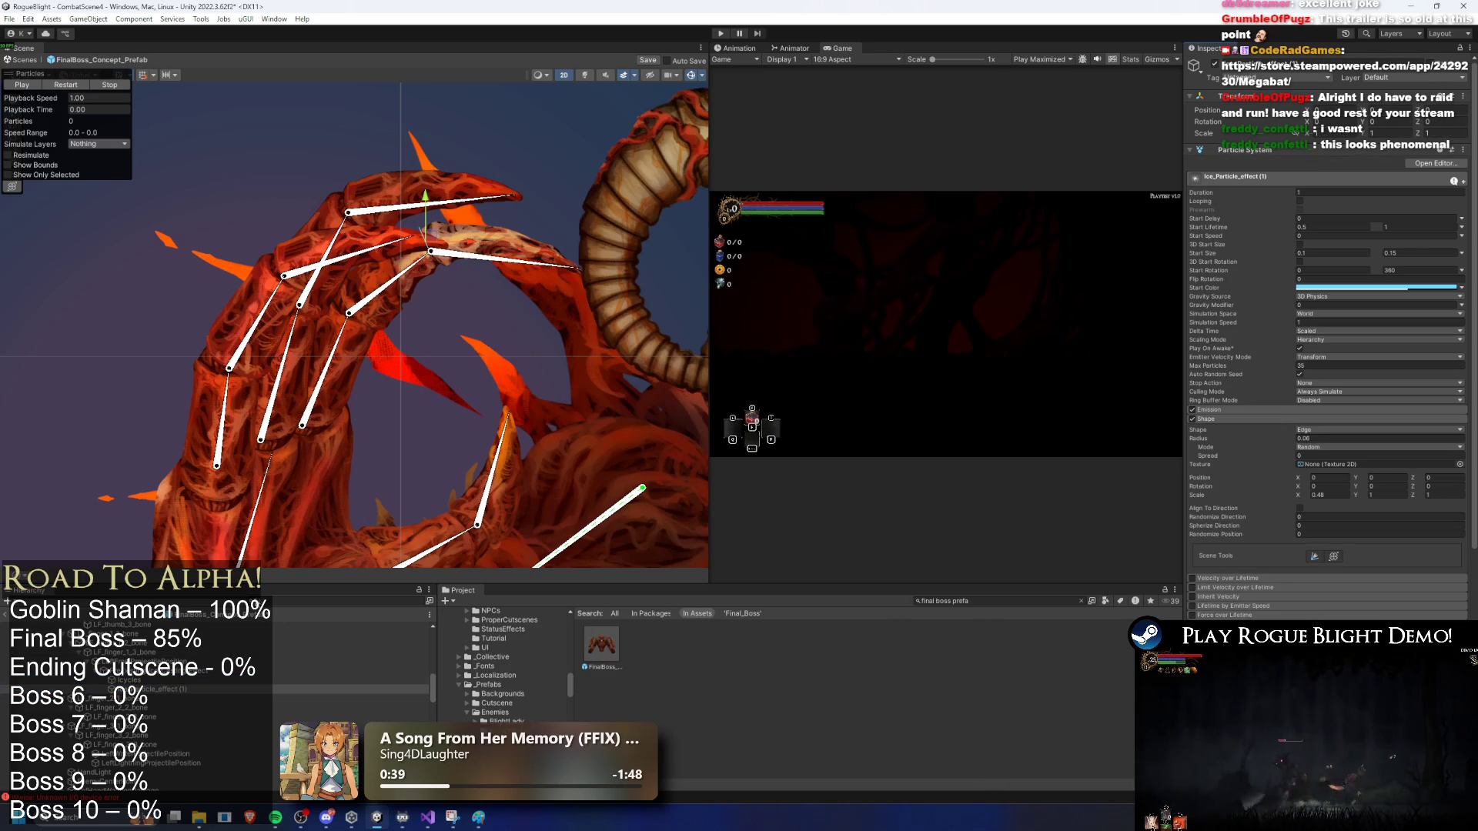
left_click(451, 230)
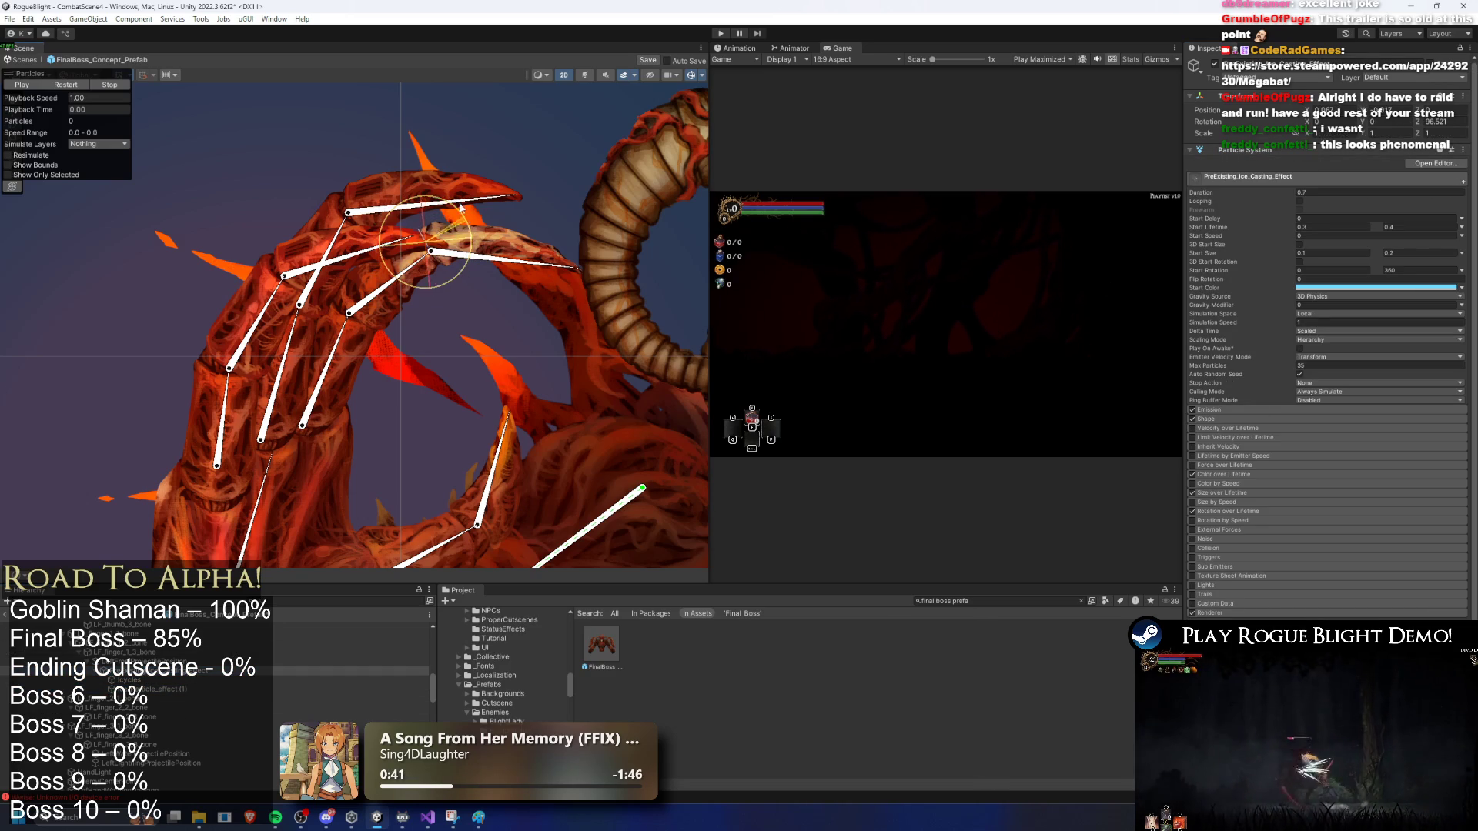
left_click(168, 689)
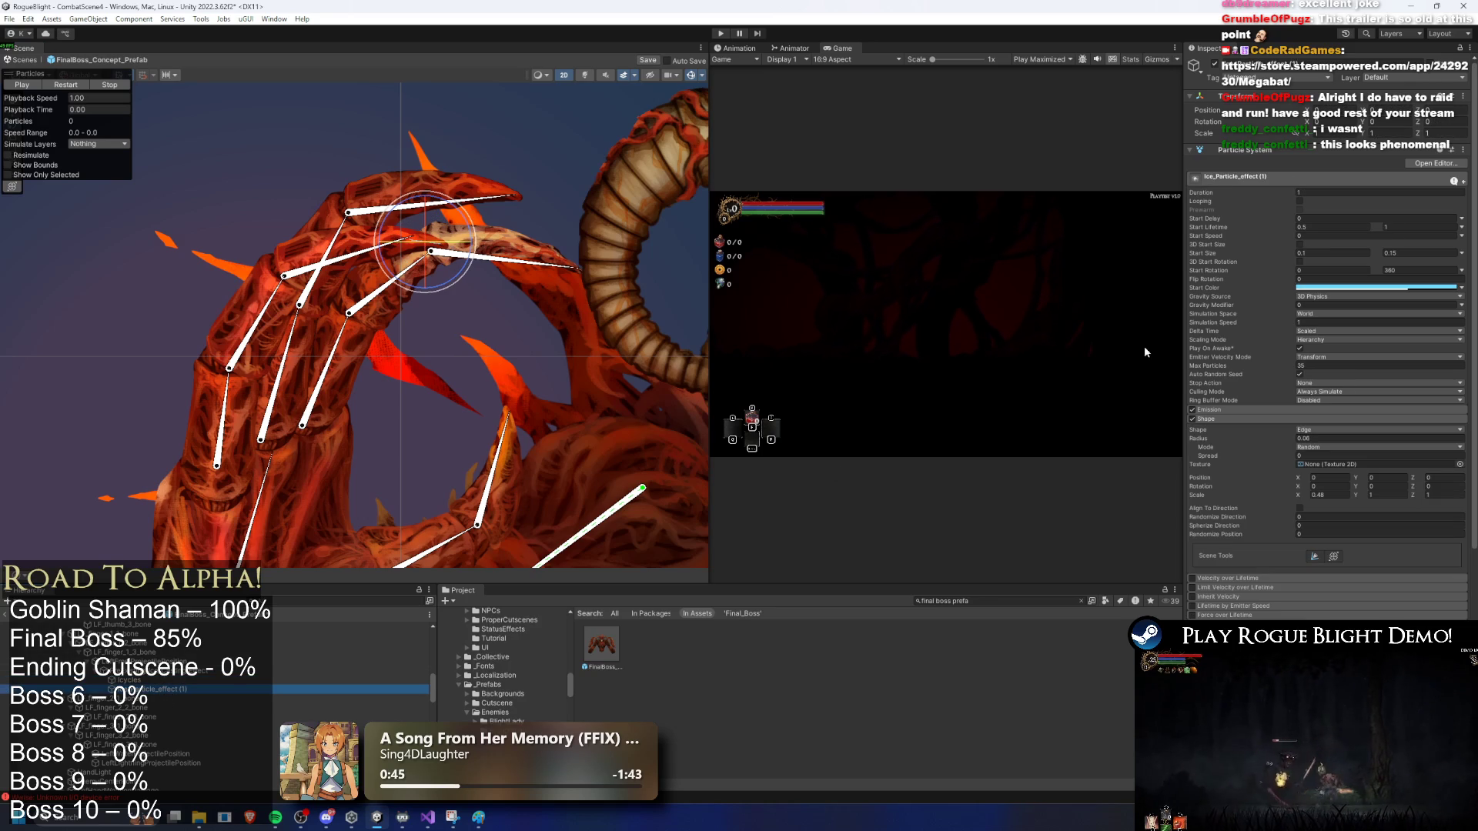
left_click(1337, 495)
type("1")
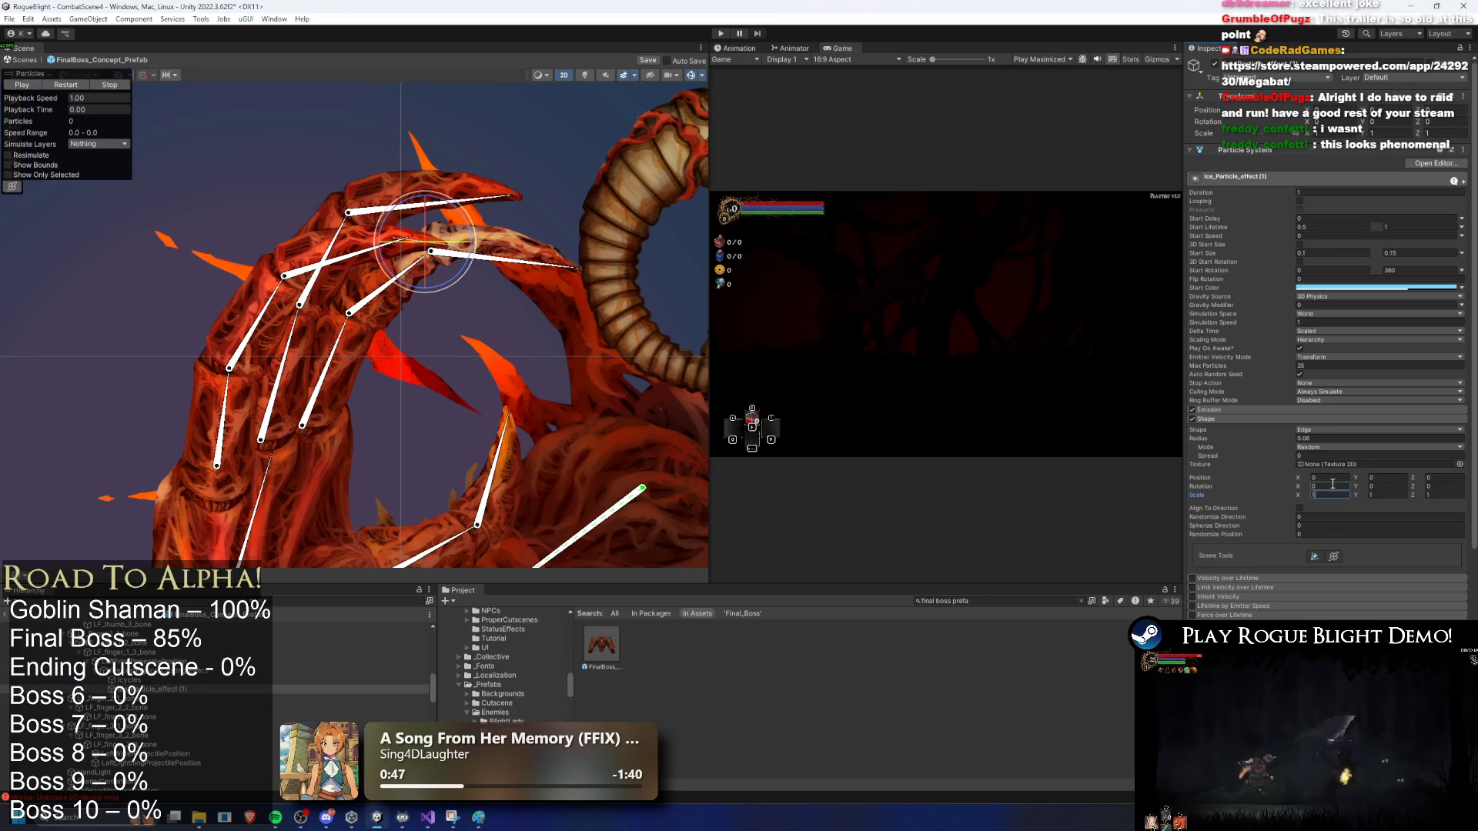
type(".5")
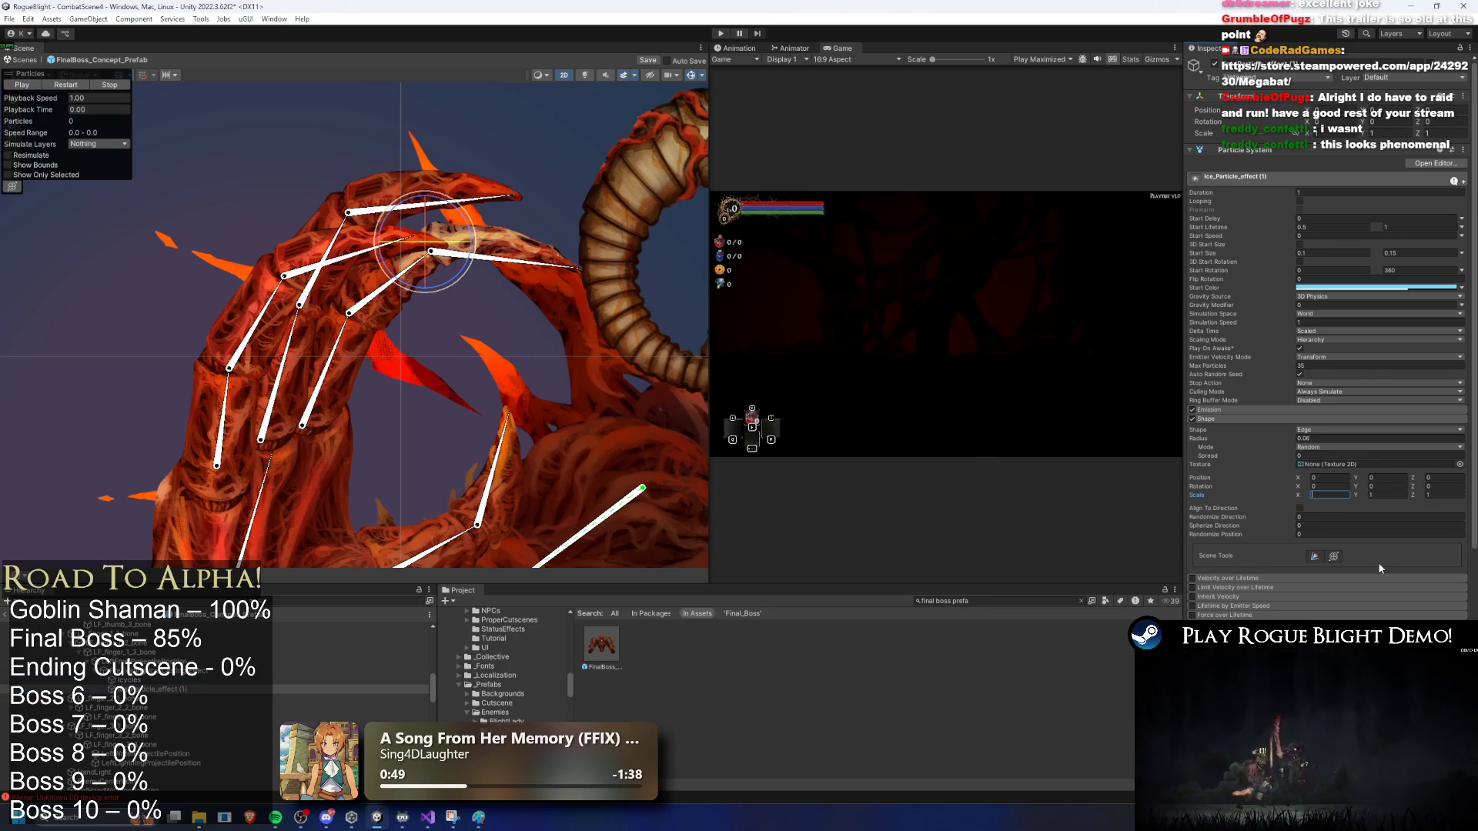
key("Return")
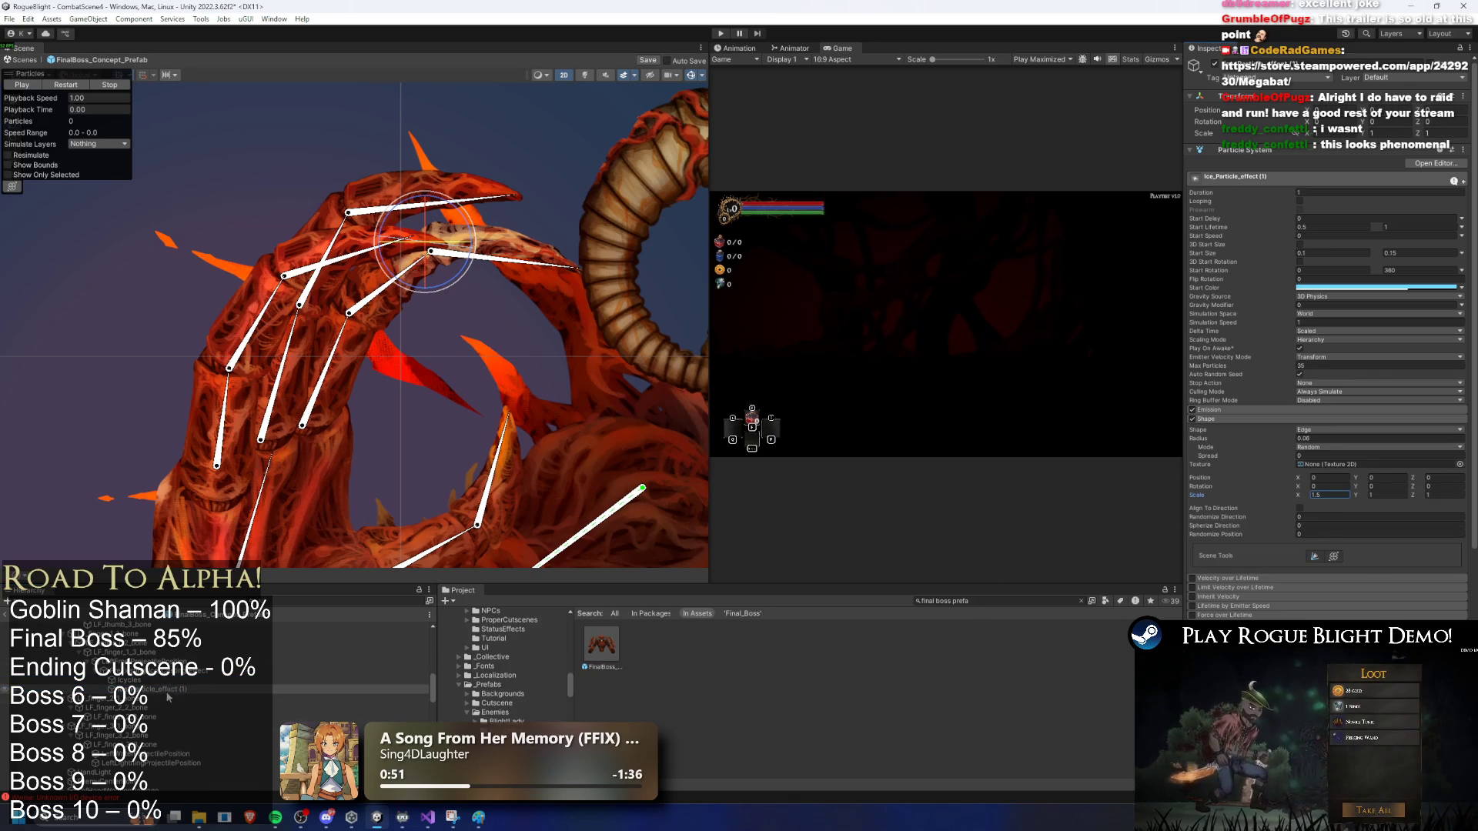
Step: Tilt the ice effect slightly on the claw, then reselect PreExisting_Ice_Casting_Effect
scroll(466, 269, "up", 5)
key("w")
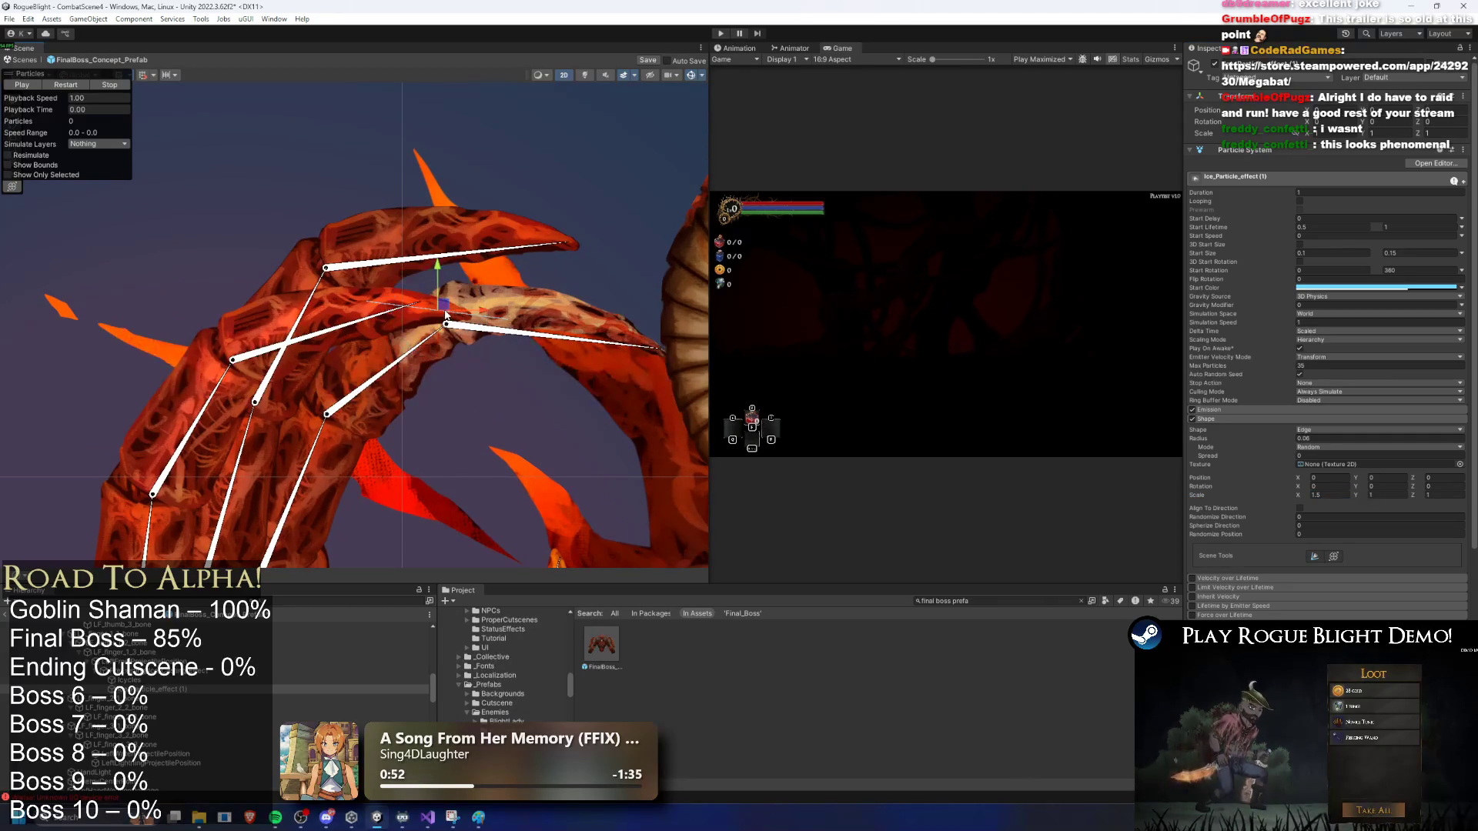
key("e")
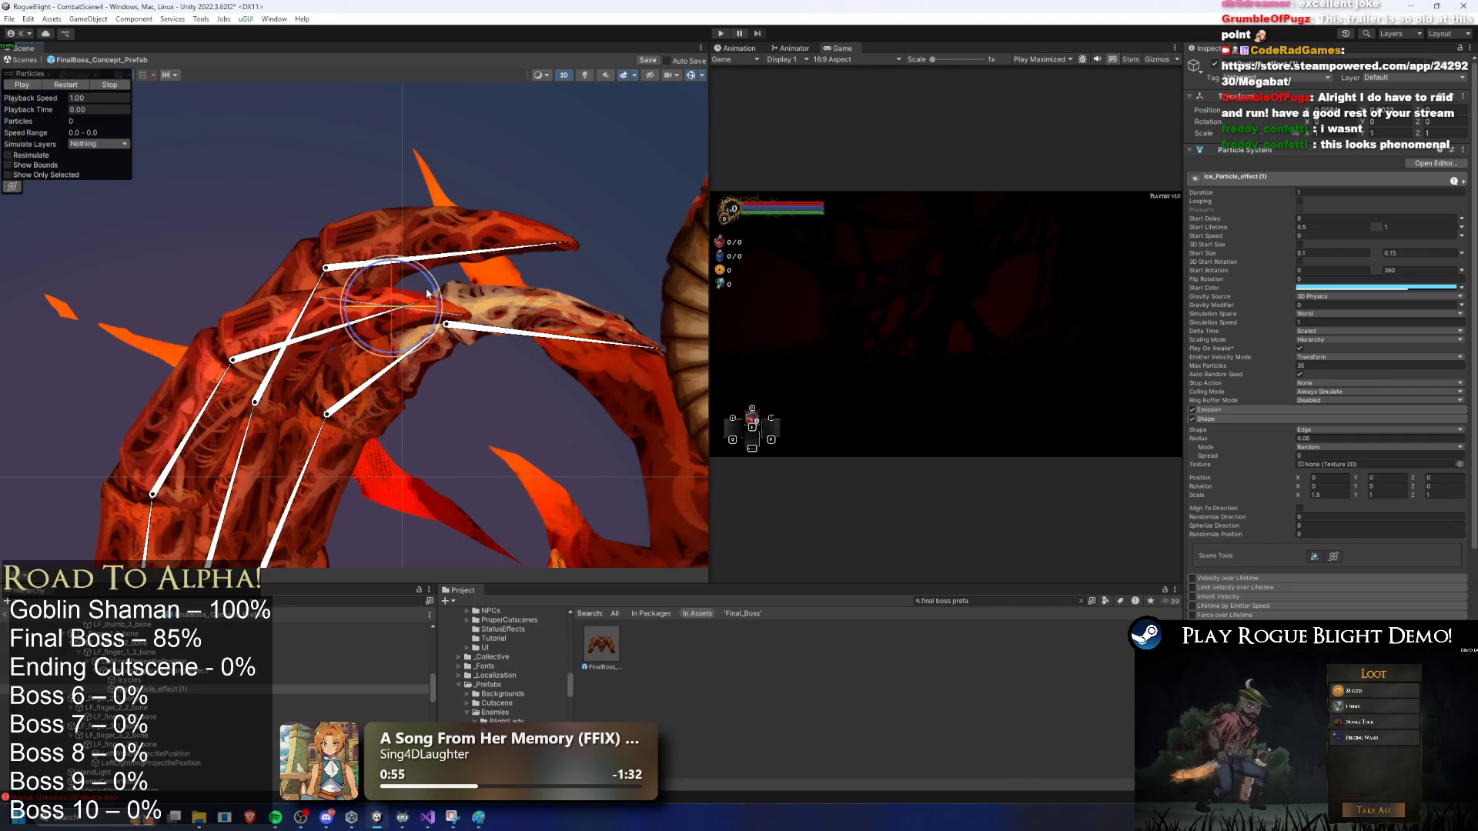
left_click_drag(429, 299, 413, 300)
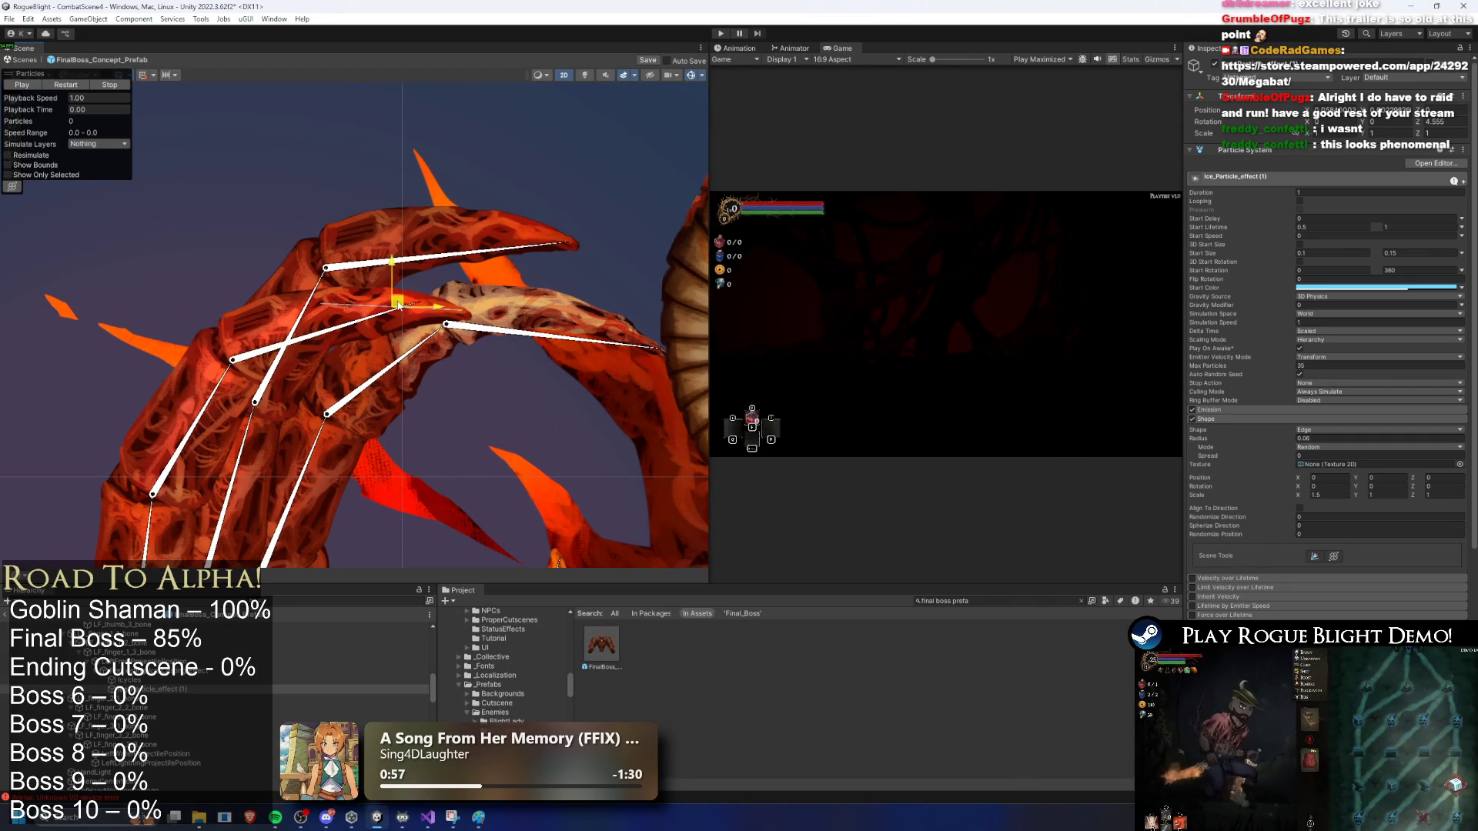
left_click(130, 681)
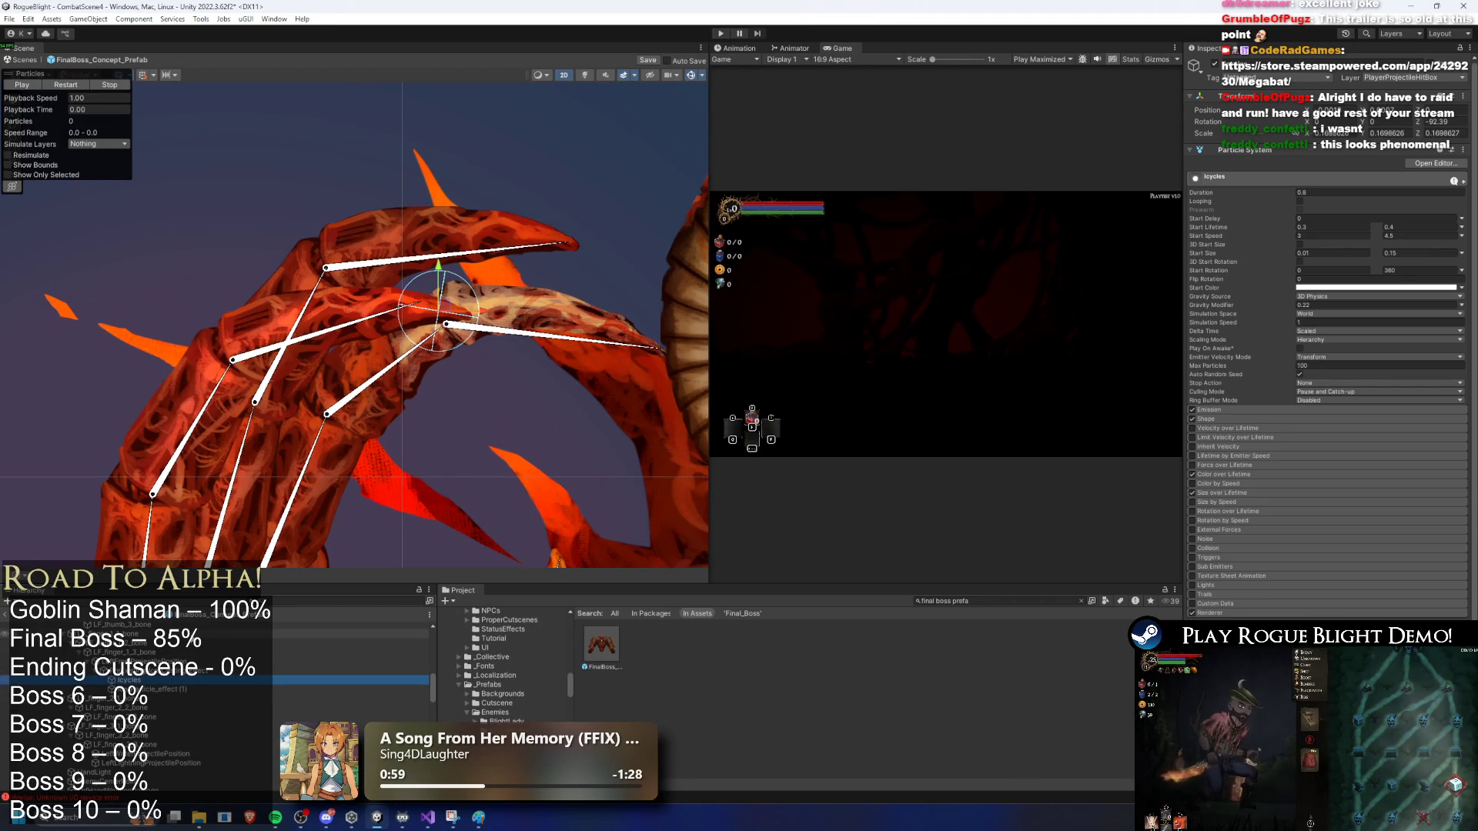
key("Down")
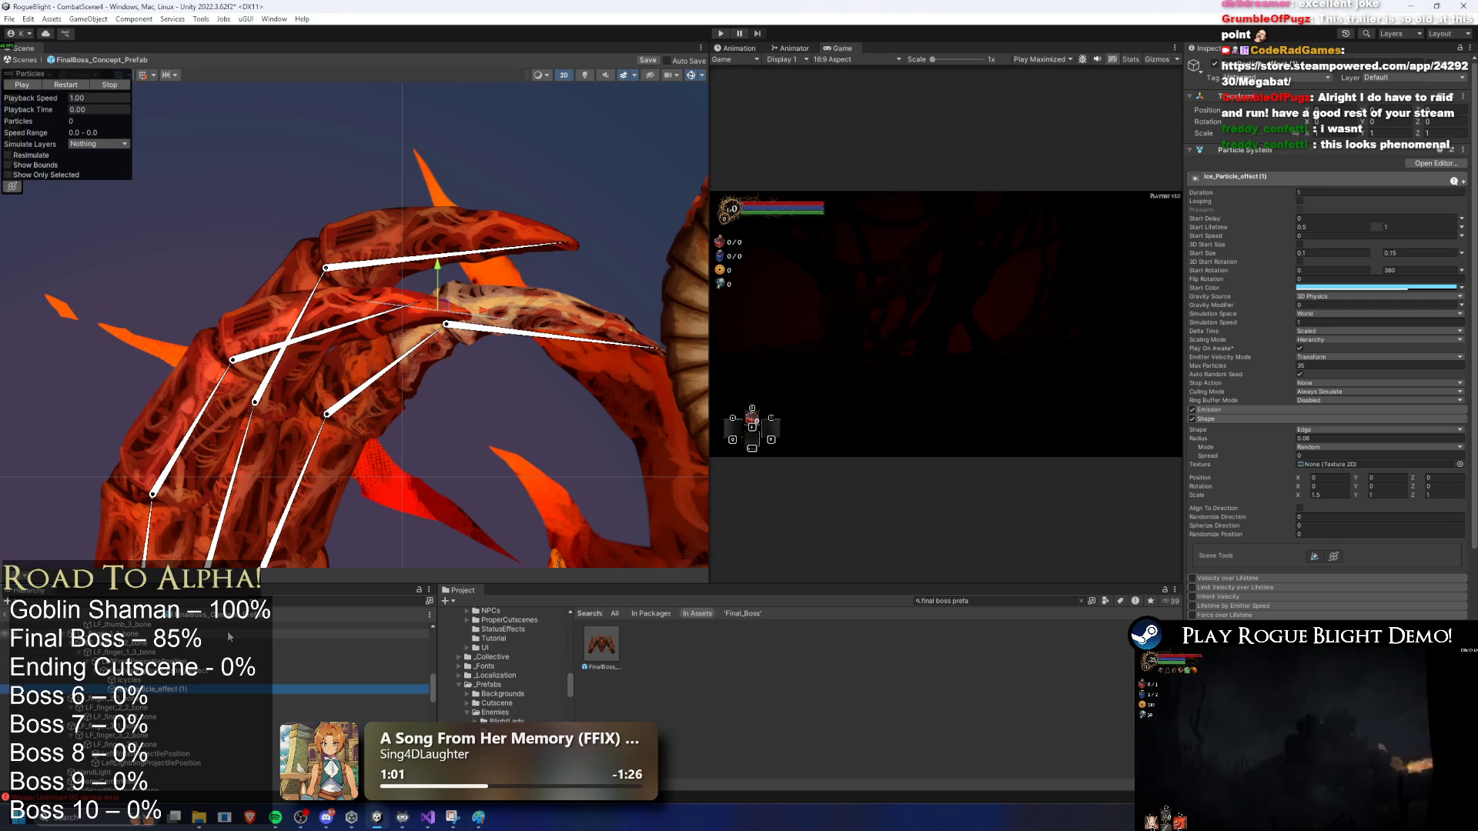
key("Up")
key("Up")
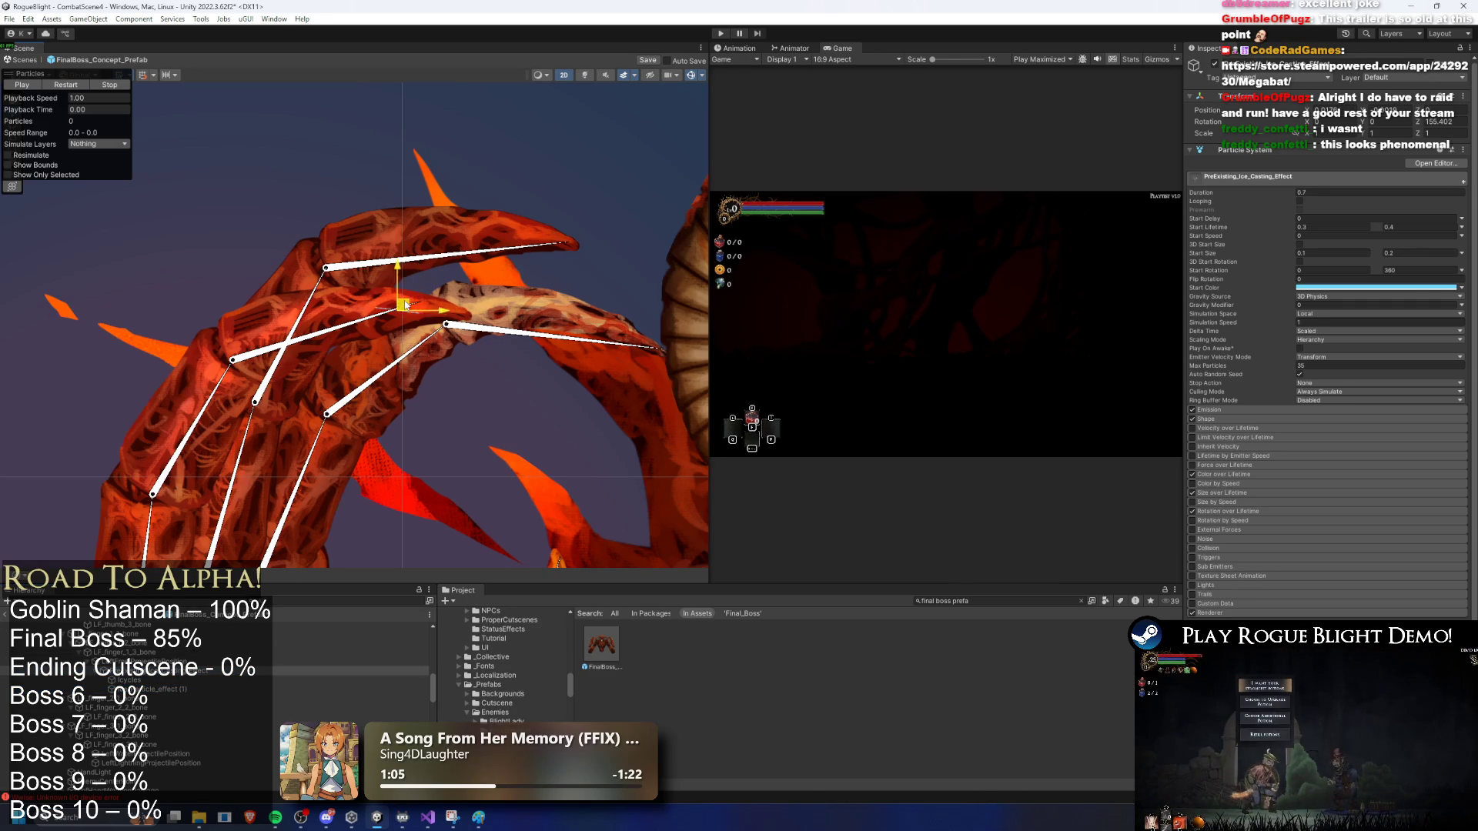
Step: Rotate PreExisting_Ice_Casting_Effect slightly on the claw and preview its ice burst
left_click_drag(422, 299, 428, 294)
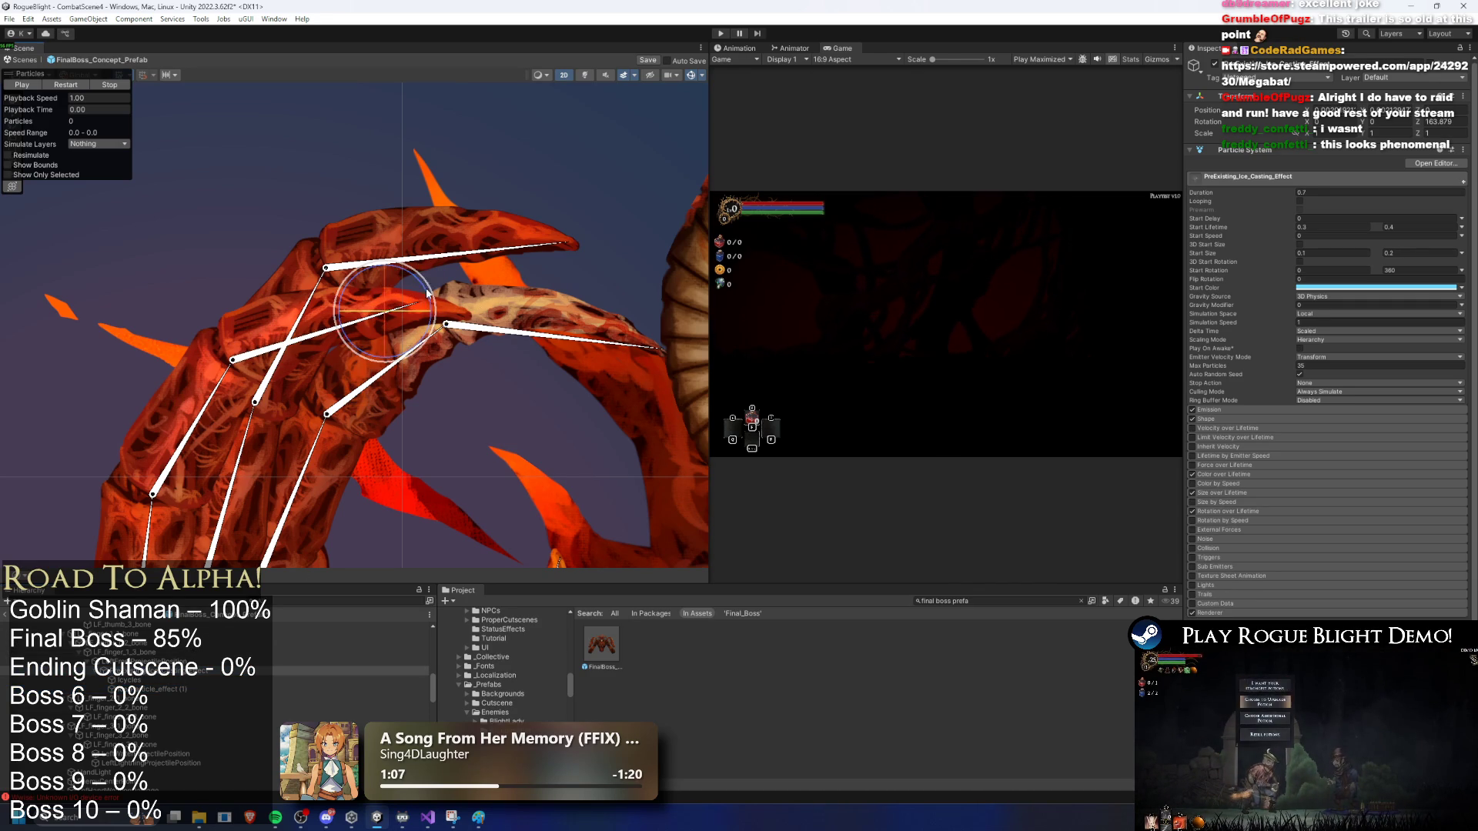
left_click(452, 421)
left_click(393, 320)
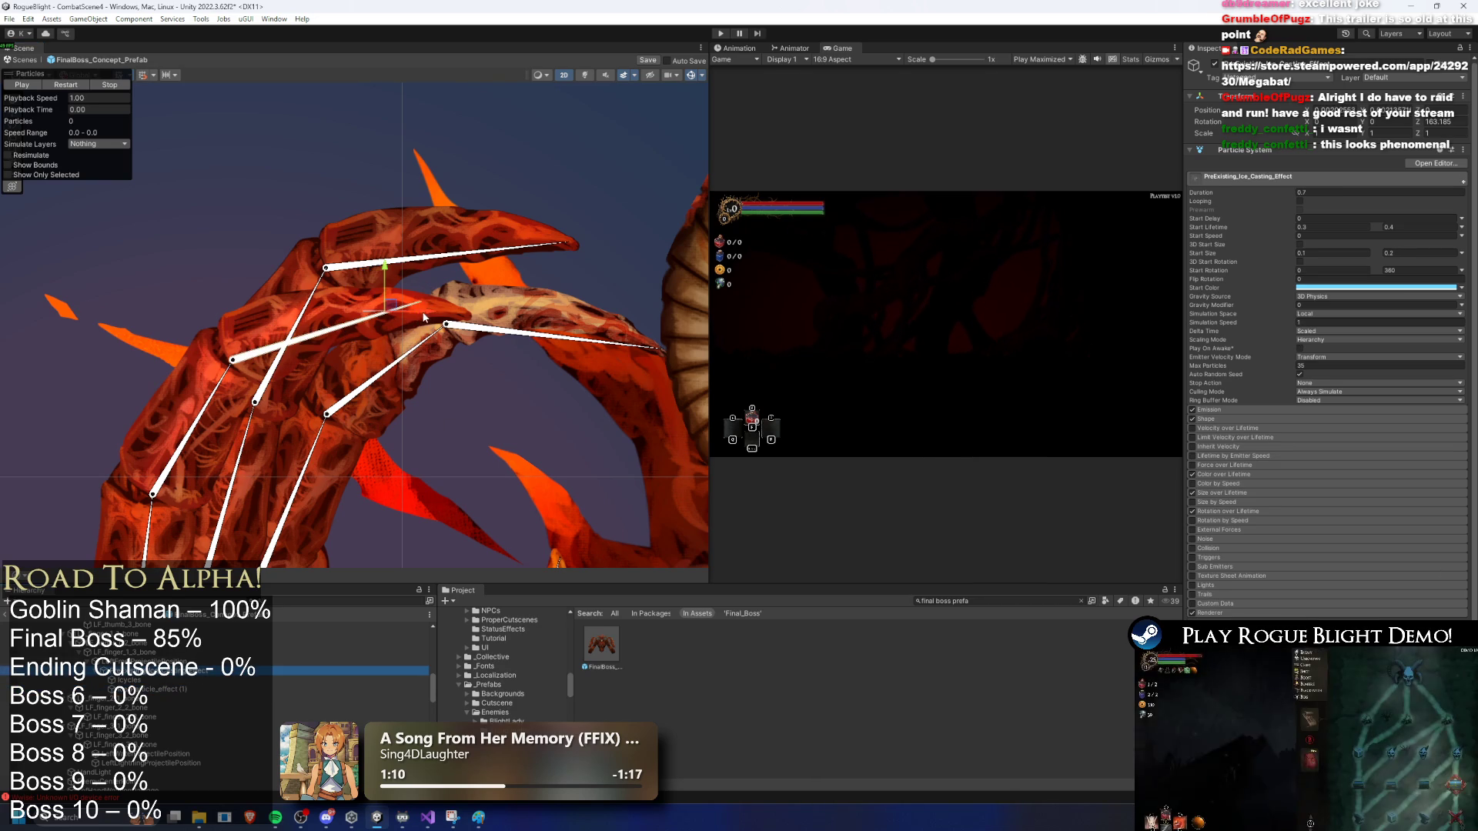
left_click(65, 85)
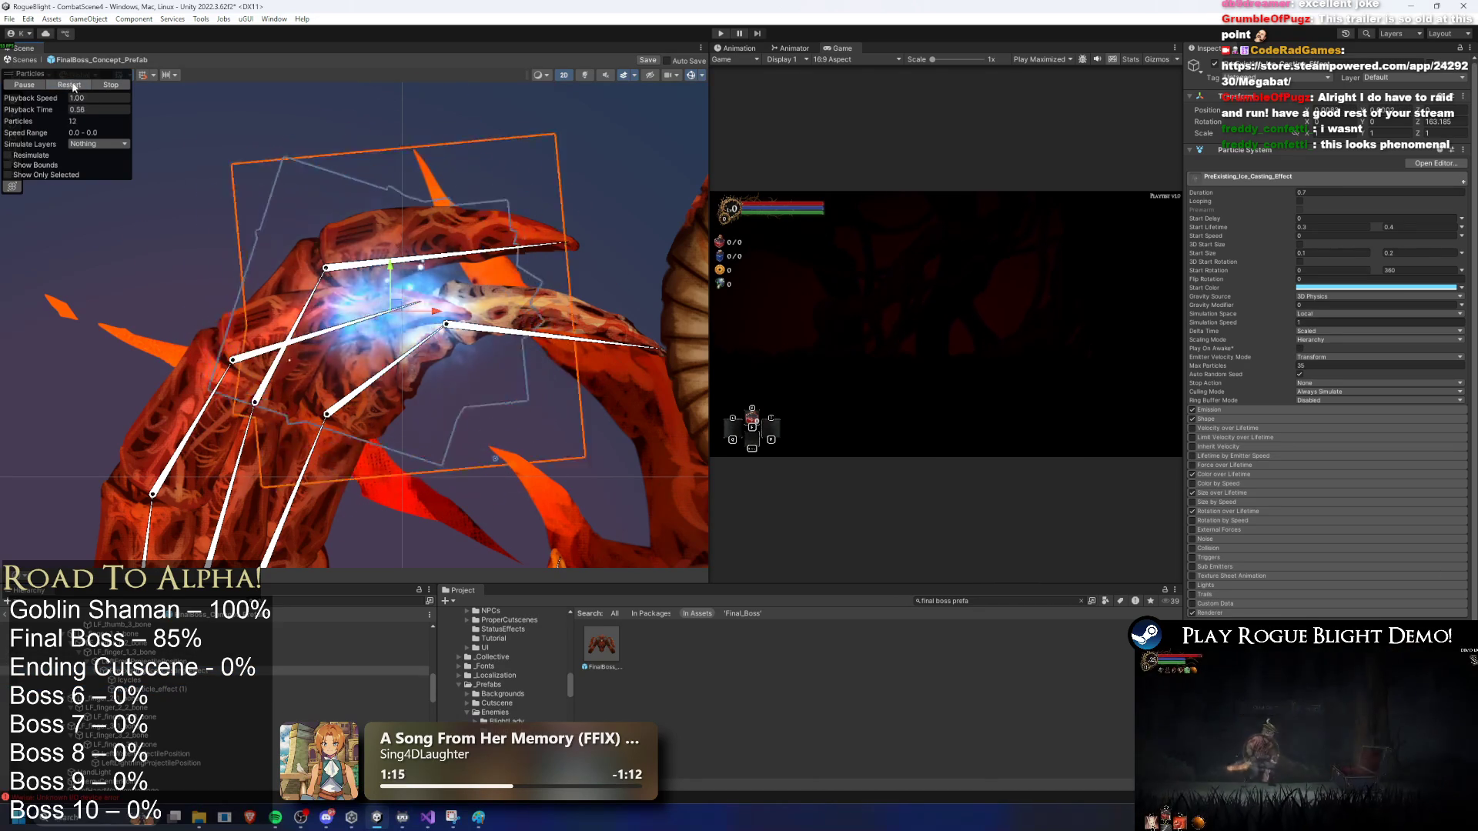
left_click(78, 98)
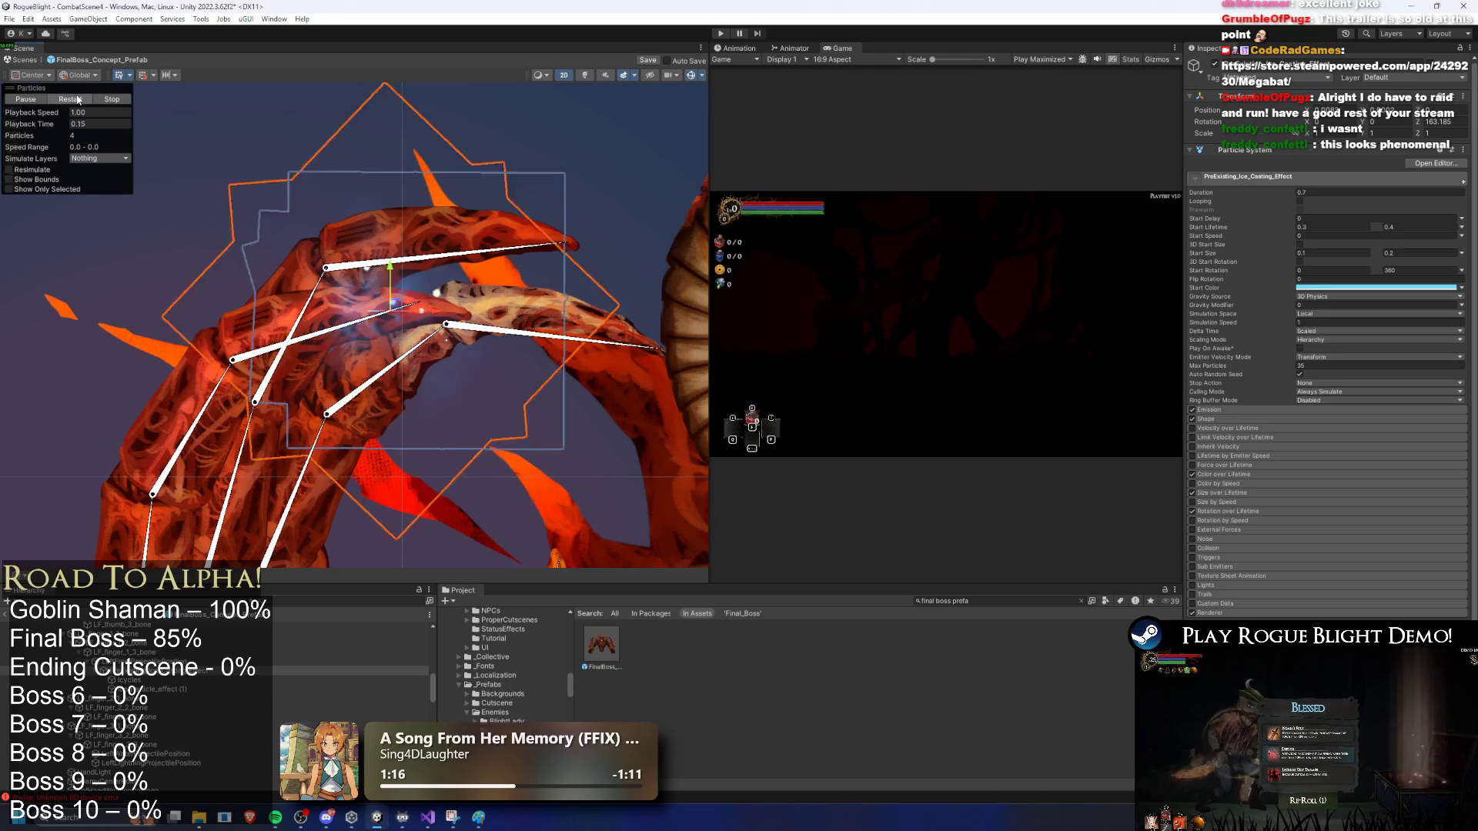
Step: Set the Icycles emission shape scale to 1 on X and Y and preview the particles
left_click(501, 339)
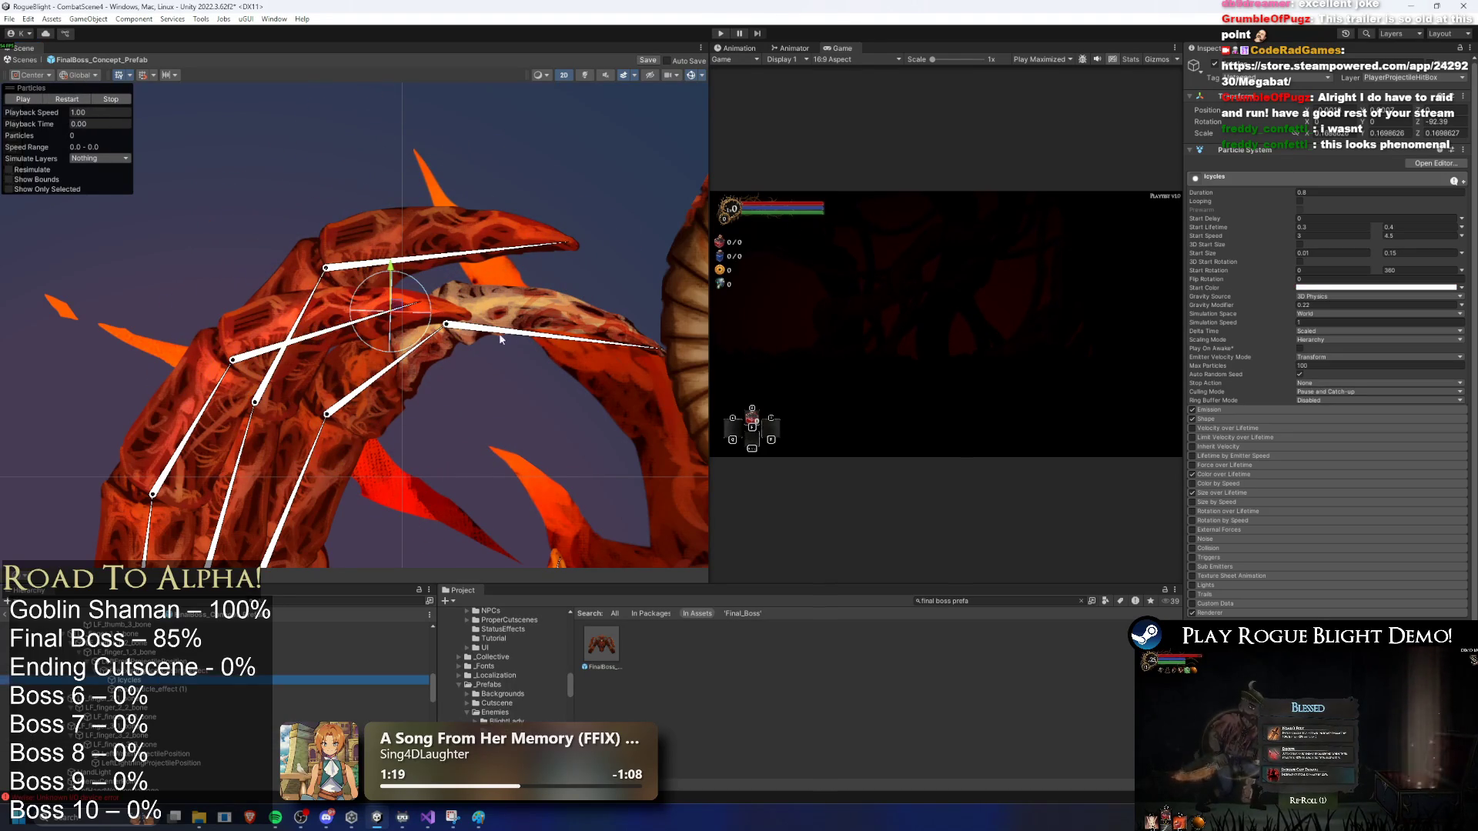
left_click(1321, 419)
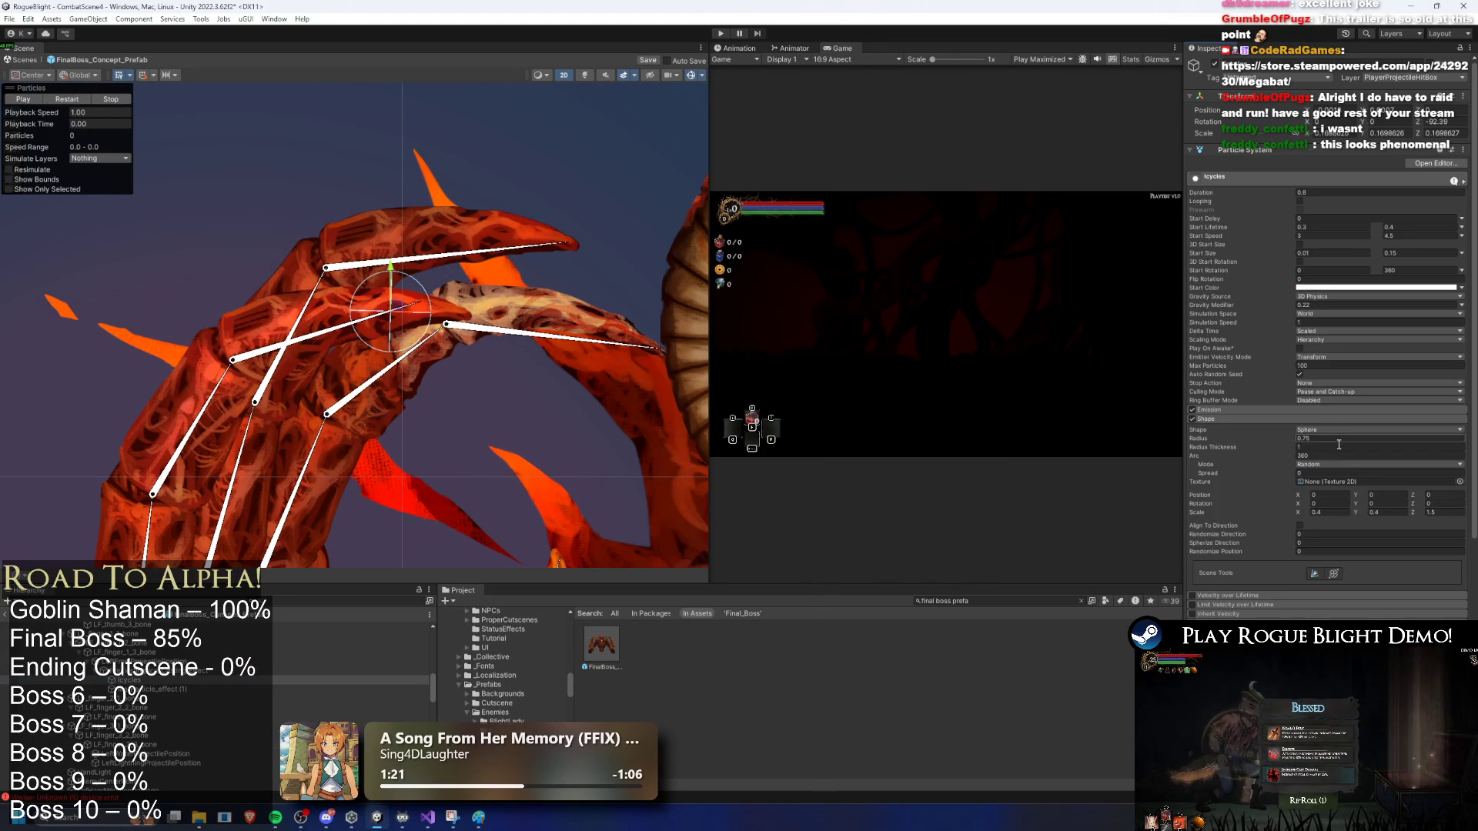
left_click(1324, 511)
type("1")
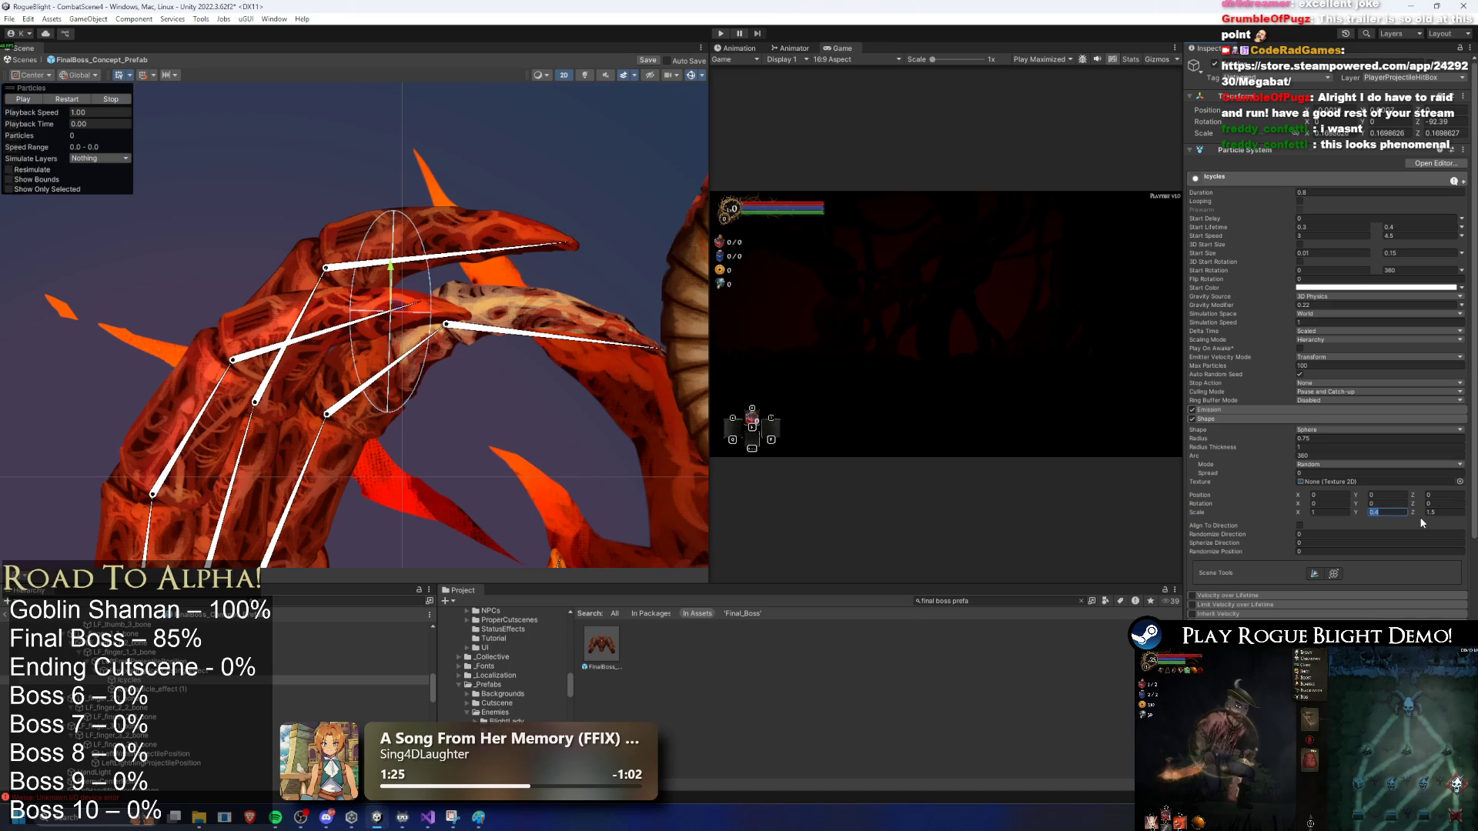
type("1")
left_click(210, 670)
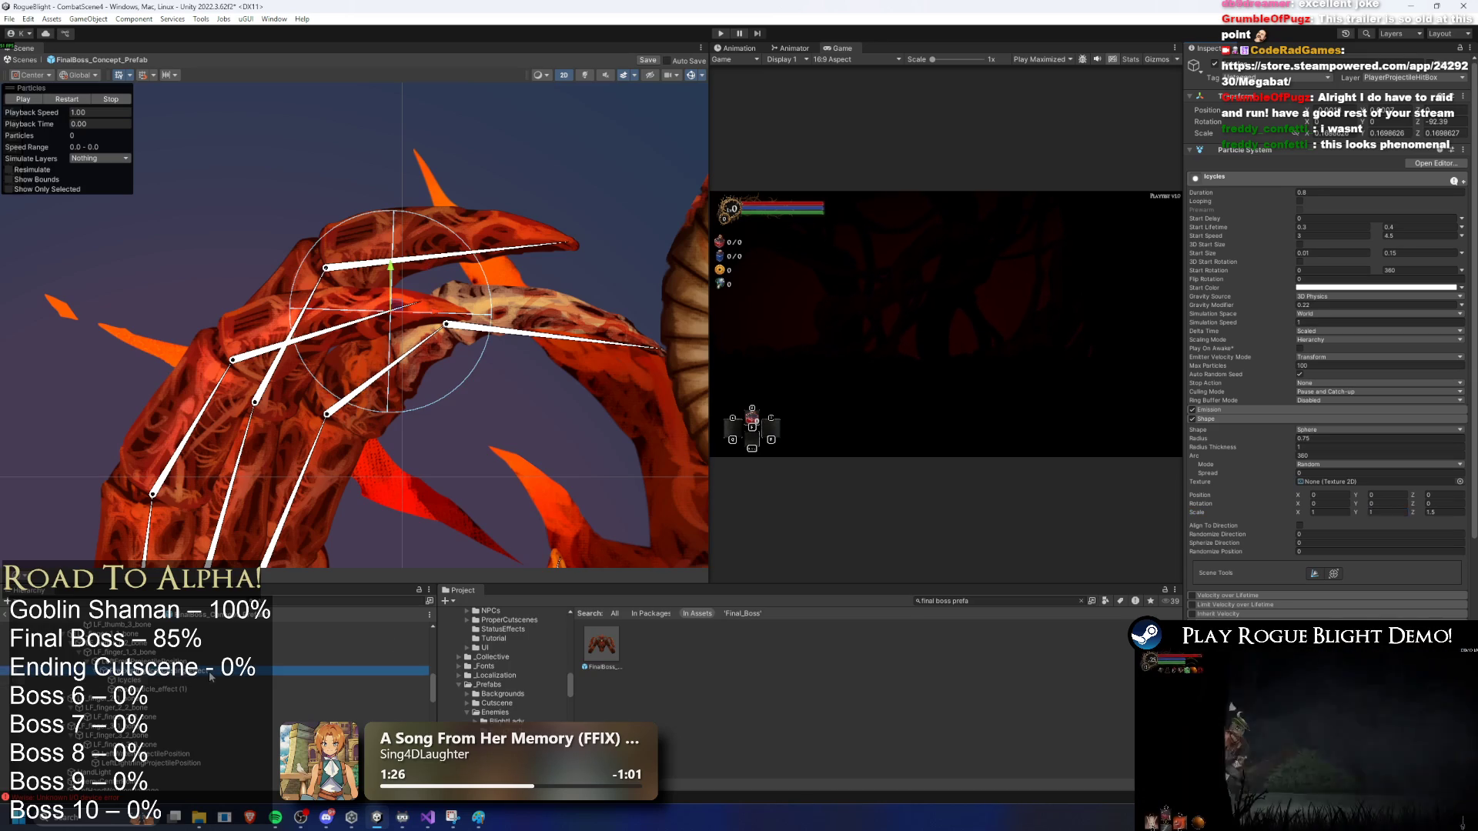
left_click(68, 99)
left_click(68, 99)
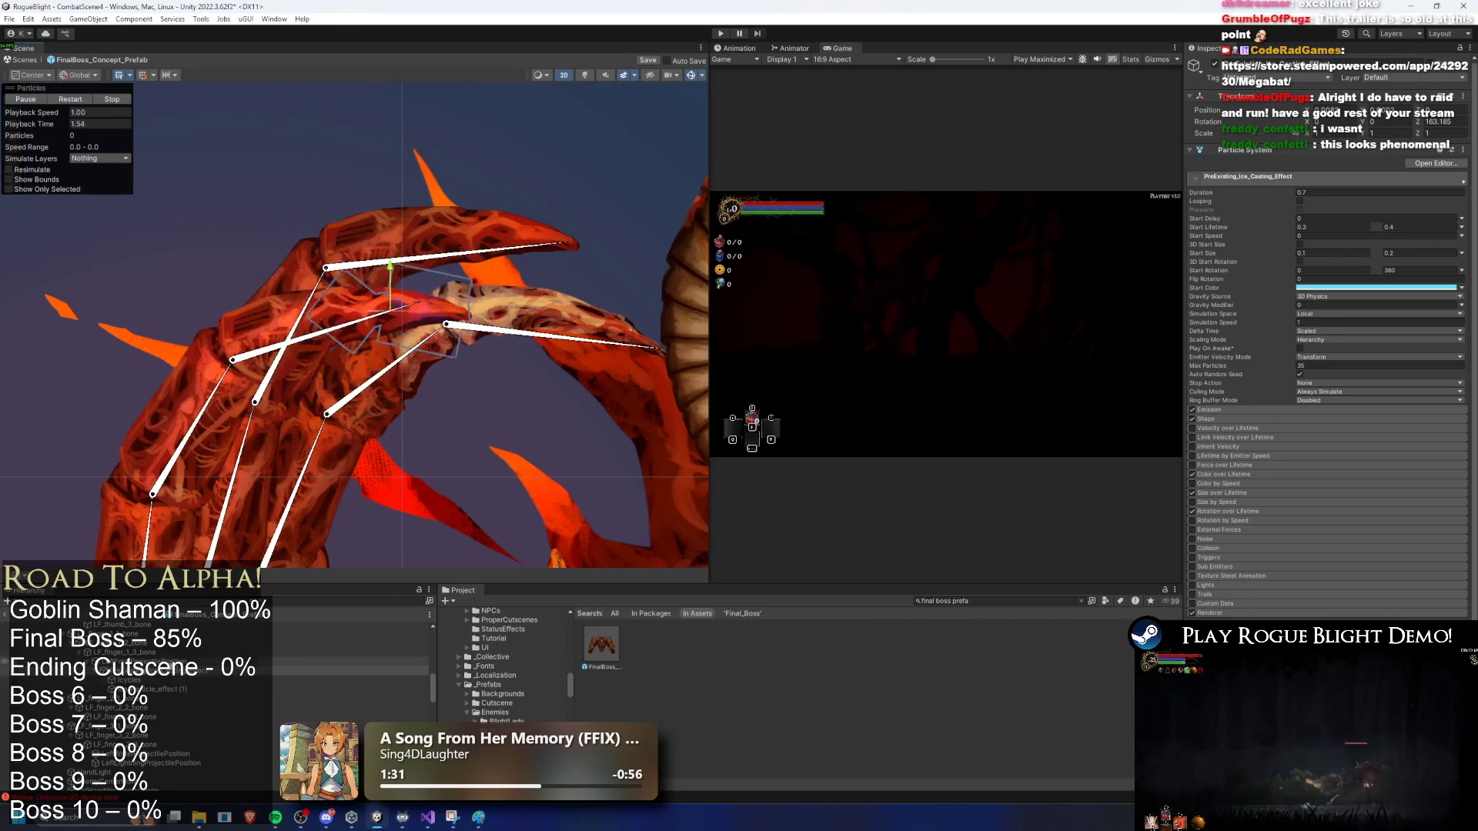
Step: Widen the casting effect's emission shape to 1.5 on X and replay the ice burst
left_click(1271, 418)
left_click(1336, 495)
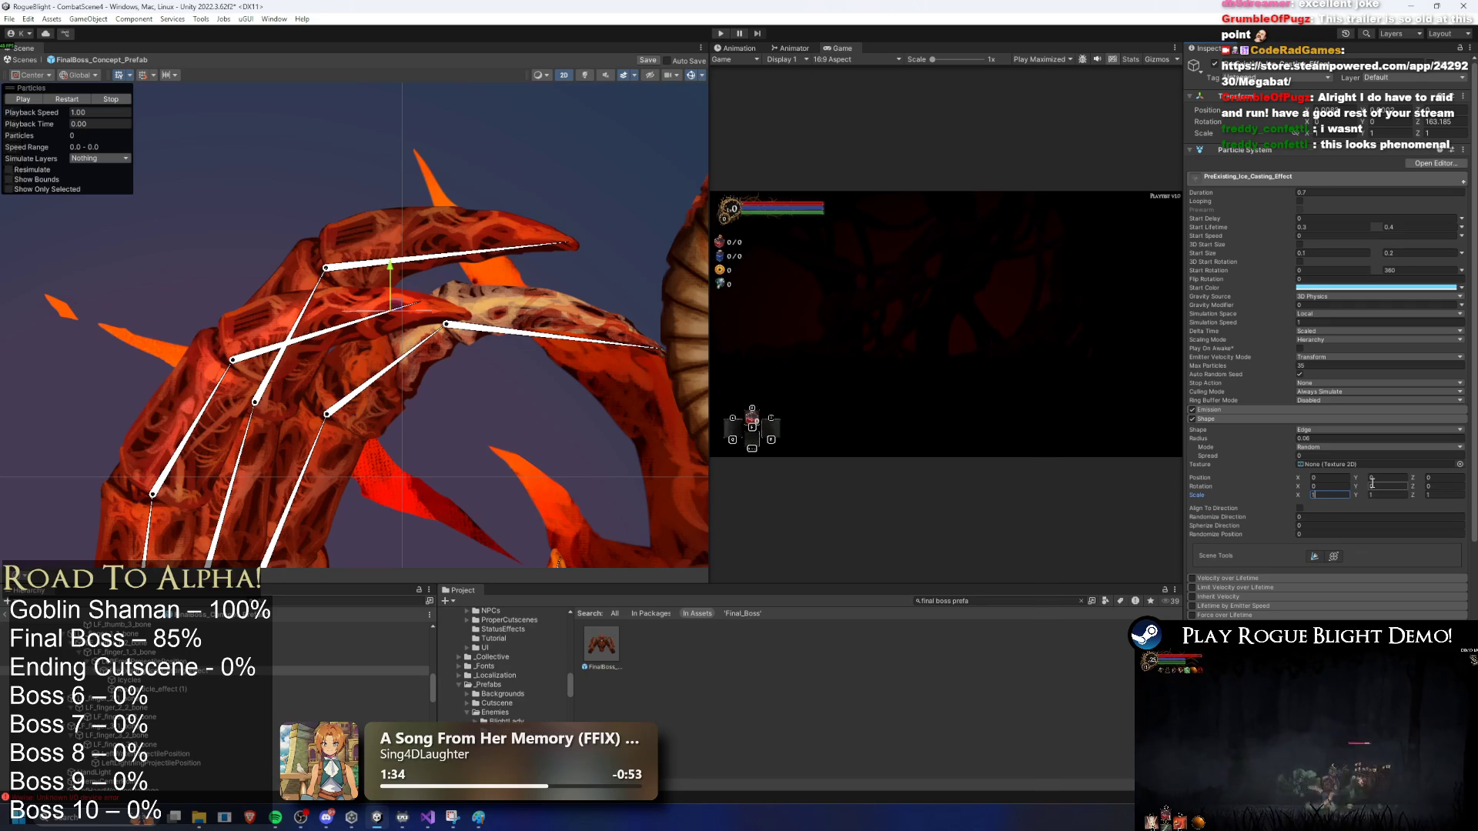
left_click(179, 690)
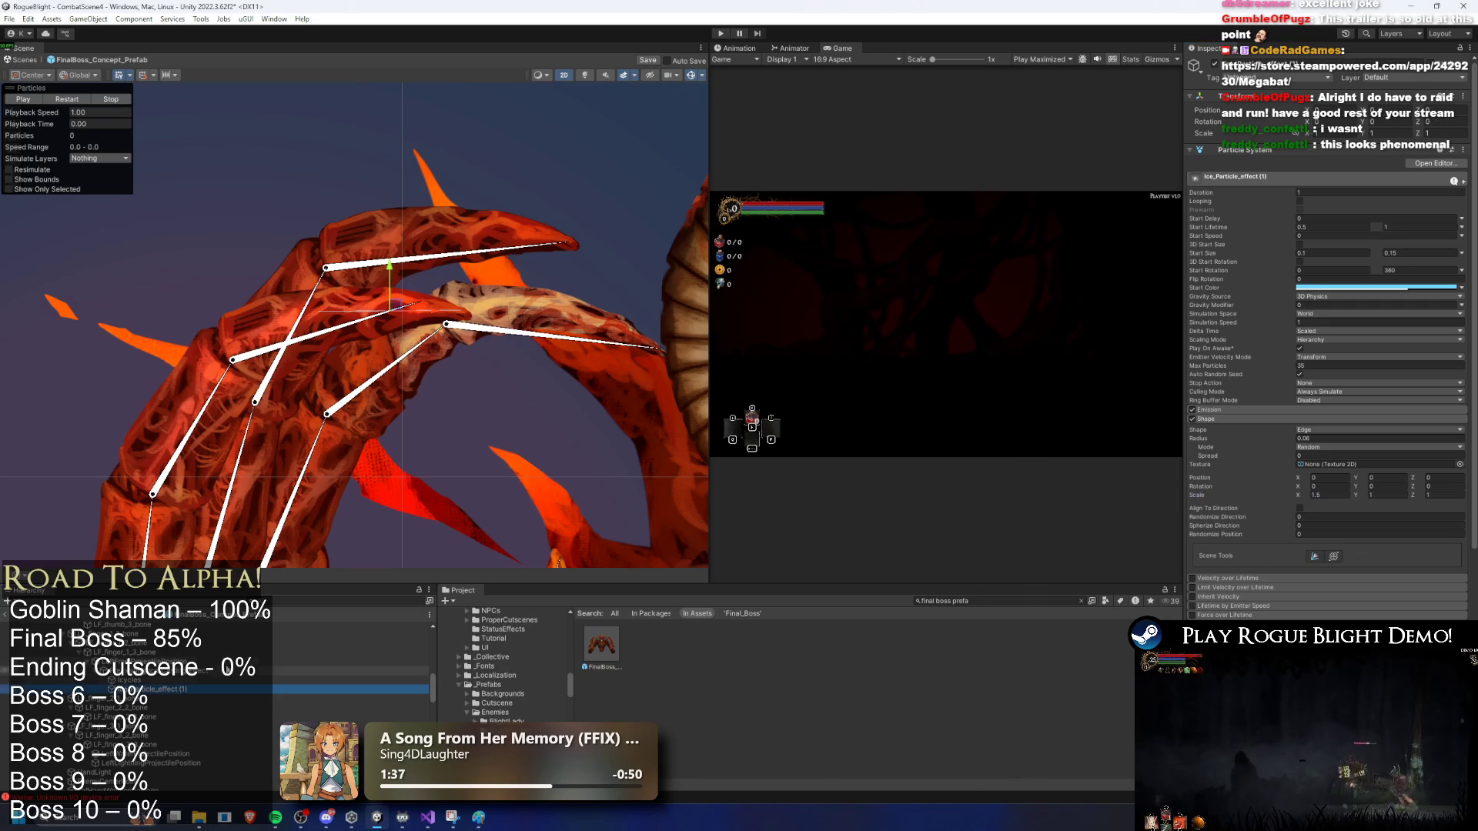
left_click(354, 670)
left_click(53, 103)
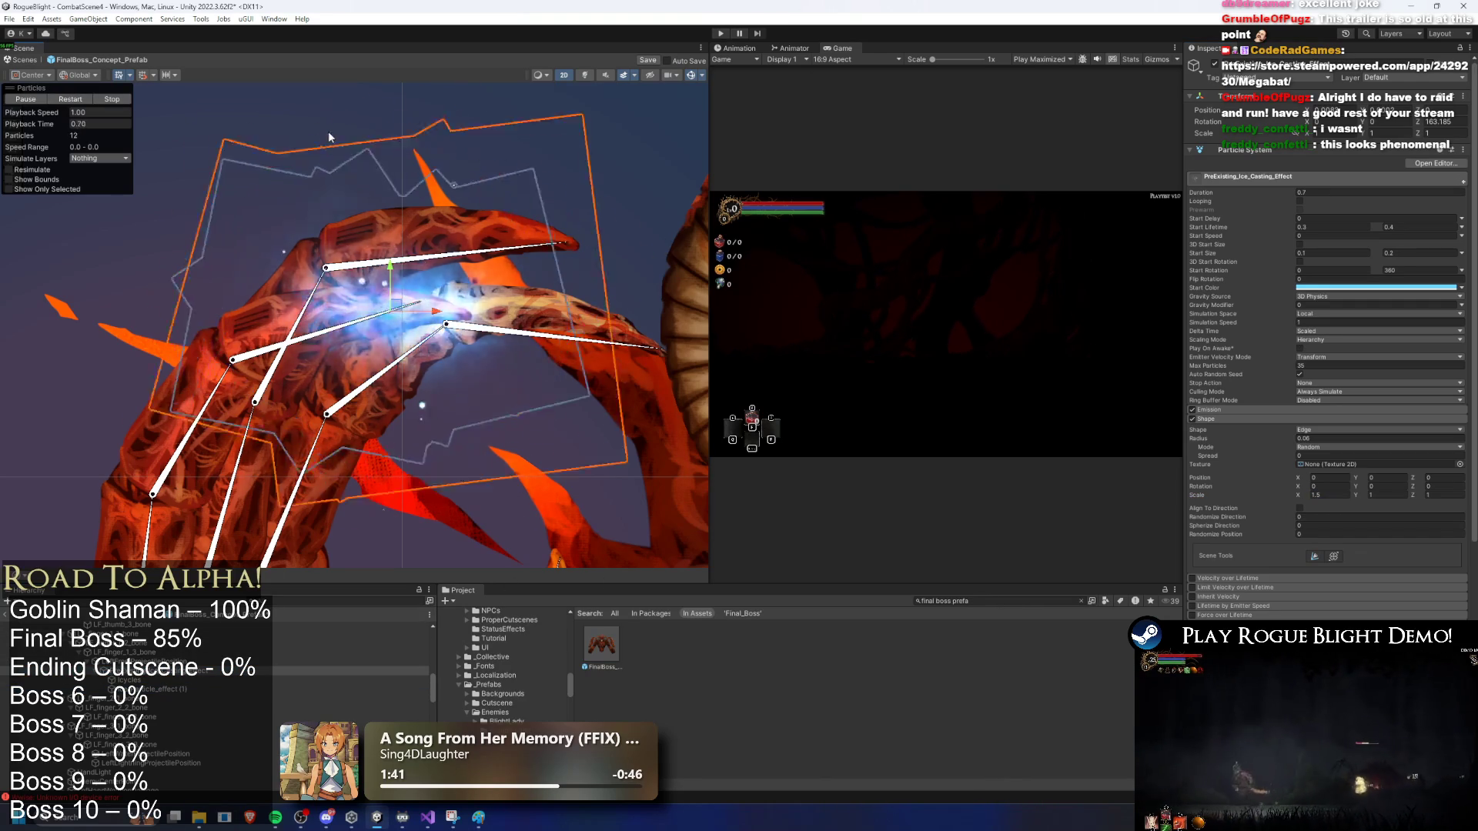
left_click(79, 101)
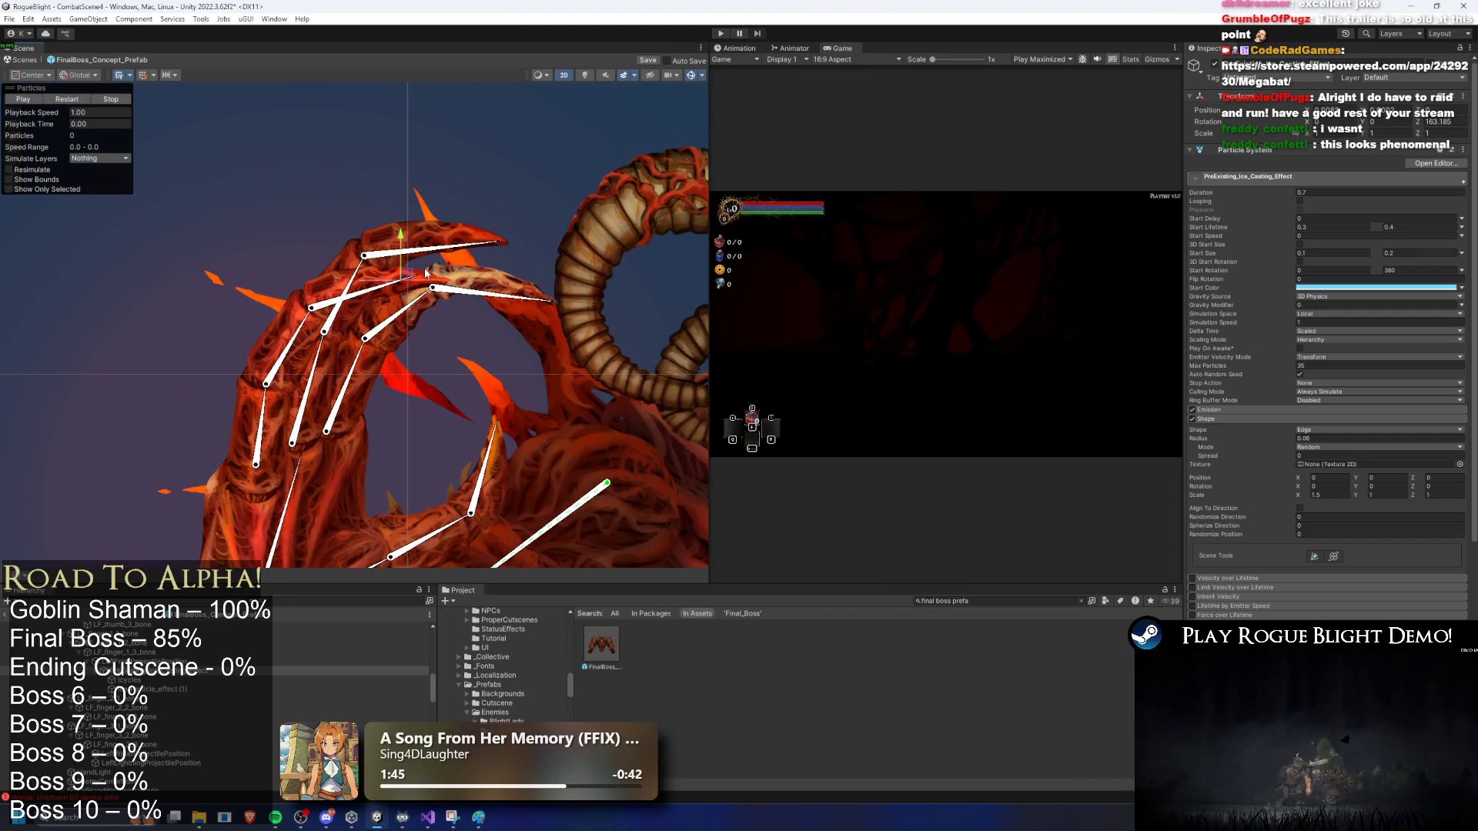
Step: Nudge PreExisting_Ice_Casting_Effect further right along the claw, previewing the burst between moves
scroll(406, 271, "up", 4)
key("e")
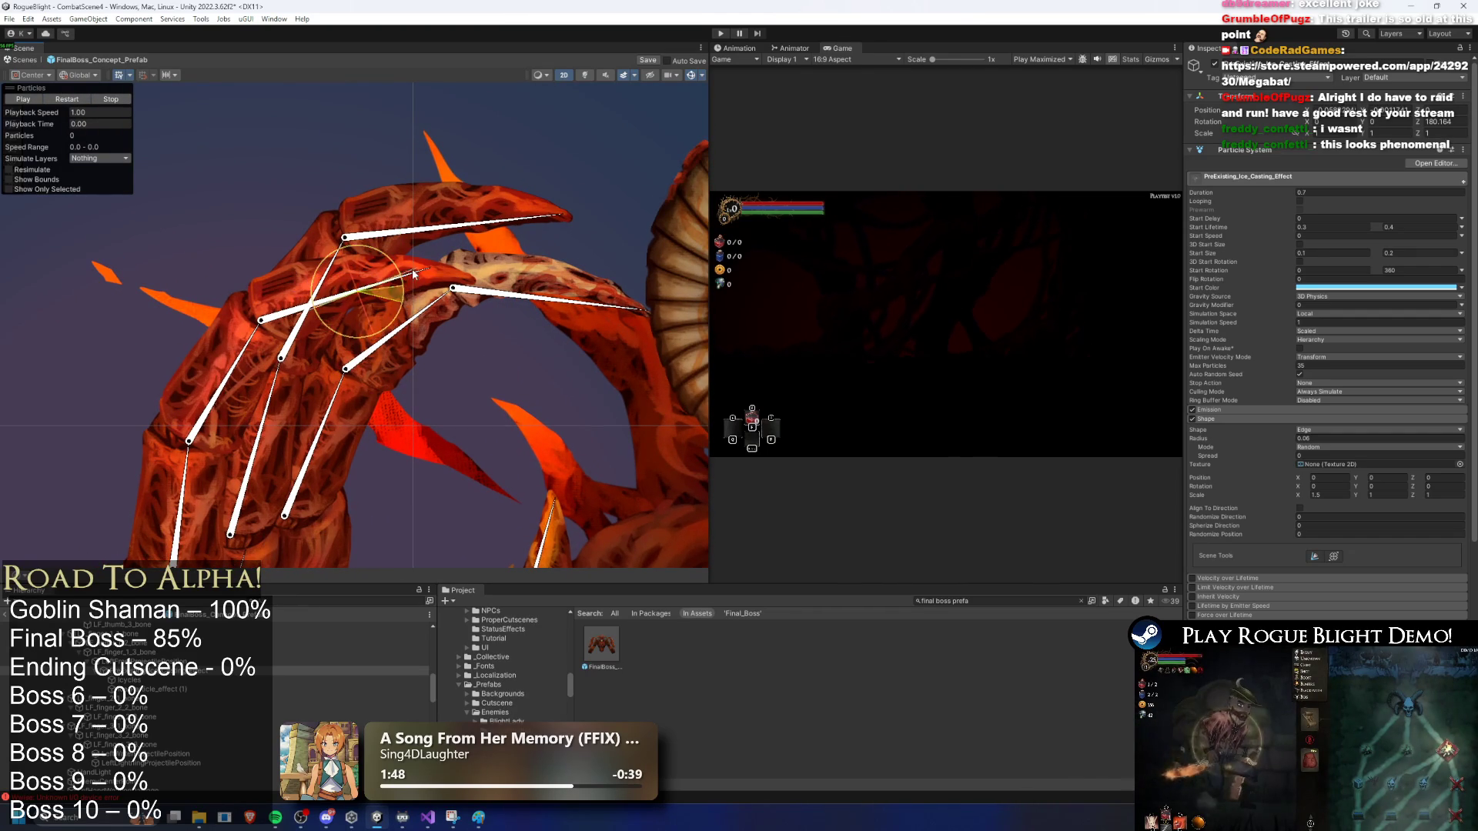
left_click_drag(393, 288, 397, 286)
key("e")
key("w")
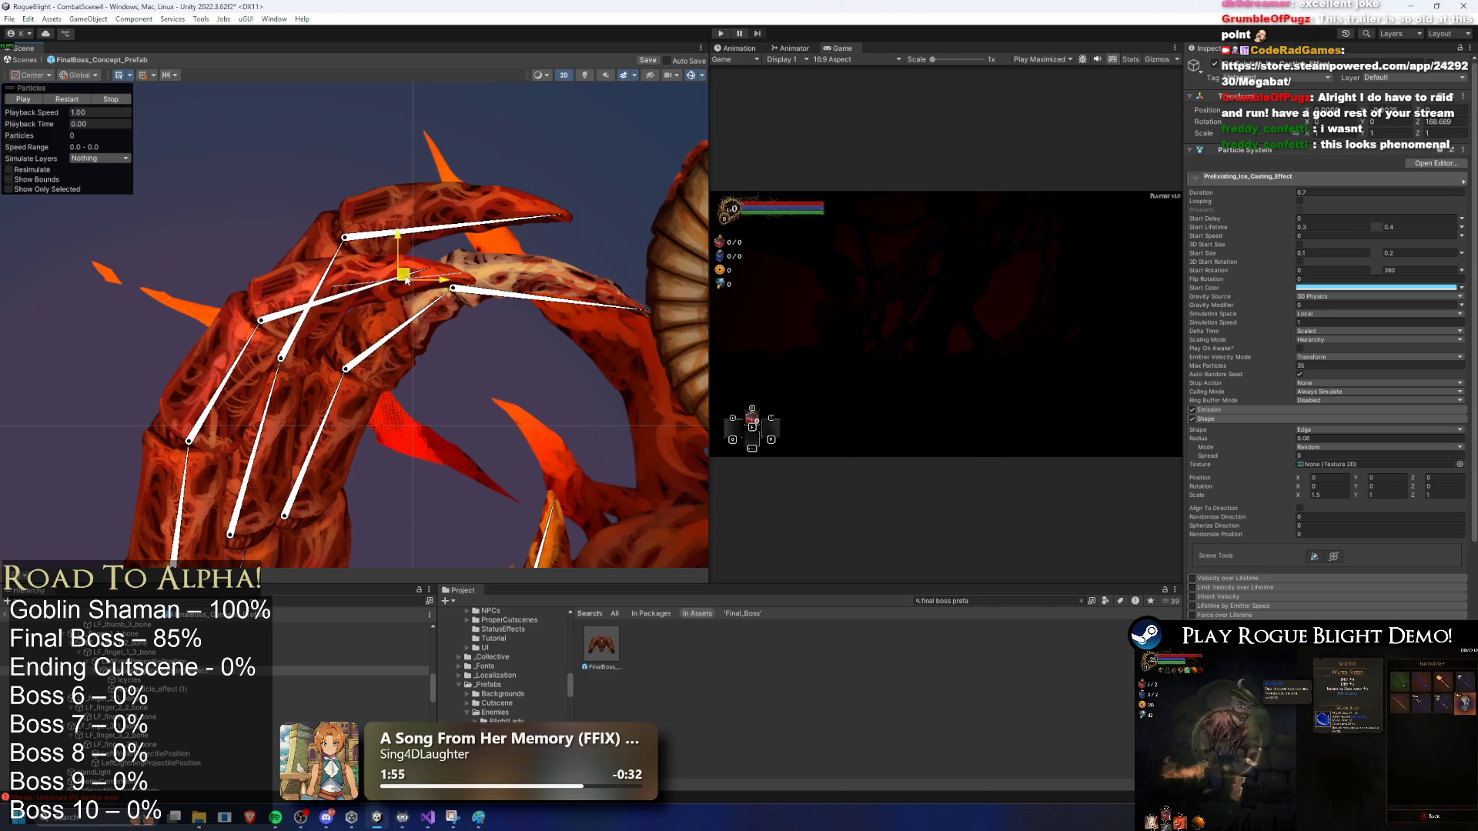
left_click(84, 100)
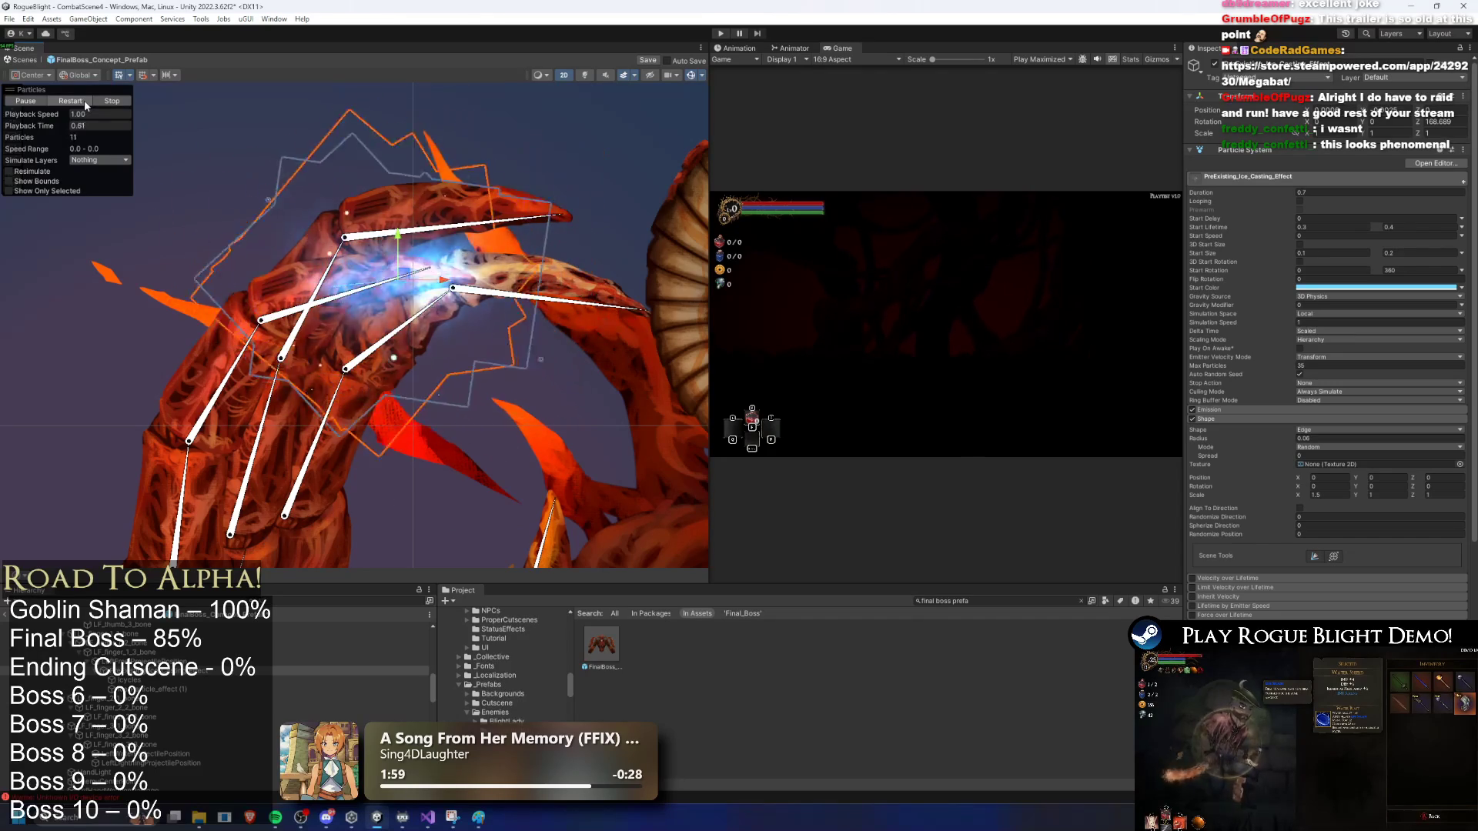
left_click(85, 100)
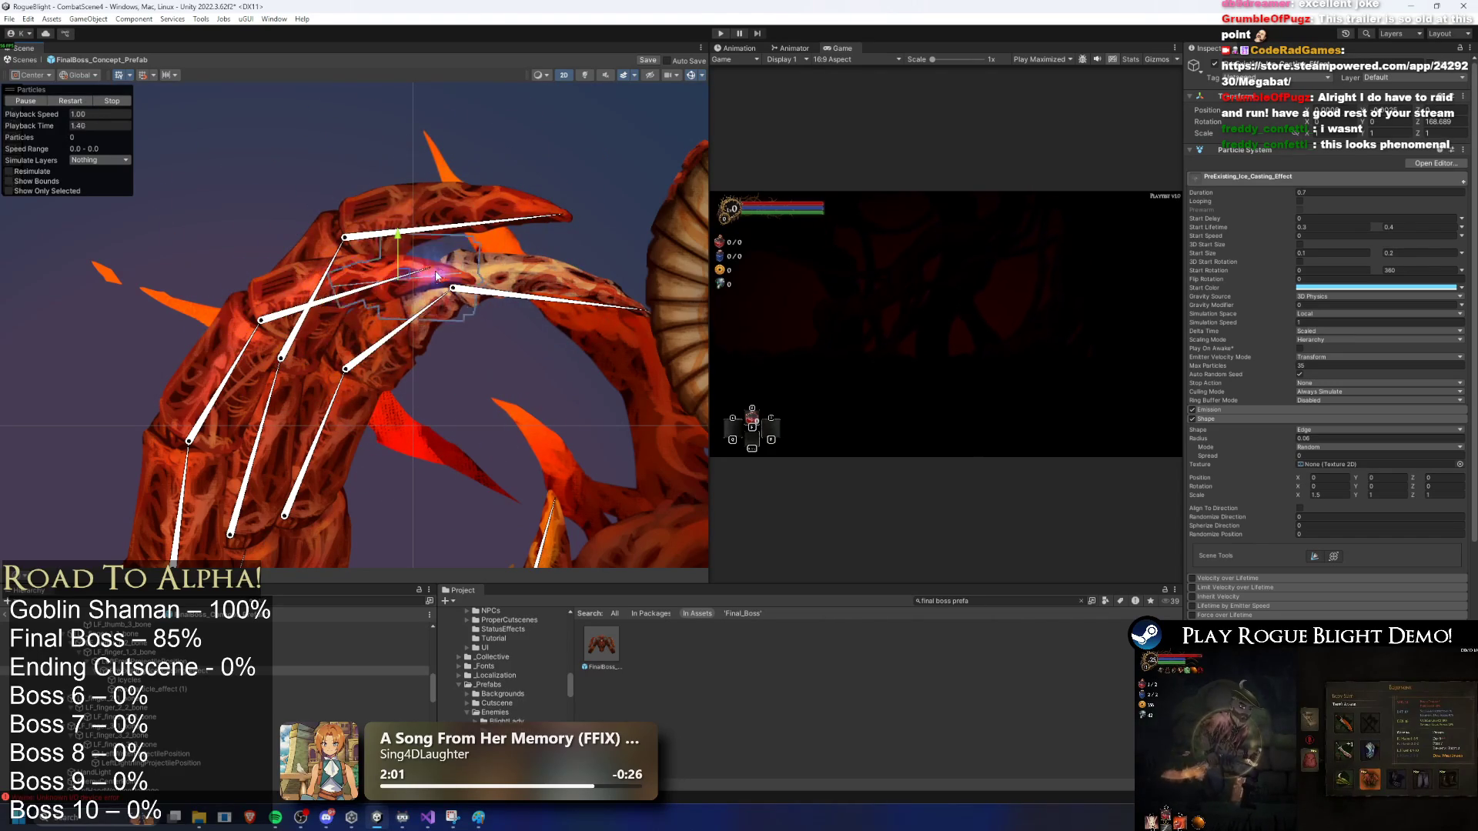
left_click_drag(406, 276, 421, 277)
left_click(86, 104)
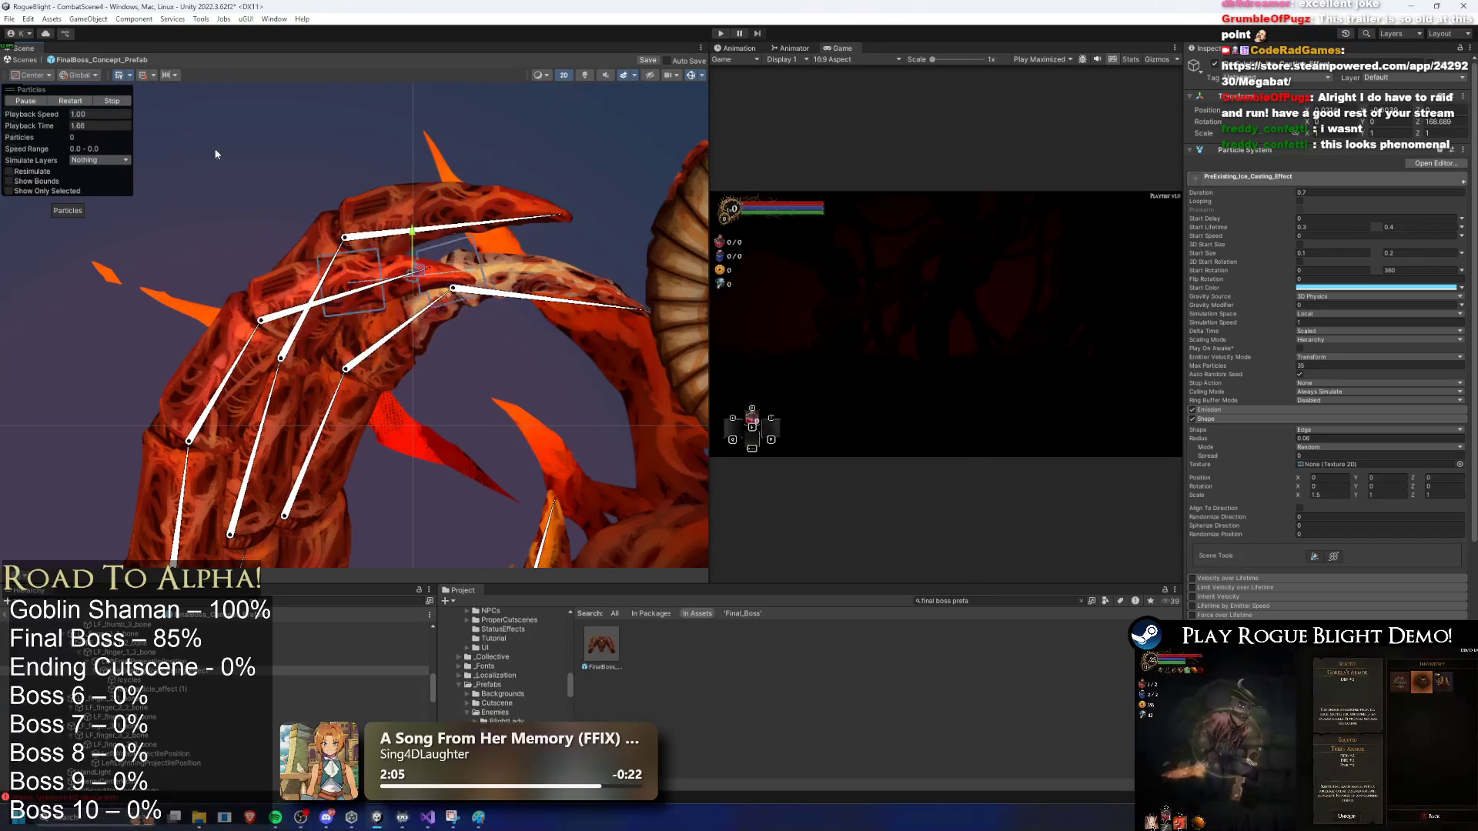
Step: Rotate the casting effect to about 163° and replay the ice burst
key("e")
left_click_drag(463, 274, 462, 283)
key("w")
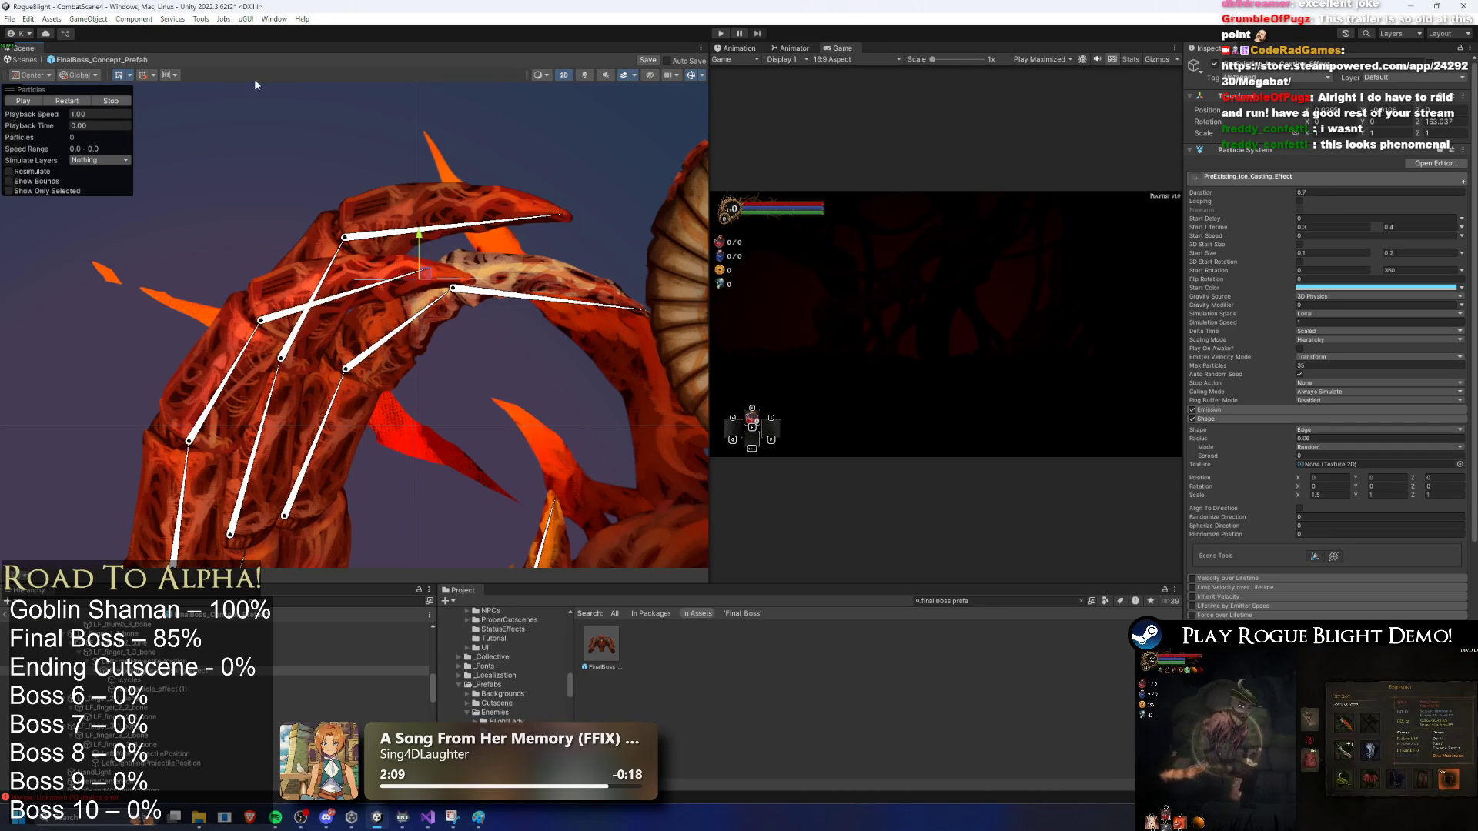
left_click(78, 103)
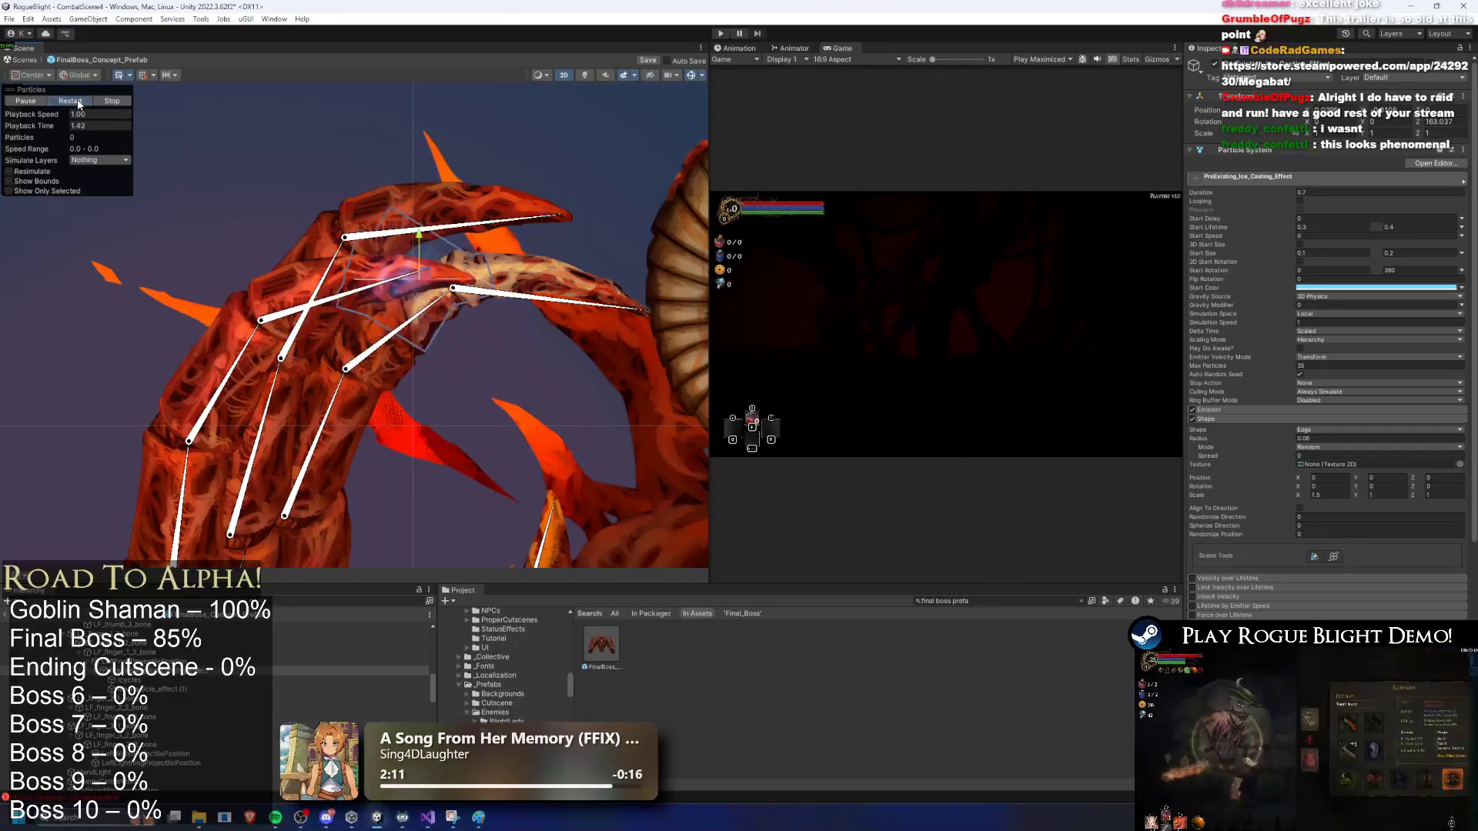
left_click(79, 103)
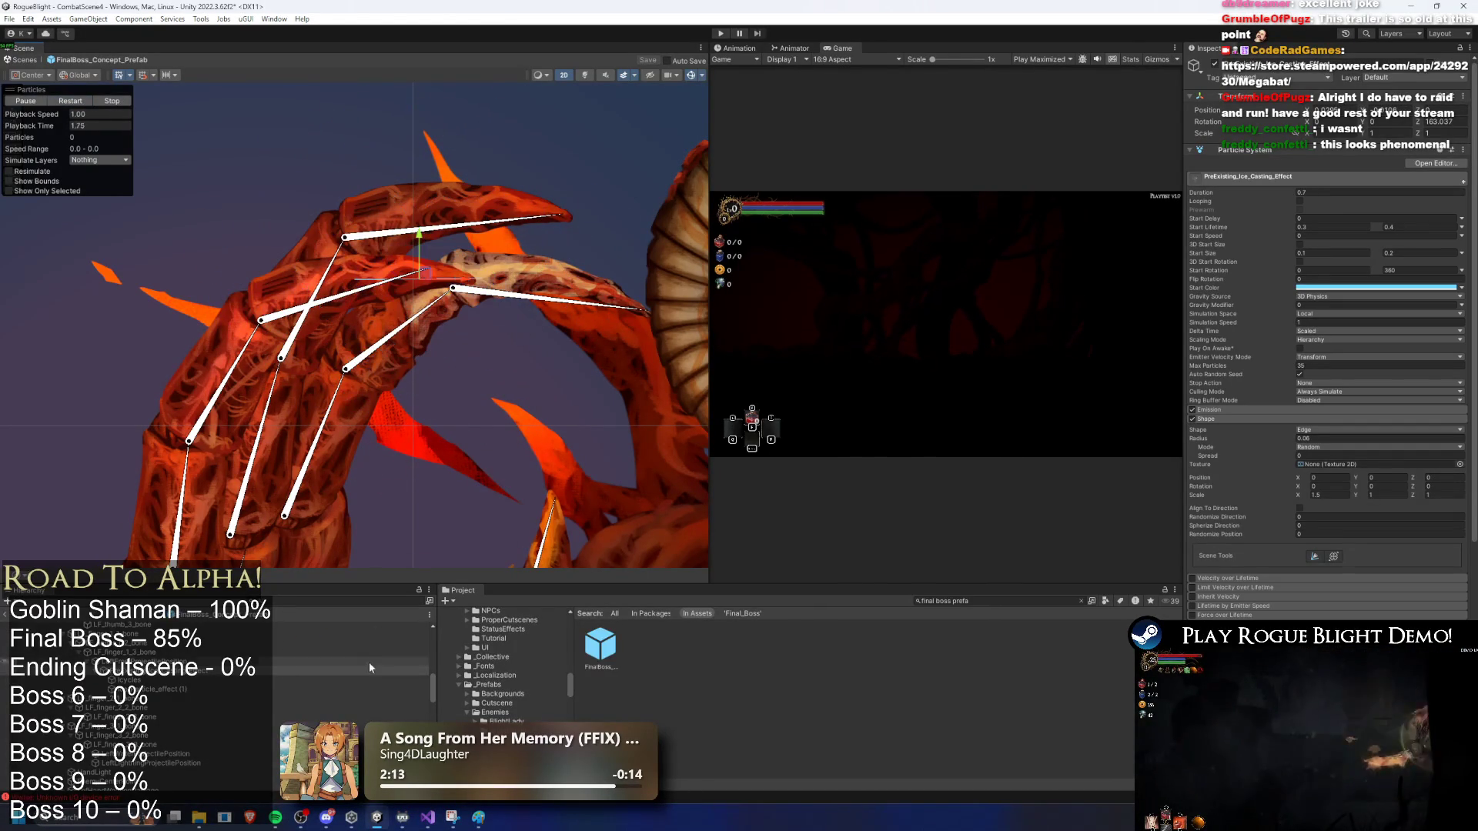
Step: Rename the ice casting effect object to LeftPreExisting_Ice_Casting_Effect
scroll(218, 696, "down", 3)
scroll(217, 697, "down", 5)
right_click(170, 719)
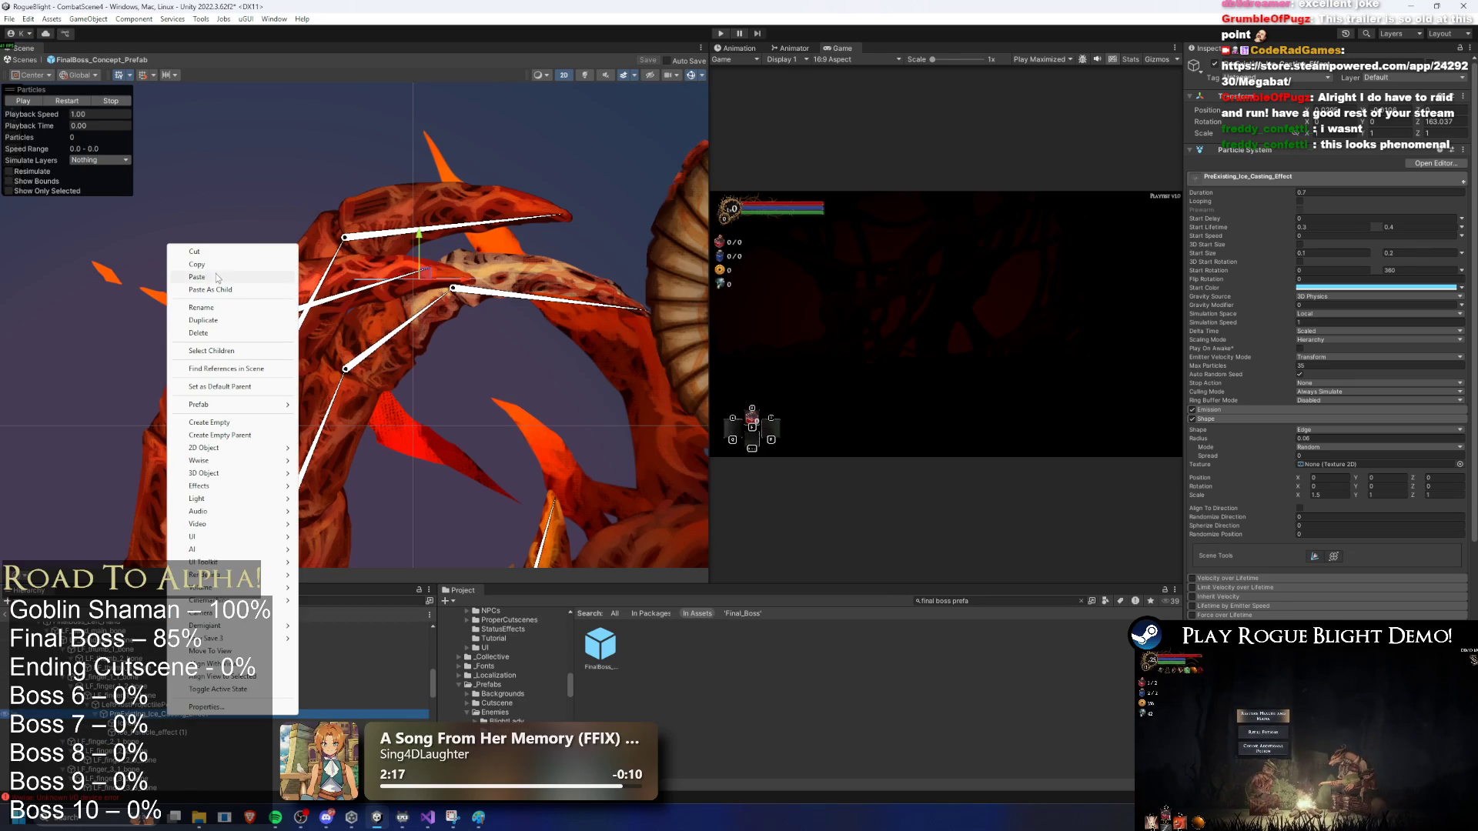
left_click(237, 278)
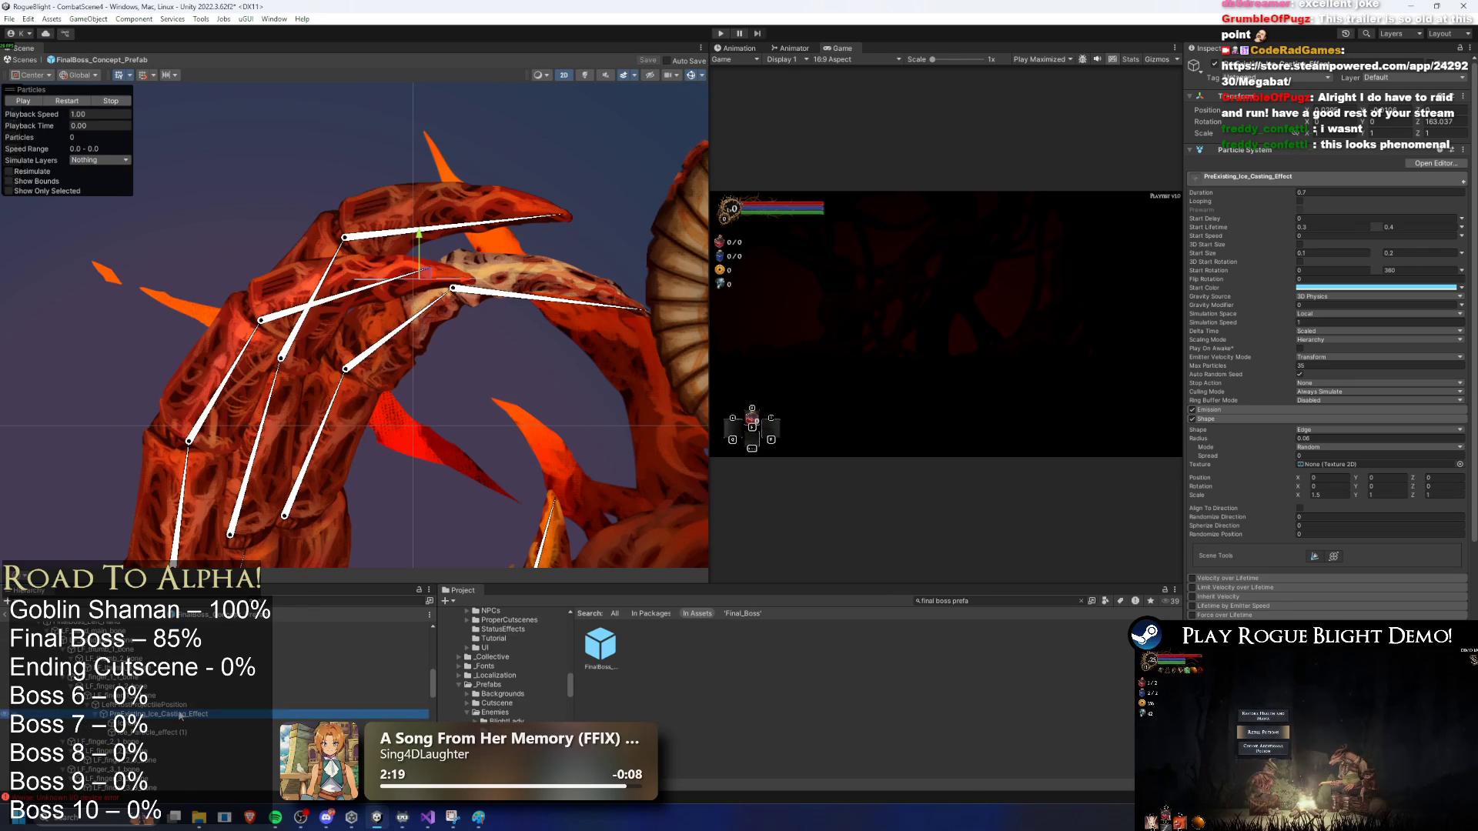
right_click(181, 716)
left_click(253, 312)
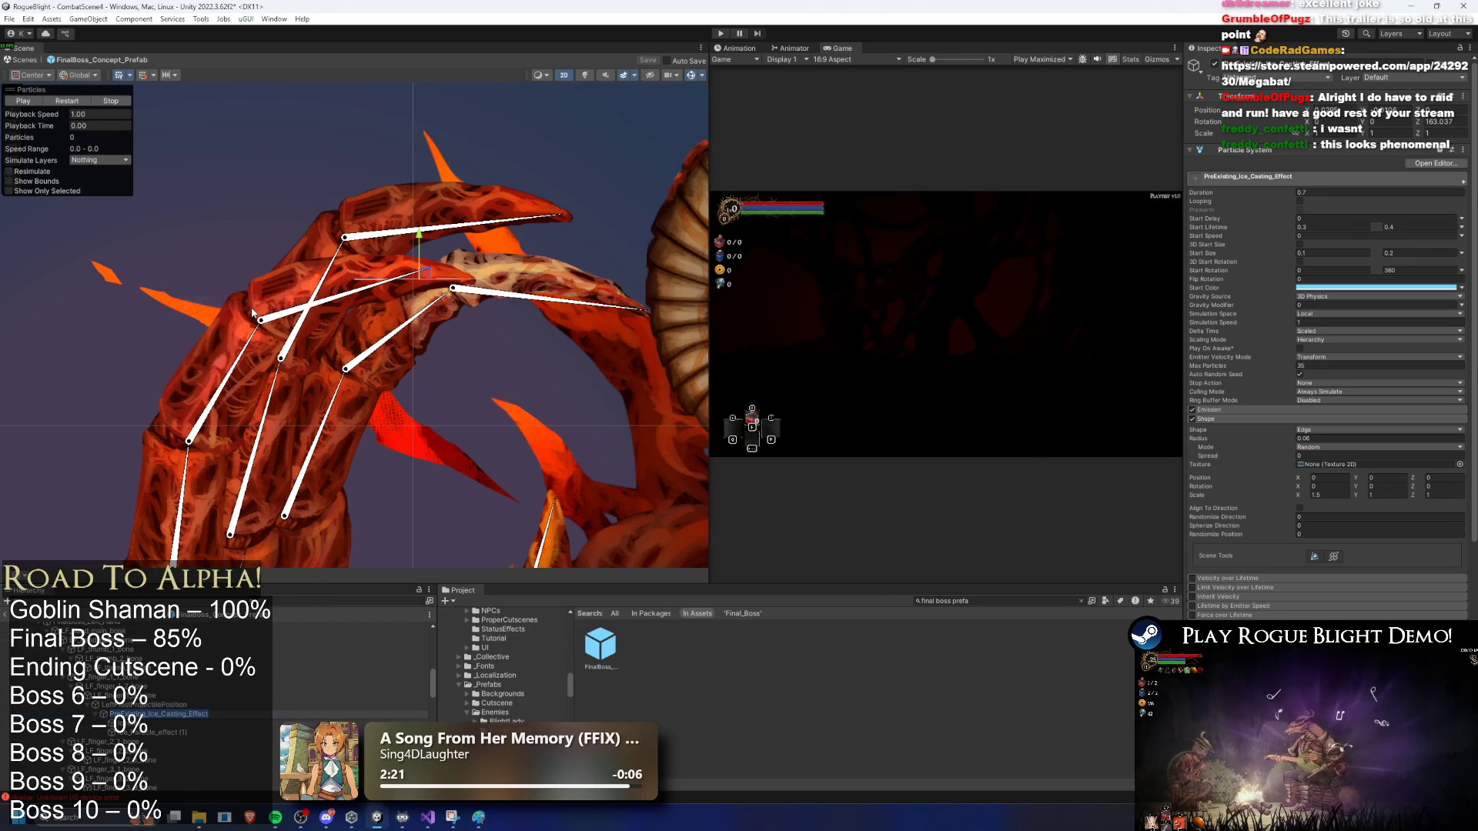
key("Return")
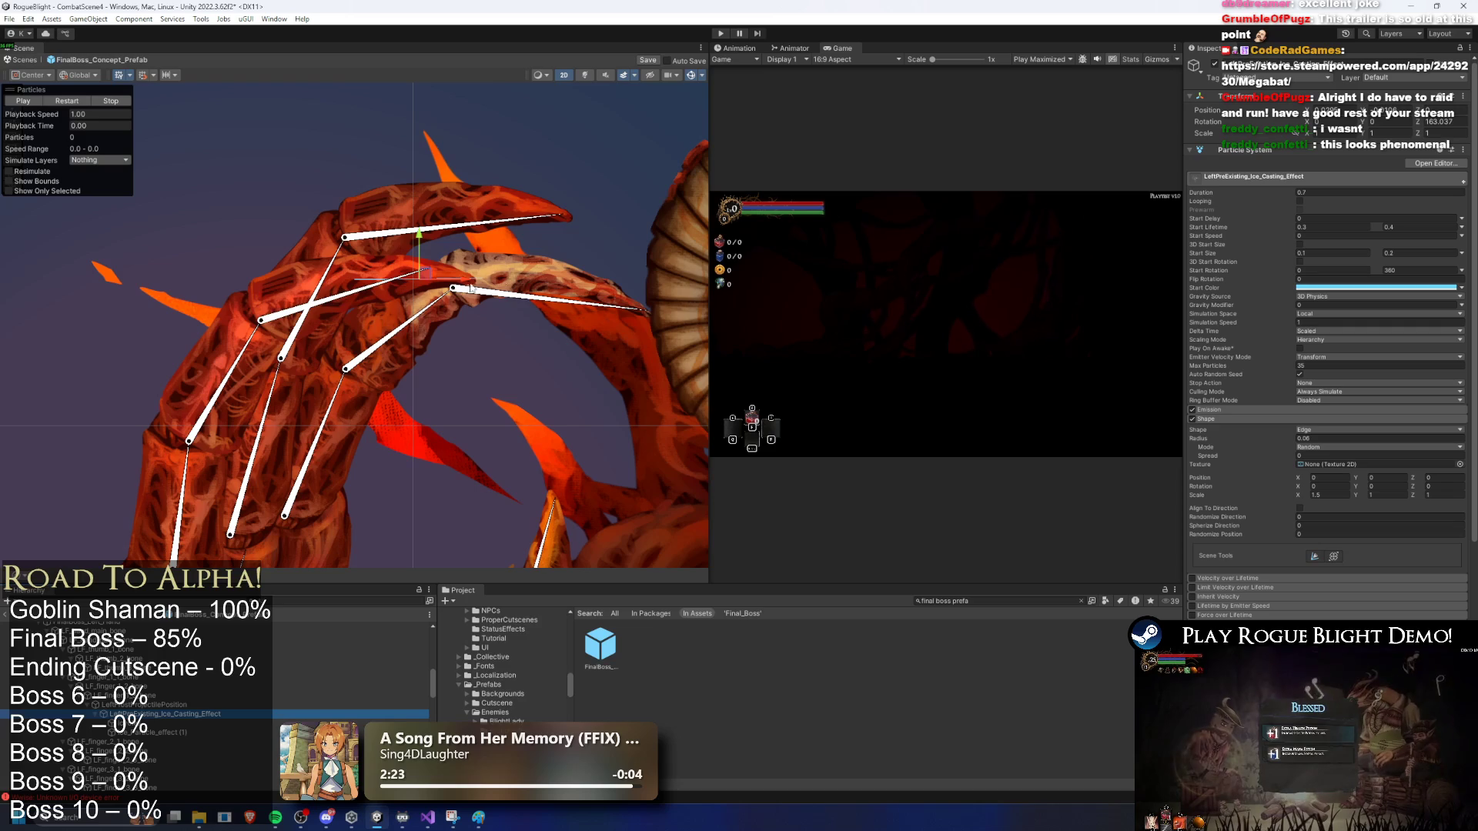
Step: Select the FinalBoss_Concept_Prefab root and collapse its RightHand (Cornered) action pattern
scroll(154, 677, "up", 5)
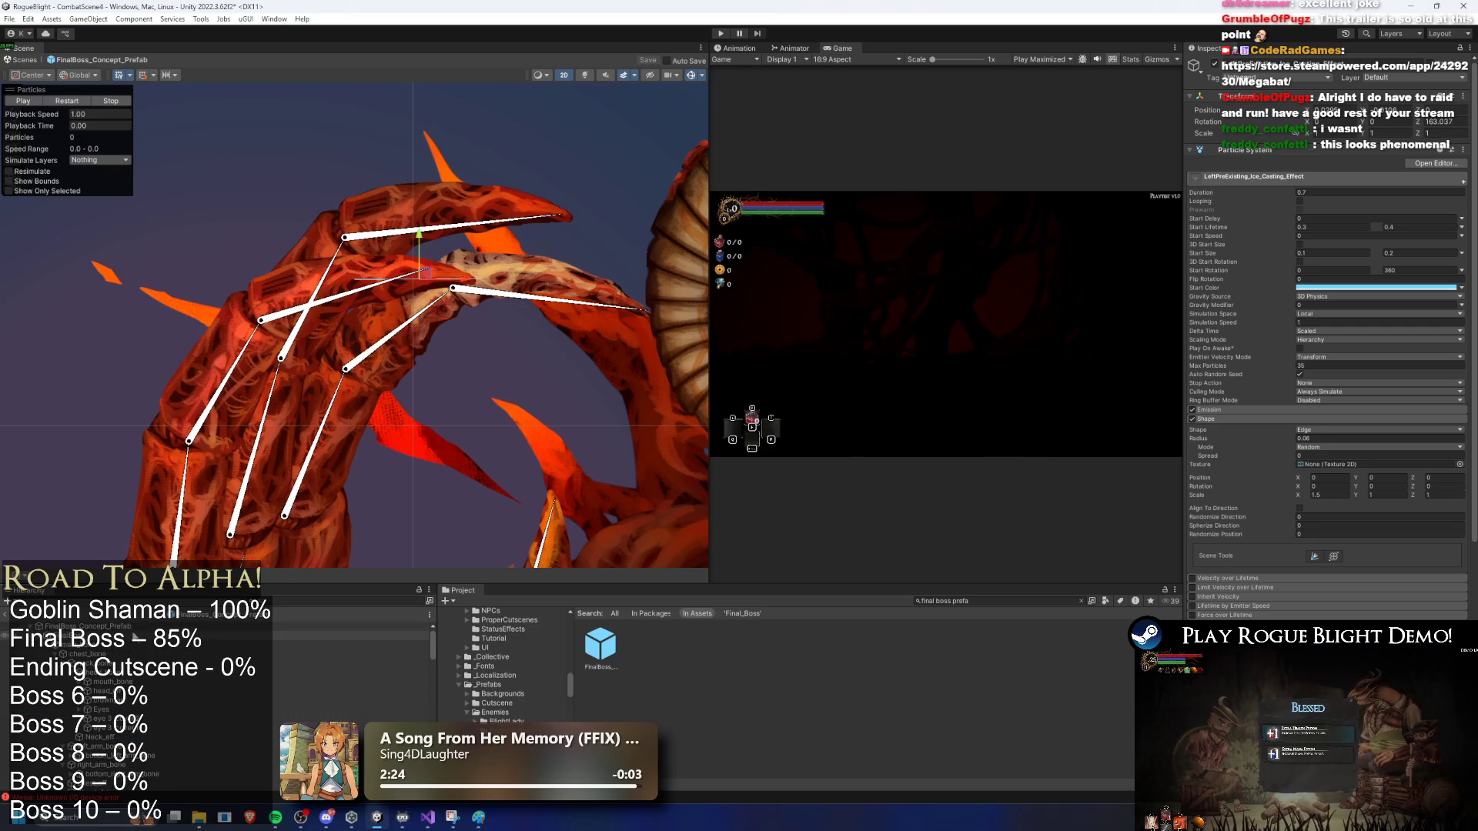
left_click(116, 626)
left_click(1273, 275)
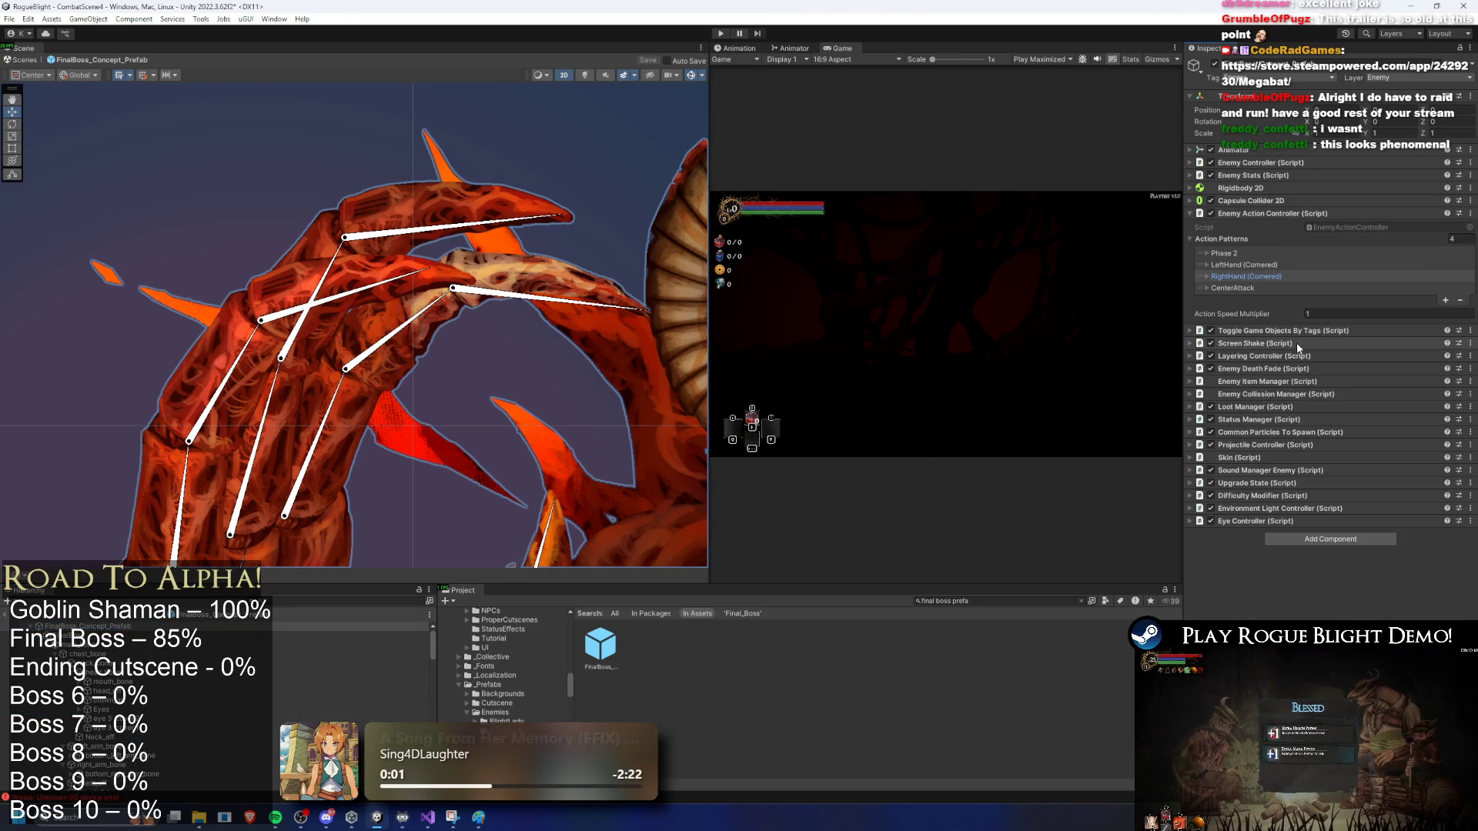
Step: Add LeftPreExisting_Ice_Casting_Effect as the second Pre Existing Particles To Play entry
left_click(1360, 433)
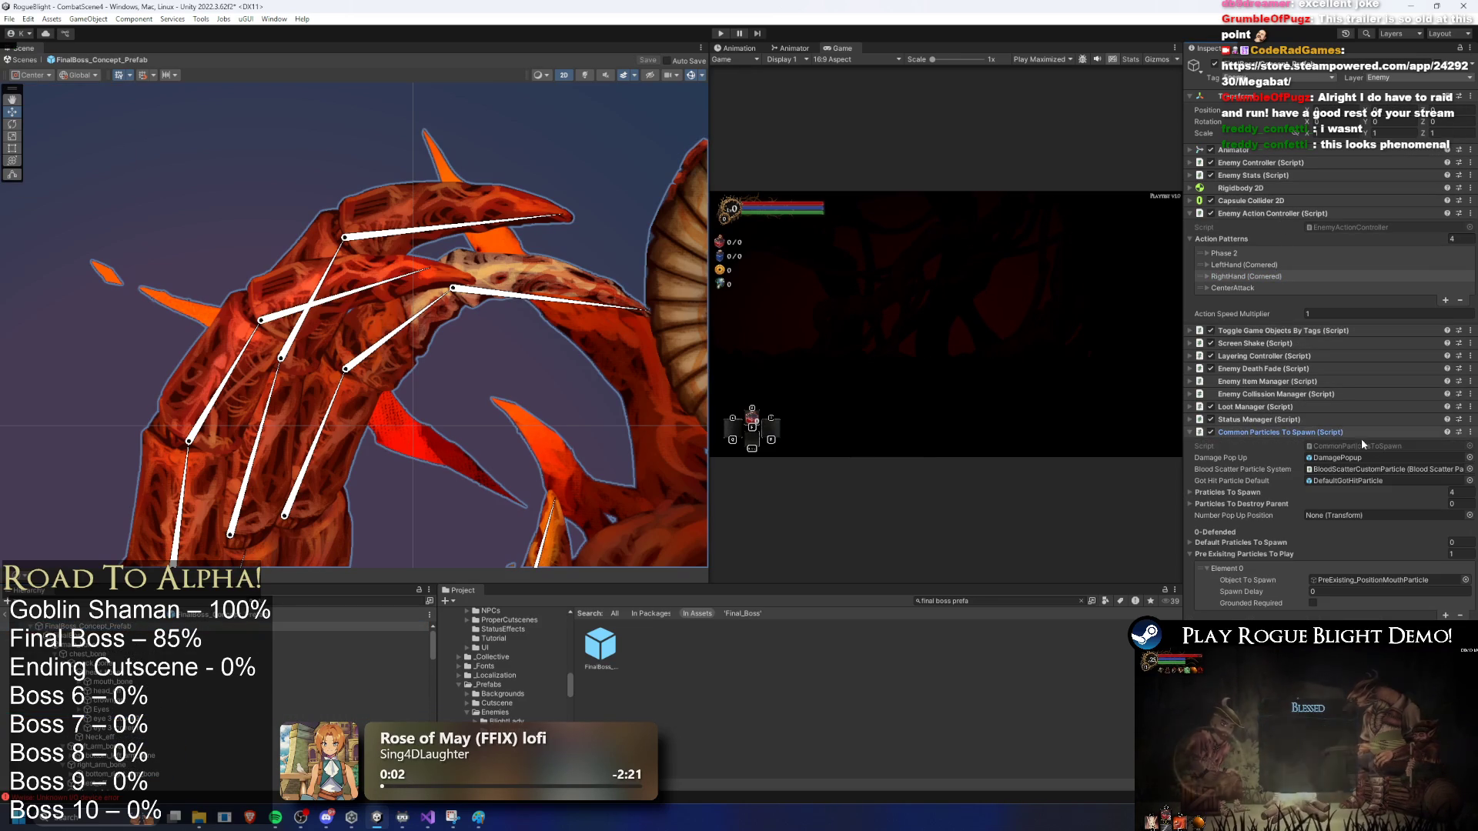
left_click(1446, 615)
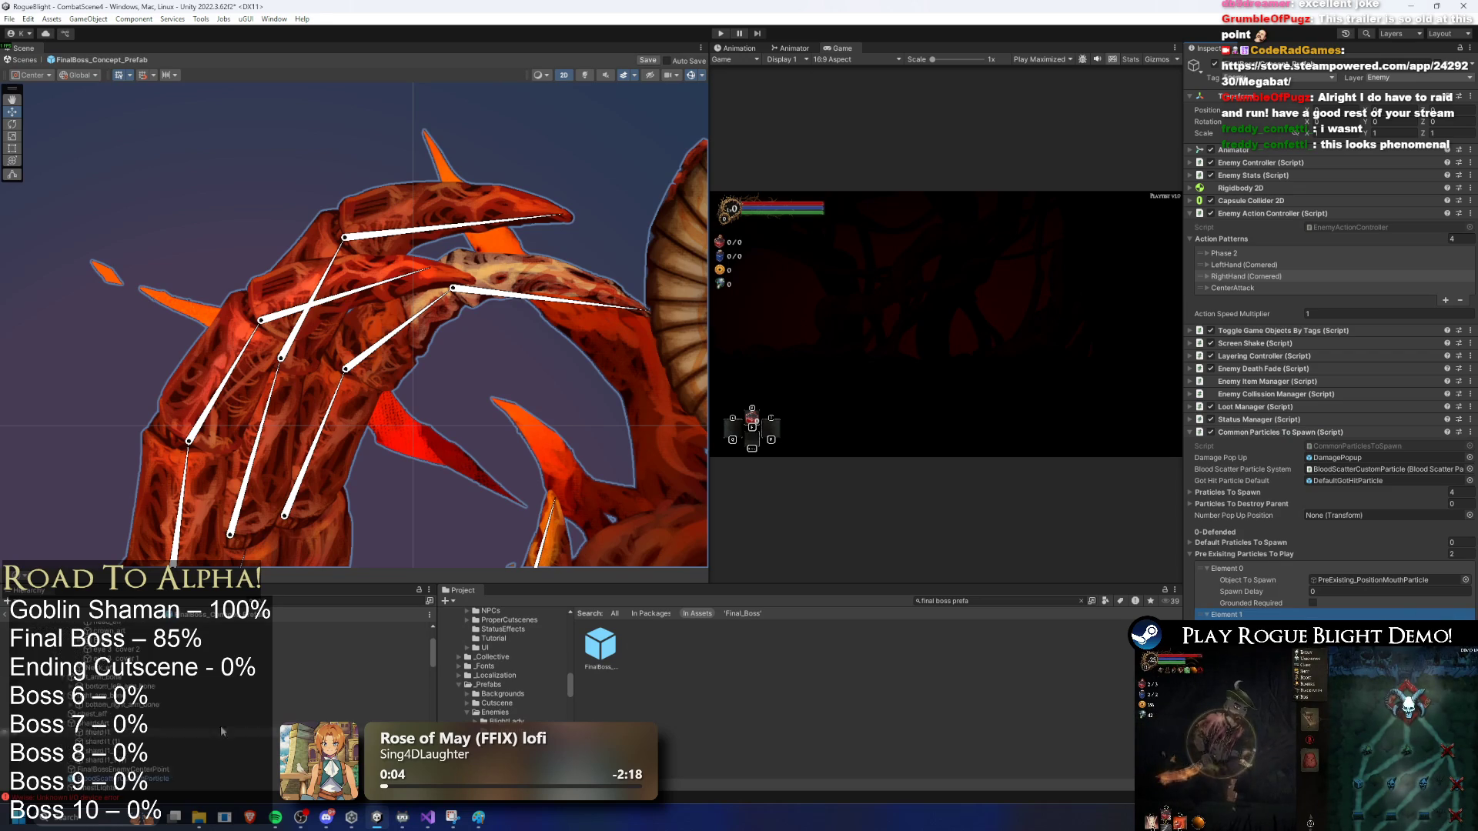
left_click(1466, 625)
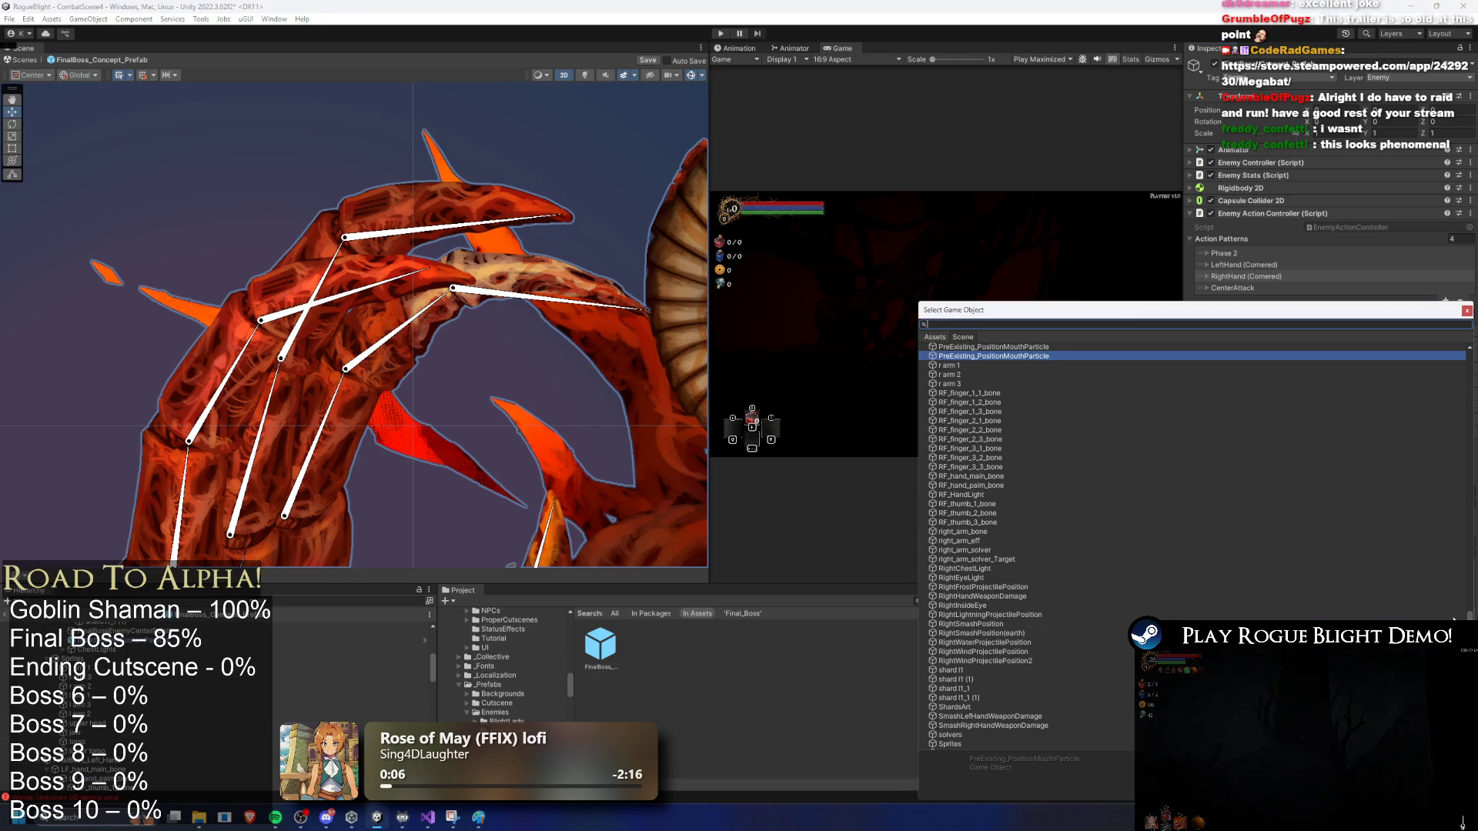
type("left pre")
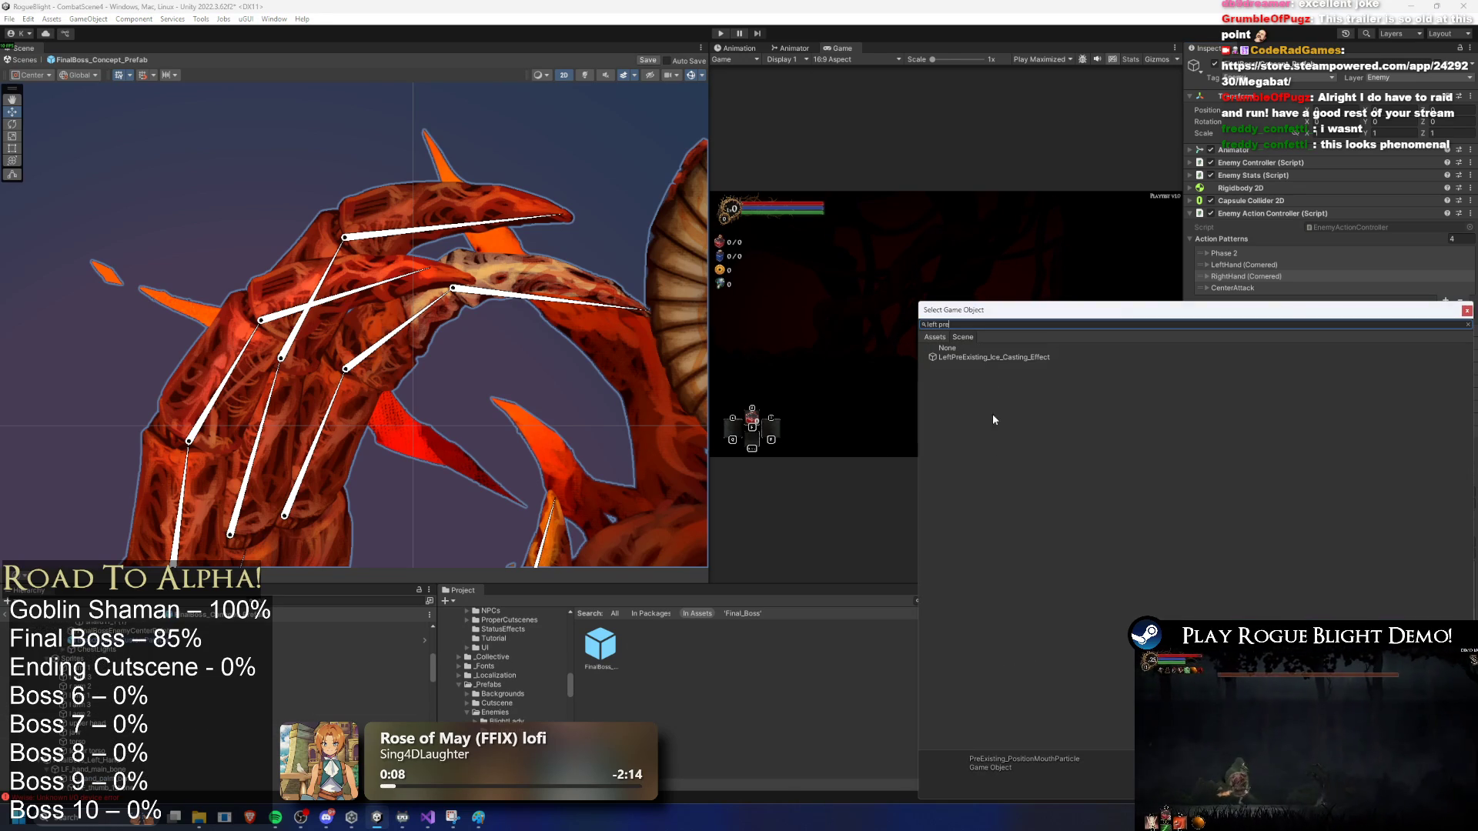
double_click(976, 356)
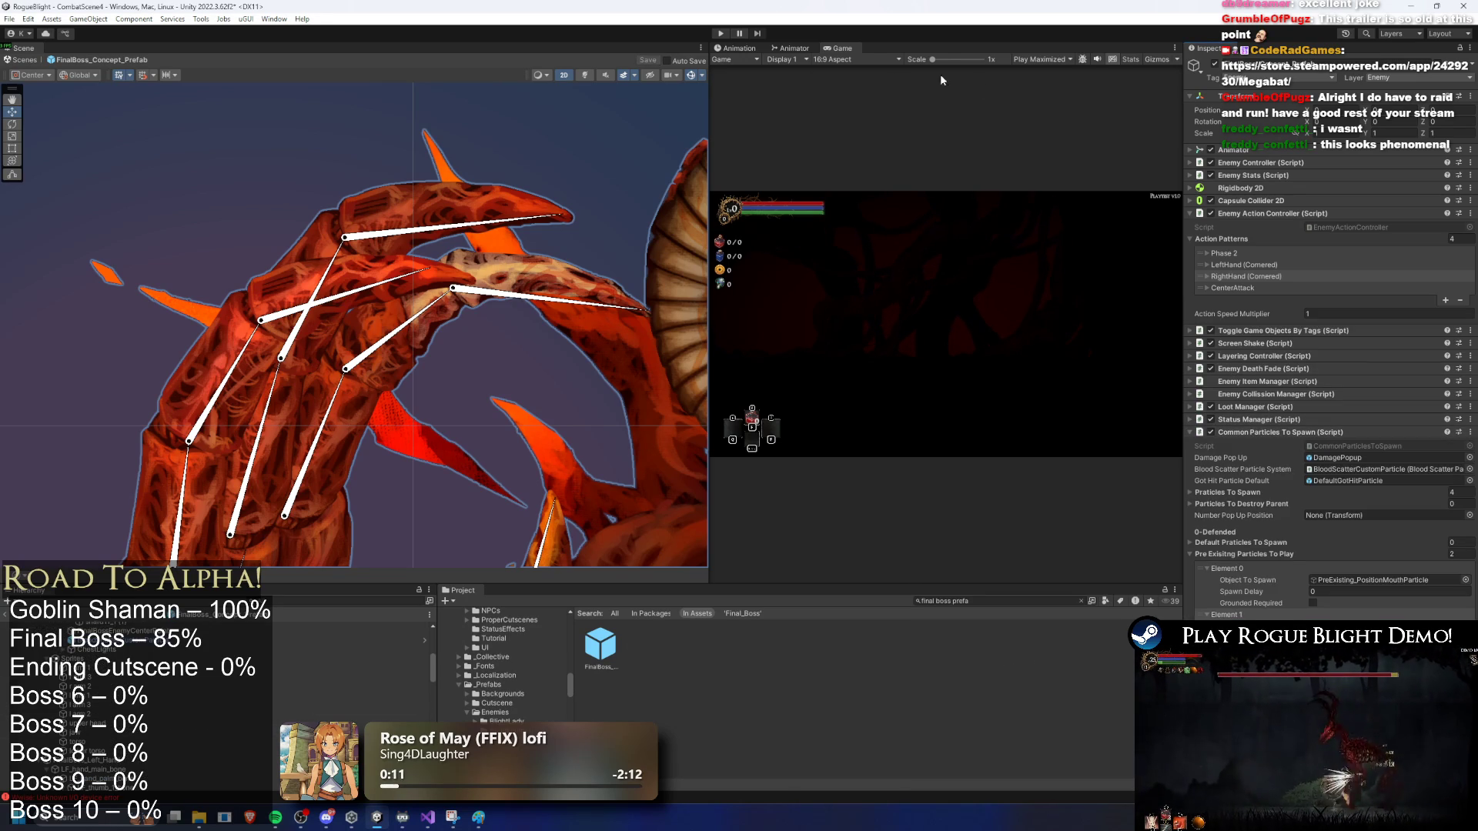
left_click(789, 47)
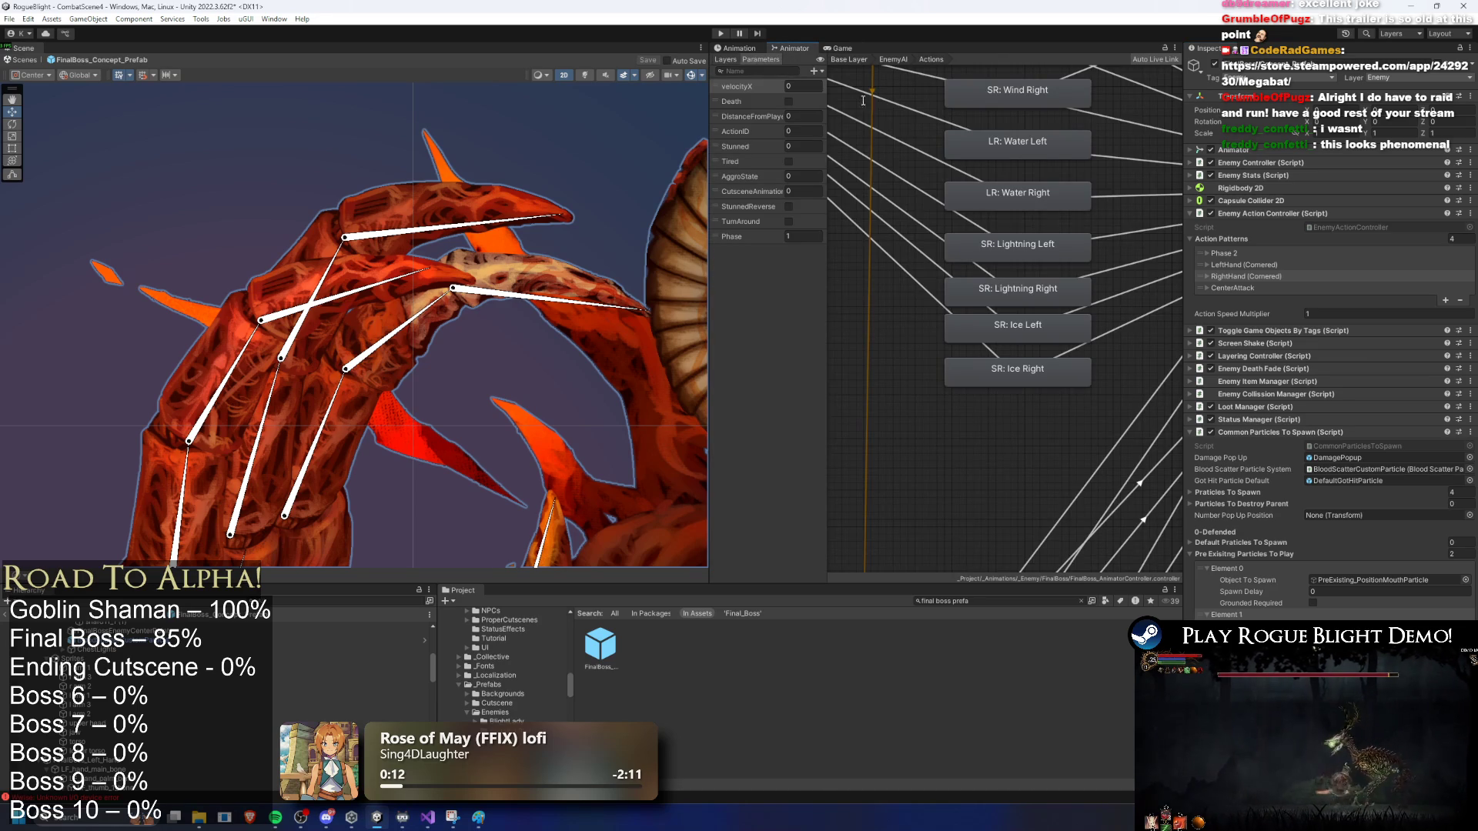
left_click(736, 47)
Step: Load the SR_ice_left_hand_finalboss clip, frame the boss's head, and scrub to frame 25
left_click(777, 71)
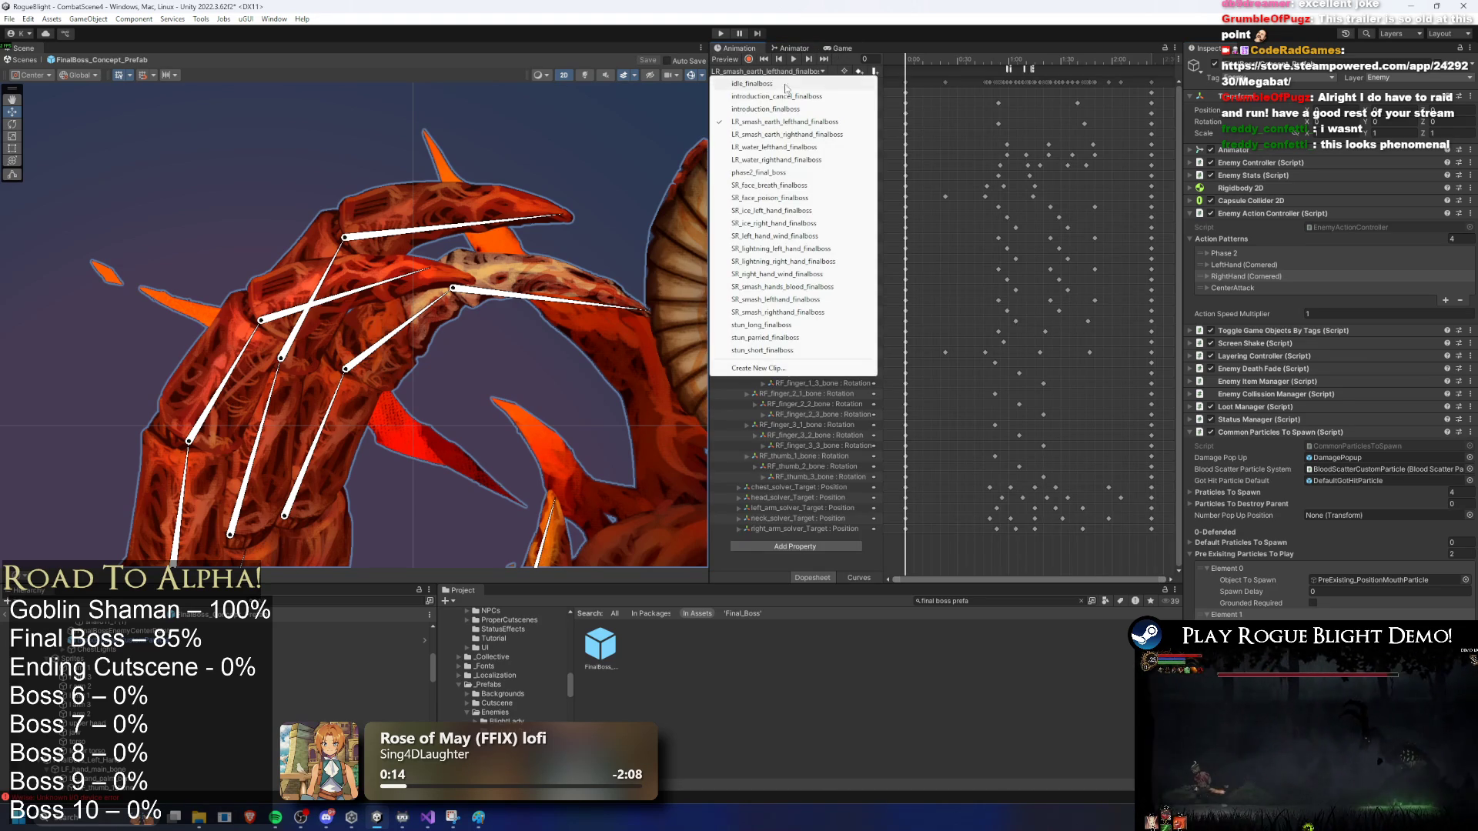
left_click(806, 210)
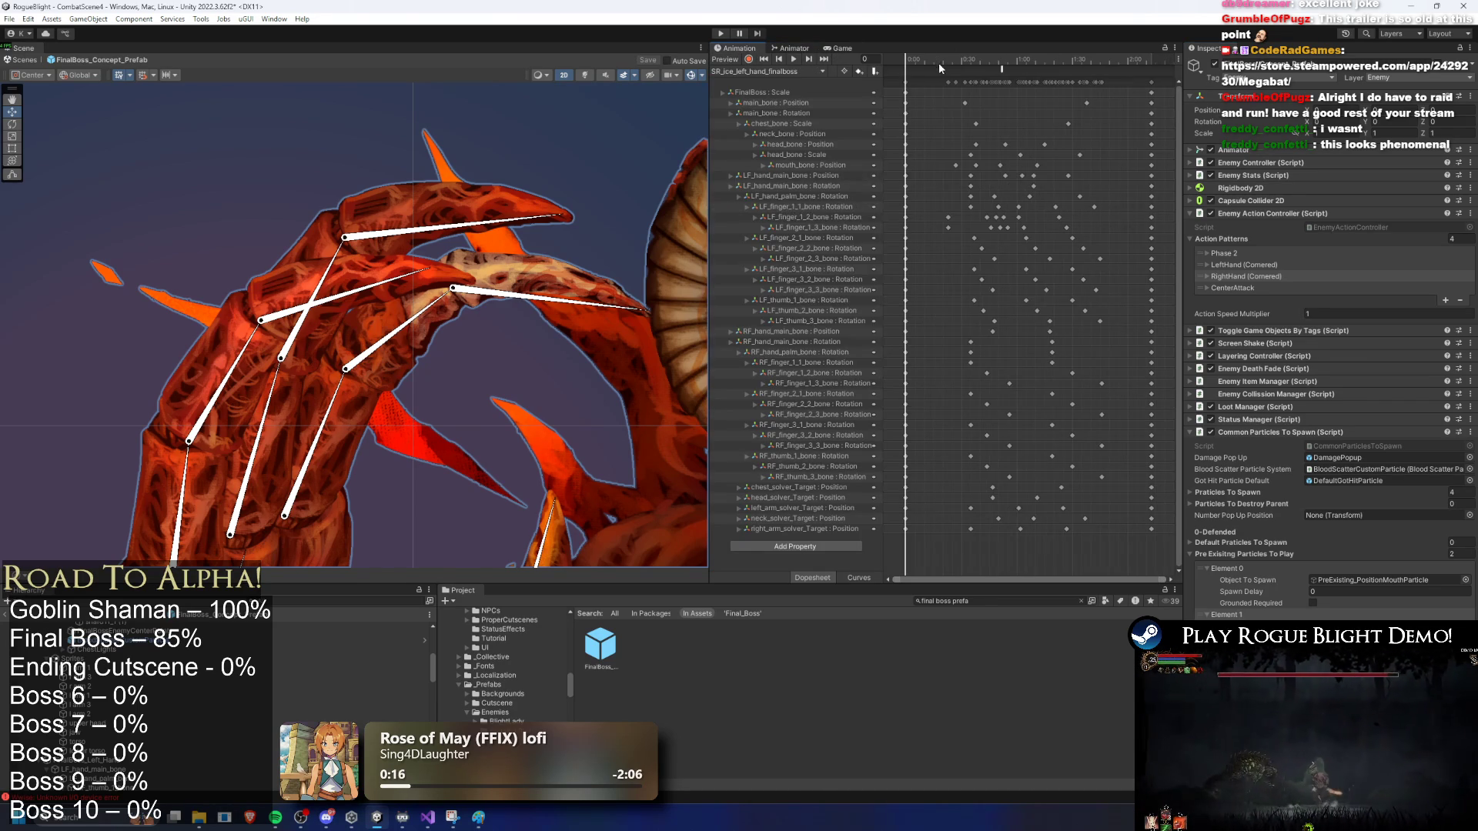
left_click(939, 64)
scroll(534, 200, "up", 3)
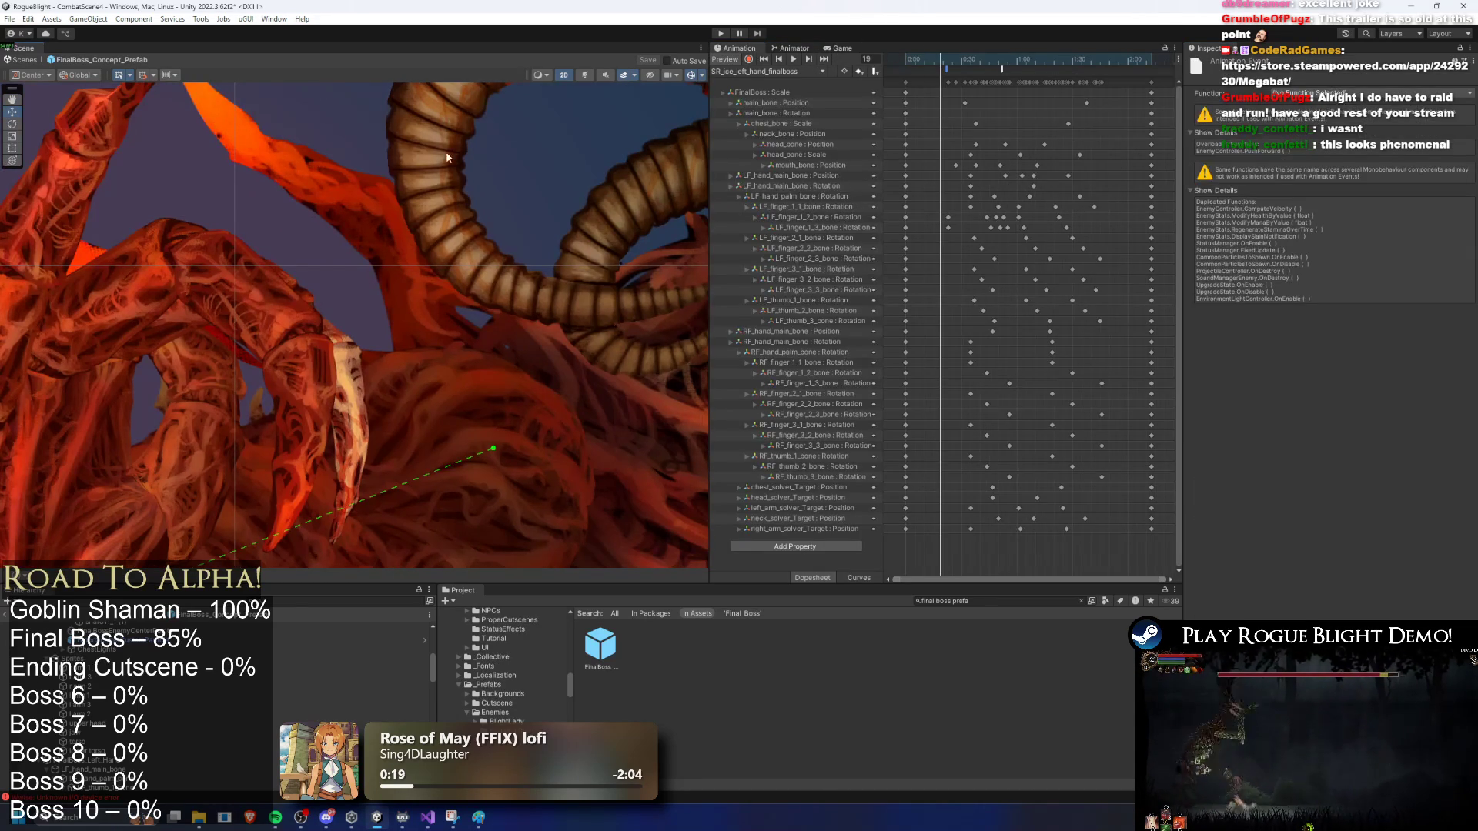
left_click_drag(446, 151, 399, 205)
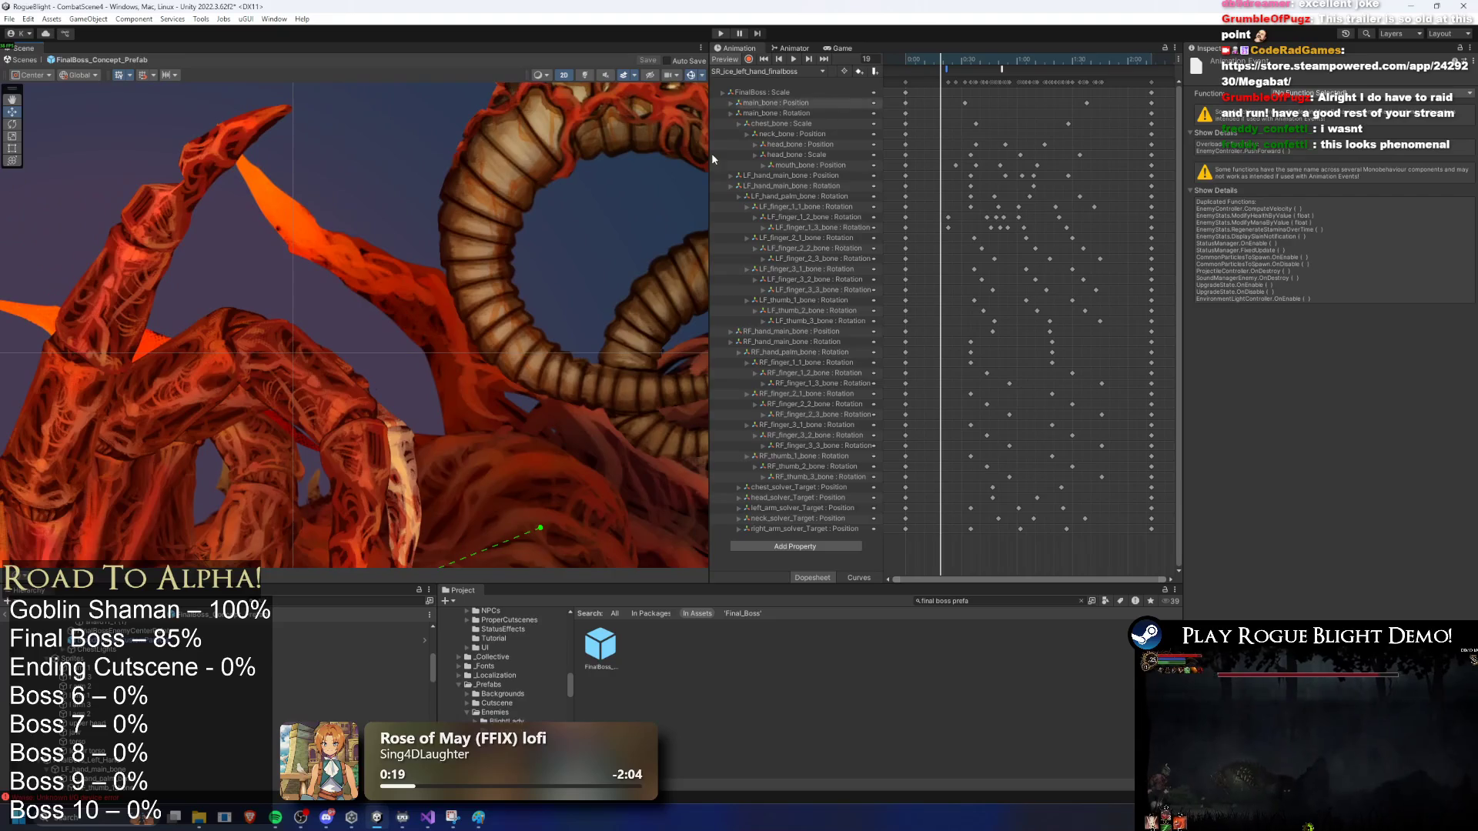
key("f")
mouse_move(954, 56)
left_mouse_down()
mouse_move(900, 60)
mouse_move(948, 64)
left_mouse_up()
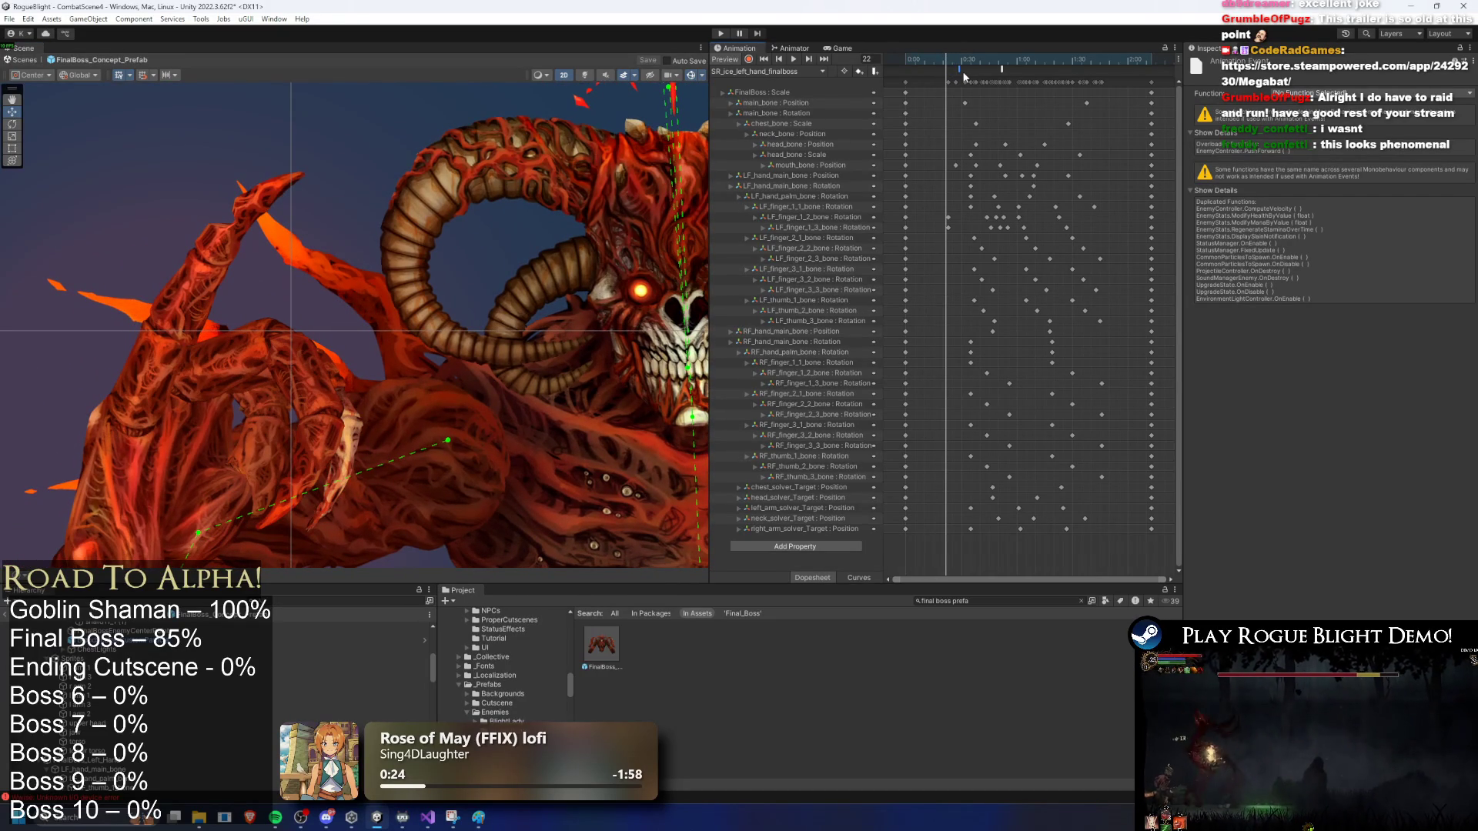
left_click(960, 62)
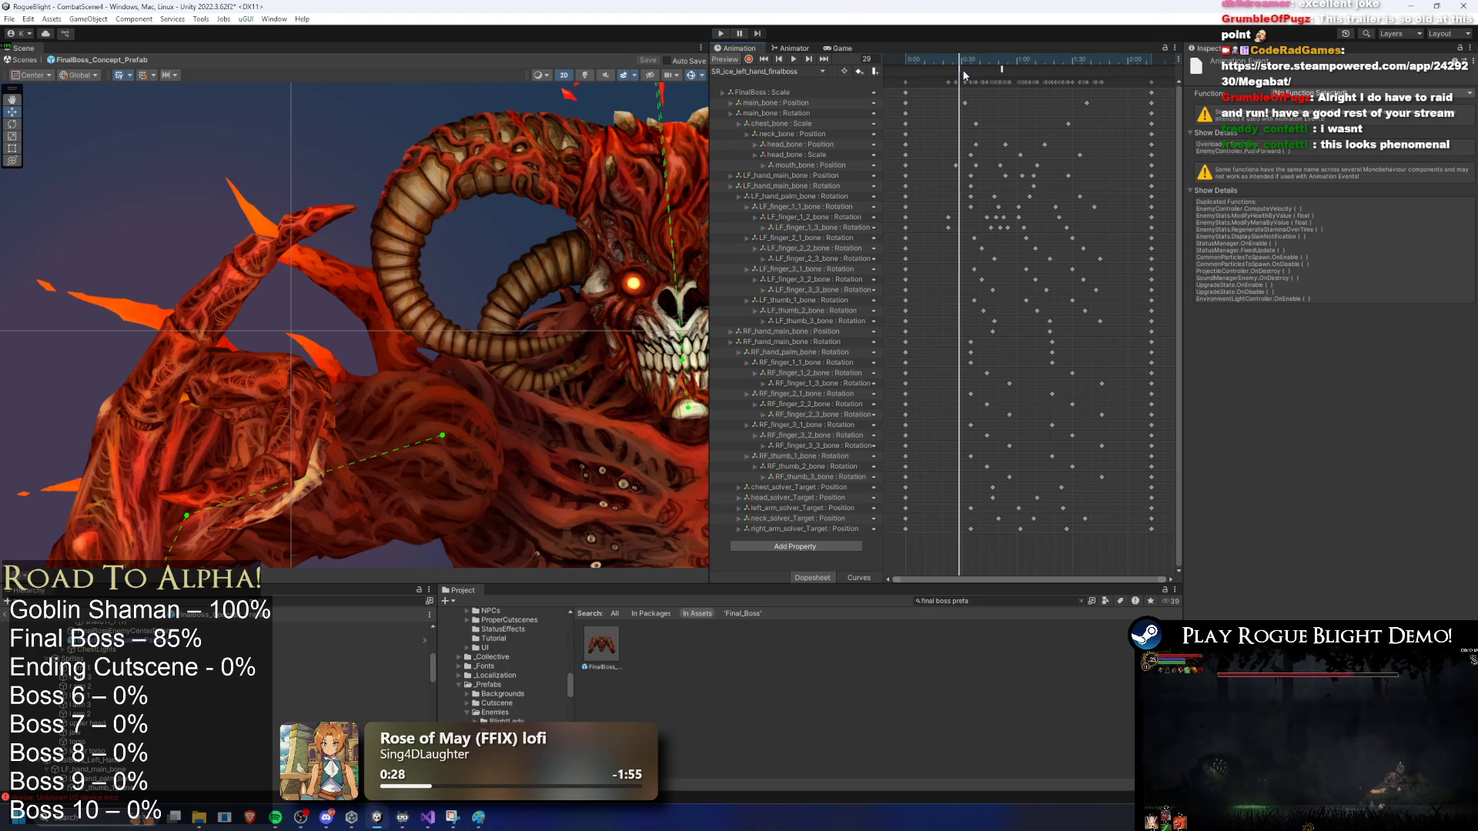
left_click(955, 68)
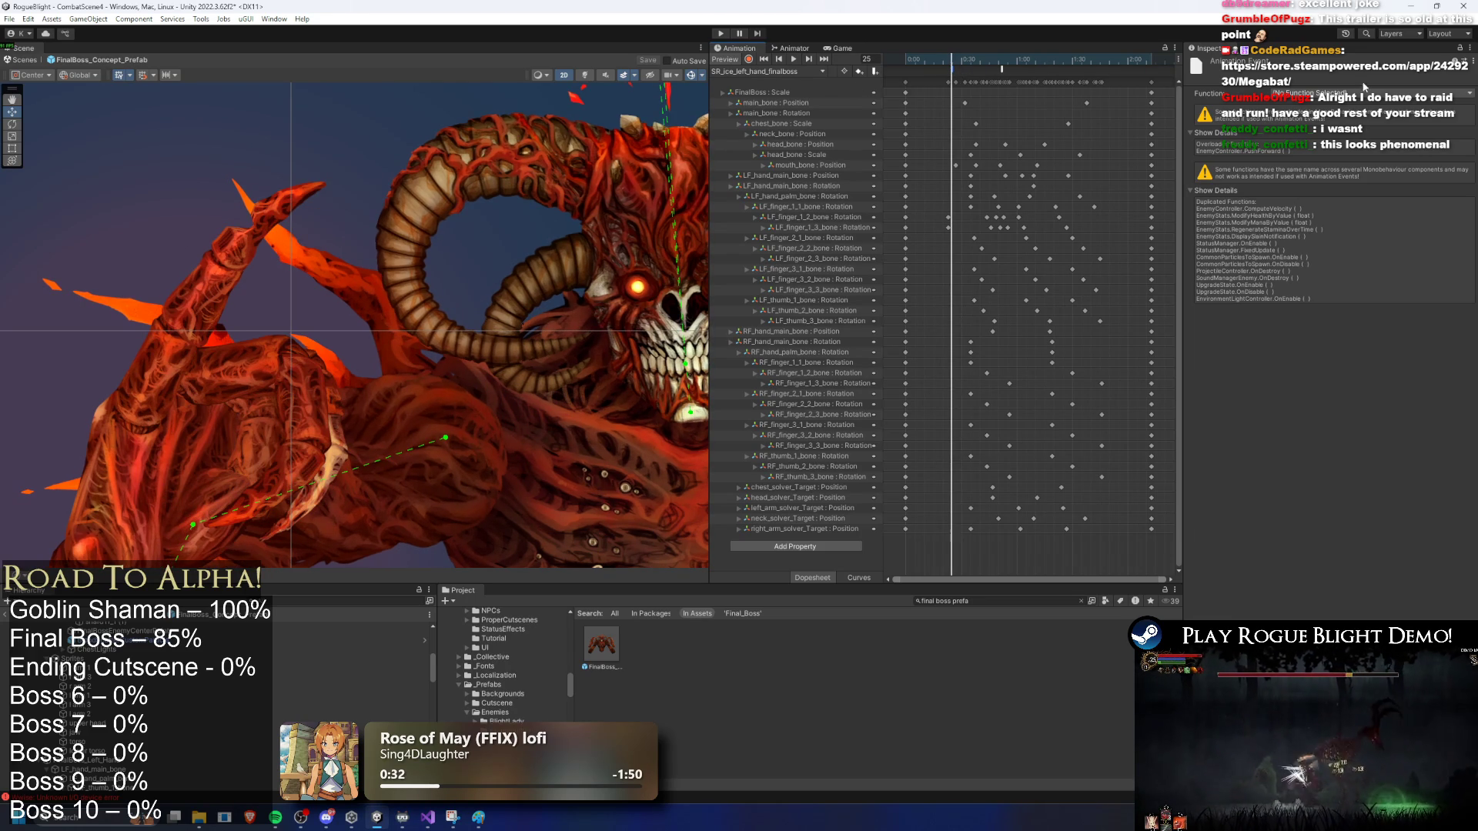
Step: Make the animation event at frame 25 call PlayPreExistingParticle
left_click(1362, 93)
mouse_move(1340, 234)
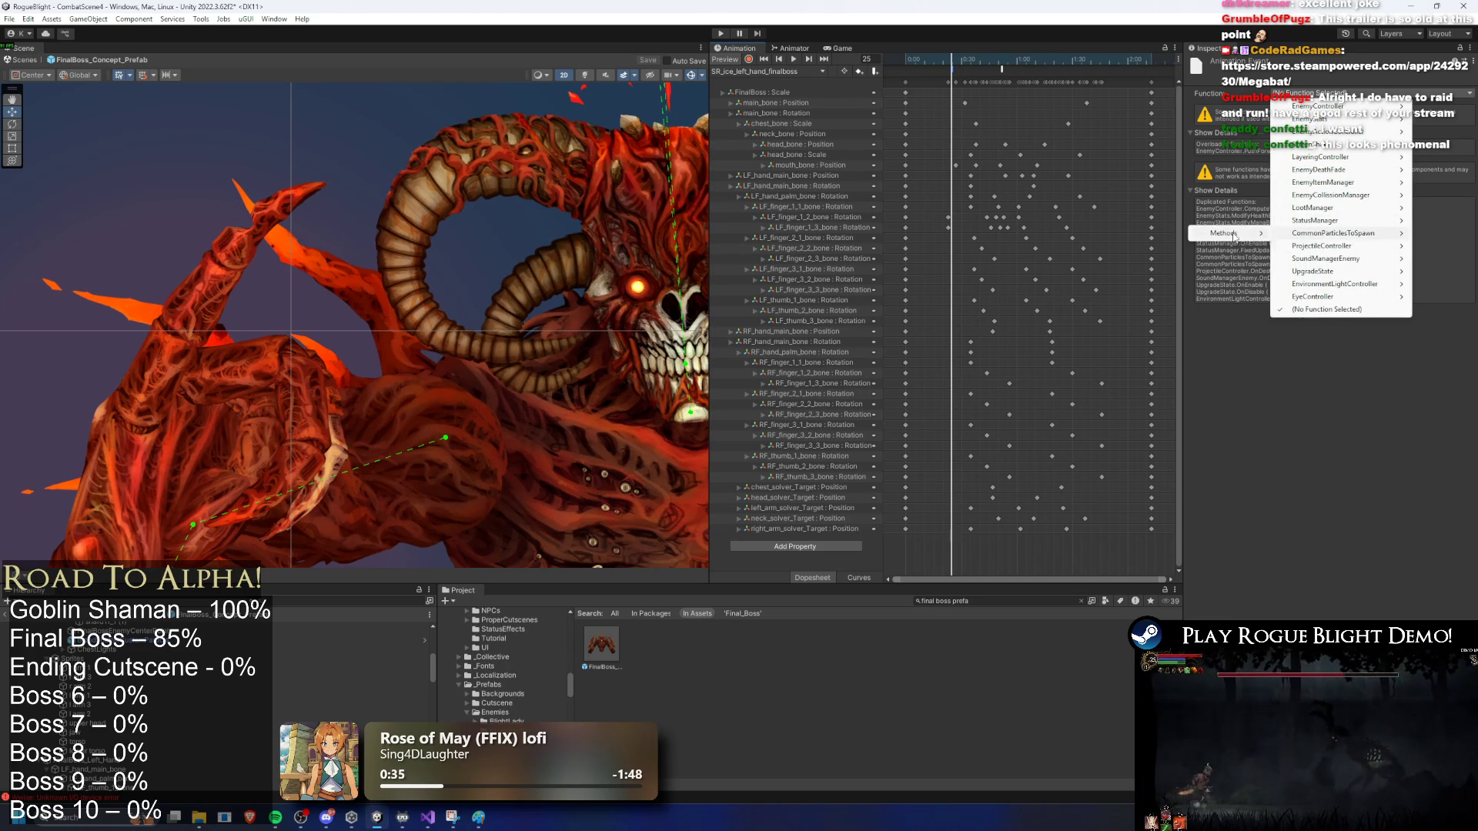
mouse_move(1224, 233)
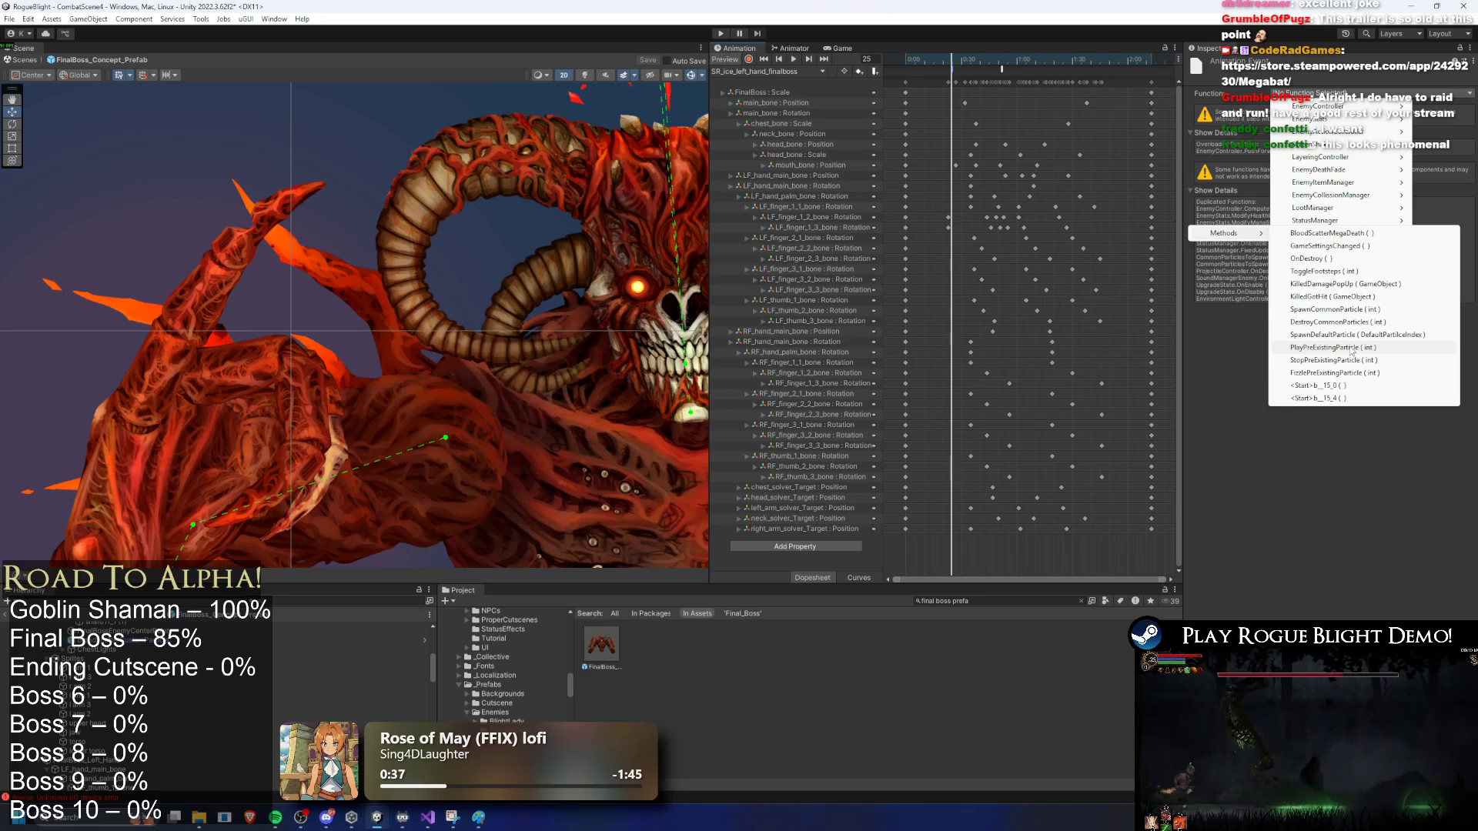
left_click(1351, 348)
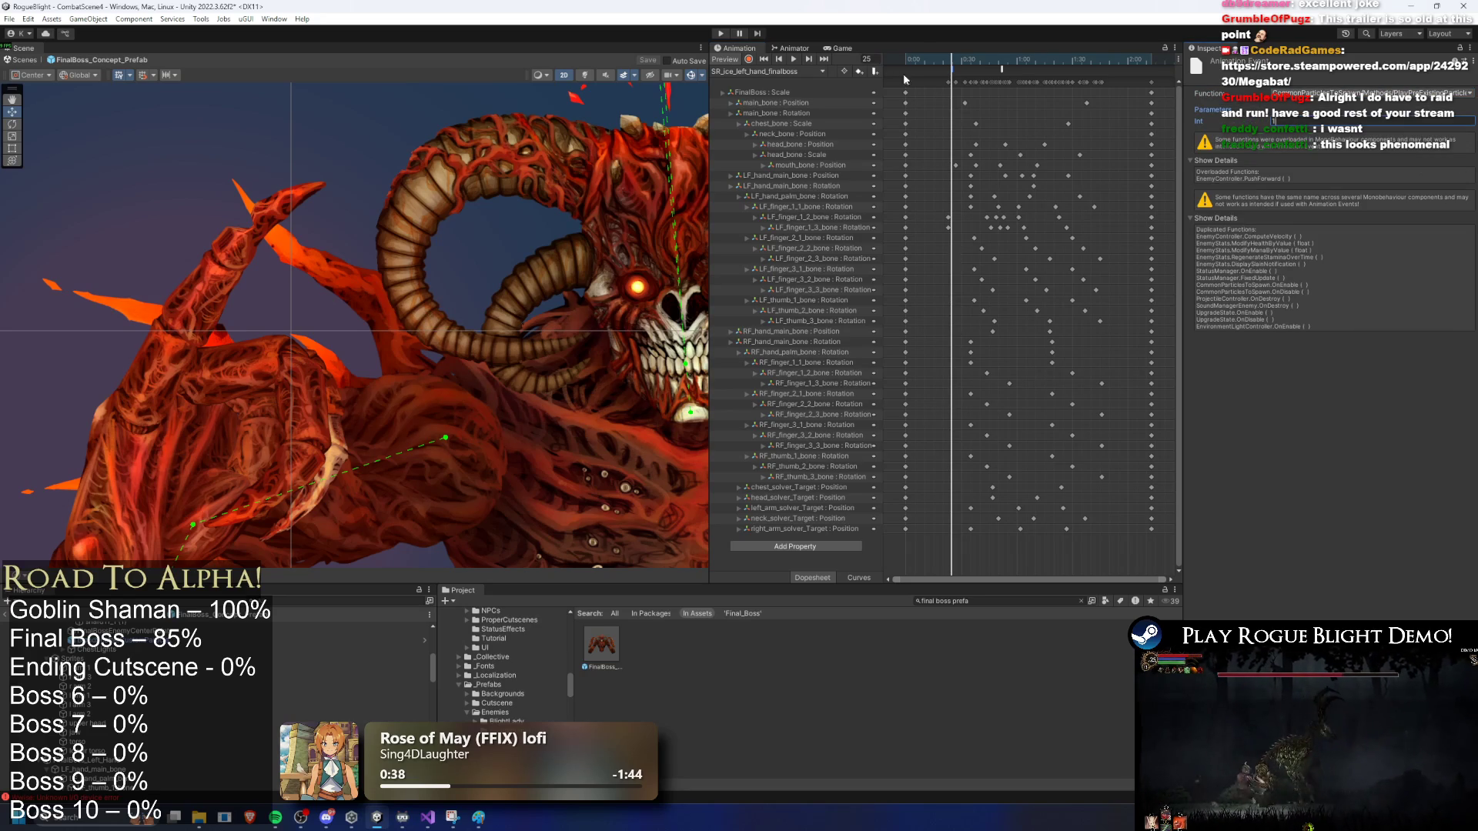
Step: Set a later animation event to call FizzlePreExistingParticle
left_click_drag(905, 62, 1002, 69)
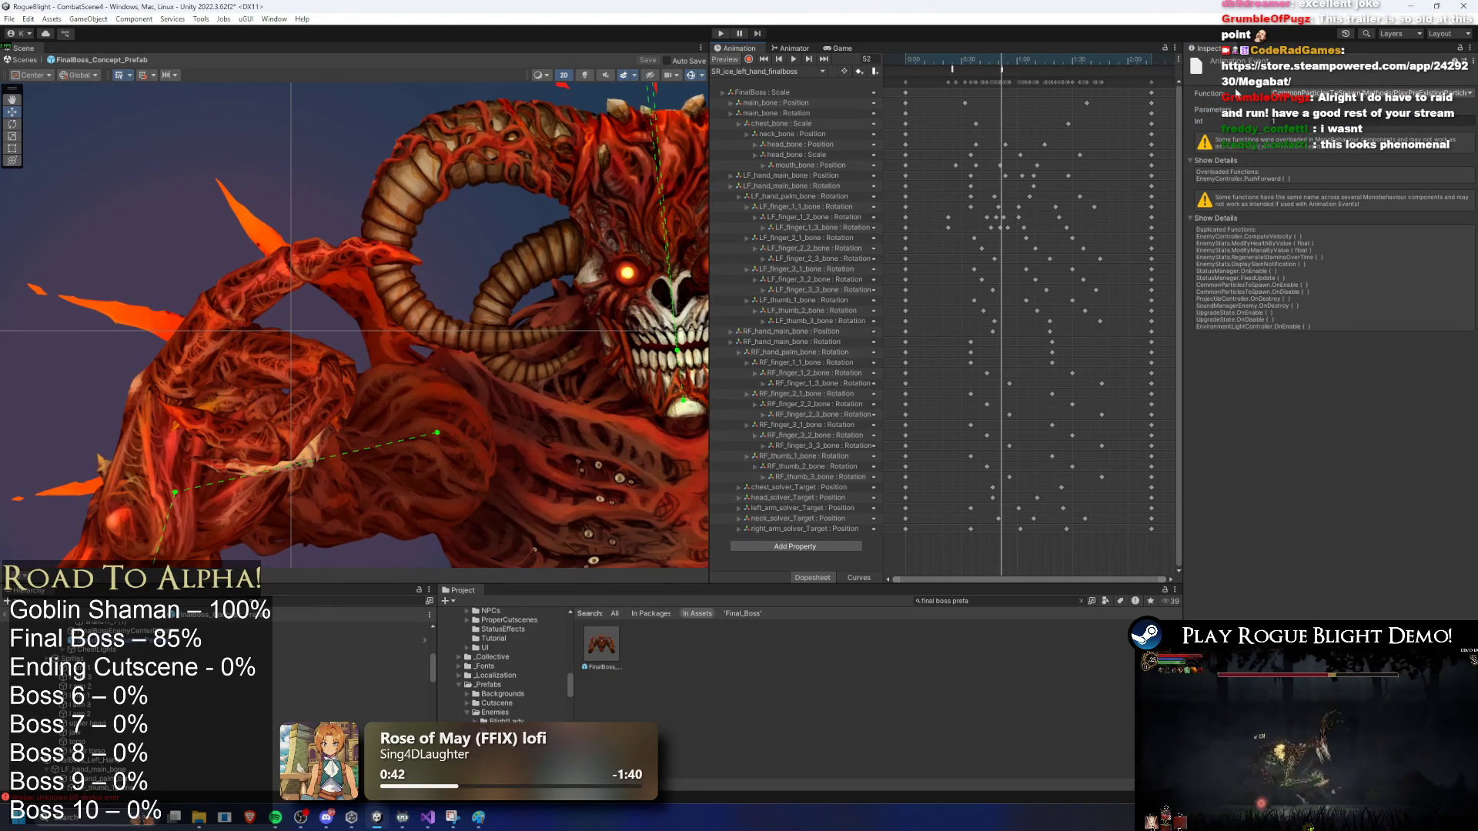
left_click(1331, 93)
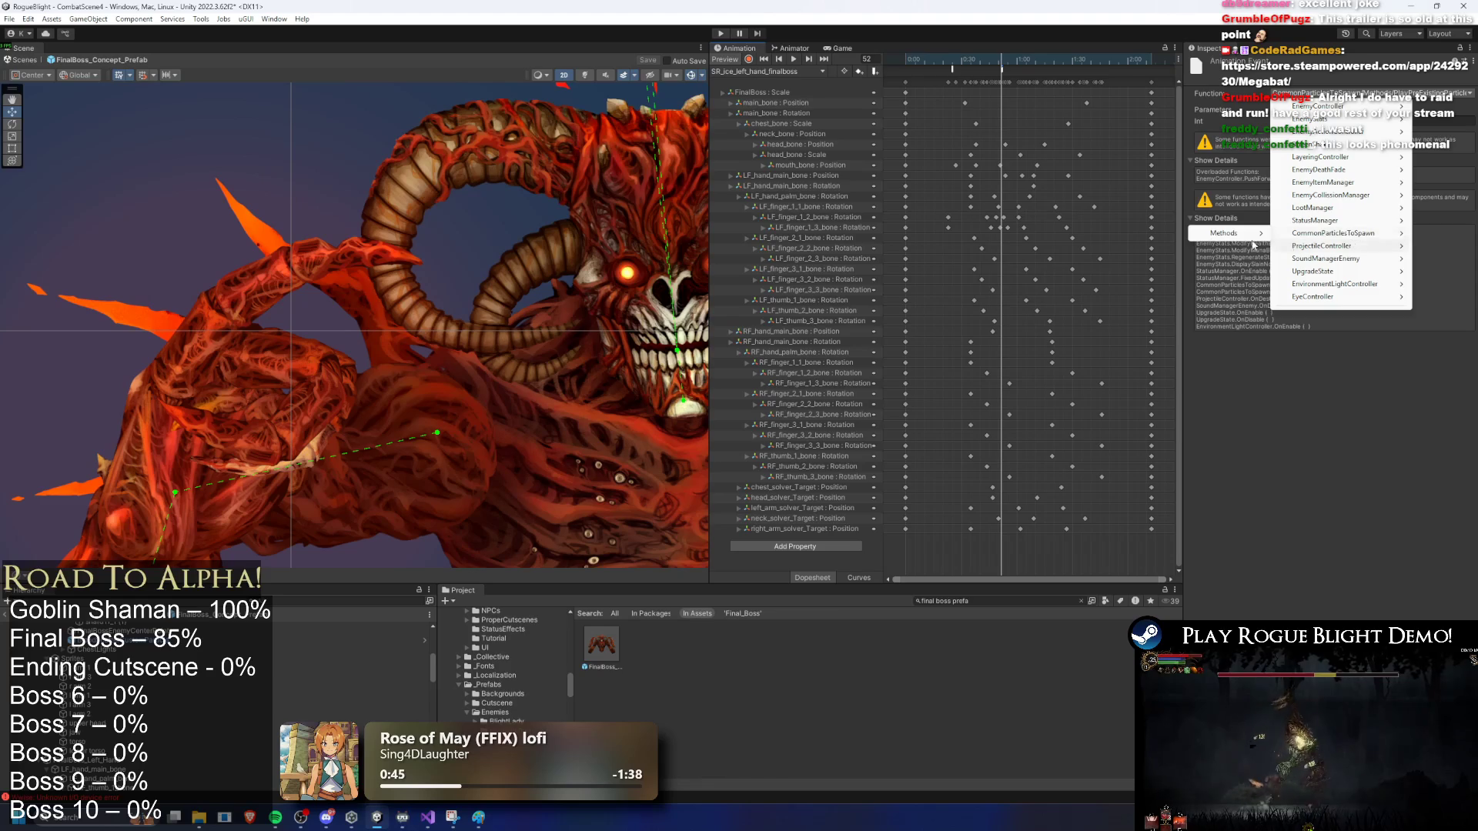
mouse_move(1332, 232)
left_click(1363, 372)
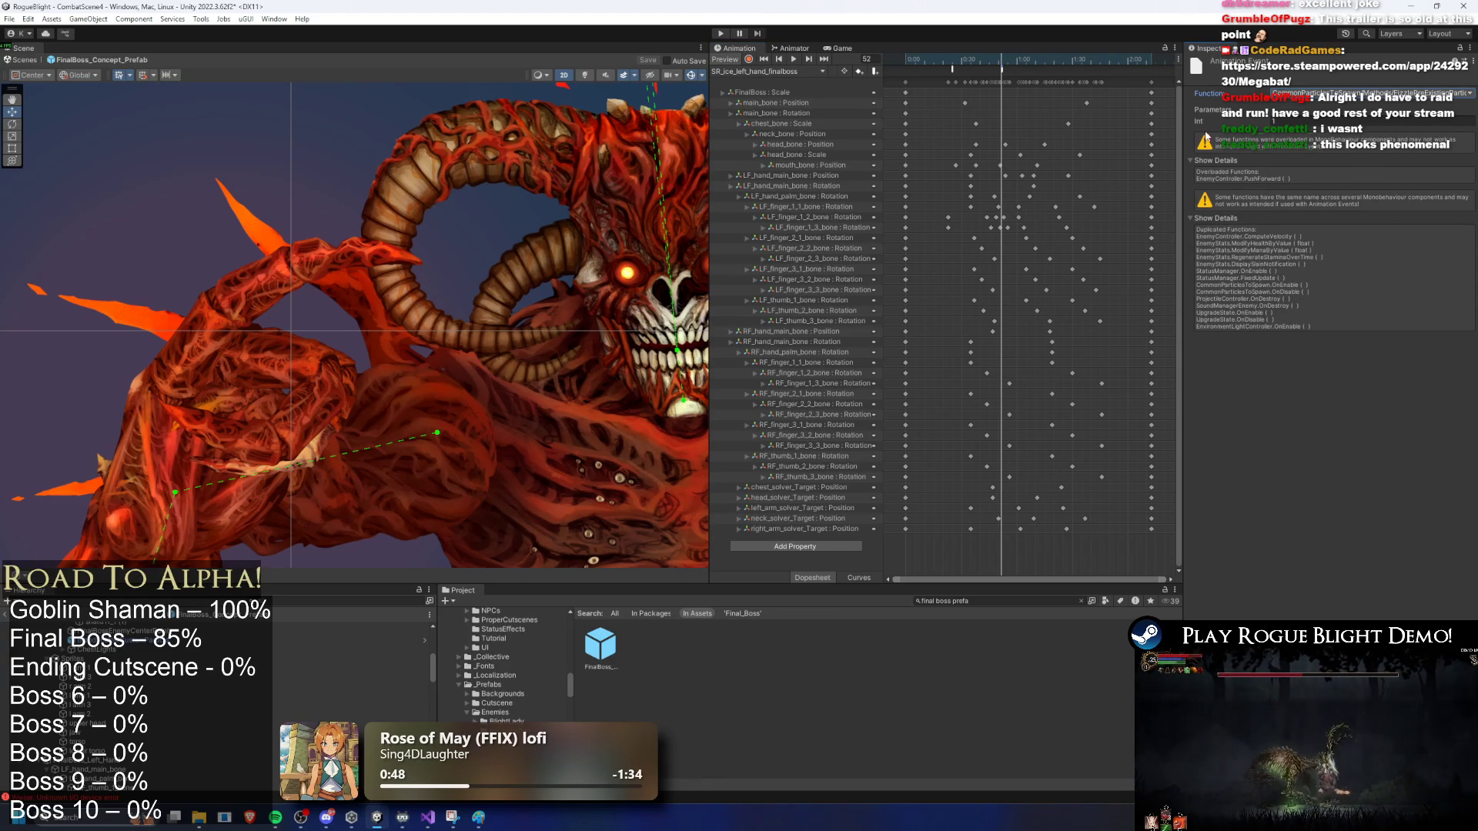
Step: Scrub the clip ahead to frame 65 and enter play mode
left_click_drag(1016, 62, 1011, 58)
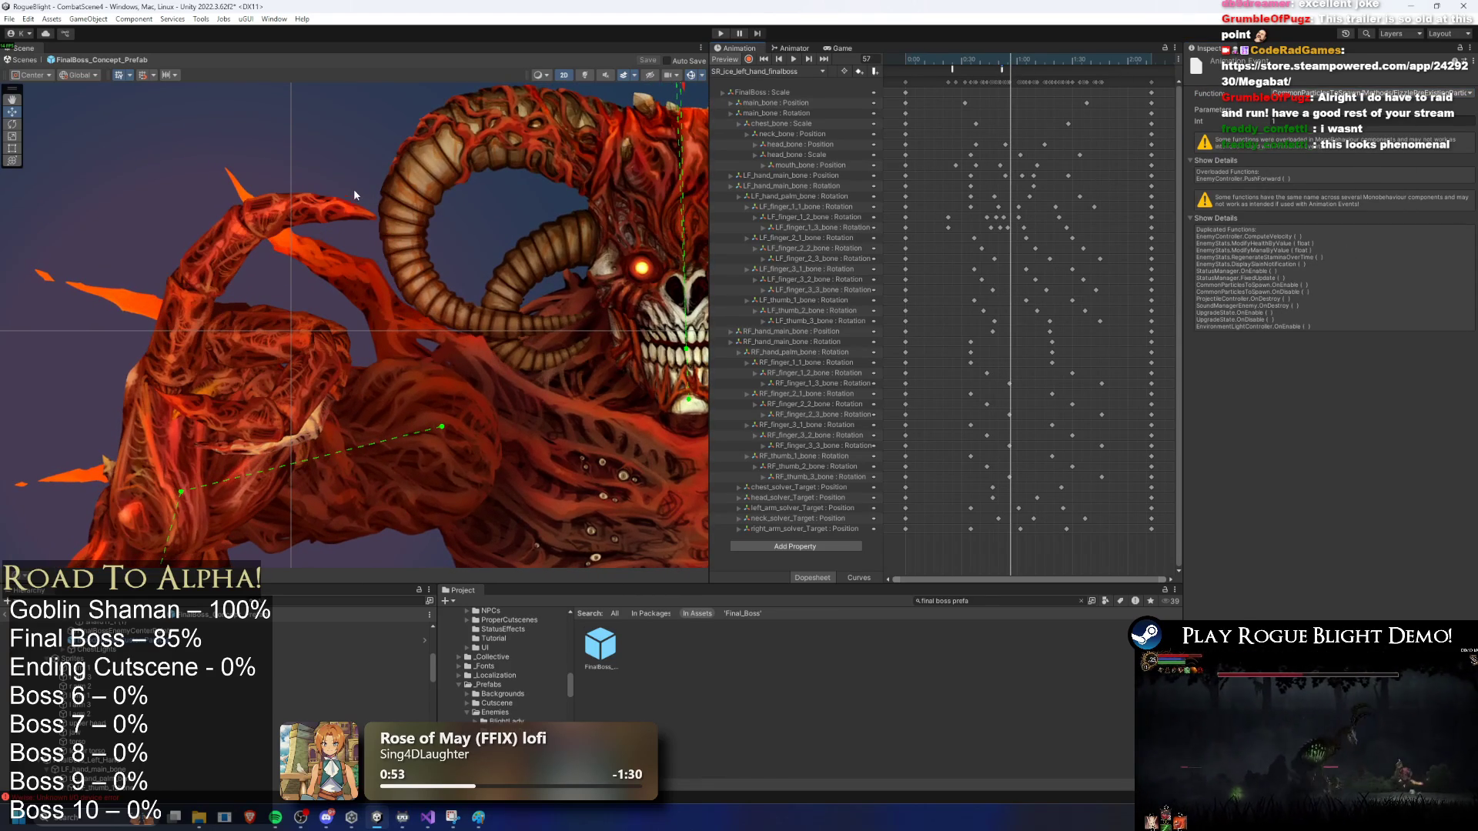
key("period")
key("period")
key("period")
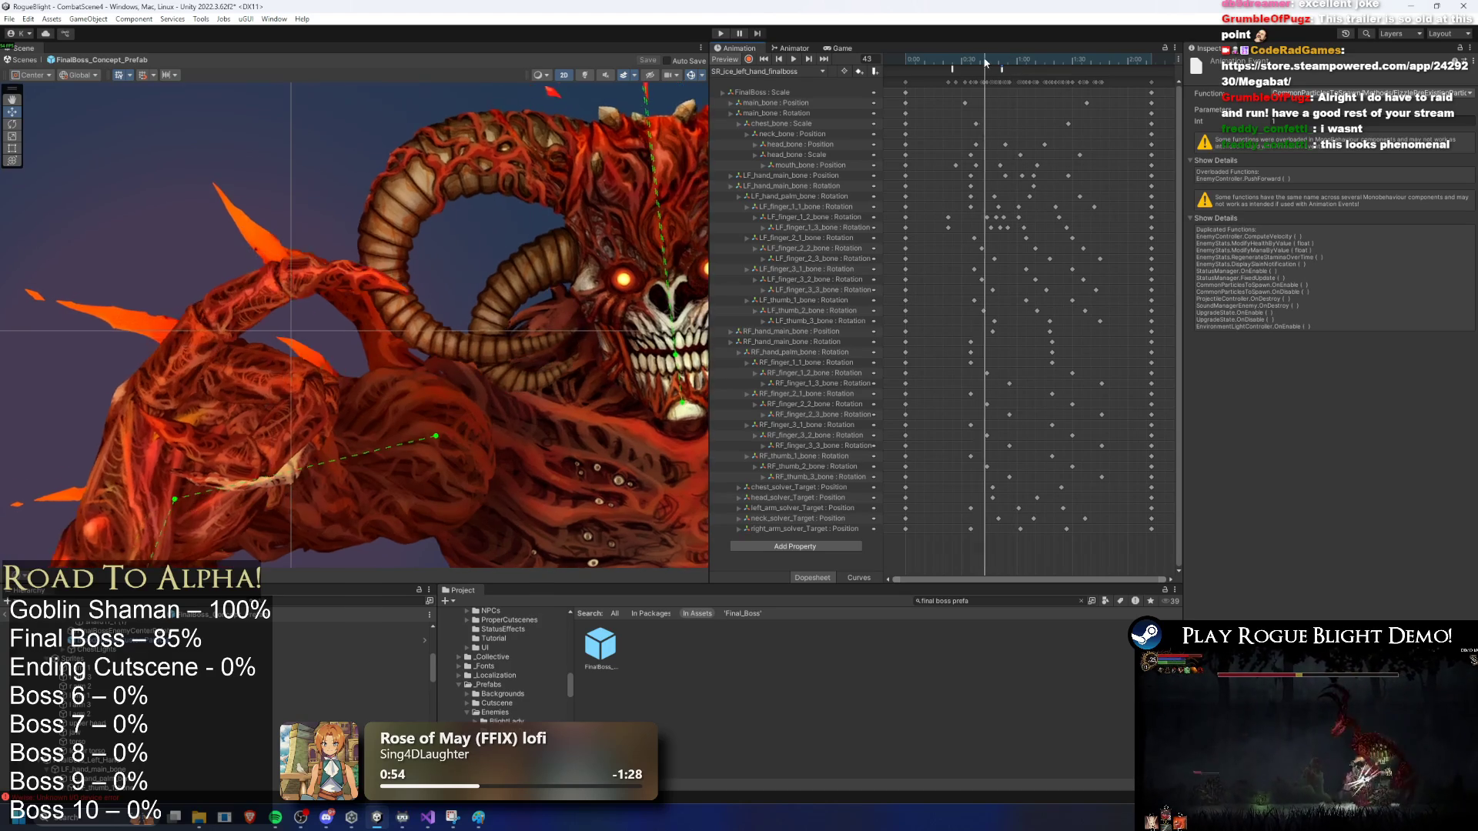
left_click(722, 34)
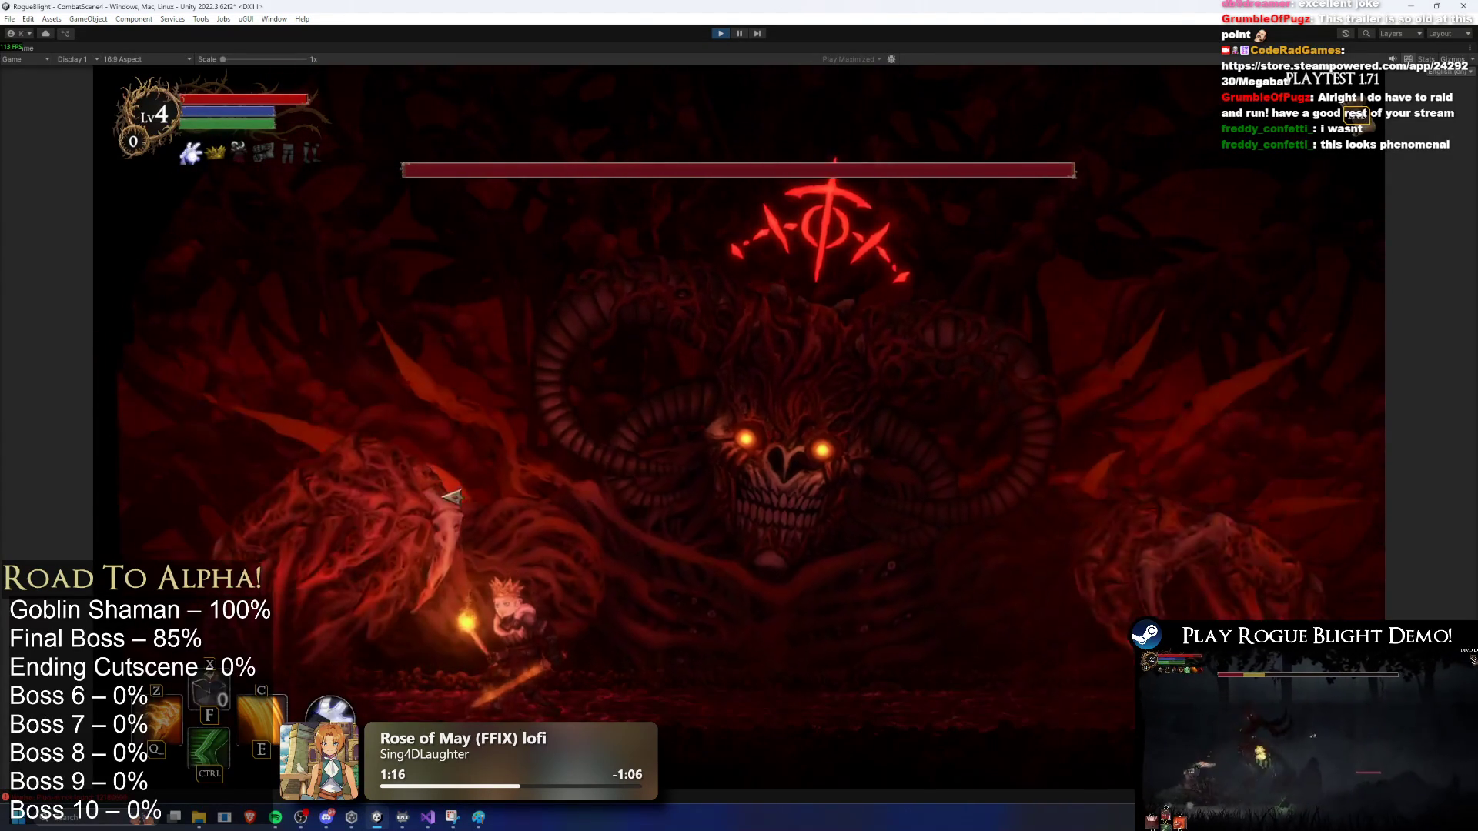
Step: Move up to the Blight Core and land sword hits dealing 12 and 10 damage
key("a")
left_click(792, 89)
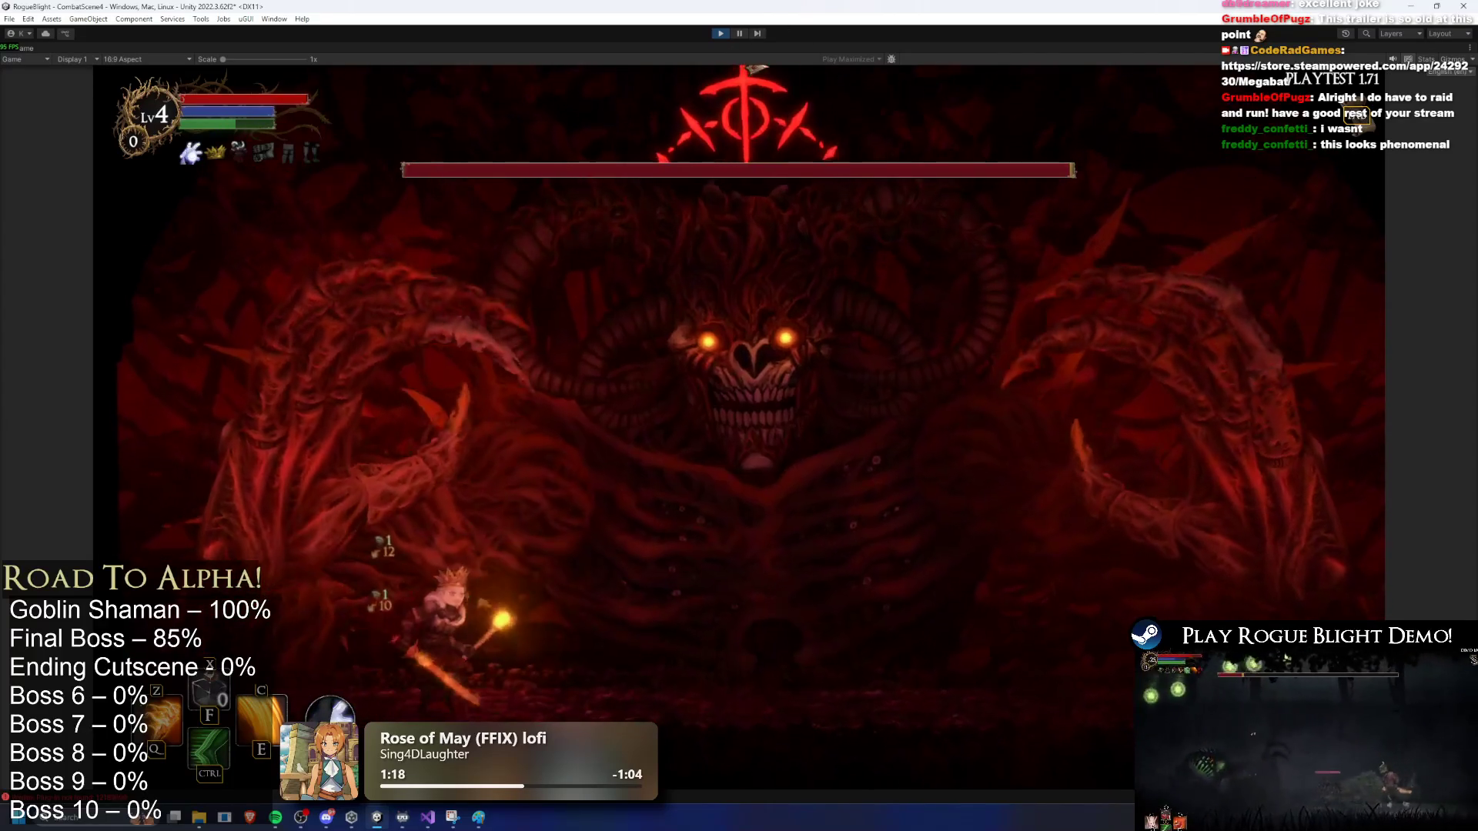
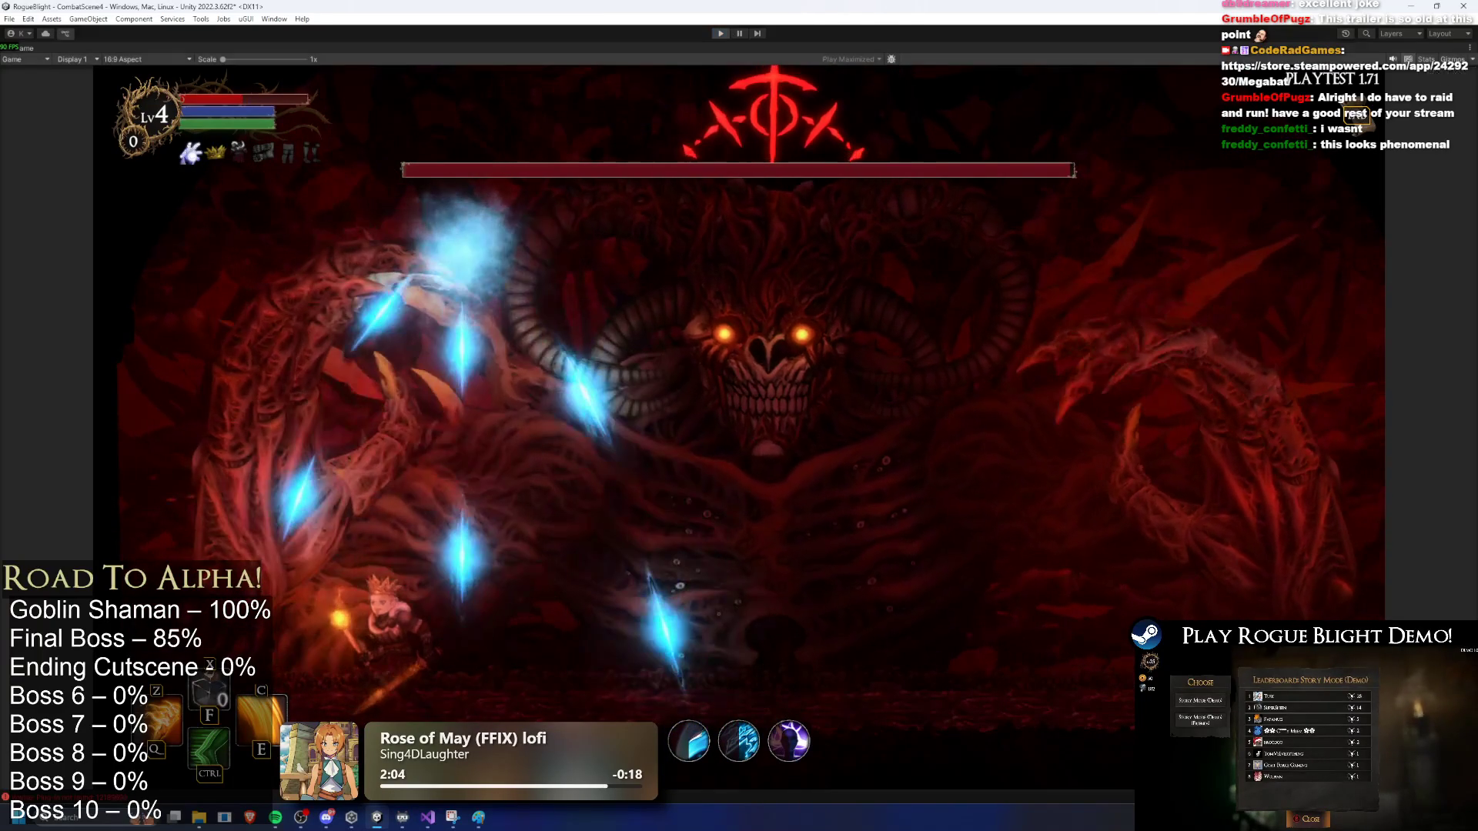
Step: Stop play mode and load the FinalBoss prefab's SR_ice_left_hand_finalboss animation clip
key("ctrl+p")
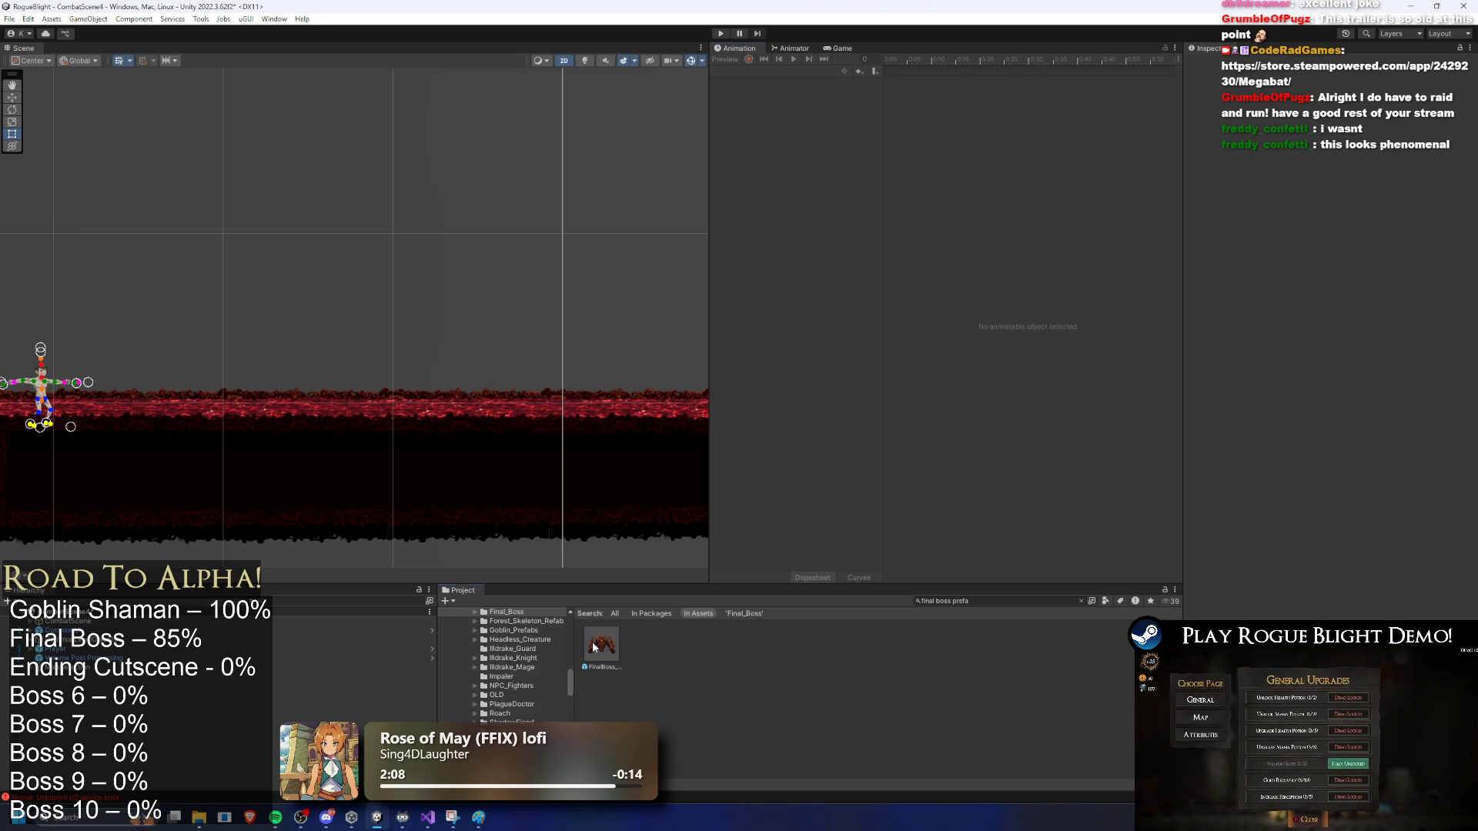
left_click(595, 640)
left_click(789, 72)
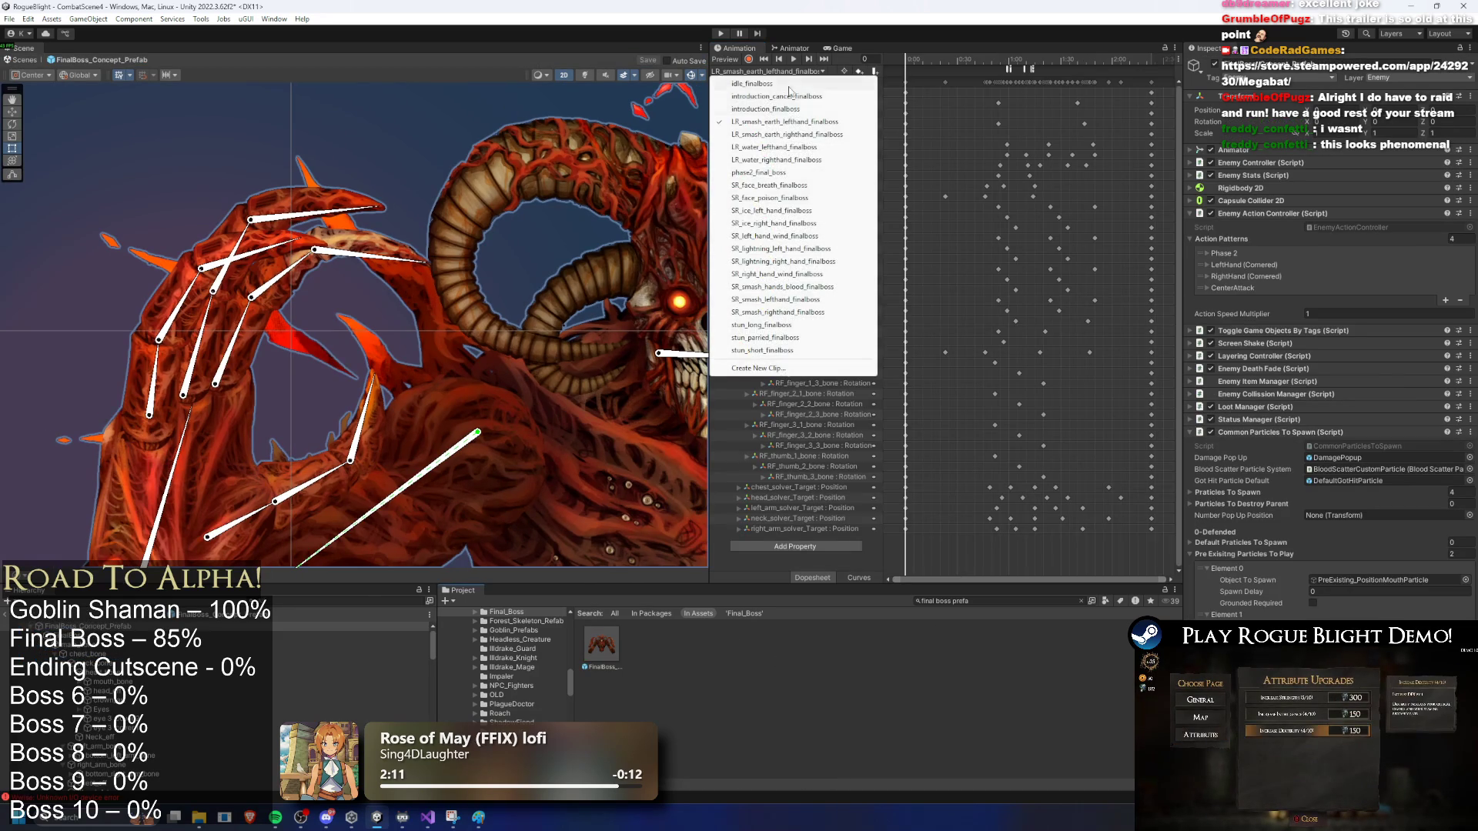
left_click(775, 210)
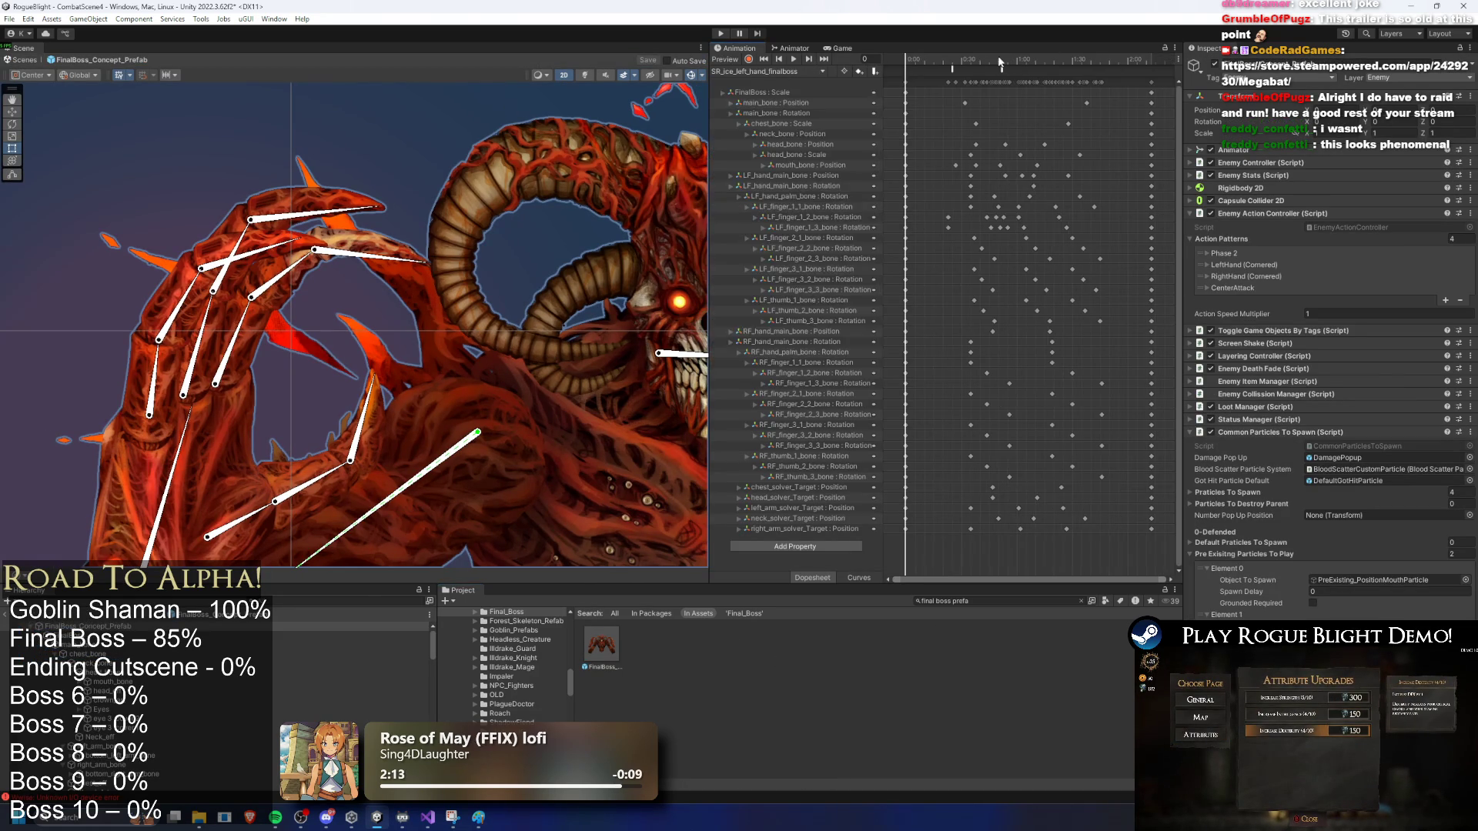
Step: Scrub the clip between frames 18 and 52 to the PlayPreExistingParticle event near frame 22
left_click(940, 63)
mouse_move(940, 64)
left_mouse_down()
mouse_move(992, 58)
mouse_move(947, 67)
left_mouse_up()
left_click(1003, 61)
left_click(945, 69)
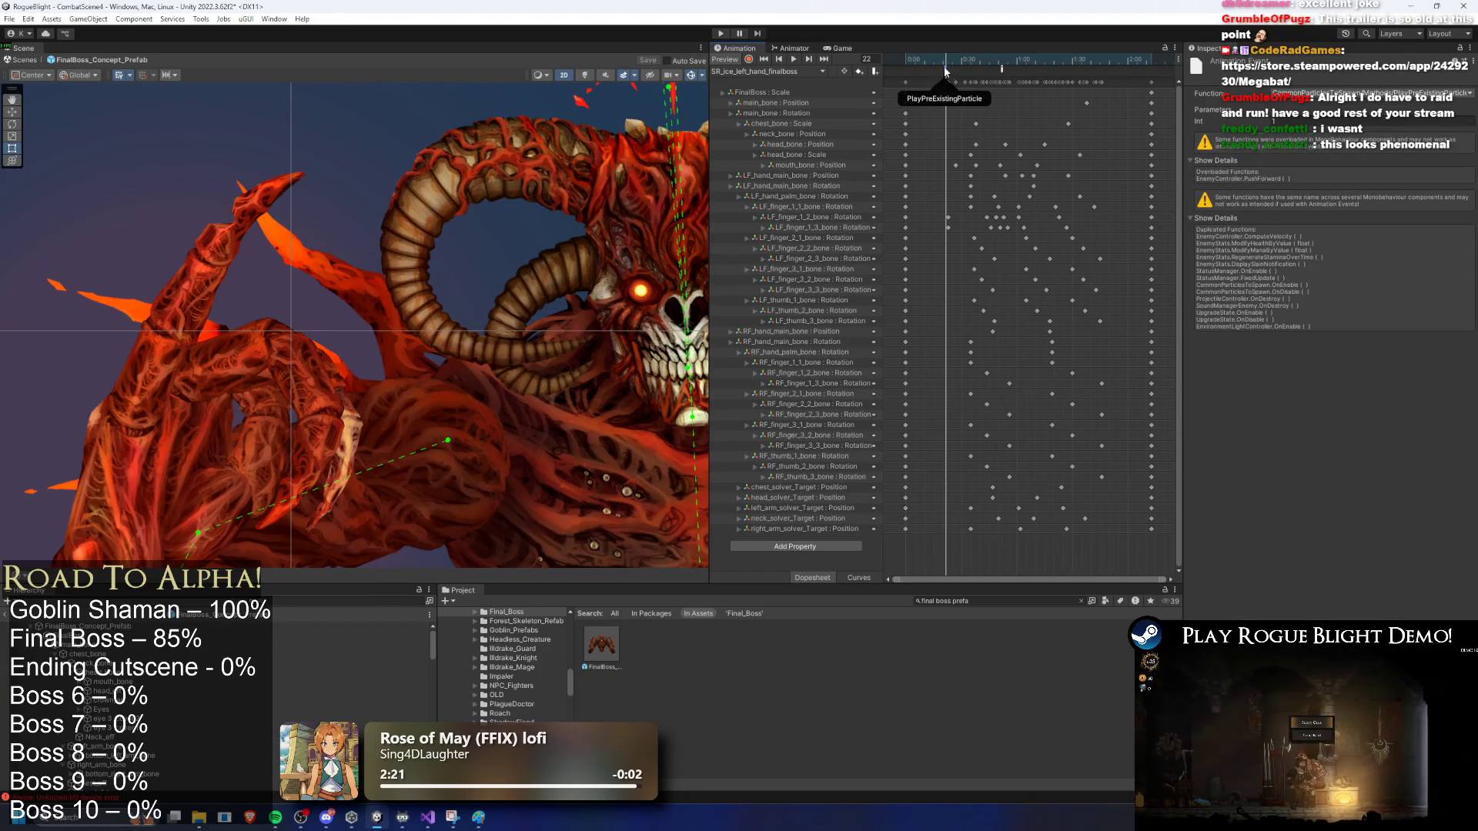
left_click(946, 61)
left_click(947, 63)
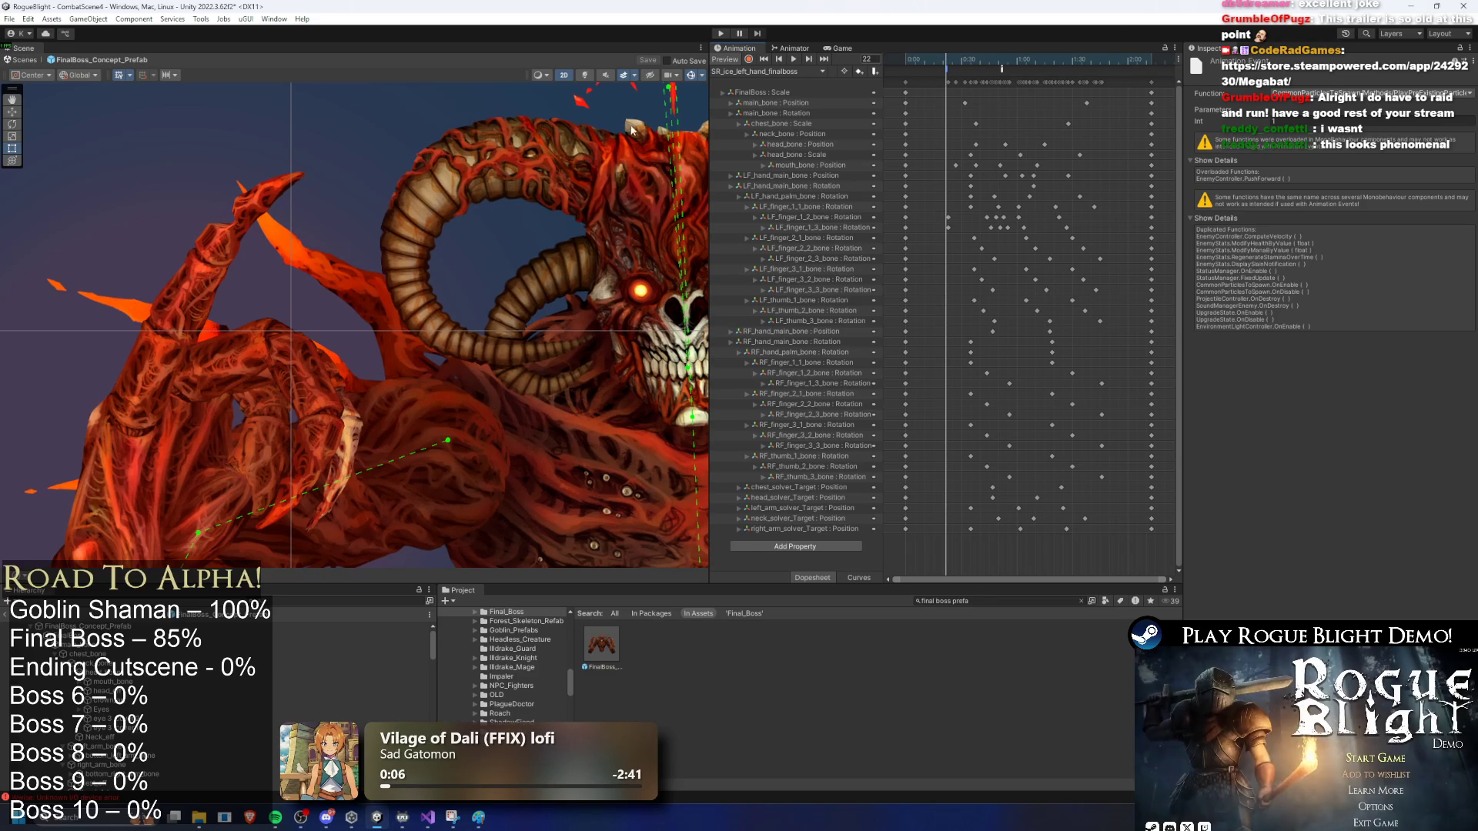
scroll(156, 729, "down", 2)
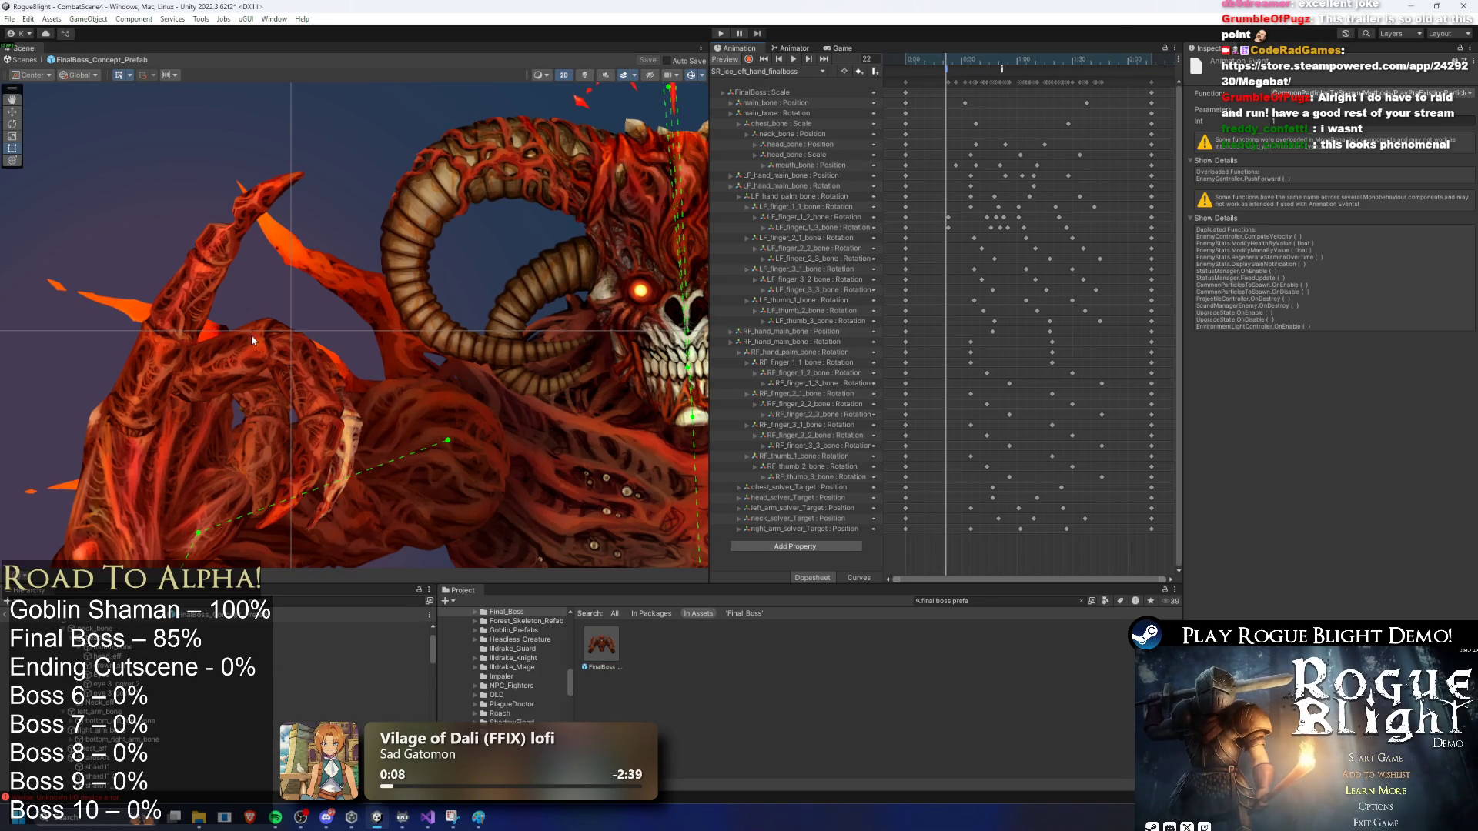
Step: Preview and replay the LeftPreExisting_Ice_Casting_Effect particle burst
left_click(250, 206)
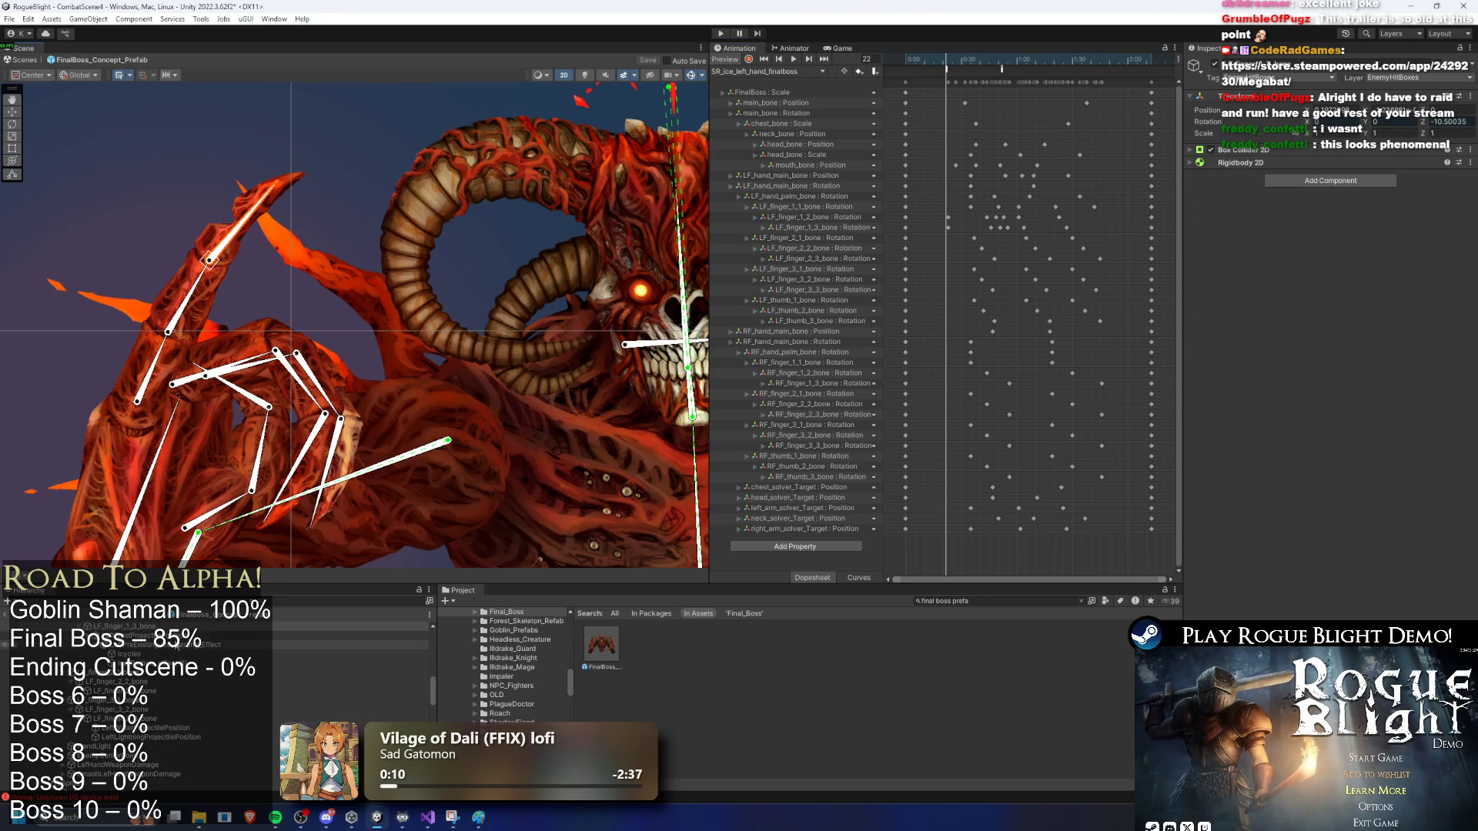
left_click(177, 645)
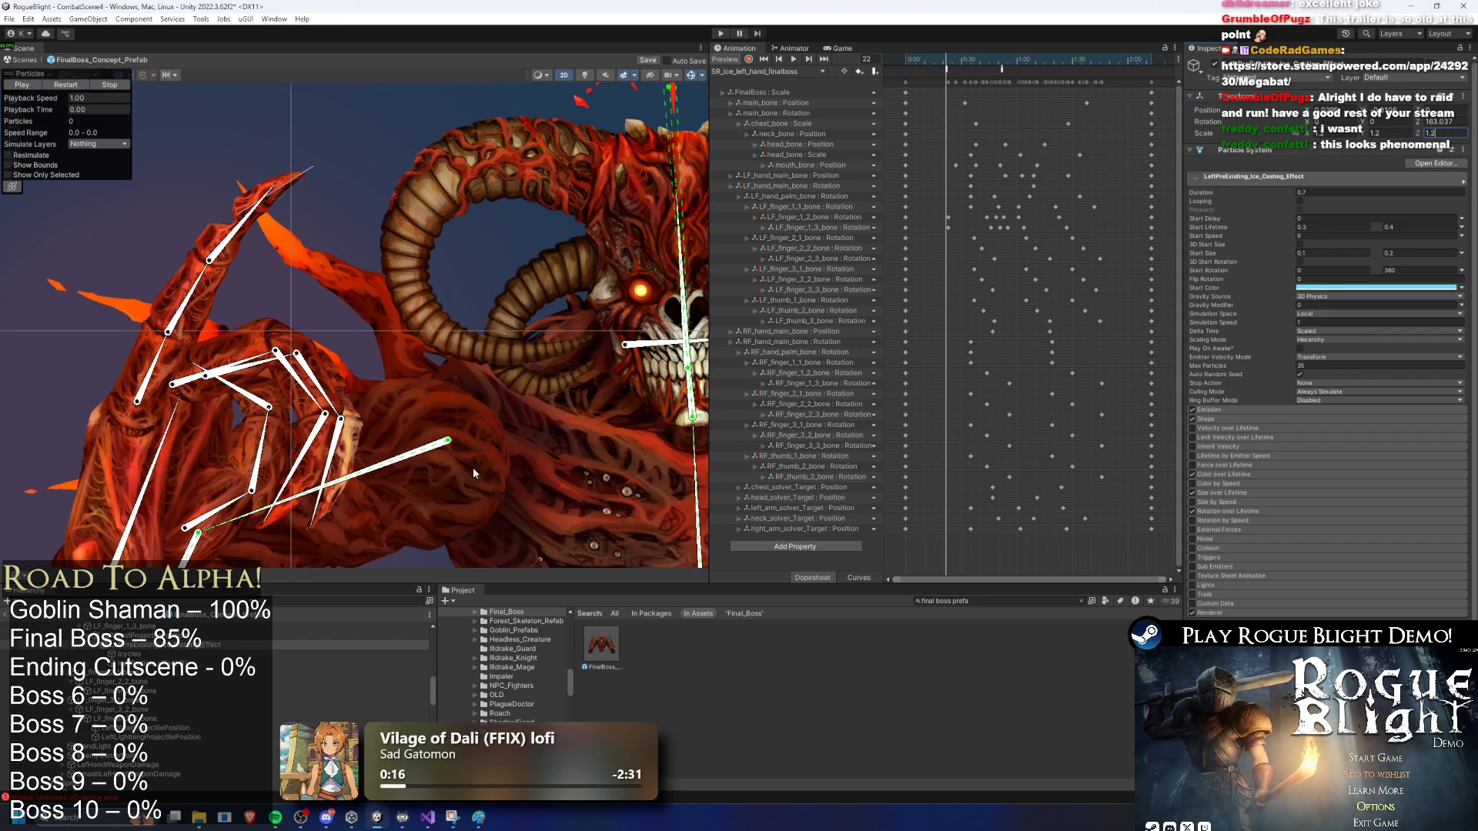
left_click(69, 84)
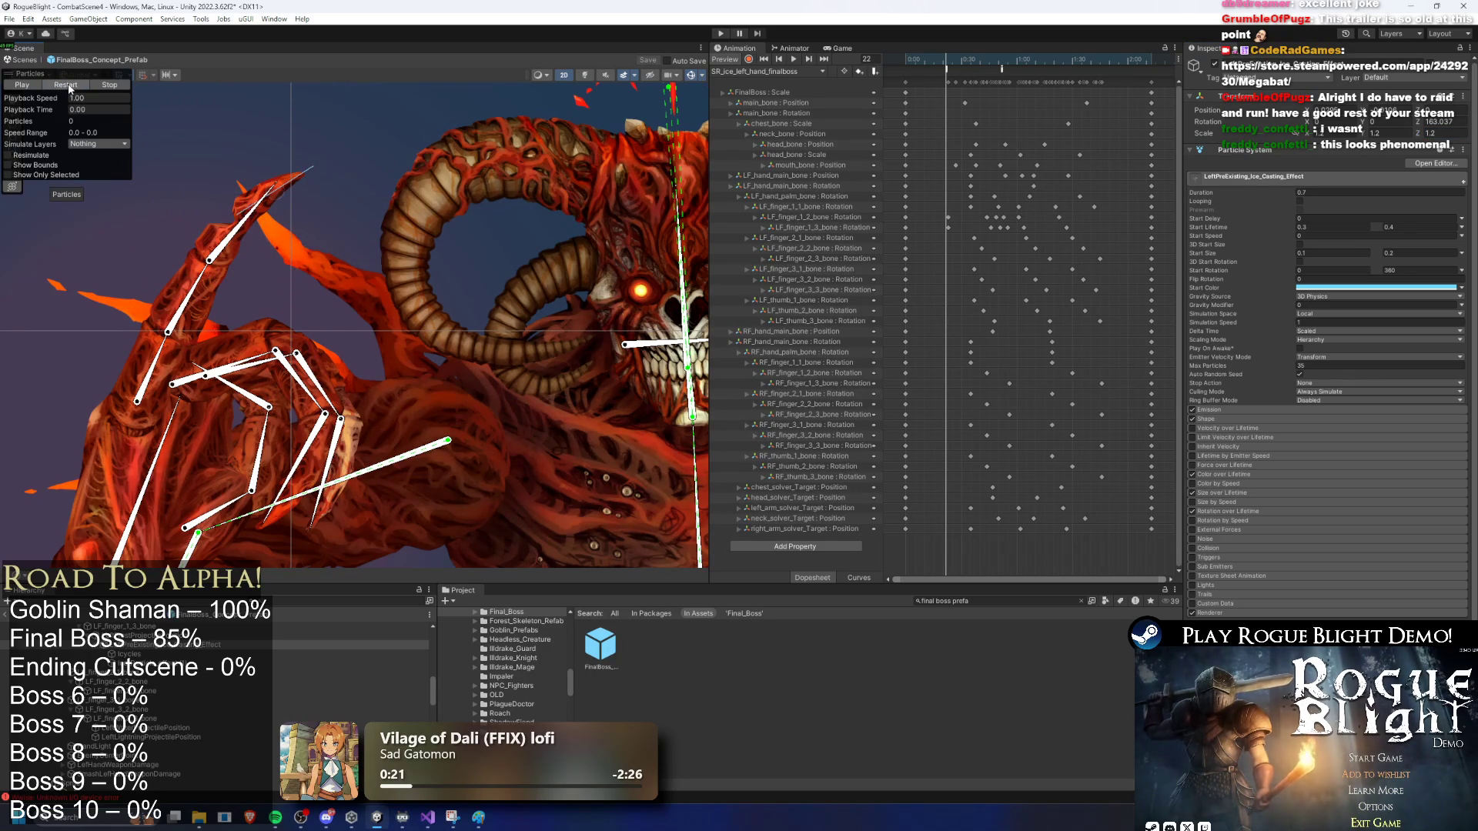
left_click(69, 87)
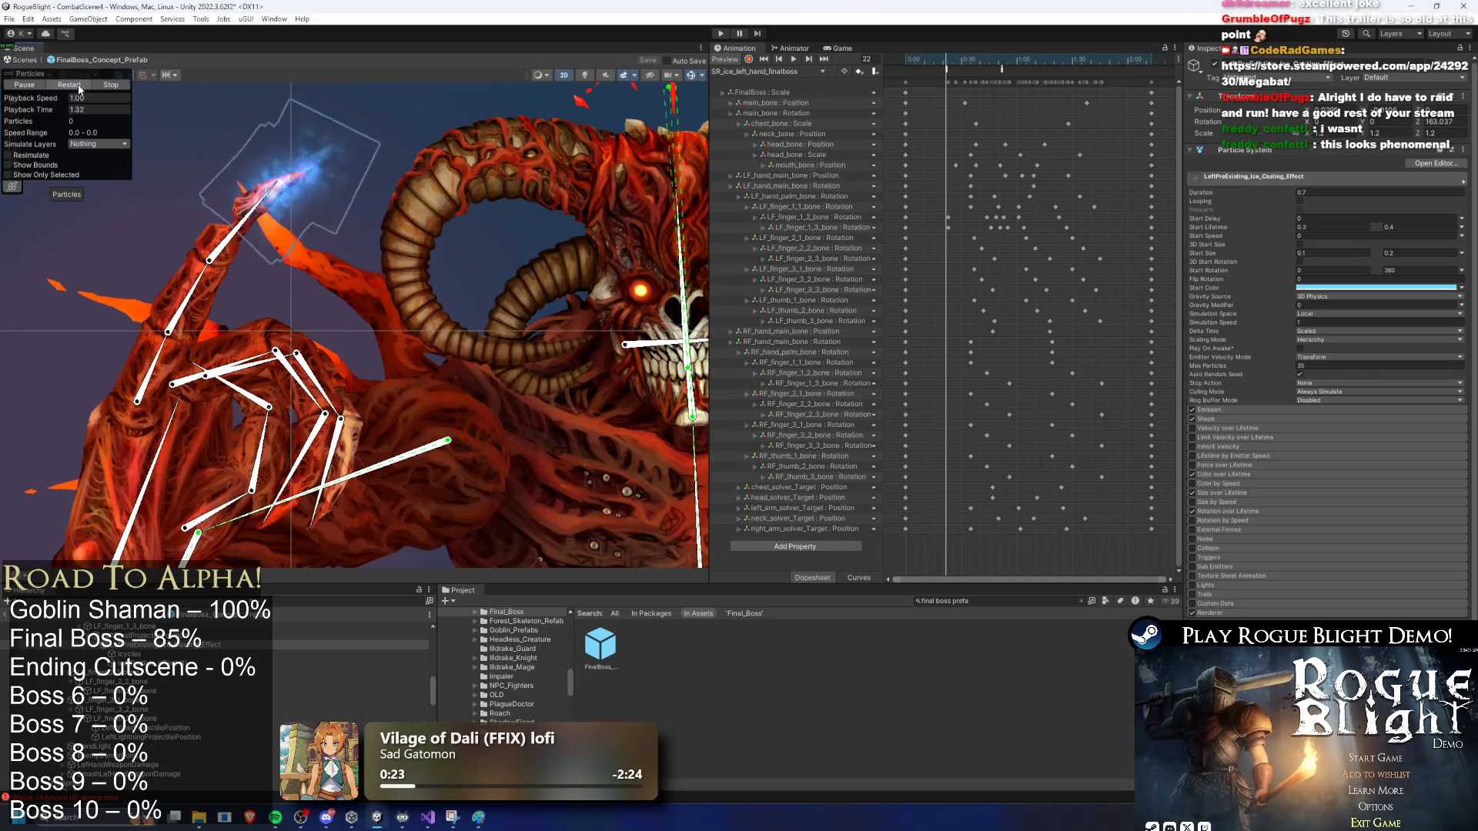
Step: Scrub back to frame 18, recheck the PlayPreExistingParticle event, and start Play mode
left_click_drag(924, 59, 945, 65)
left_click(946, 69)
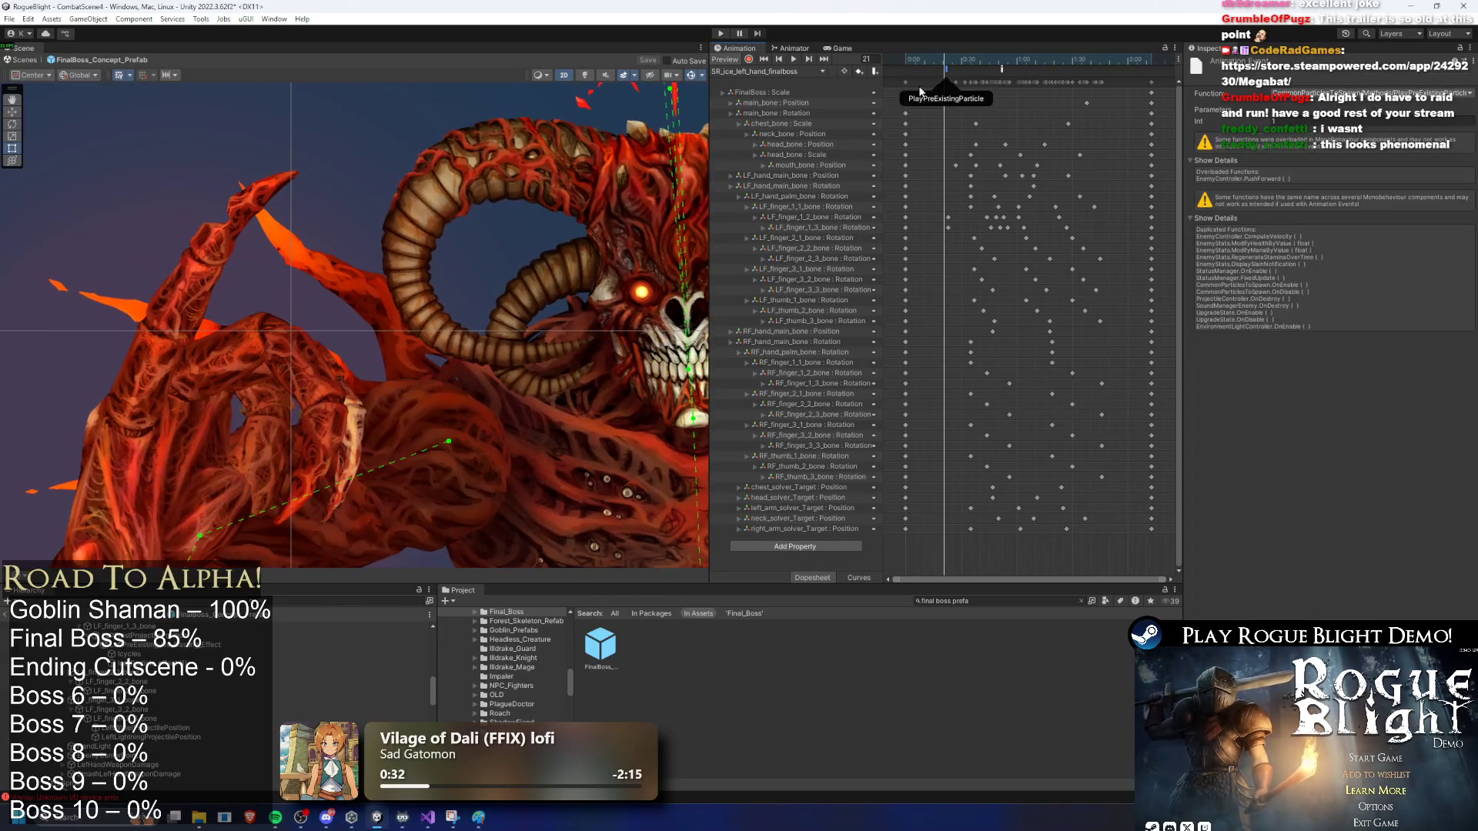
left_click(717, 33)
Step: Confirm play mode, fight the boss with a skill, slashes and dodges, then stop playing
key("Return")
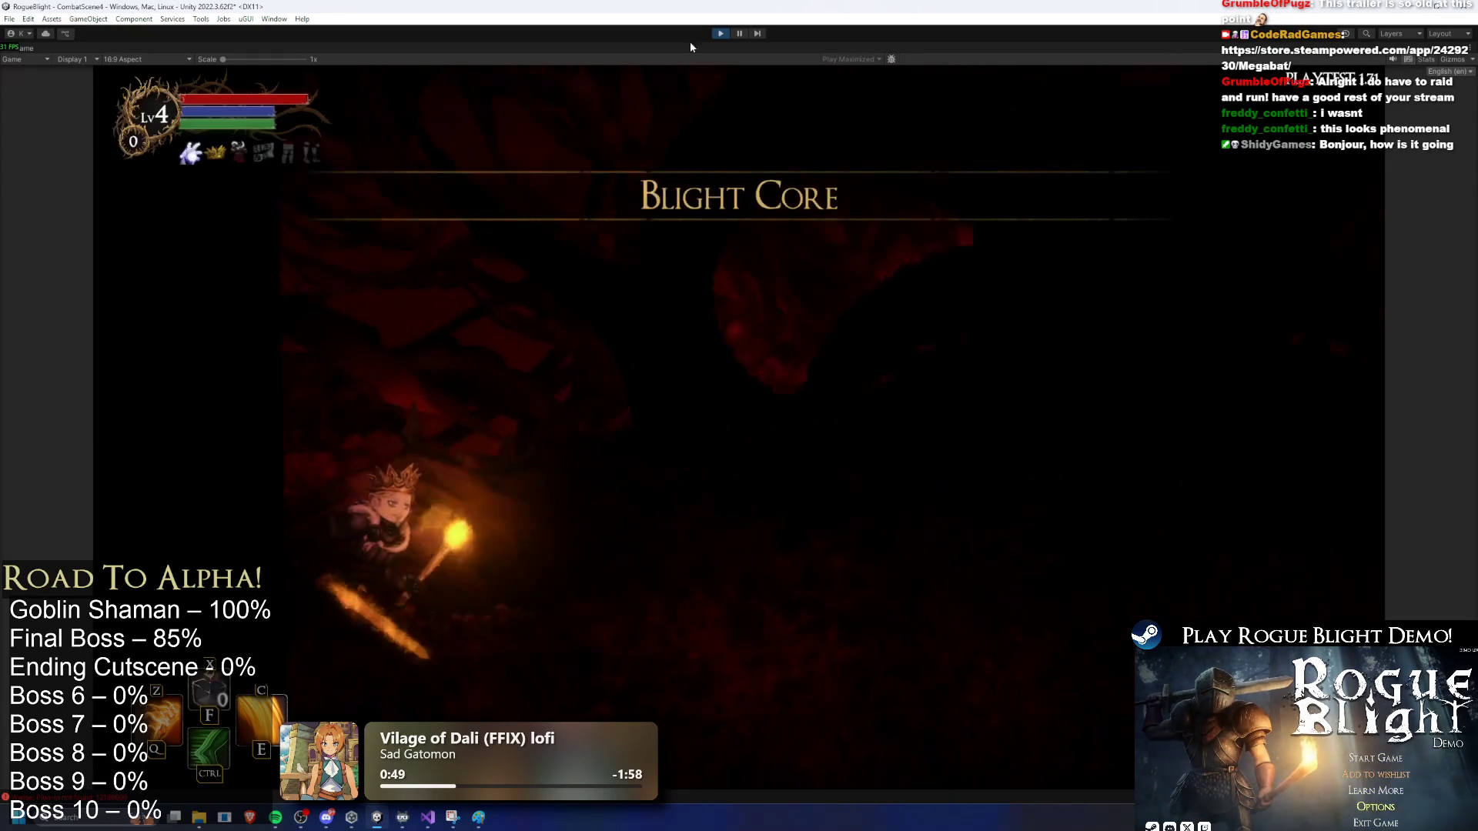
key("ctrl")
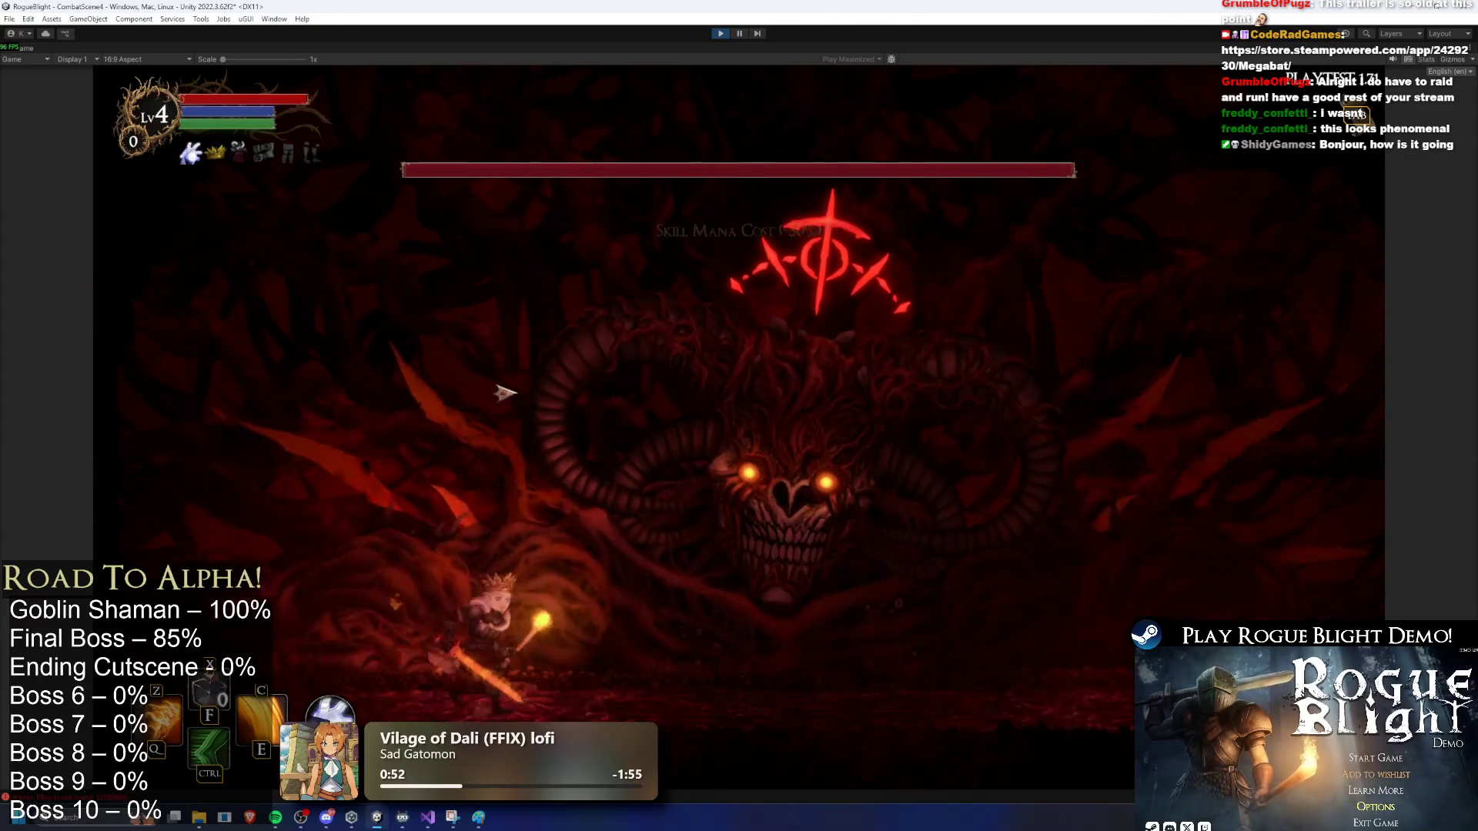
key("a")
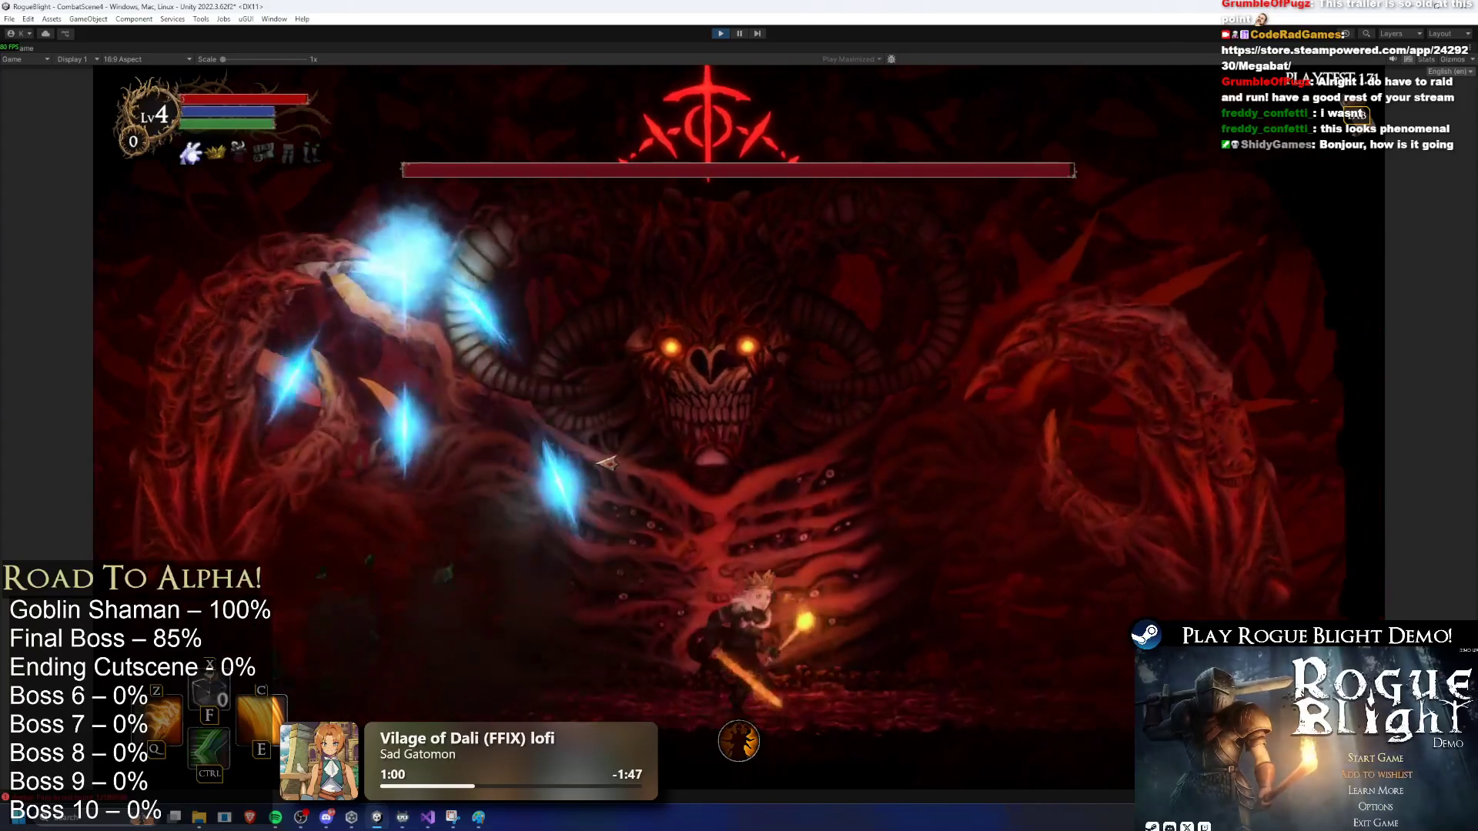
left_click(337, 502)
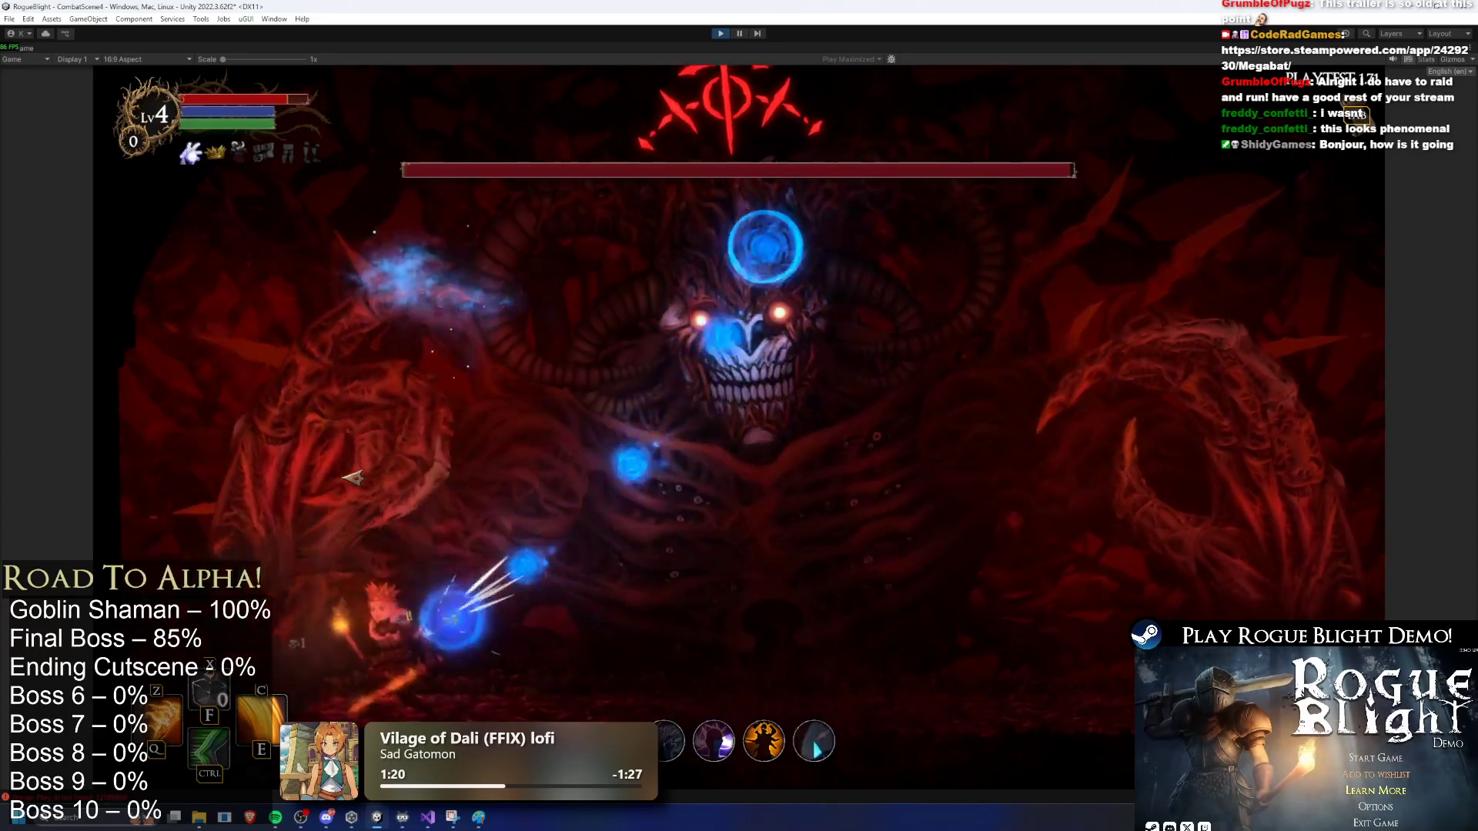
key("d")
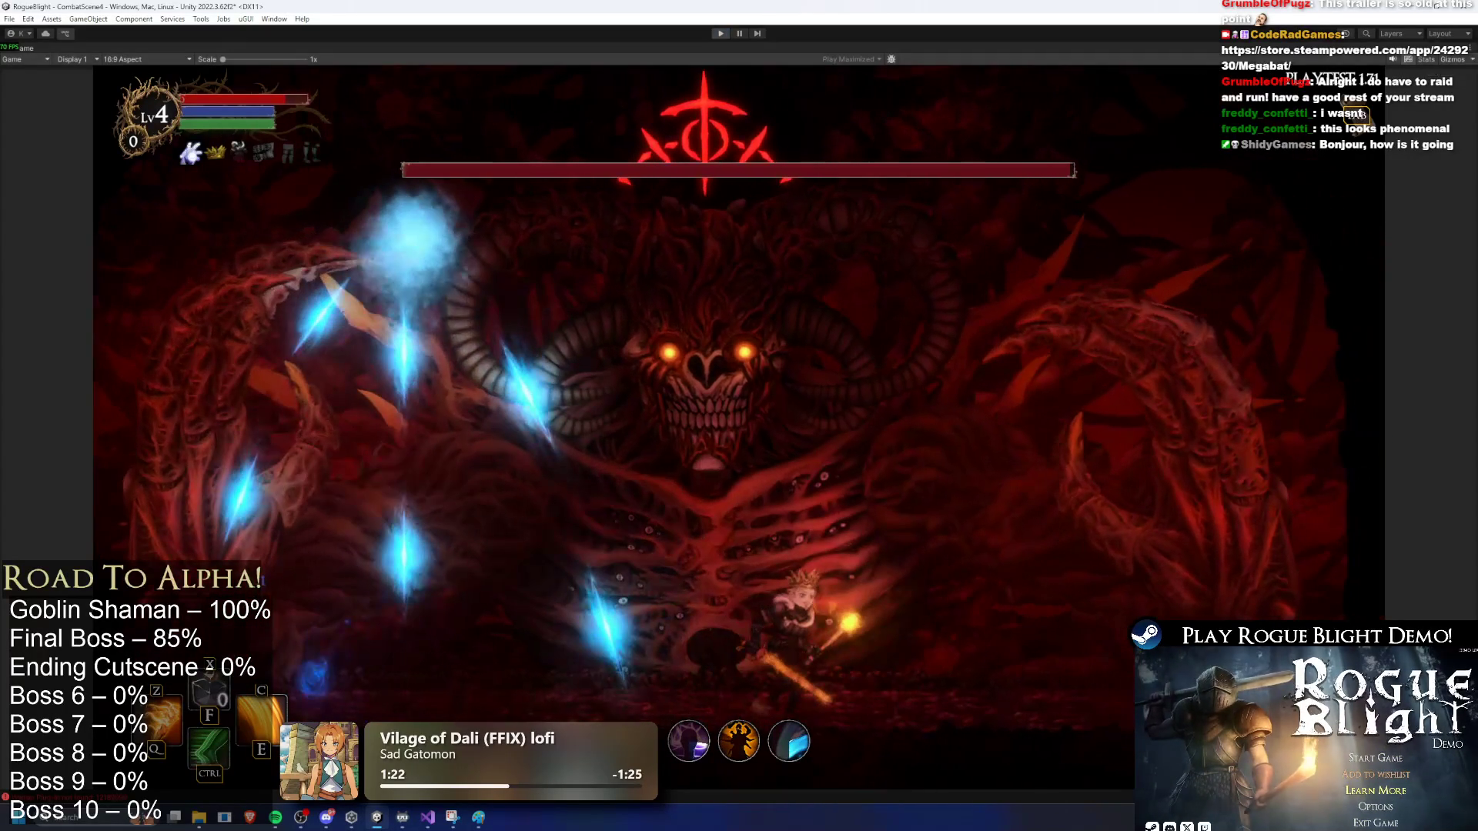
key("ctrl+p")
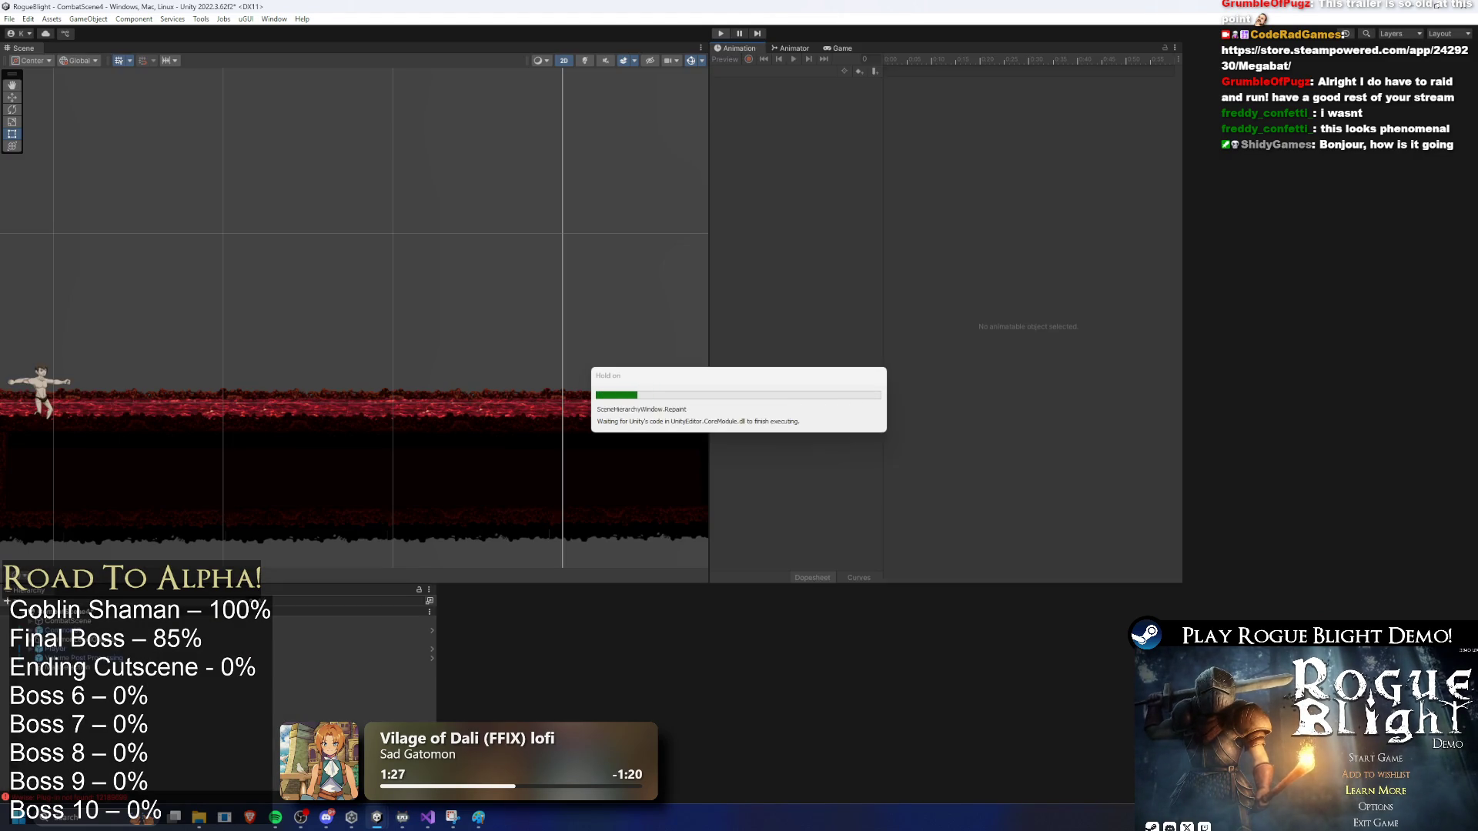
Step: Copy LeftPreExisting_Ice_Casting_Effect and paste it as a child of the right hand's ProjectilePosition
double_click(602, 648)
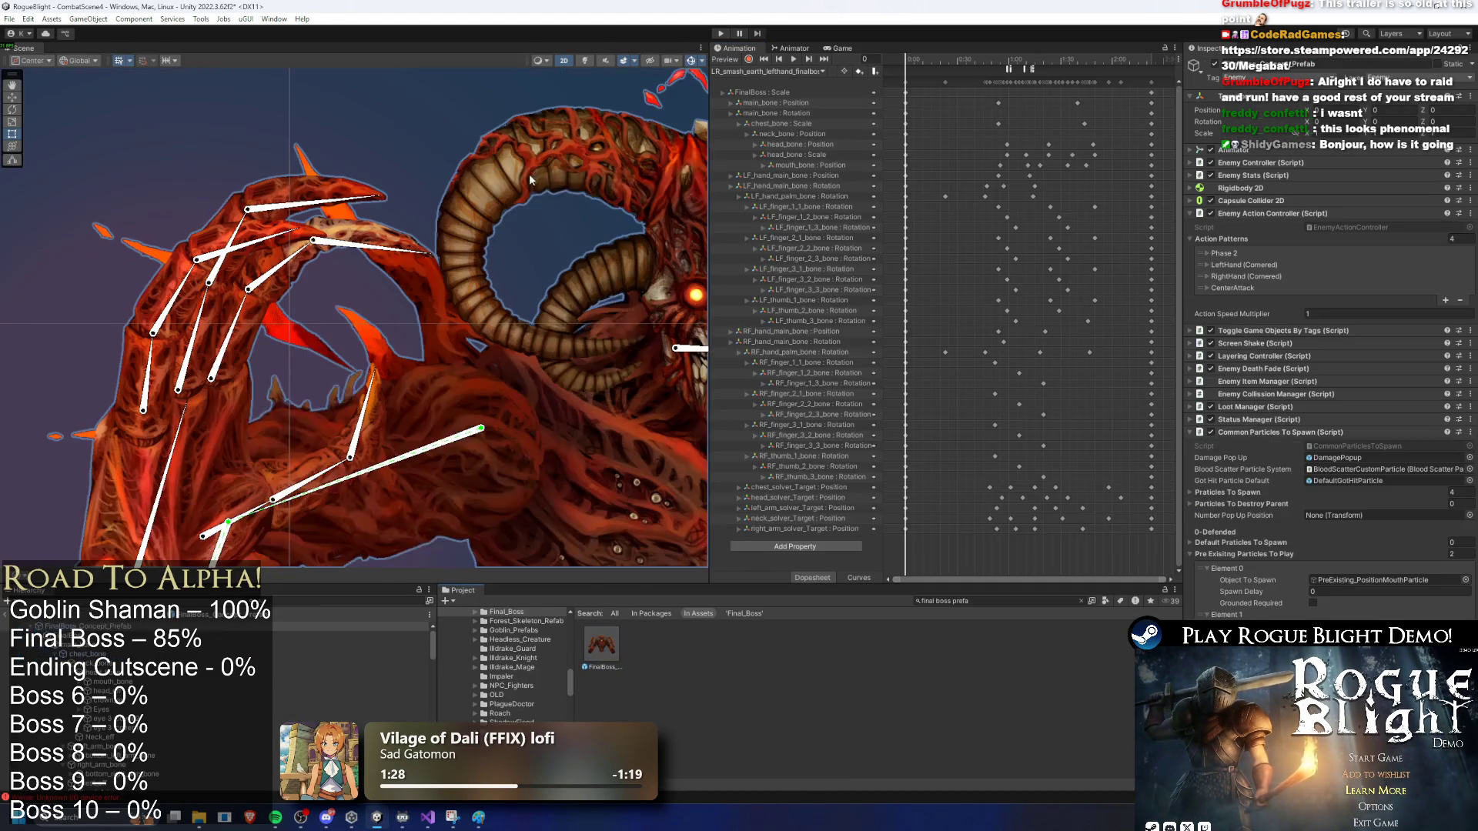
left_click(254, 260)
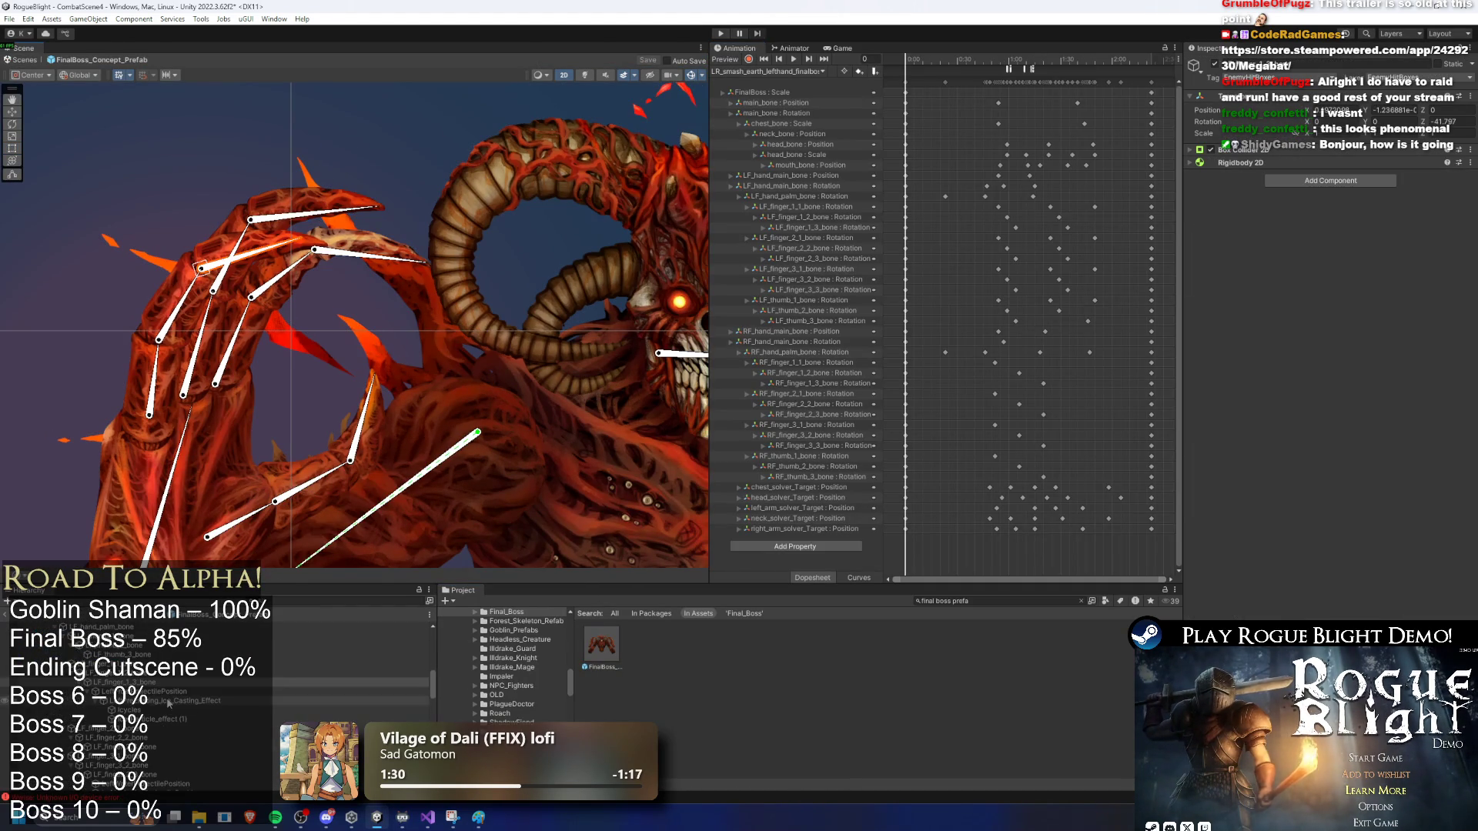
right_click(162, 702)
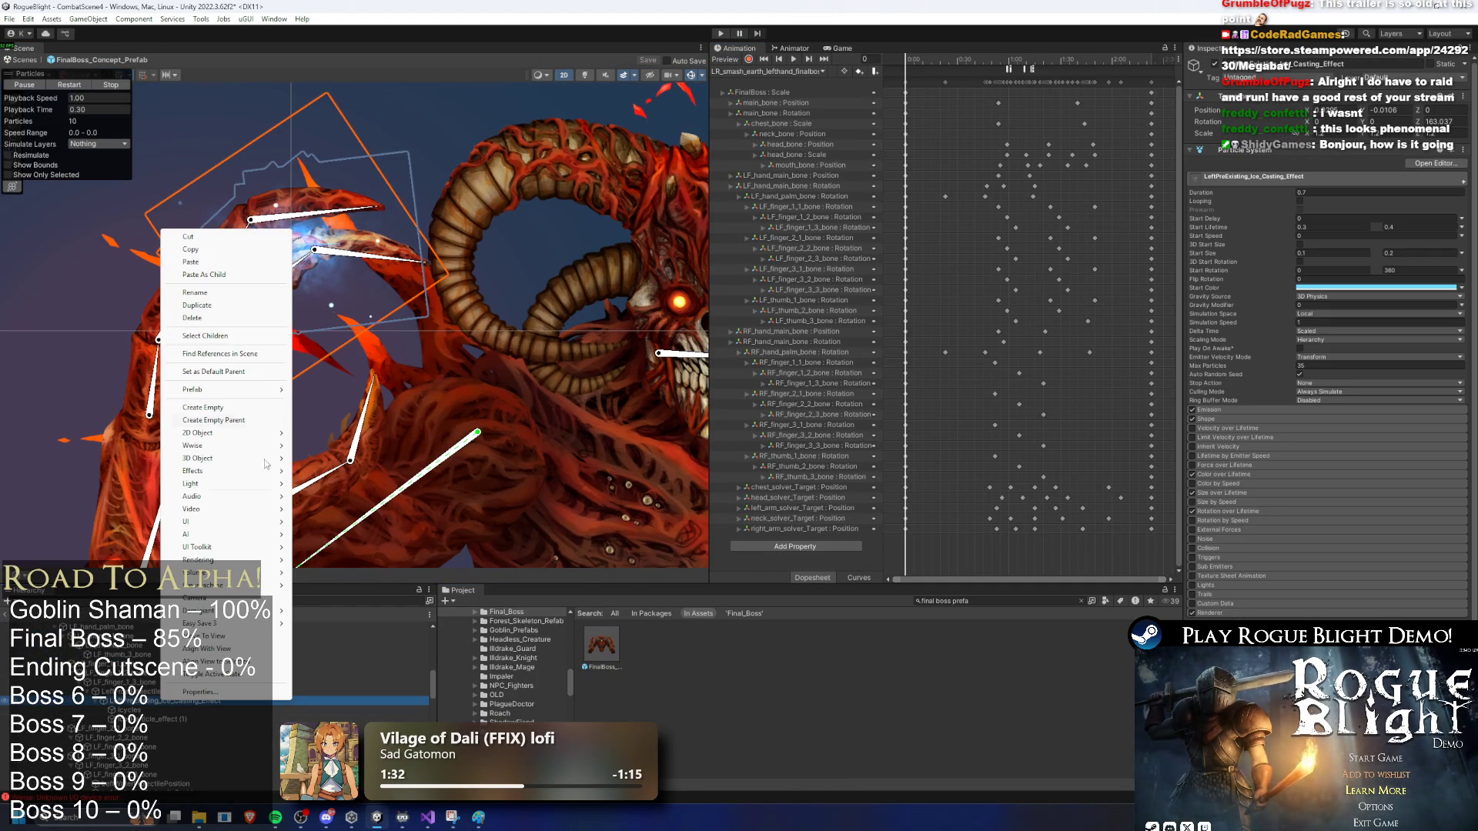
left_click(225, 262)
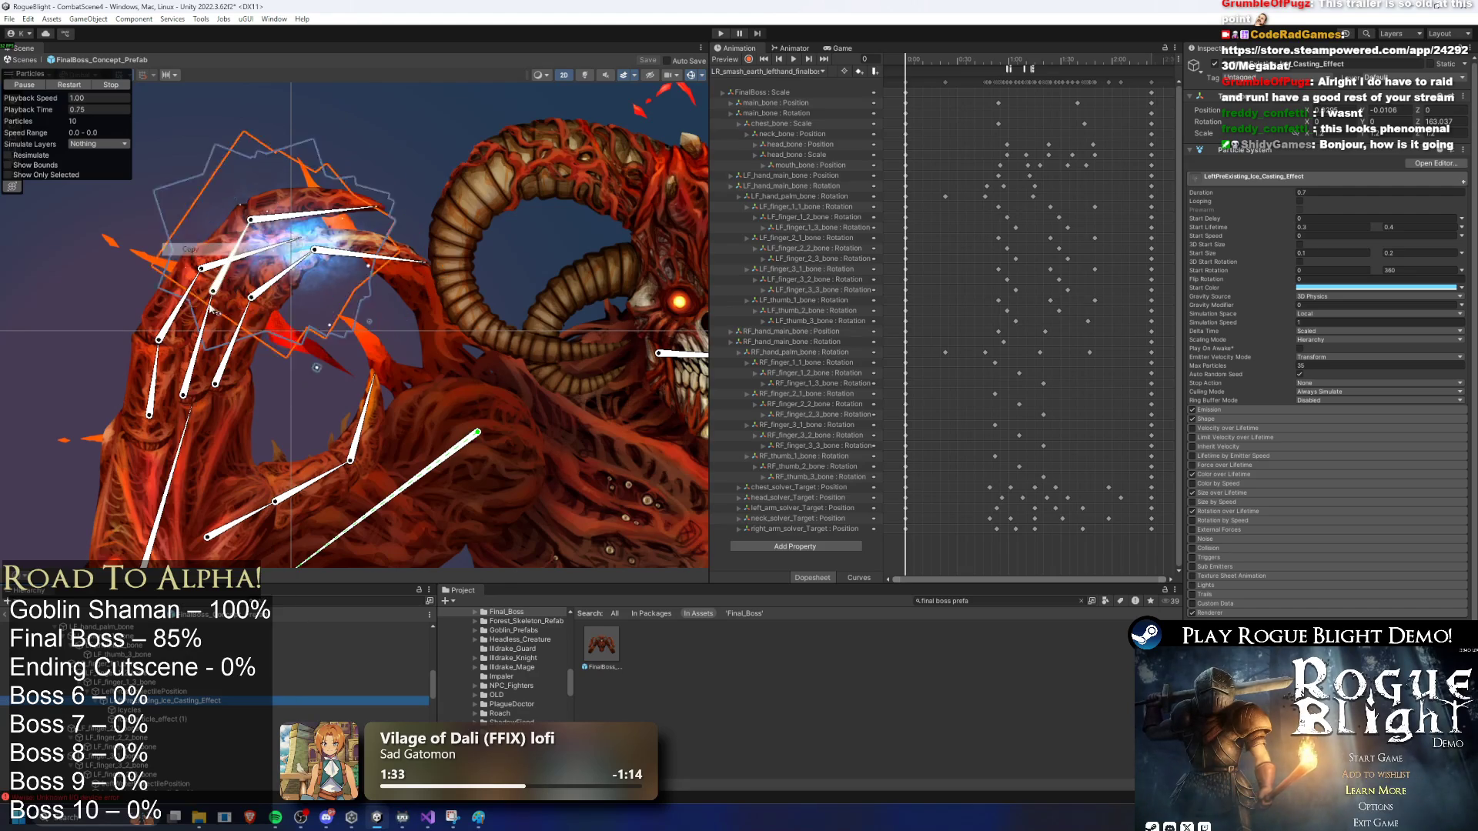
double_click(200, 693)
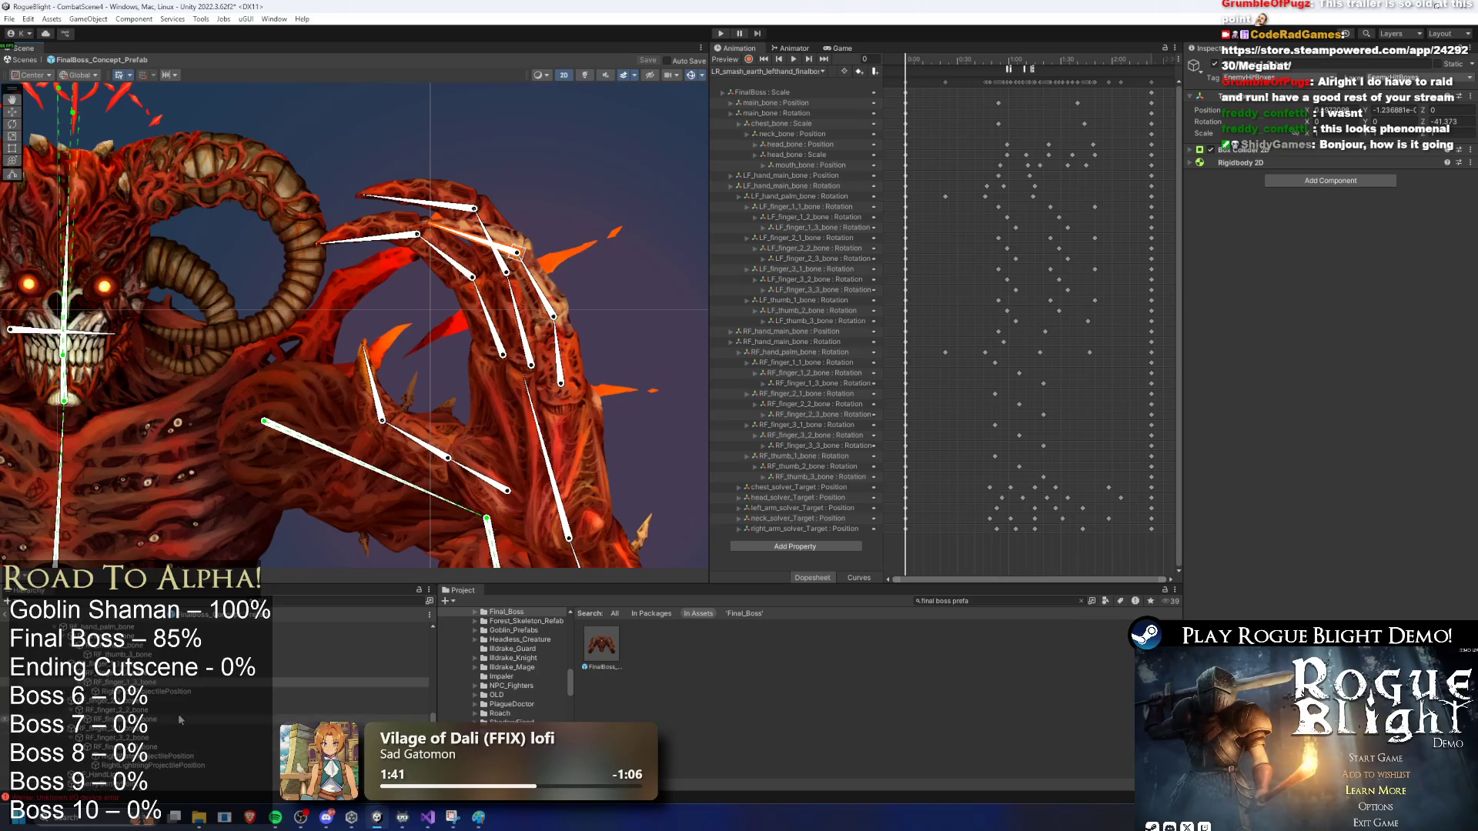
left_click(157, 692)
right_click(157, 698)
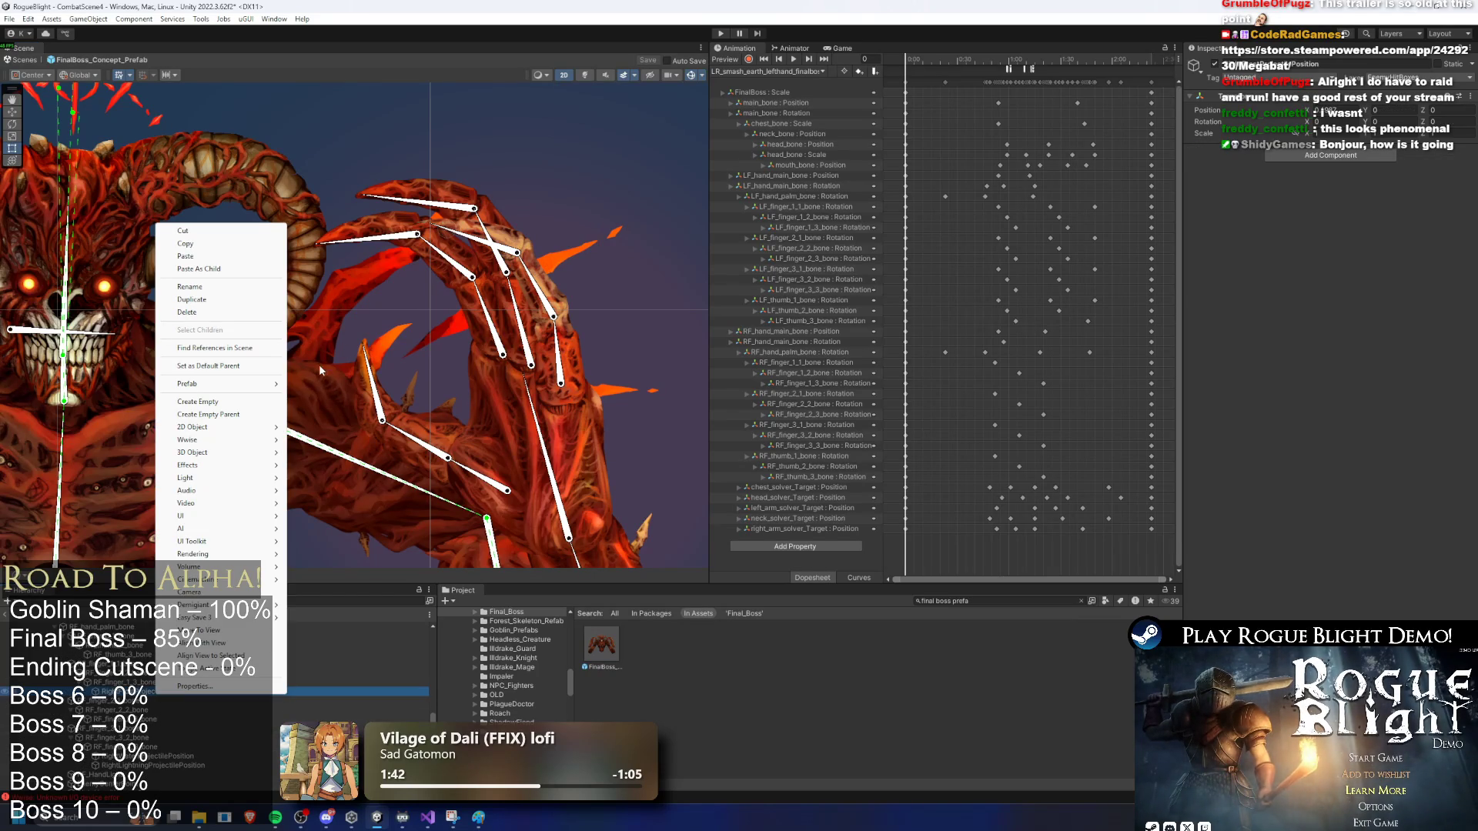
left_click(185, 257)
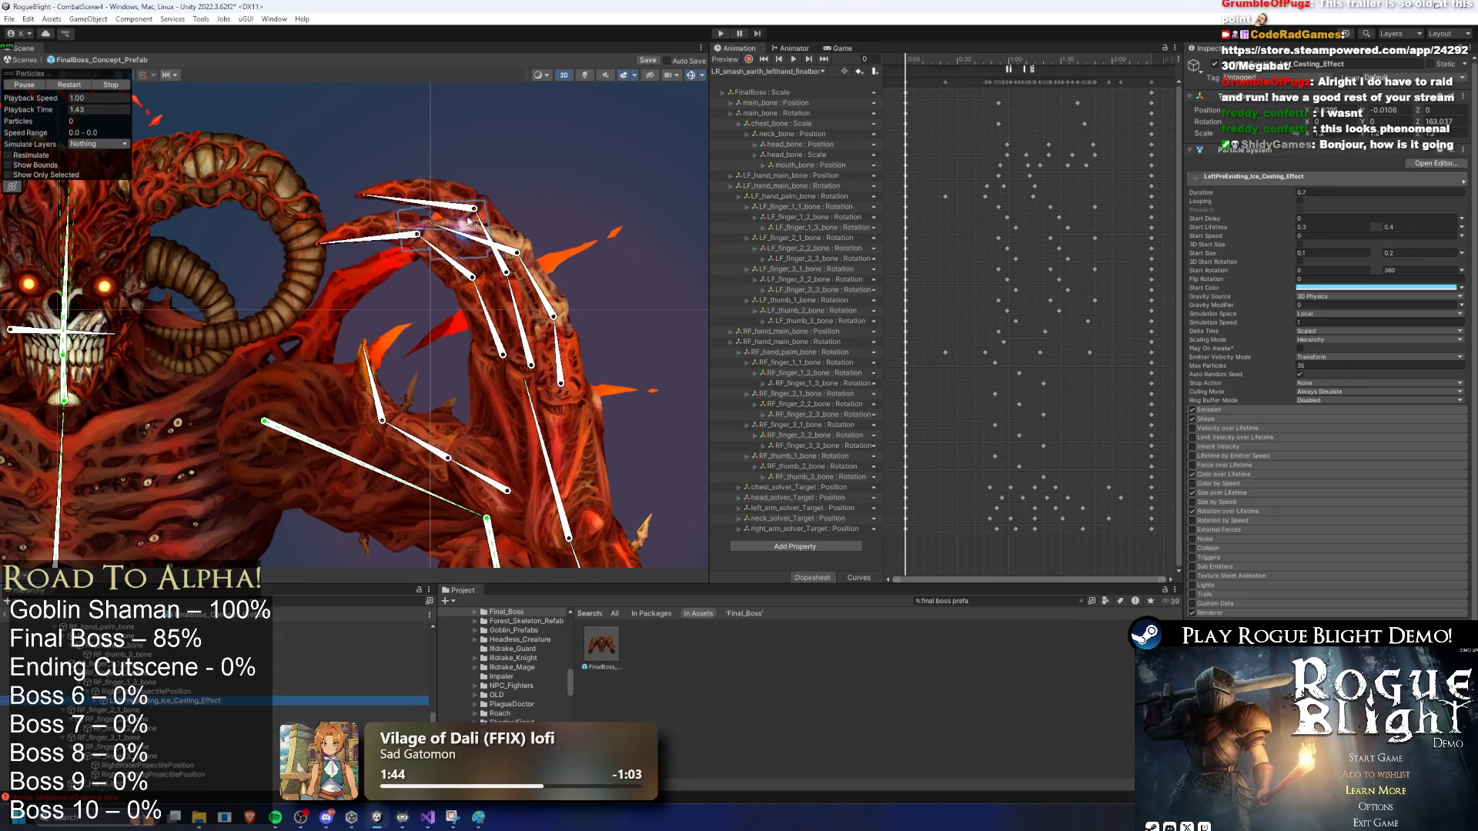
key("f")
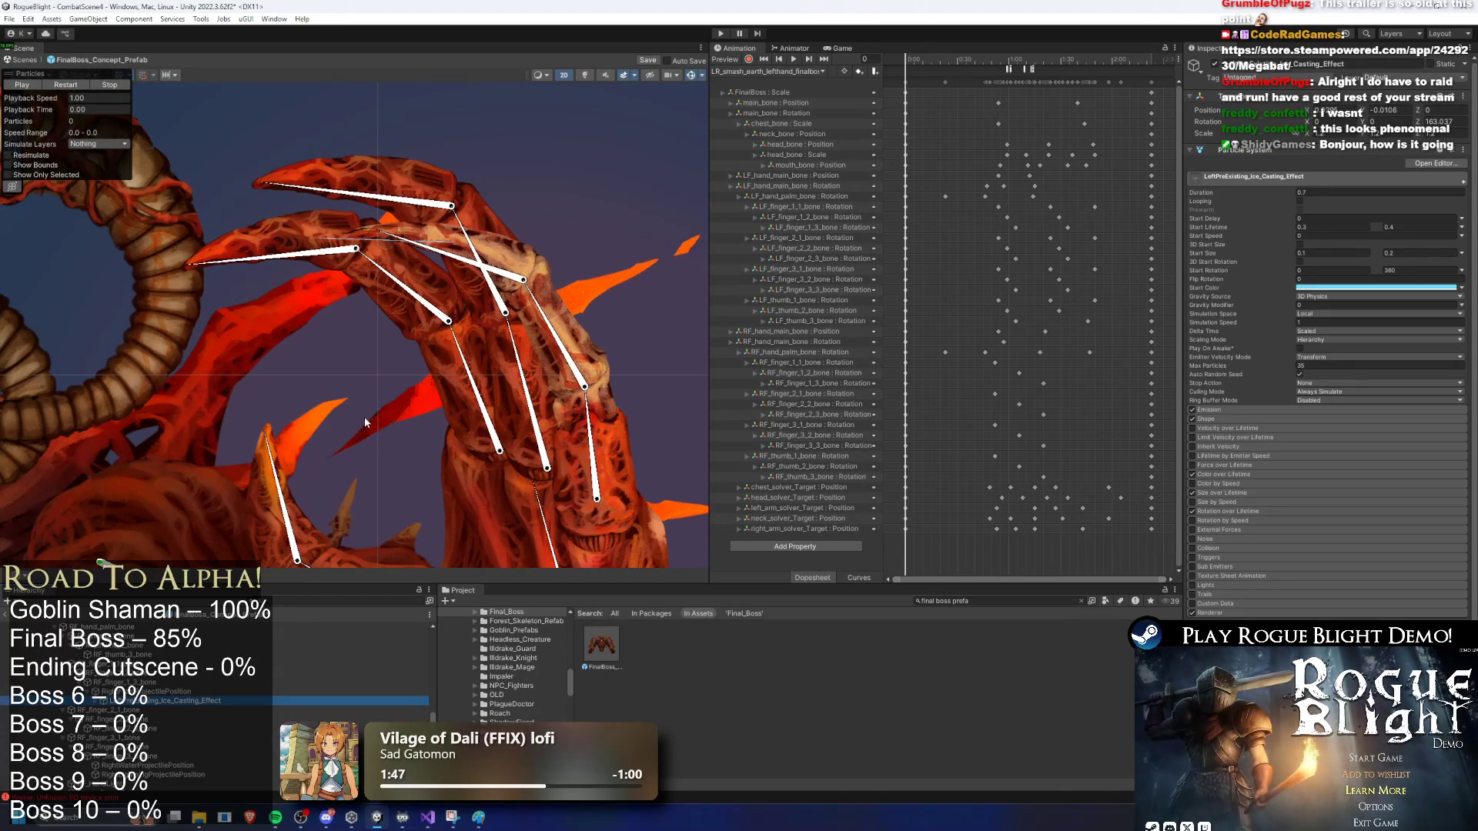
Step: Rename the copy RightPreExisting_Ice_Casting_Effect and select the prefab's root object
right_click(140, 695)
right_click(128, 704)
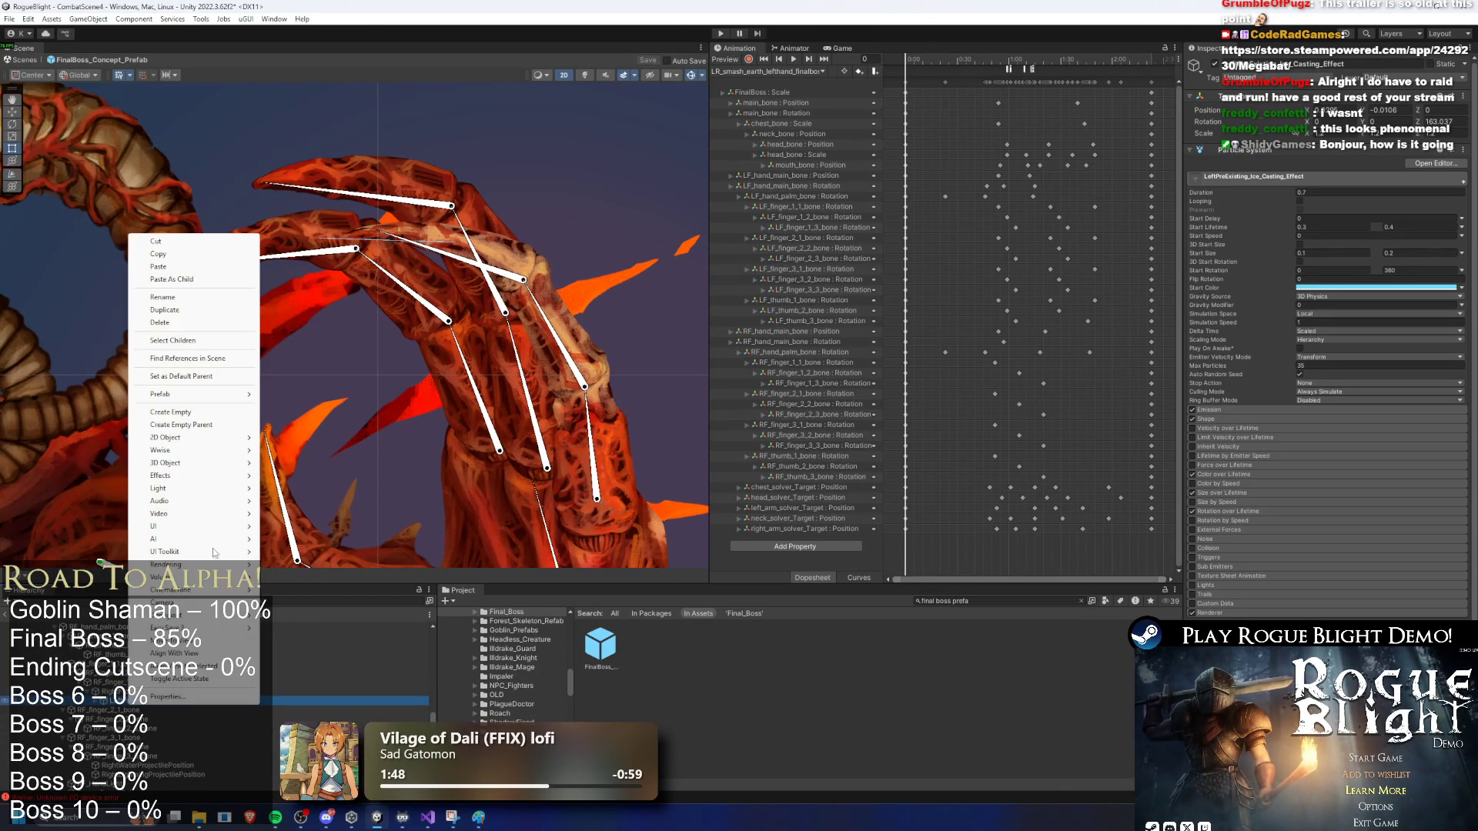
left_click(162, 311)
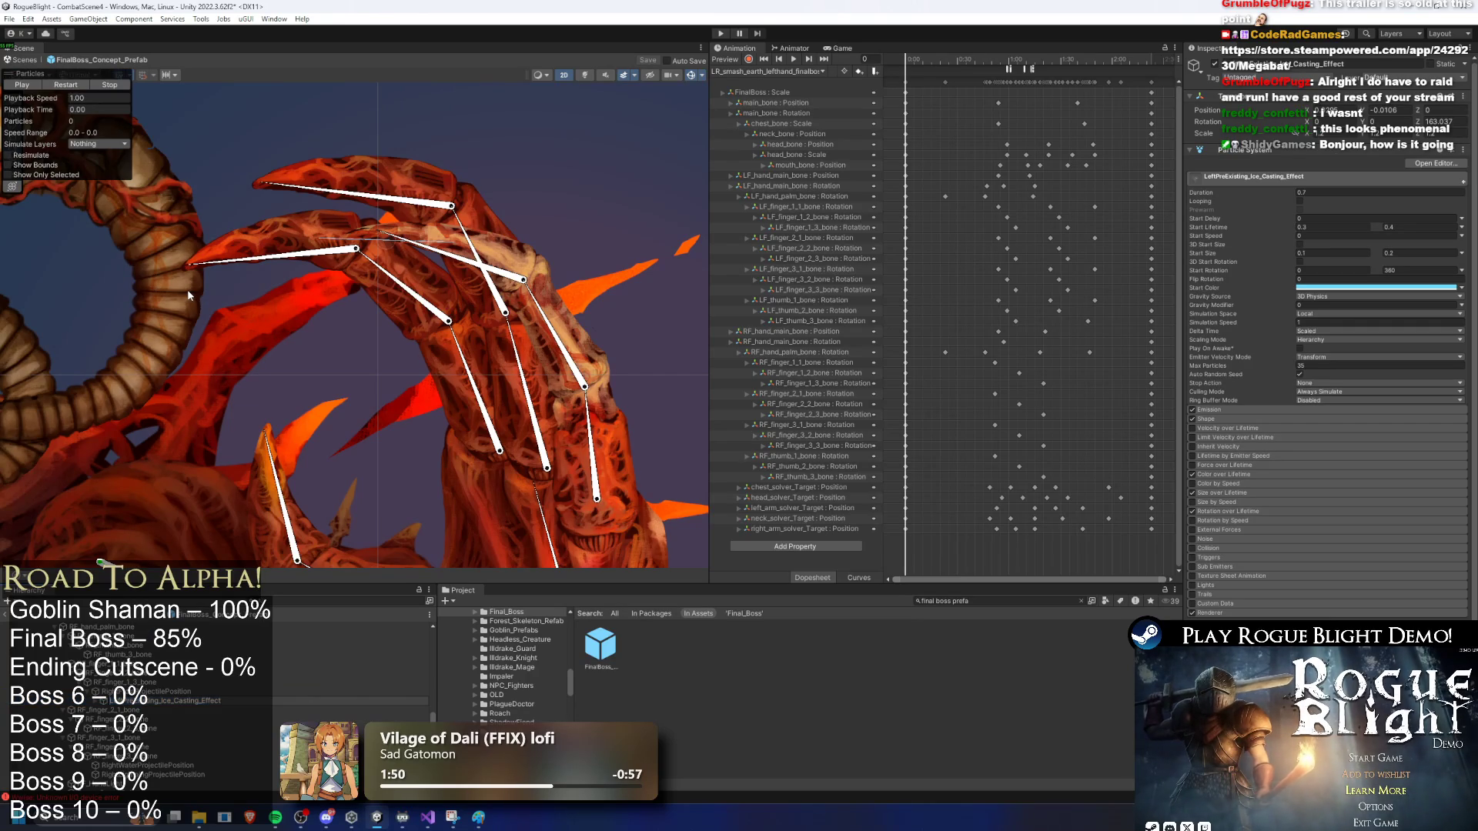
key("Return")
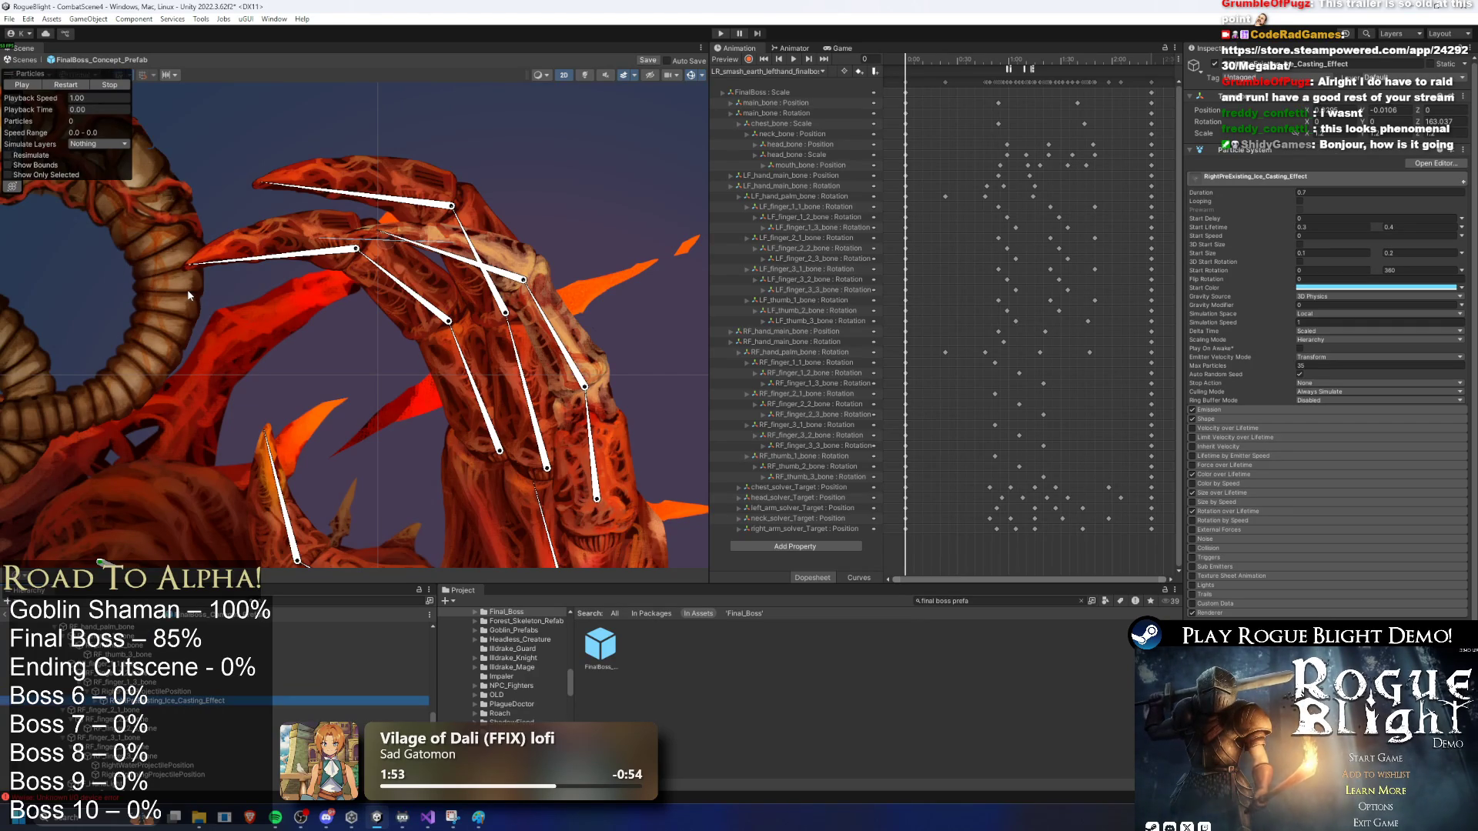
scroll(127, 627, "up", 10)
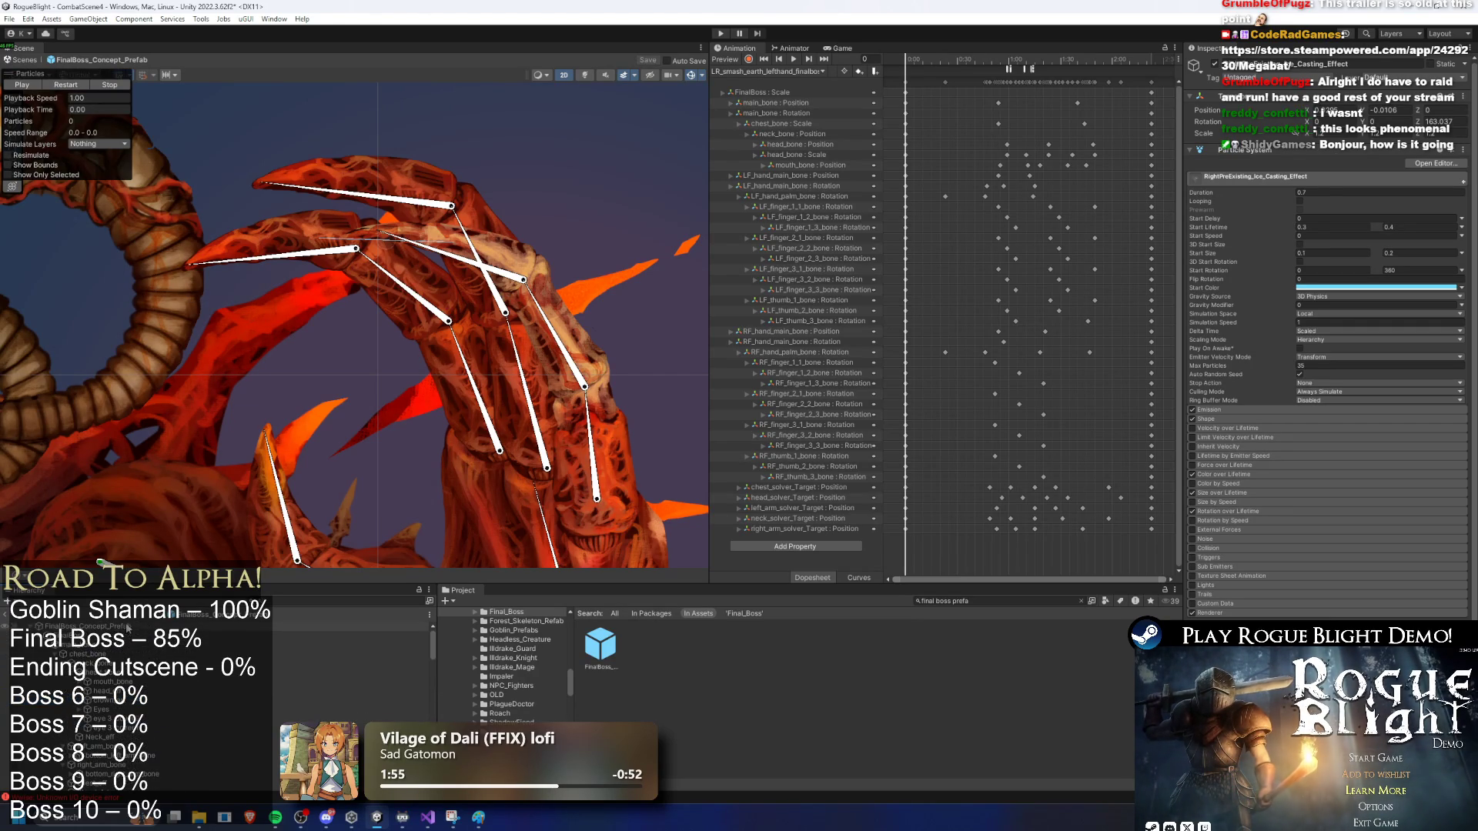
left_click(125, 627)
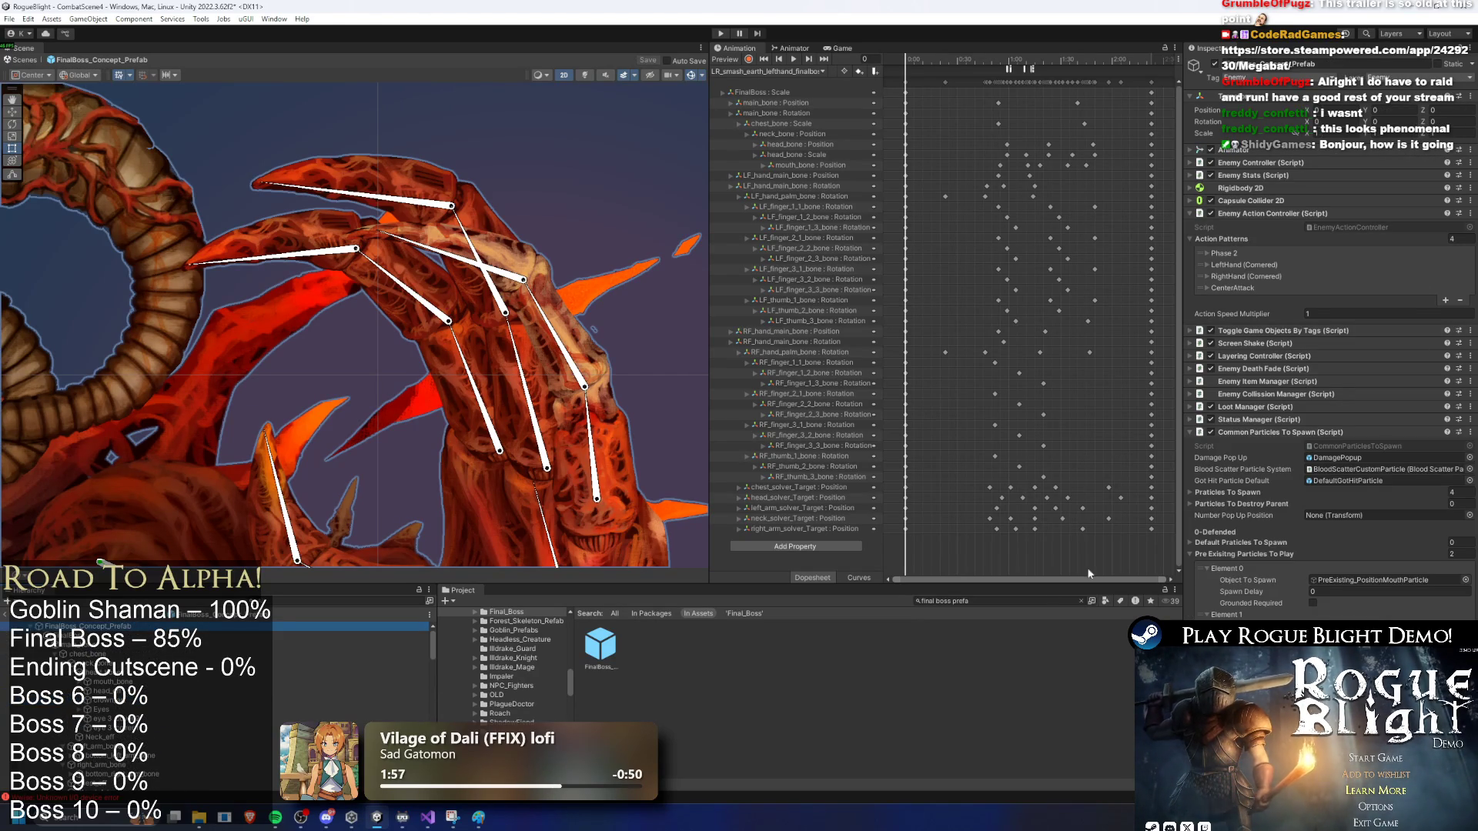
scroll(324, 633, "down", 10)
Step: Add a third pre-existing particle slot and assign RightPreExisting_Ice_Casting_Effect to it
key("ctrl+d")
left_click(1457, 626)
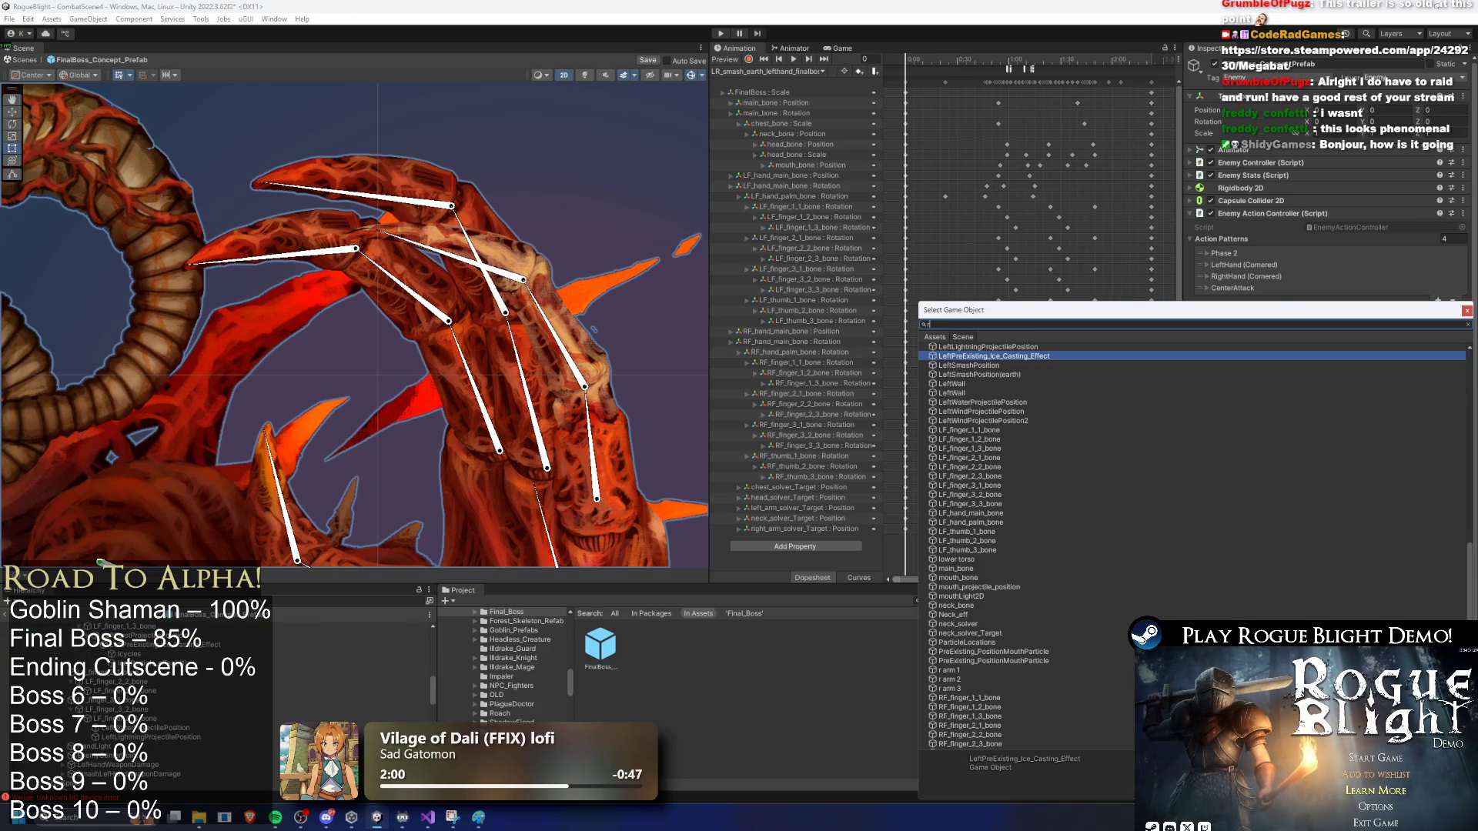
type("ight pre")
double_click(1001, 358)
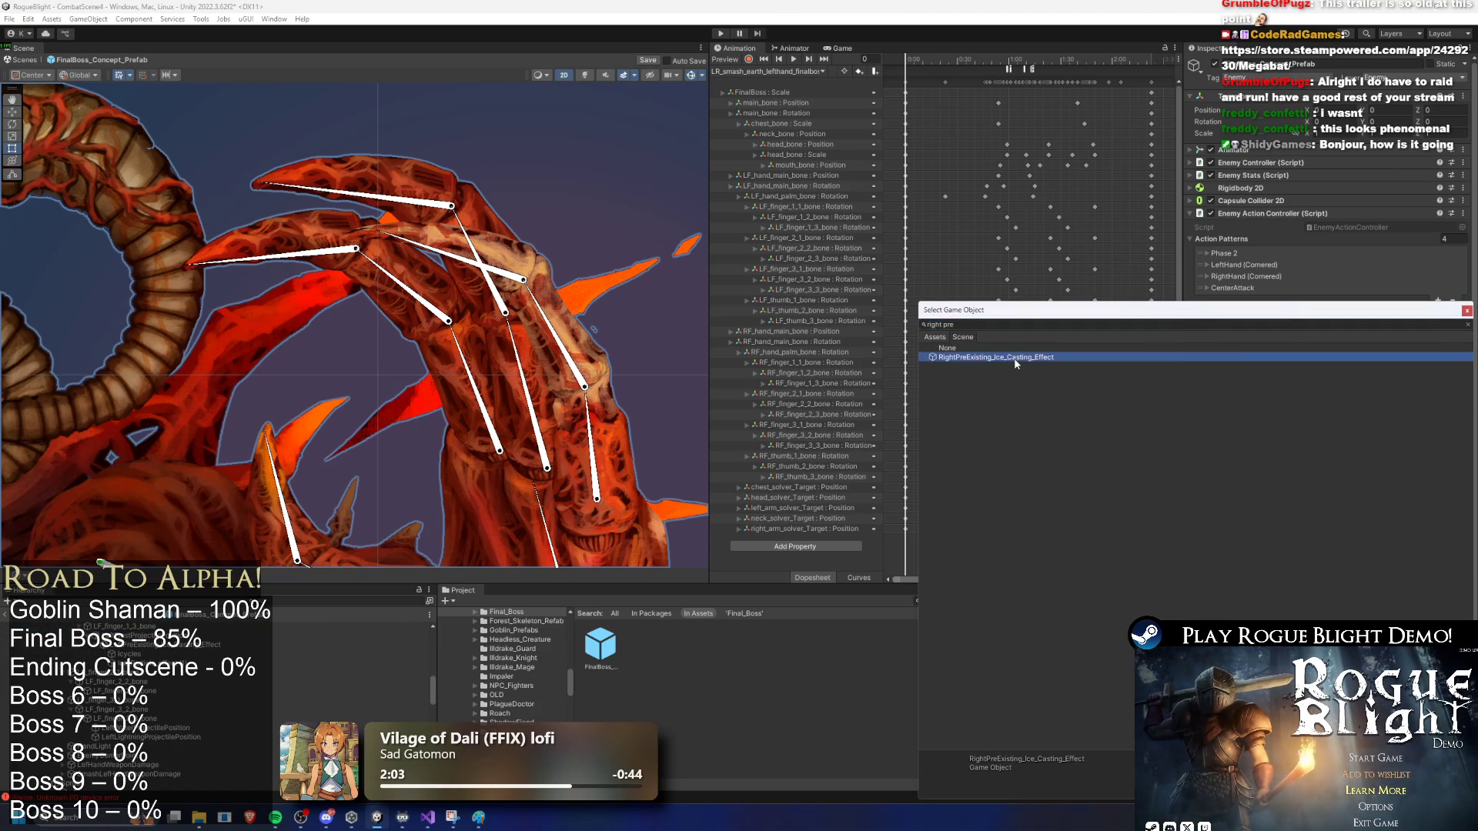
Step: Review the SR_ice_left_hand_finalboss clip's SpawnProjectile and PlayPreExistingParticle events
left_click(800, 71)
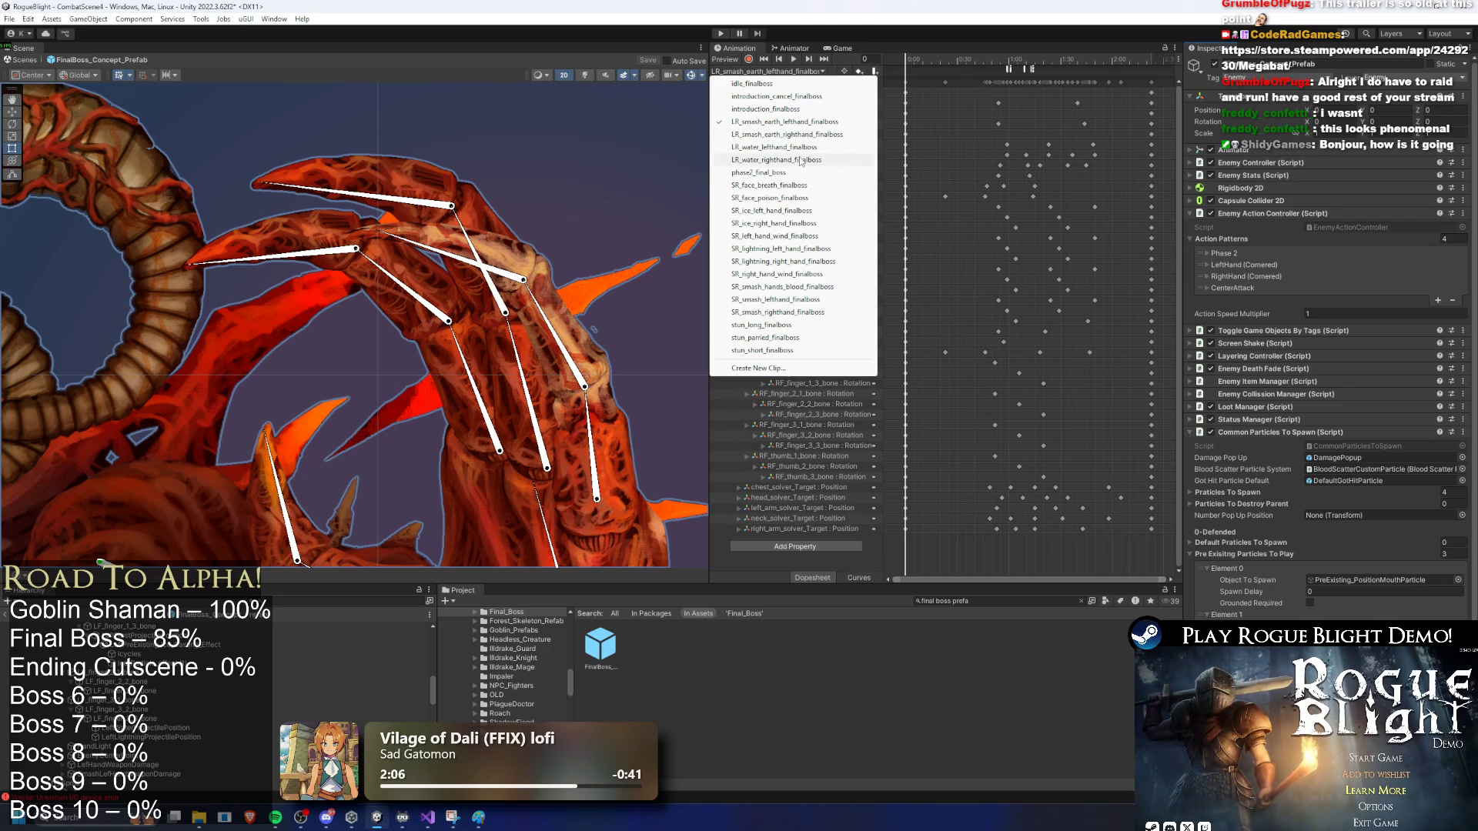
left_click(804, 223)
left_click(770, 71)
left_click(781, 211)
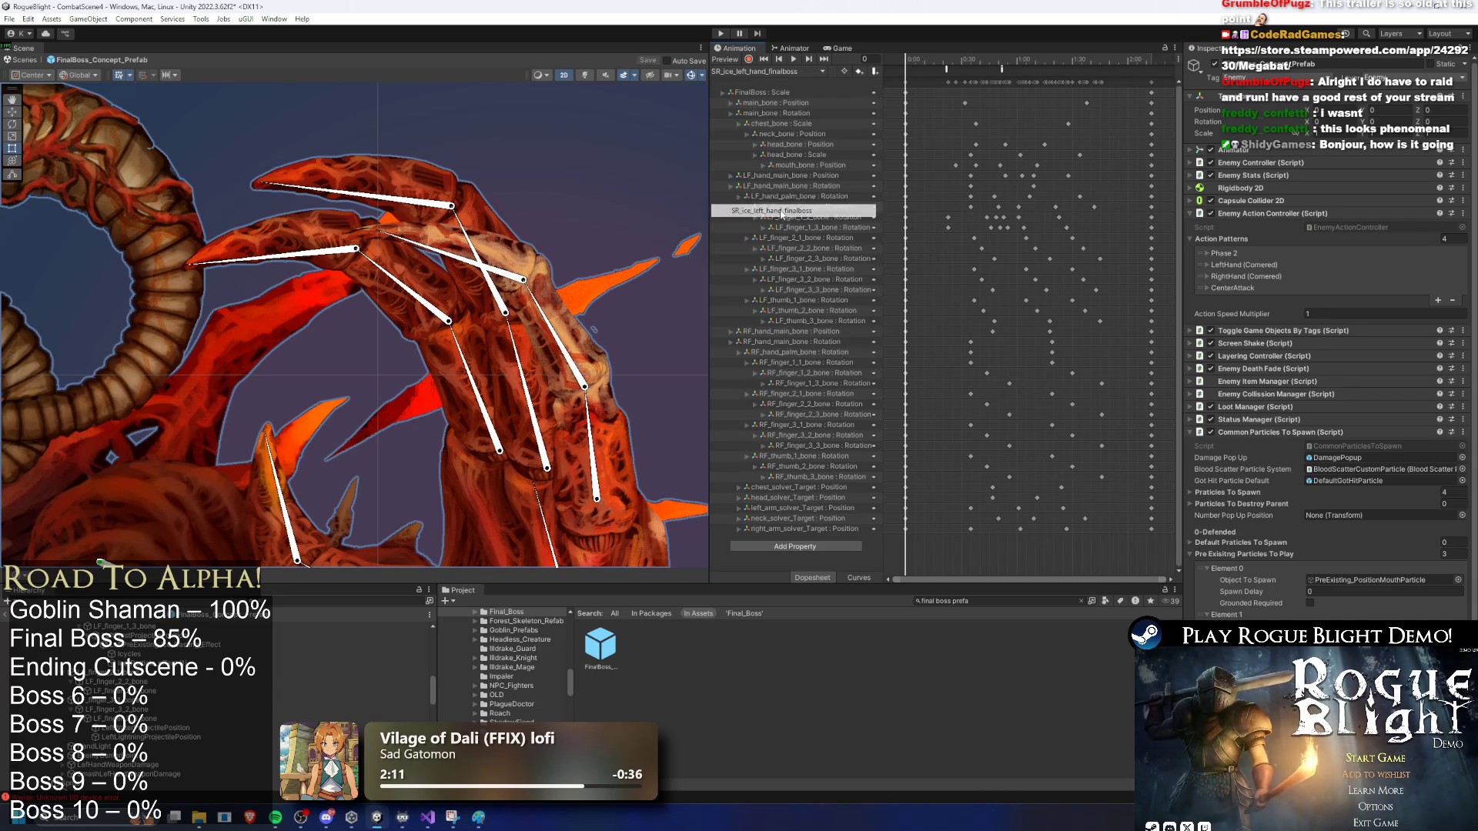
left_click(1003, 68)
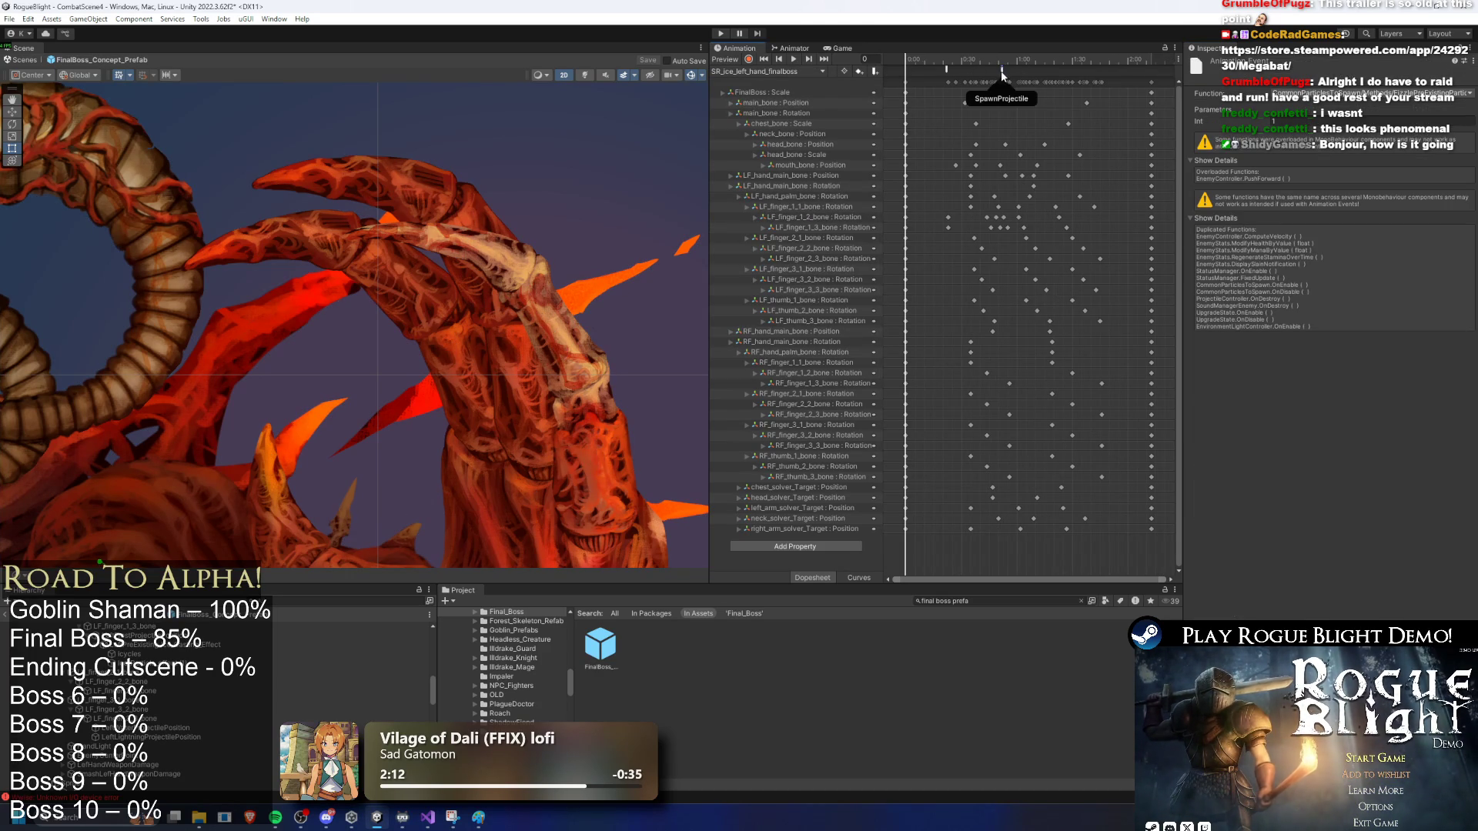
left_click(946, 69, "shift")
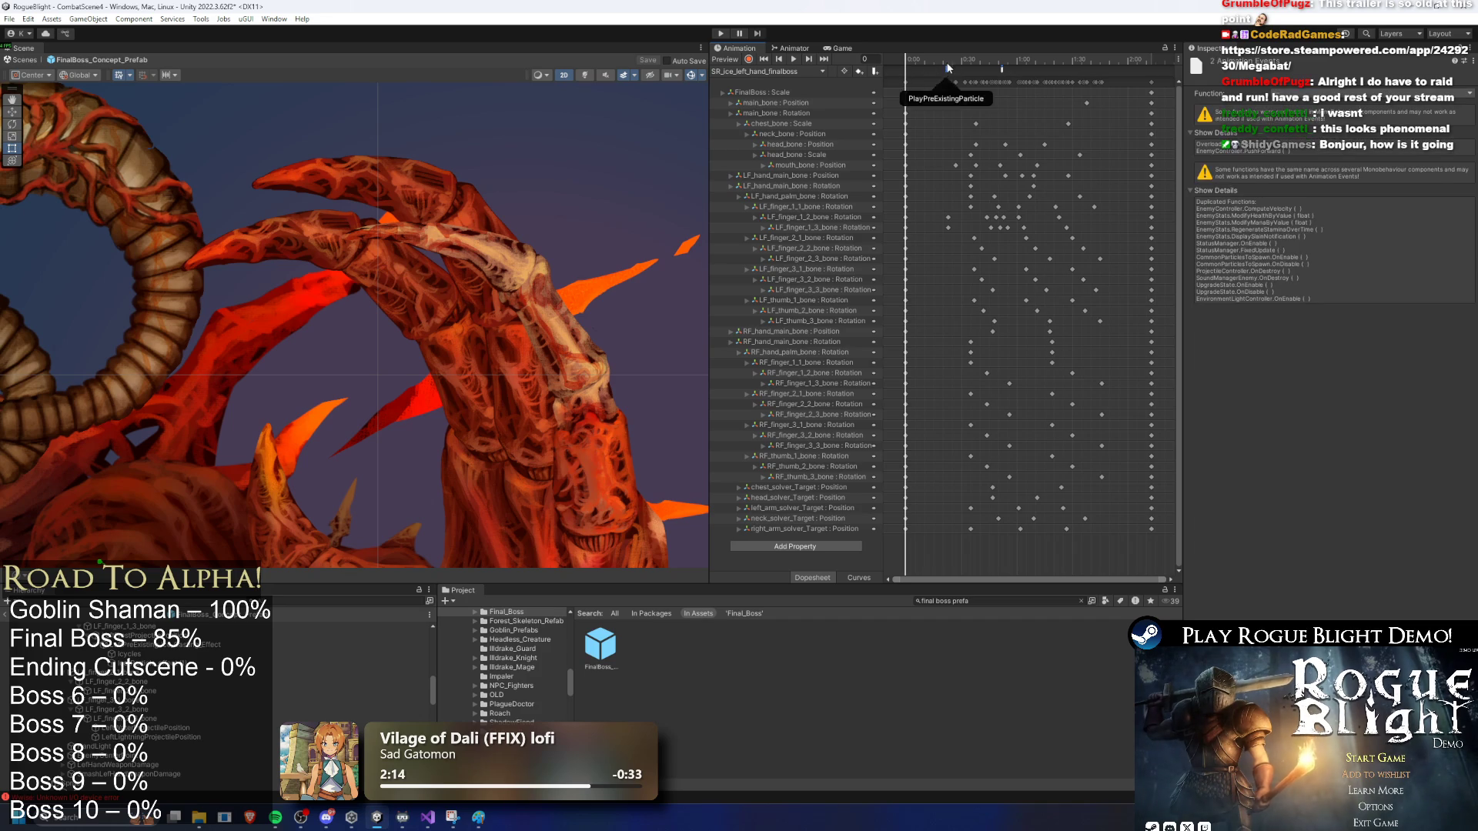
Step: Set the SR_ice_right_hand_finalboss event's Int parameter to 2 and save the prefab
left_click(789, 72)
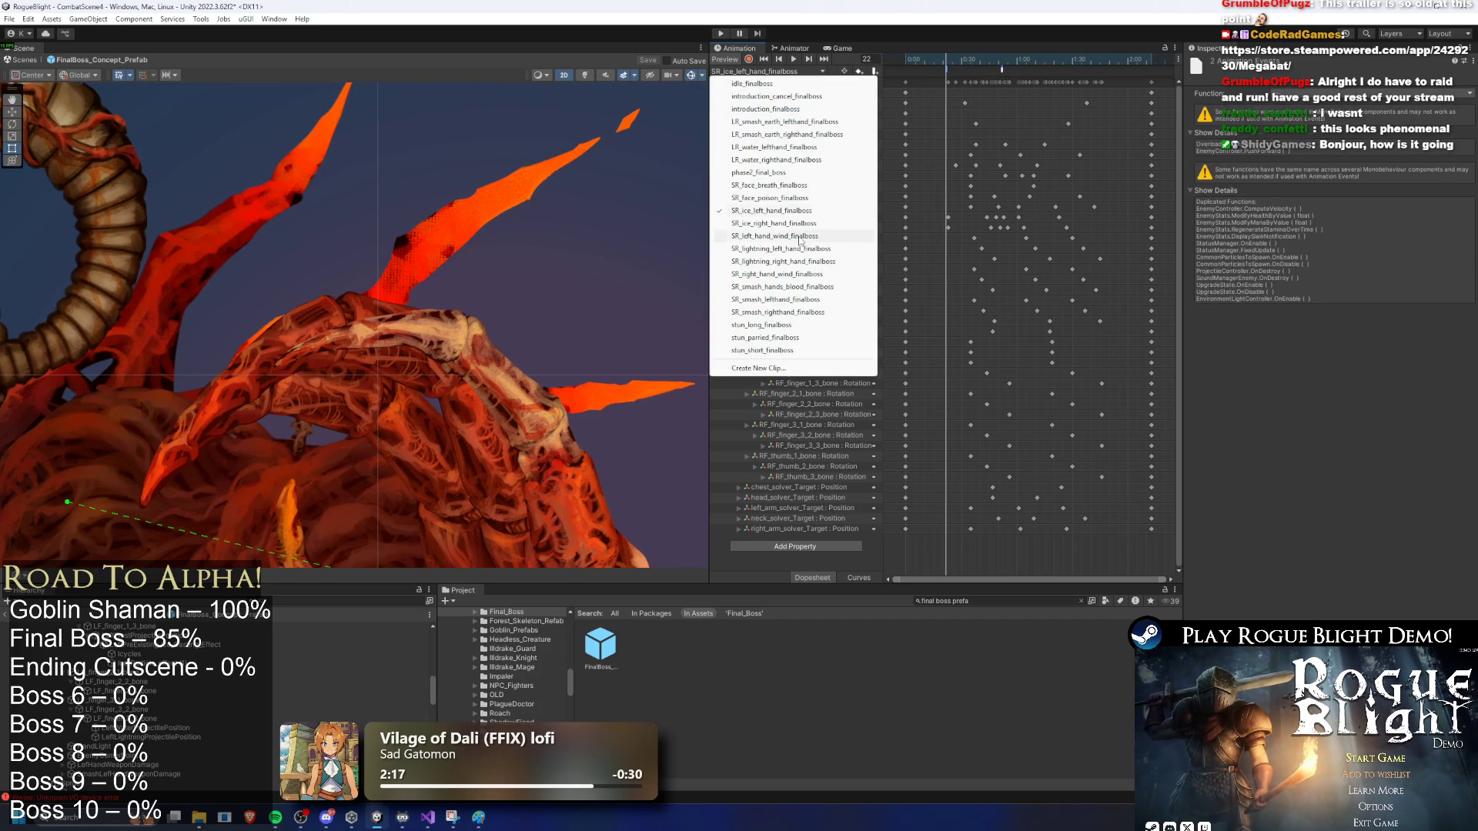
left_click(816, 223)
left_click_drag(921, 62, 946, 65)
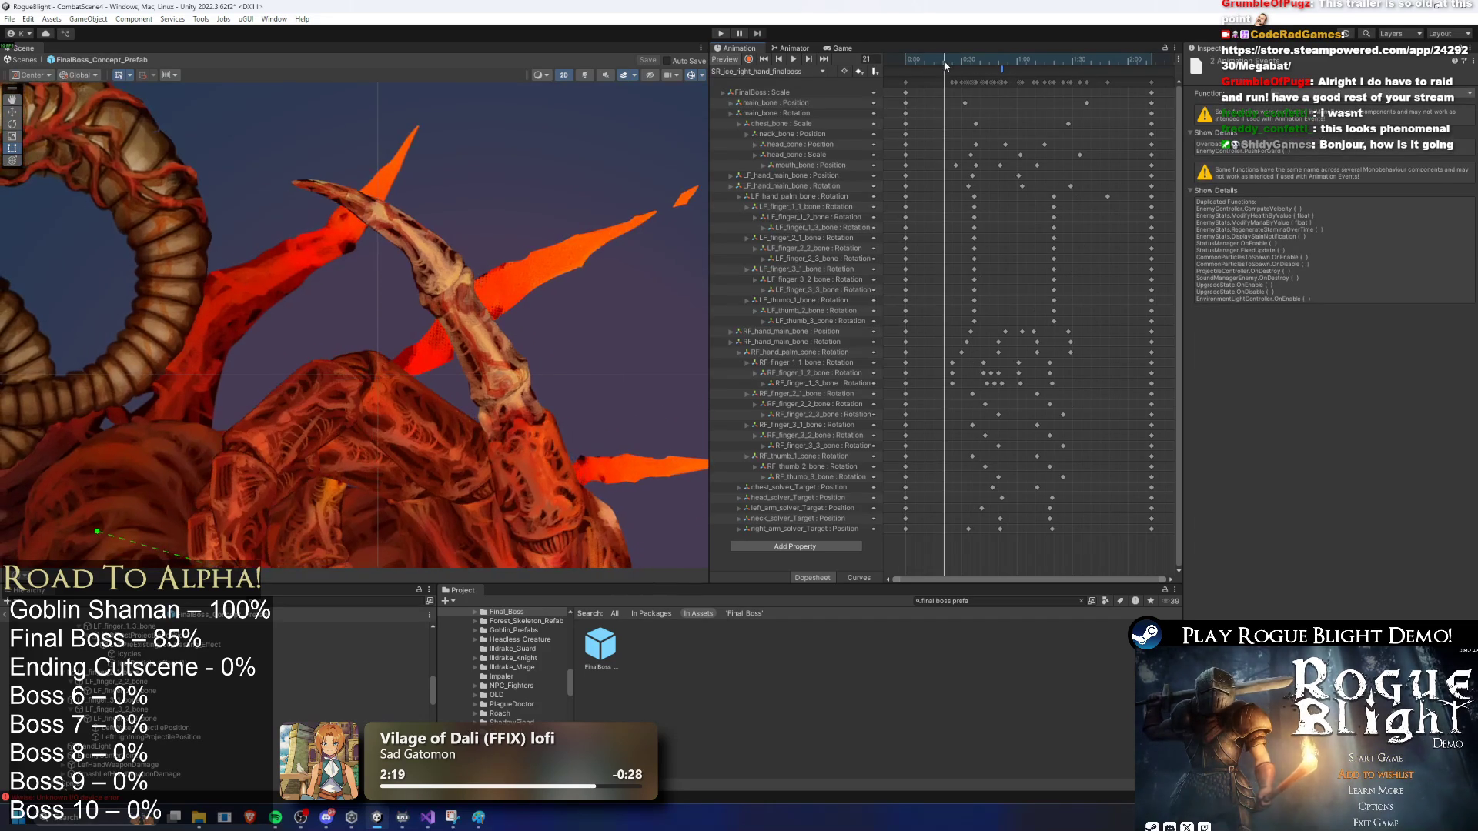
left_click(1001, 70)
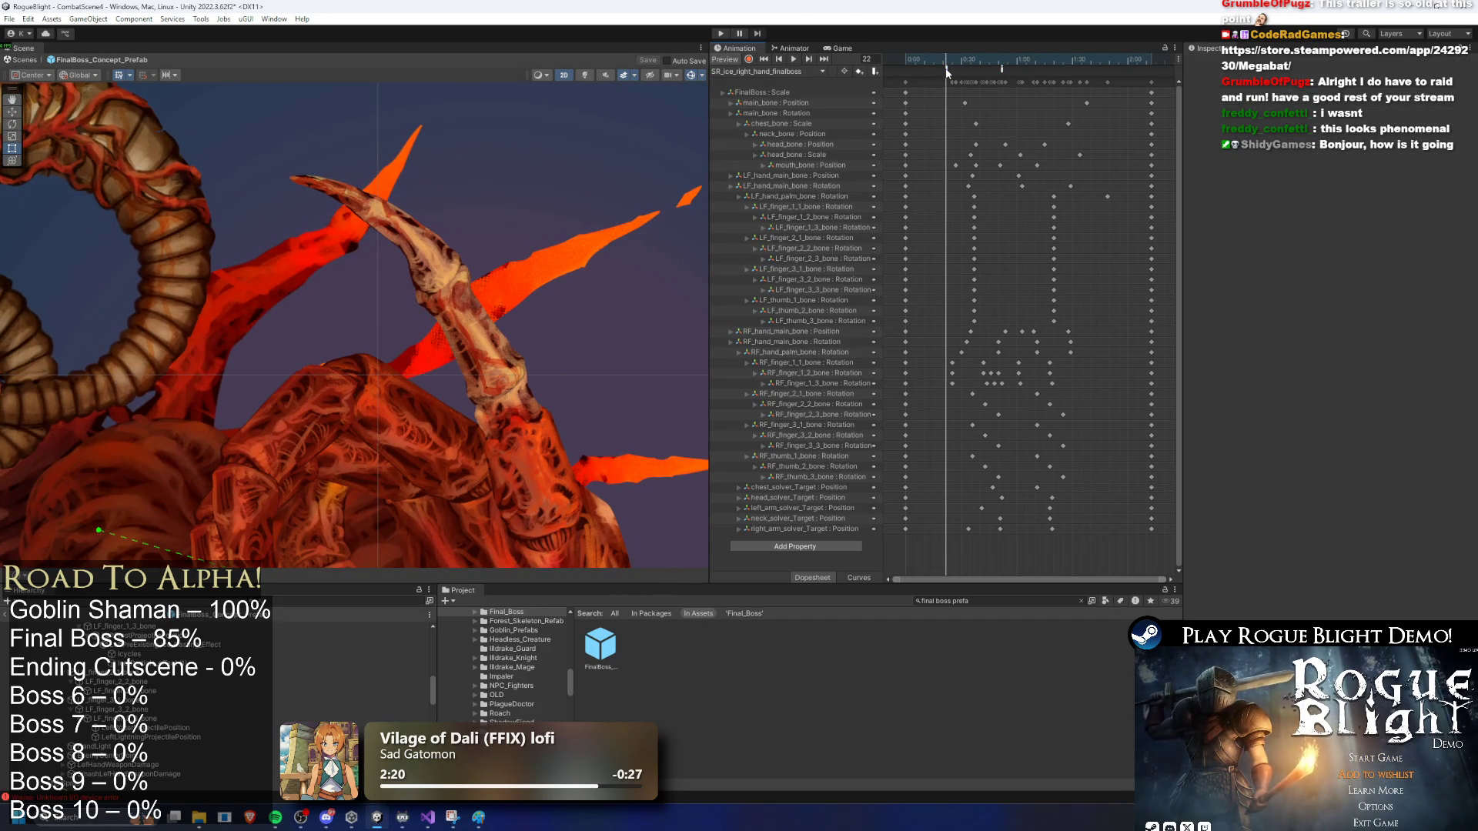
left_click(1004, 63)
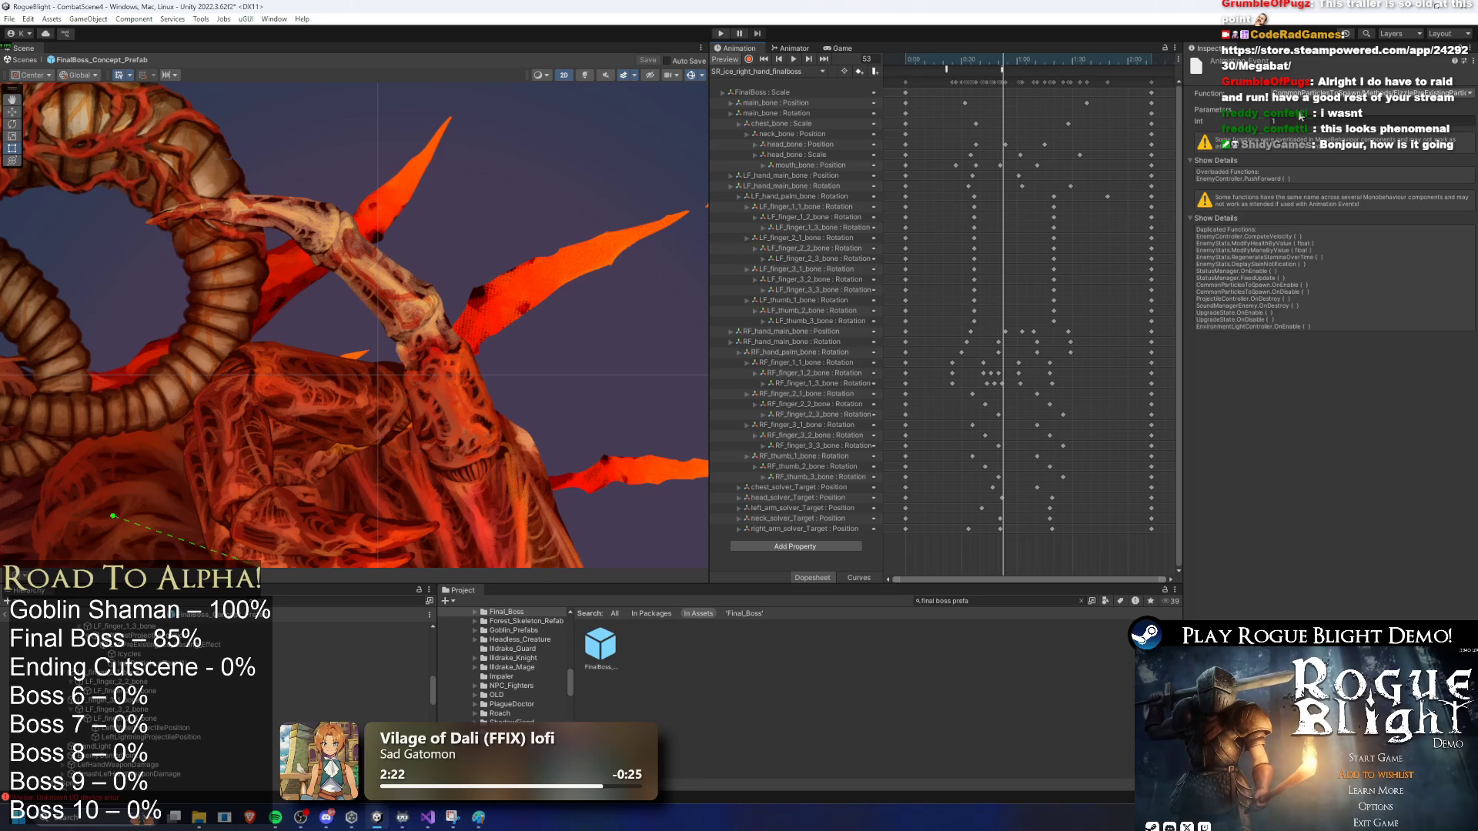
type("2")
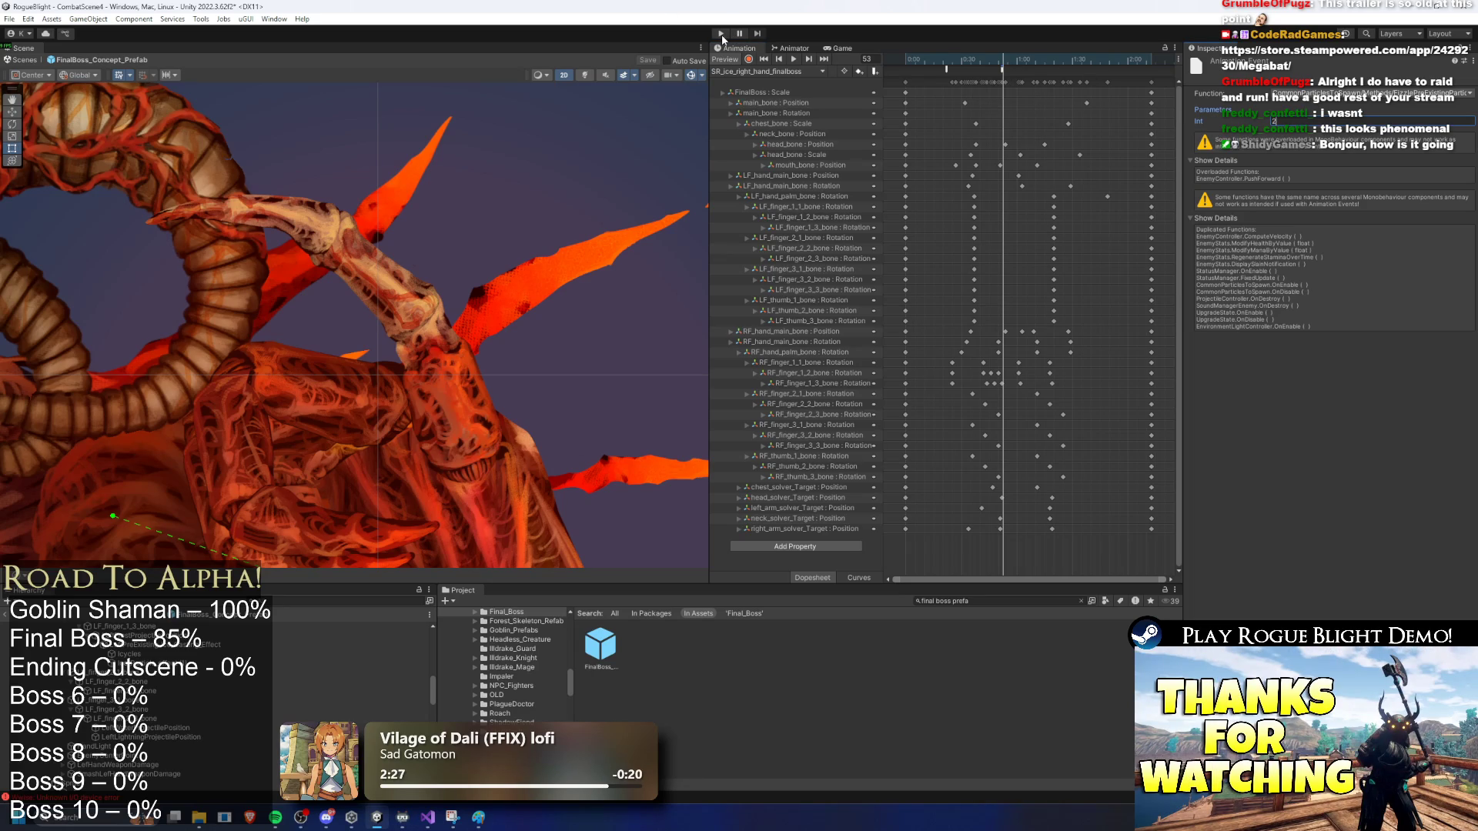
key("ctrl+s")
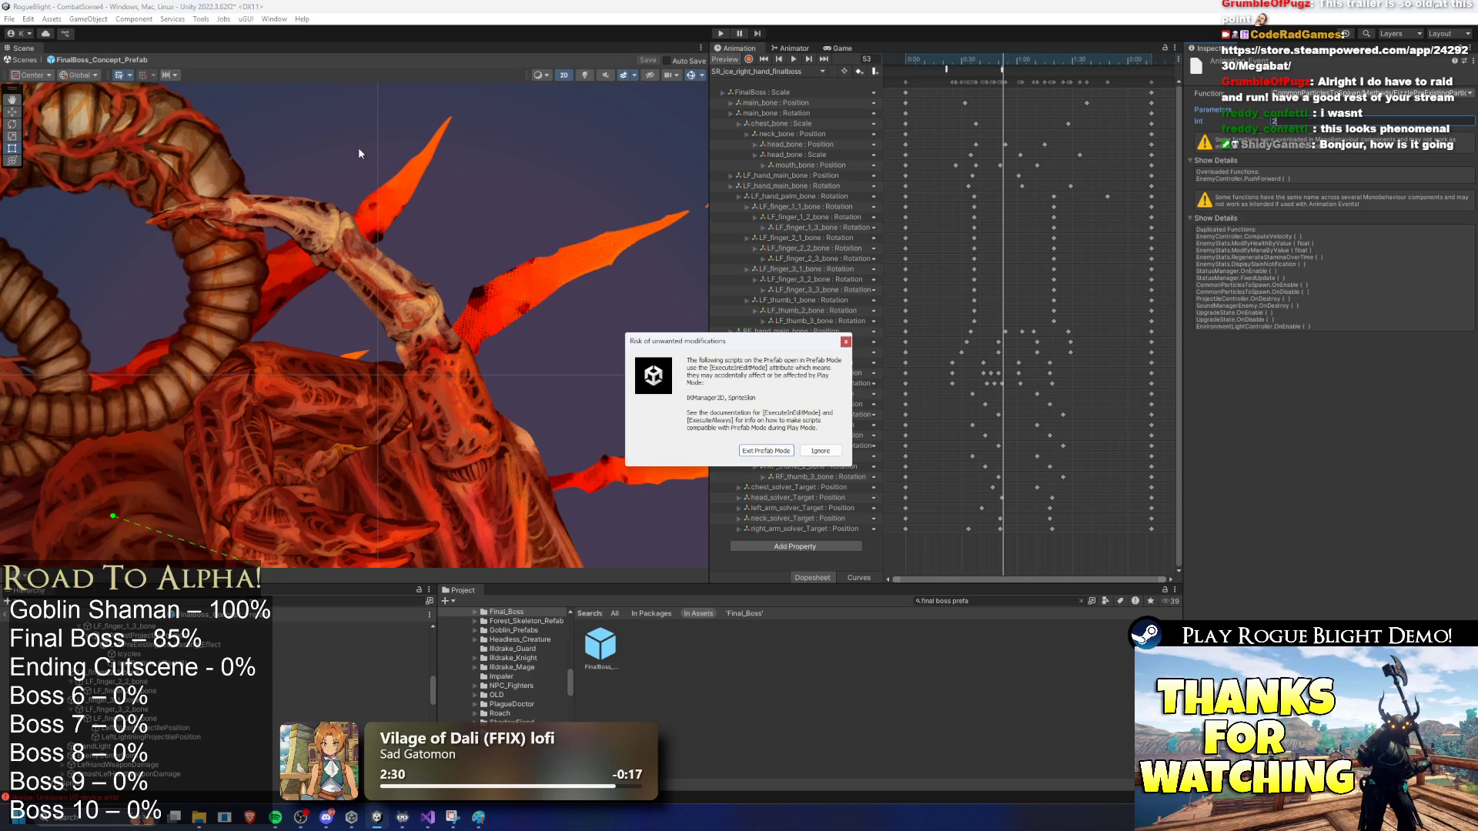
Step: Exit Prefab Mode and start fighting the boss, moving and casting the fire-ring spell
left_click(762, 451)
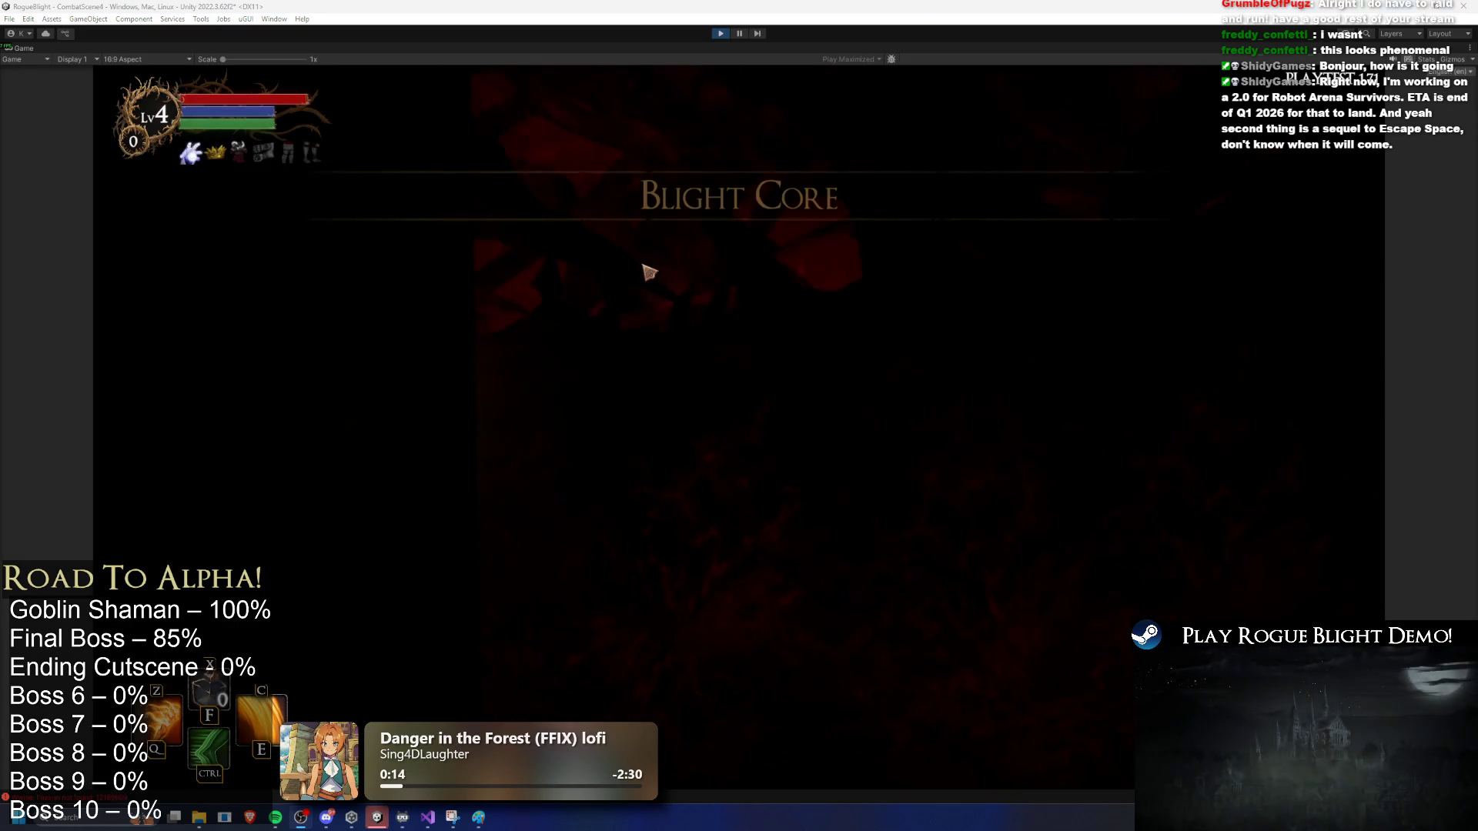
key("d")
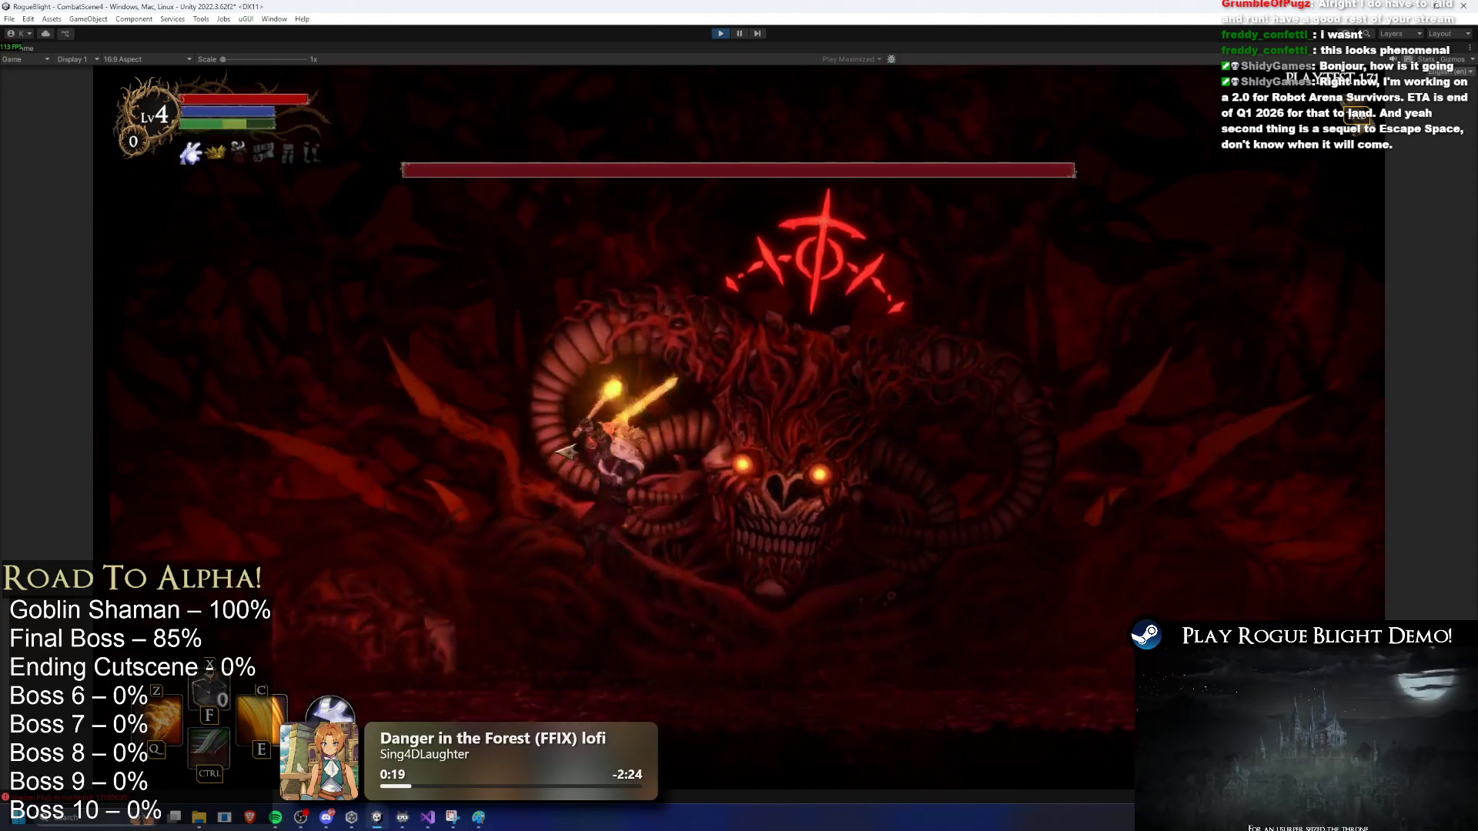
key("c")
key("d")
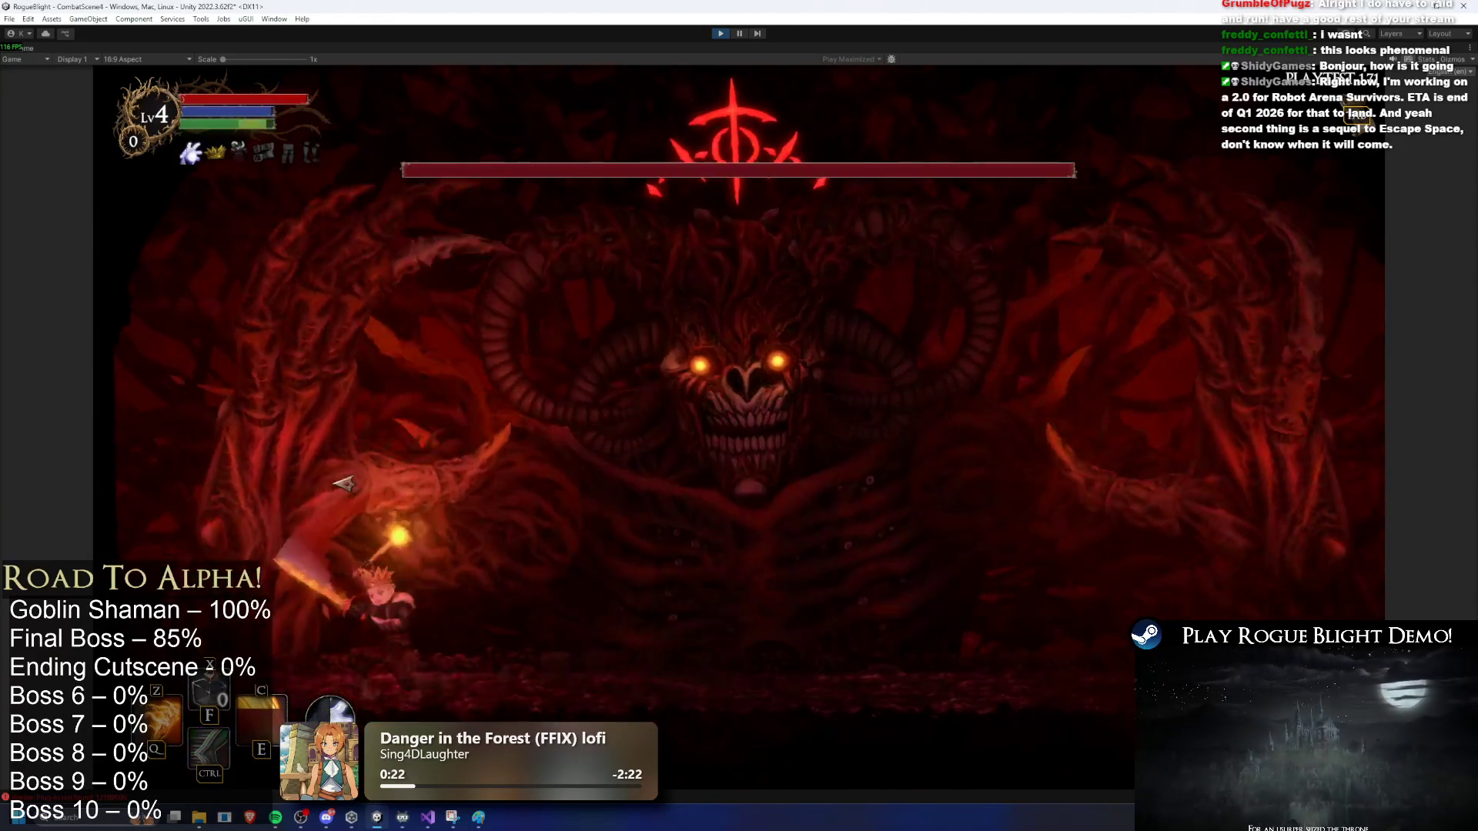
key("d")
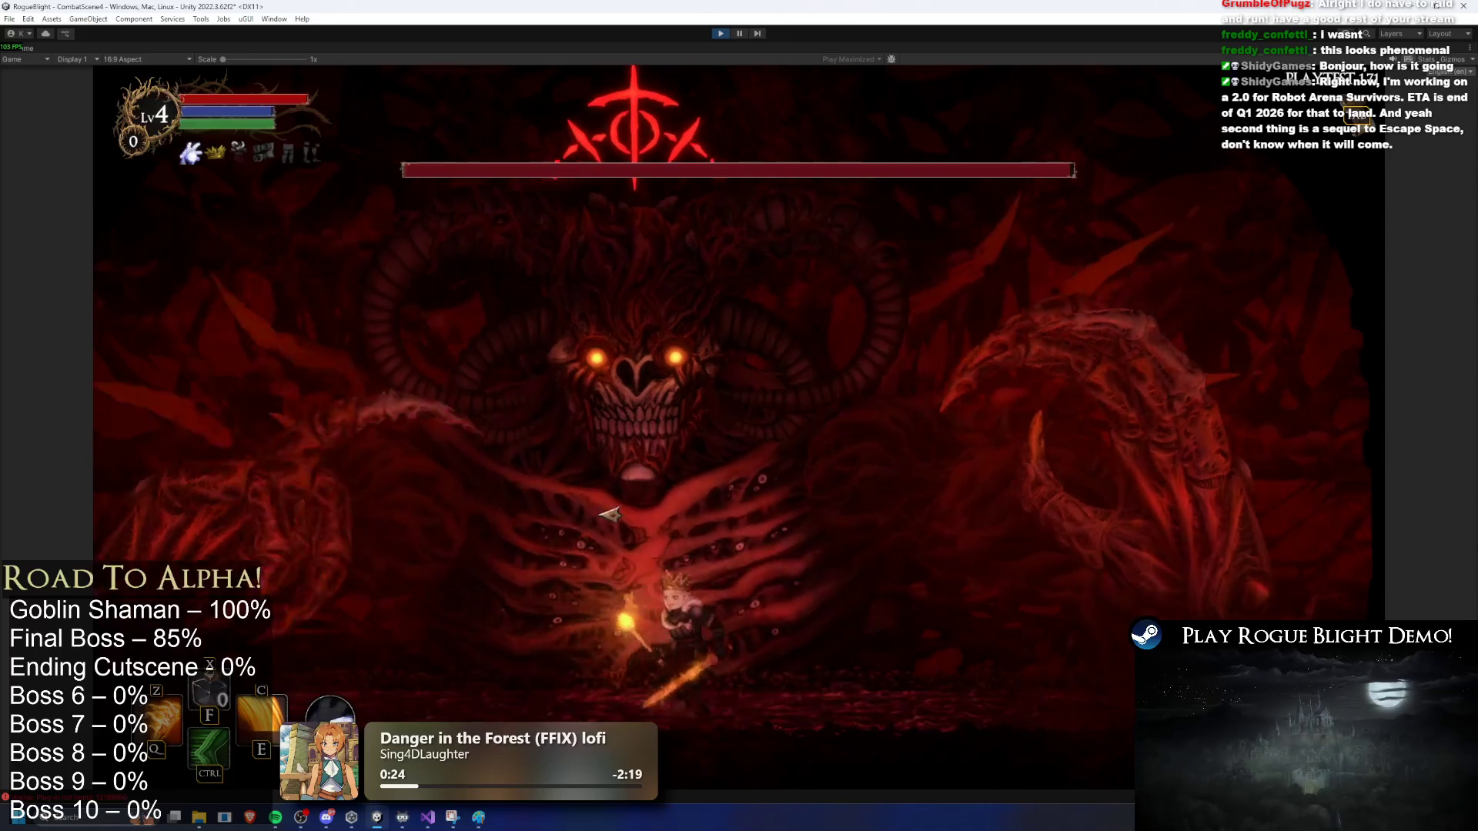
key("a")
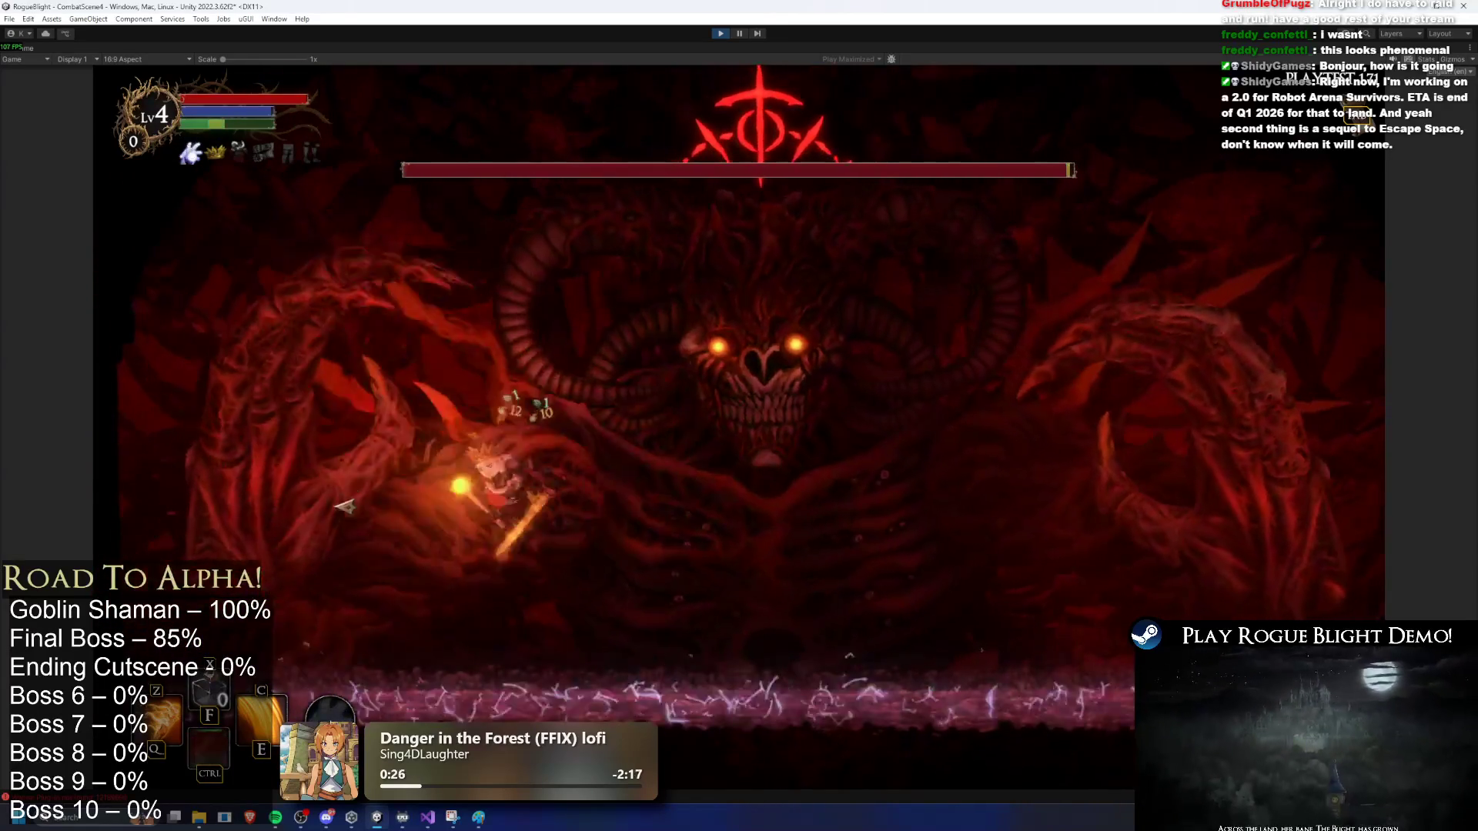
key("a")
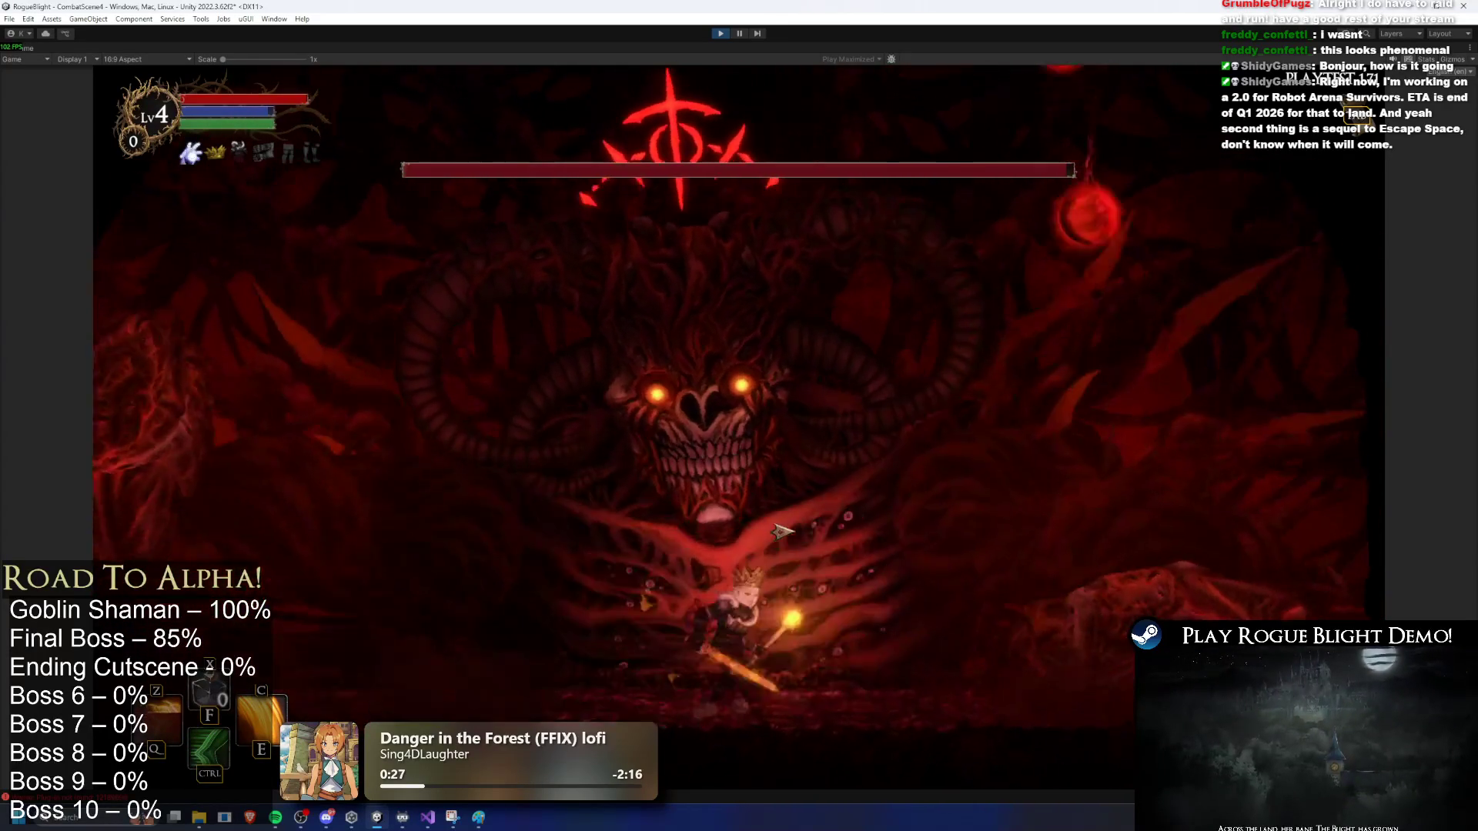
key("d")
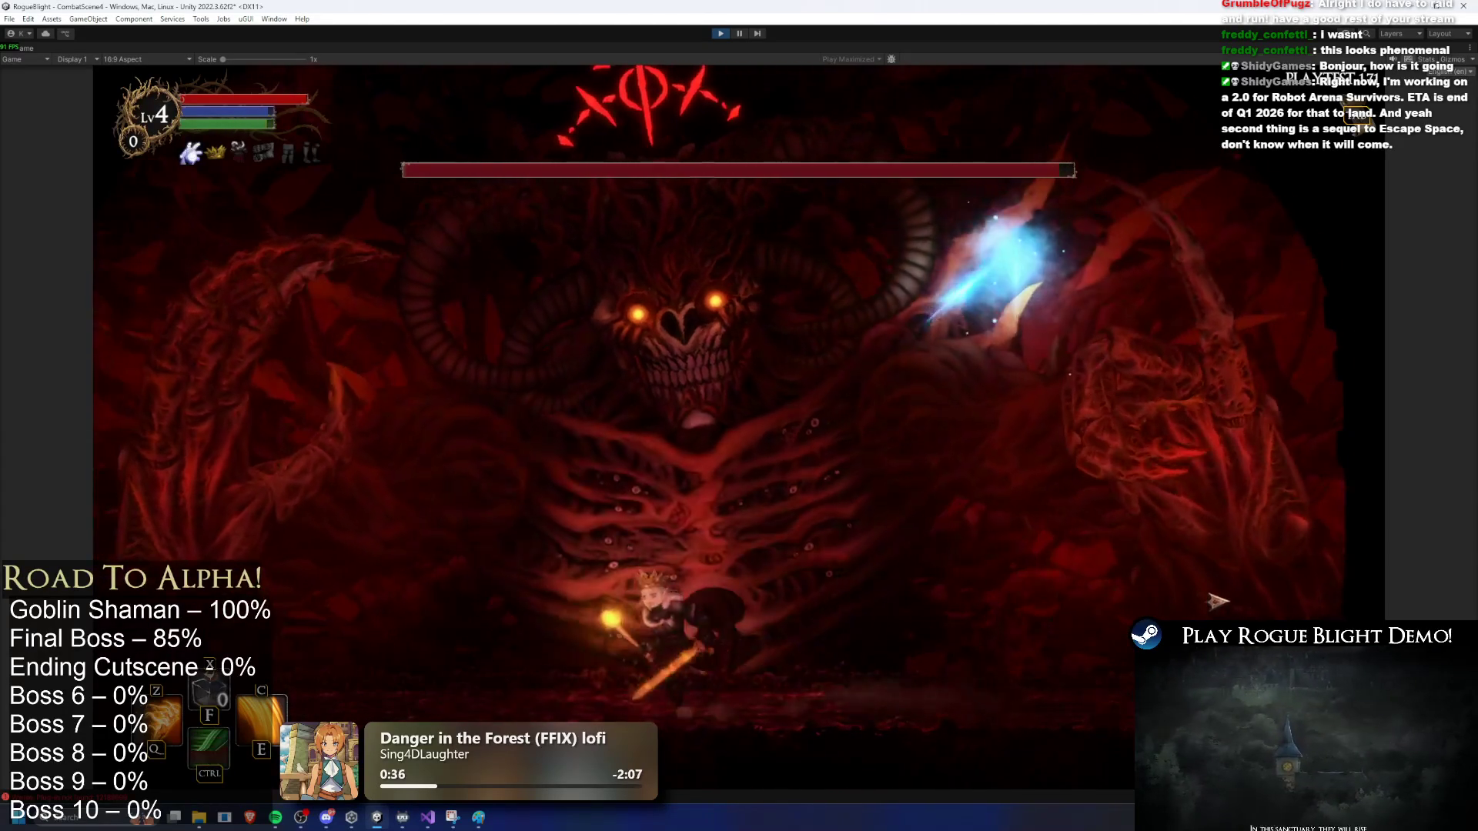
key("a")
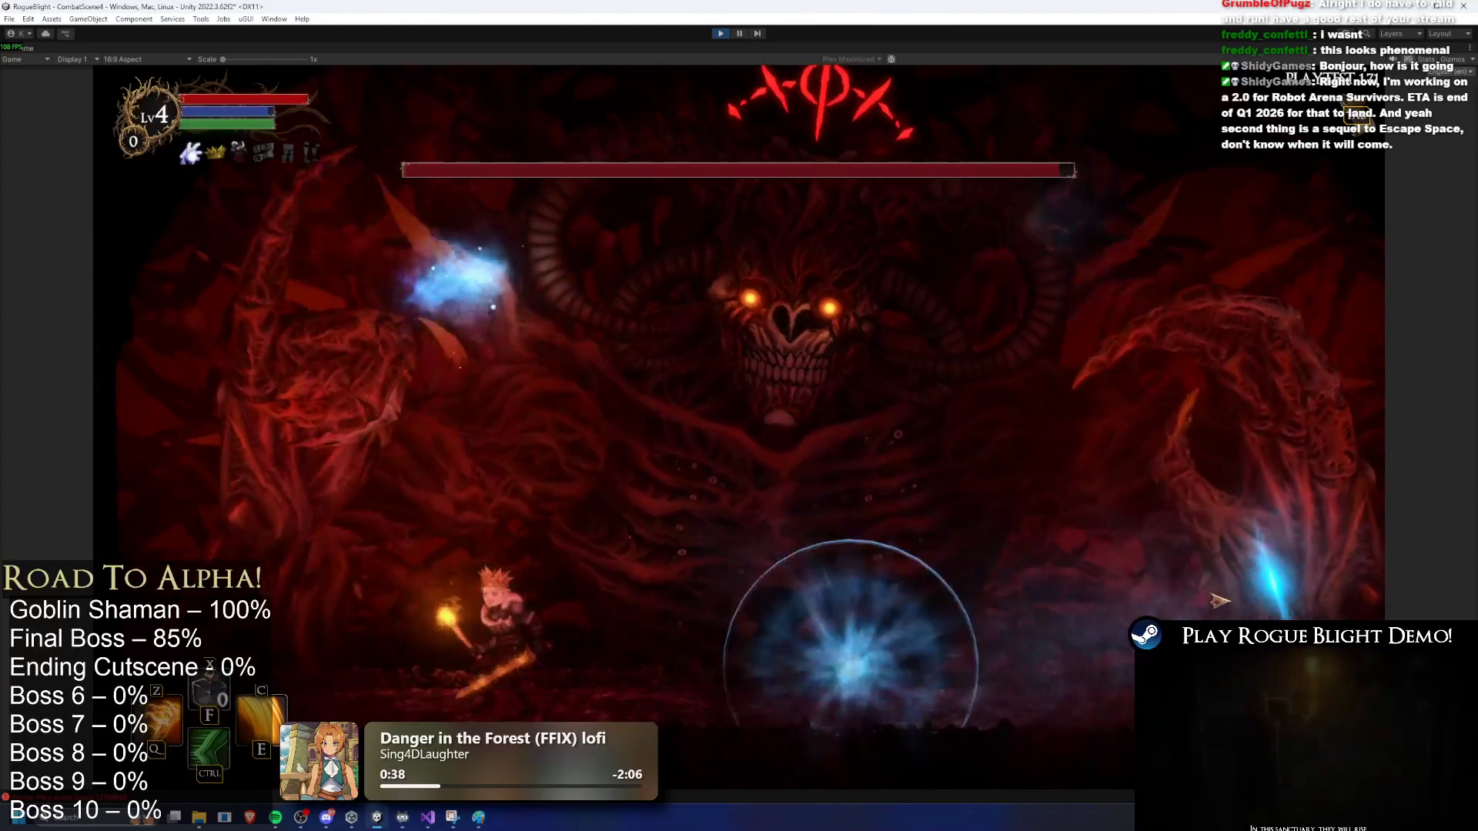
key("d")
key("a")
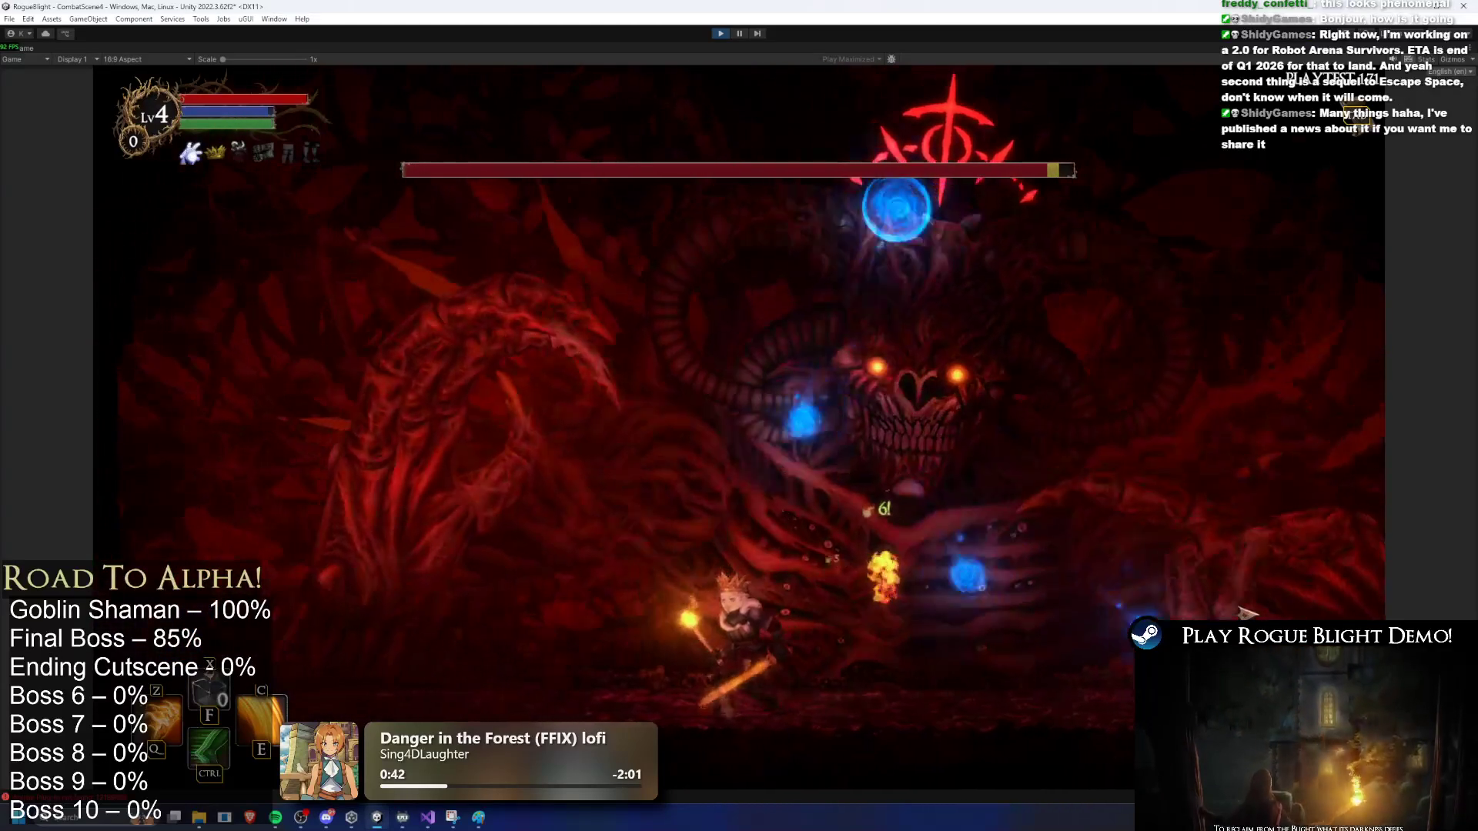
Step: Keep attacking with jumps, dashes and skill bursts, then stop playing and show Snipping Tool
key("d")
key("space")
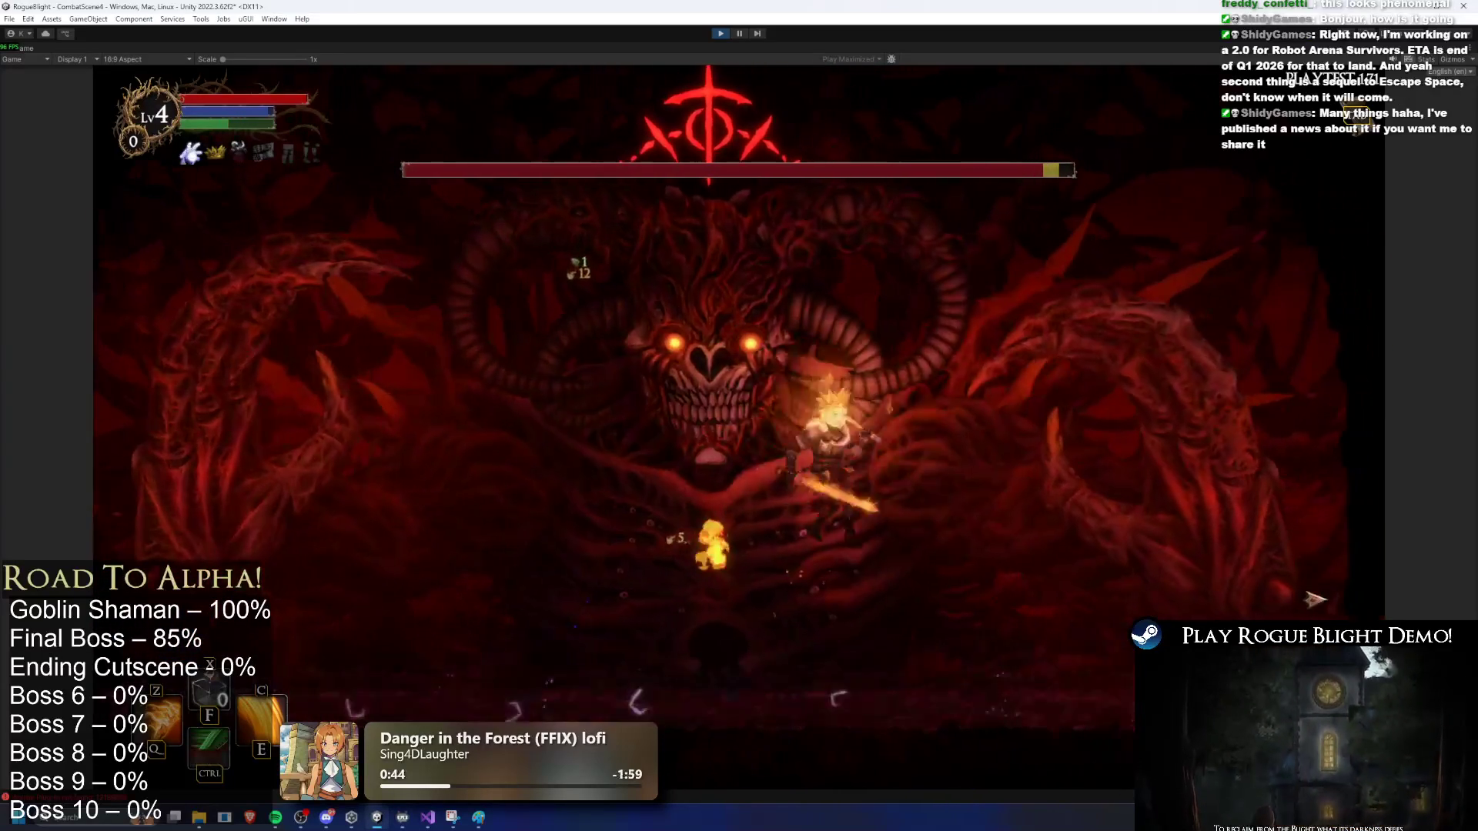
key("c")
key("a")
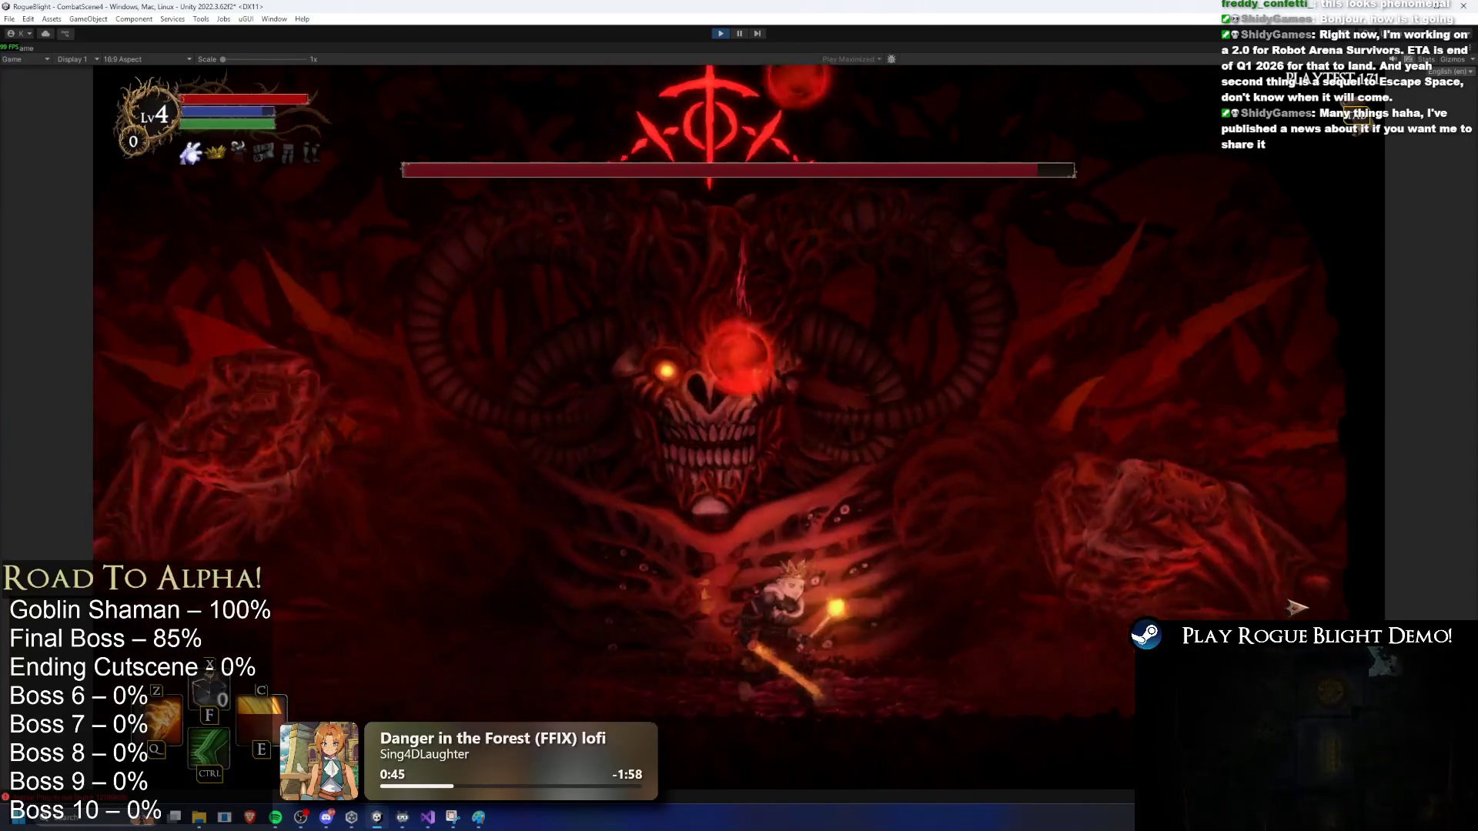
key("d")
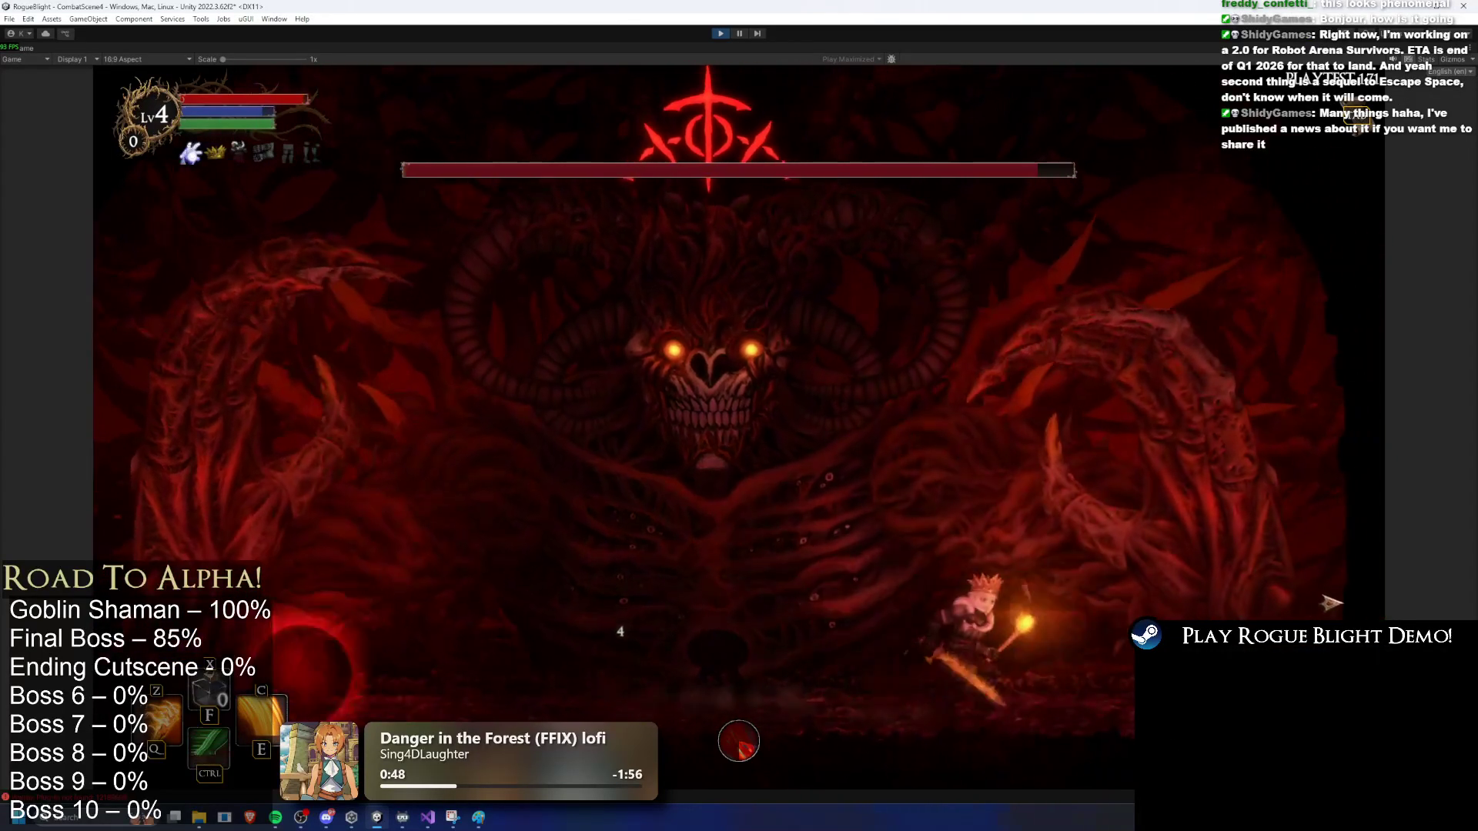
key("ctrl")
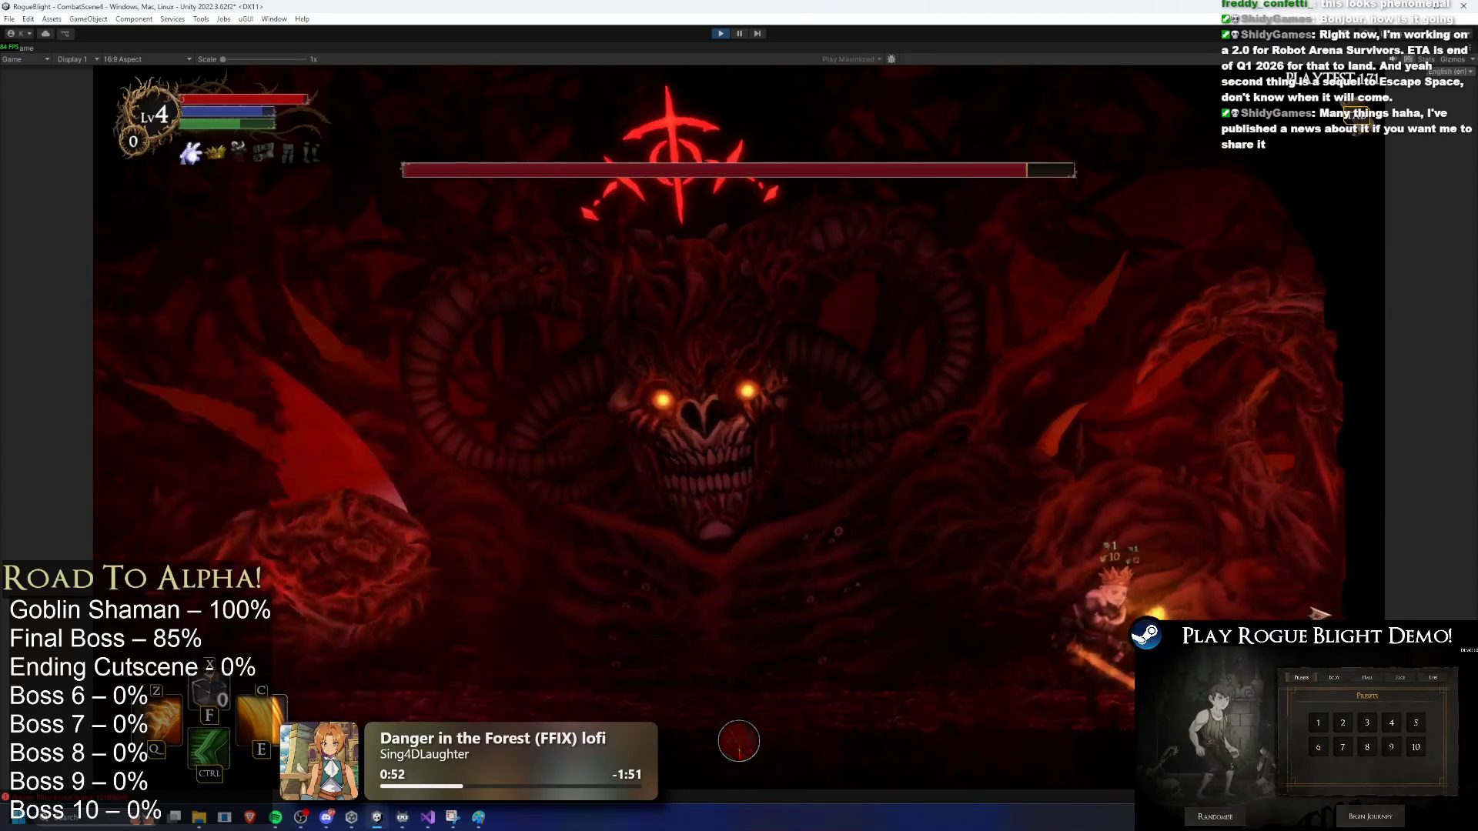
key("a")
key("ctrl")
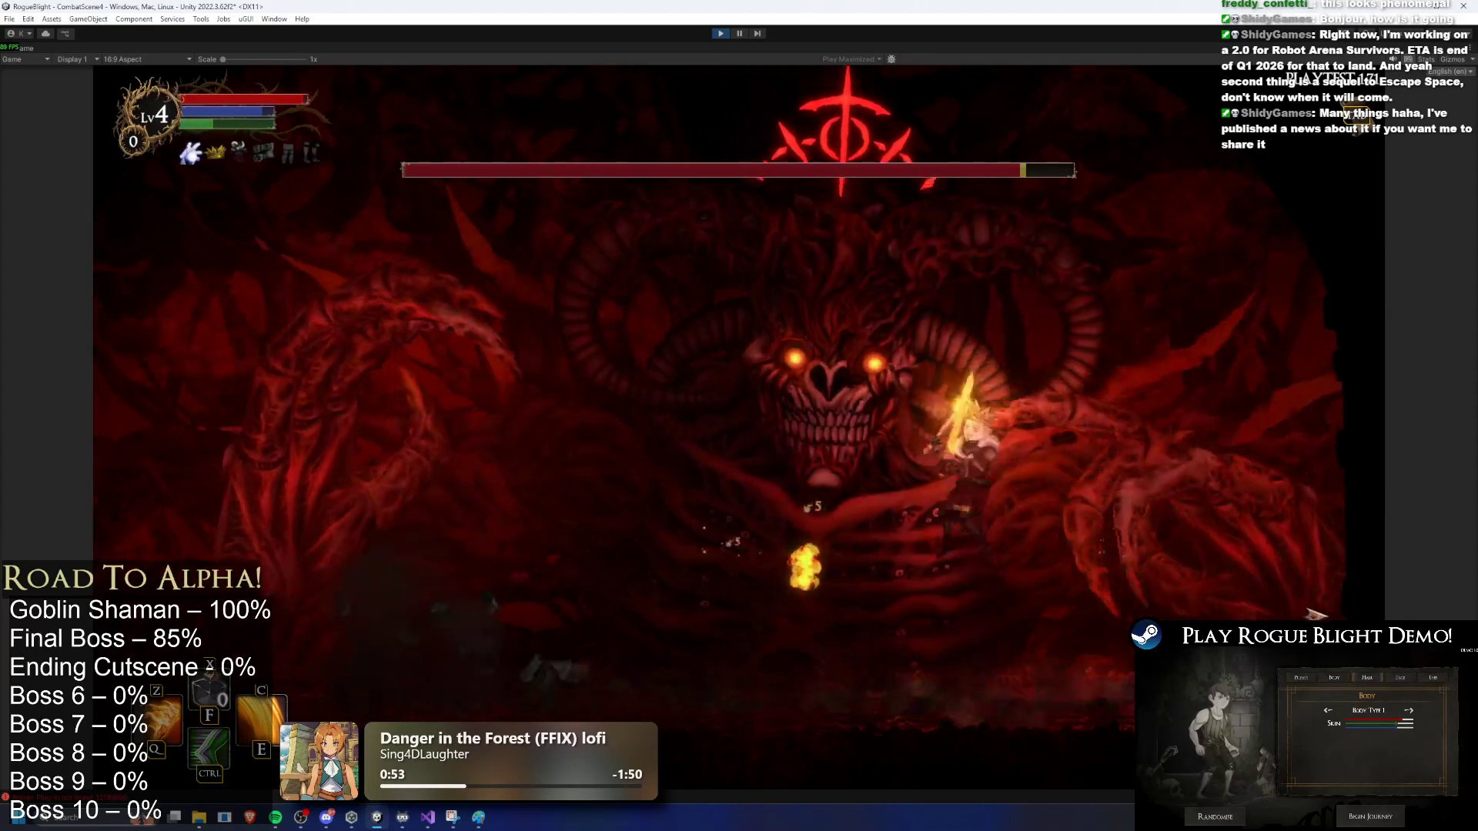
key("c")
key("d")
key("z")
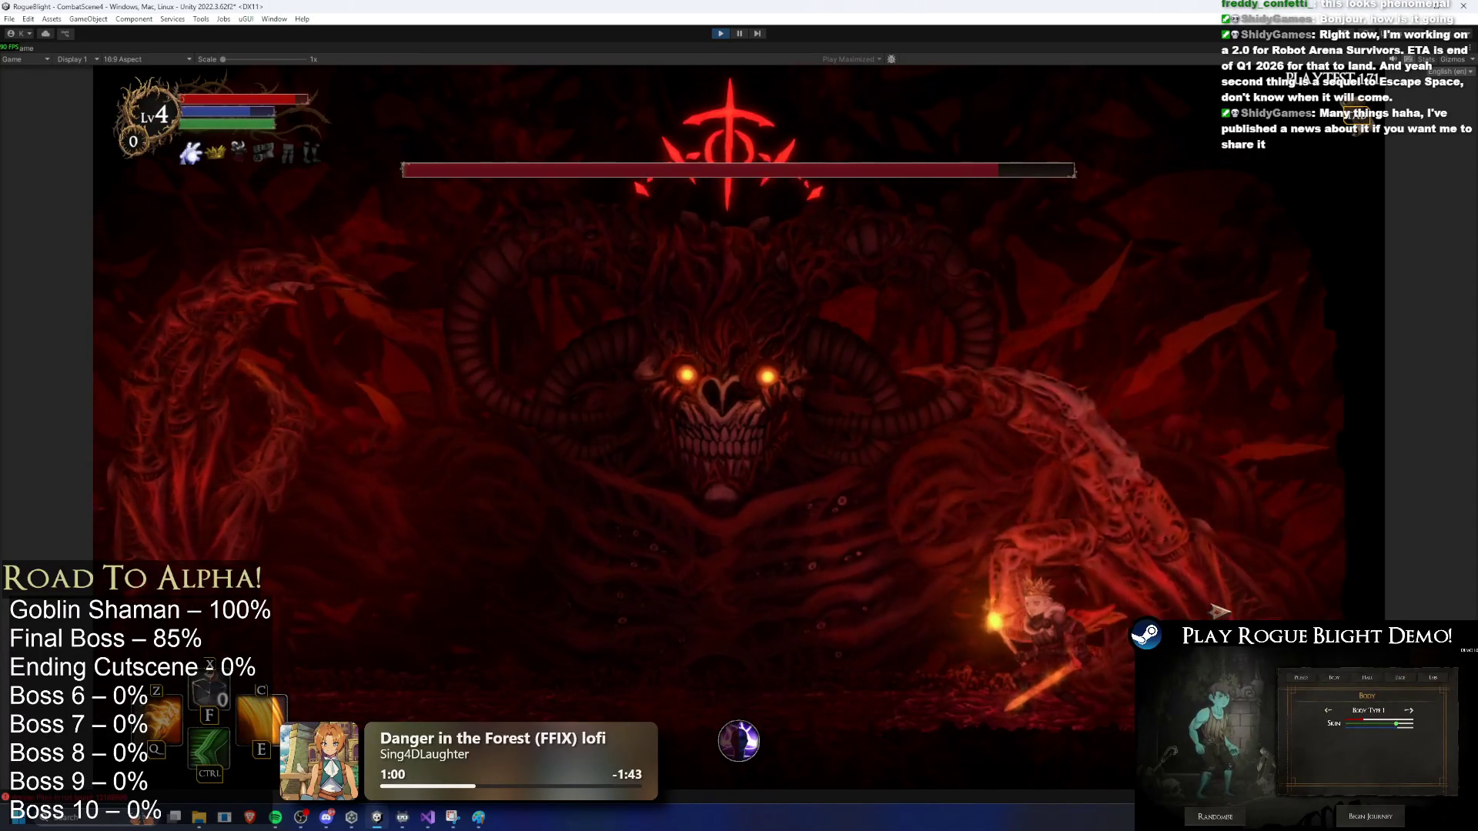
key("e")
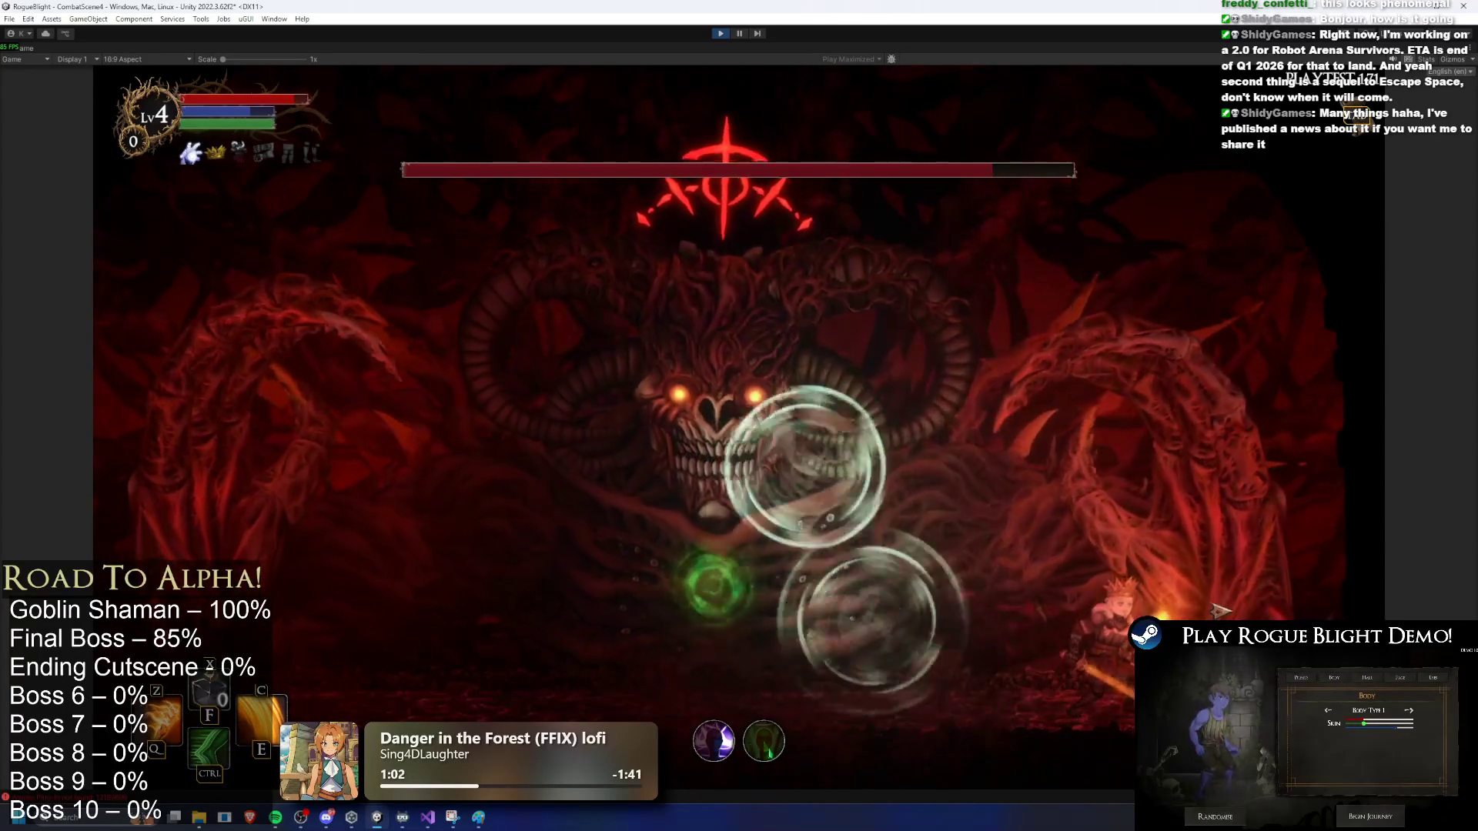
key("z")
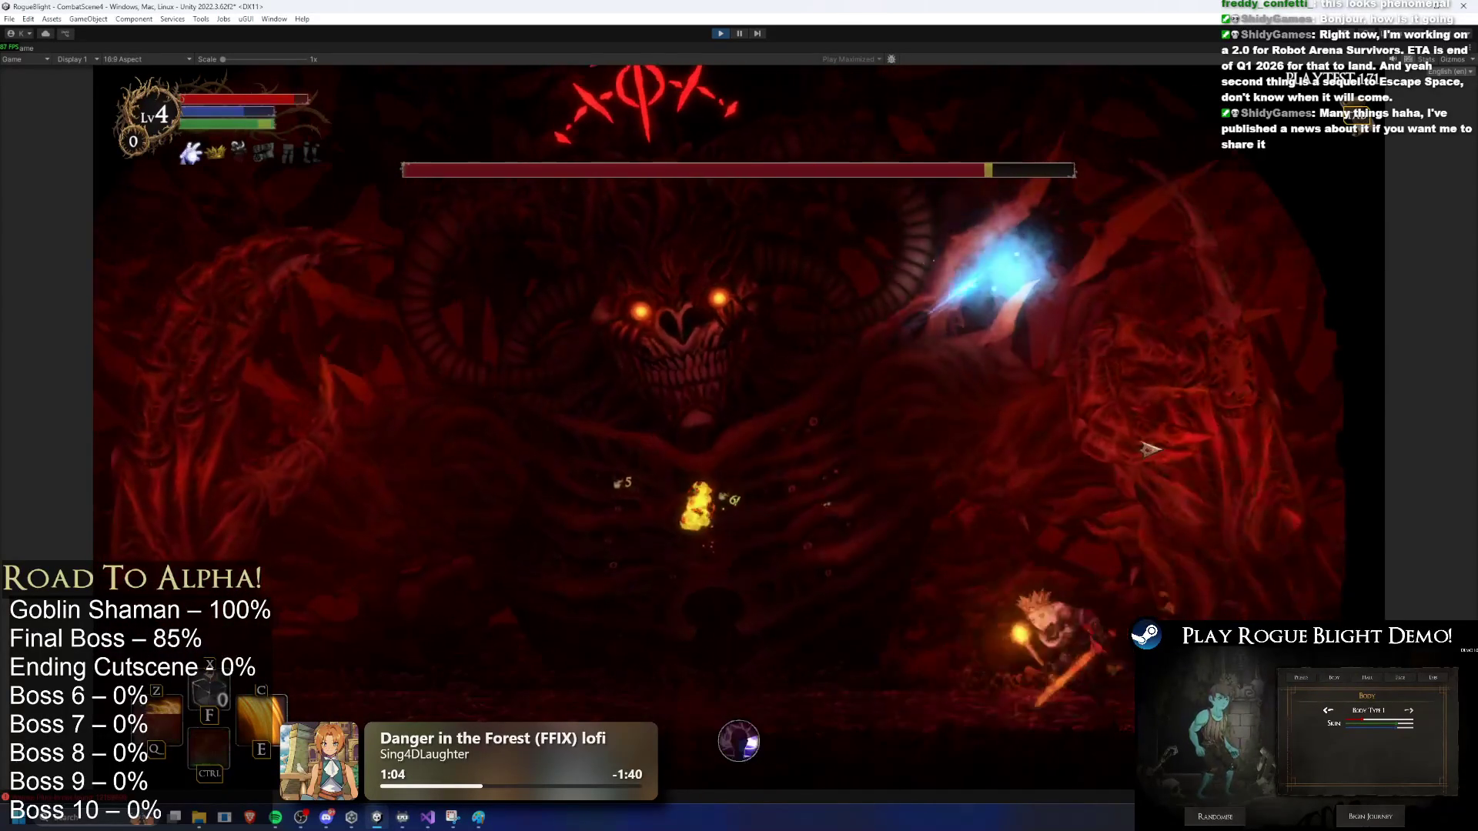
key("a")
key("a")
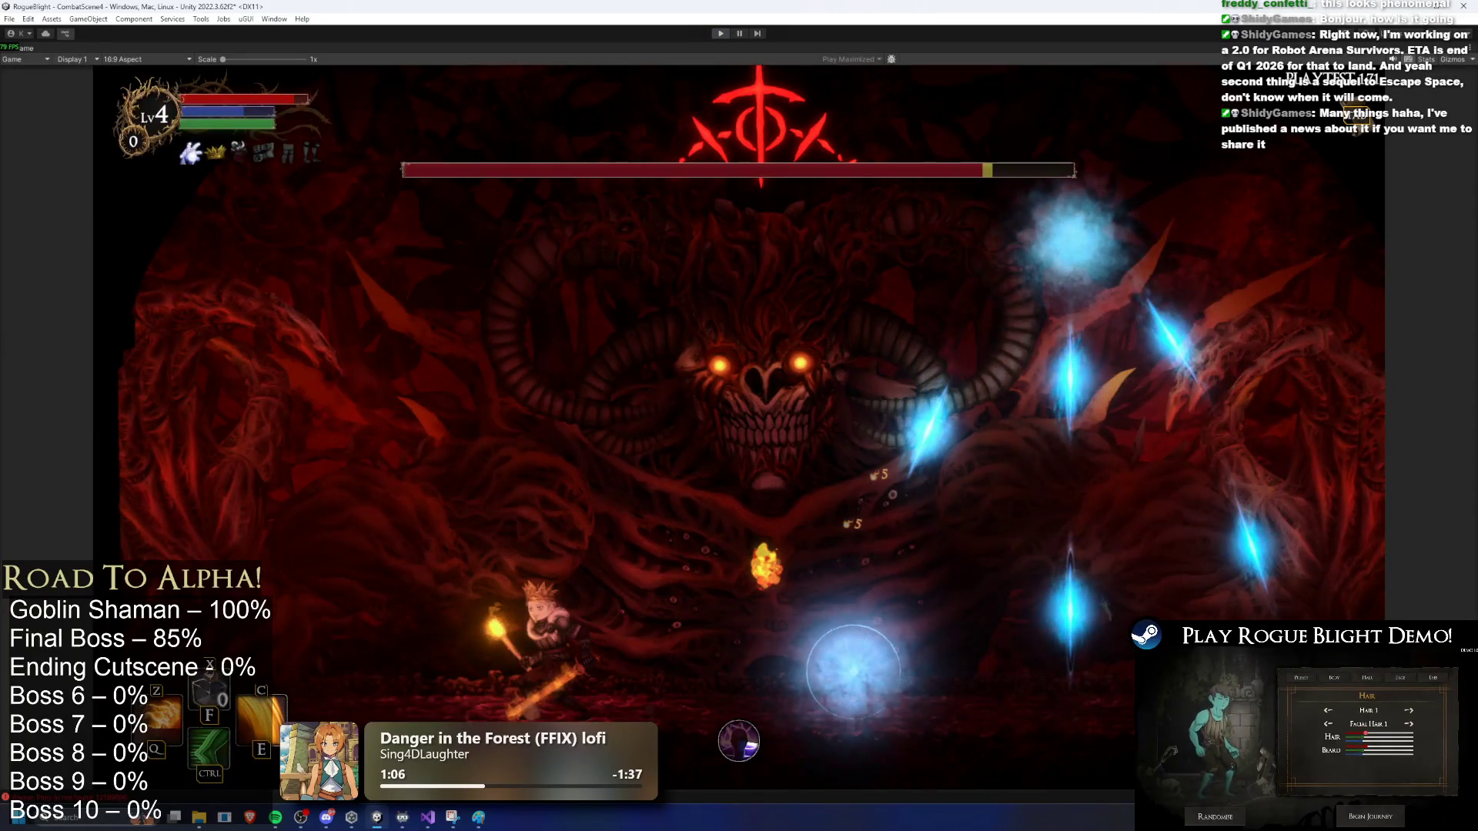
key("ctrl+p")
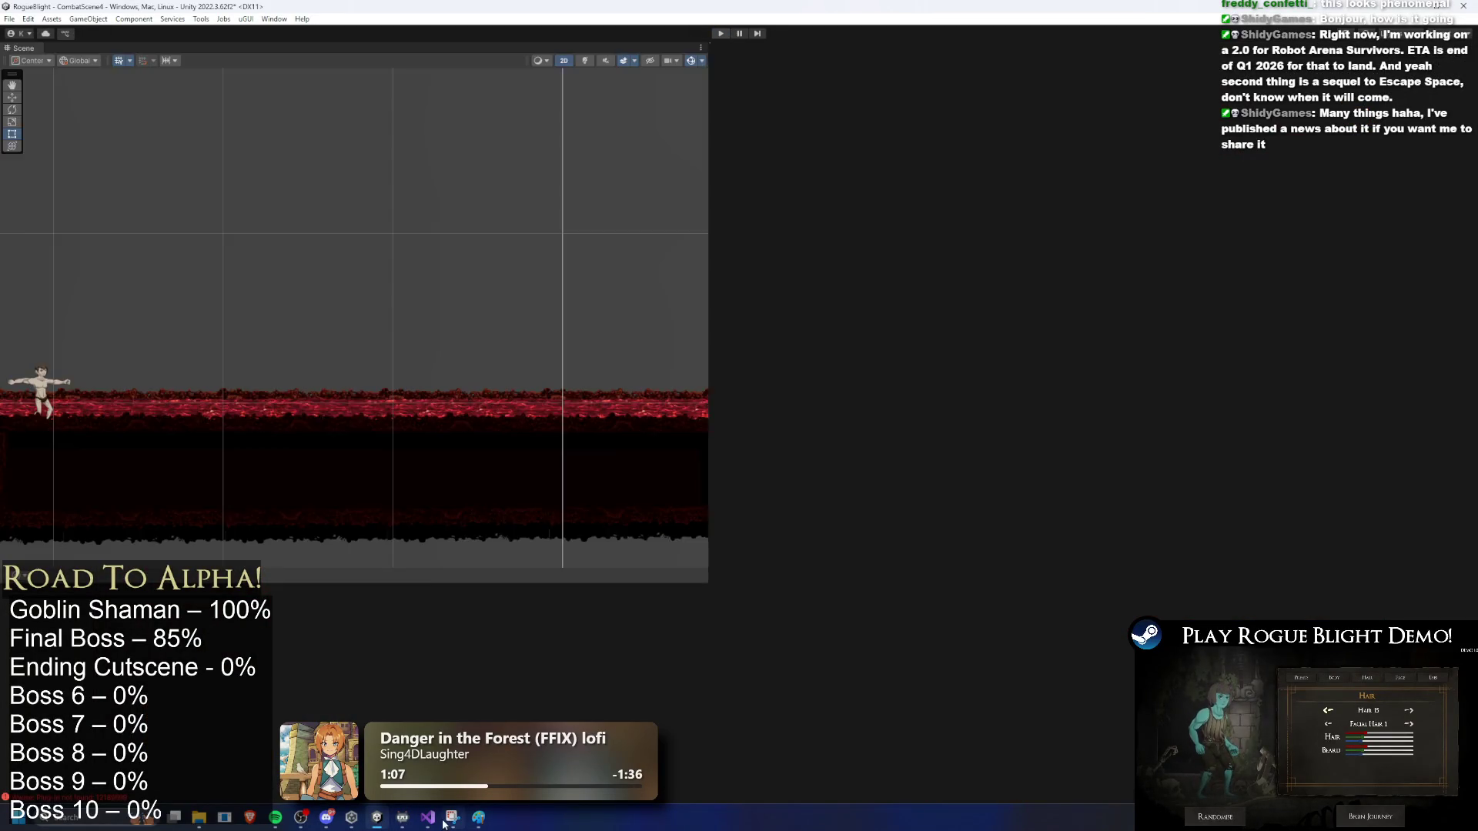
left_click(452, 817)
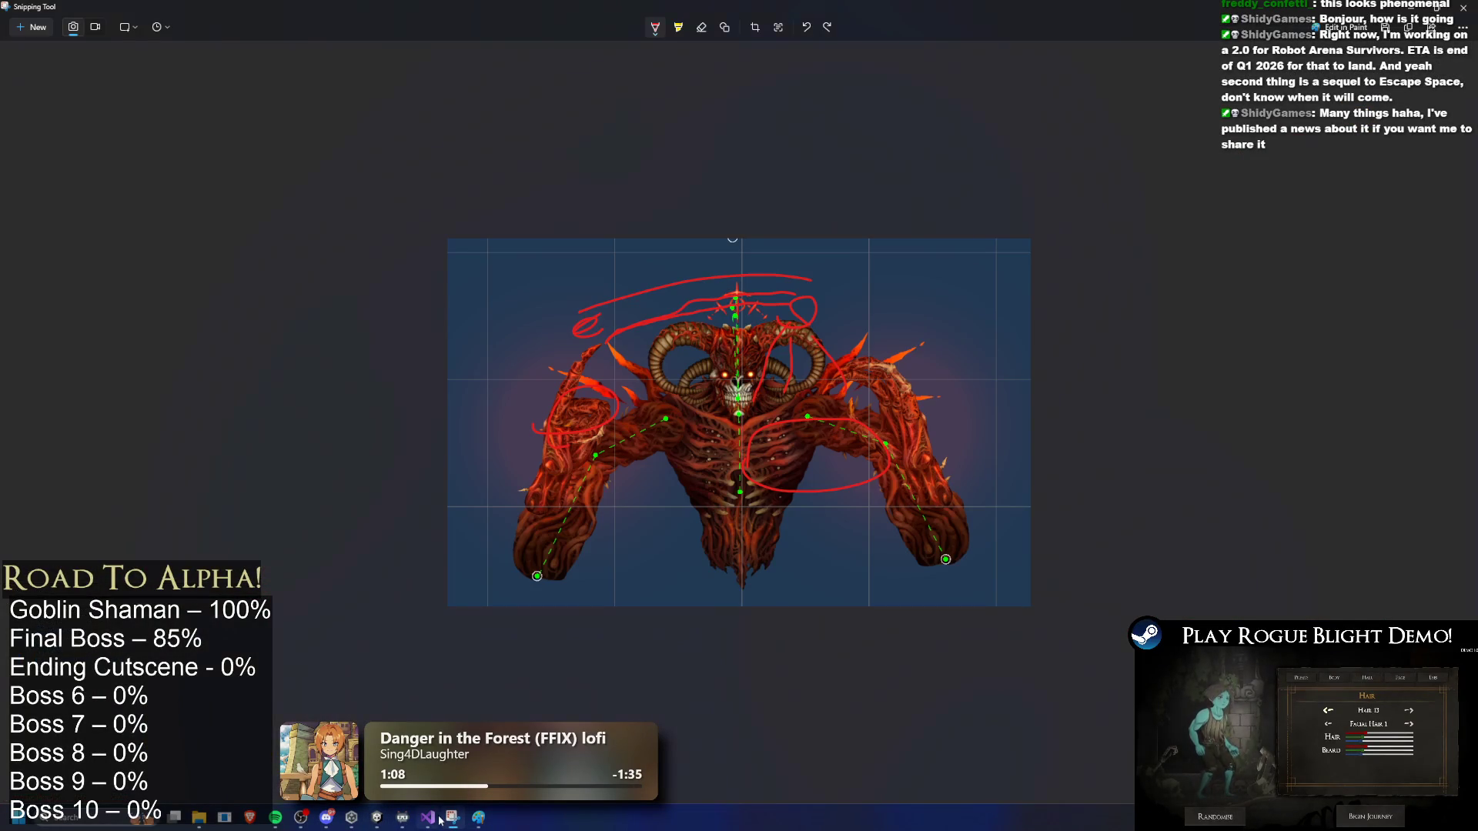
Step: Close Snipping Tool and delete the '- ice' entry on line 37 of TODO.txt
left_click(1457, 8)
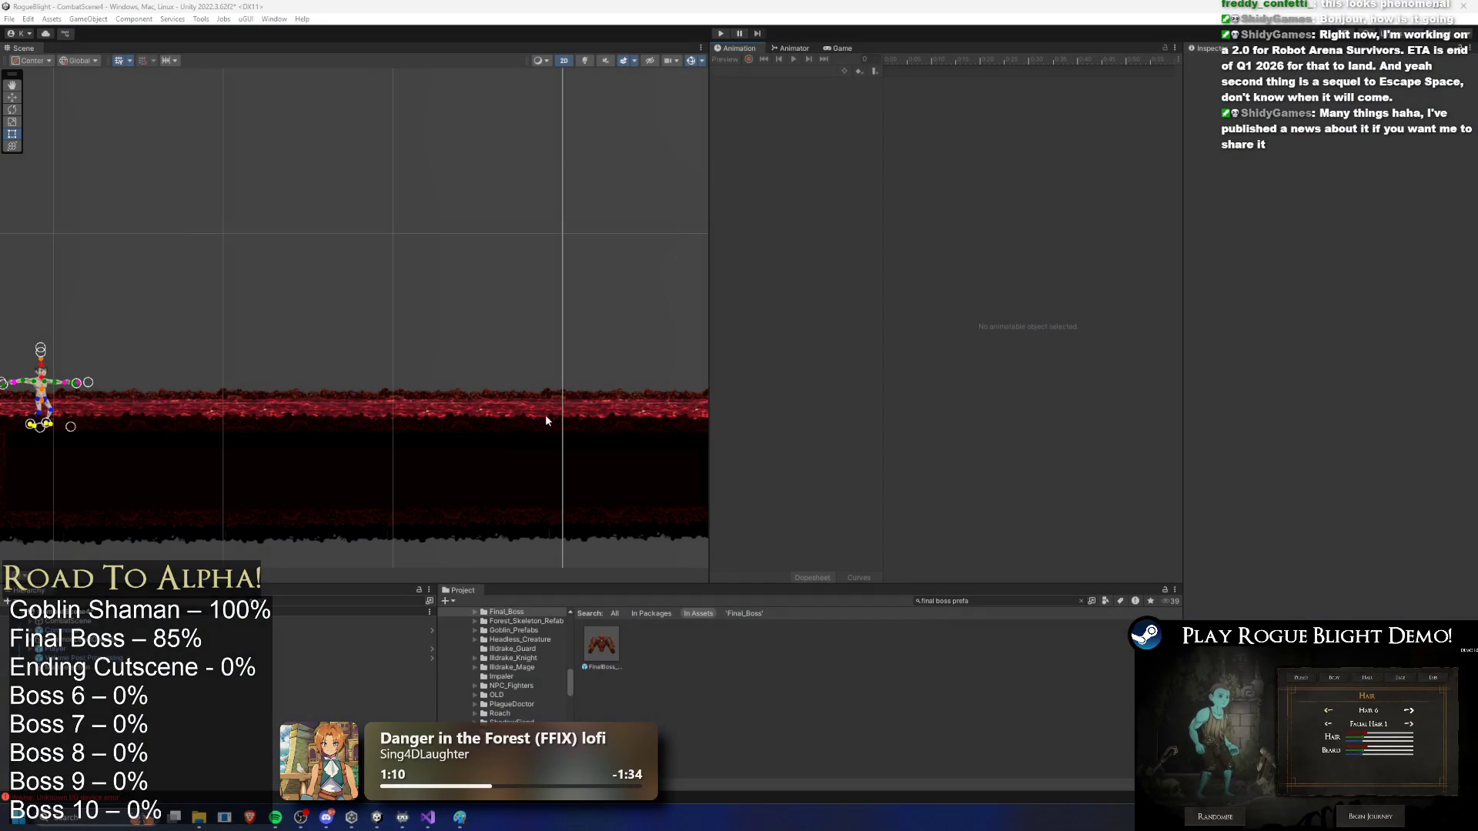
left_click(400, 817)
left_click_drag(397, 367, 332, 367)
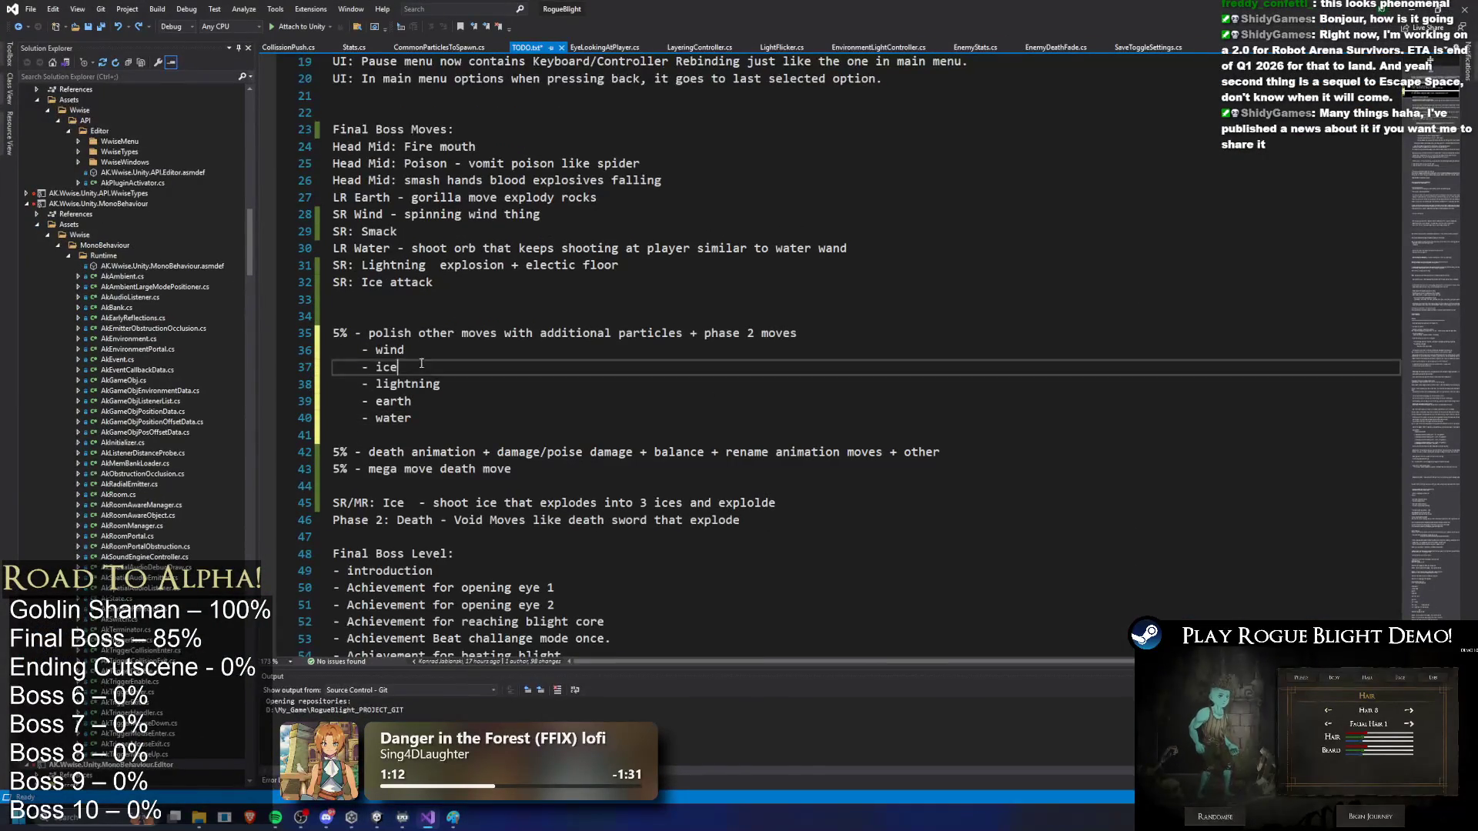
left_click(395, 360)
key("Down")
key("Down")
key("Down")
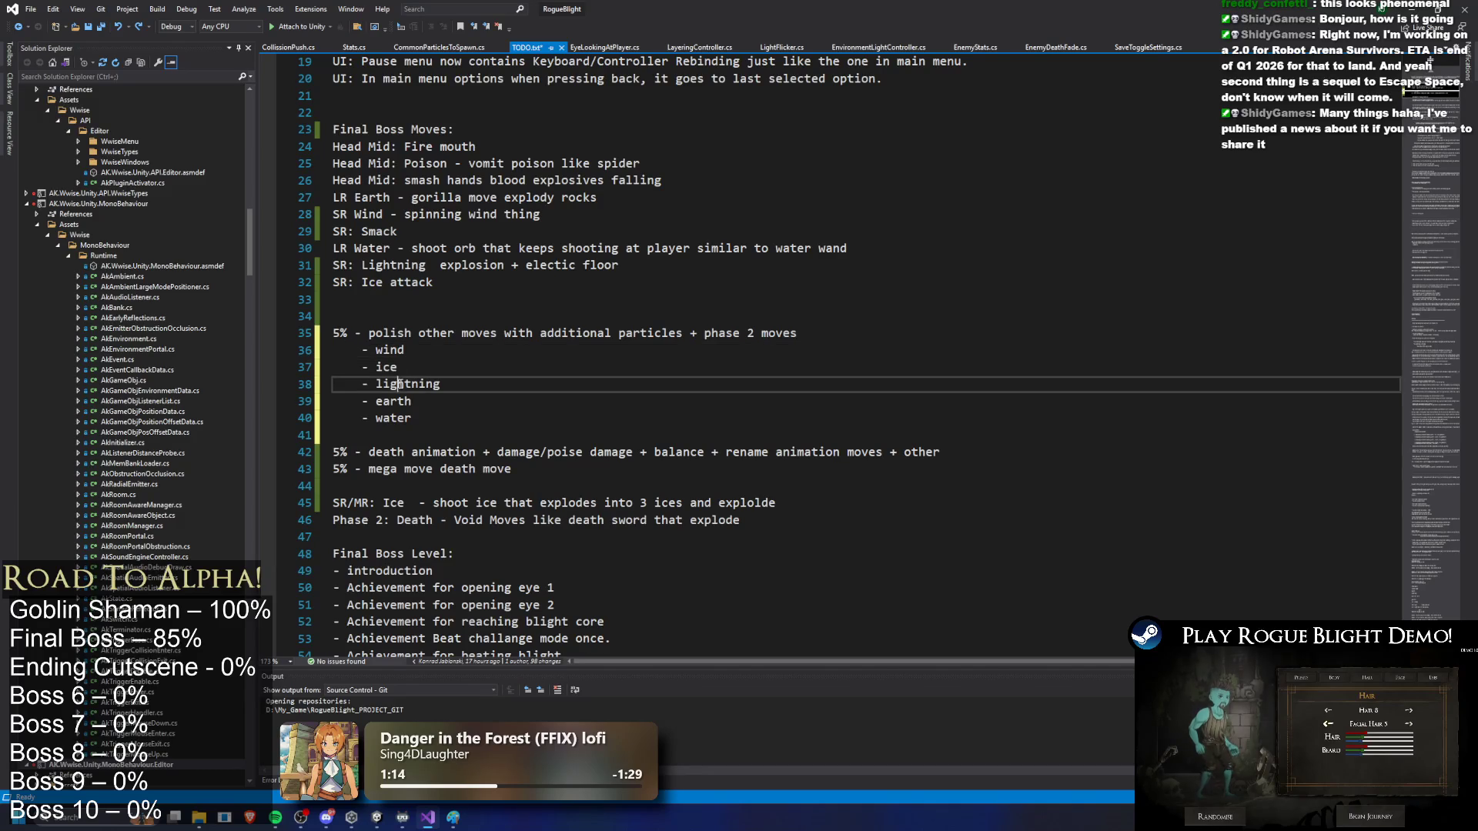
left_click_drag(414, 366, 352, 367)
key("BackSpace")
key("BackSpace")
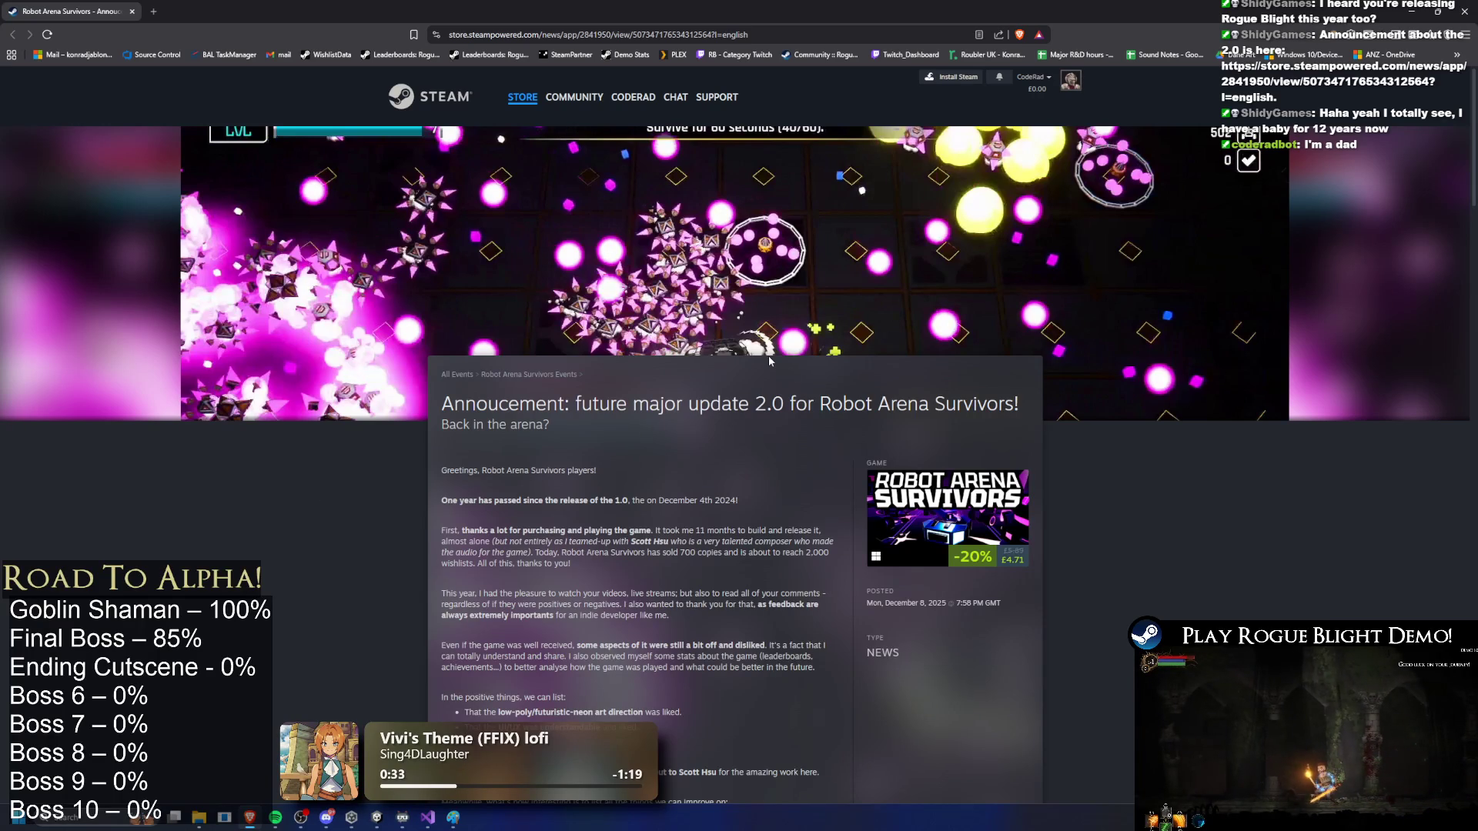
scroll(582, 423, "down", 3)
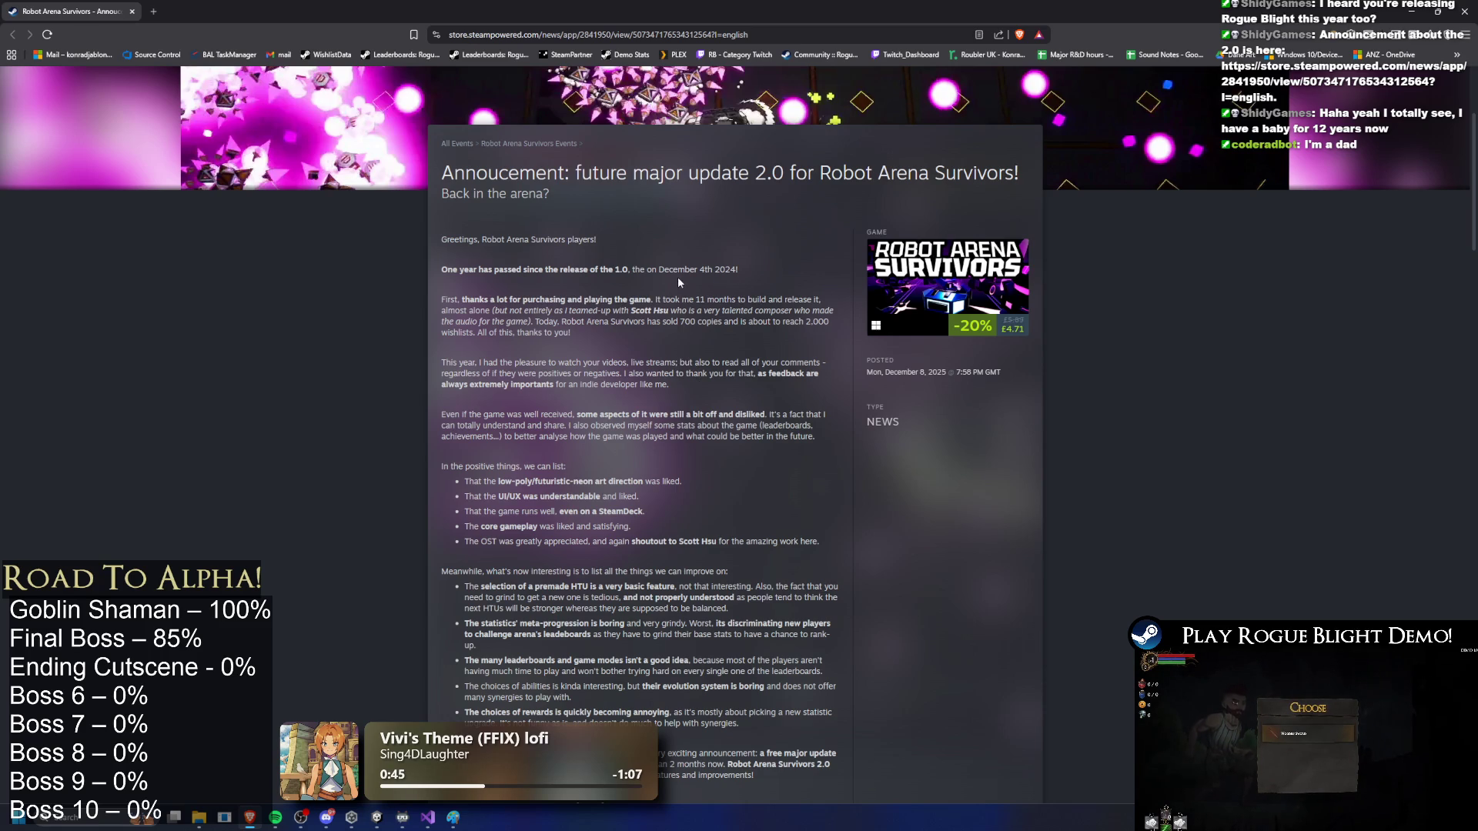
left_click_drag(739, 270, 658, 270)
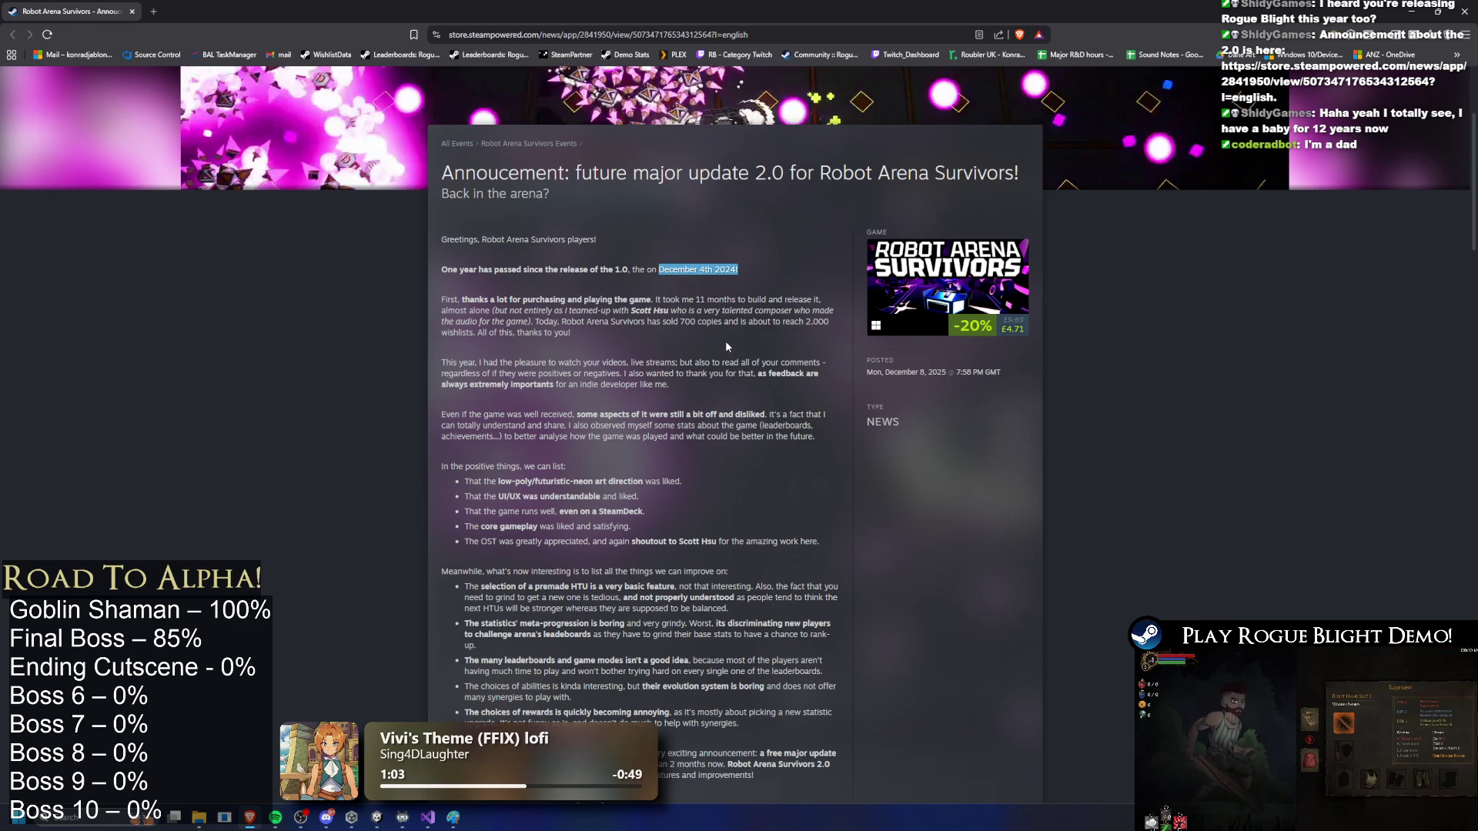
scroll(726, 343, "down", 3)
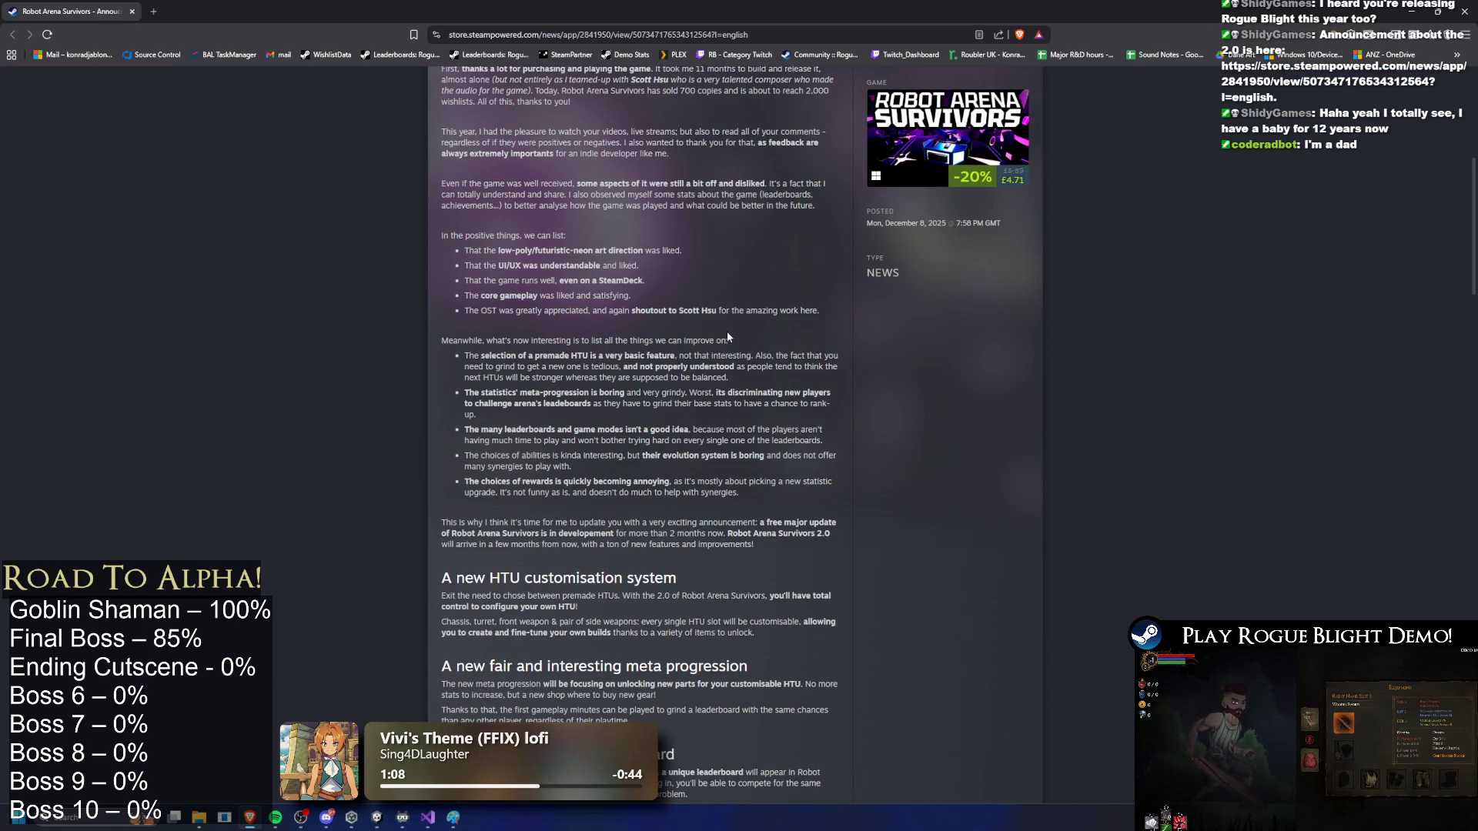
scroll(497, 374, "down", 3)
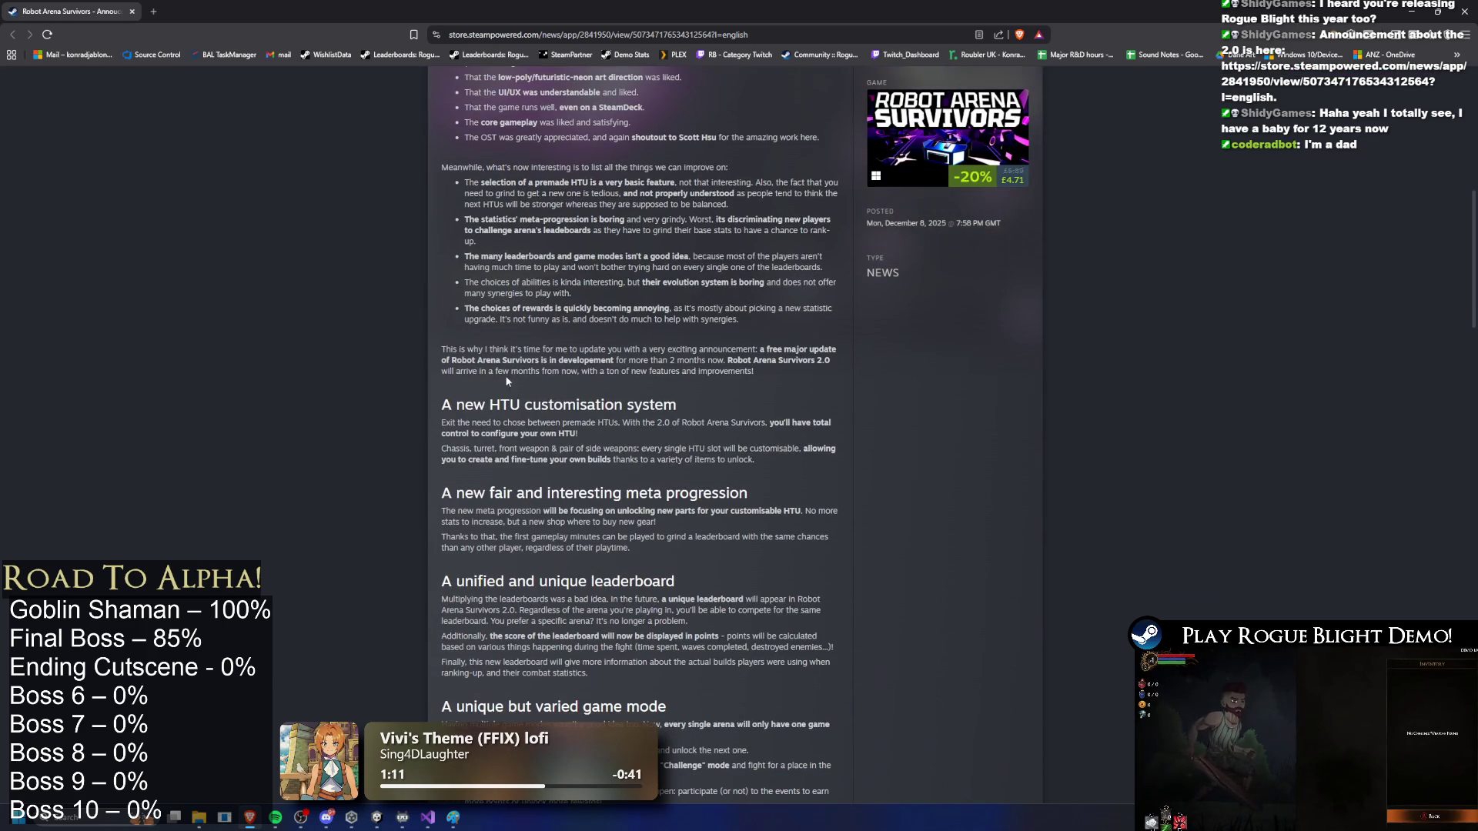
scroll(527, 362, "down", 2)
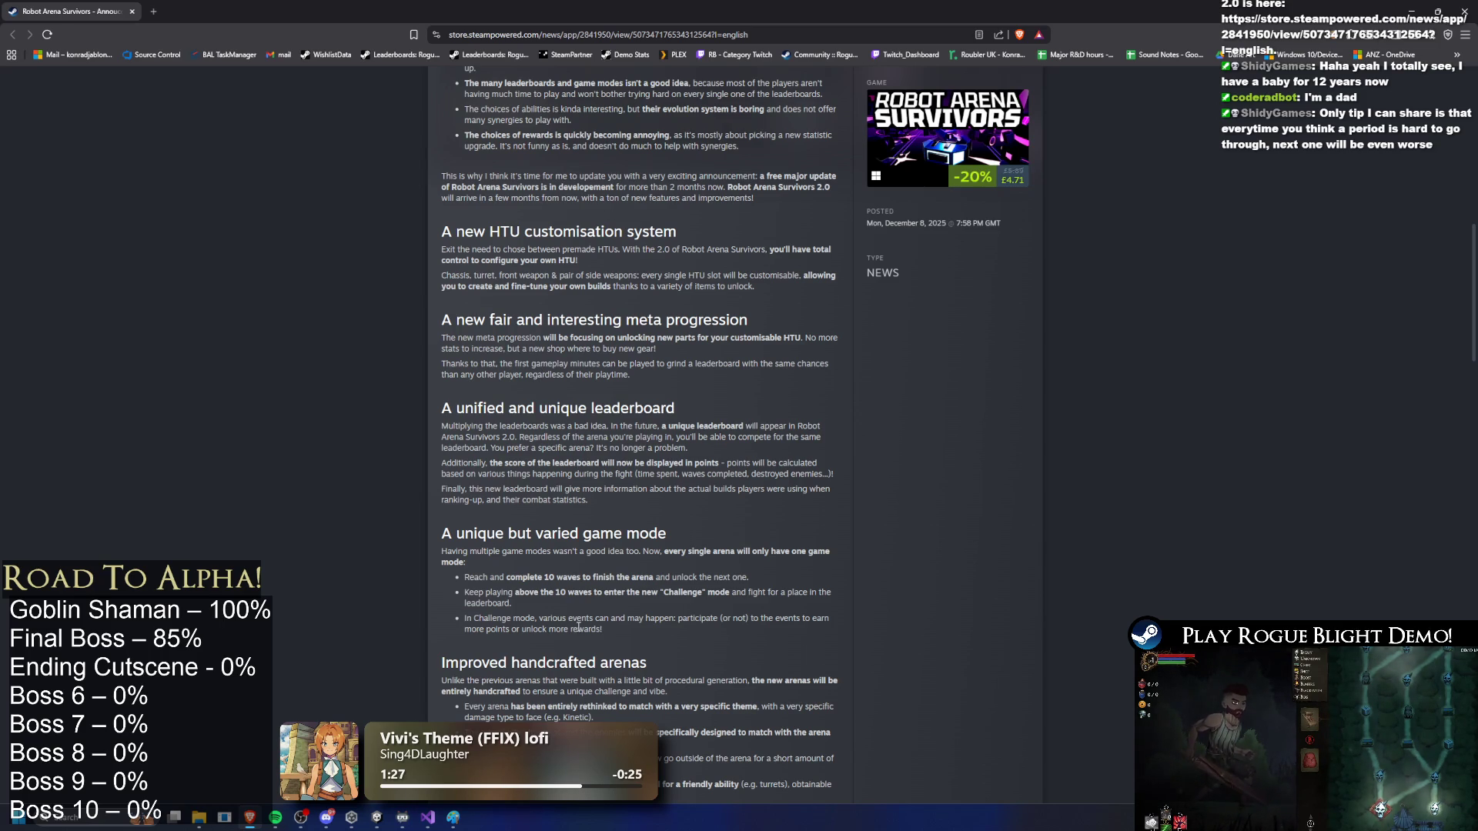
scroll(689, 785, "down", 6)
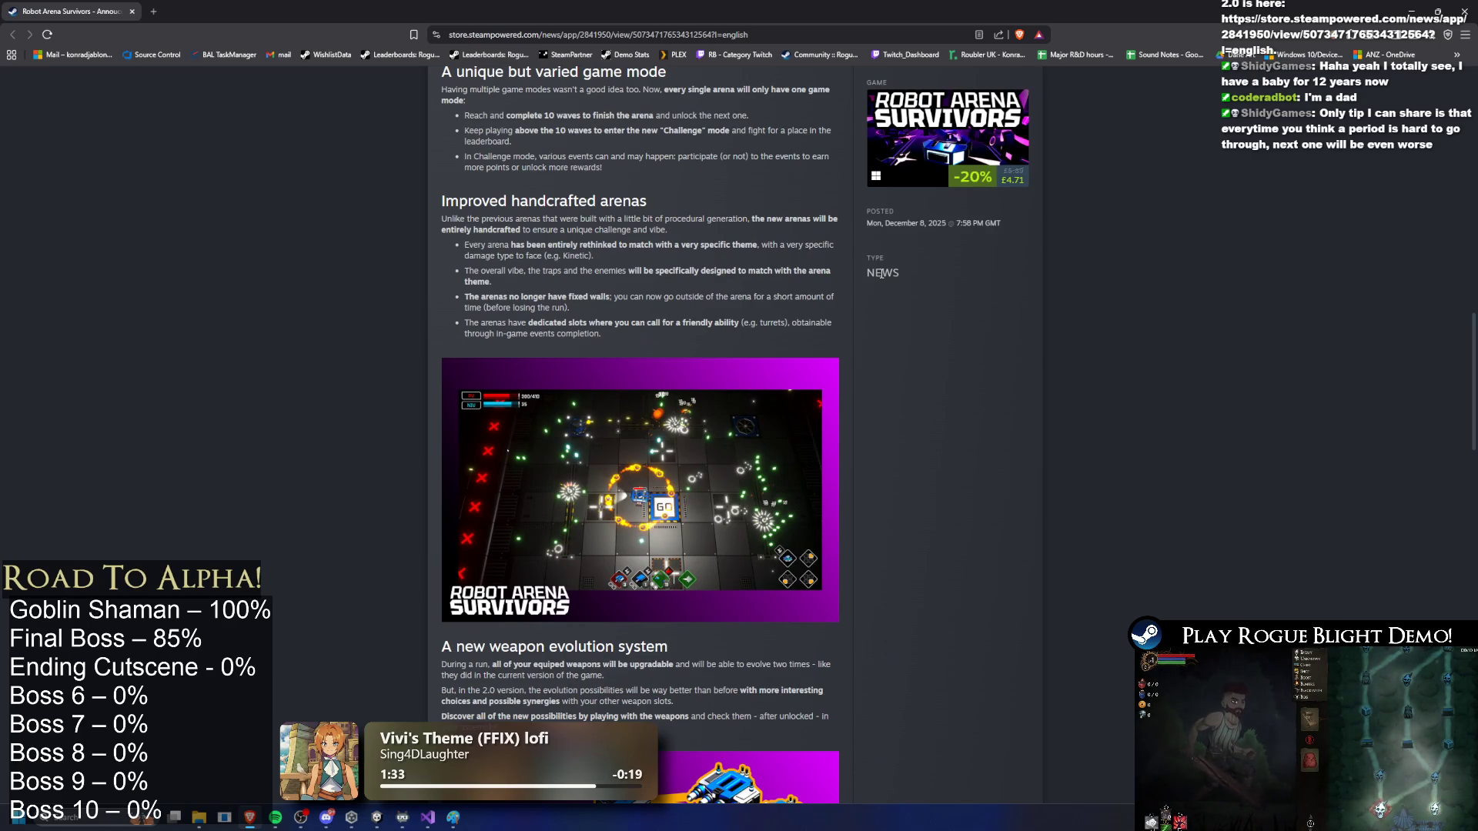
scroll(800, 285, "down", 2)
scroll(801, 311, "down", 1)
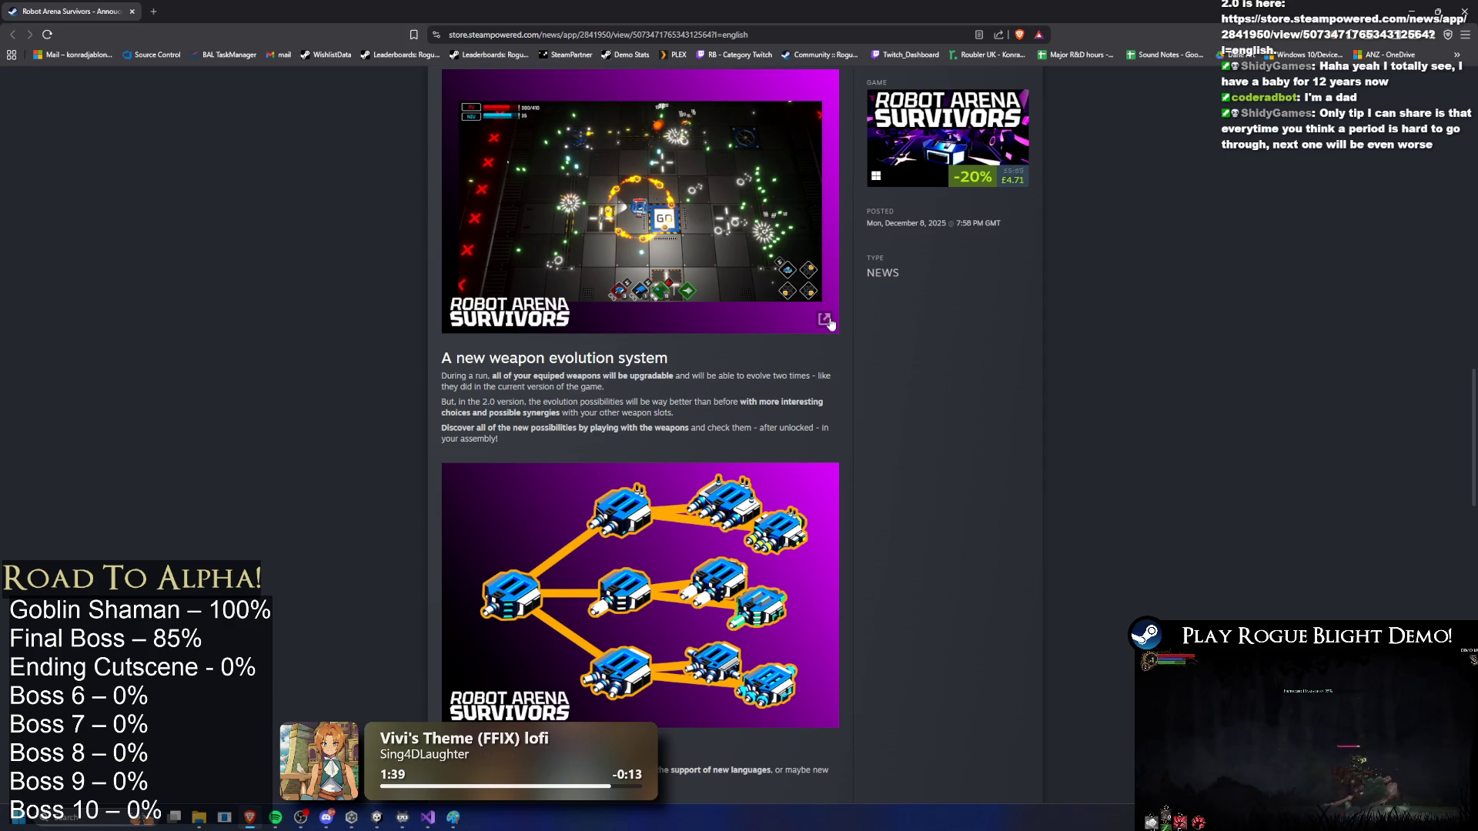
scroll(877, 322, "down", 3)
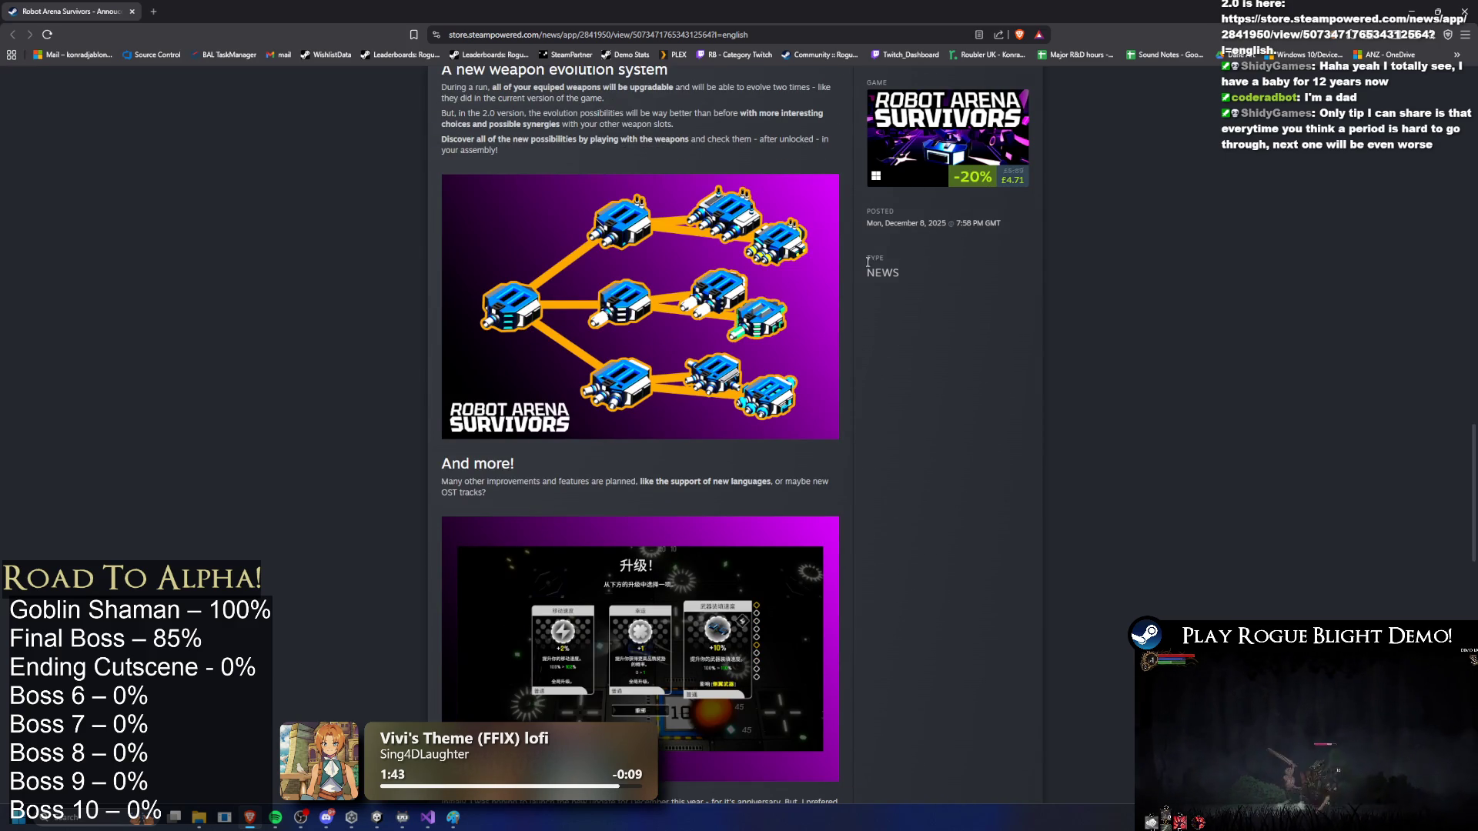
scroll(730, 331, "down", 4)
scroll(721, 322, "down", 4)
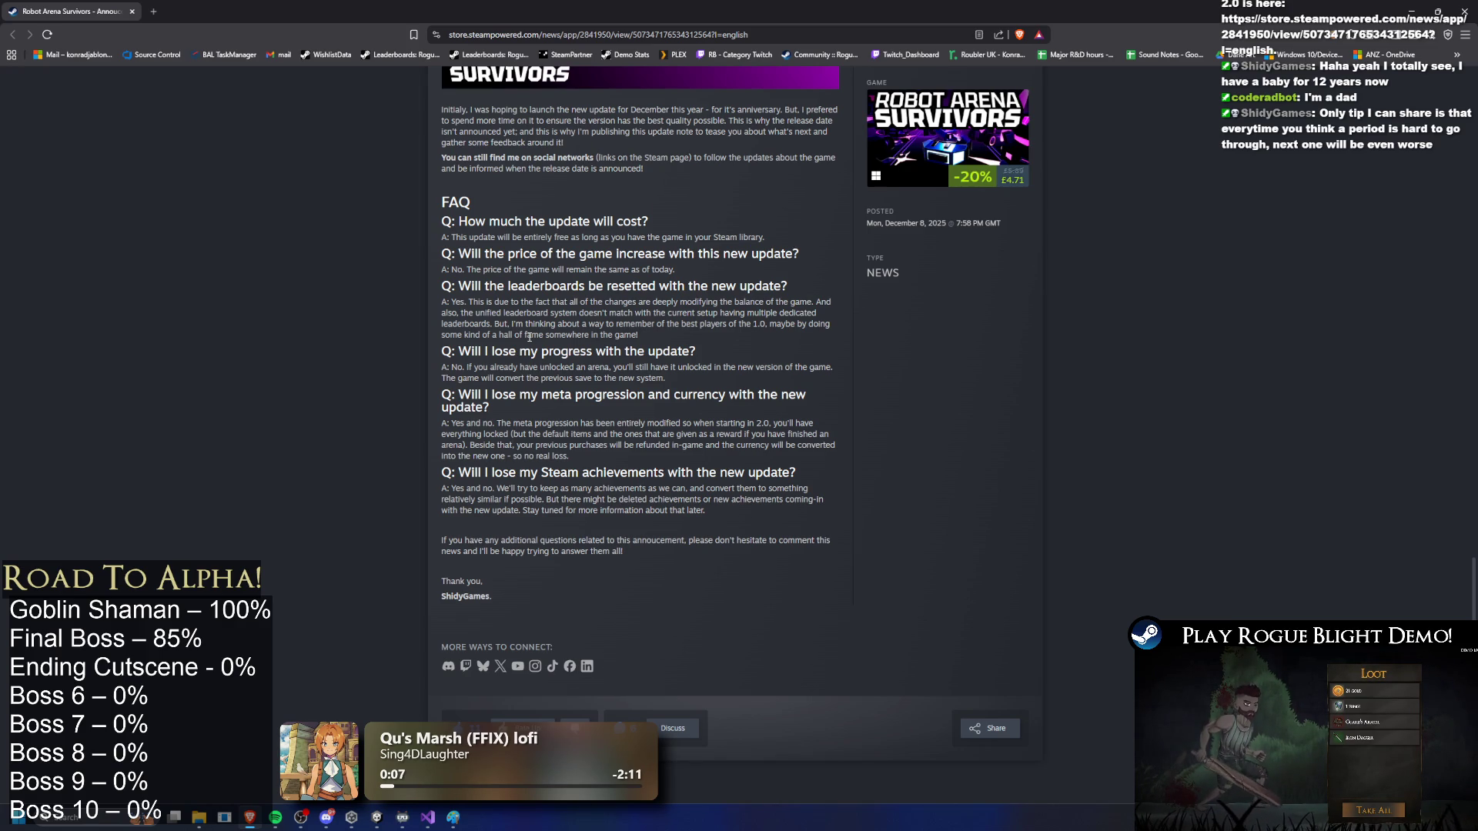
Step: Read the FAQ answer about losing progress, scroll back up, and return to TODO.txt
mouse_move(493, 352)
left_mouse_down()
mouse_move(656, 352)
mouse_move(667, 379)
left_mouse_up()
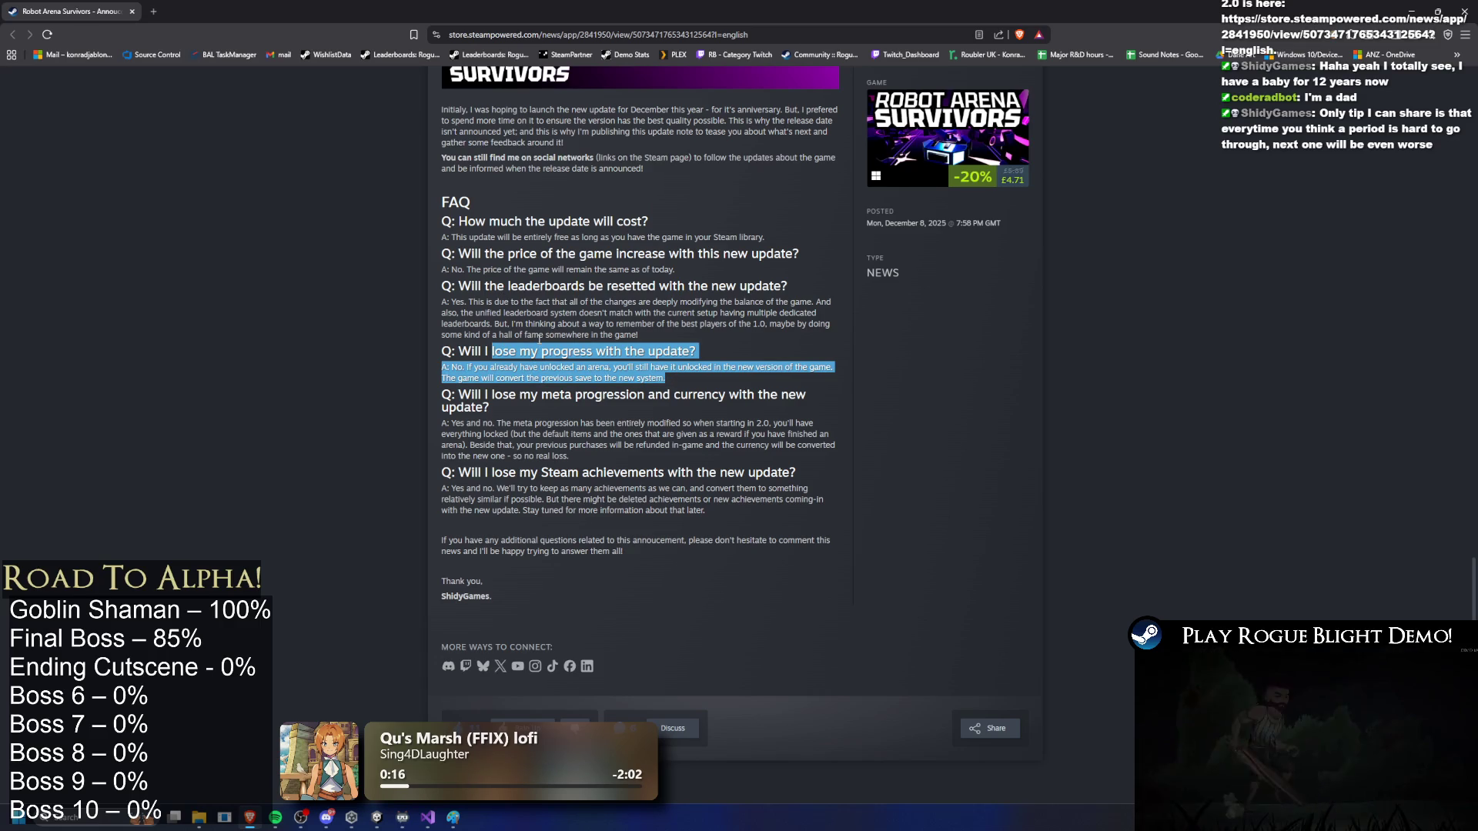
scroll(539, 339, "down", 1)
left_click(506, 672)
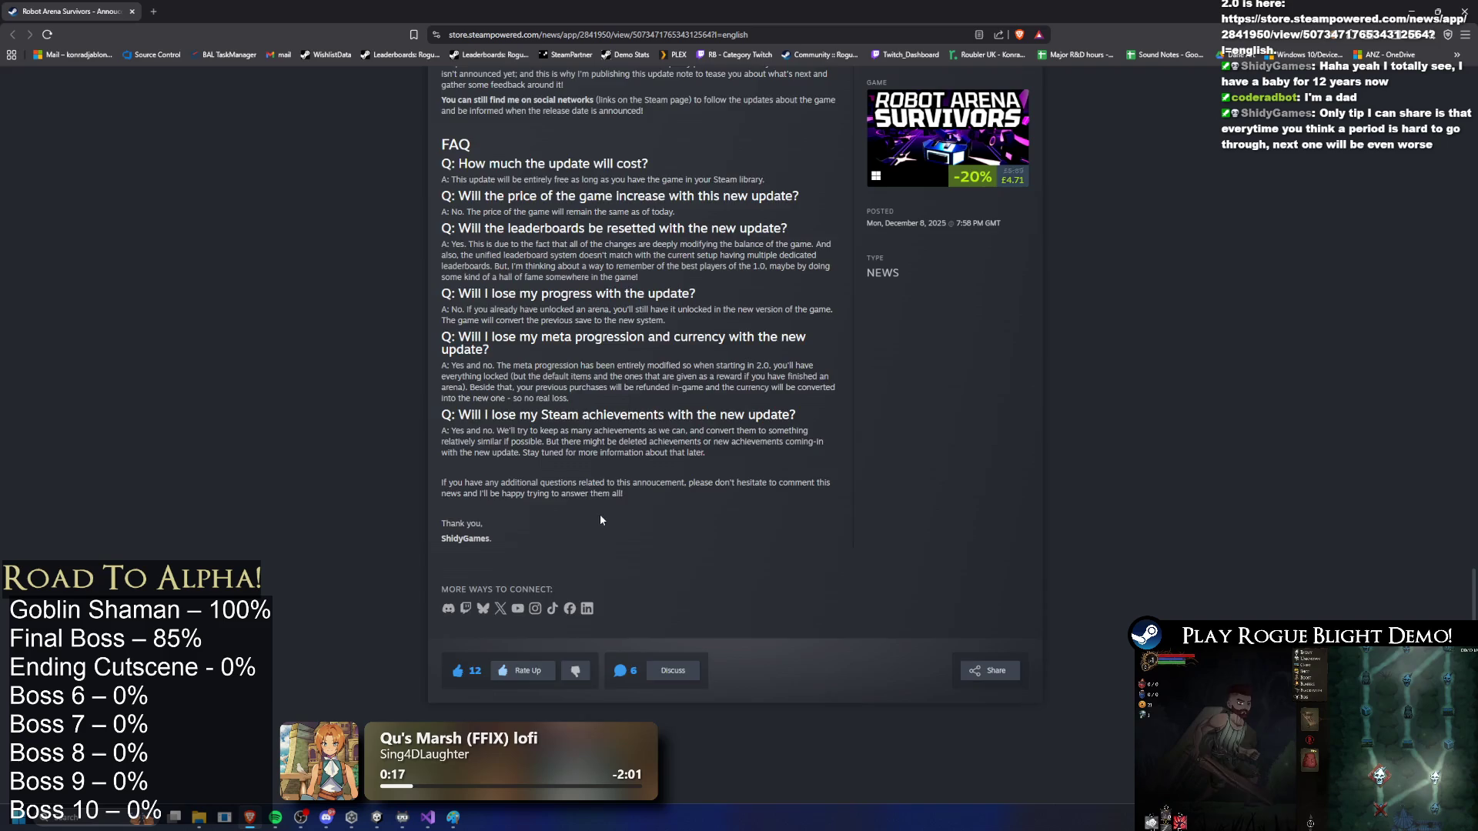
scroll(596, 493, "up", 7)
scroll(593, 454, "up", 3)
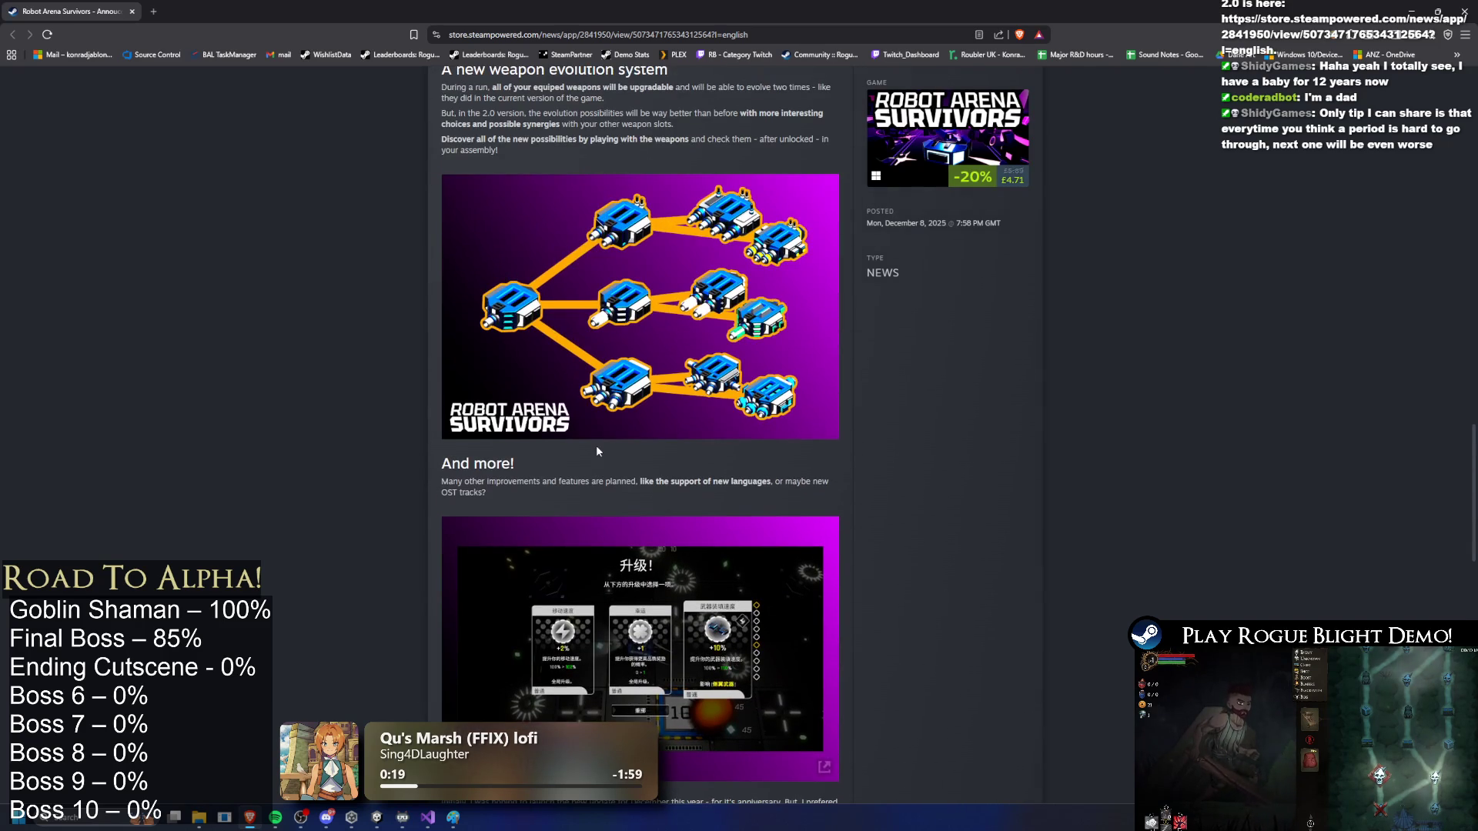
scroll(603, 442, "up", 4)
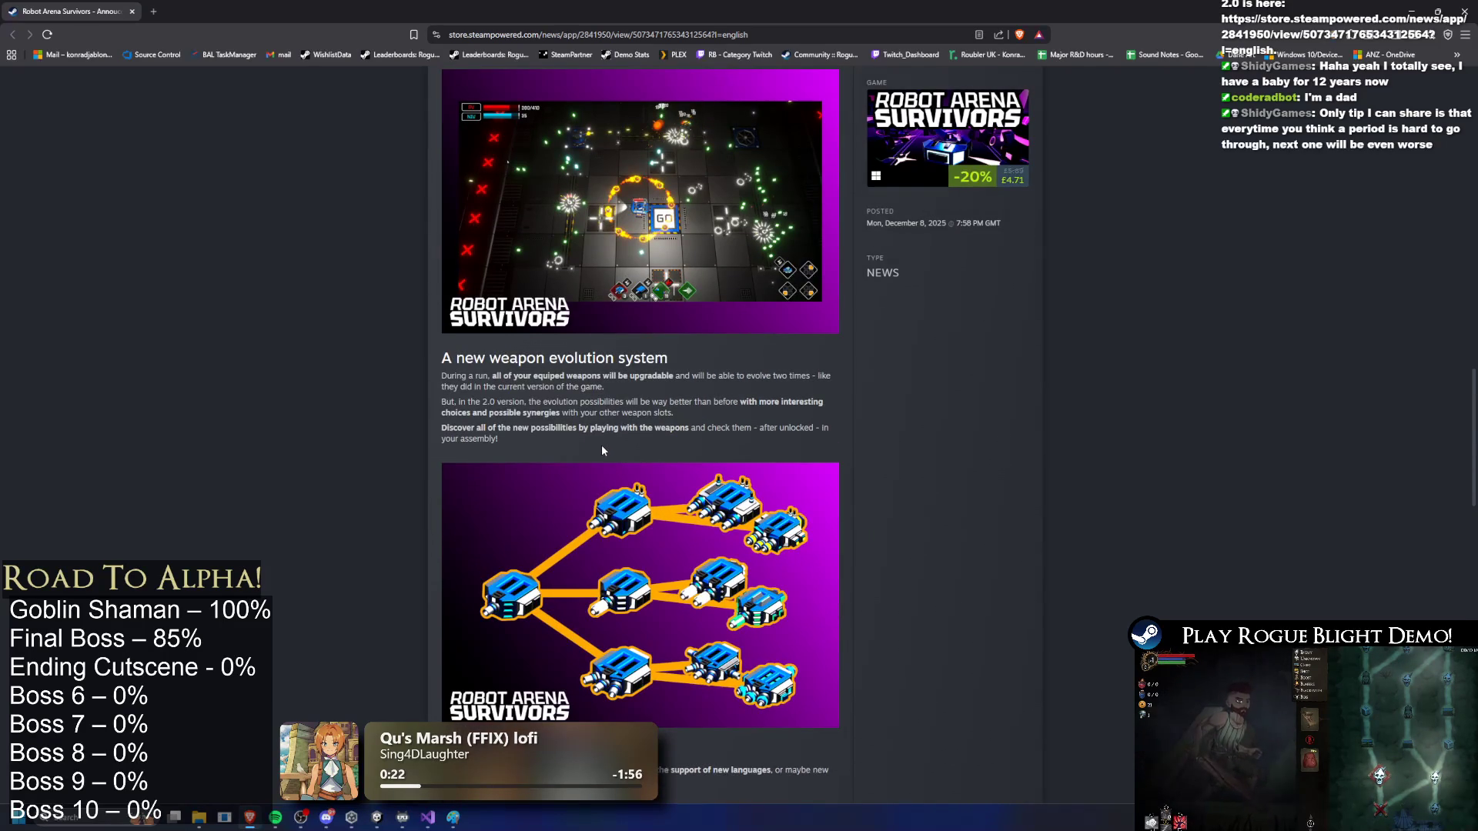
scroll(598, 452, "up", 9)
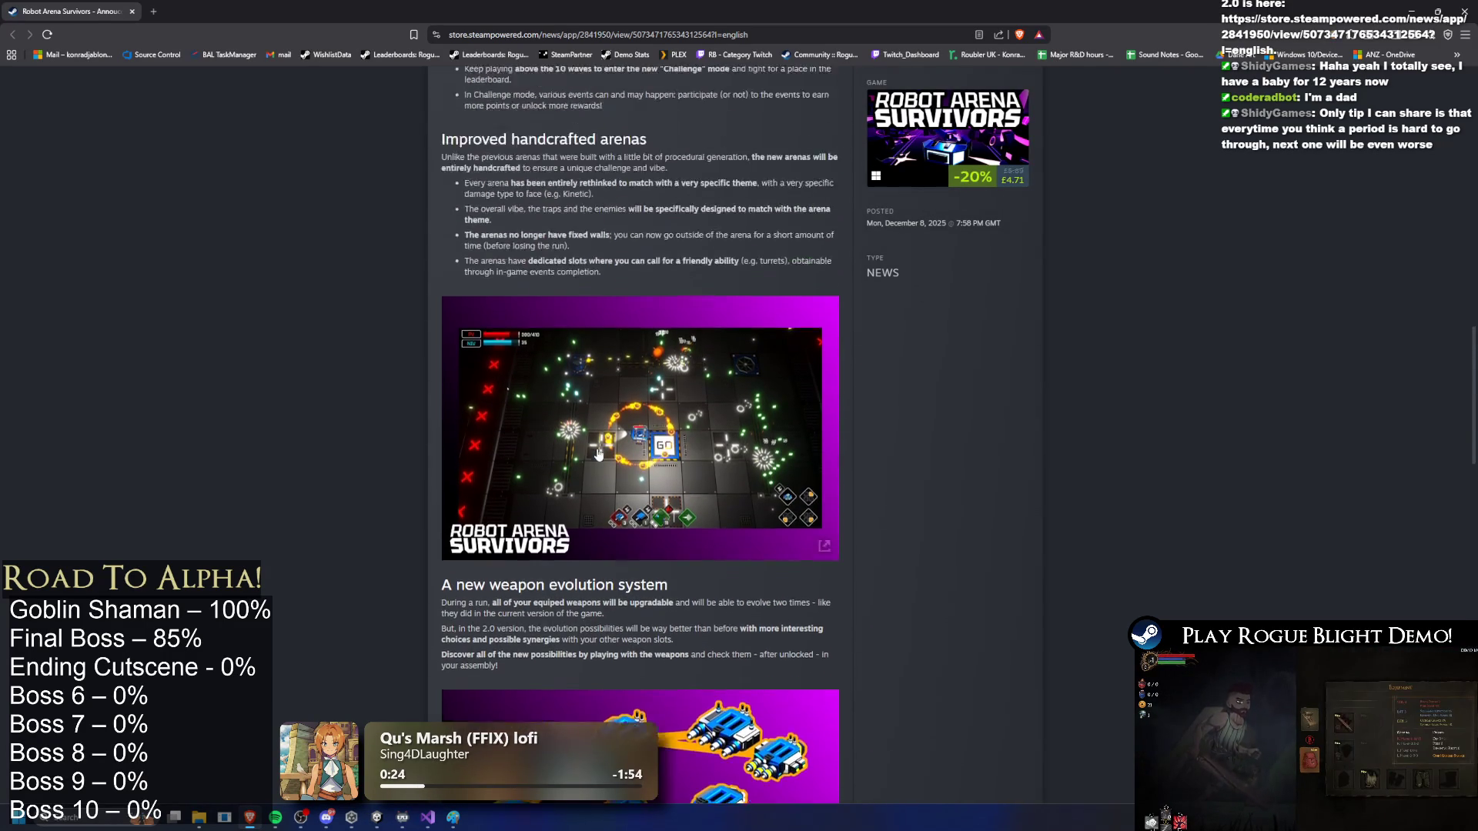
scroll(595, 454, "up", 10)
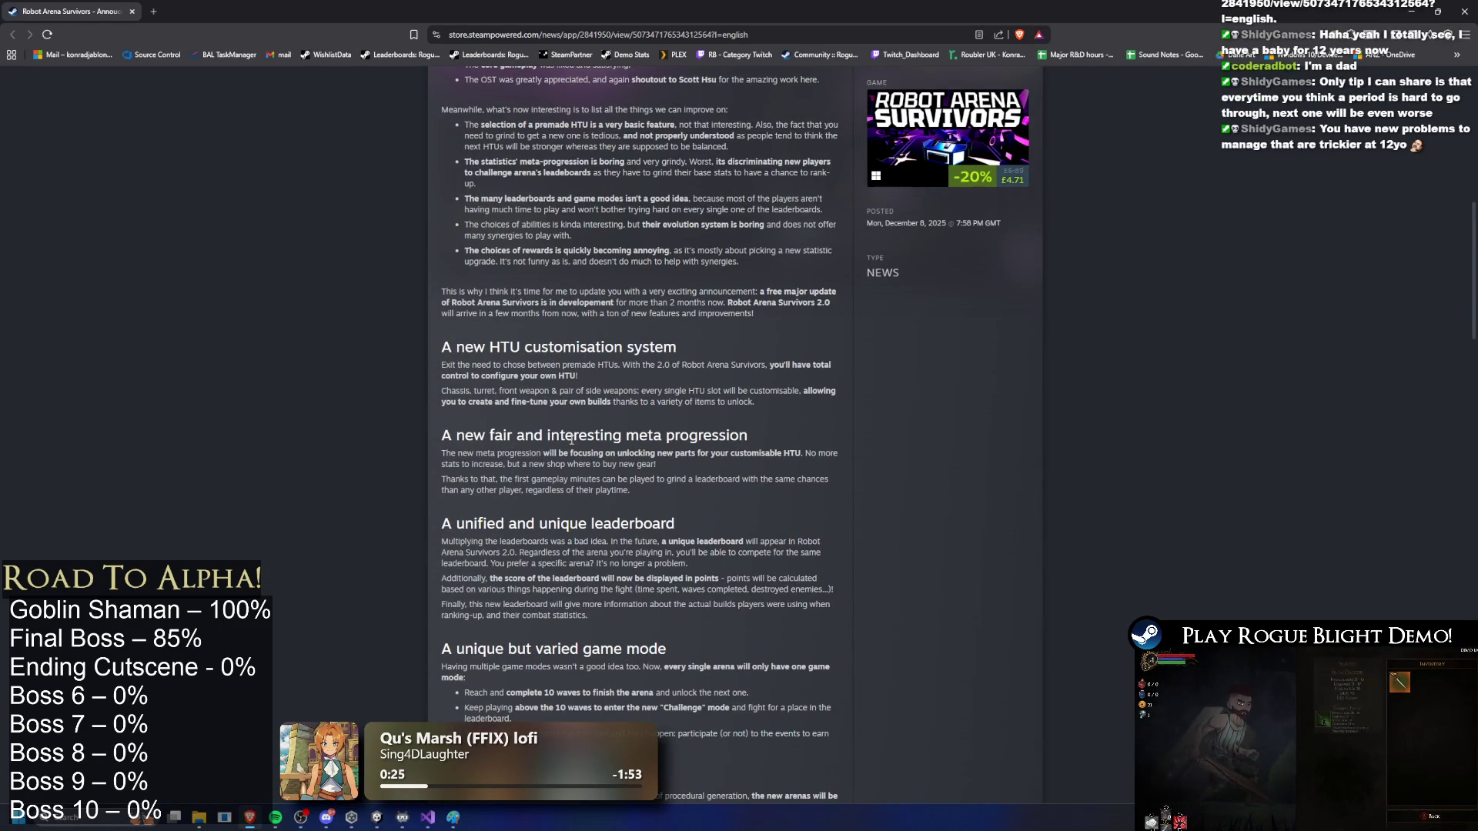
scroll(571, 439, "down", 5)
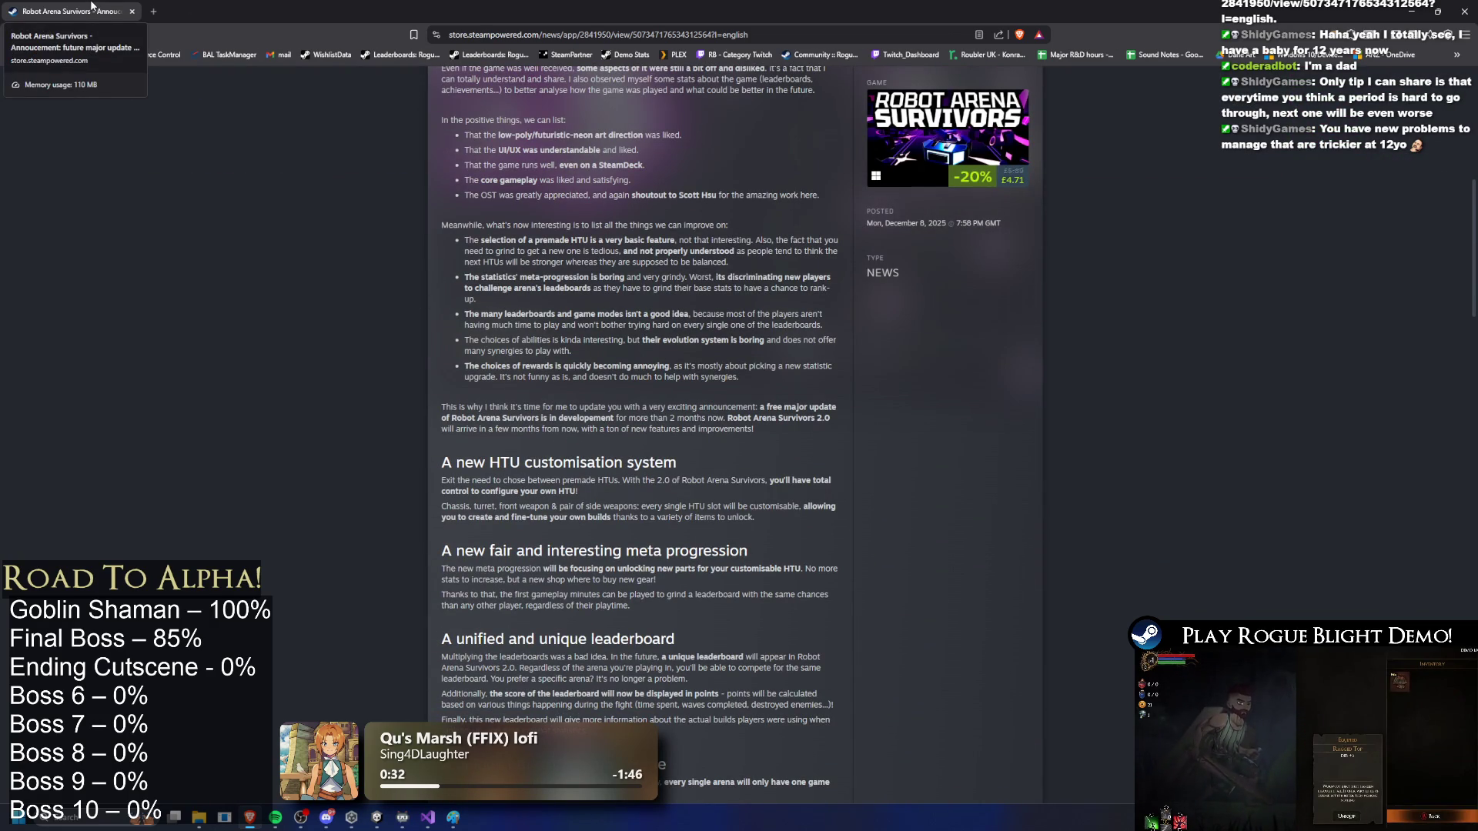
key("alt+Tab")
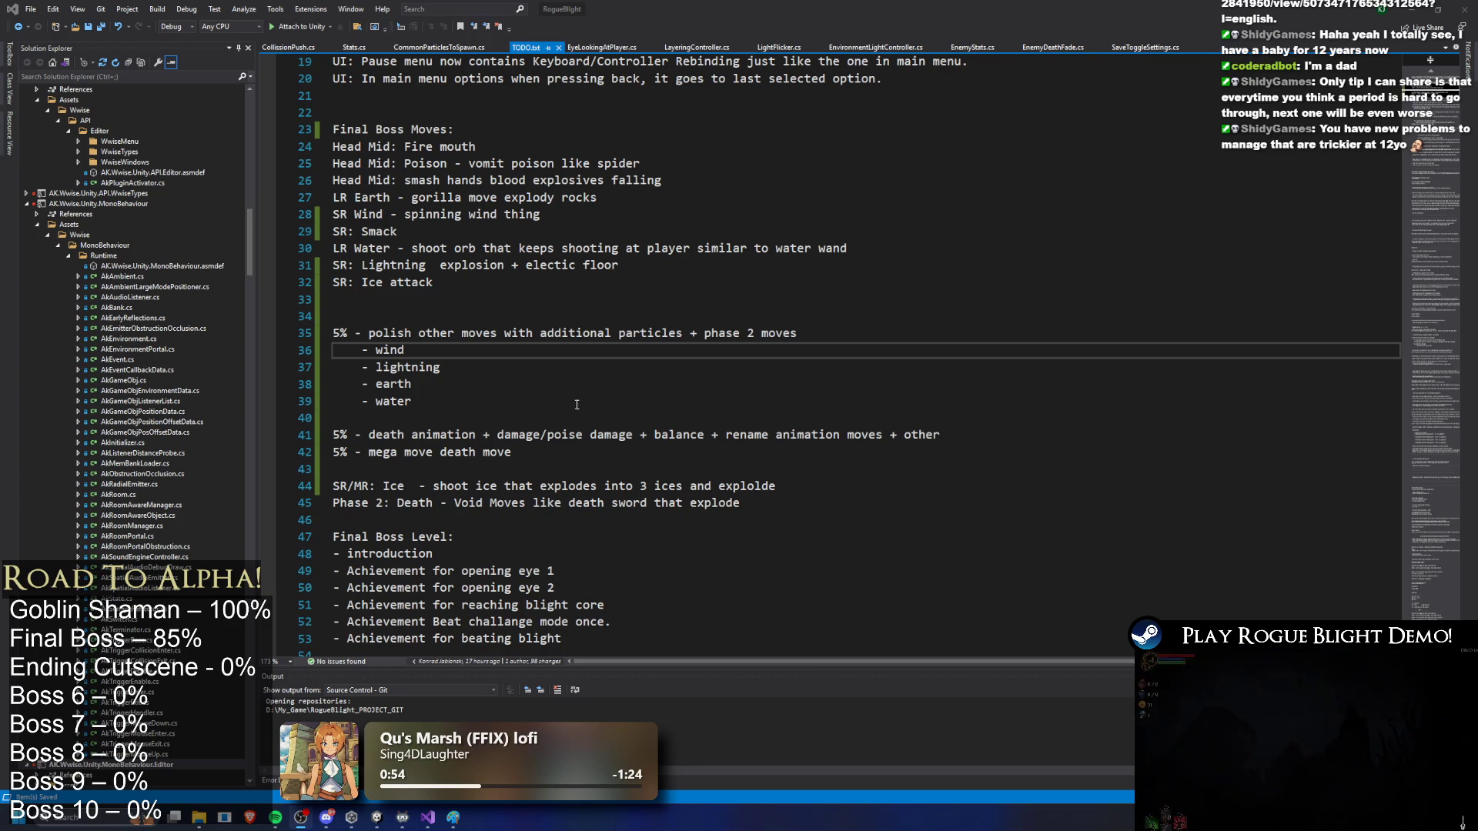
Step: Delete empty line 40 after water, save TODO.txt, and select the wind-through-water entries
left_click(442, 417)
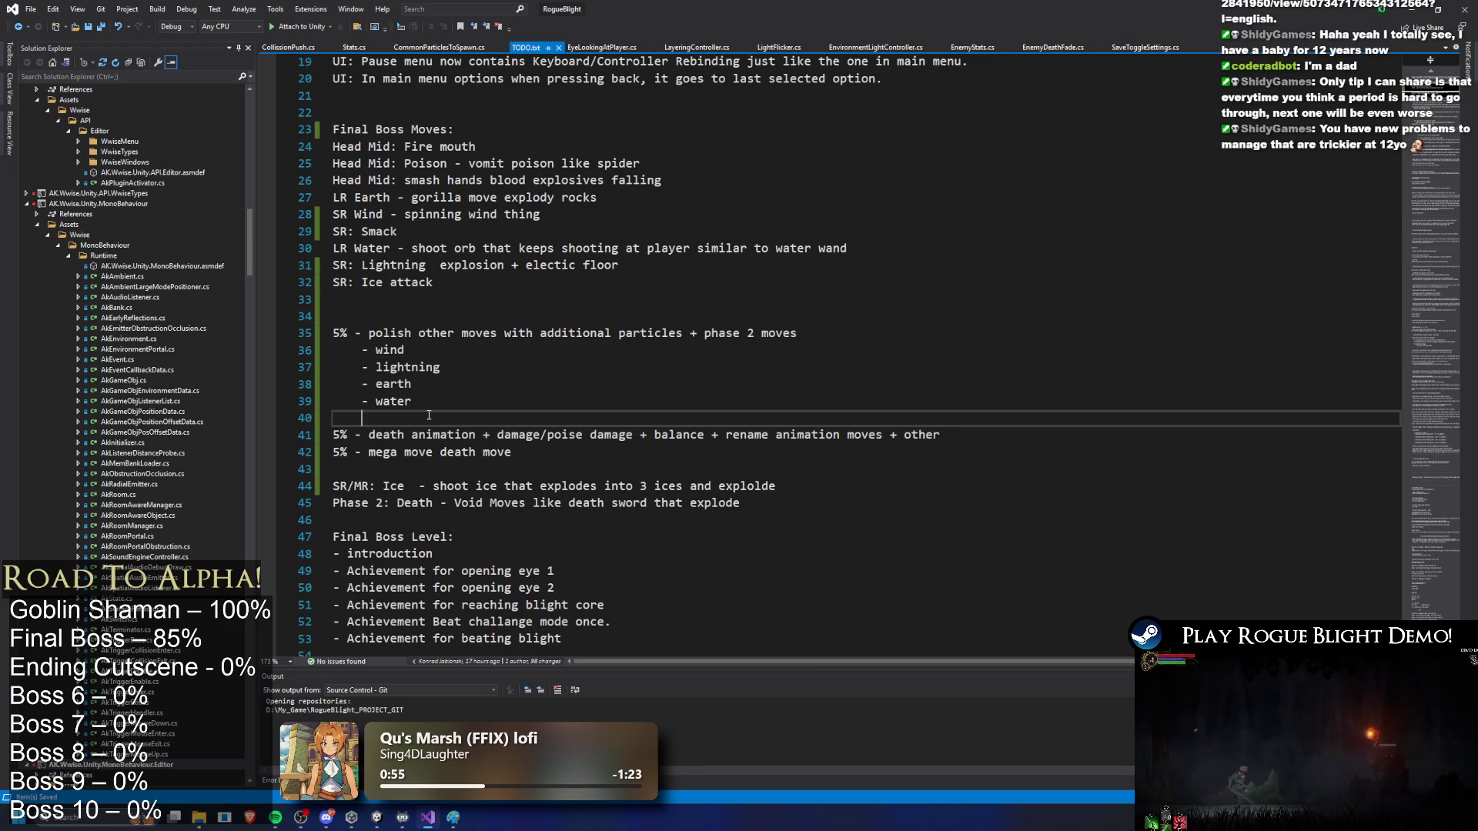
key("BackSpace")
key("ctrl+s")
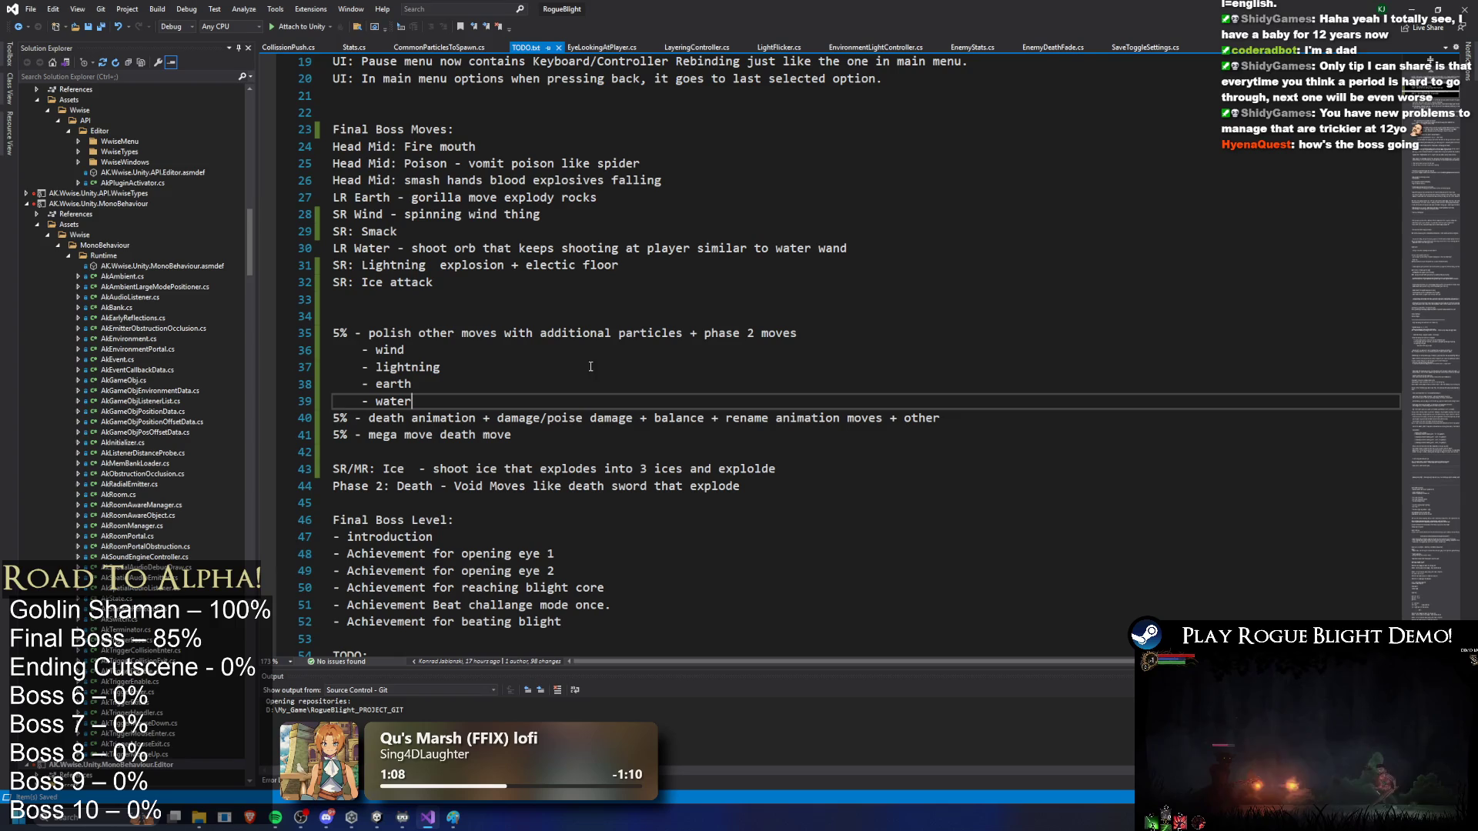
left_click_drag(414, 402, 332, 350)
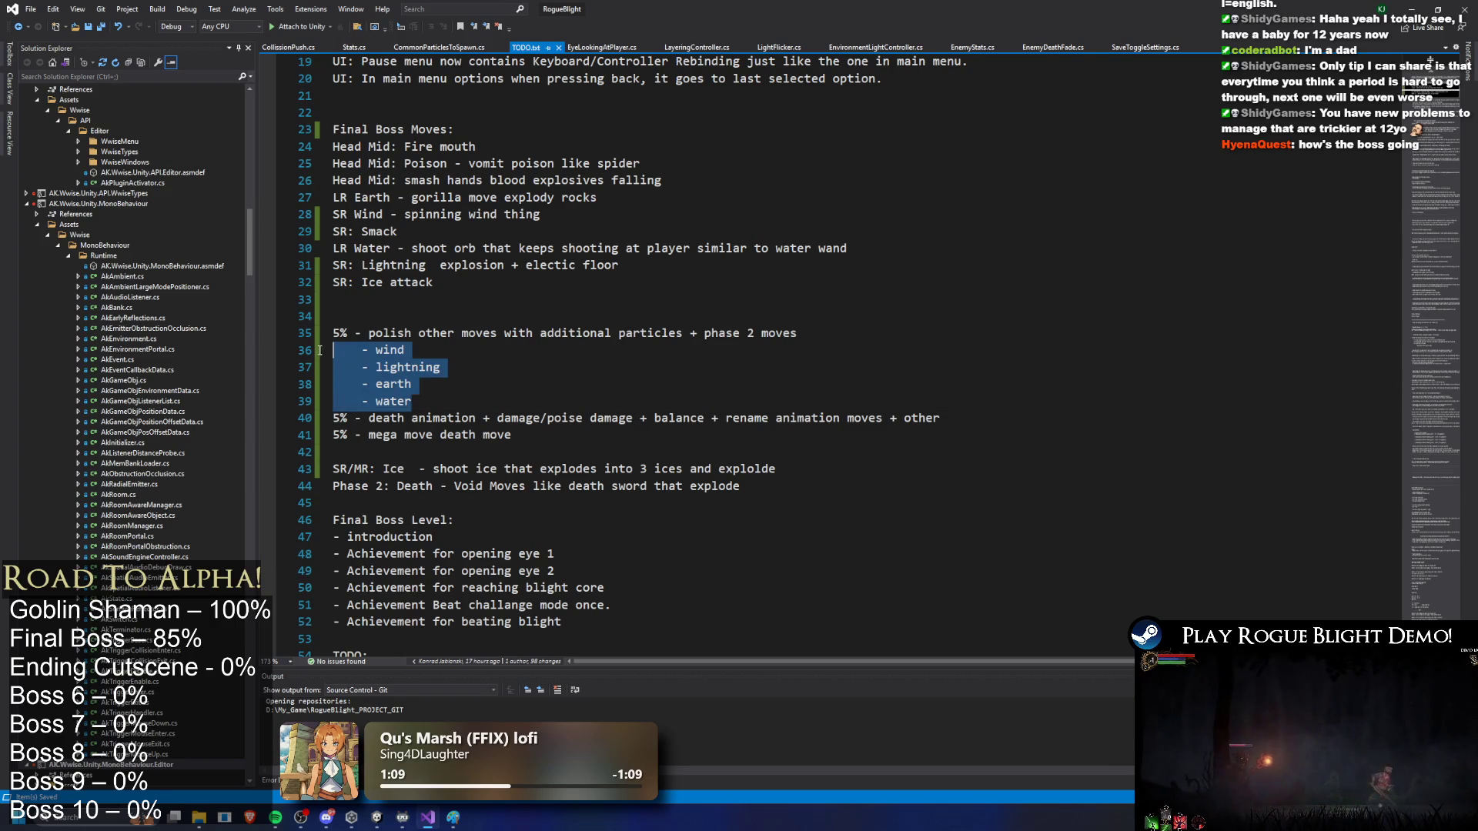
left_click(408, 332)
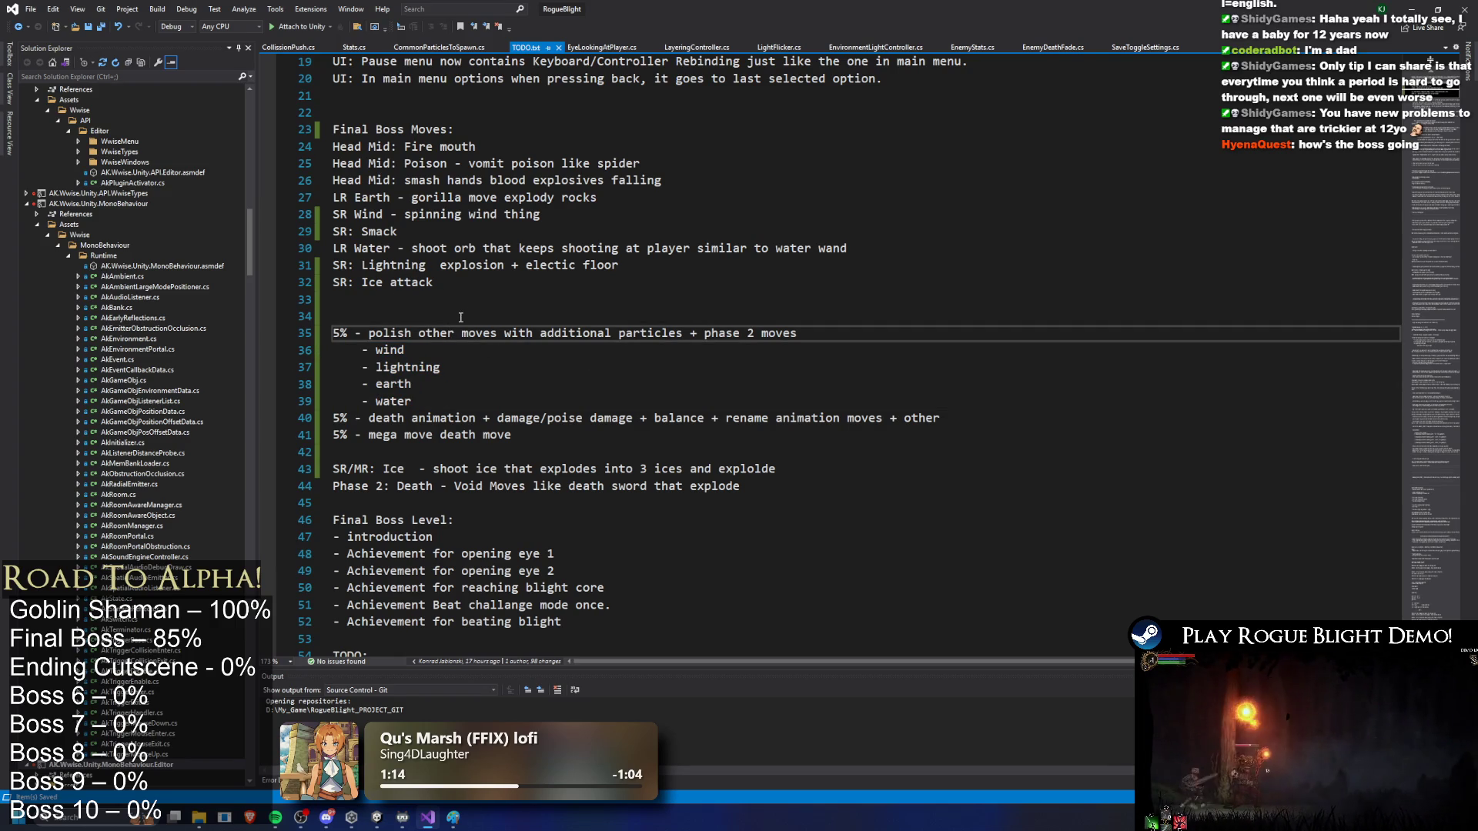
mouse_move(347, 333)
left_mouse_down()
mouse_move(455, 347)
mouse_move(419, 394)
mouse_move(443, 367)
mouse_move(406, 350)
left_mouse_up()
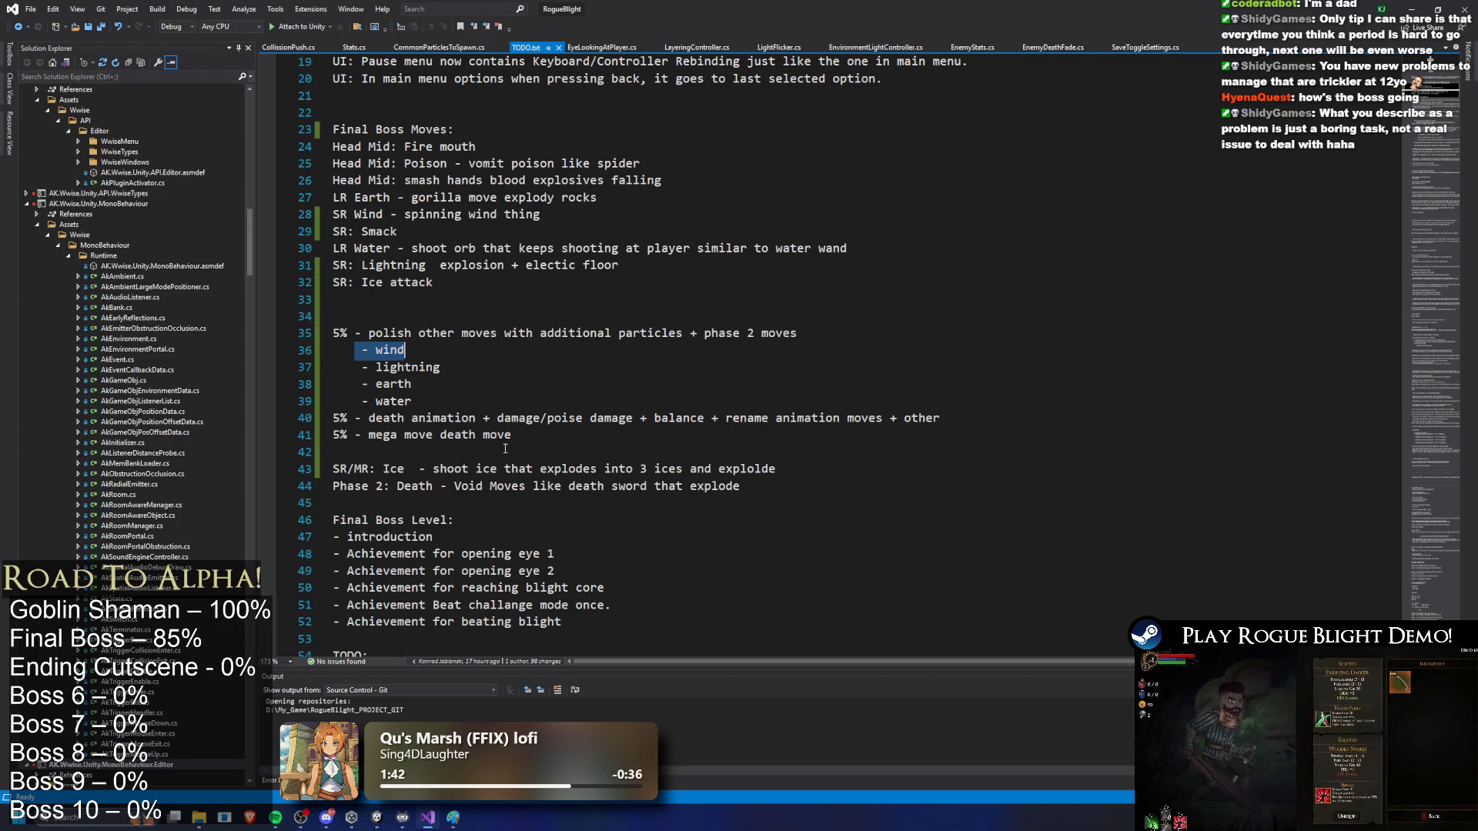
left_click(445, 397)
key("shift+Up")
key("shift+Up")
key("shift+Up")
key("shift+Home")
key("shift+Home")
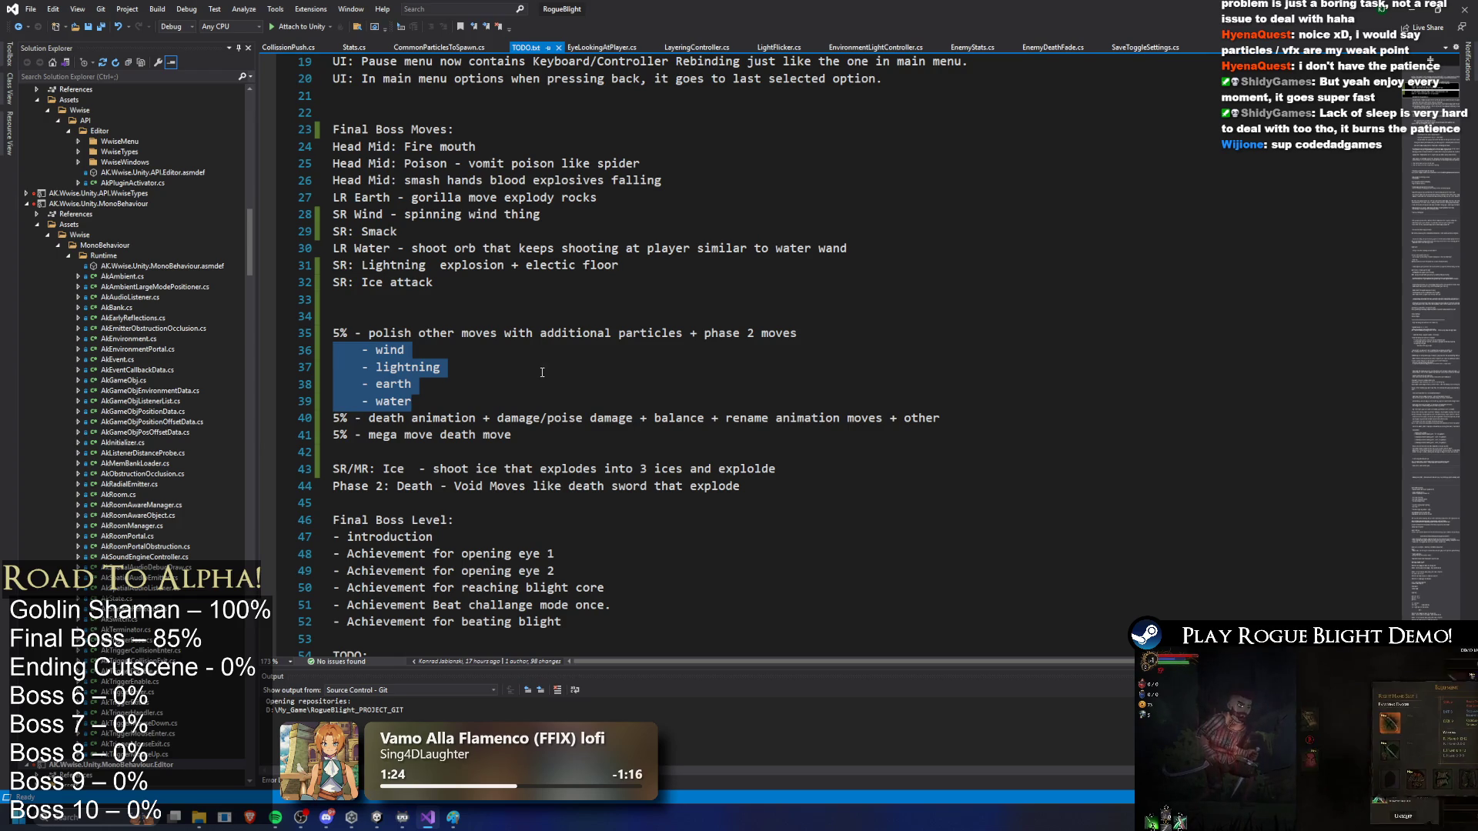
left_click(598, 350)
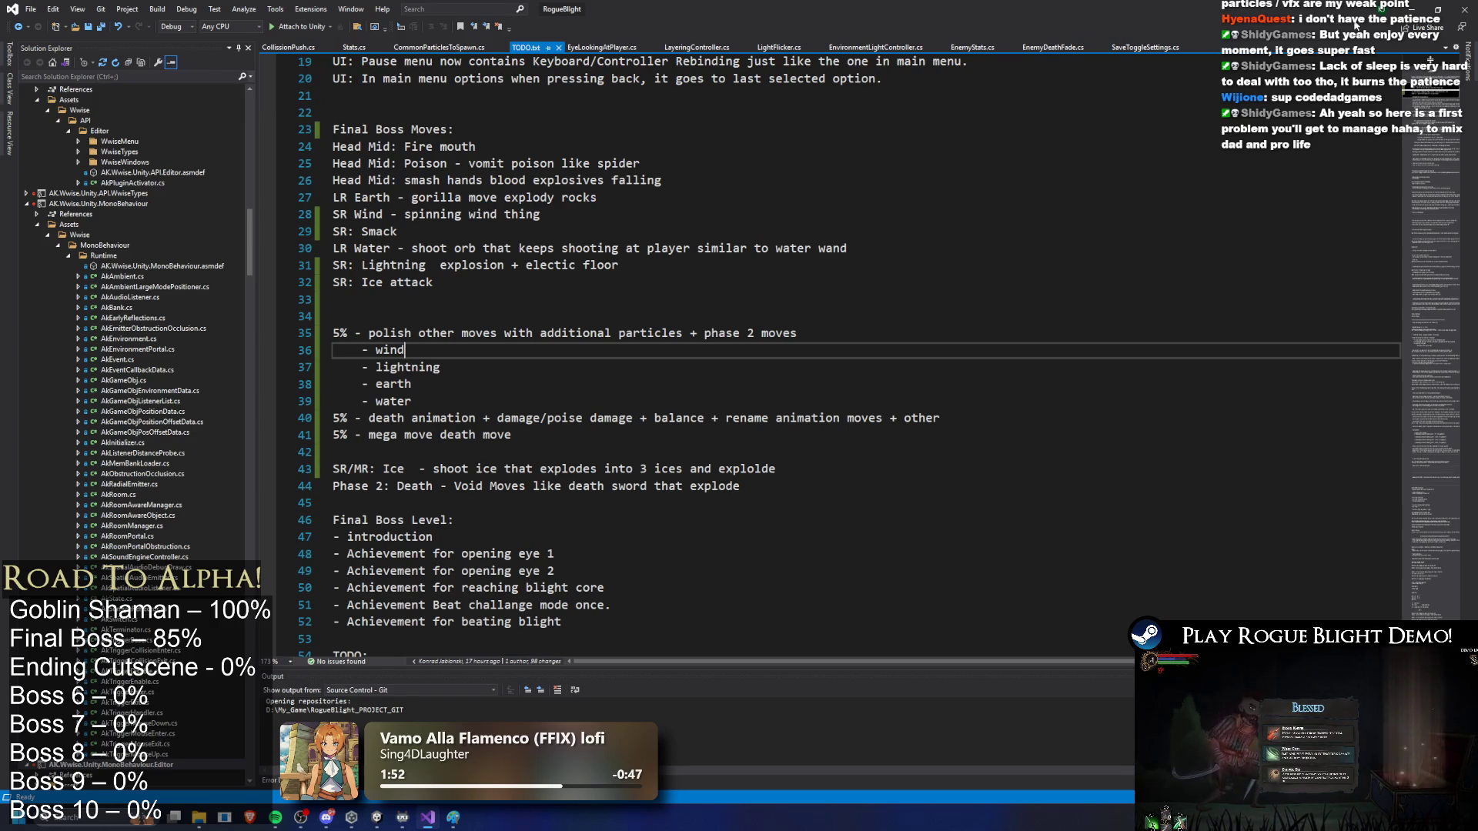
left_click(1411, 15)
Step: Search the Project window for the UnpartedRoyalty prefab and open it in Prefab Mode
left_click(999, 601)
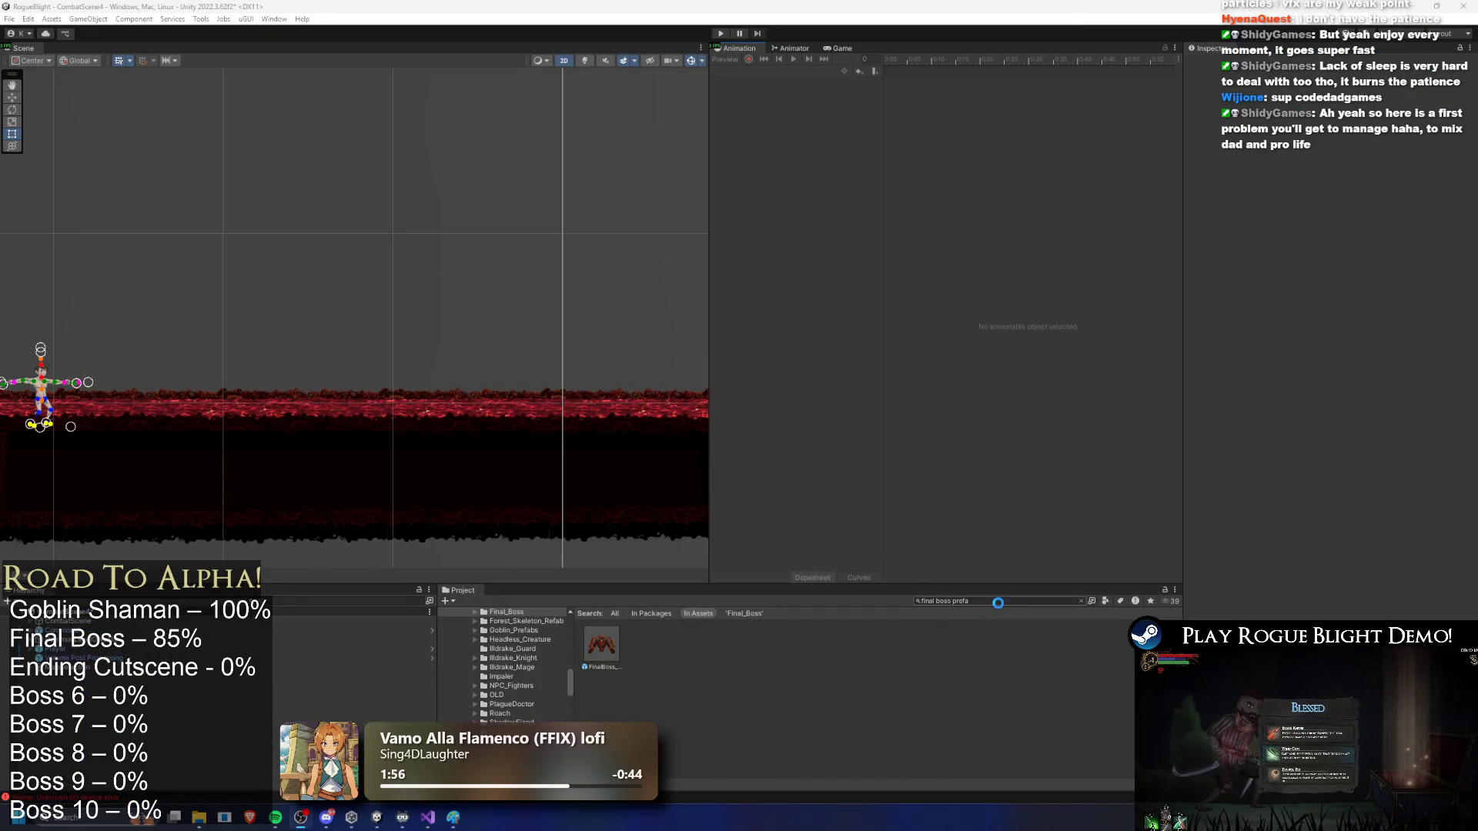
type("unpda")
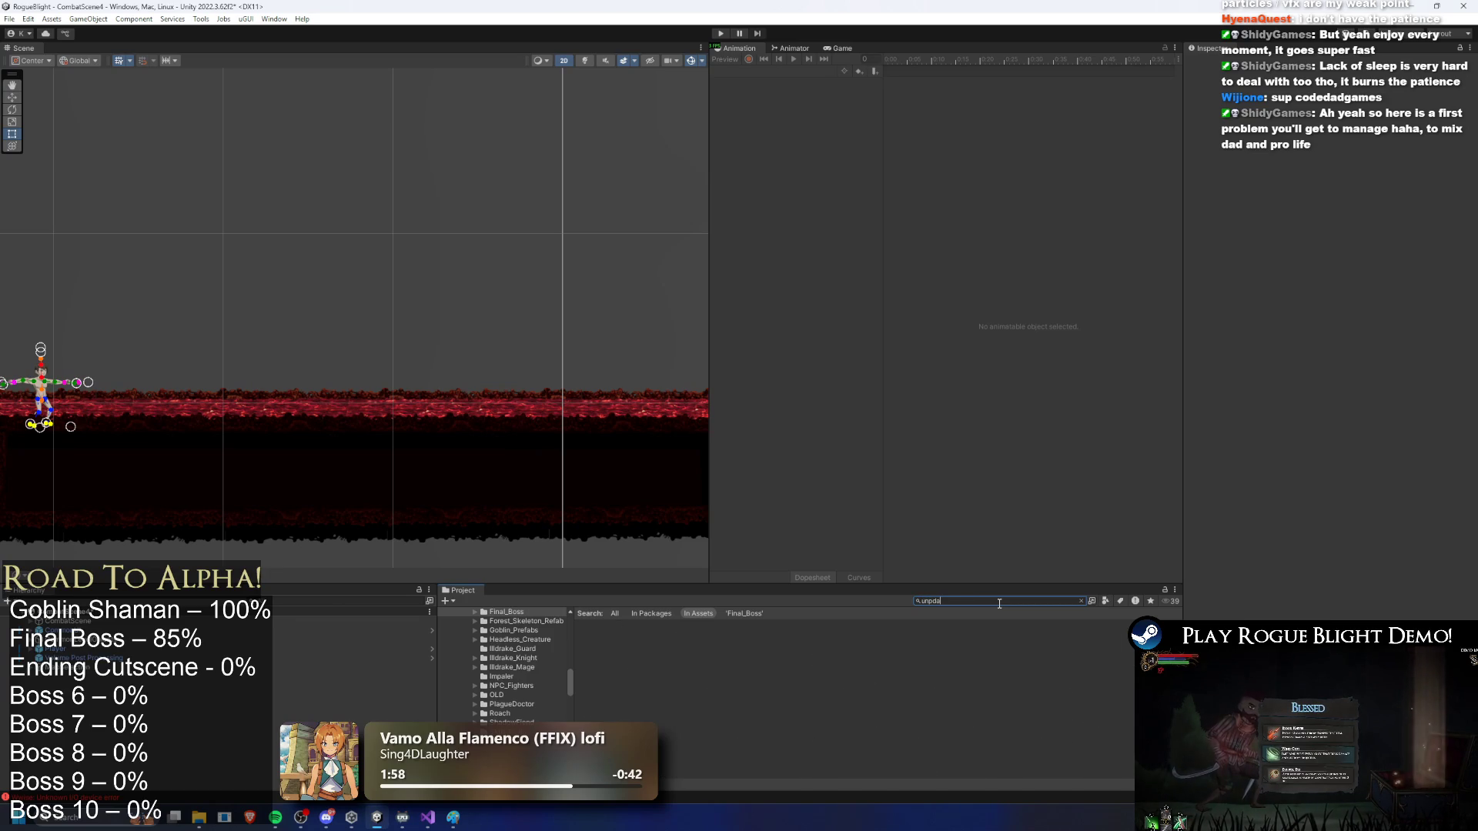
type("ar")
type("oya")
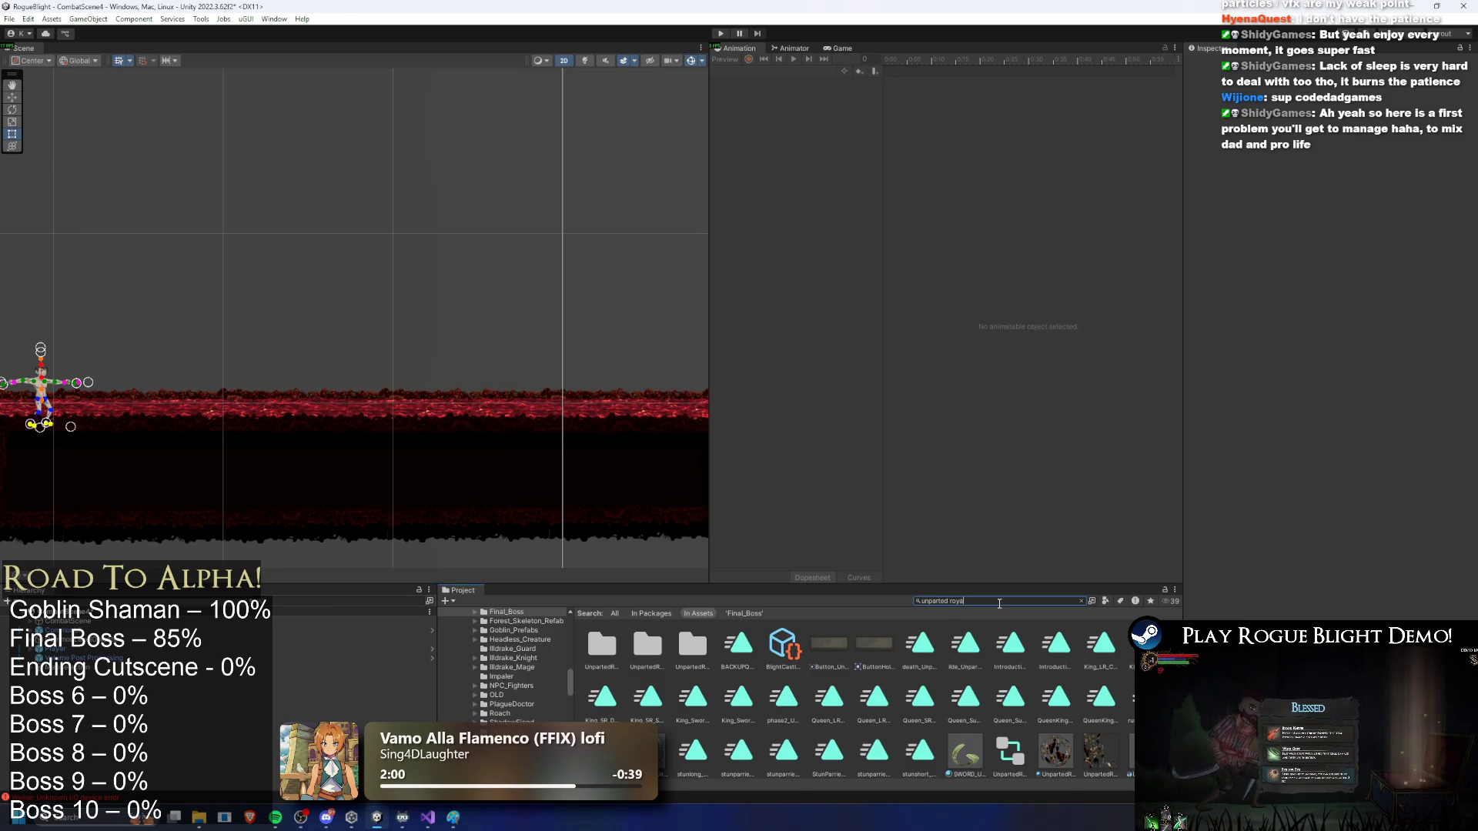
type("a")
double_click(601, 659)
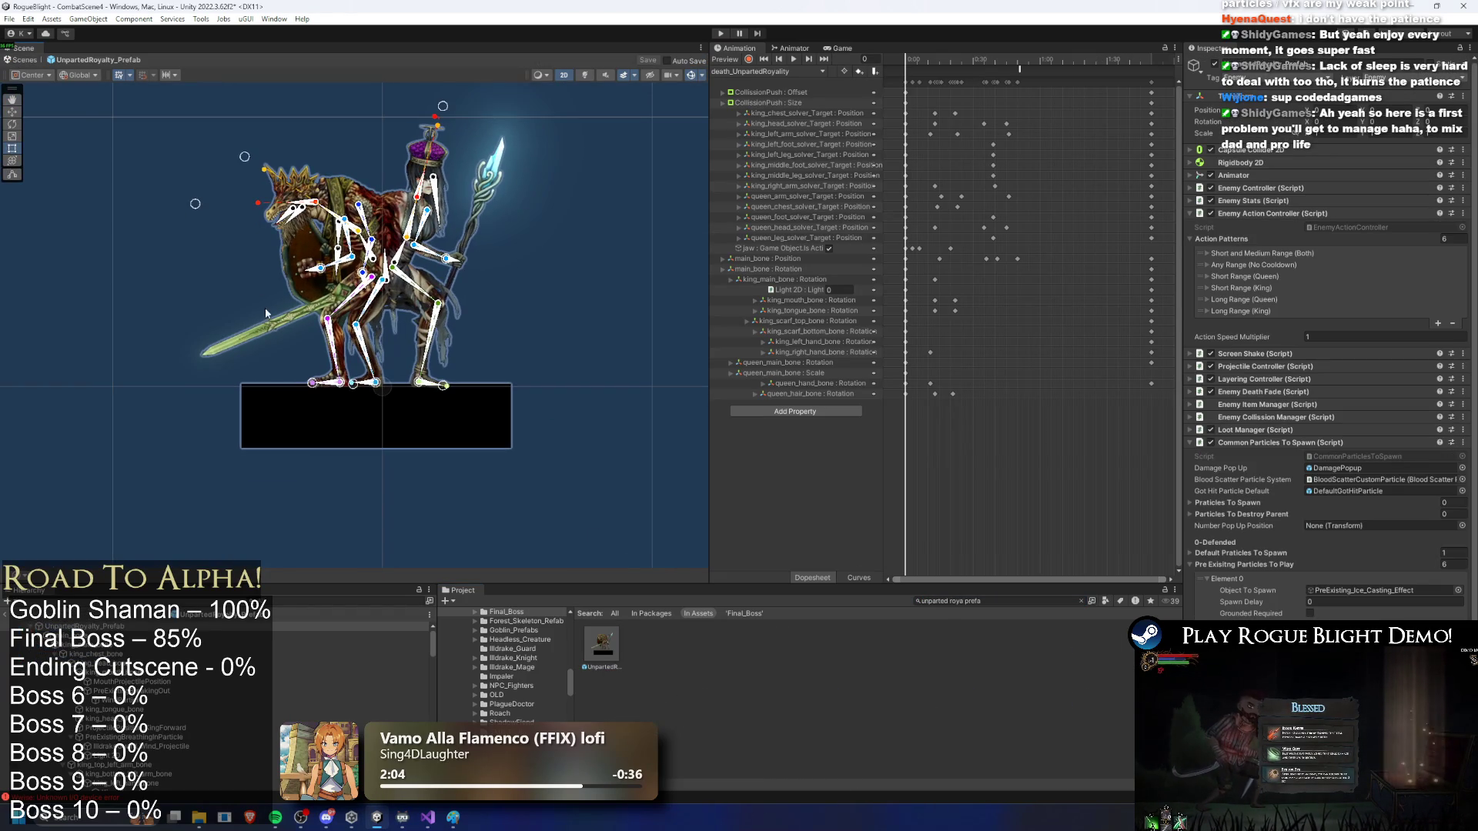
Step: Inspect KingsSword, the 2D light, WindEffectOnSwordParticle, the weapon trail and SpawningWindPre
left_click(268, 325)
scroll(192, 693, "down", 2)
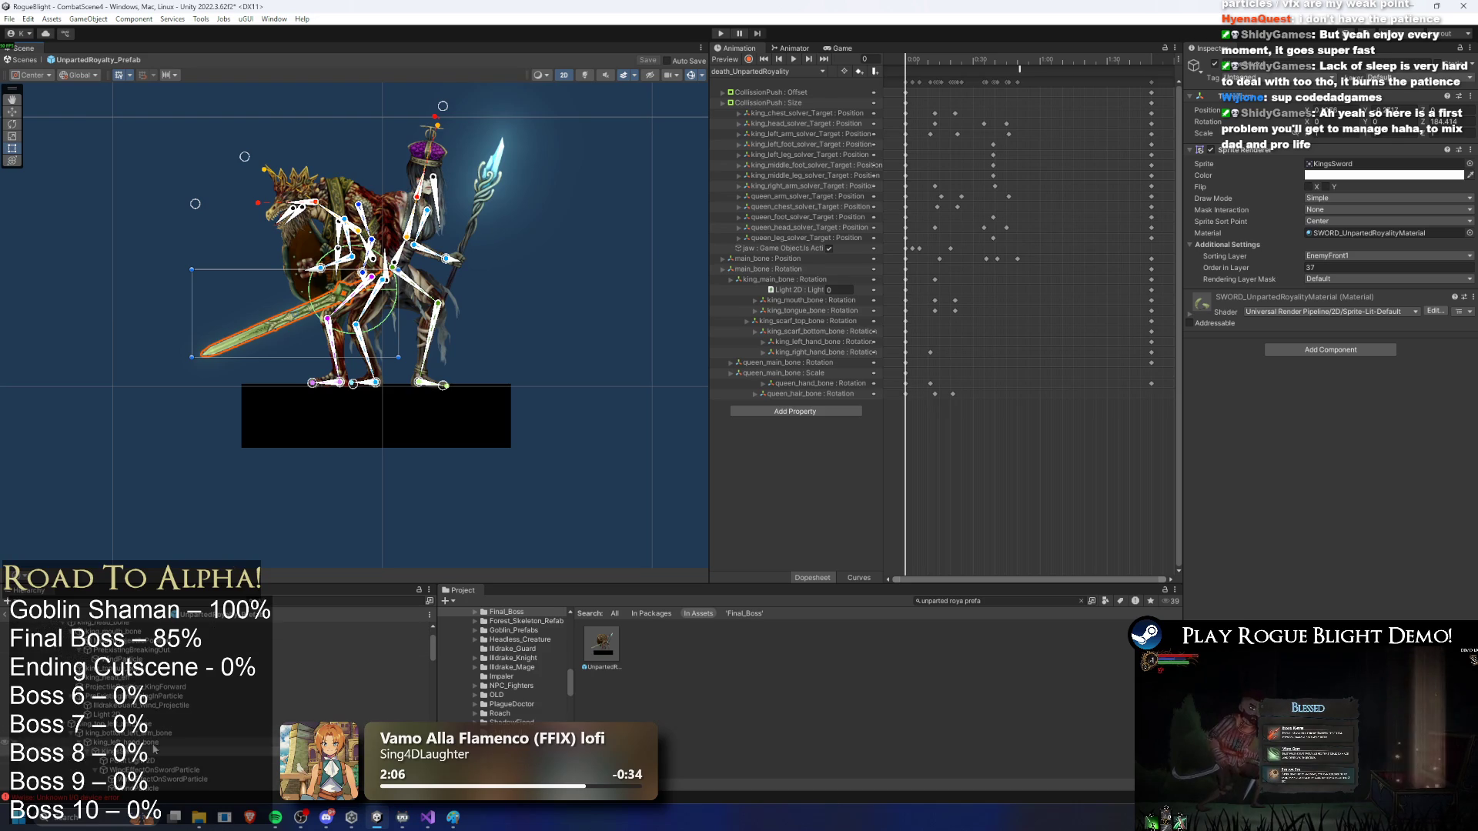
left_click(187, 759)
left_click(187, 750)
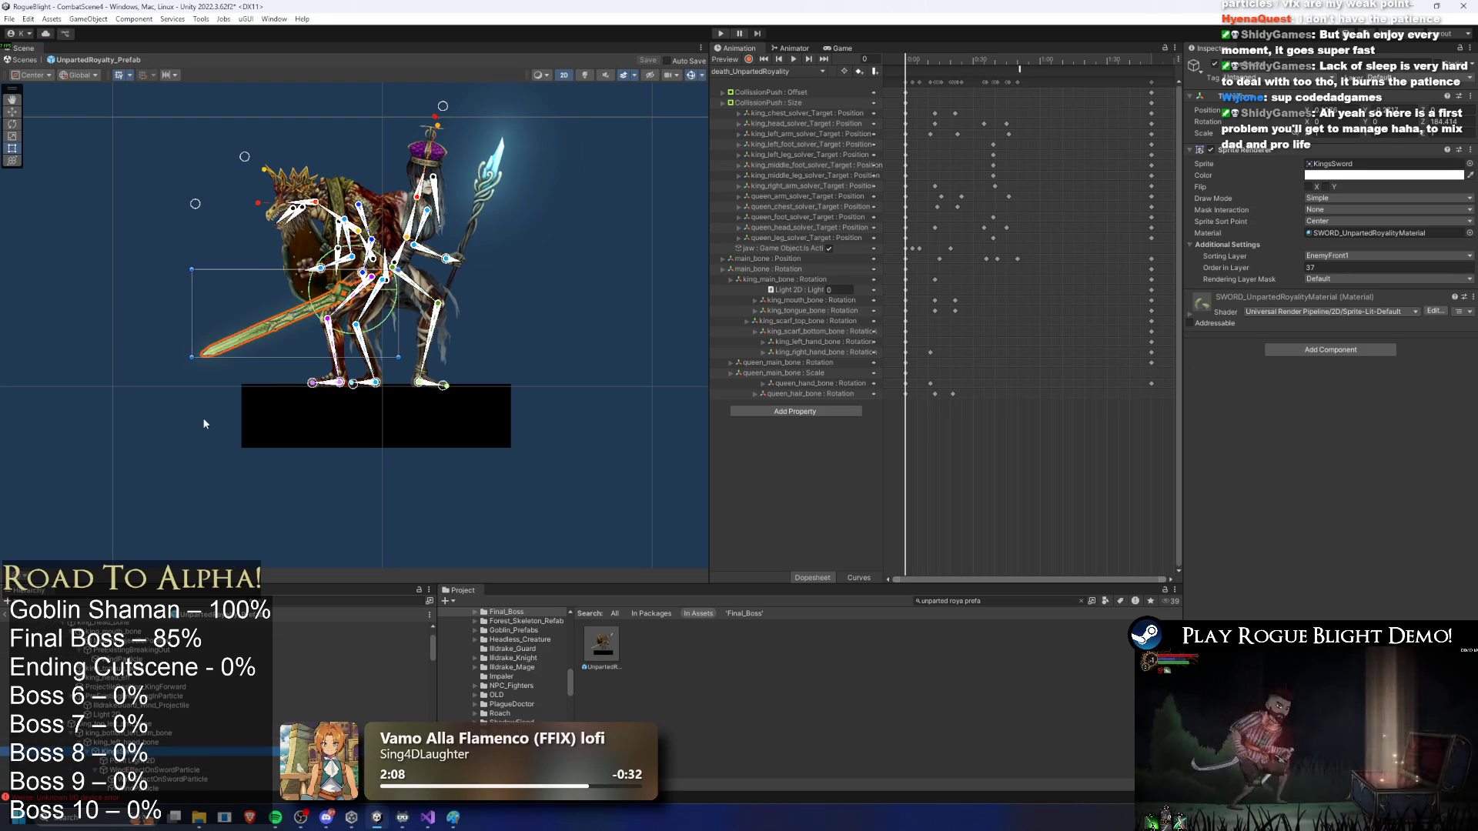
scroll(197, 699, "down", 3)
left_click(198, 709)
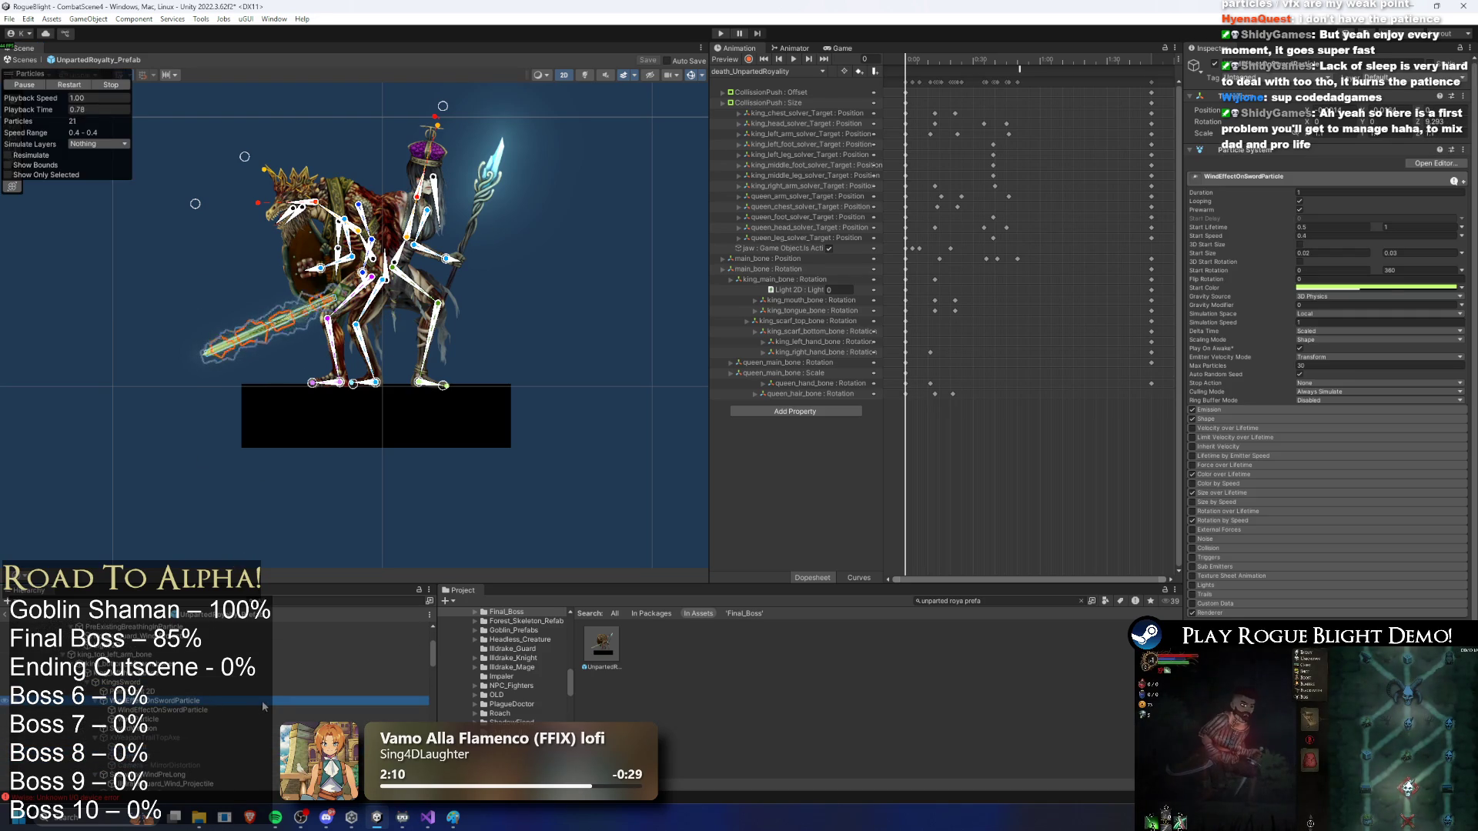
left_click(289, 696)
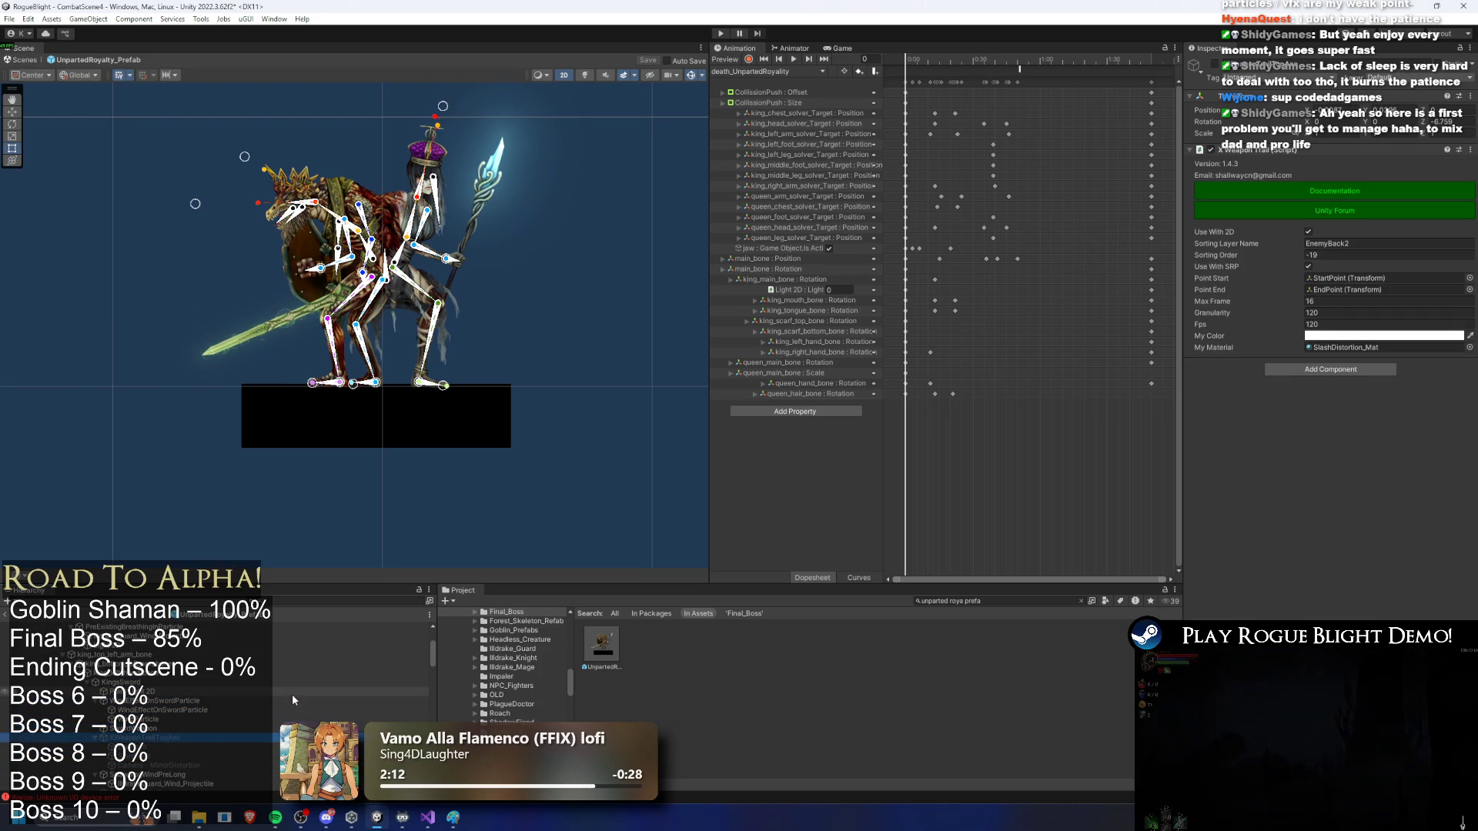
scroll(292, 689, "down", 3)
left_click(209, 663)
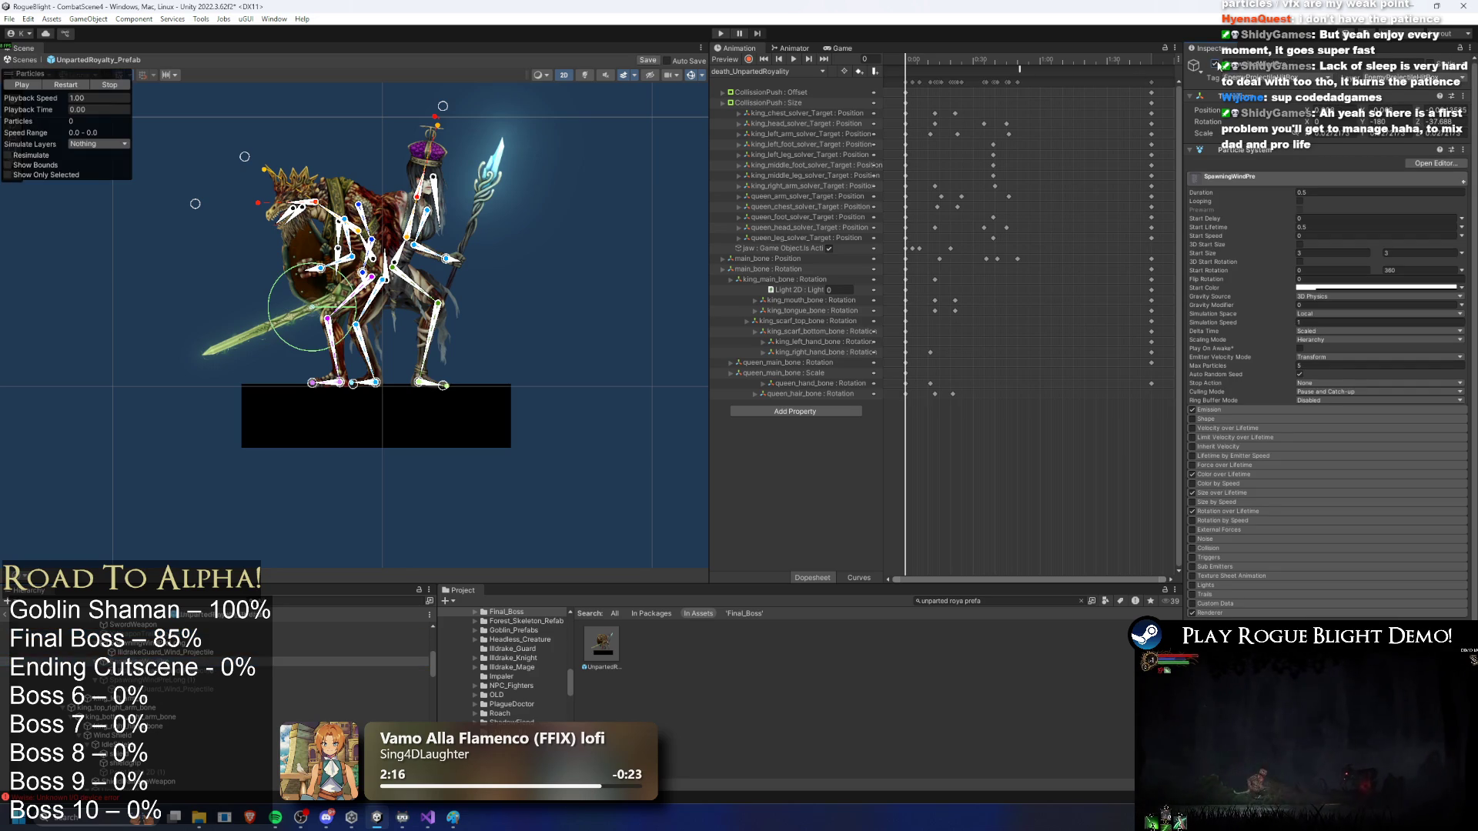
Step: Replay the SpawningWindPre burst, then restart SpawningWindPreLong (1) three times
left_click(65, 86)
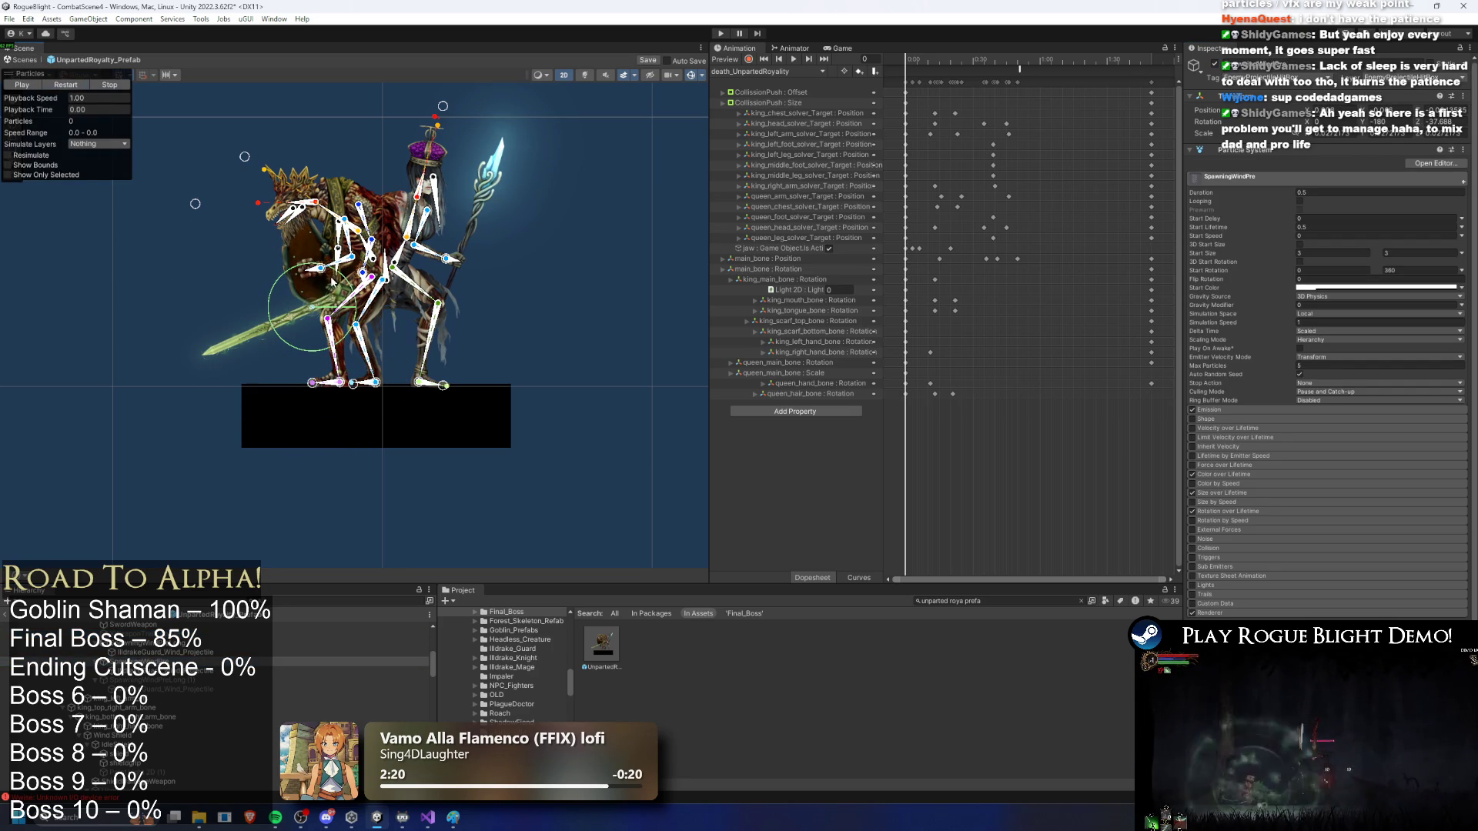
left_click(375, 313)
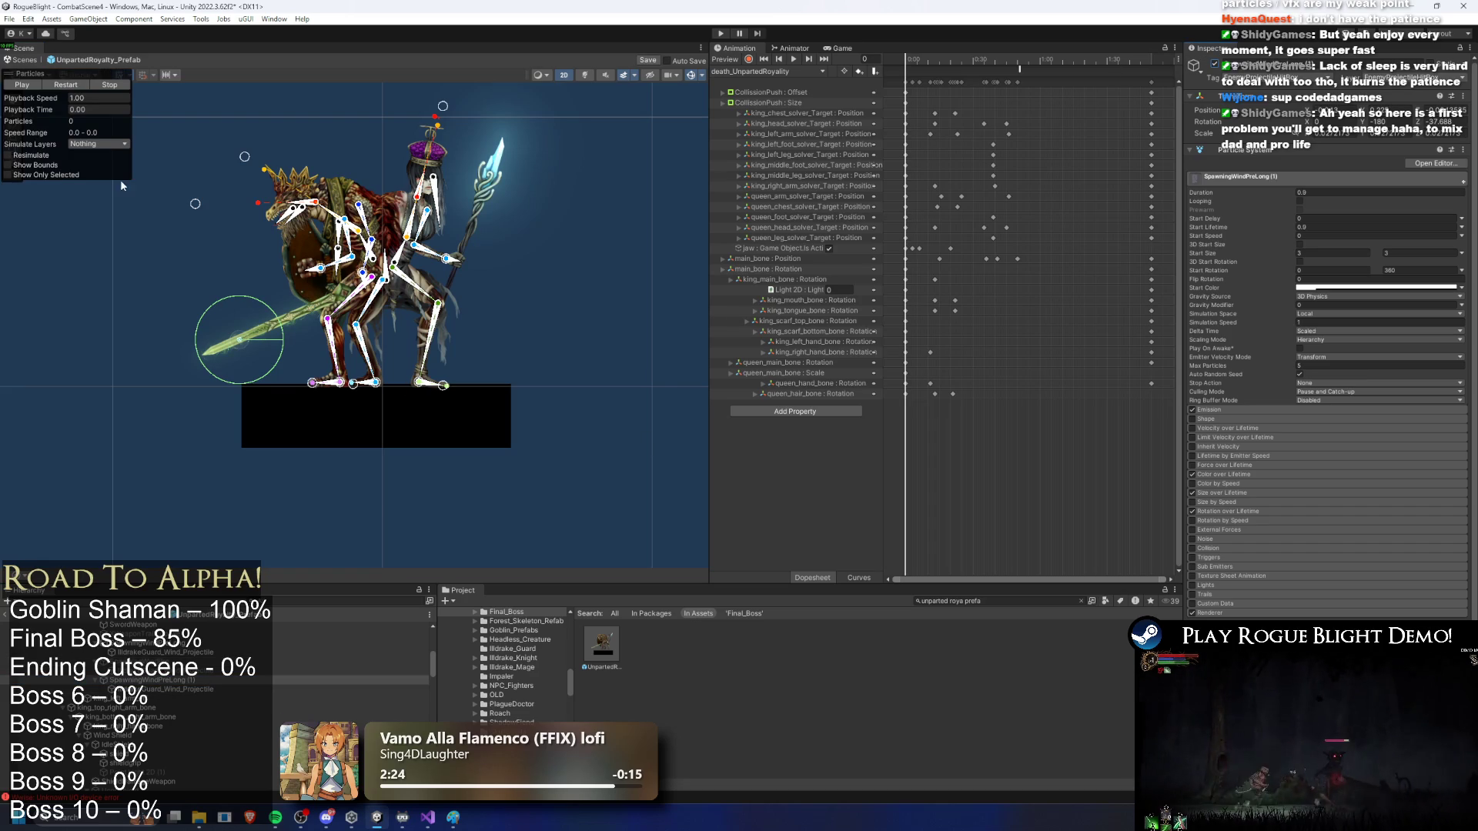
left_click(79, 87)
left_click(79, 87)
left_click(80, 87)
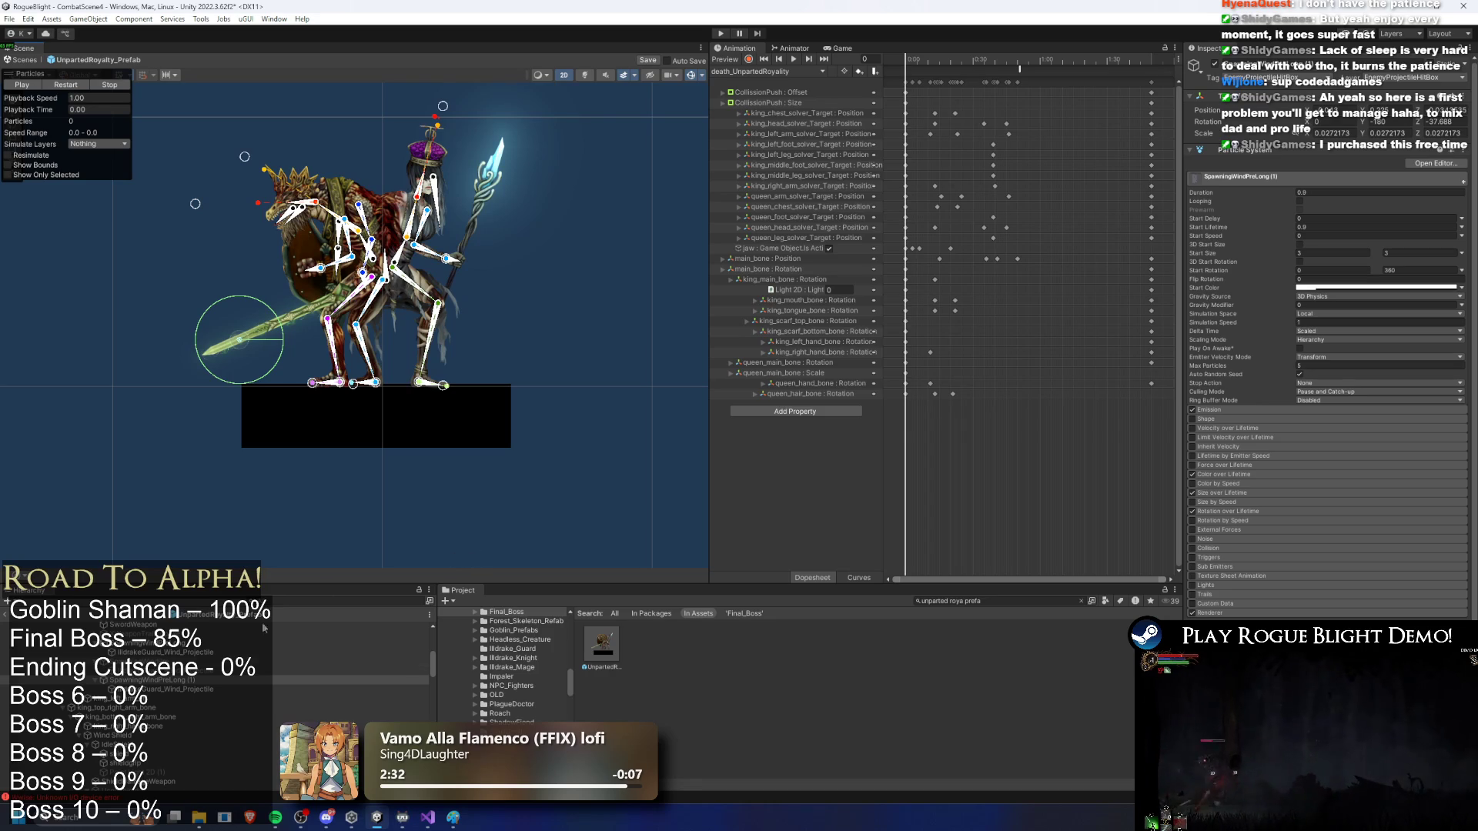
Step: Move further down the boss hierarchy and inspect the WindEffectOnSwordParticle settings
left_click(236, 645)
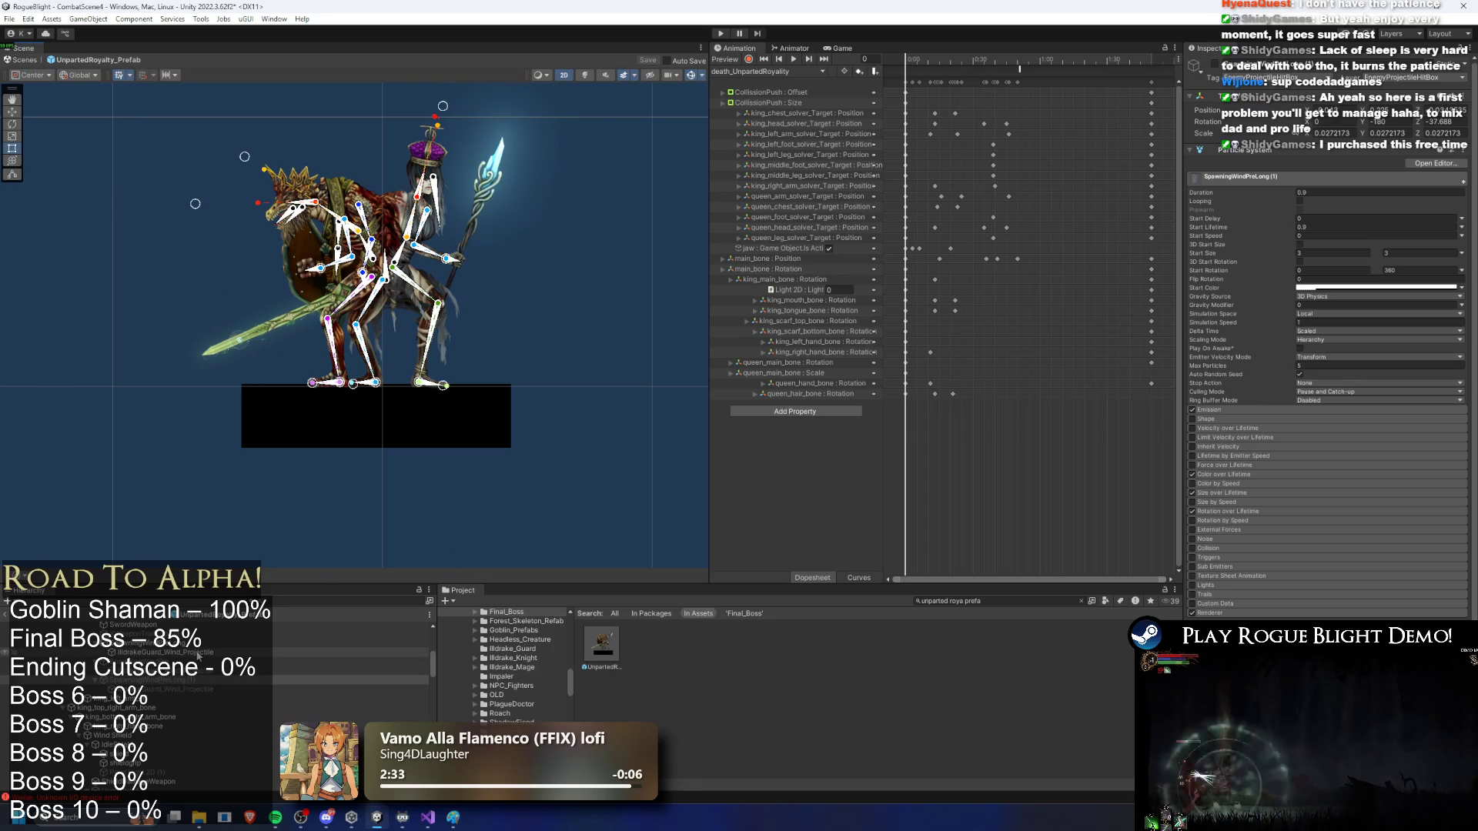
scroll(206, 654, "down", 2)
scroll(204, 656, "down", 2)
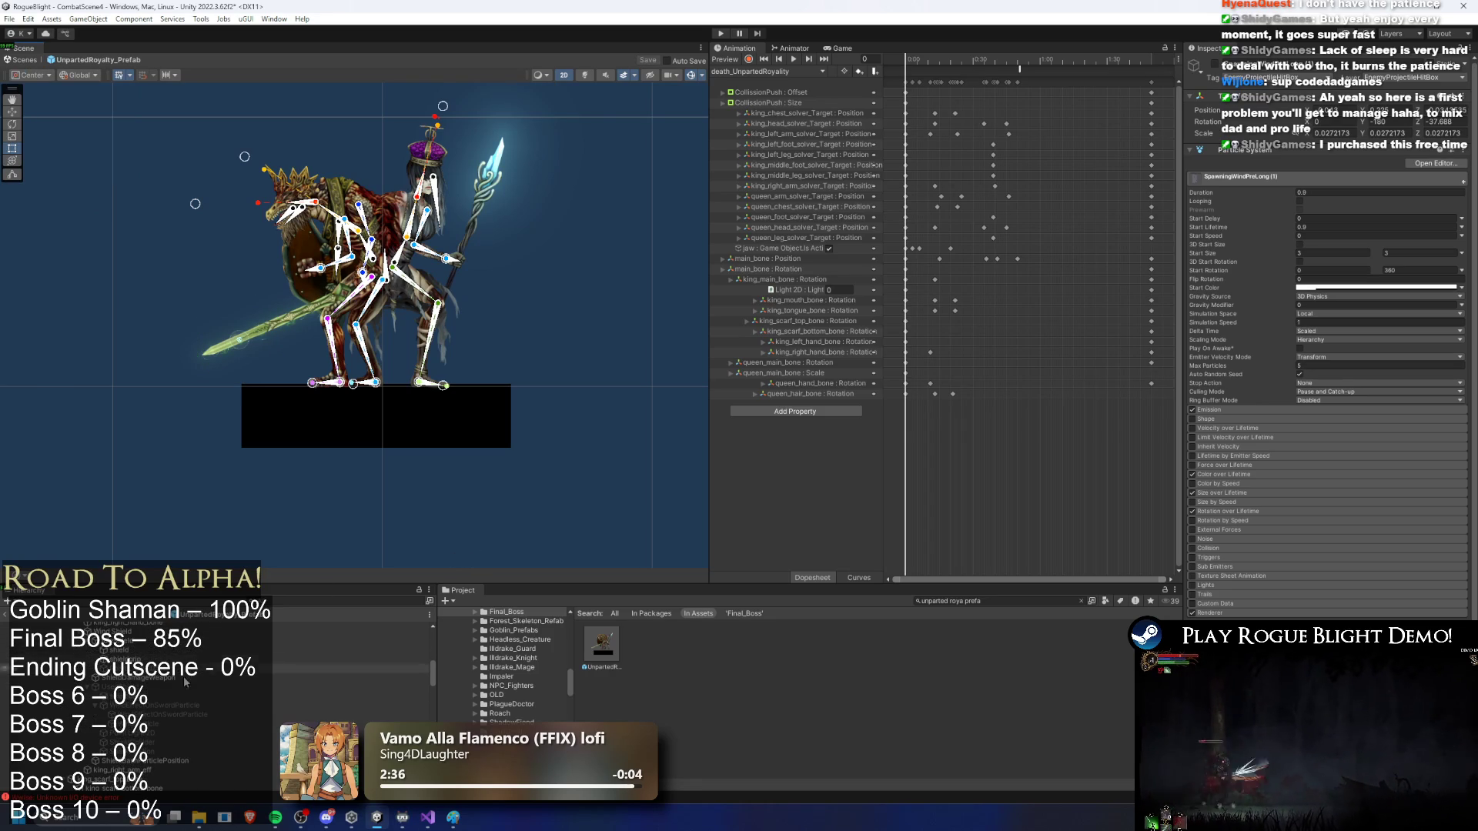
scroll(205, 715, "down", 2)
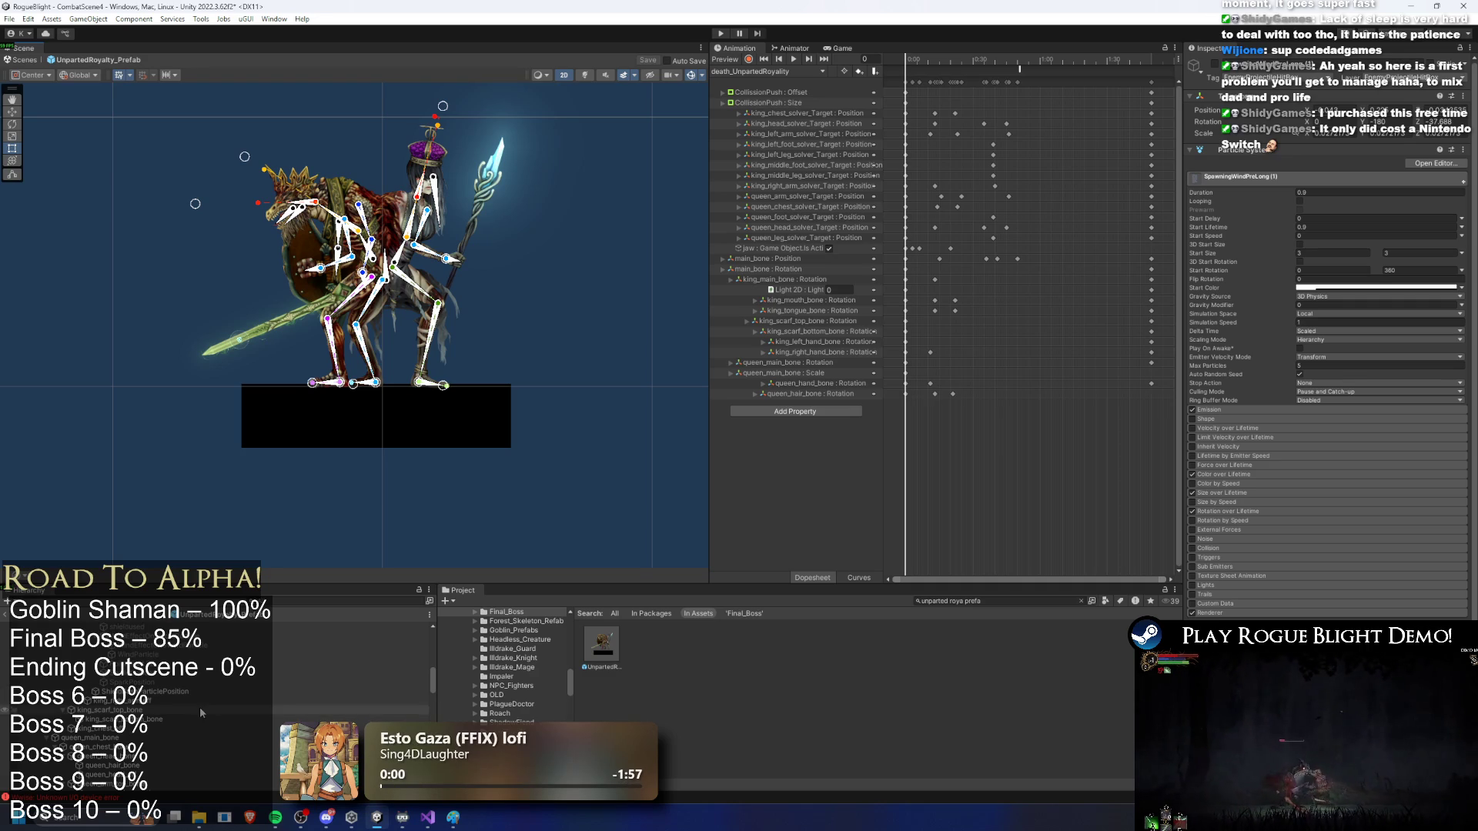
left_click(154, 636)
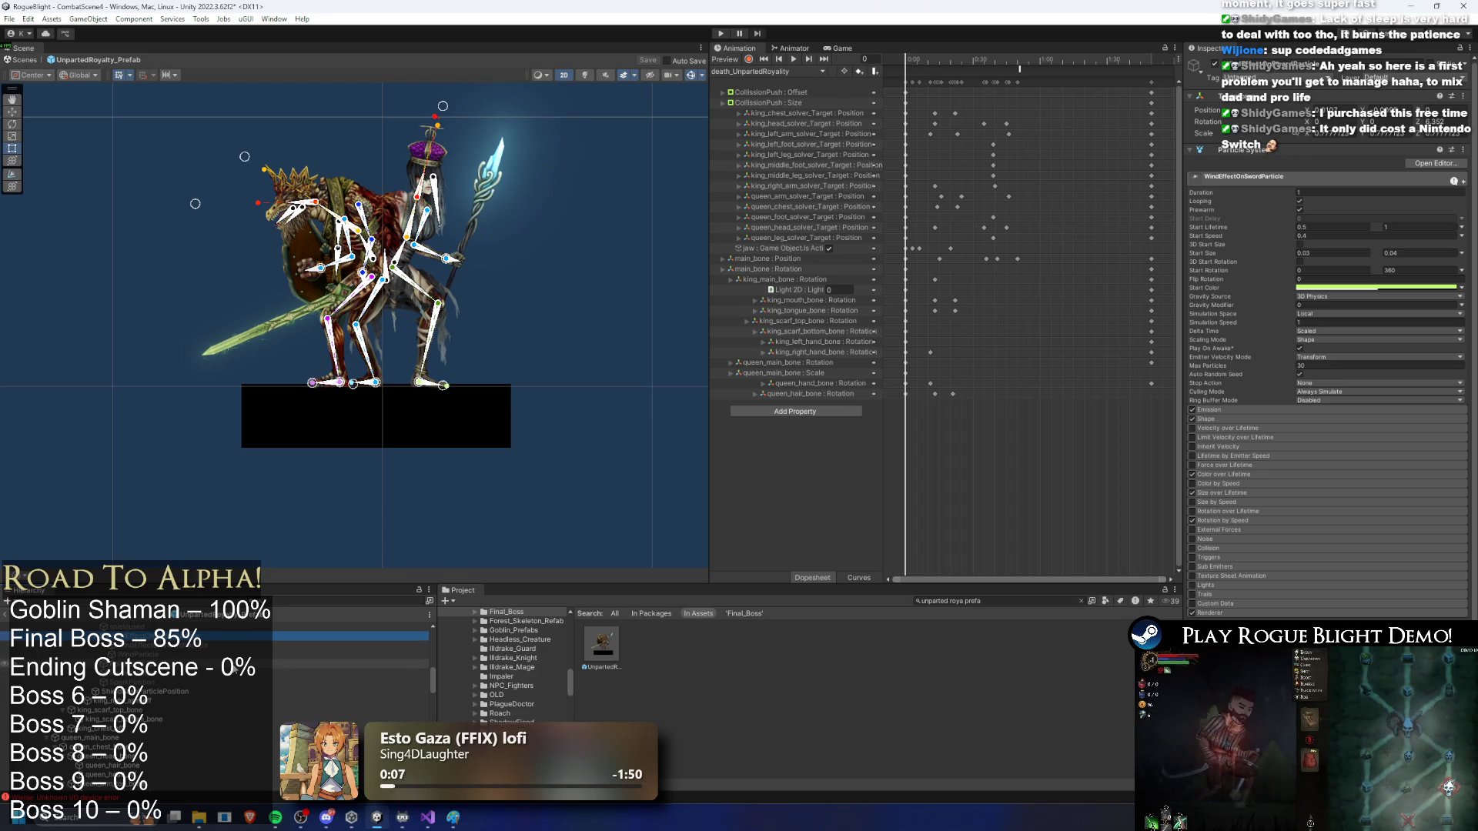
Step: Preview PreExisting_Ice_Casting_Effect and PreExisting_Ice_Charging_Effect, then the casting effect again
scroll(223, 666, "down", 5)
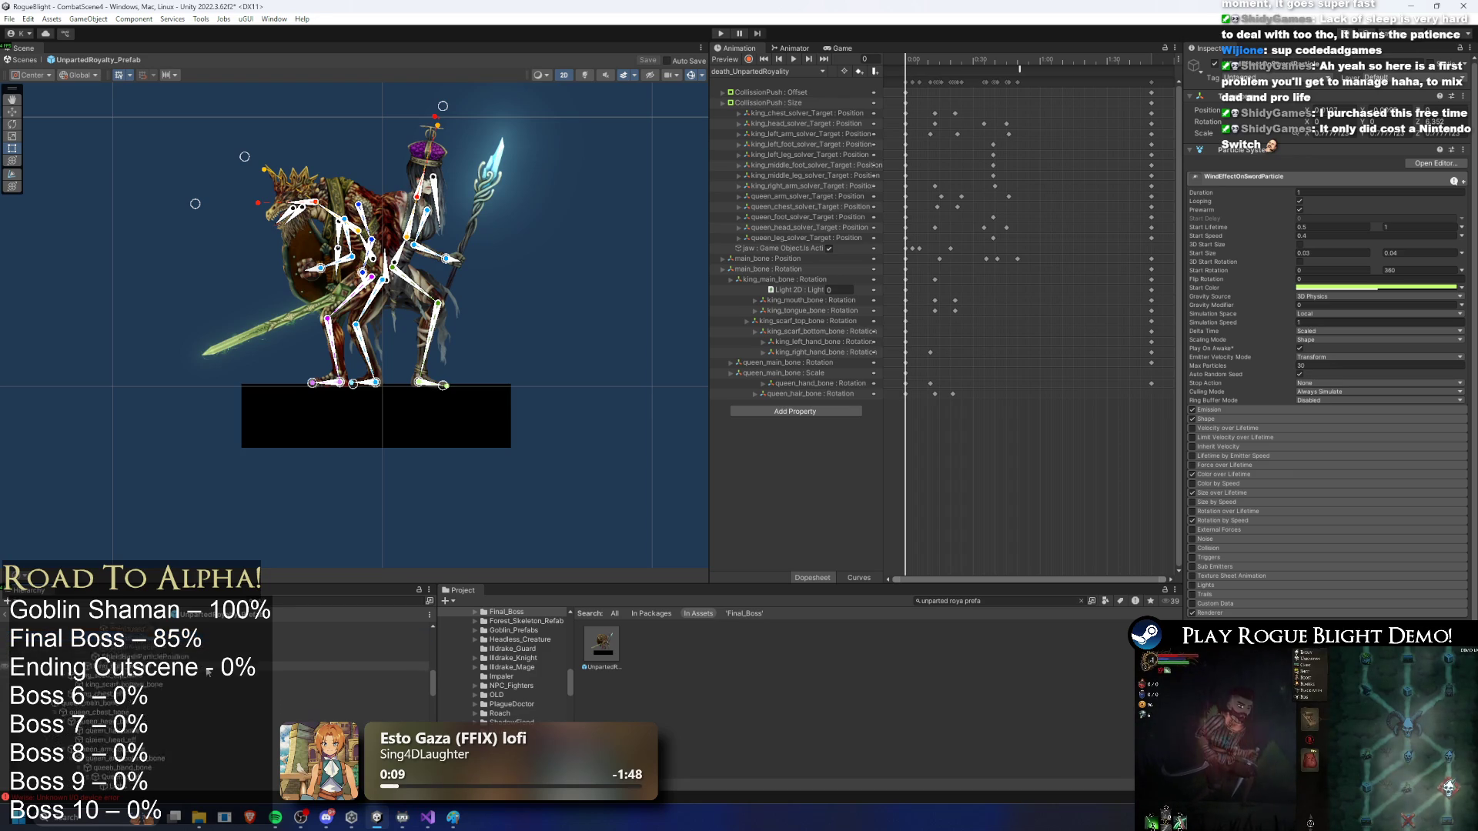
left_click(206, 733)
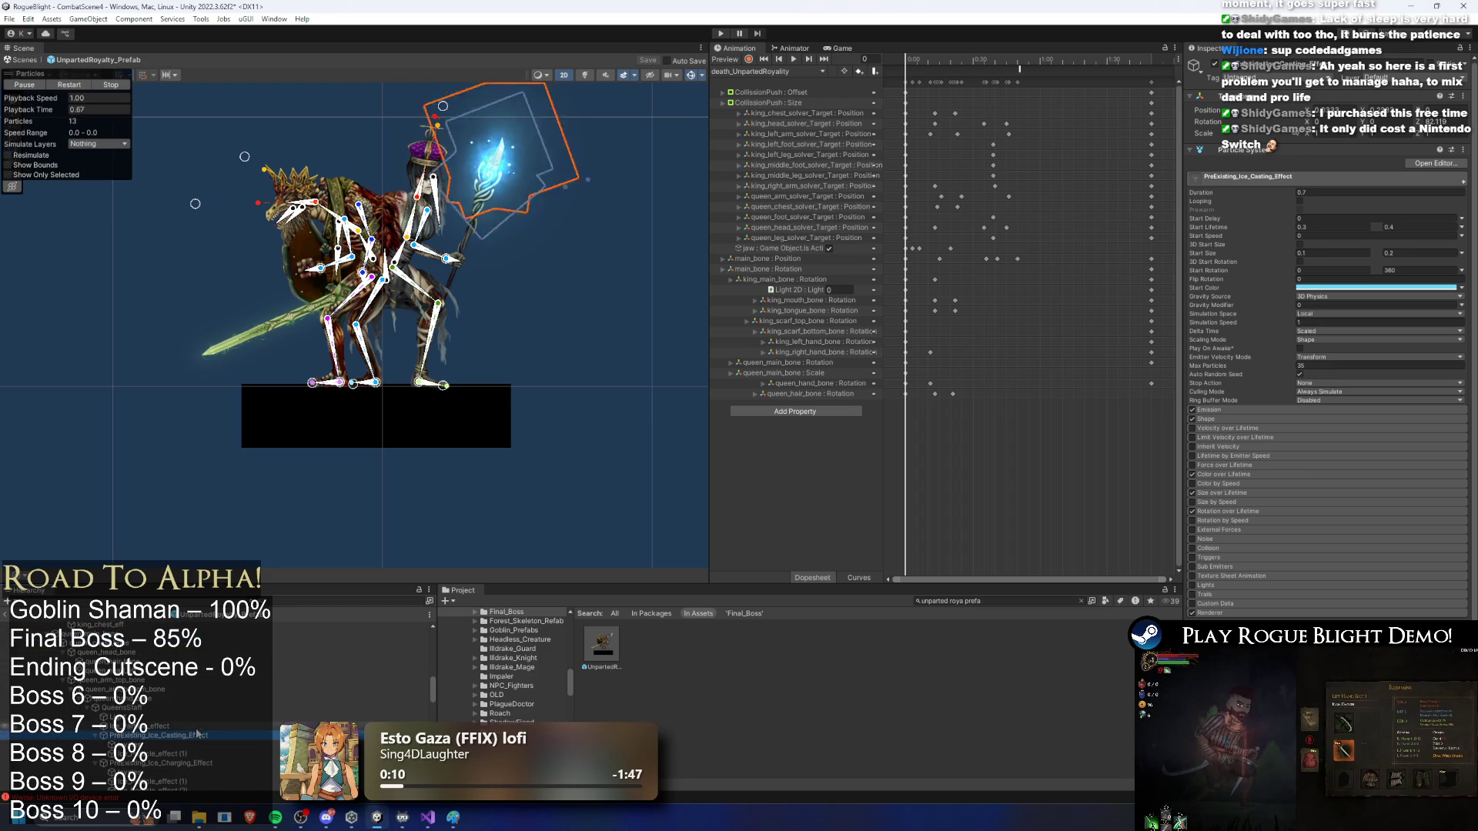
left_click(179, 763)
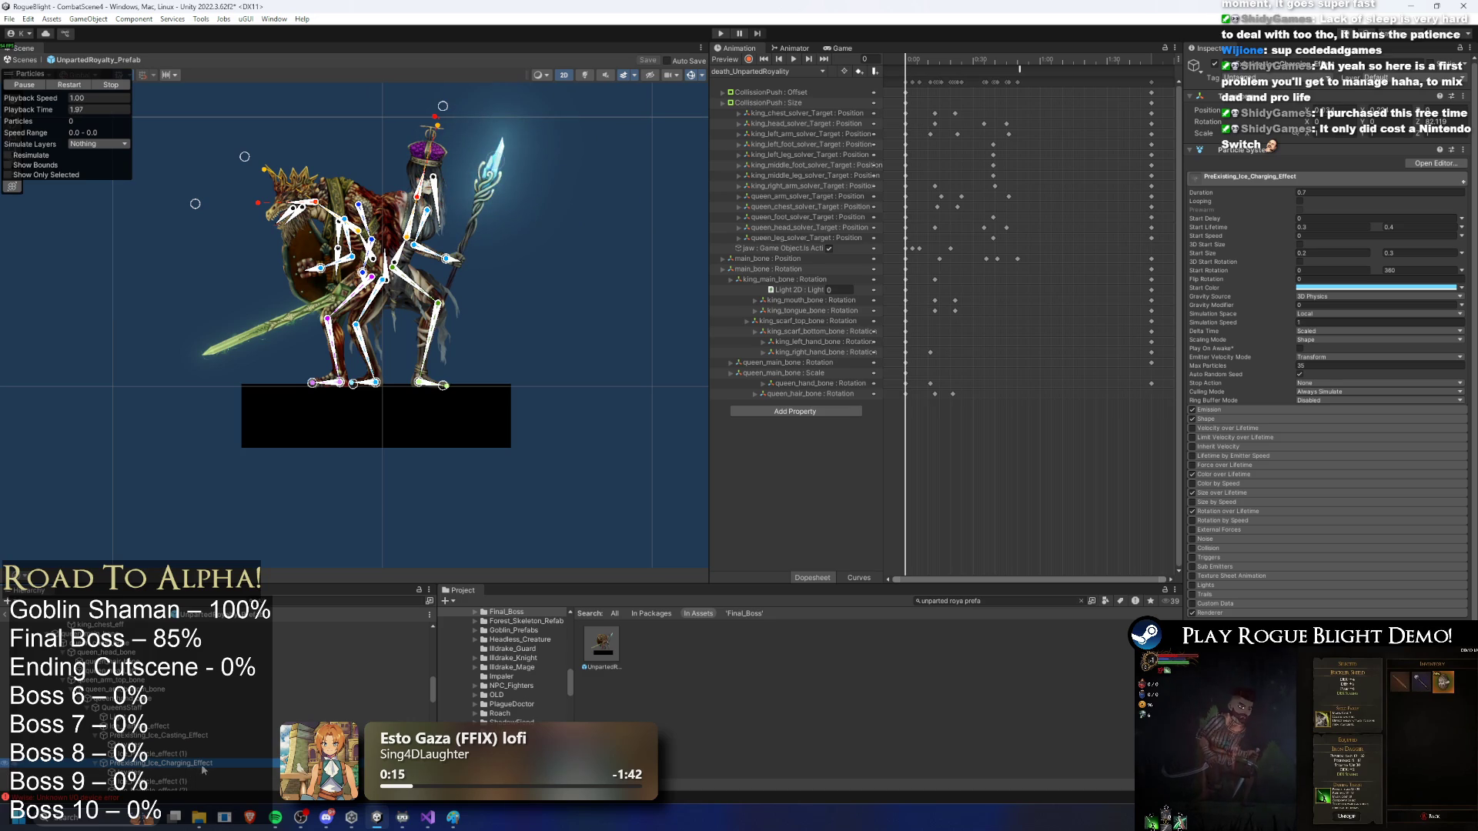
left_click(187, 735)
Step: Inspect WindEffectOnSwordParticle, then select SpawningWindPre and replay its burst
scroll(201, 749, "down", 3)
scroll(169, 715, "down", 5)
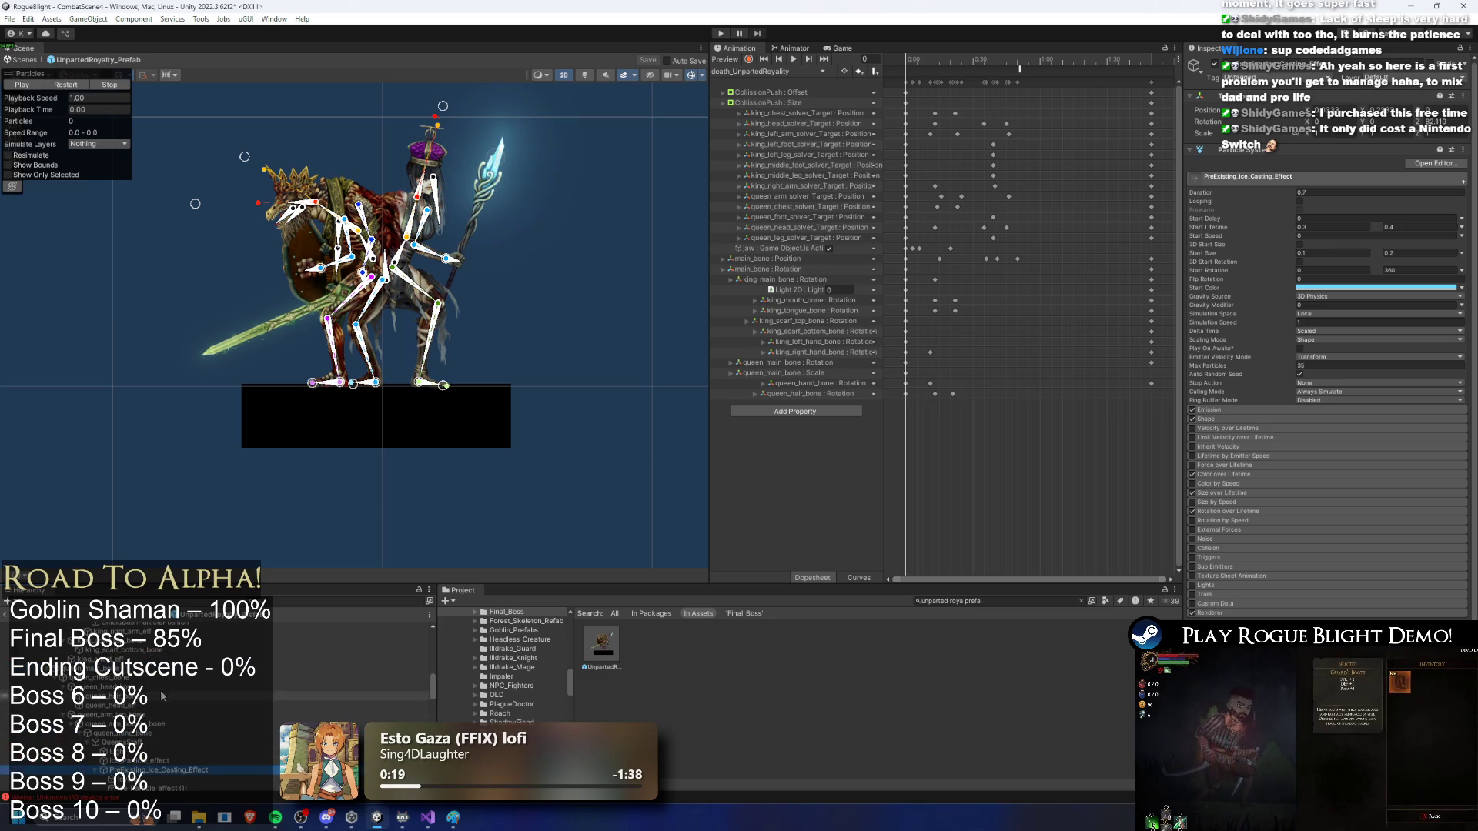
scroll(152, 701, "up", 5)
left_click(146, 686)
left_click(155, 706)
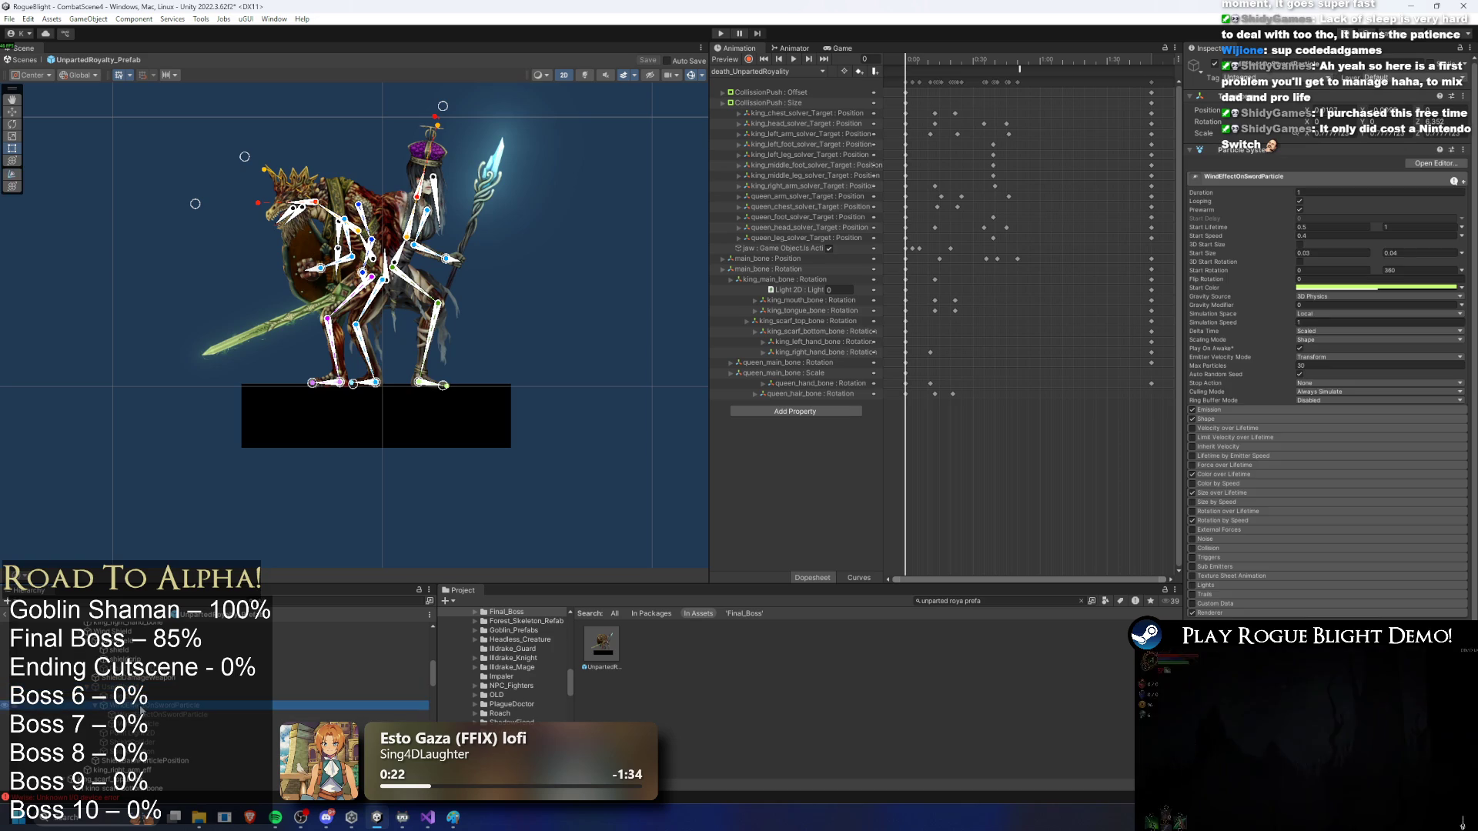
scroll(162, 708, "up", 5)
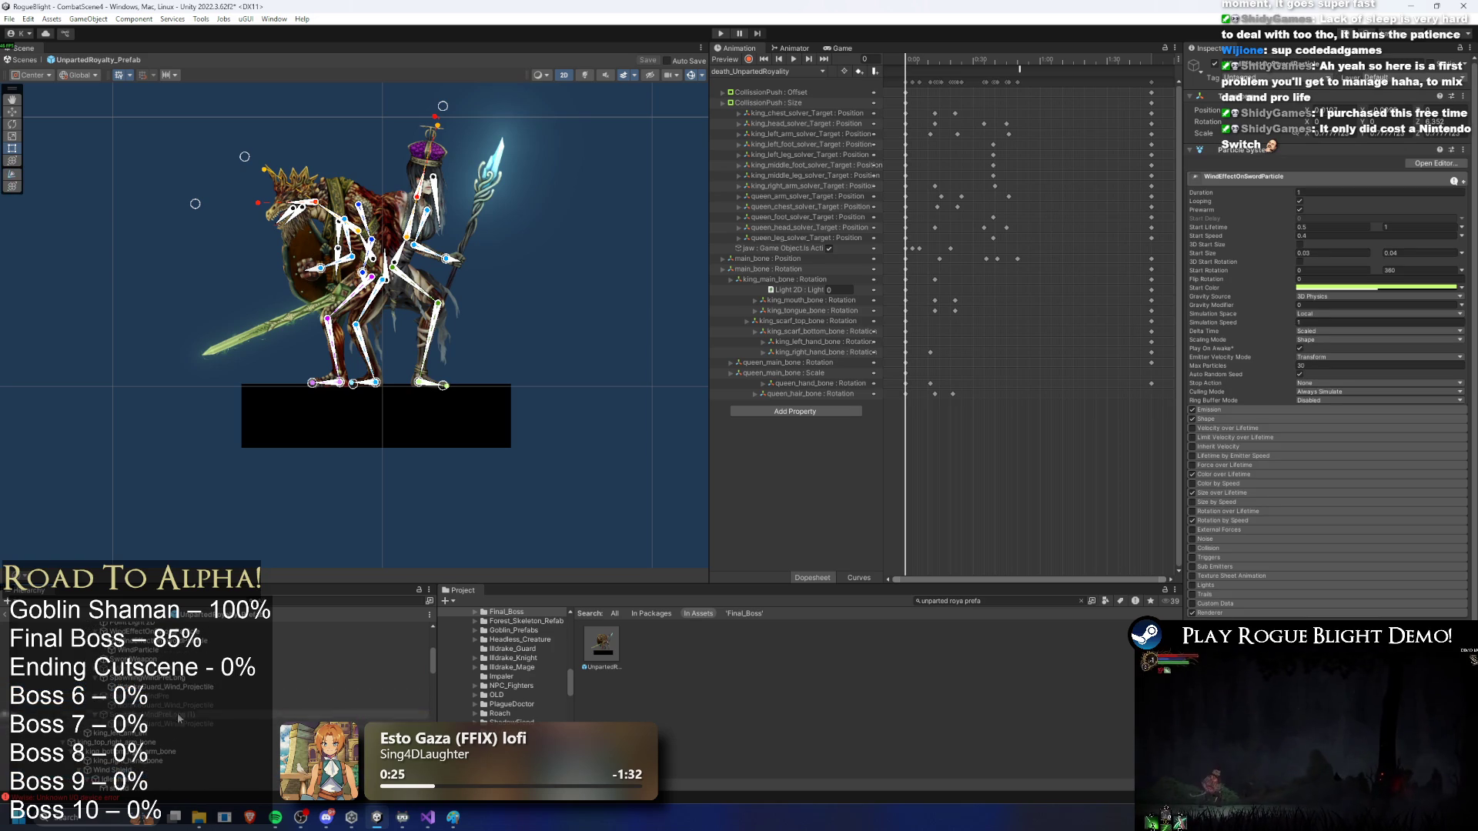
left_click(171, 698)
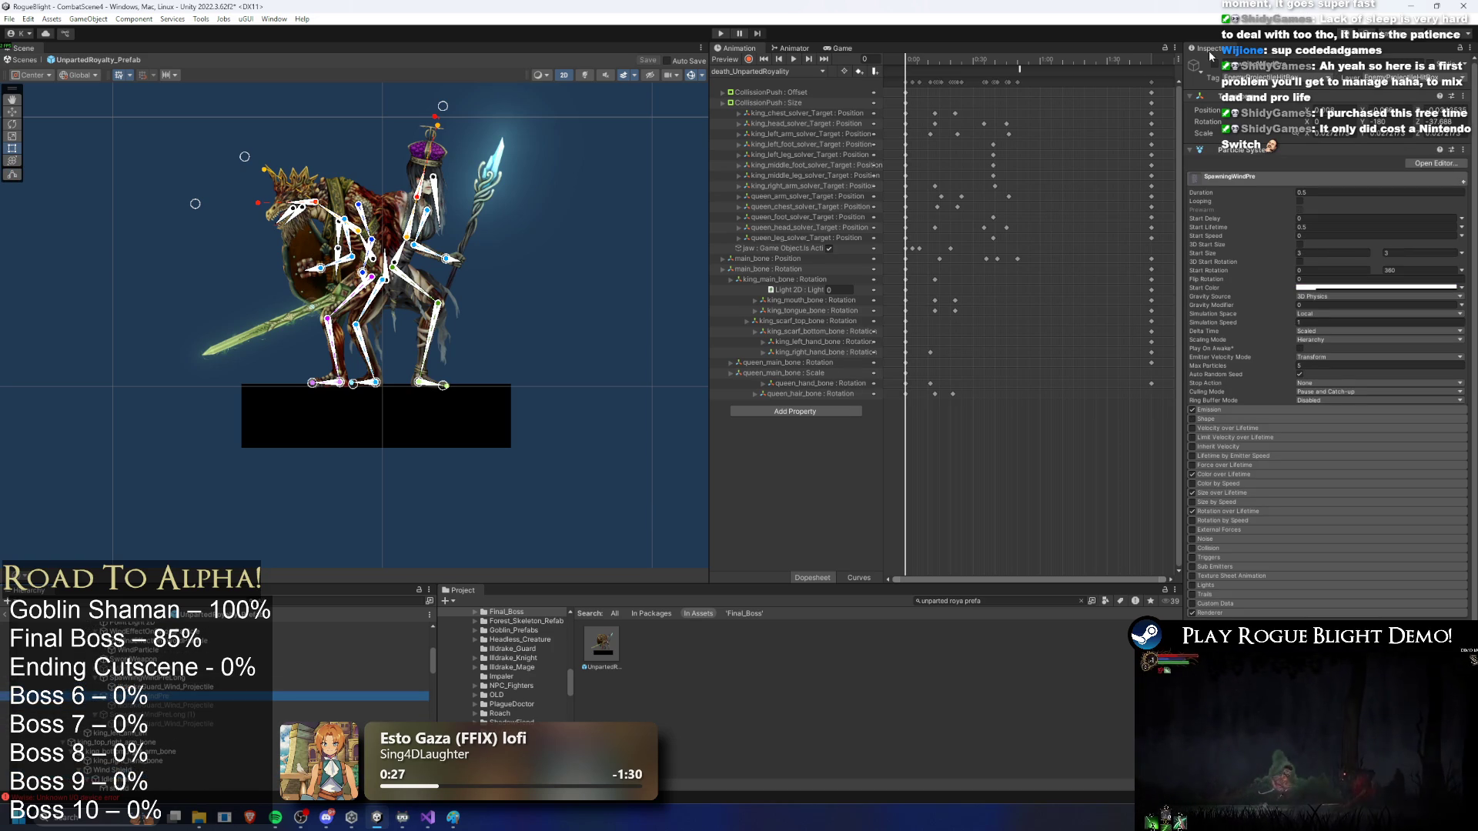
left_click(65, 85)
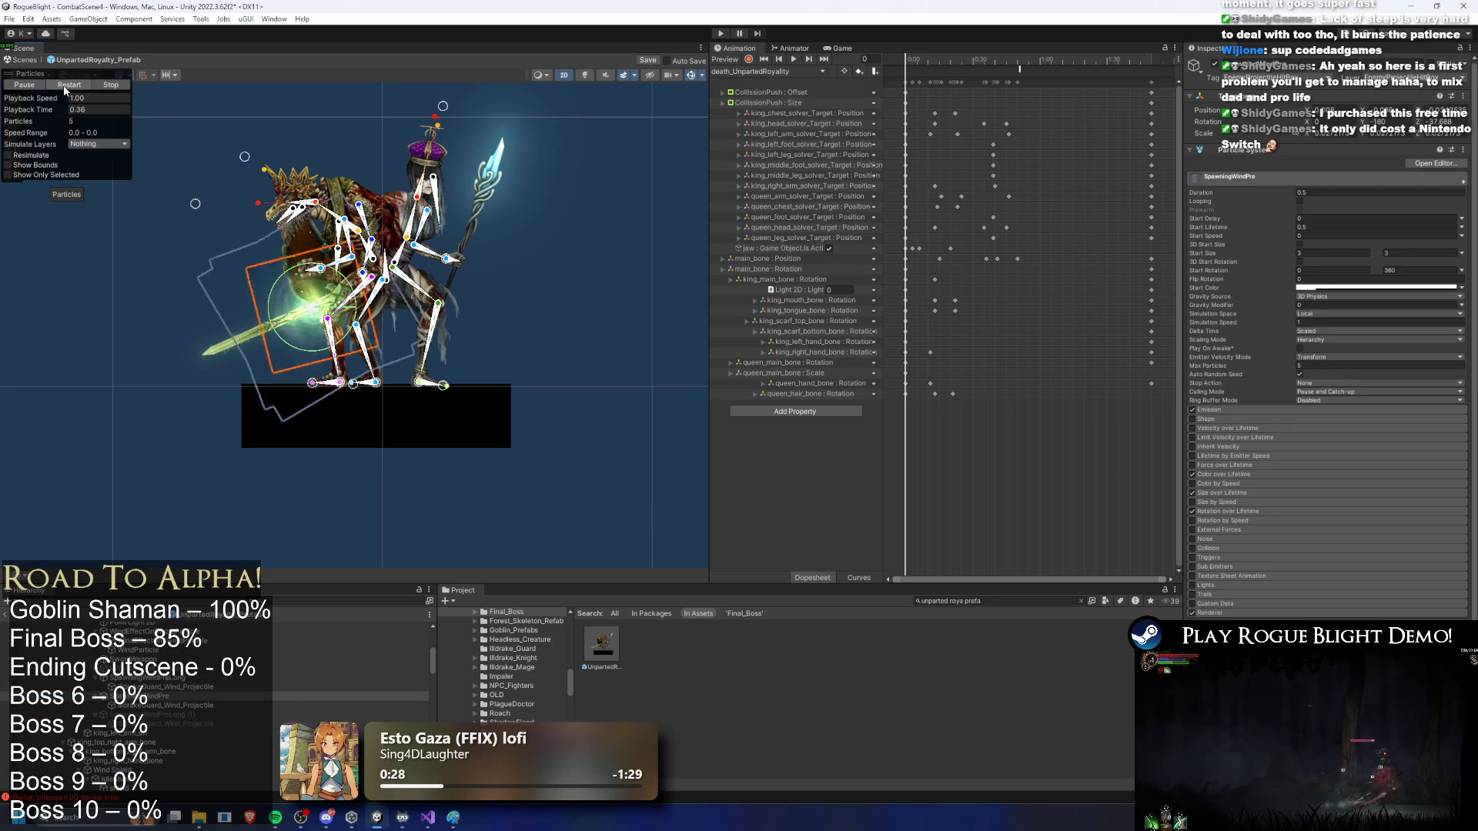
Step: Select SpawningWindPreLong (1), show its particle preview, and select the project search text
left_click(171, 715)
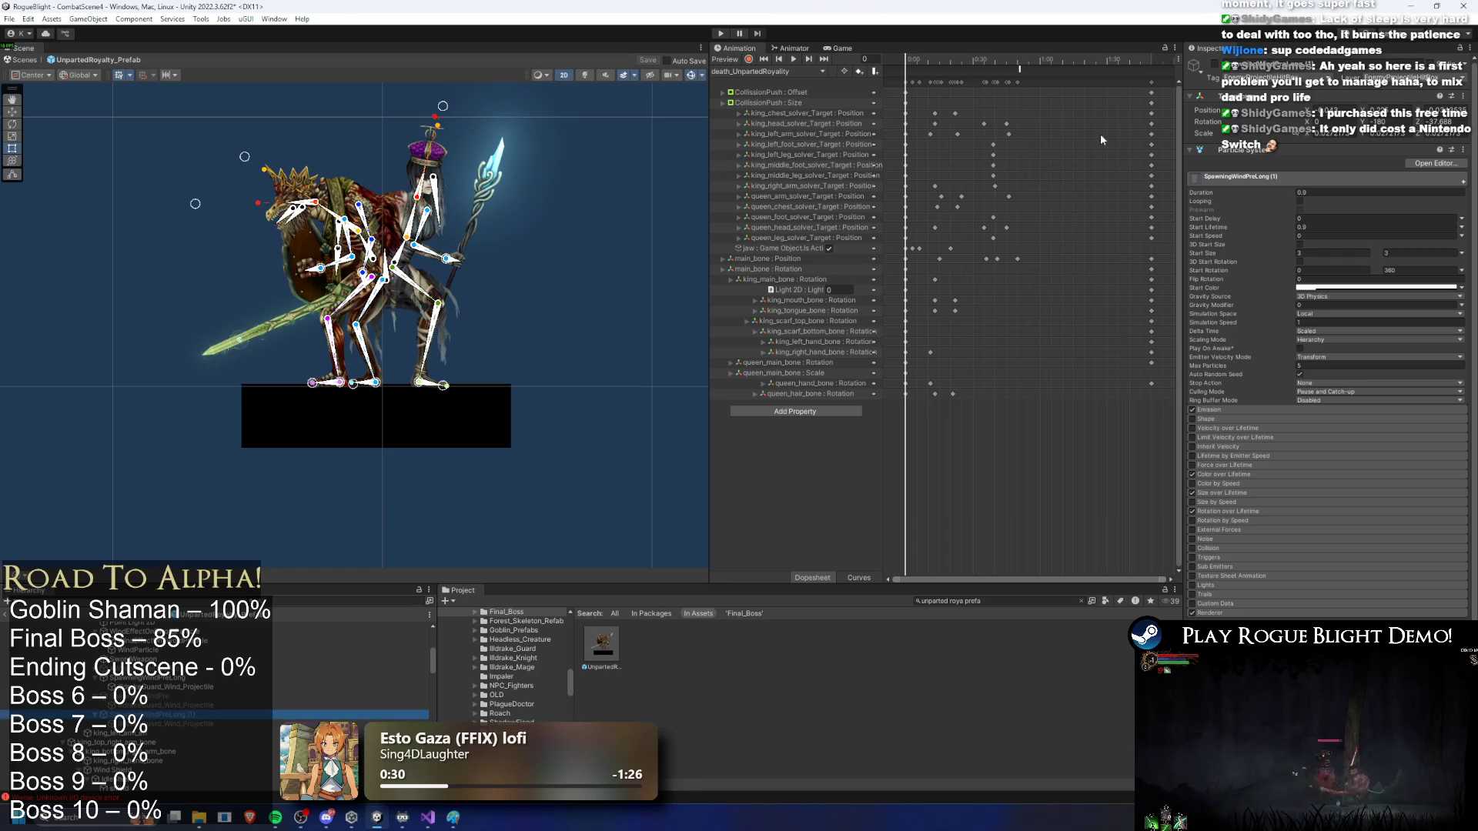
left_click(1215, 64)
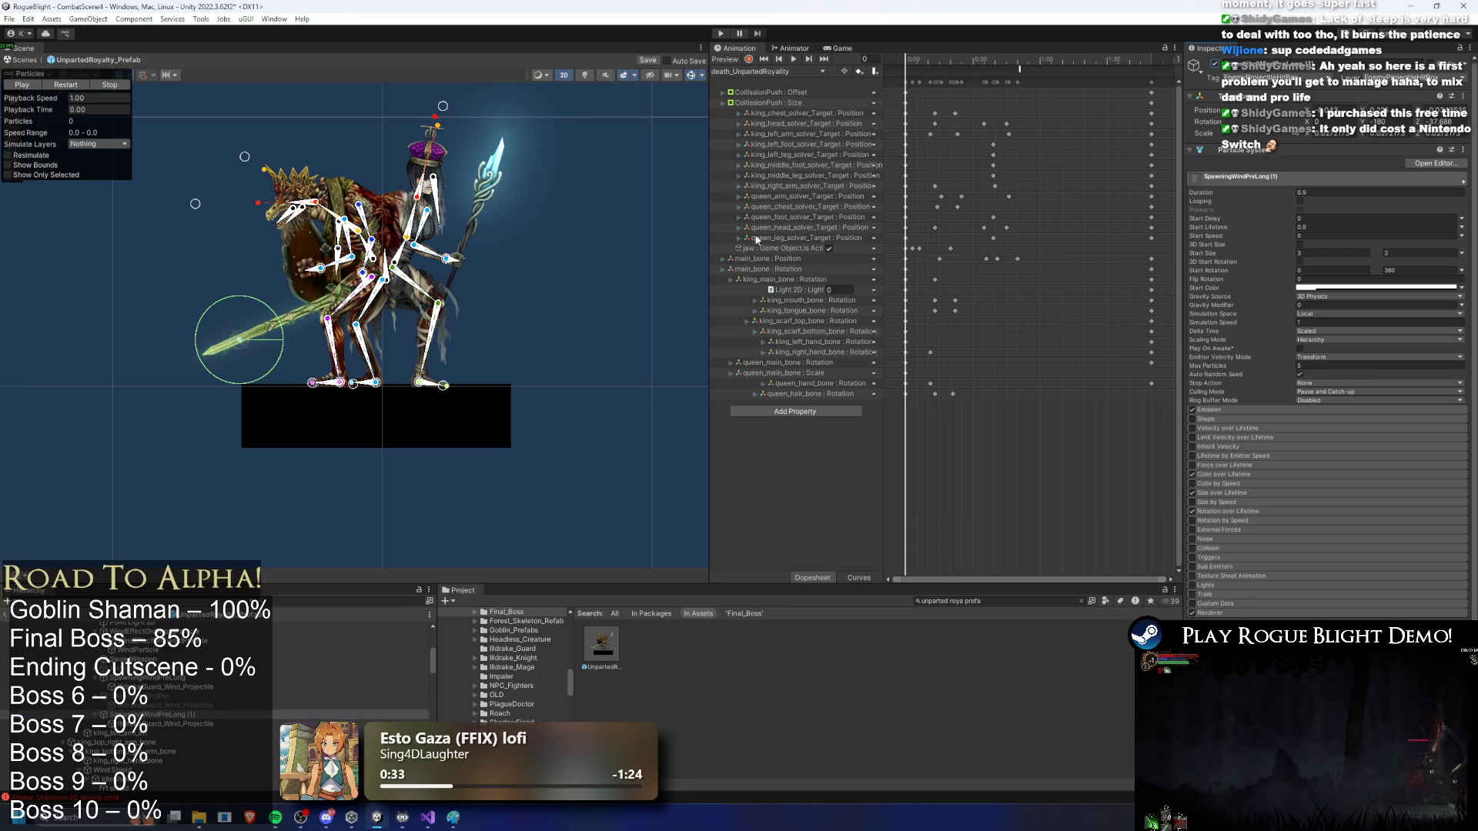
right_click(173, 716)
left_click(211, 250)
left_click(256, 293)
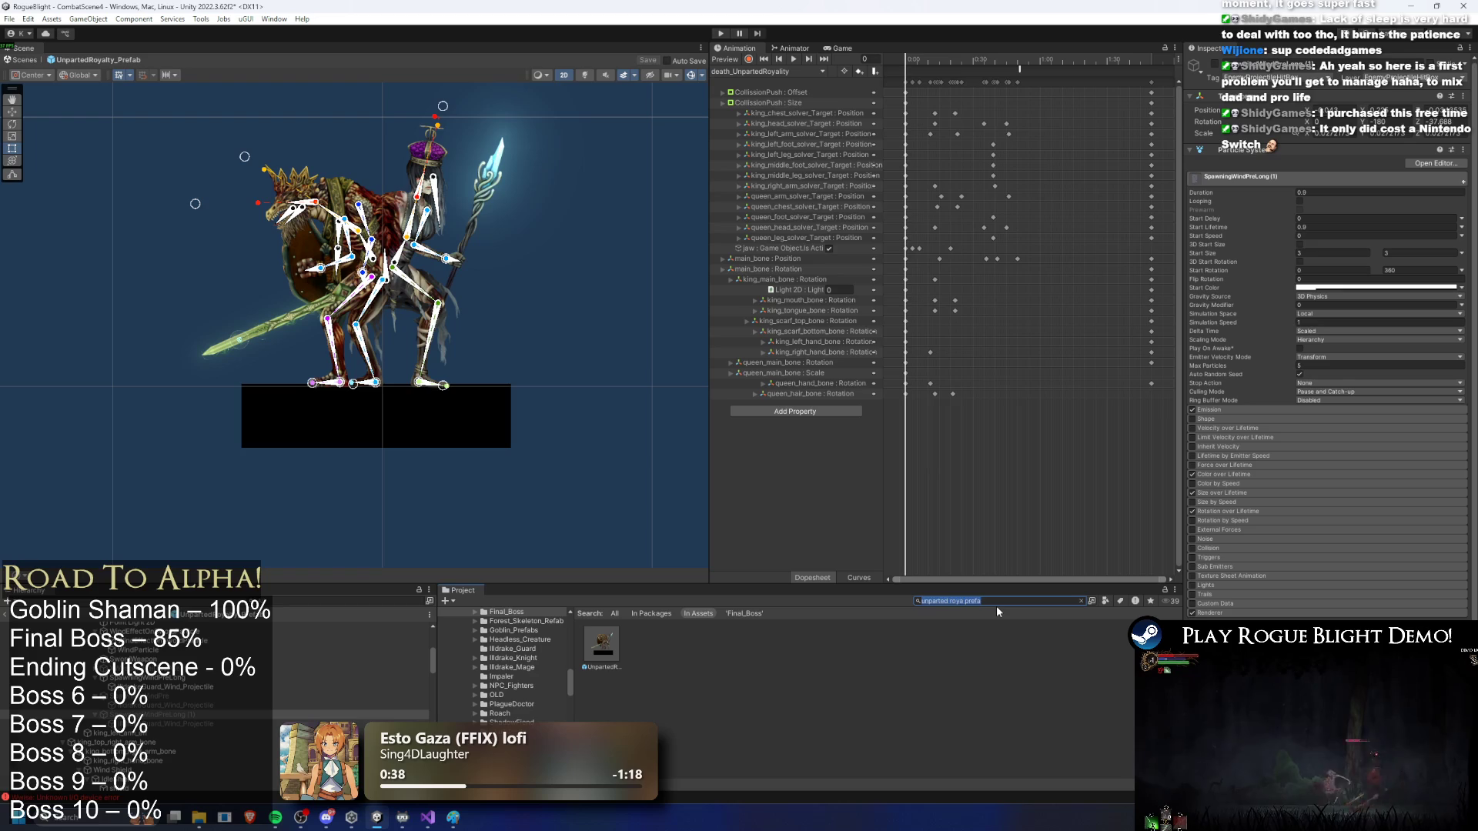
Step: Search 'illdrakeghtfa' and open the Illdrake guard prefab, selecting its axe sprite
type("illdrake")
type("ght")
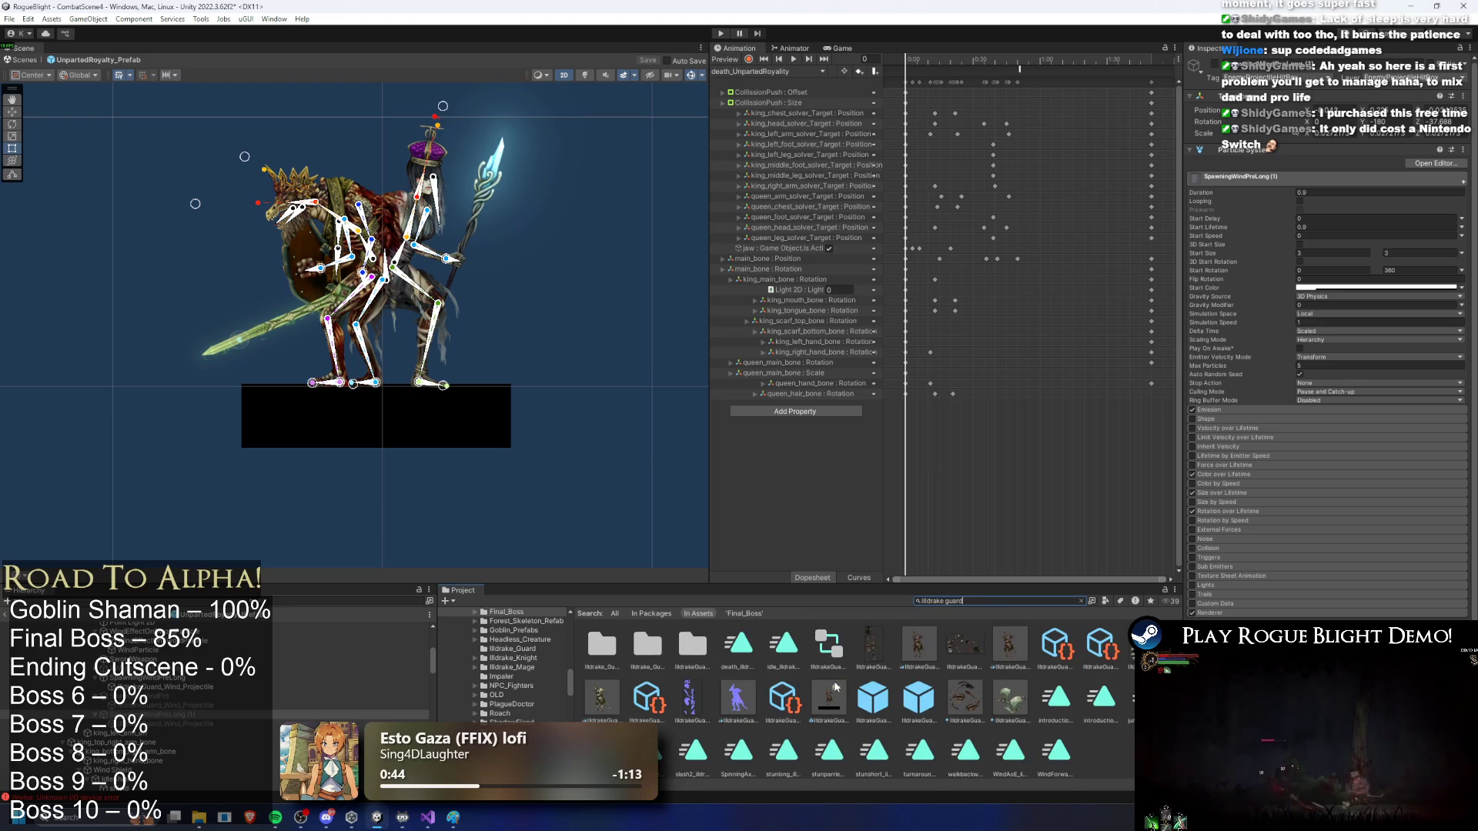
type("fa")
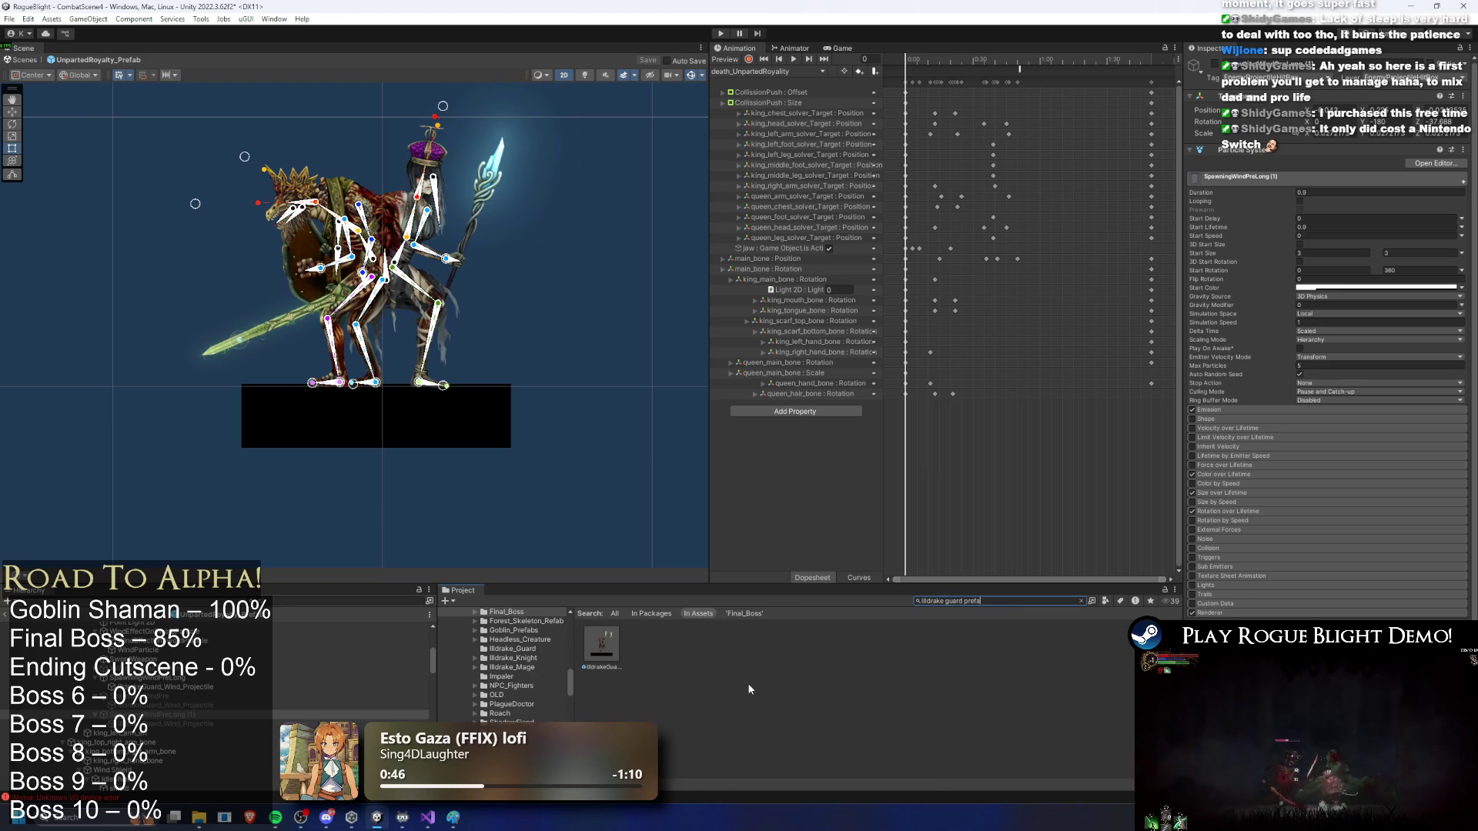
left_click(601, 646)
double_click(599, 653)
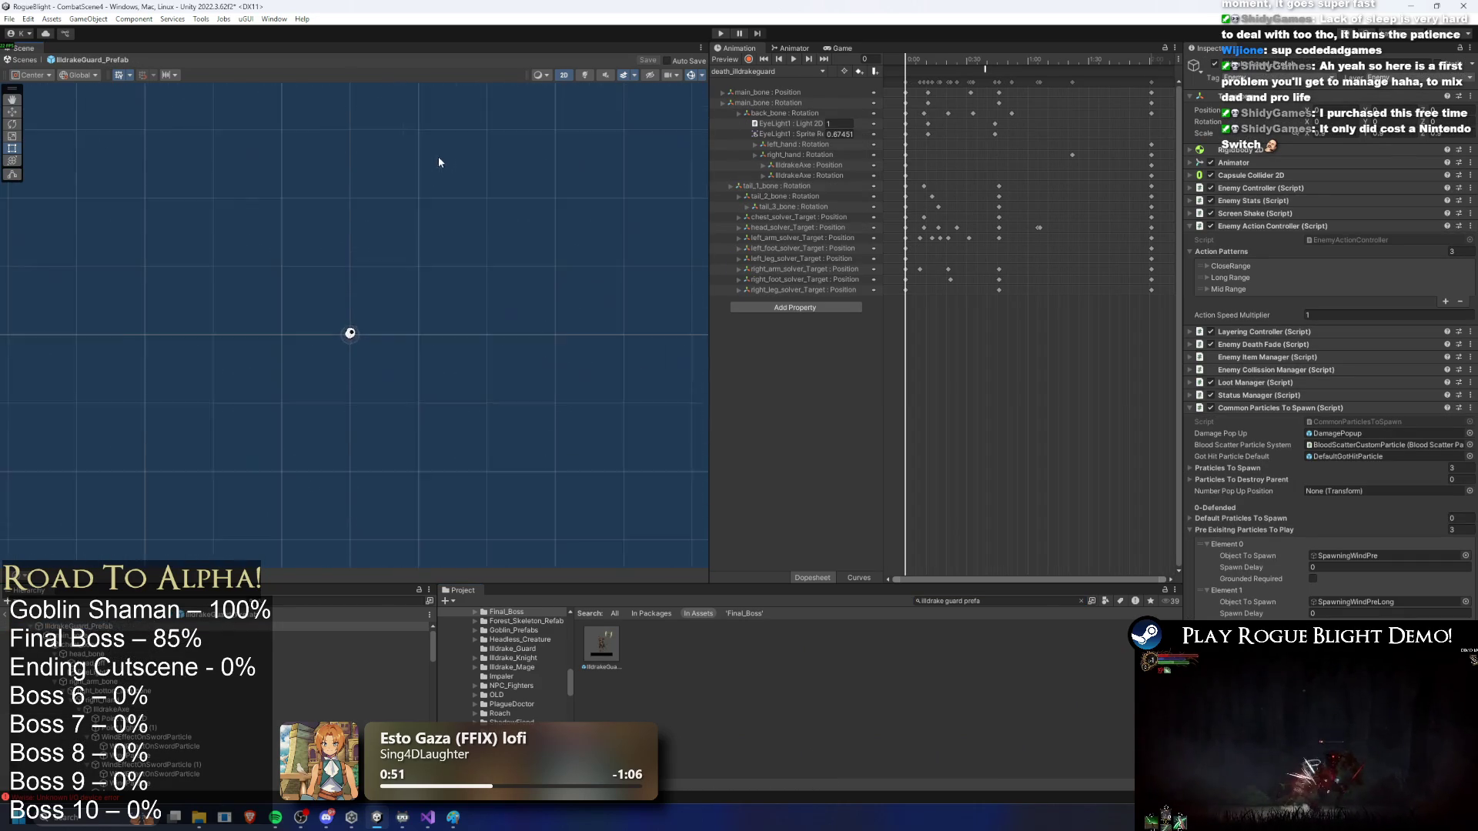
left_click(435, 122)
left_click(435, 122)
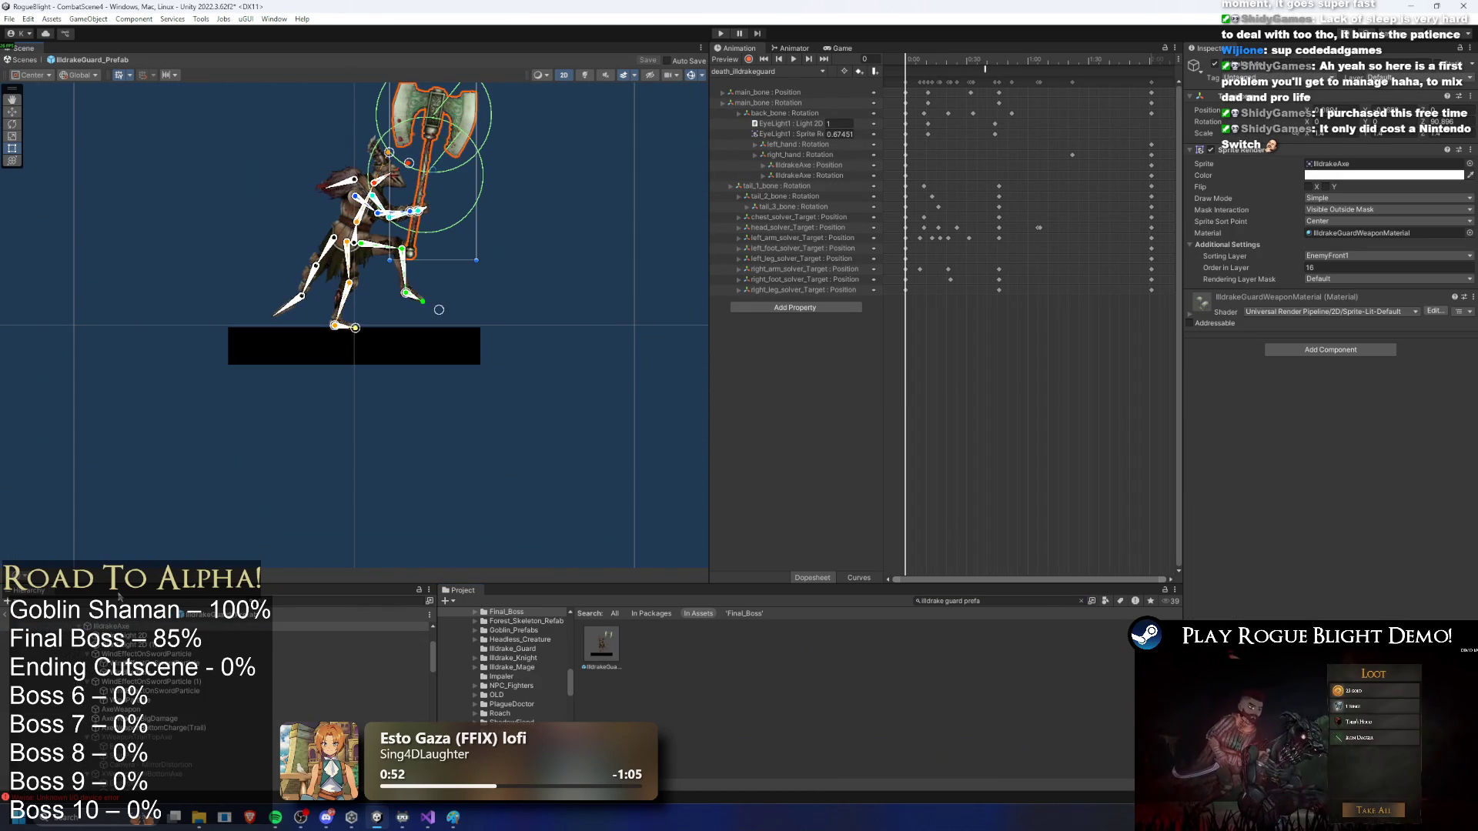
Step: Compare the guard's WindEffectOnSwordParticle and WindEffectOnSwordParticle (1) effects
left_click(154, 653)
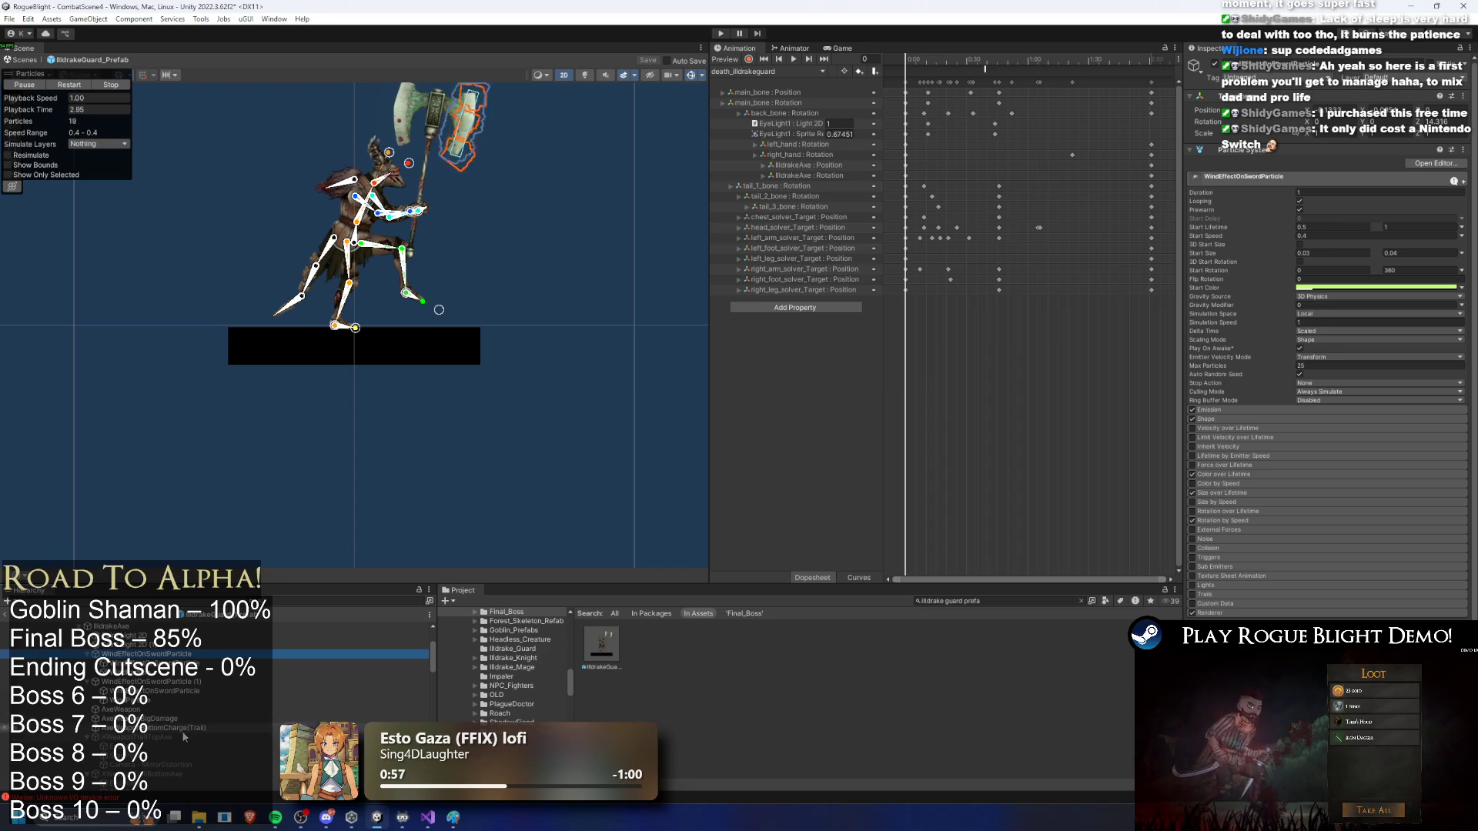
left_click(162, 681)
left_click(154, 654)
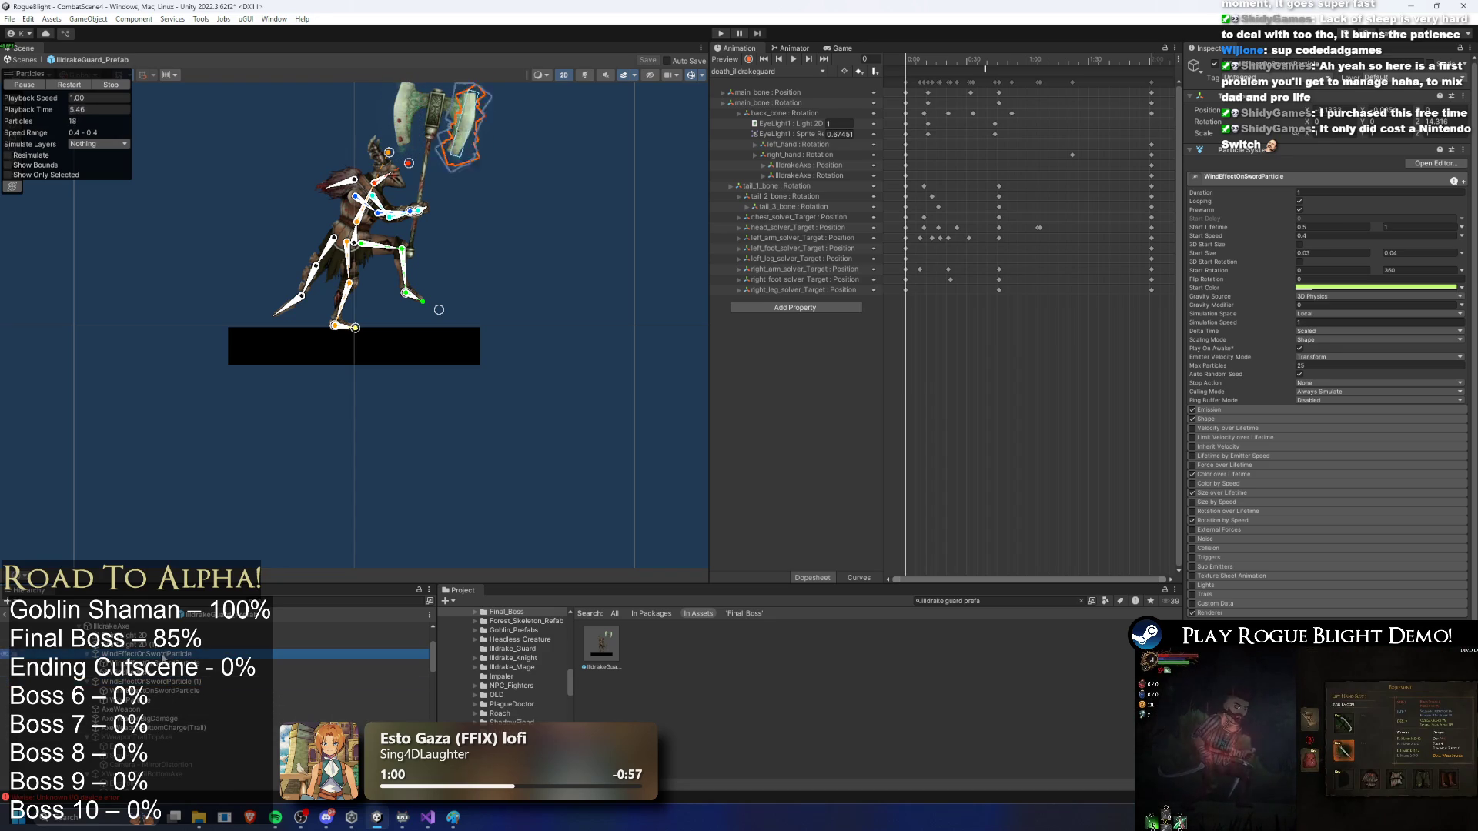
scroll(173, 685, "down", 3)
scroll(173, 693, "down", 3)
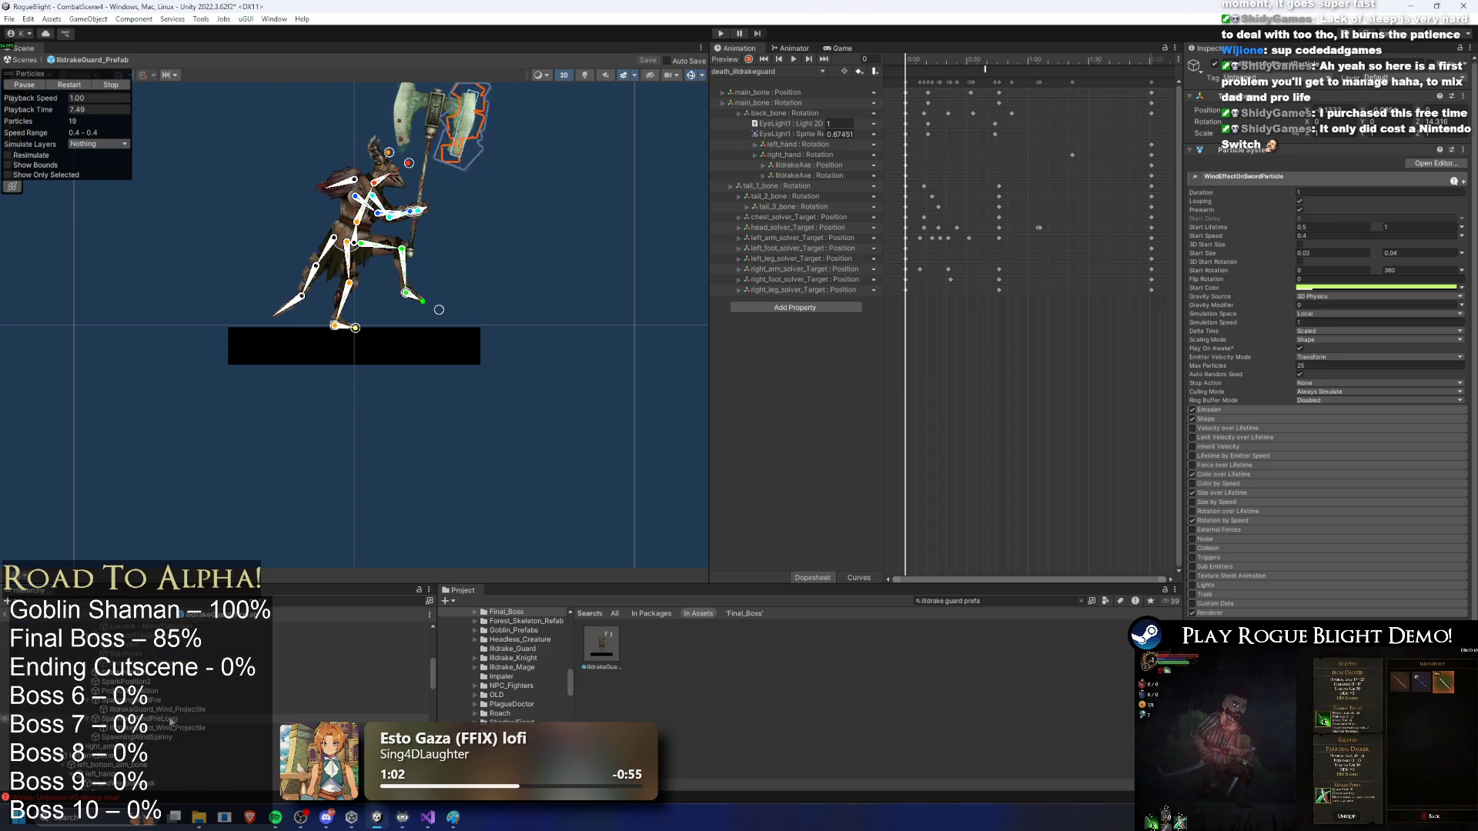
Step: Preview SpawningWindPre and SpawningWindPreLong, stop the simulation, and search 'final boss prefab'
left_click(167, 719)
left_click(146, 701)
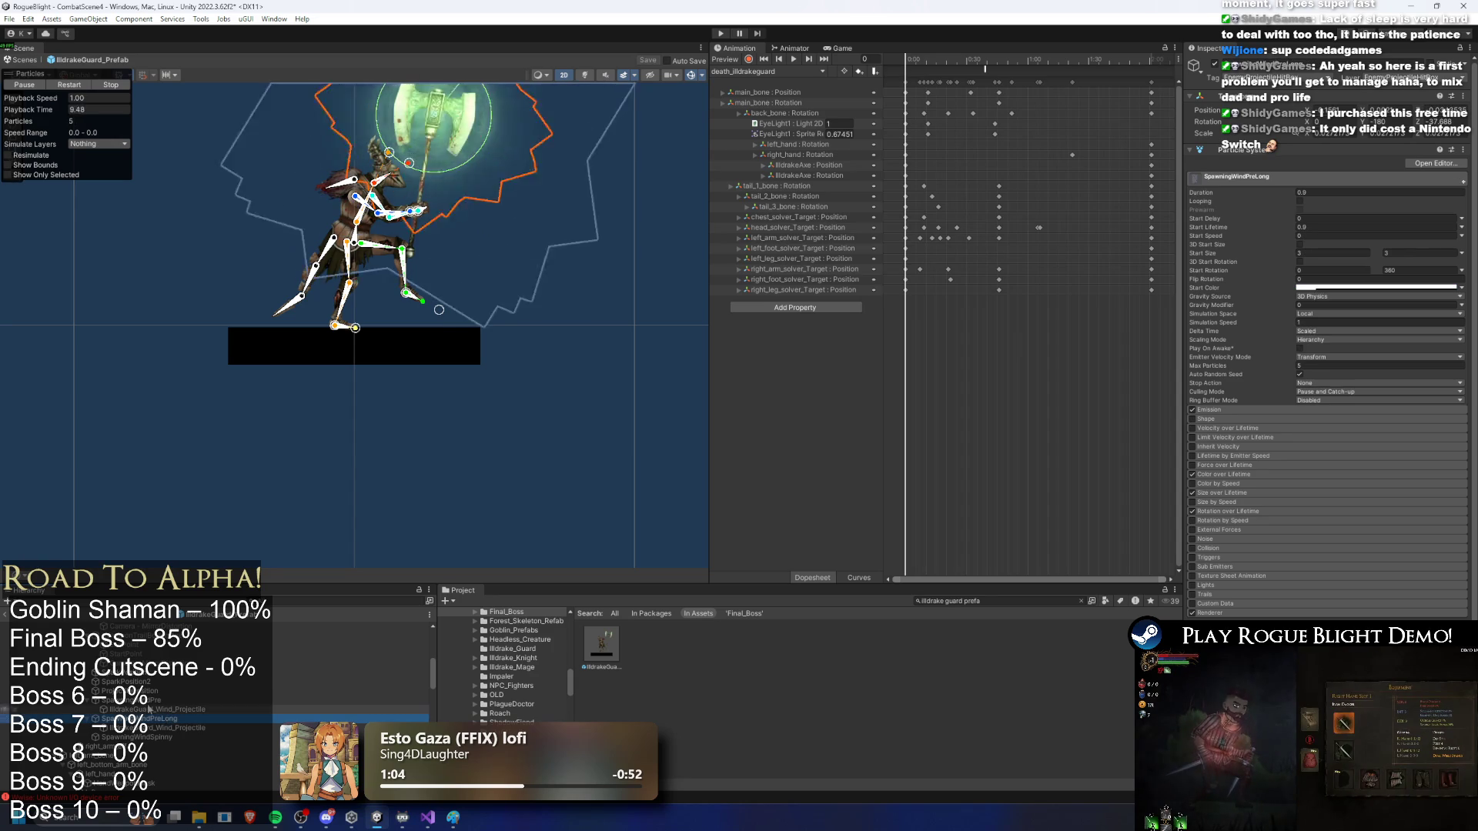
left_click(149, 719)
right_click(149, 719)
left_click(177, 691)
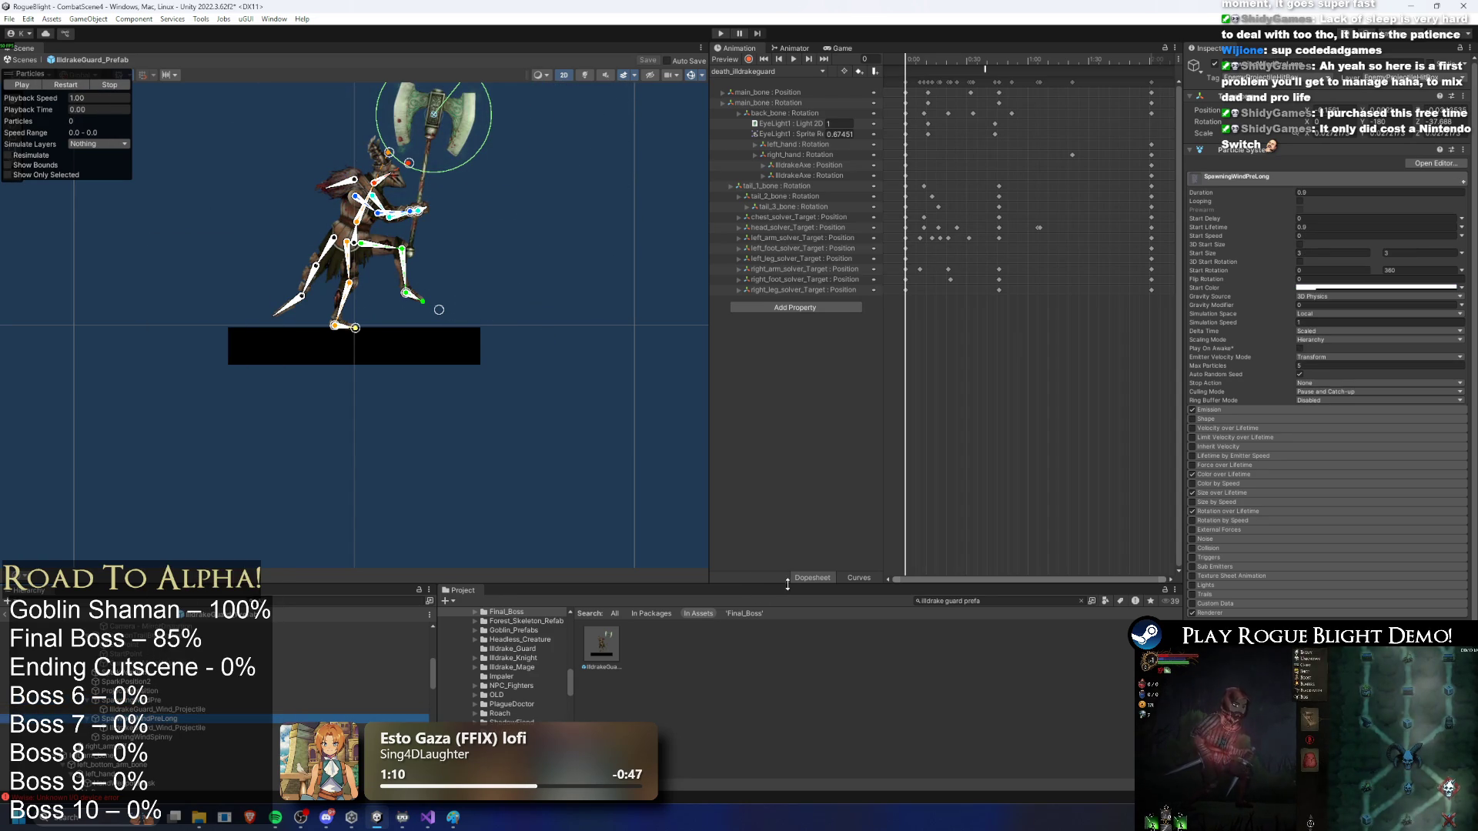
type("final boss prefab")
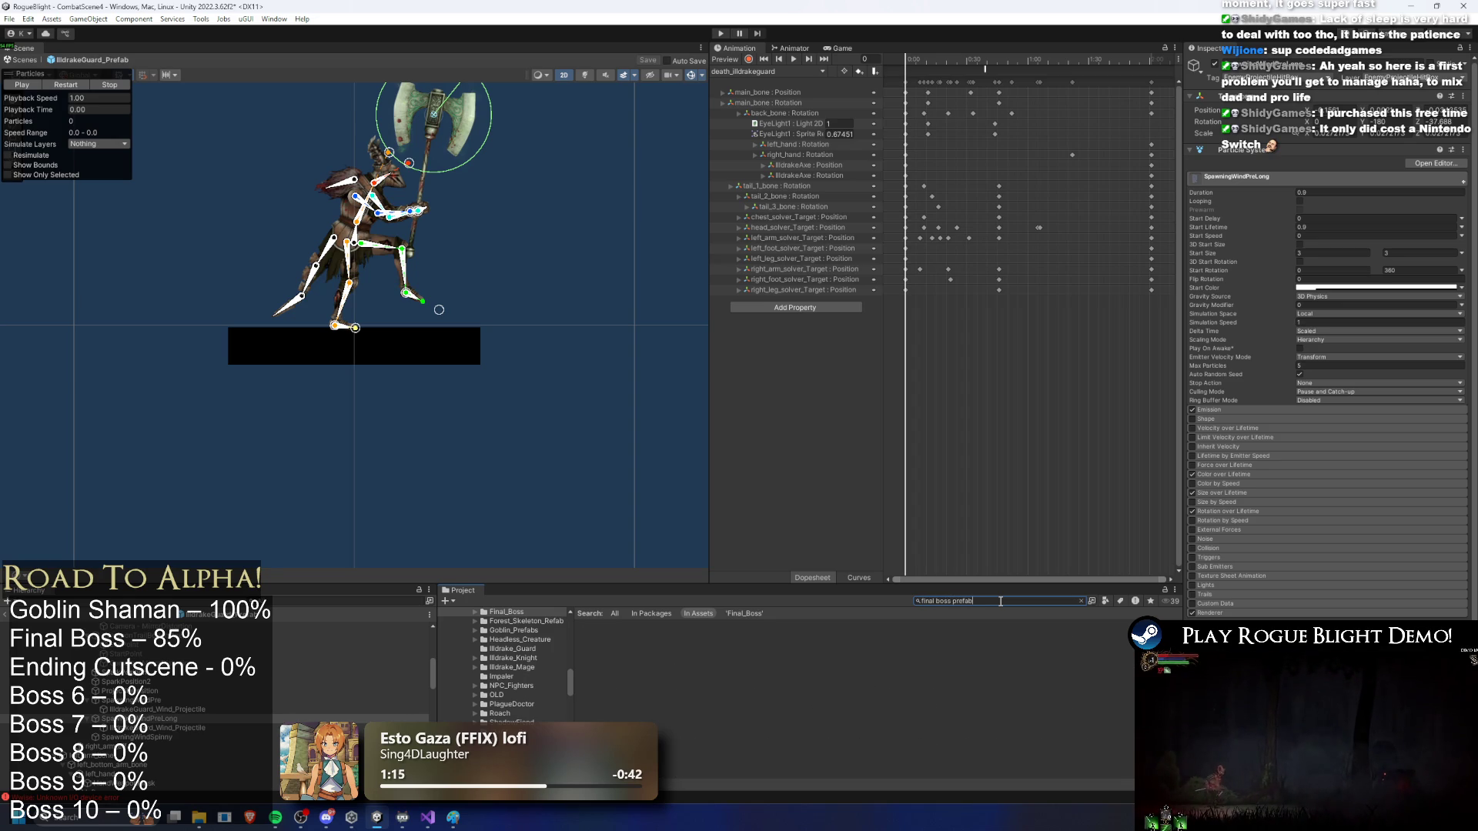
Step: Open FinalBoss_Concept_Prefab, select claw finger bones, and check XWeaponTrail and right-hand damage objects
double_click(602, 645)
scroll(368, 302, "down", 2)
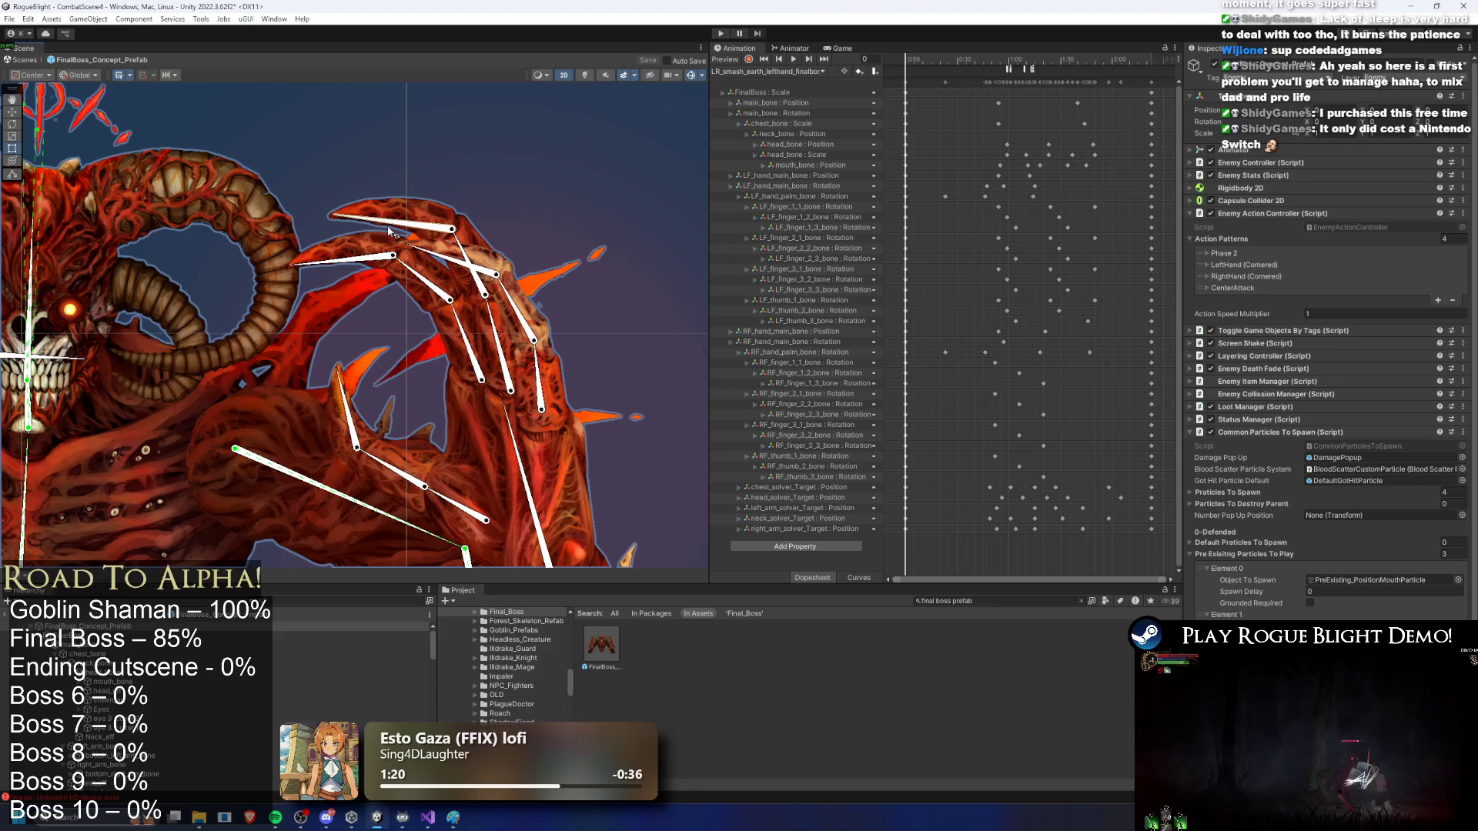
left_click(389, 230)
left_click(432, 257)
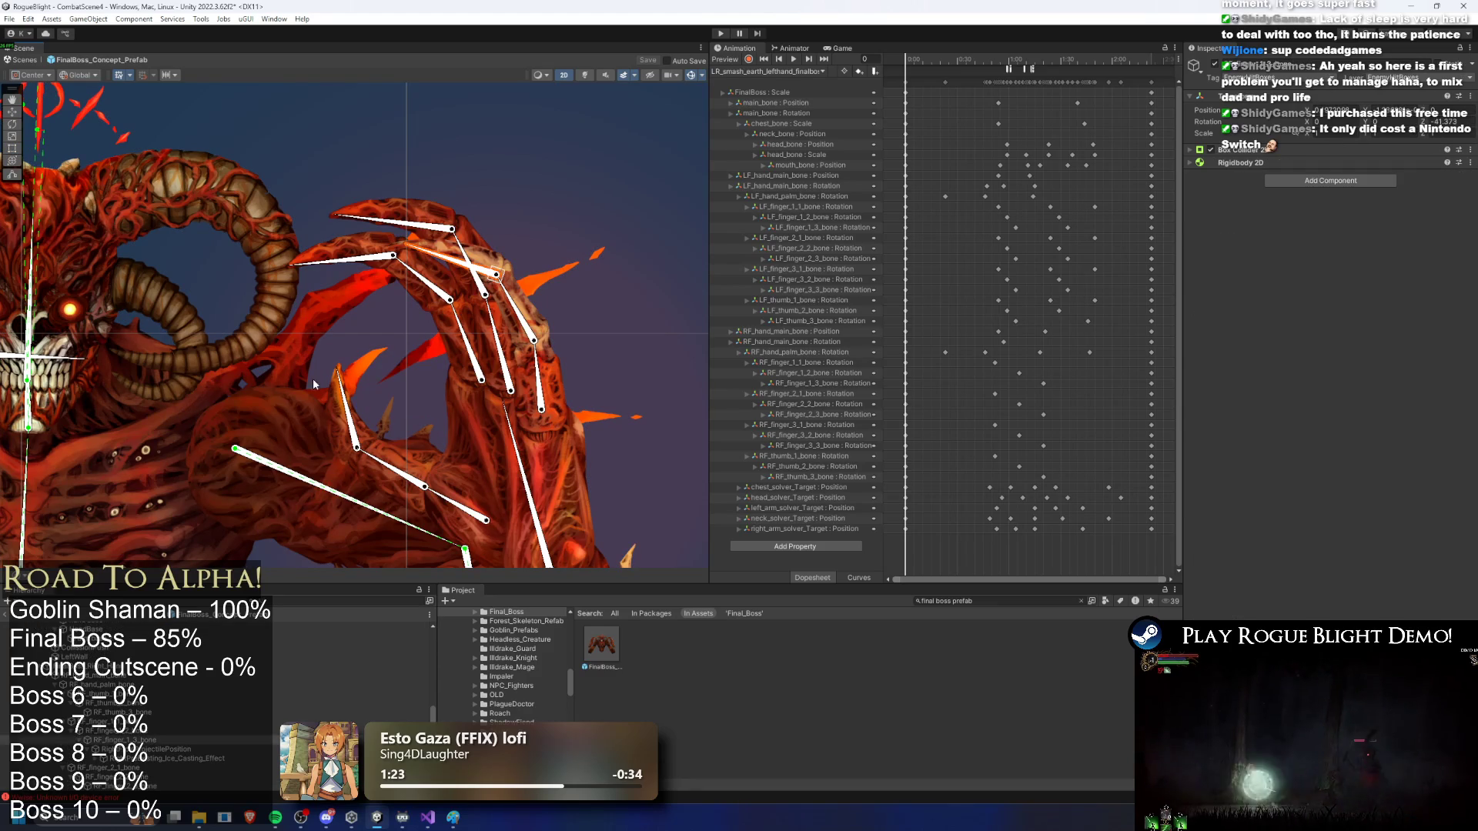
left_click(354, 265)
scroll(180, 704, "down", 3)
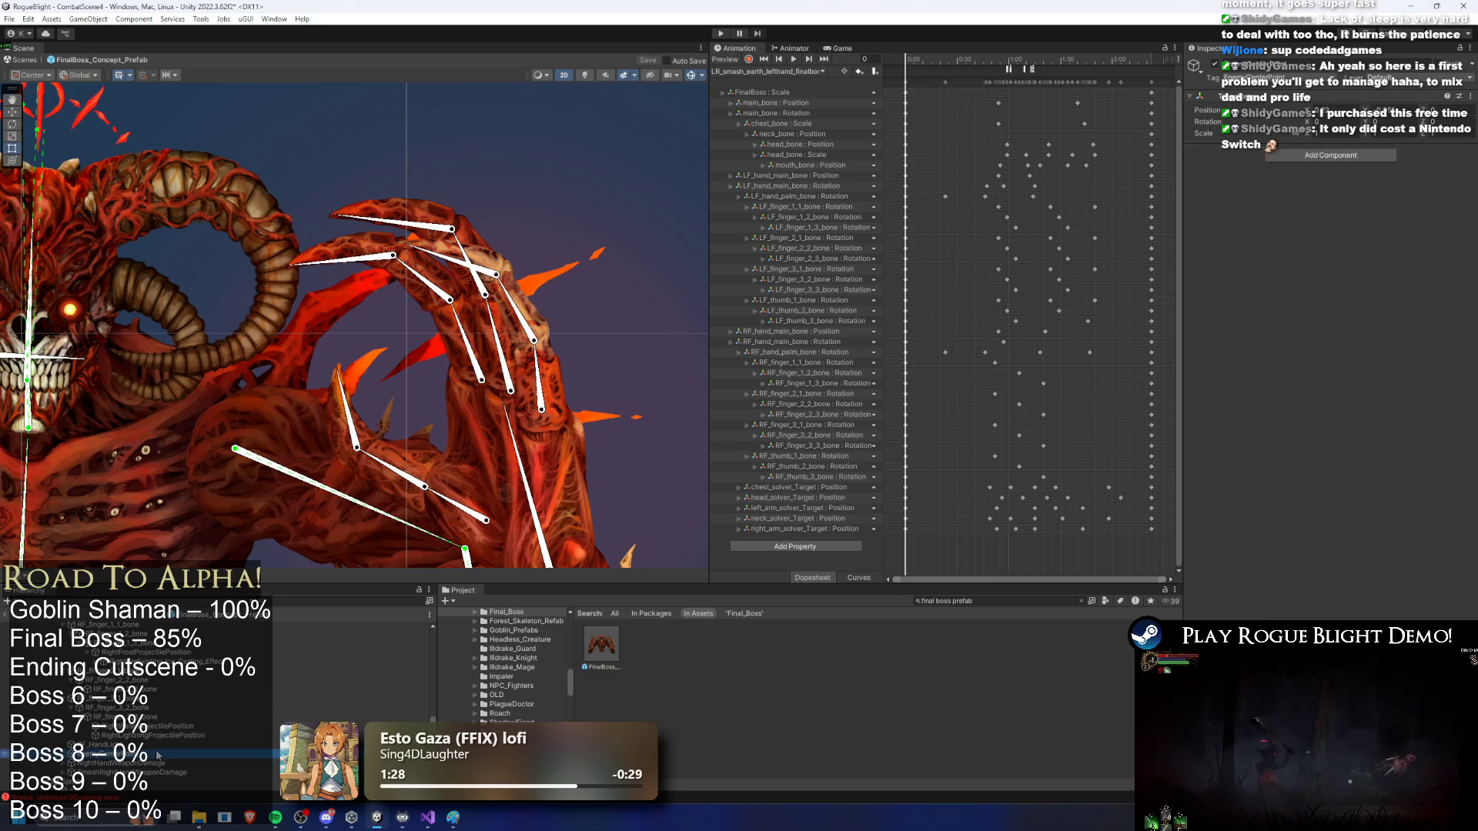
left_click(177, 772)
key("Up")
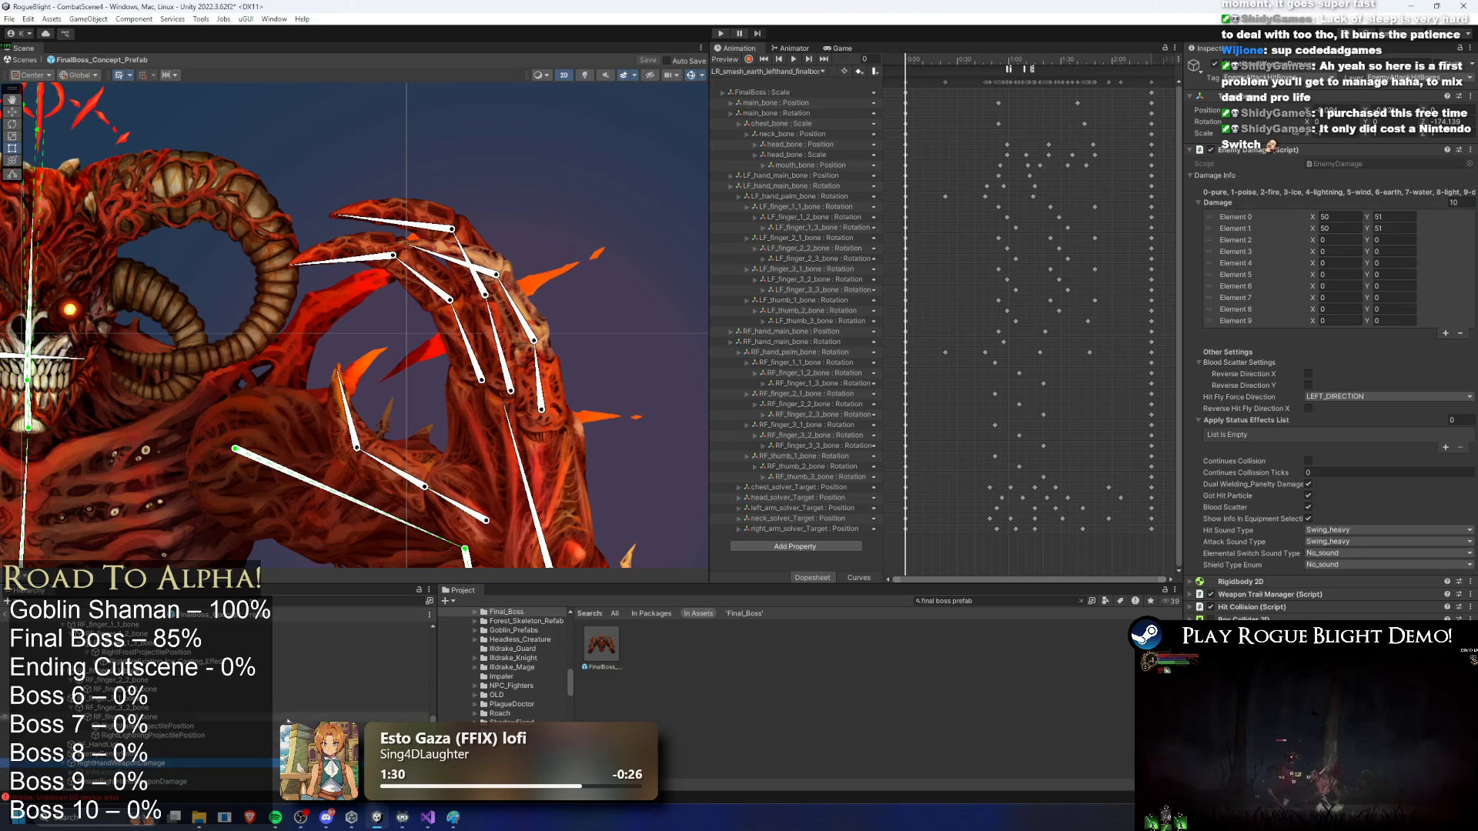
key("Down")
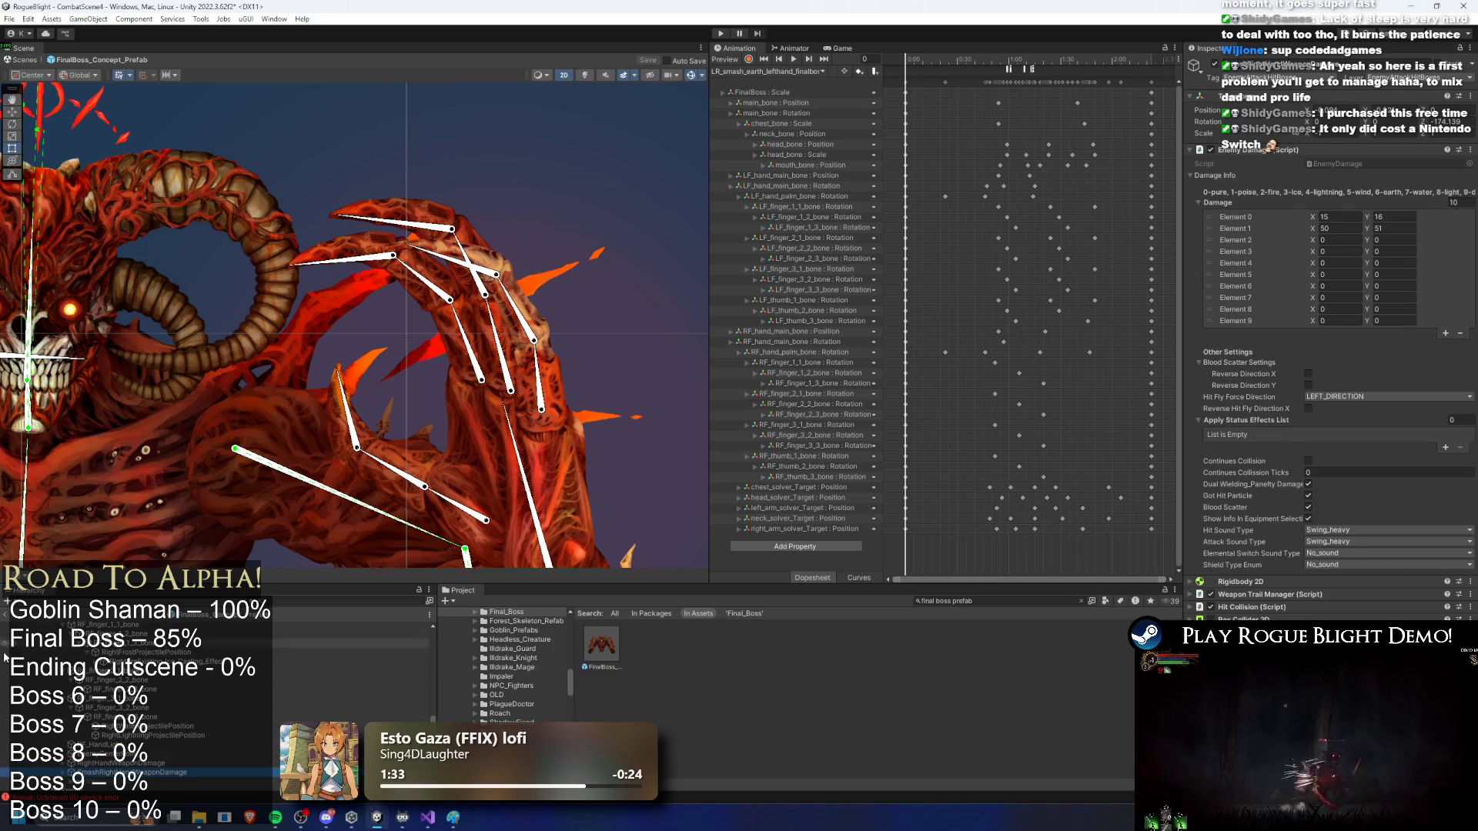
Step: Compare the damage settings of RightHandWeaponDamage and SmashRightHandWeaponDamage
left_click(385, 257)
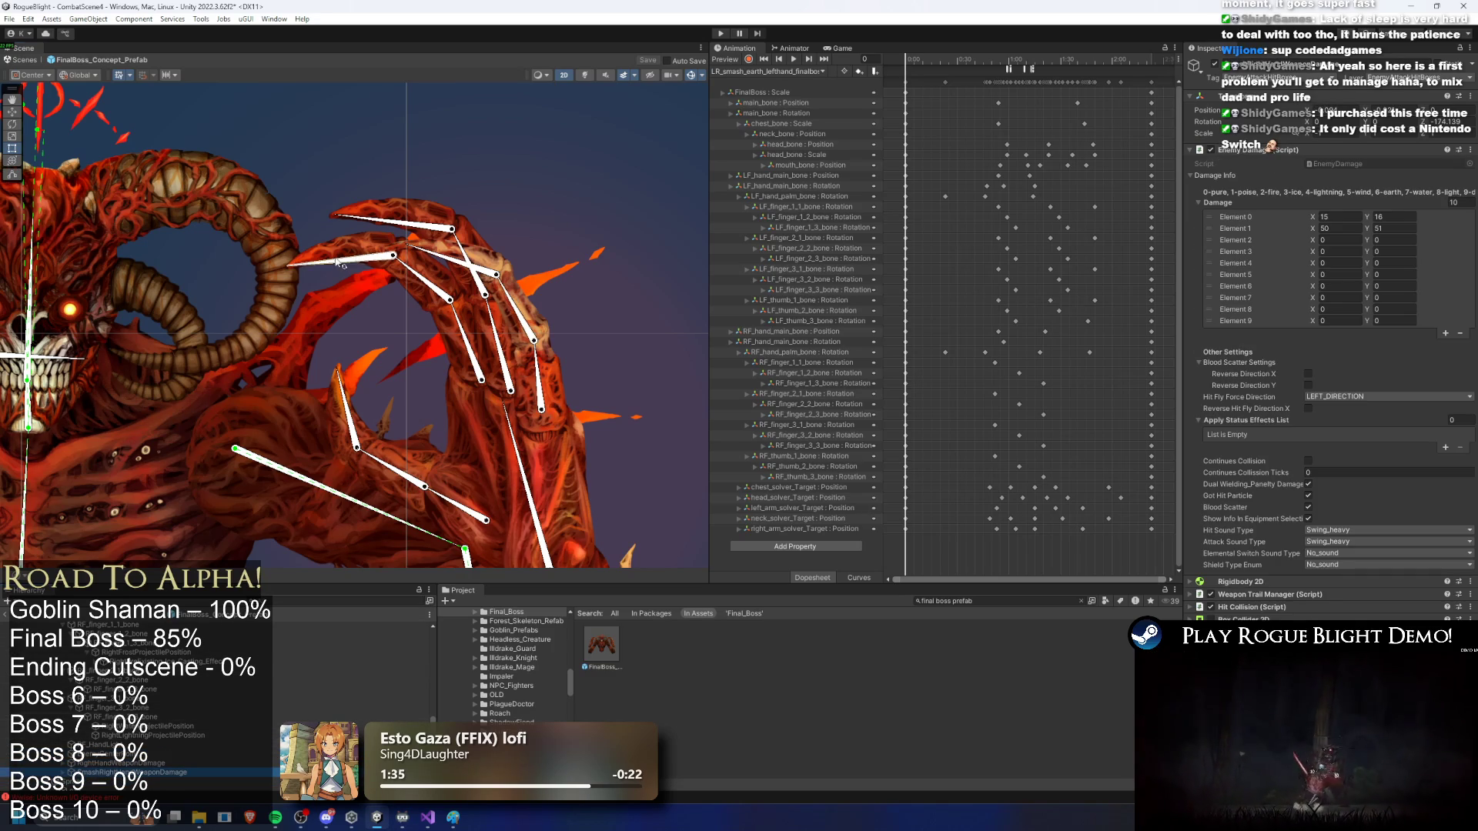
scroll(158, 700, "down", 10)
scroll(167, 687, "down", 5)
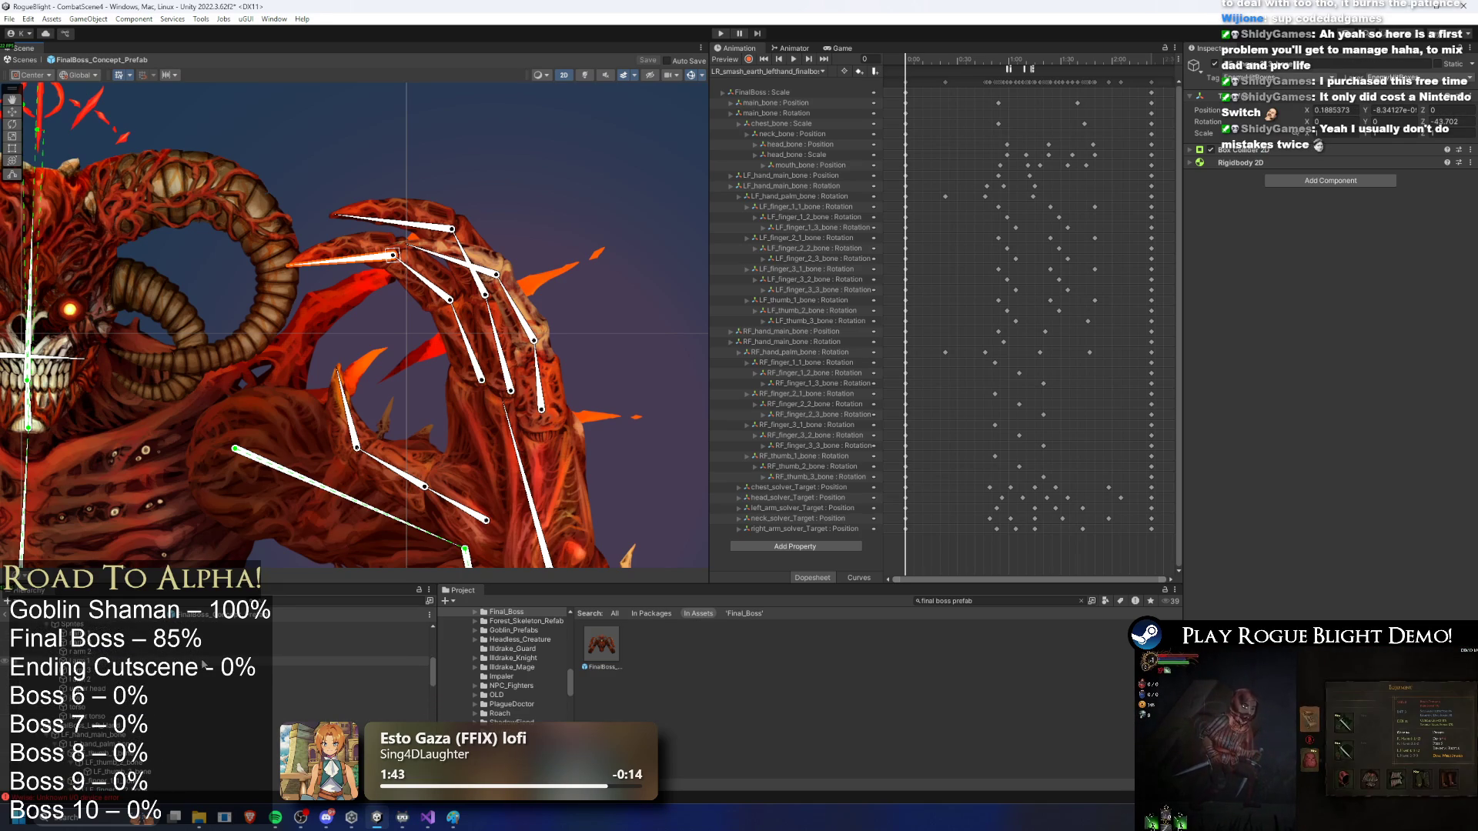
scroll(211, 704, "down", 5)
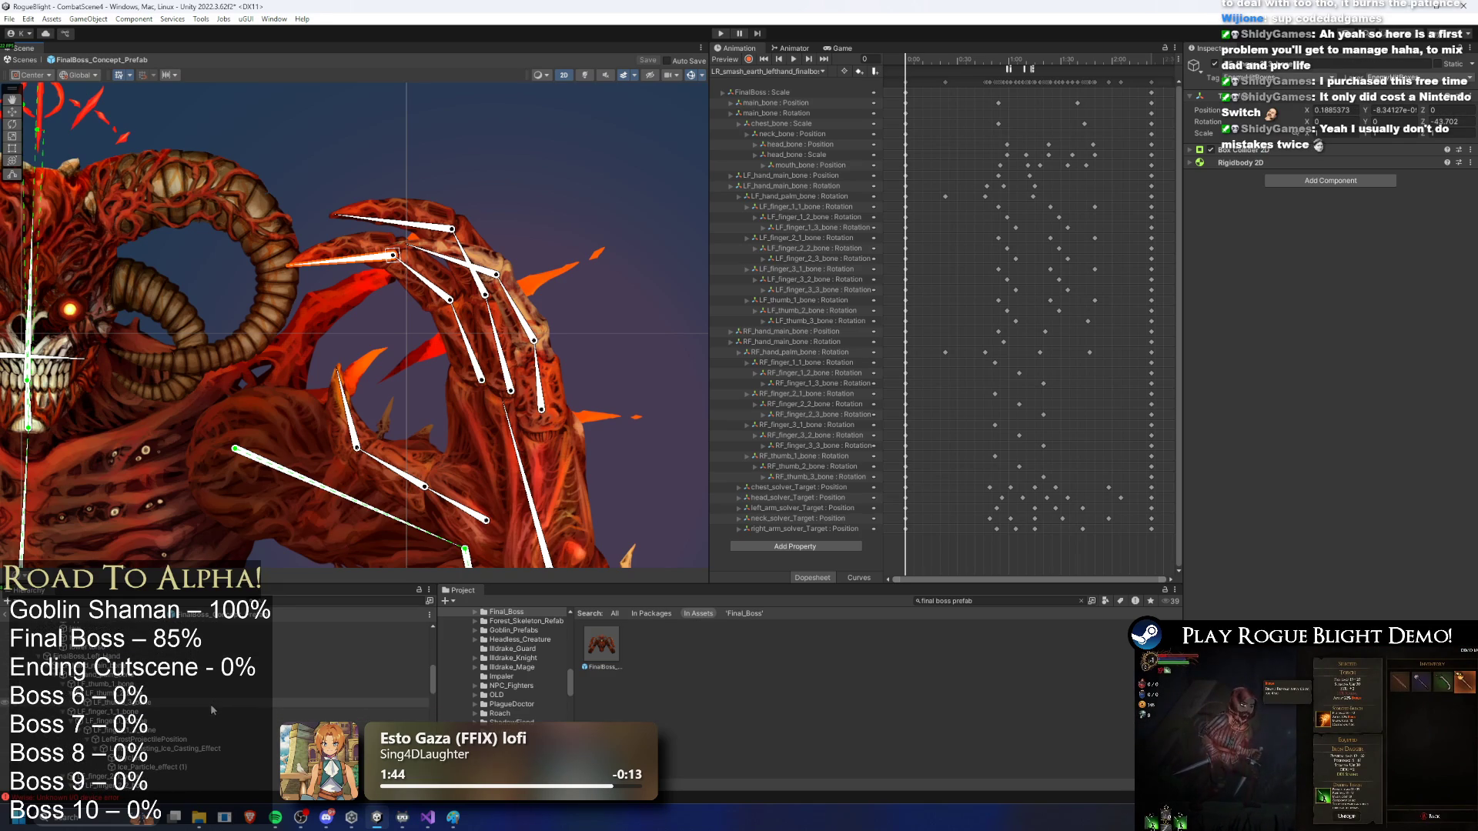
scroll(216, 700, "down", 5)
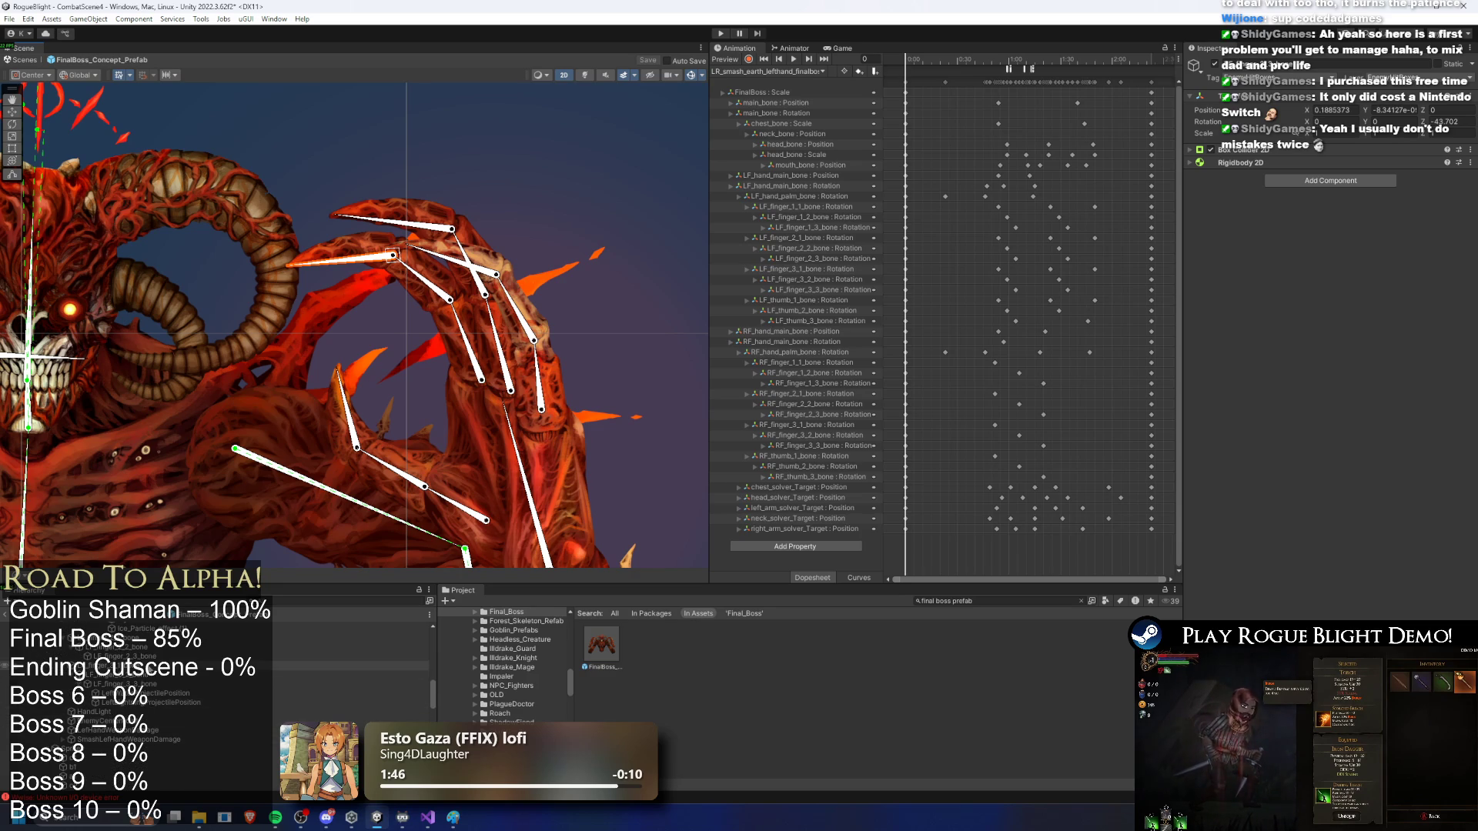
scroll(198, 666, "down", 5)
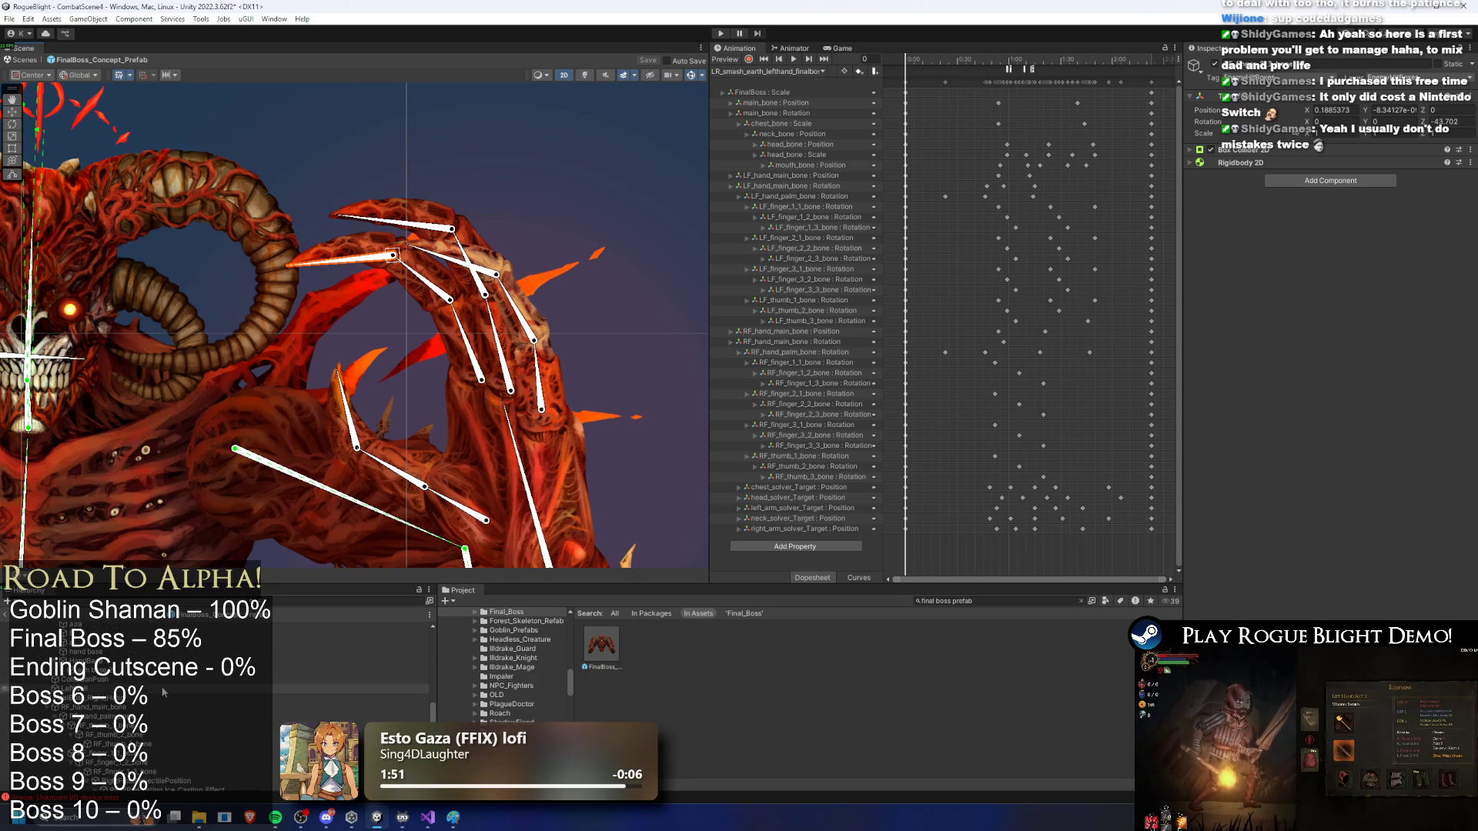
scroll(163, 692, "down", 5)
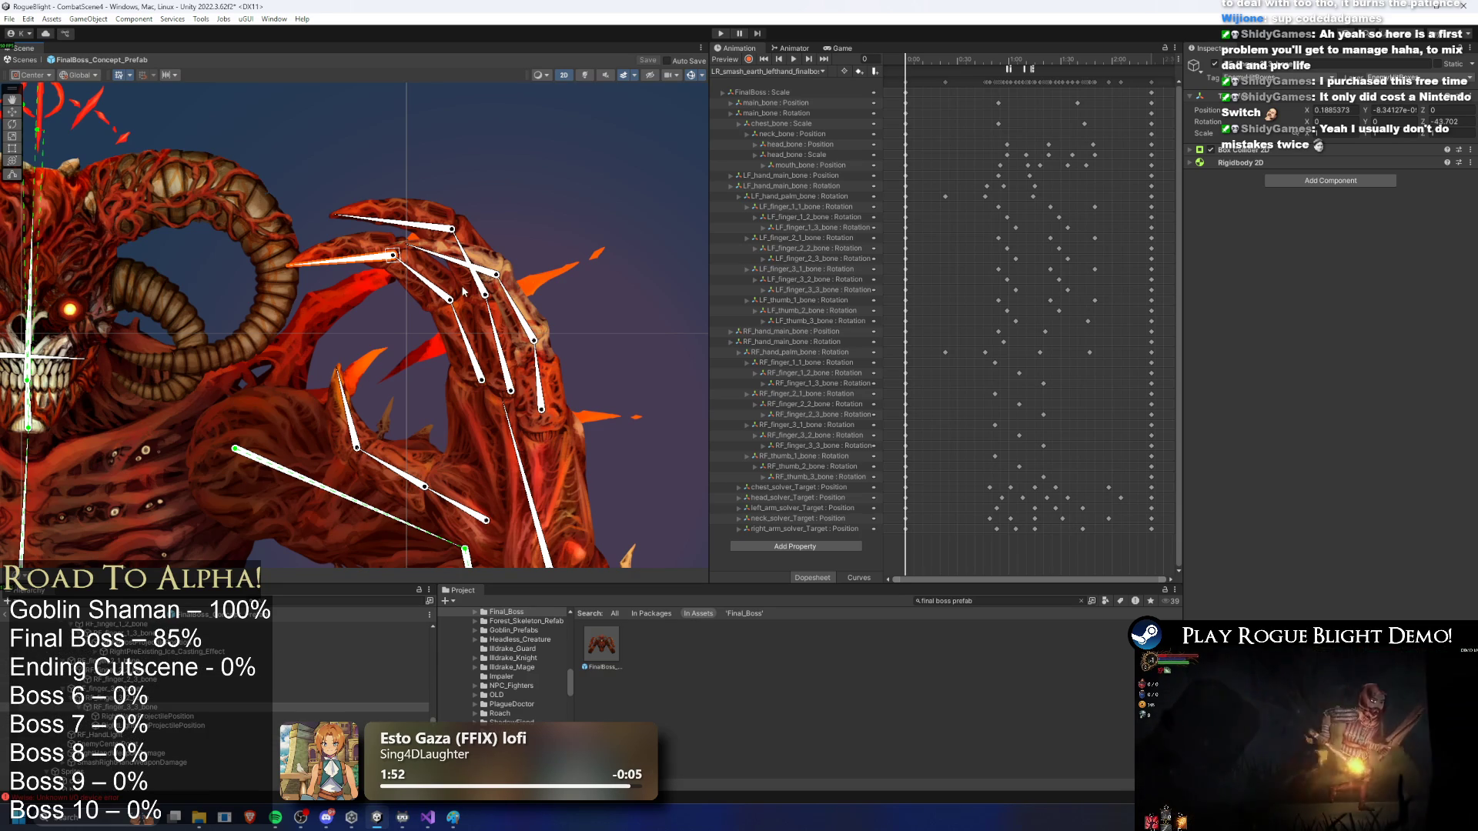
scroll(244, 711, "down", 3)
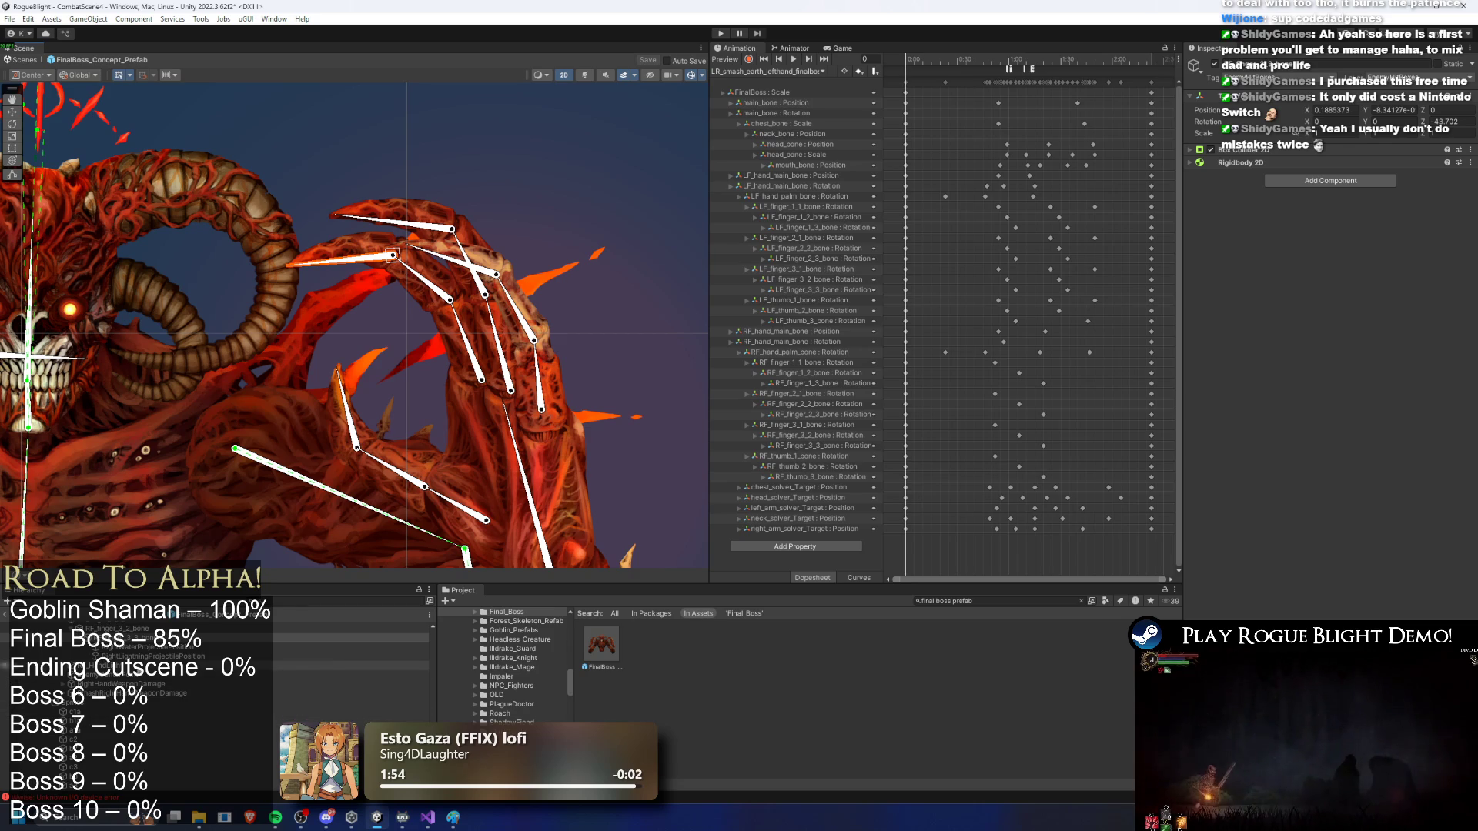
left_click(167, 684)
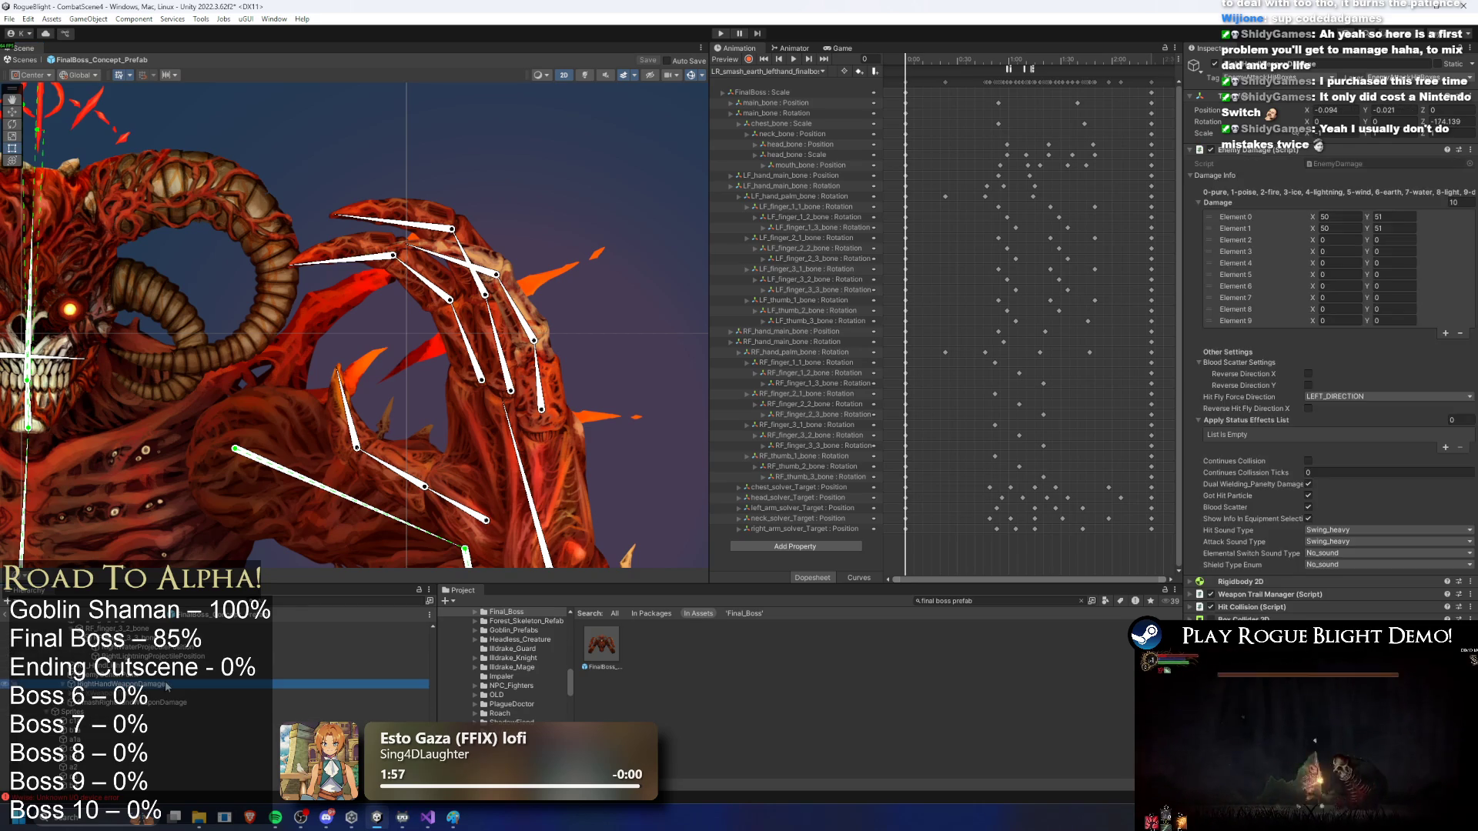
left_click(172, 691)
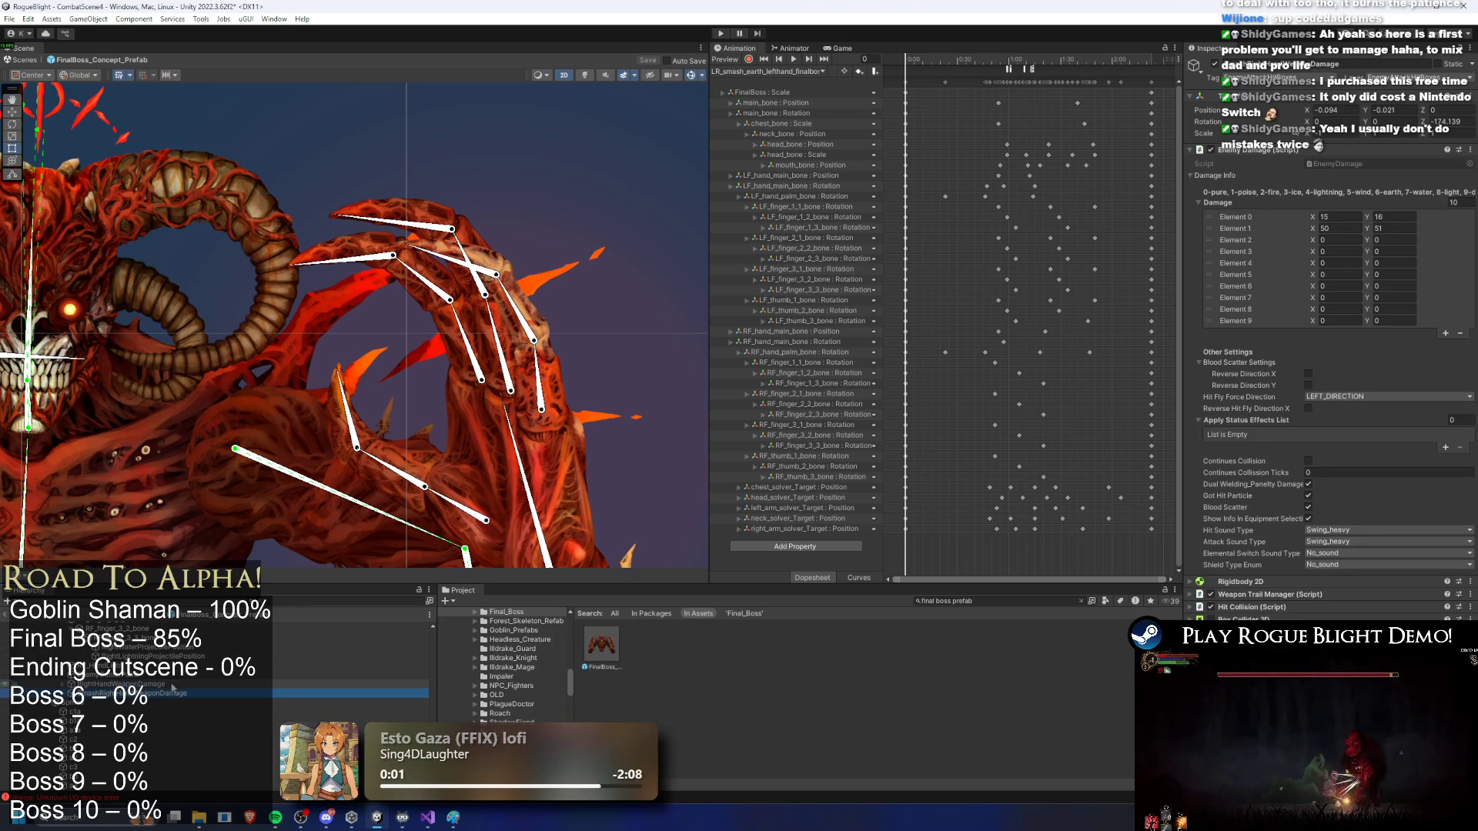
scroll(173, 688, "up", 3)
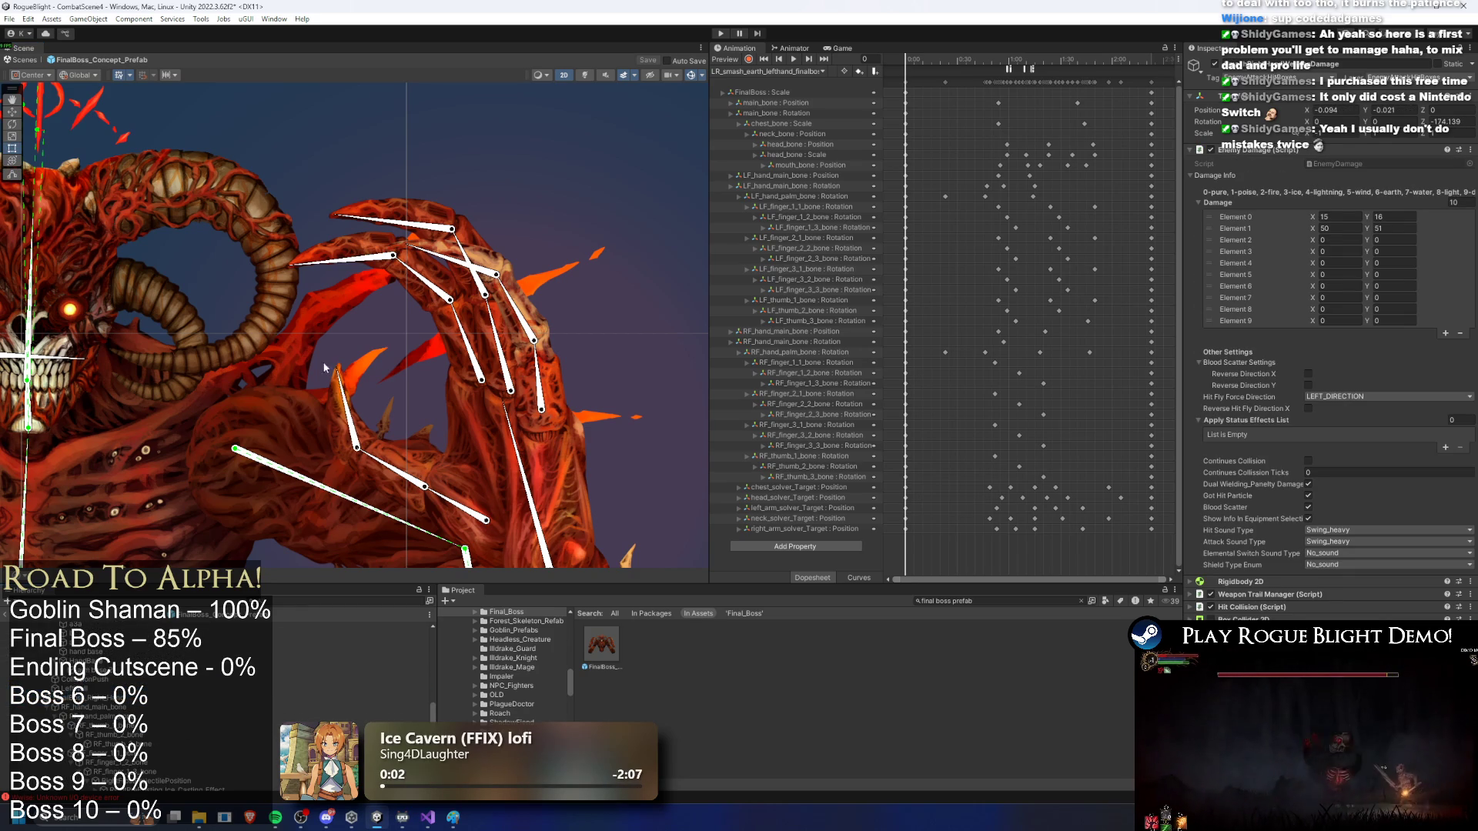
Step: Select the projectile position and claw collider objects, and frame the left claw in the Scene view
left_click(353, 260)
scroll(201, 692, "down", 2)
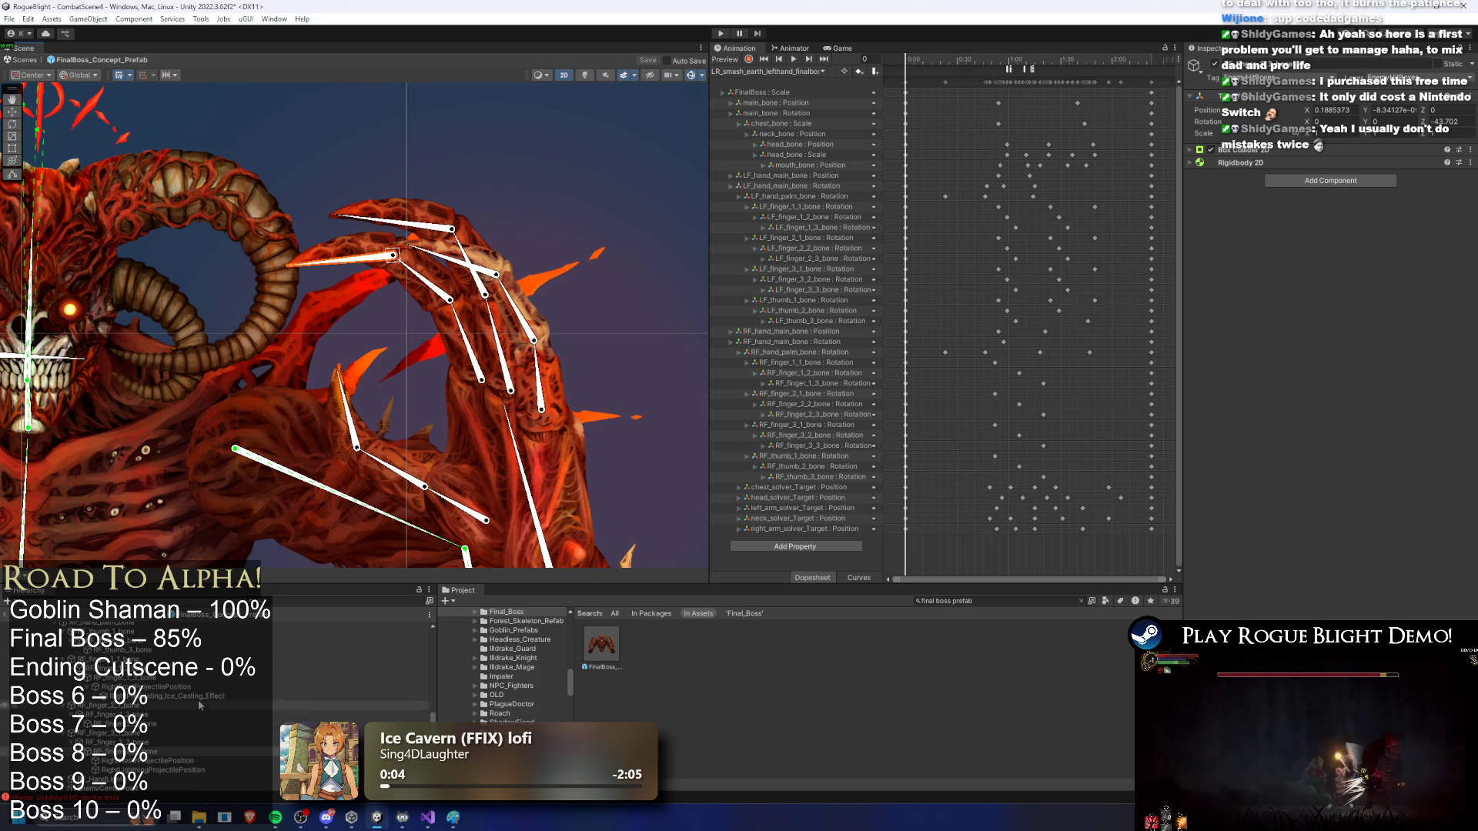
left_click(157, 762)
left_click(159, 686)
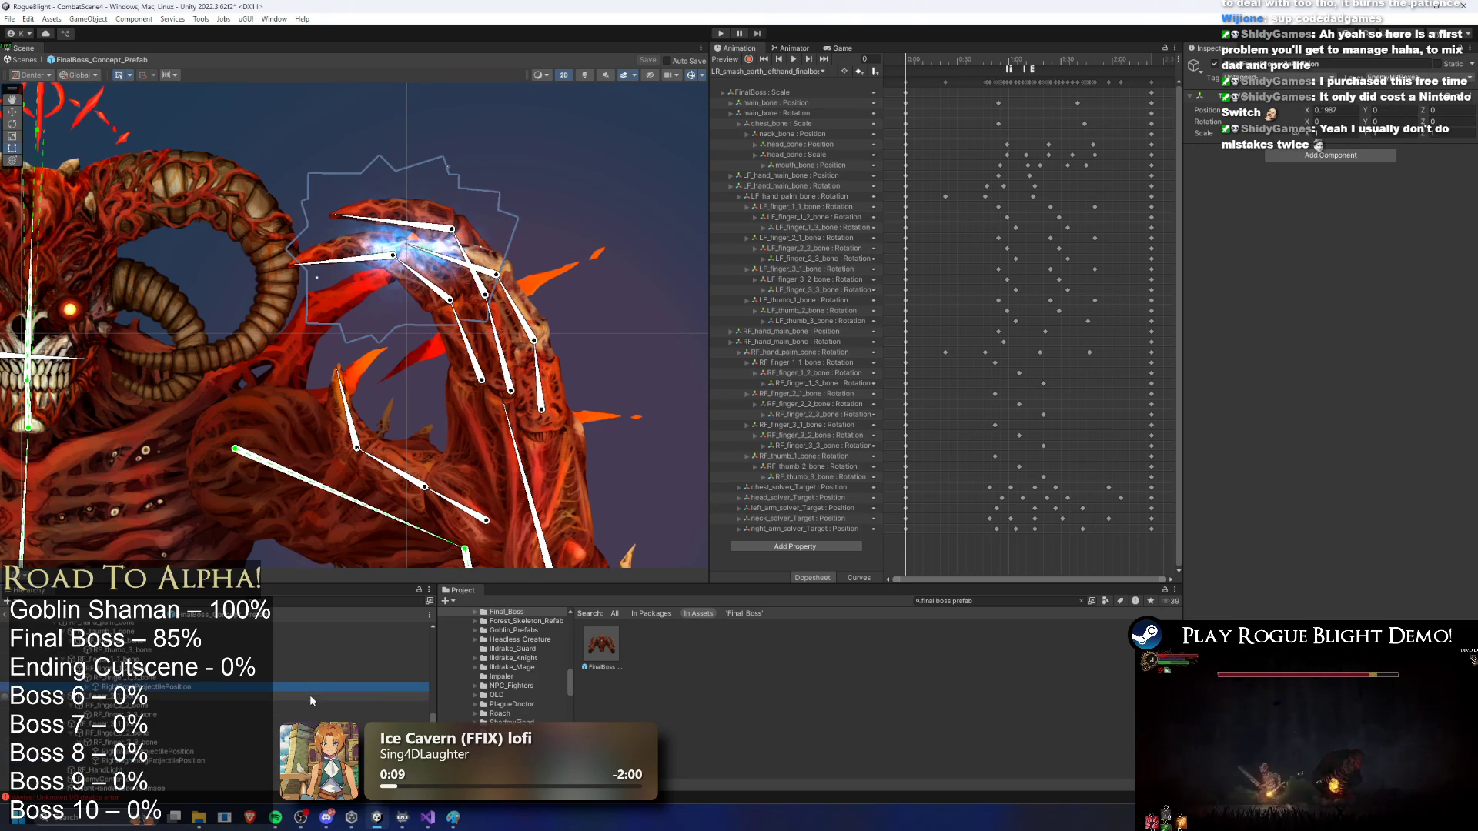
key("Down")
key("Down")
key("Down")
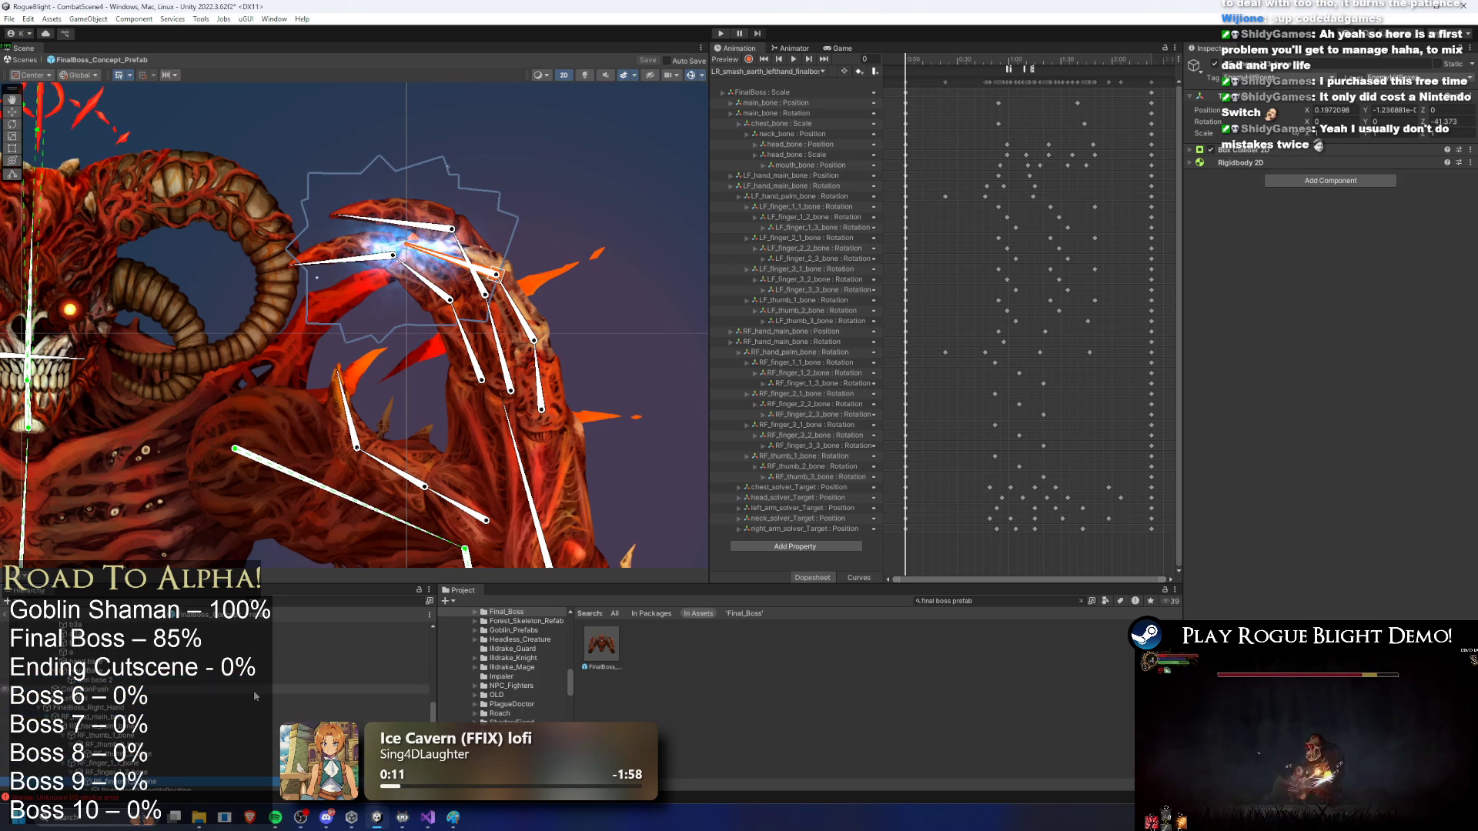
key("f")
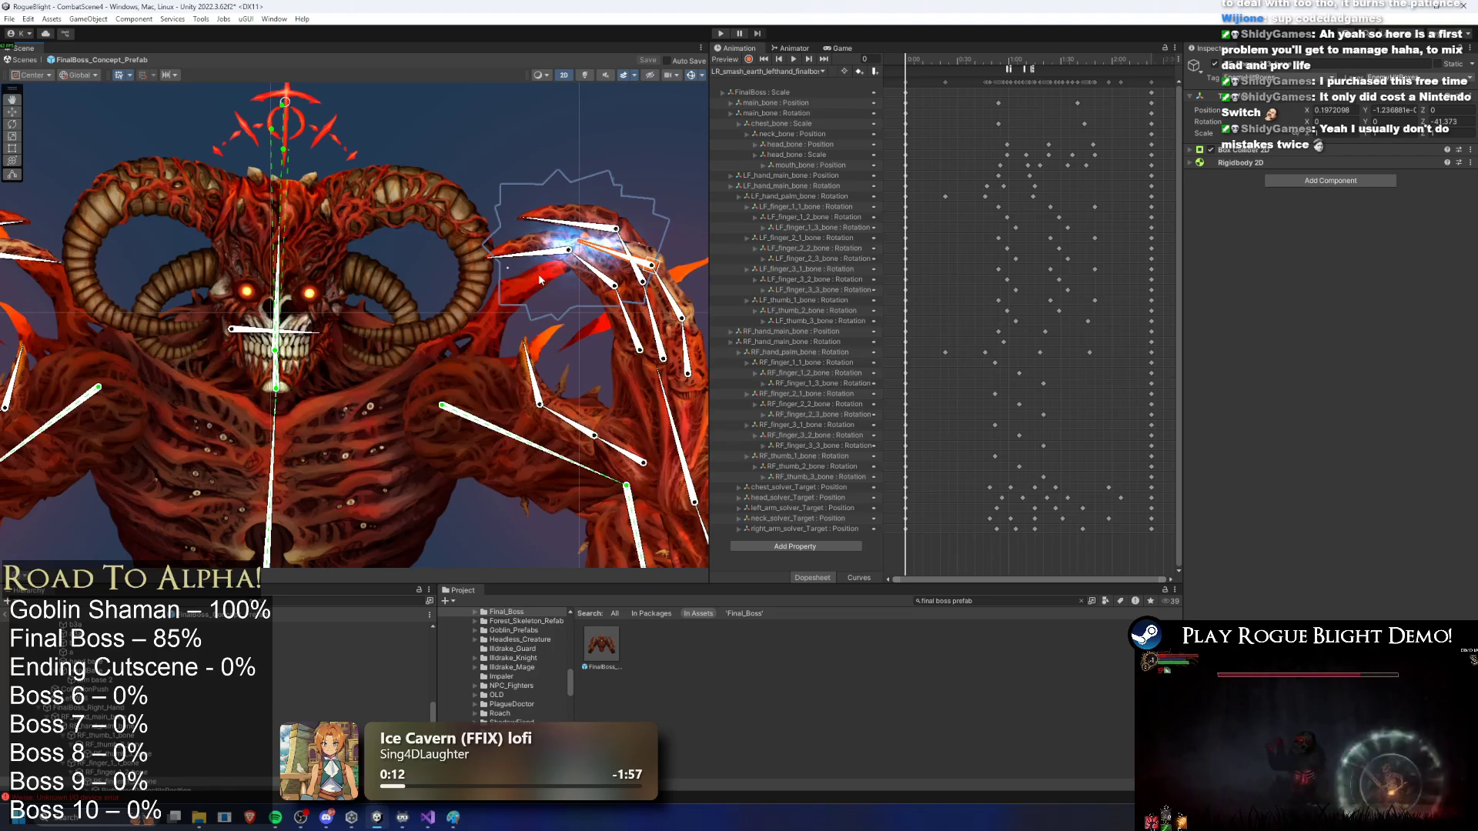
left_click(563, 254)
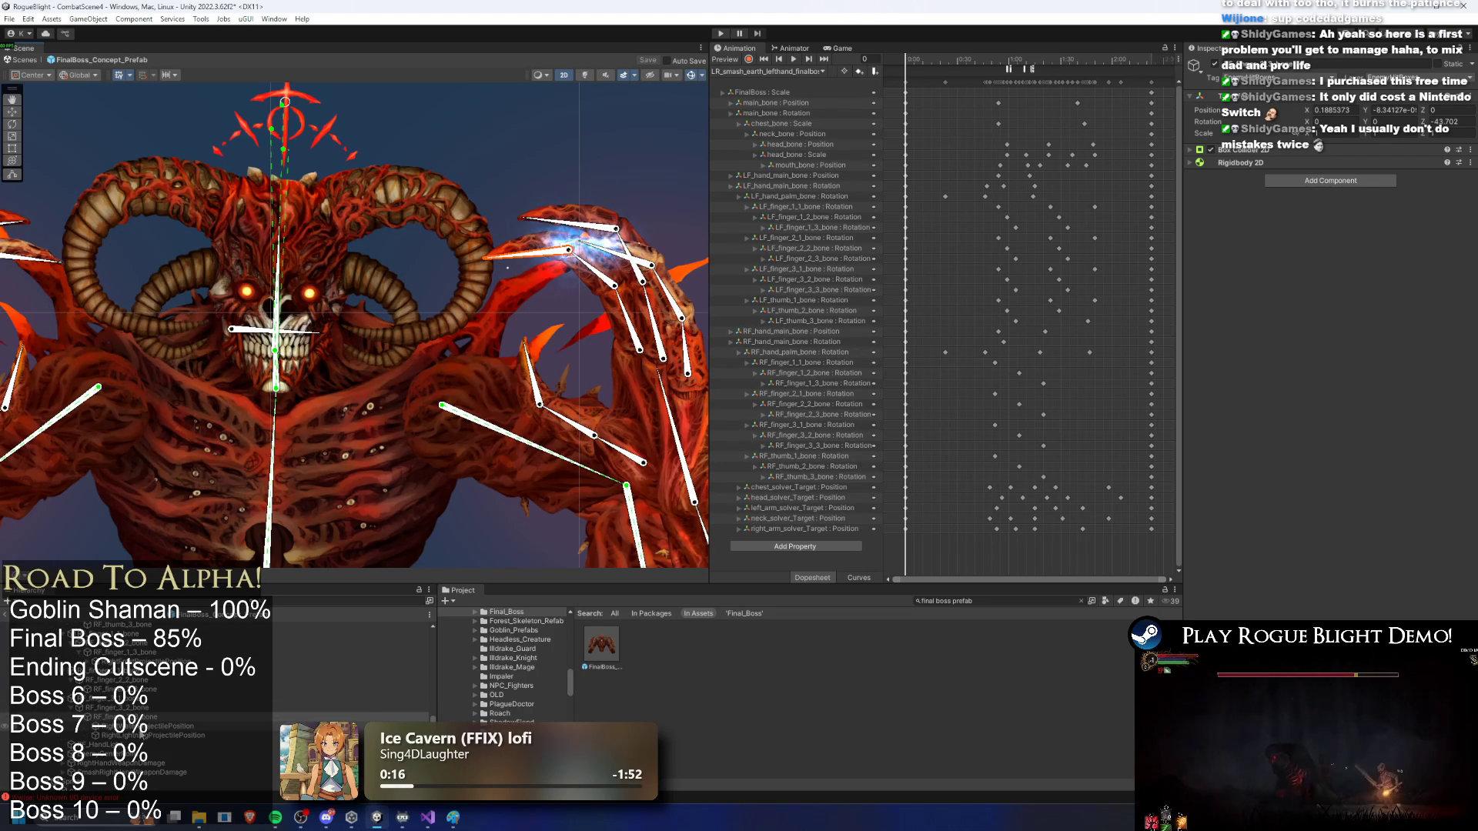
key("f")
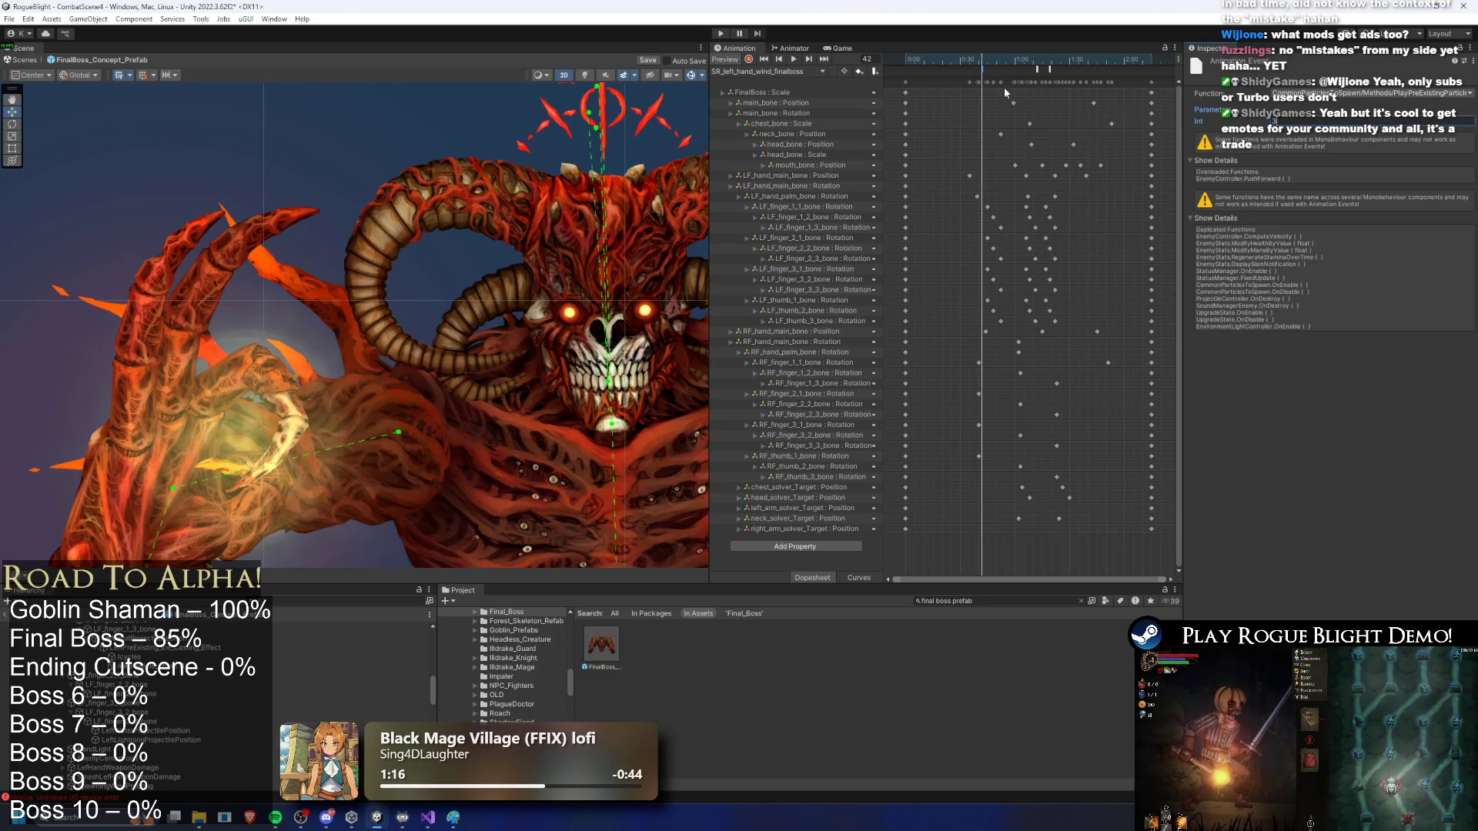
Step: Step through the SpawnProjectile and particle animation events at frames 72 and 79
left_click(1037, 65)
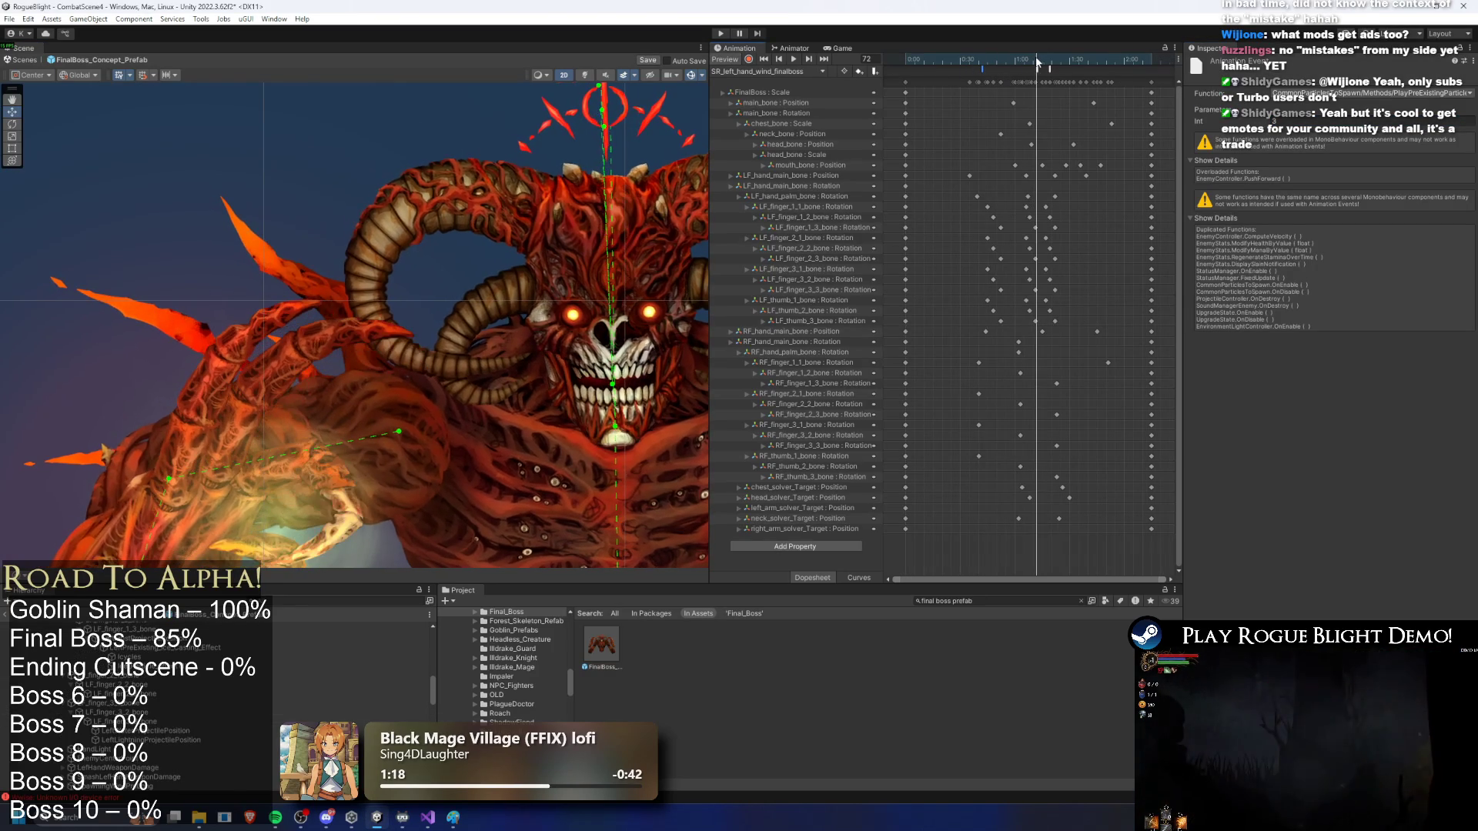
left_click(1037, 72)
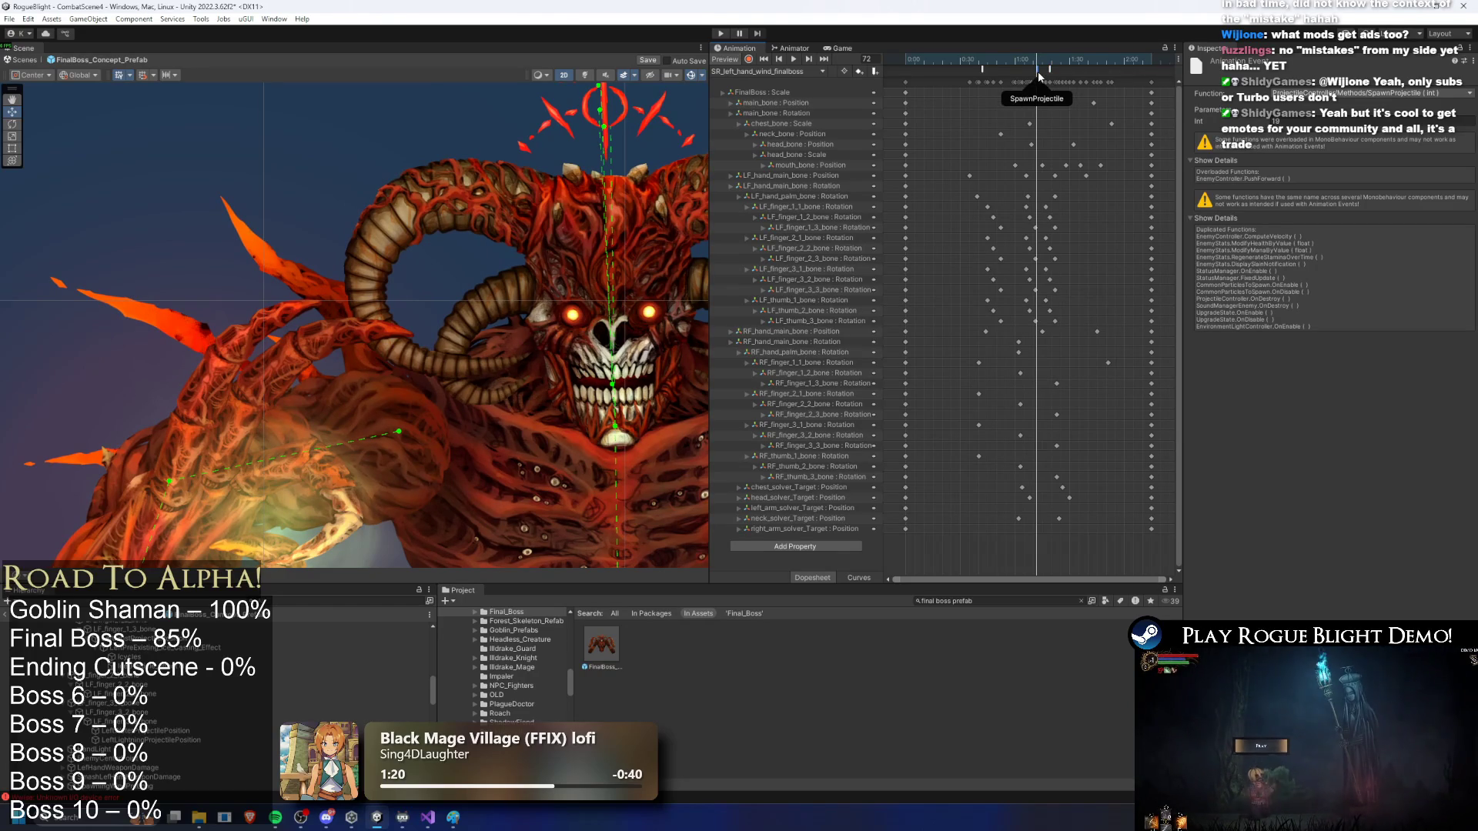
left_click(1049, 66)
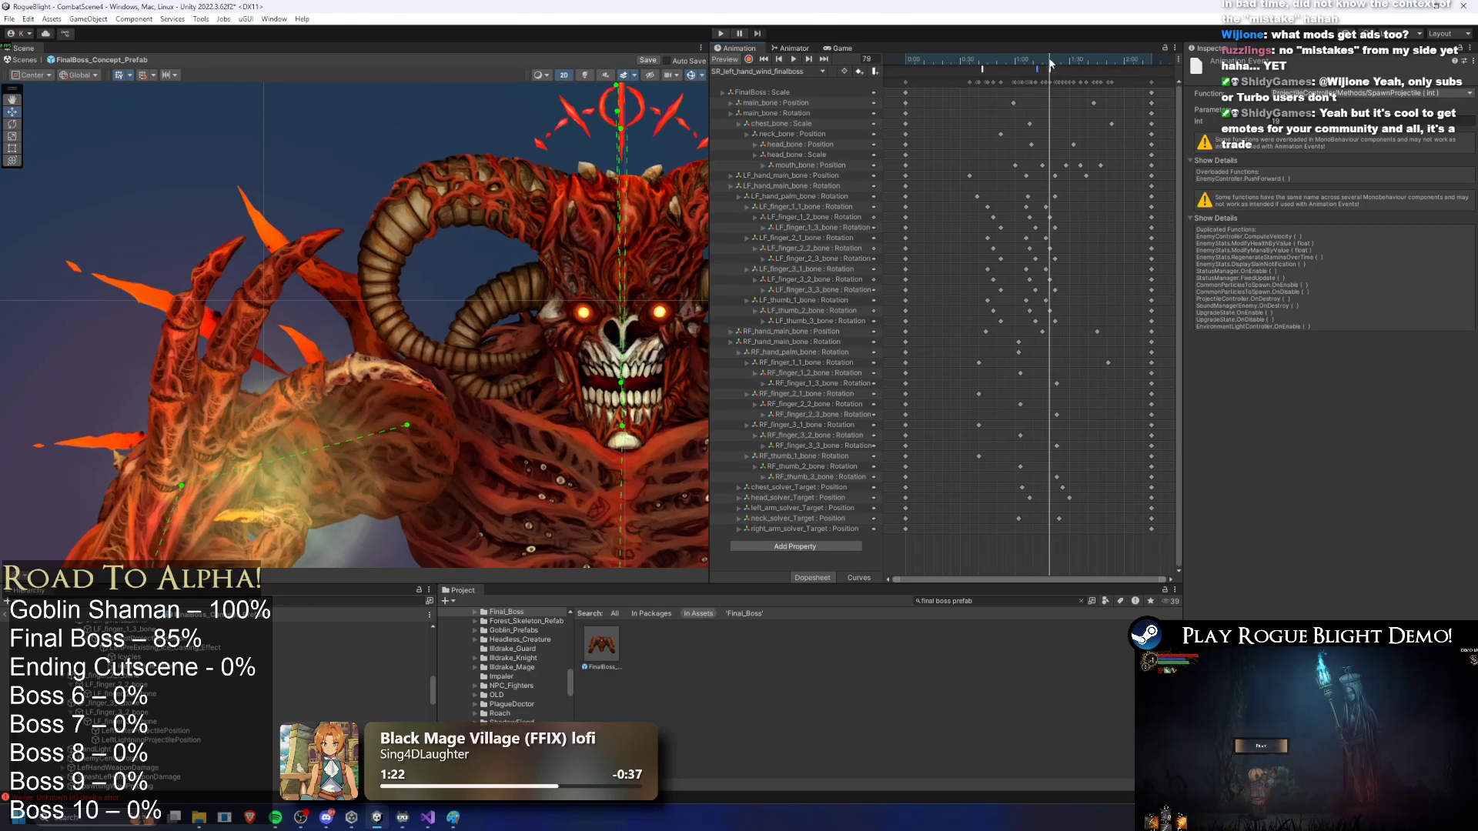
Step: Set the frame-79 event to FizzlePreExistingParticle and show LeftPreExisting_Ice_Casting_Effect's particle settings
left_click(1324, 94)
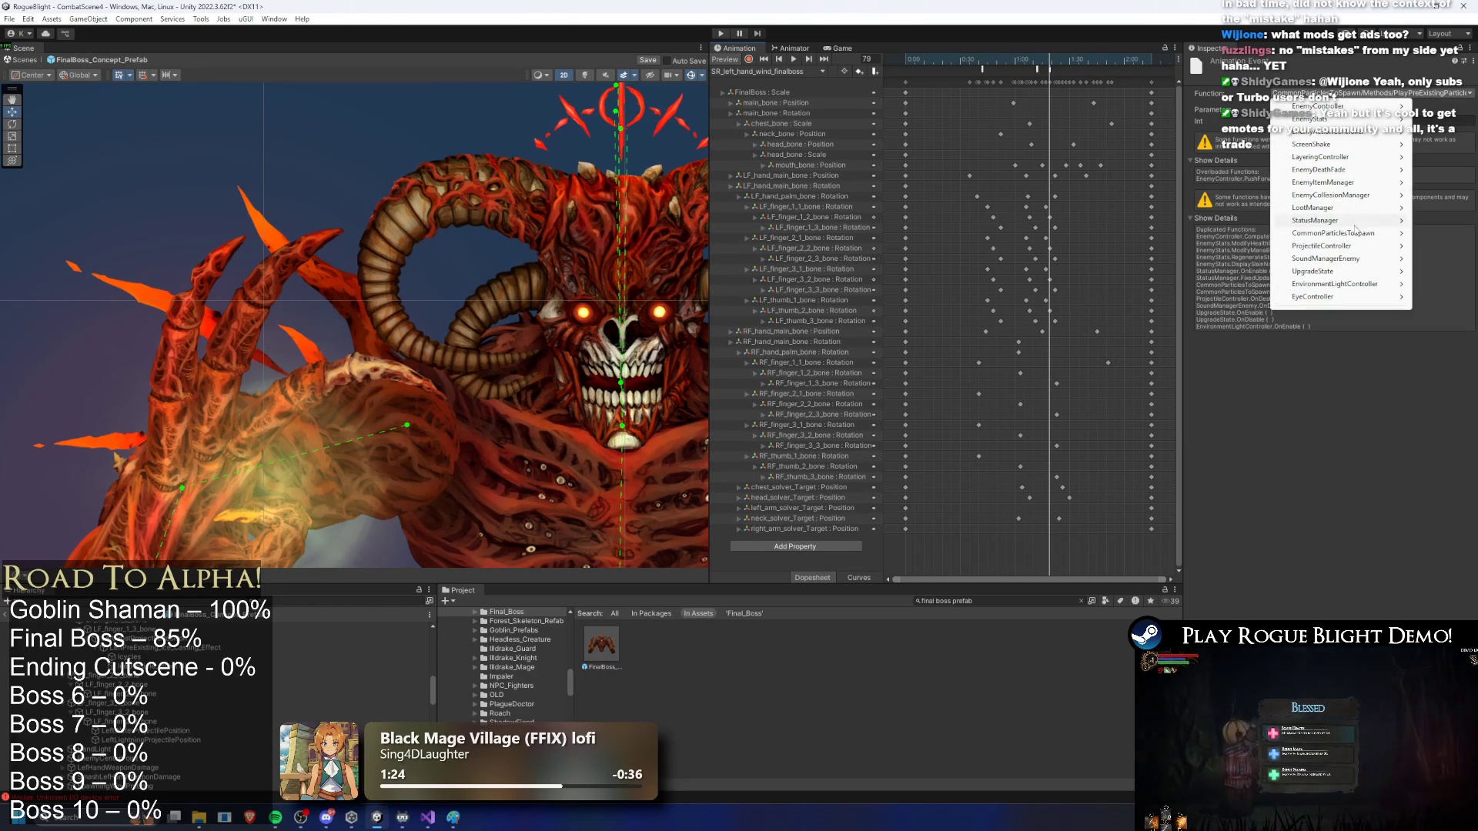
mouse_move(1219, 234)
left_click(1324, 360)
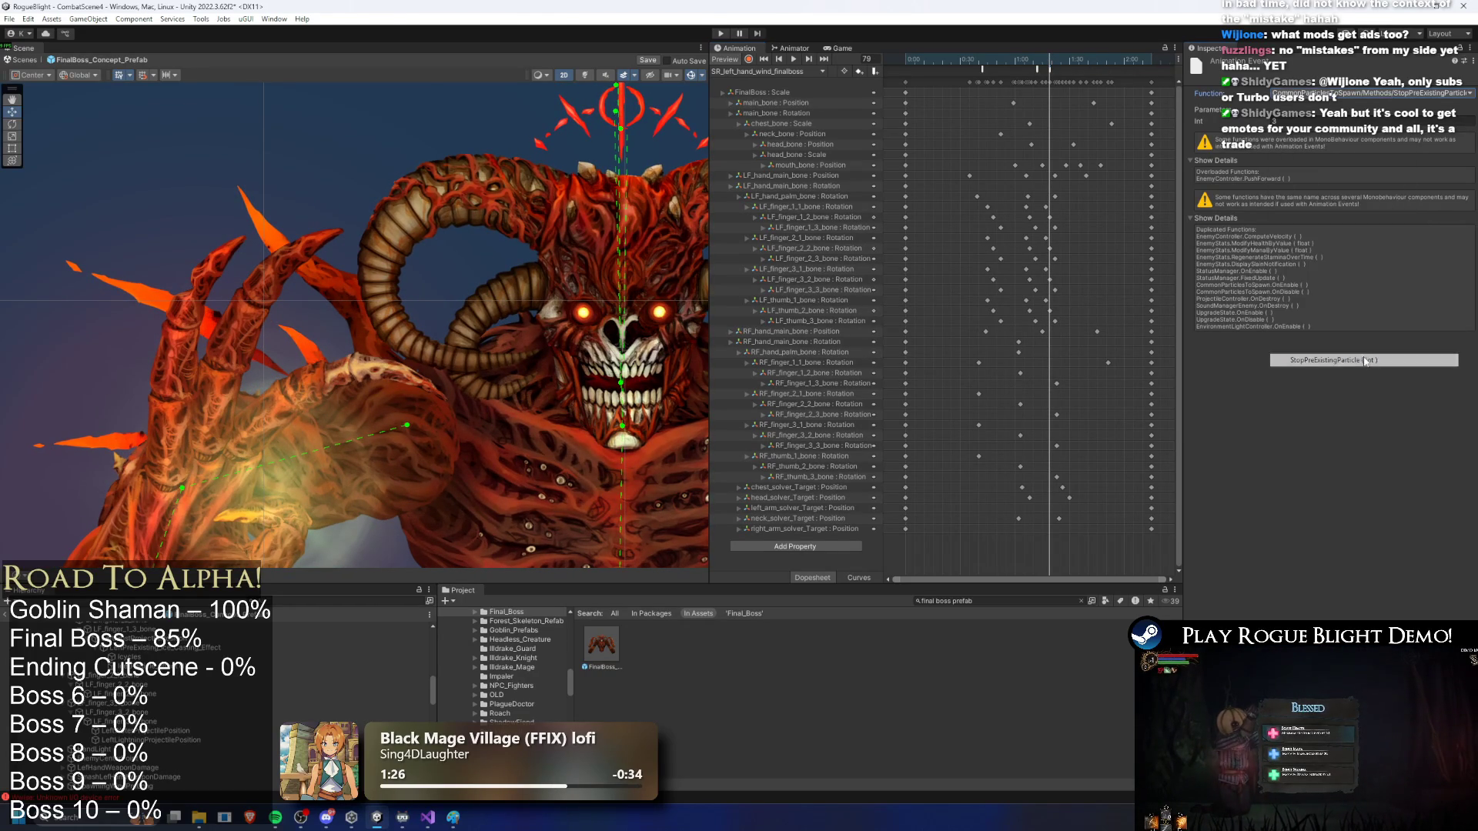
left_click(1355, 93)
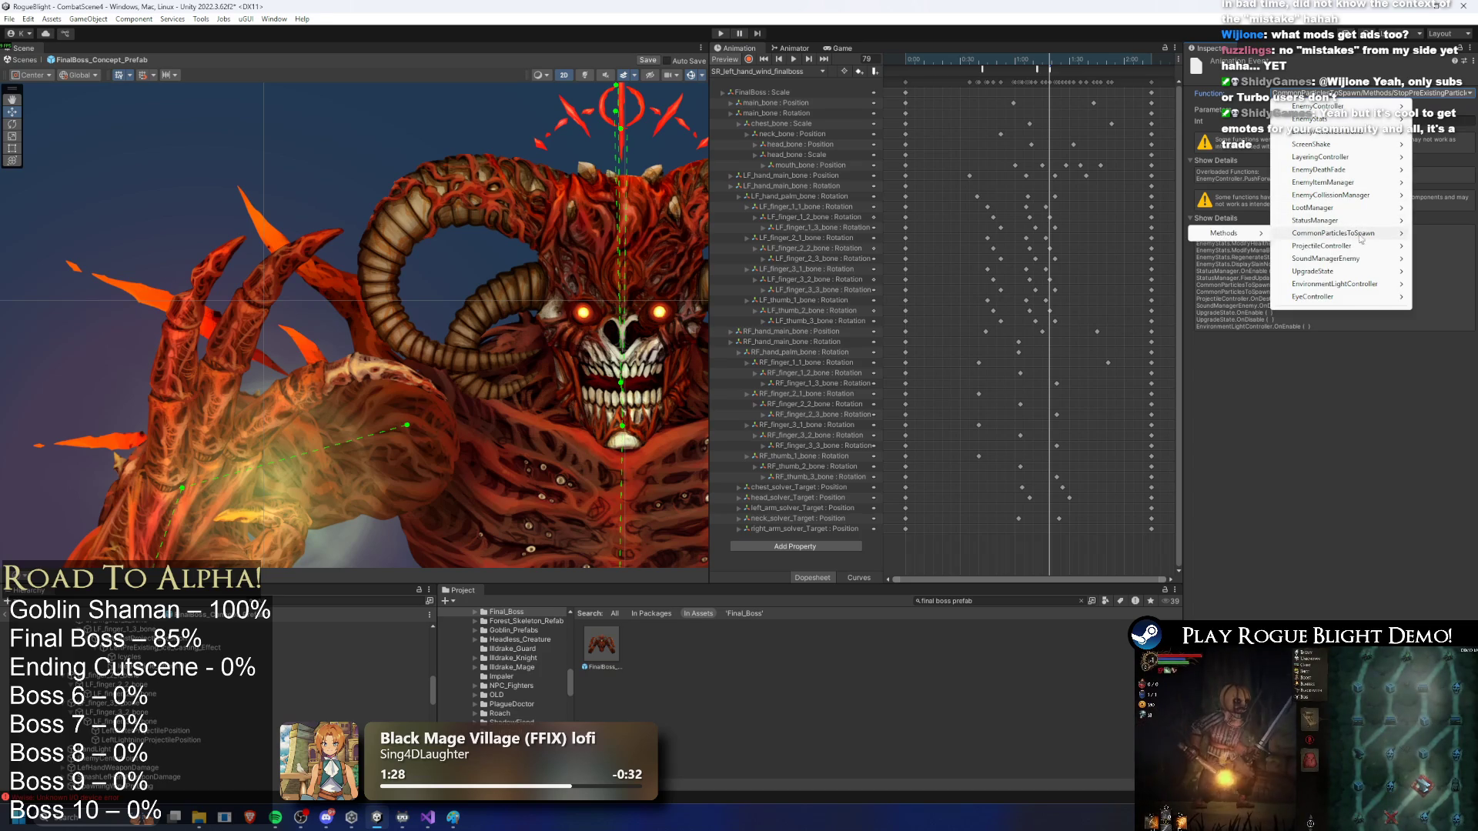
mouse_move(1224, 233)
left_click(1369, 374)
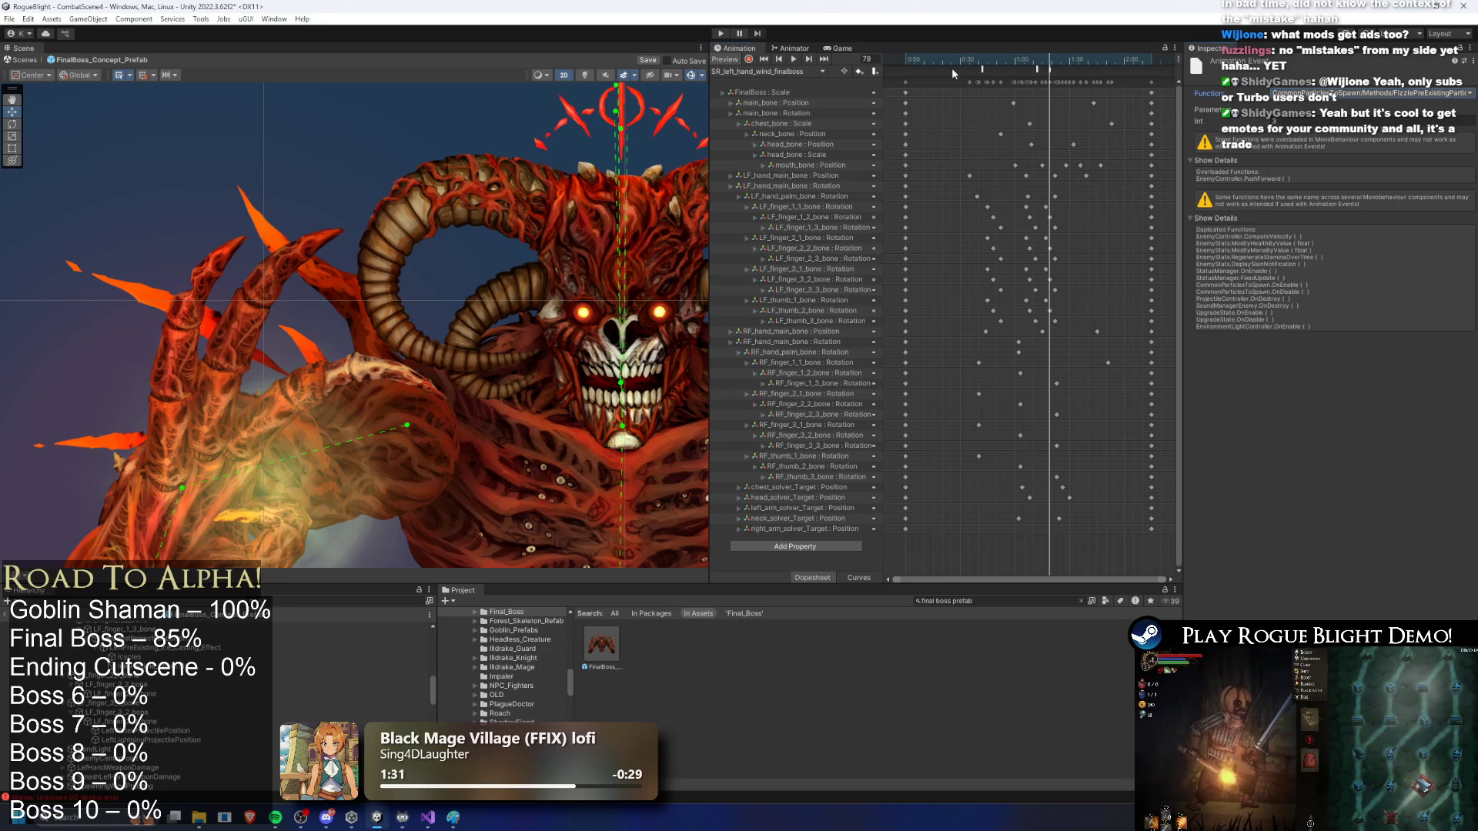
left_click_drag(329, 343, 391, 258)
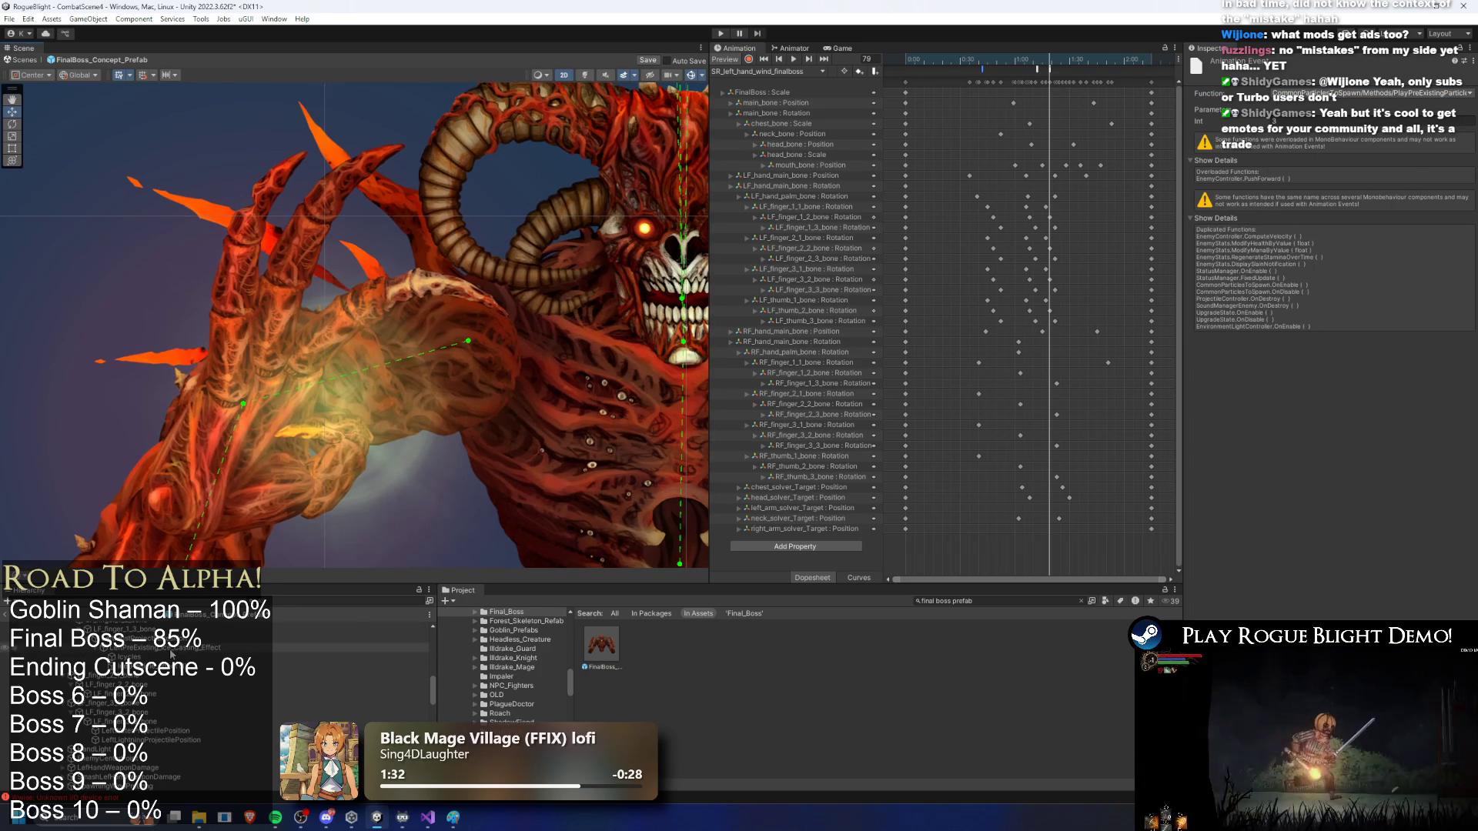
left_click(150, 651)
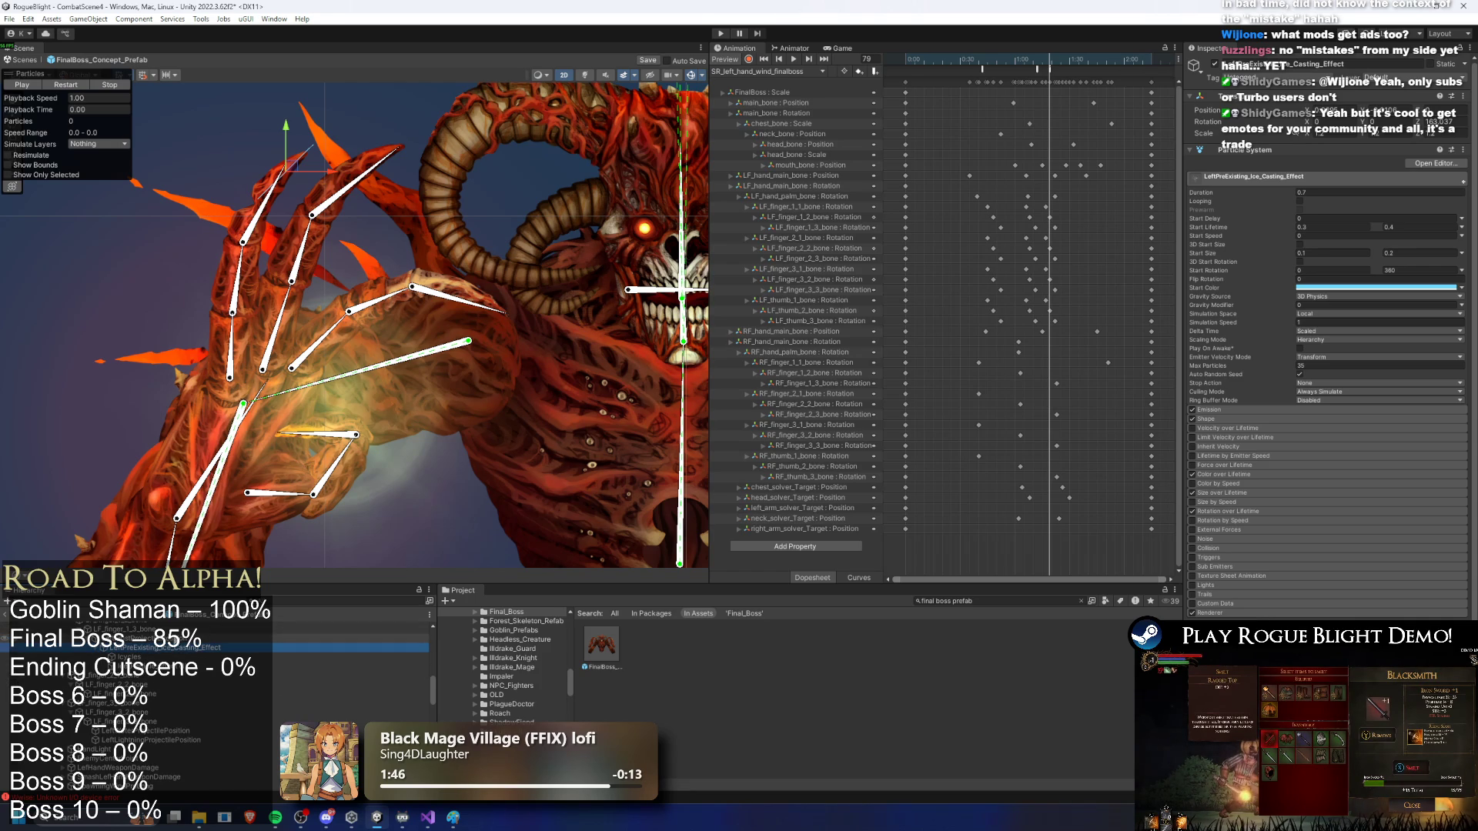
left_click(247, 694)
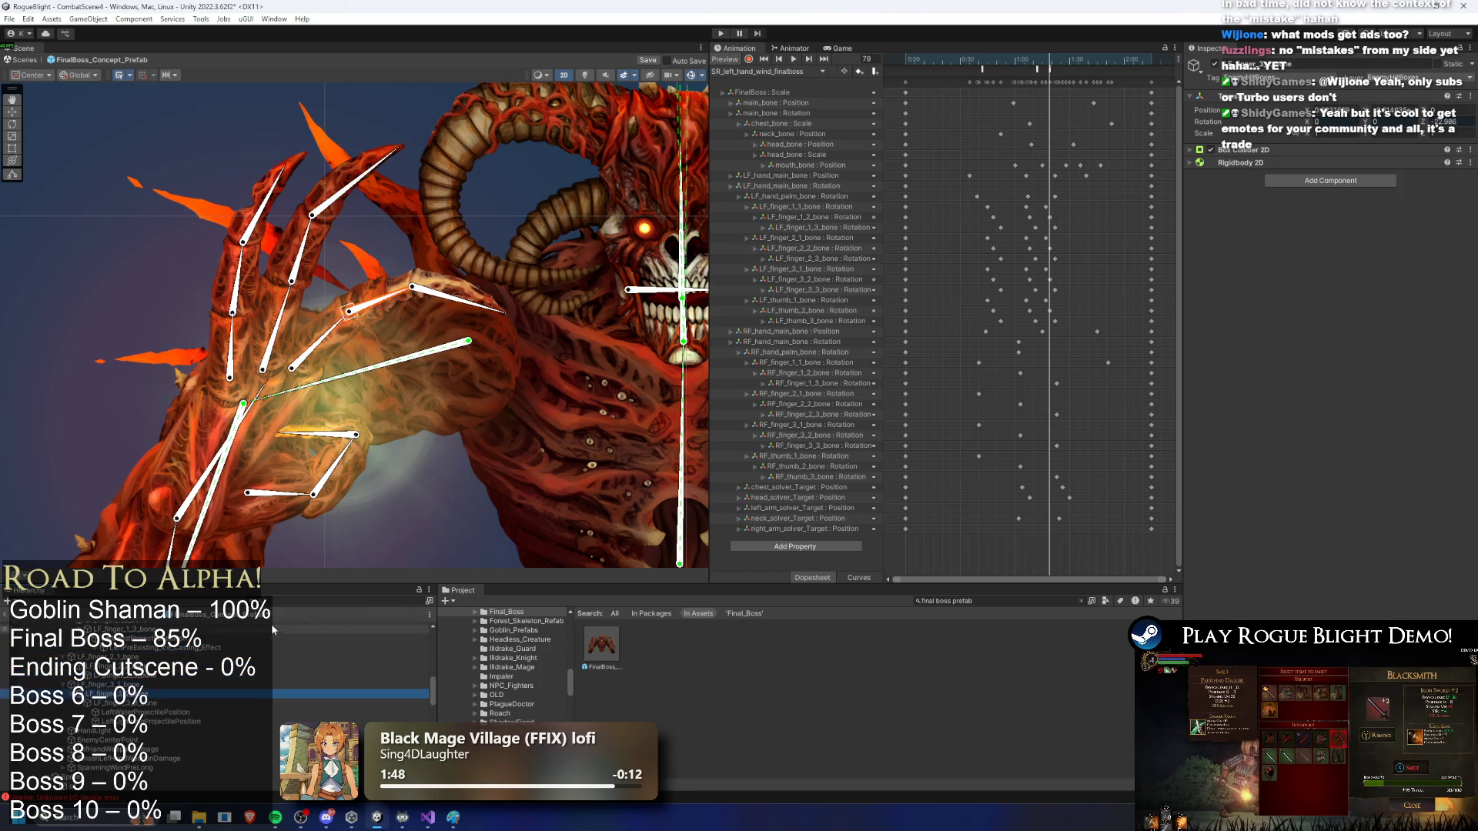
left_click(154, 739)
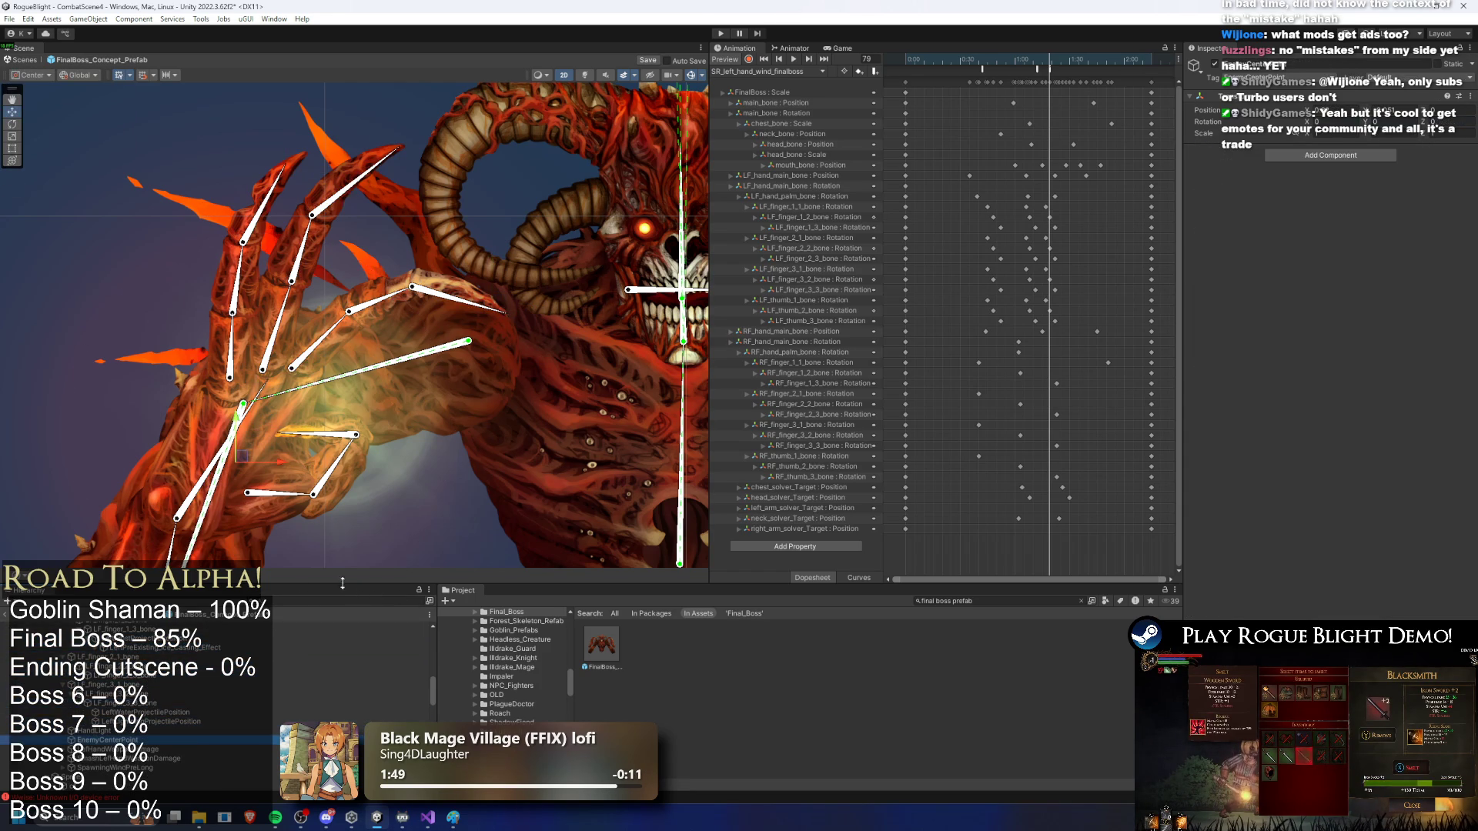
left_click(208, 473)
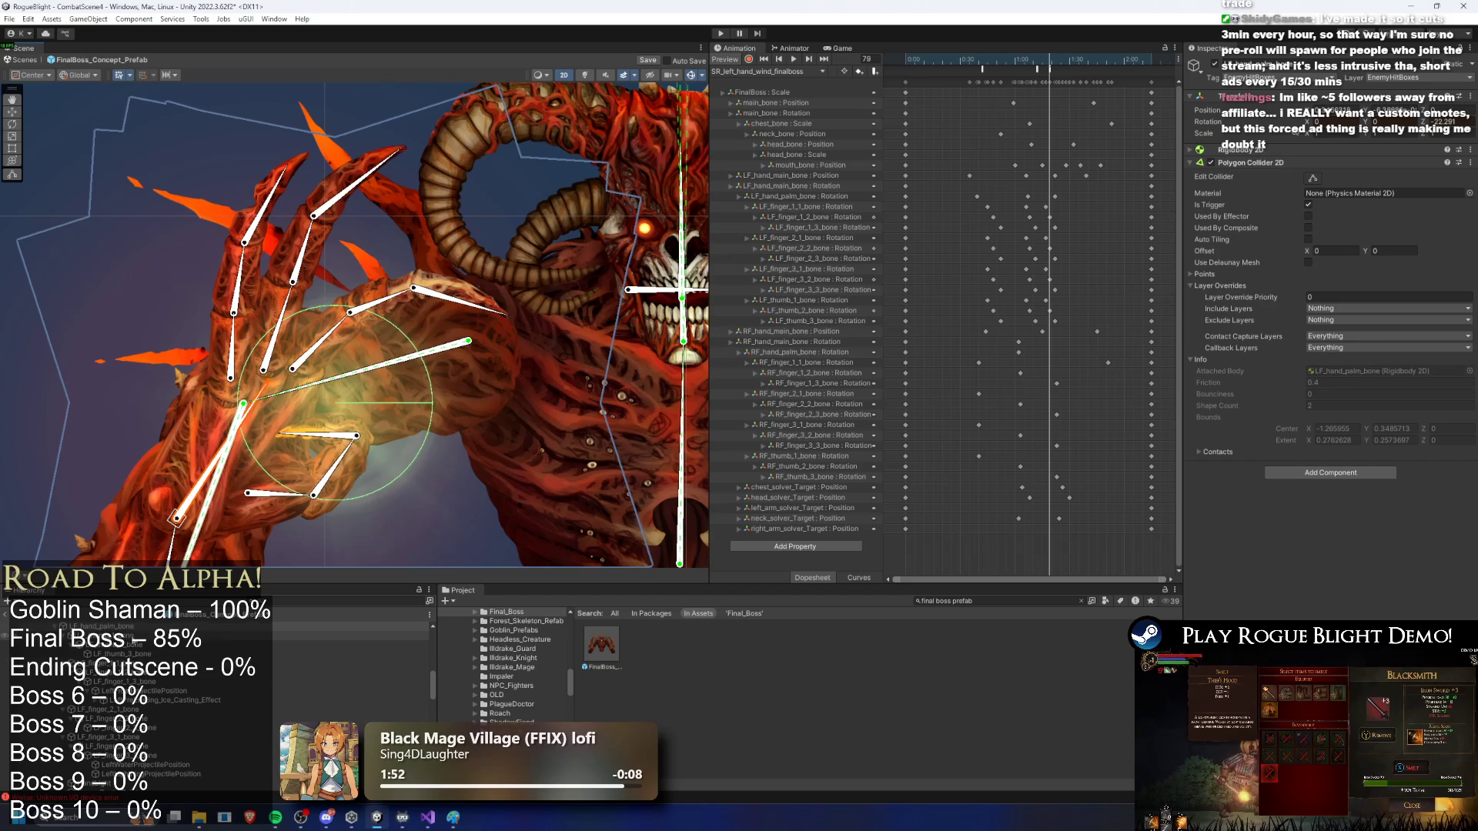
left_click(247, 492)
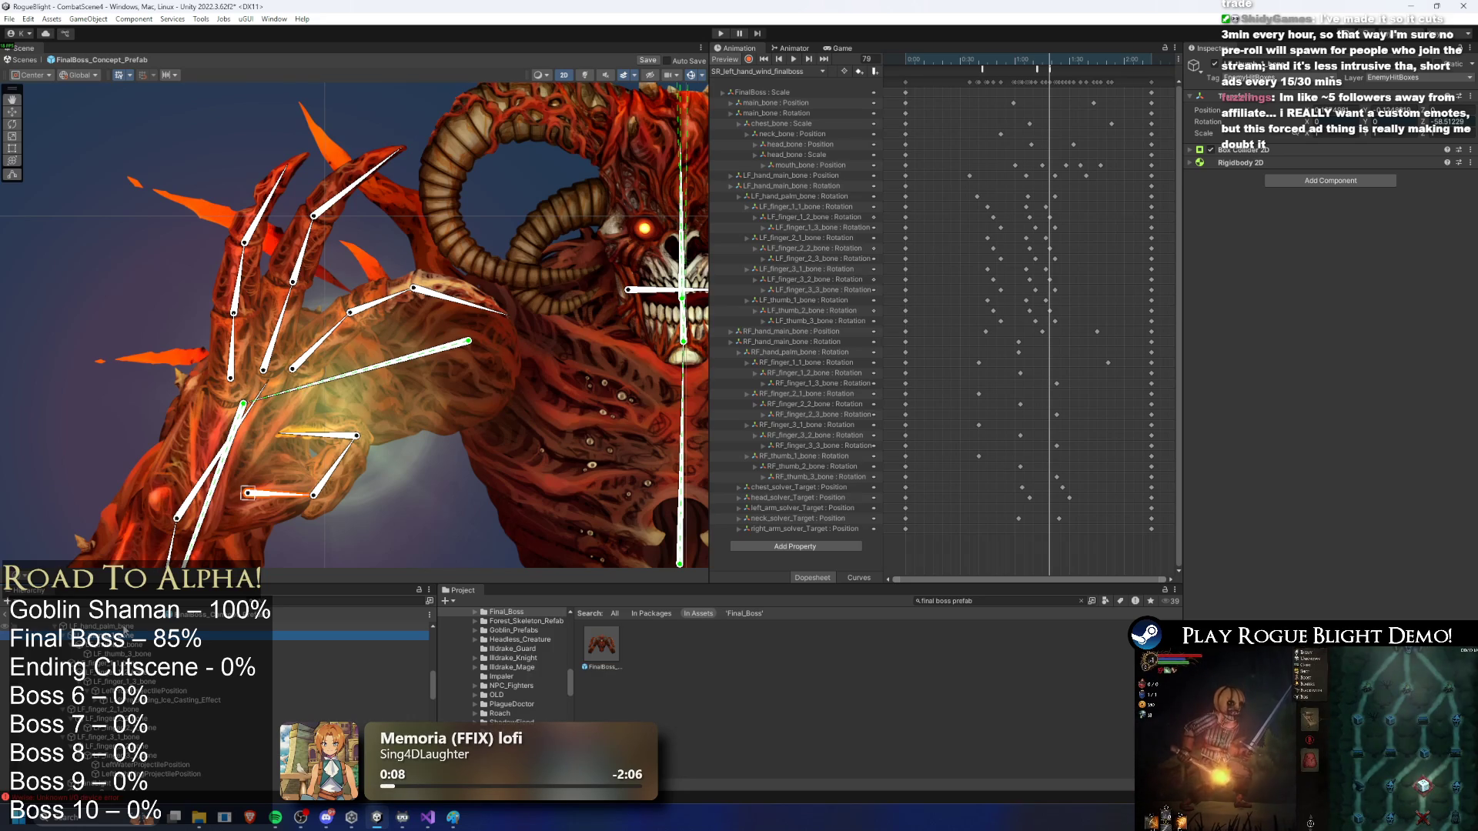
key("Down")
key("Down")
key("Down")
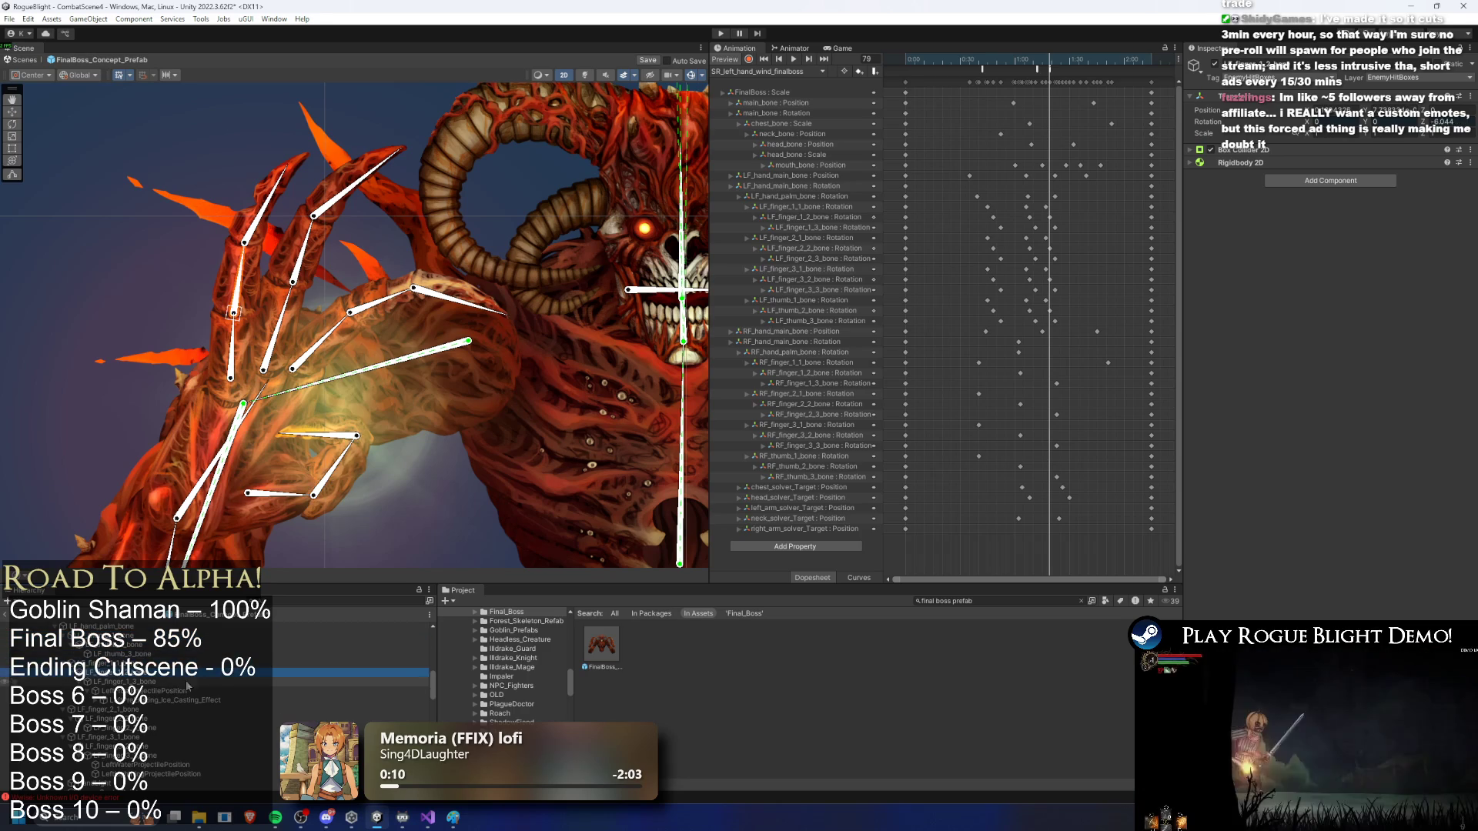
key("Down")
key("Down")
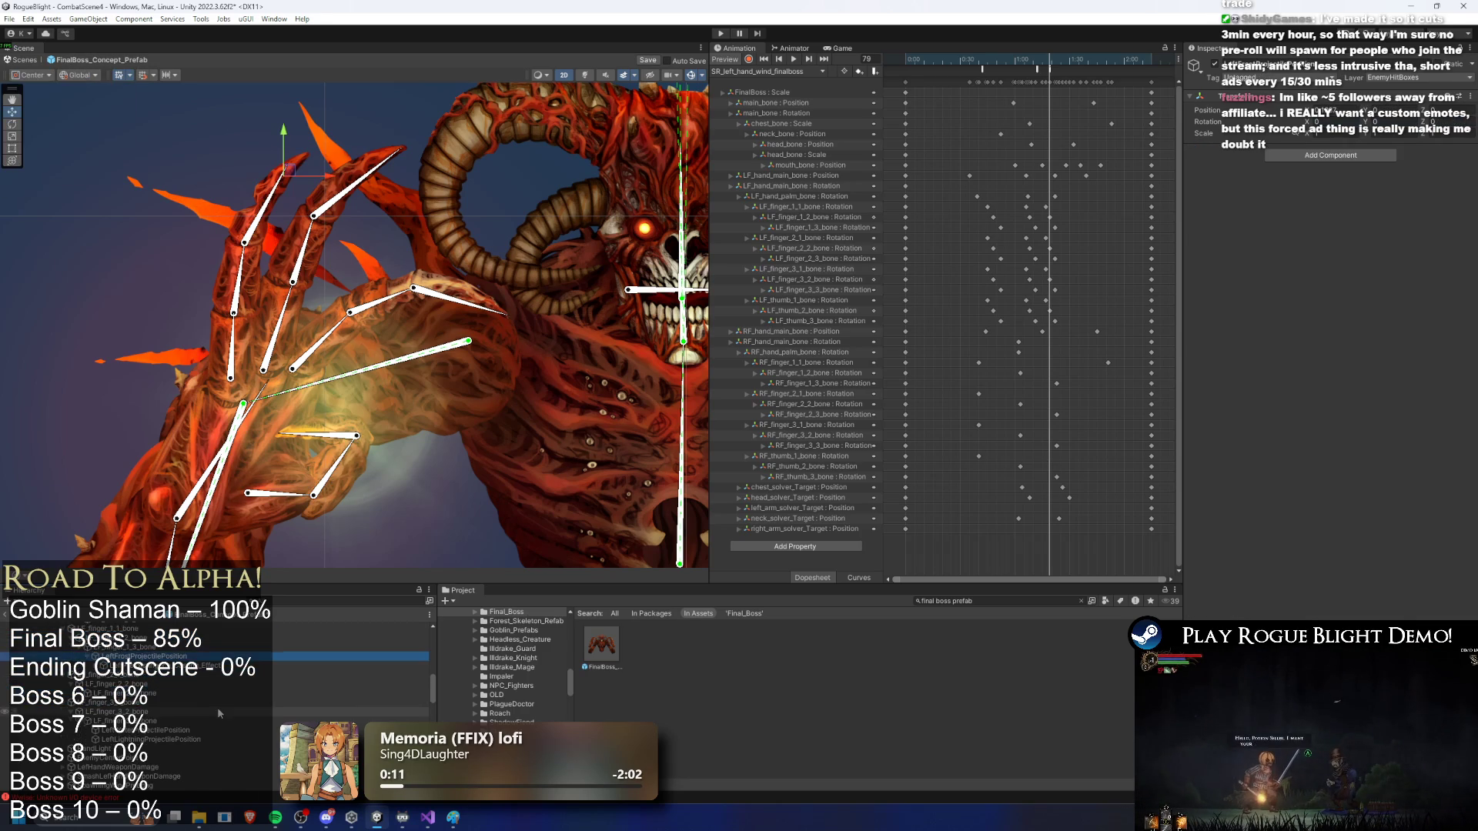
left_click(182, 721)
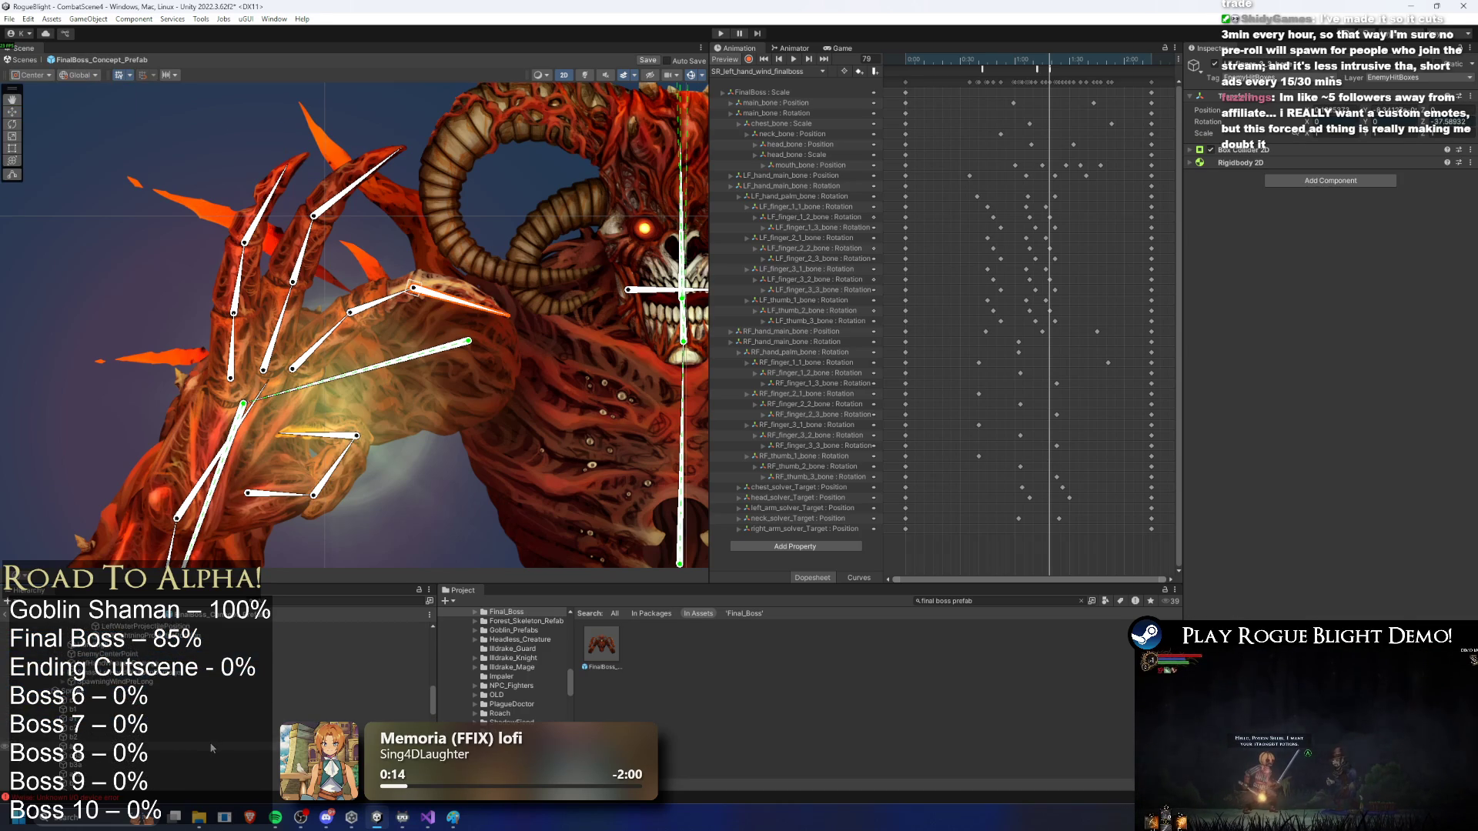
left_click(175, 656)
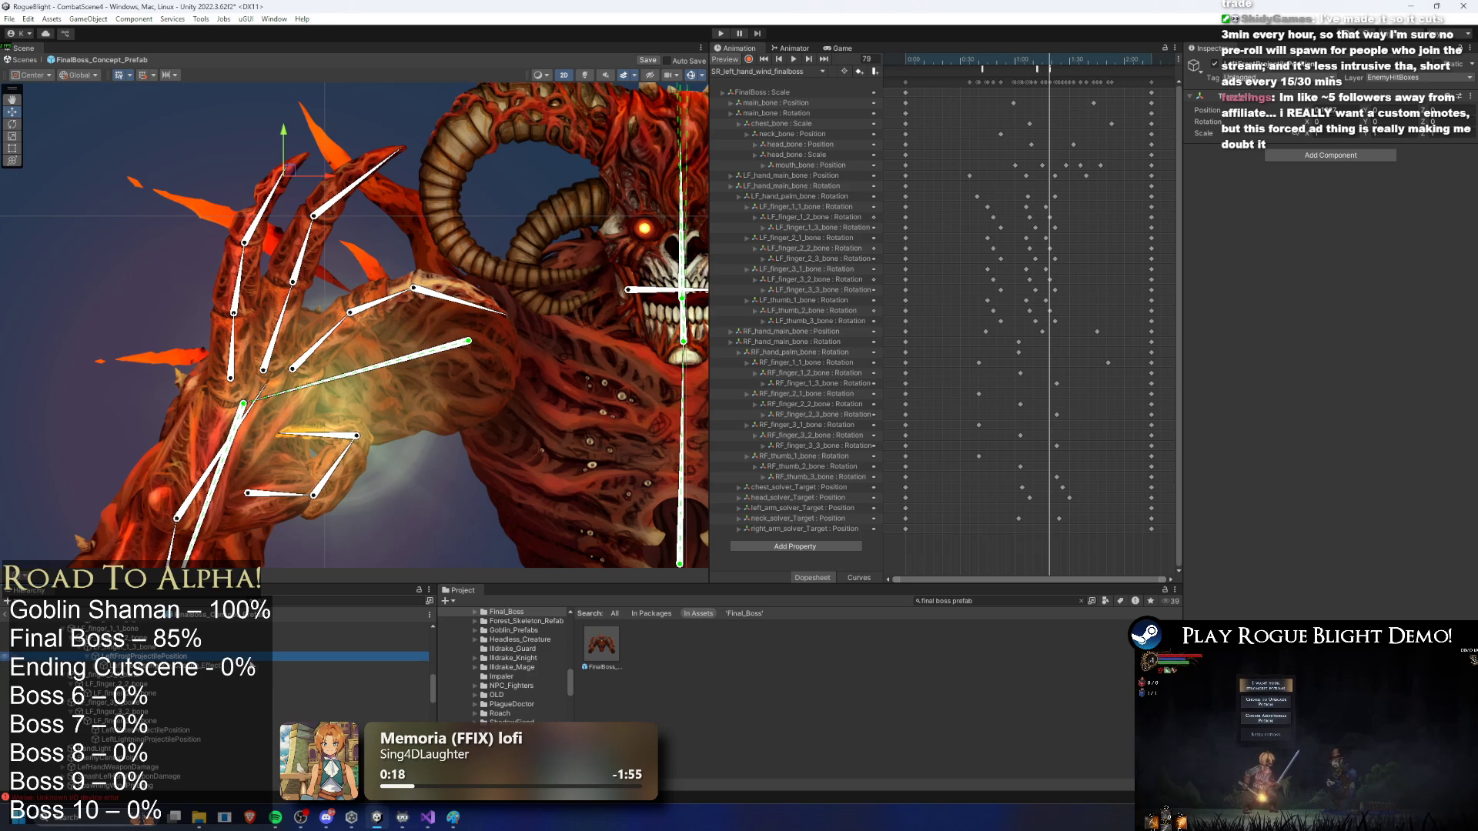
scroll(176, 682, "up", 3)
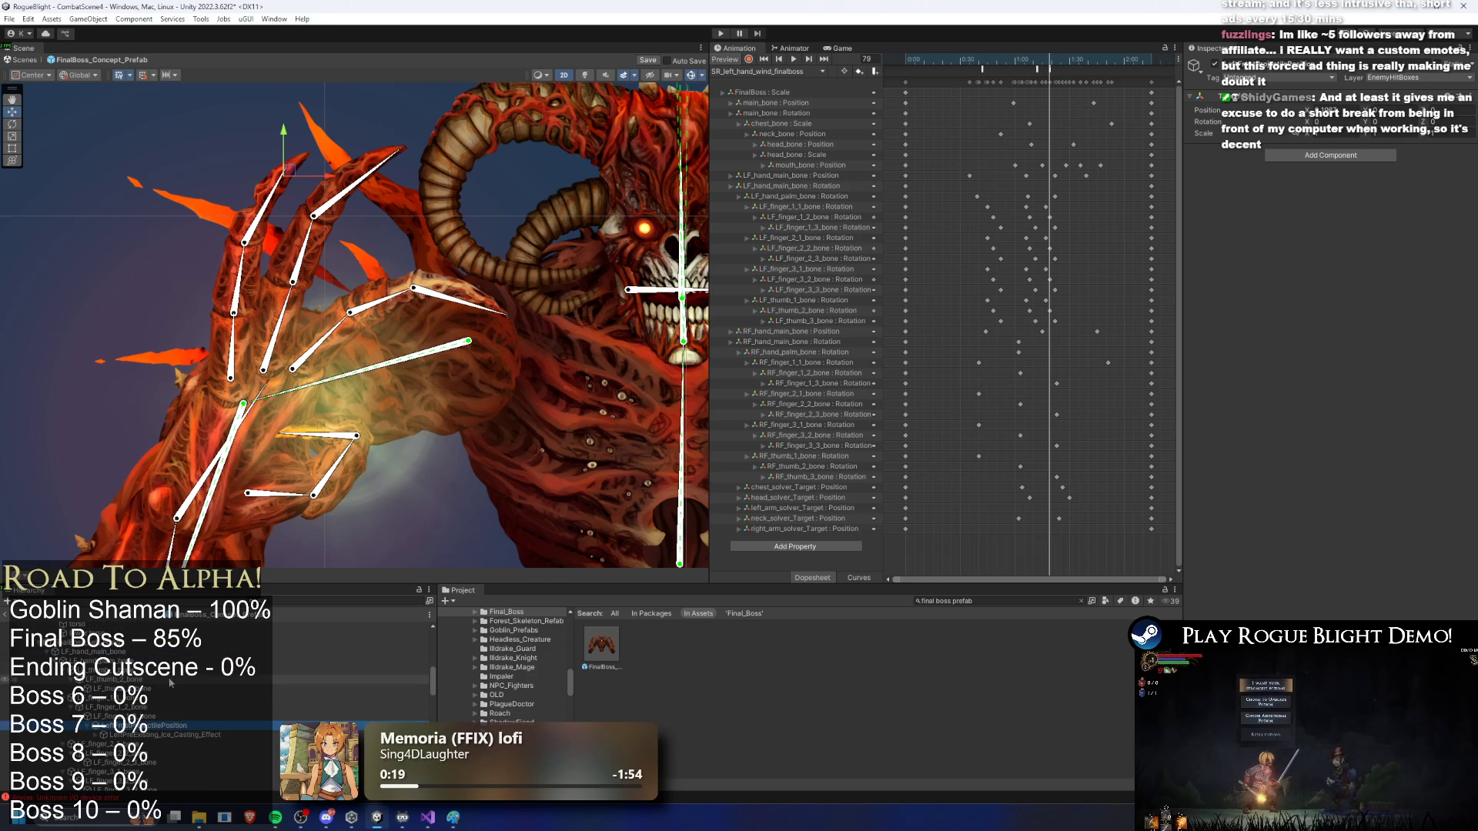
left_click(171, 716)
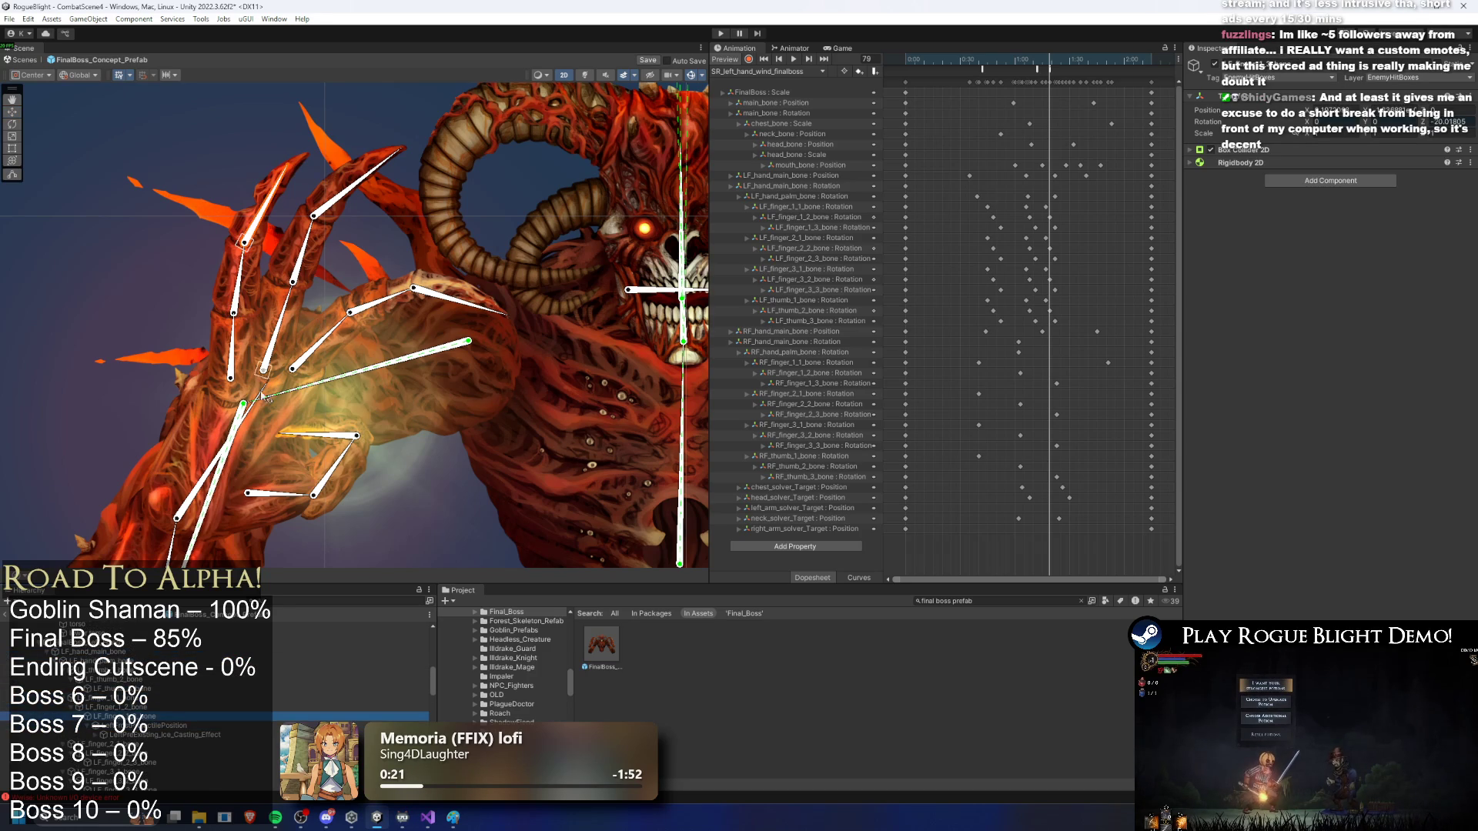
left_click(209, 467)
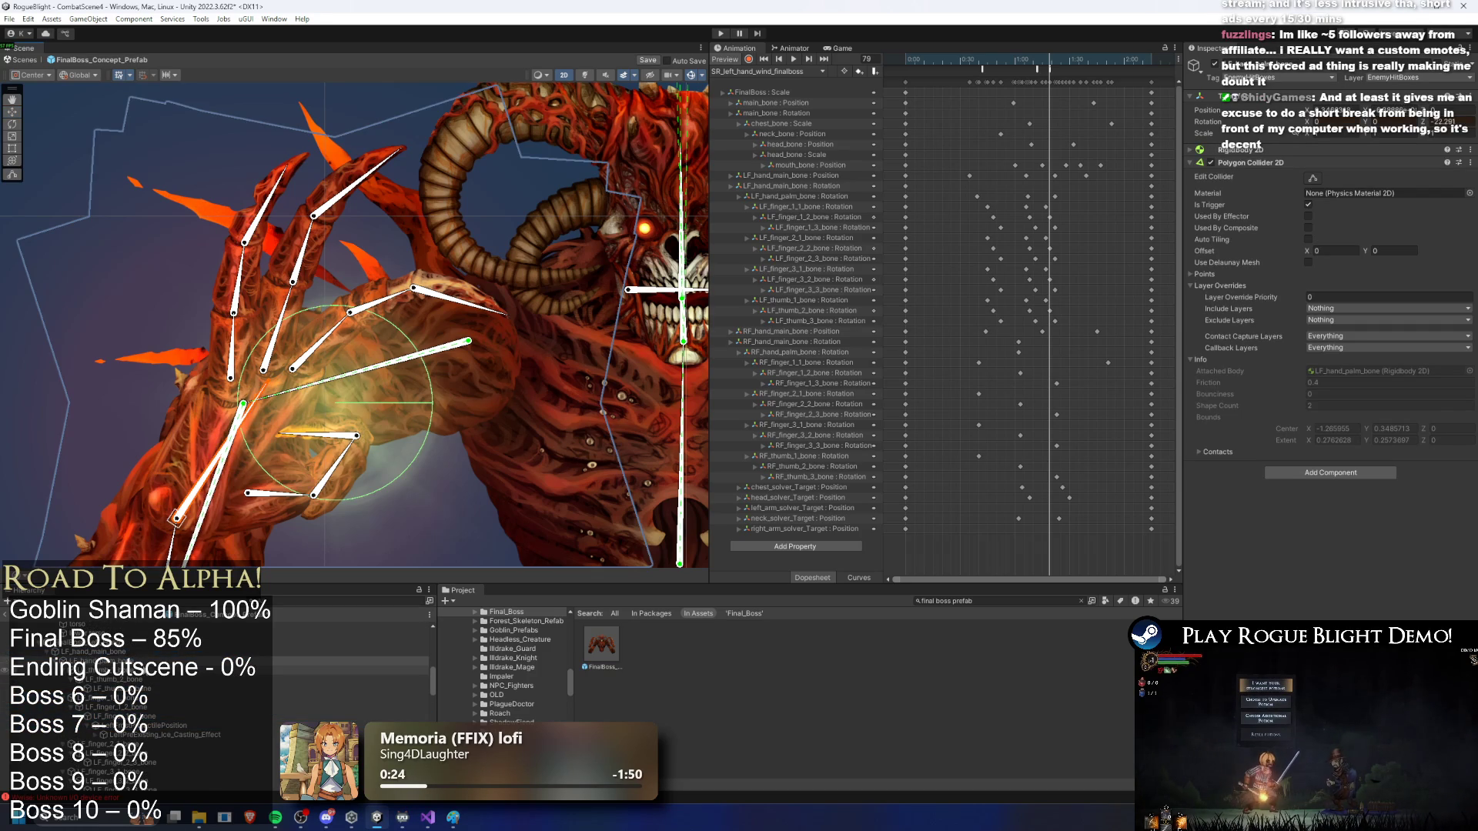
scroll(231, 514, "up", 3)
scroll(231, 514, "down", 3)
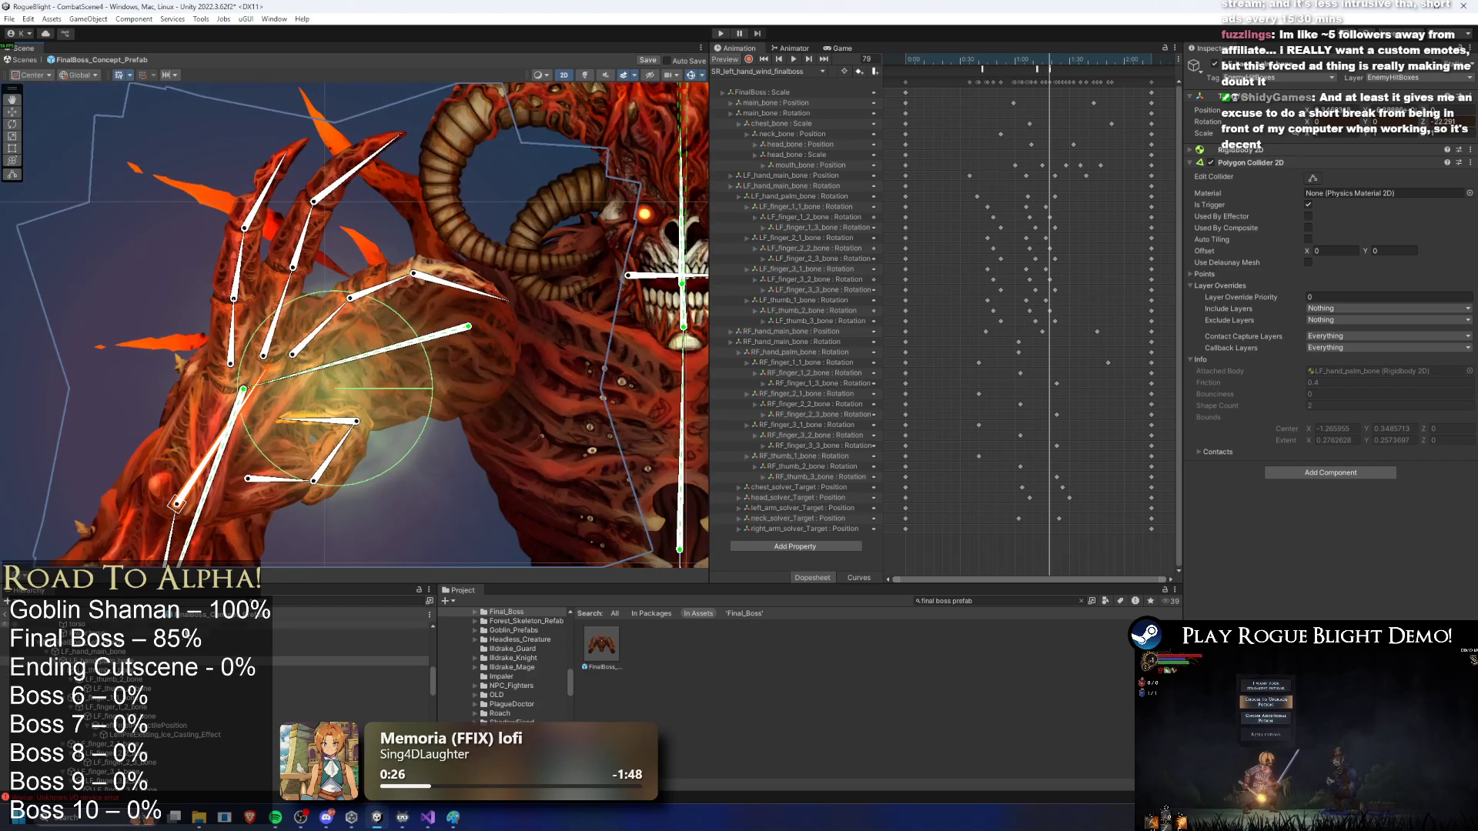
scroll(259, 404, "down", 1)
scroll(169, 692, "down", 2)
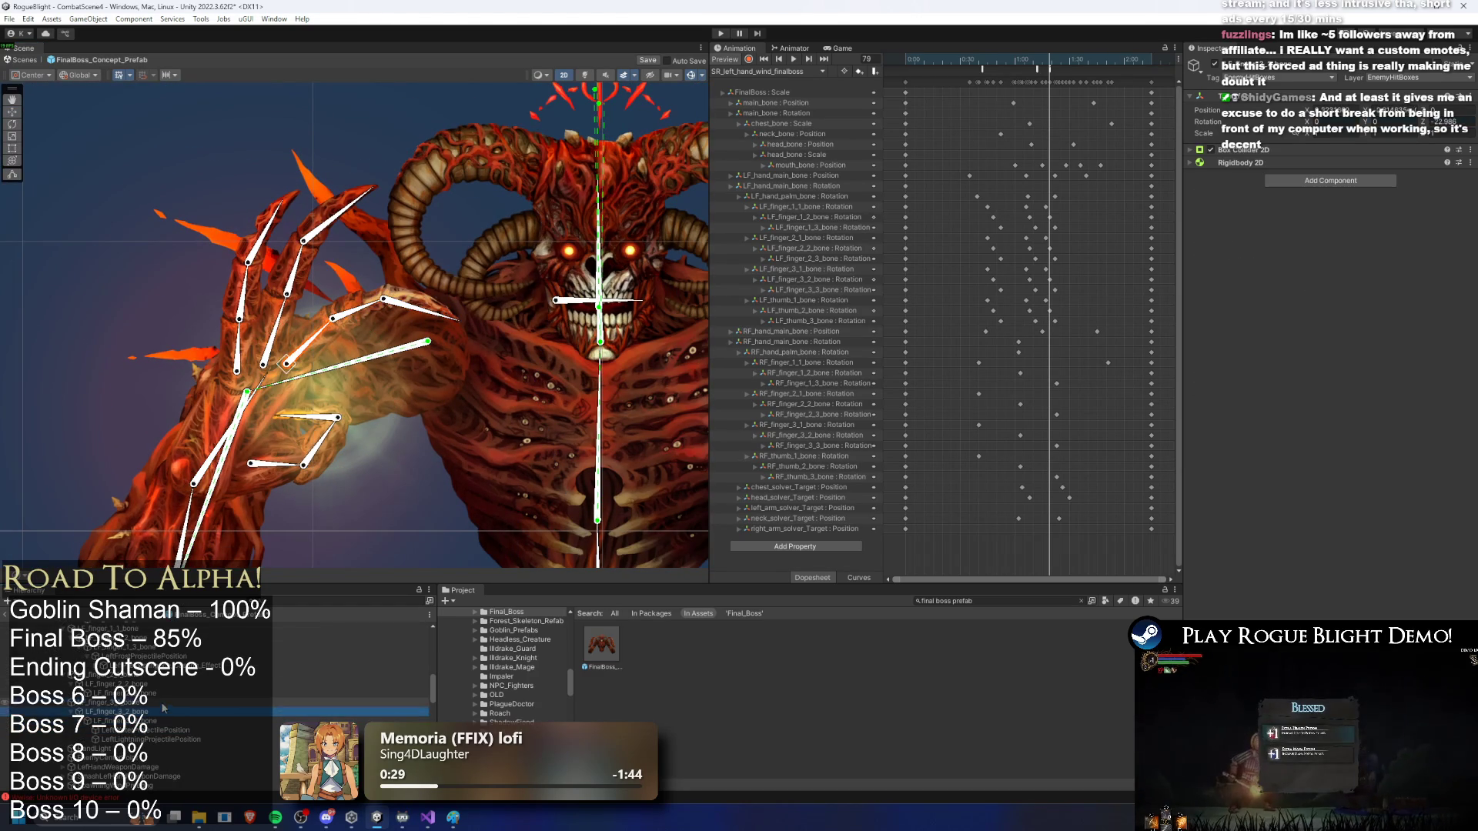
left_click(177, 665)
scroll(178, 696, "up", 2)
left_click(177, 770)
scroll(175, 696, "down", 3)
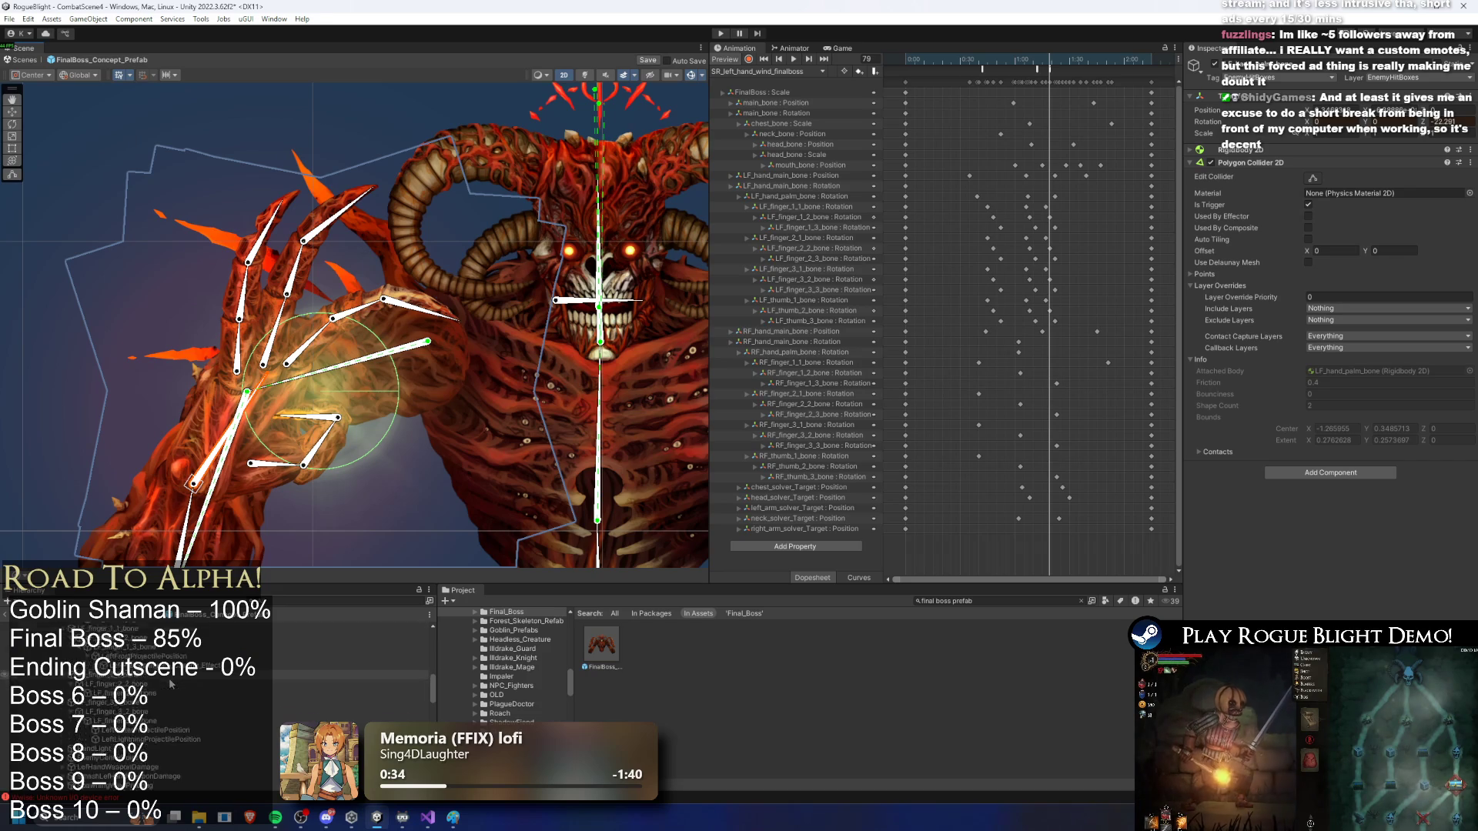
scroll(177, 699, "down", 1)
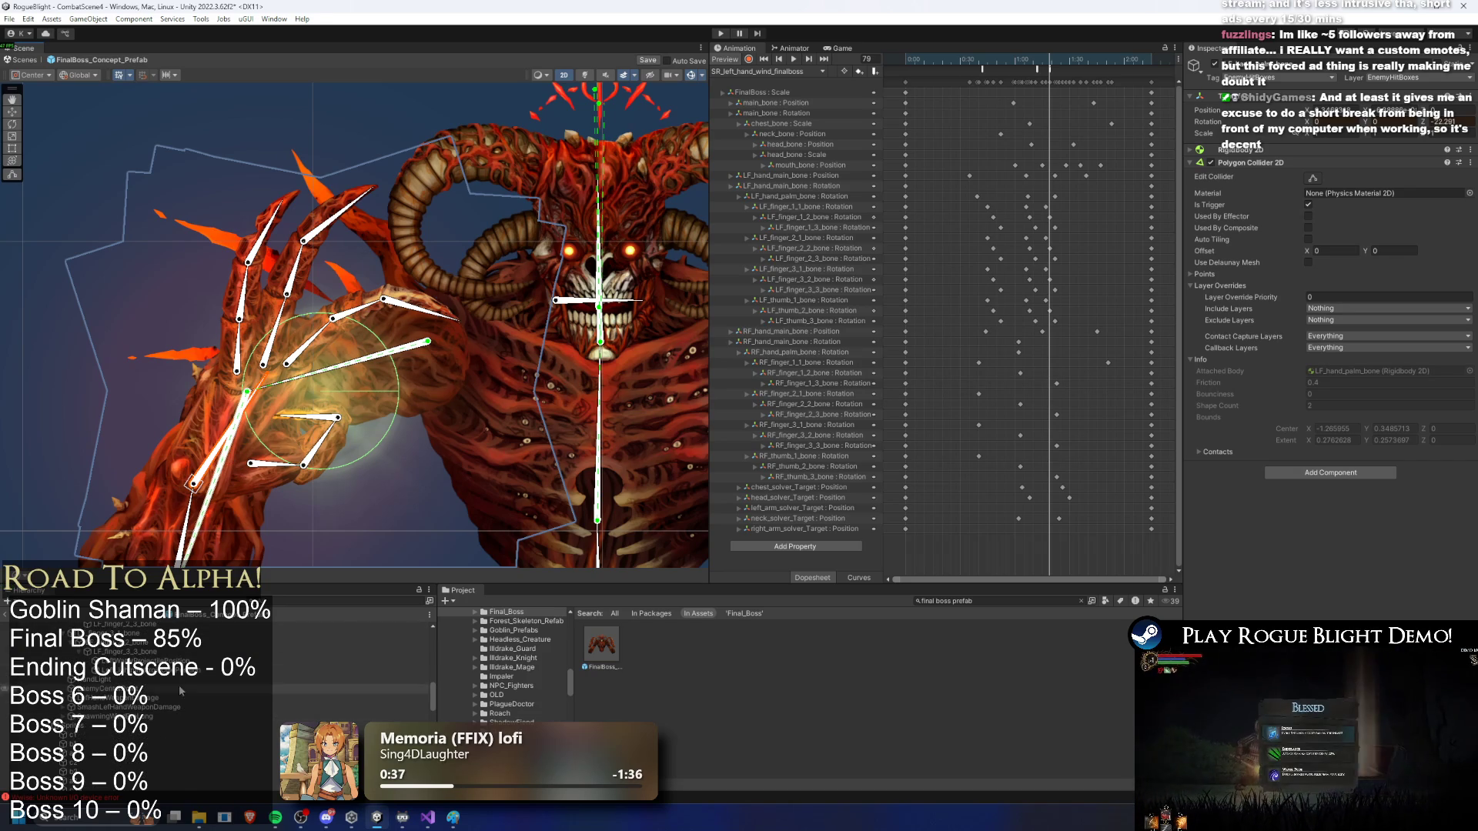
left_click(104, 652)
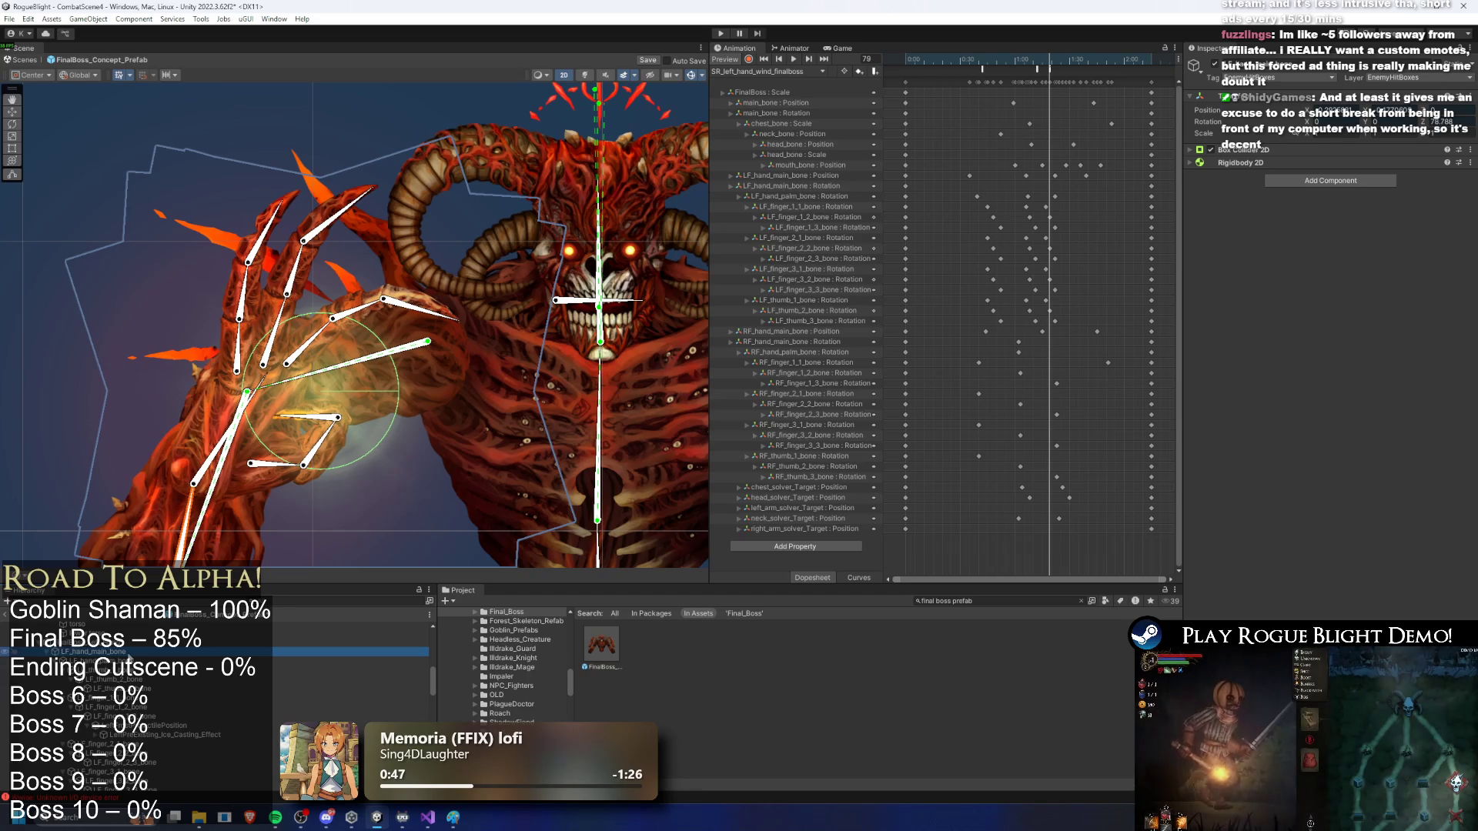
left_click(92, 661)
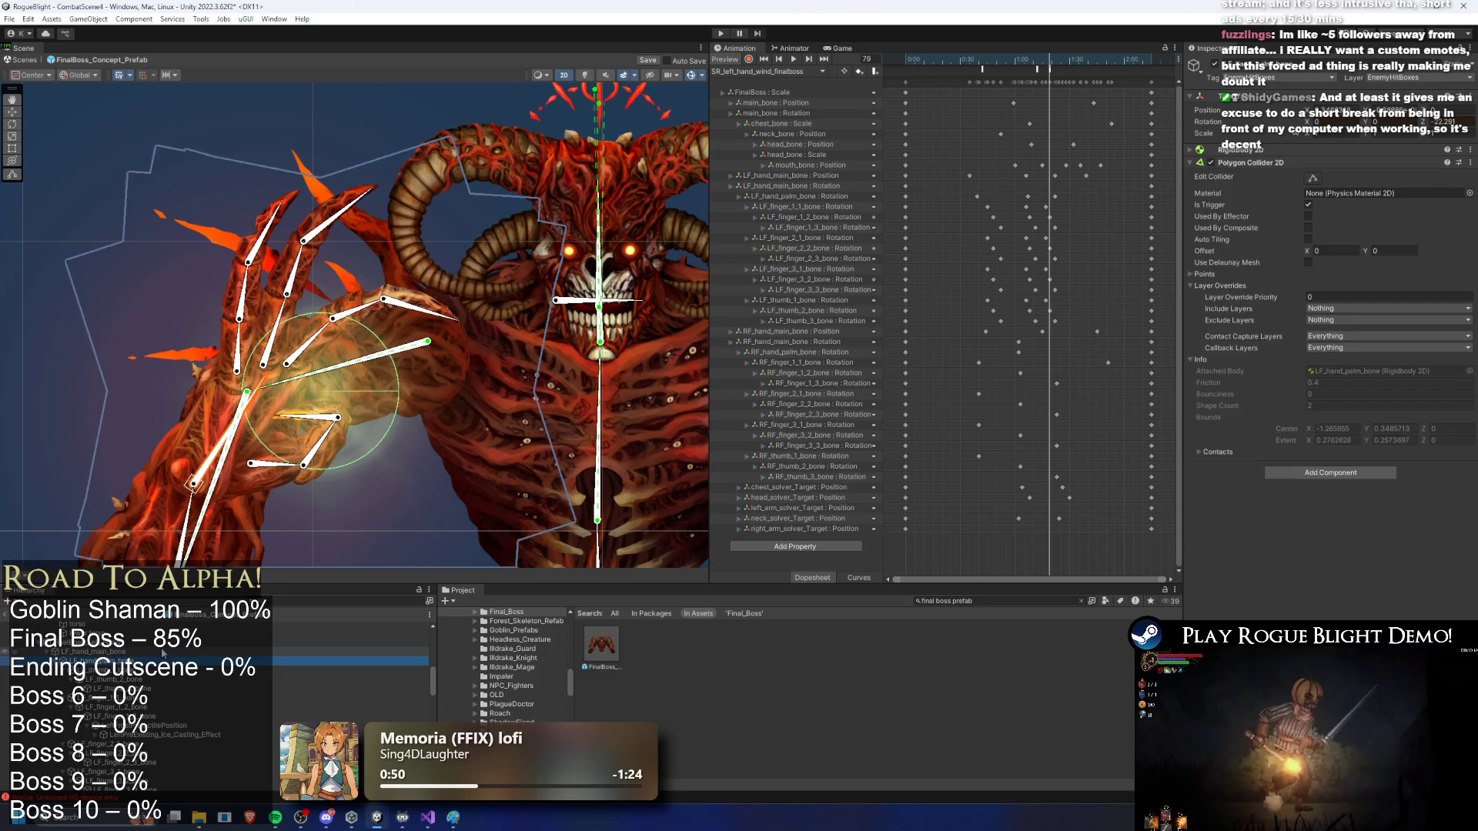
key("Right")
key("Down")
key("Down")
key("Down")
key("Down")
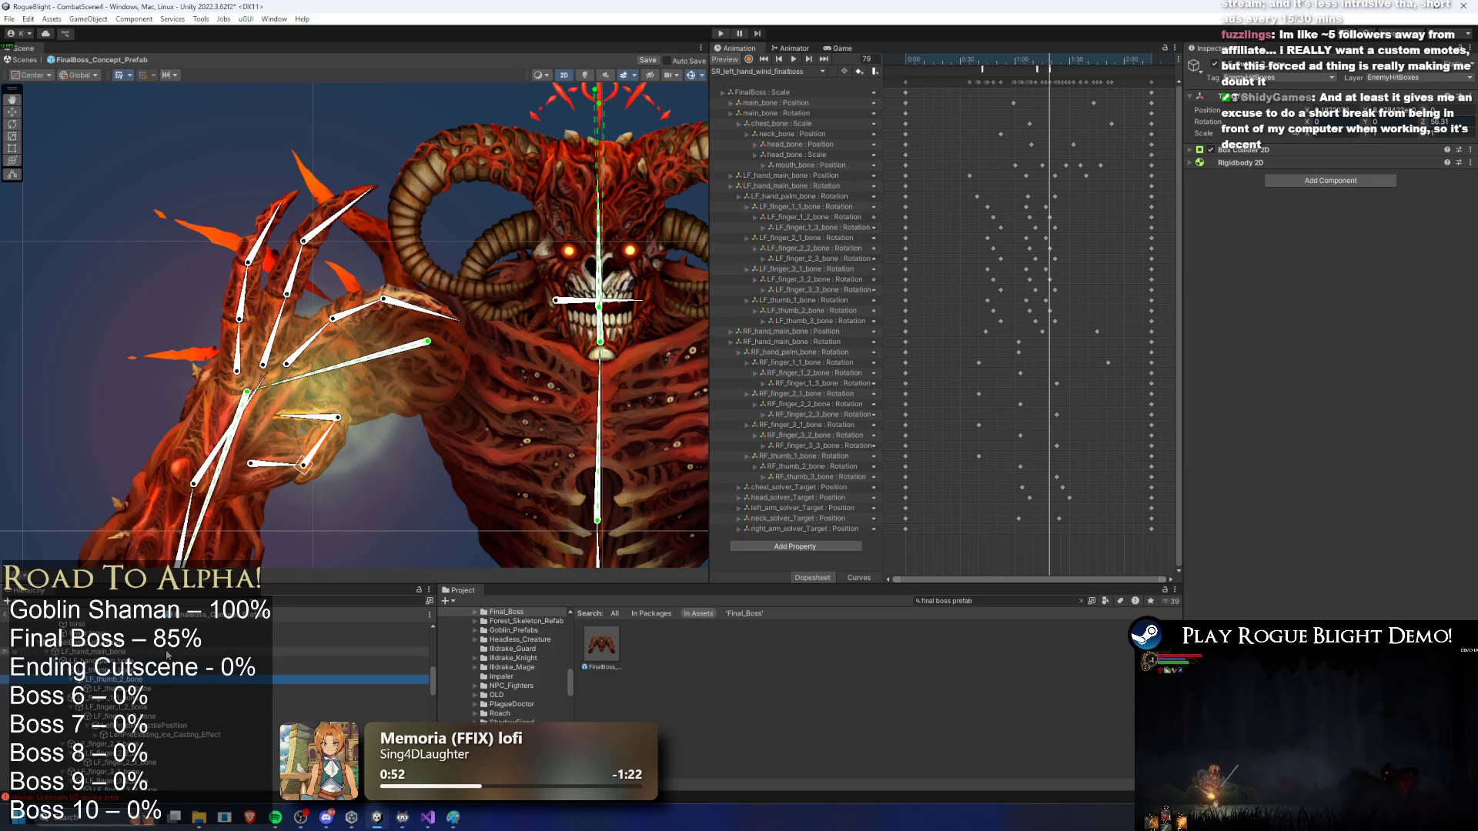
Step: Select SpawningWindPreLong, set the animation to frame 42, and preview its burst
key("Down")
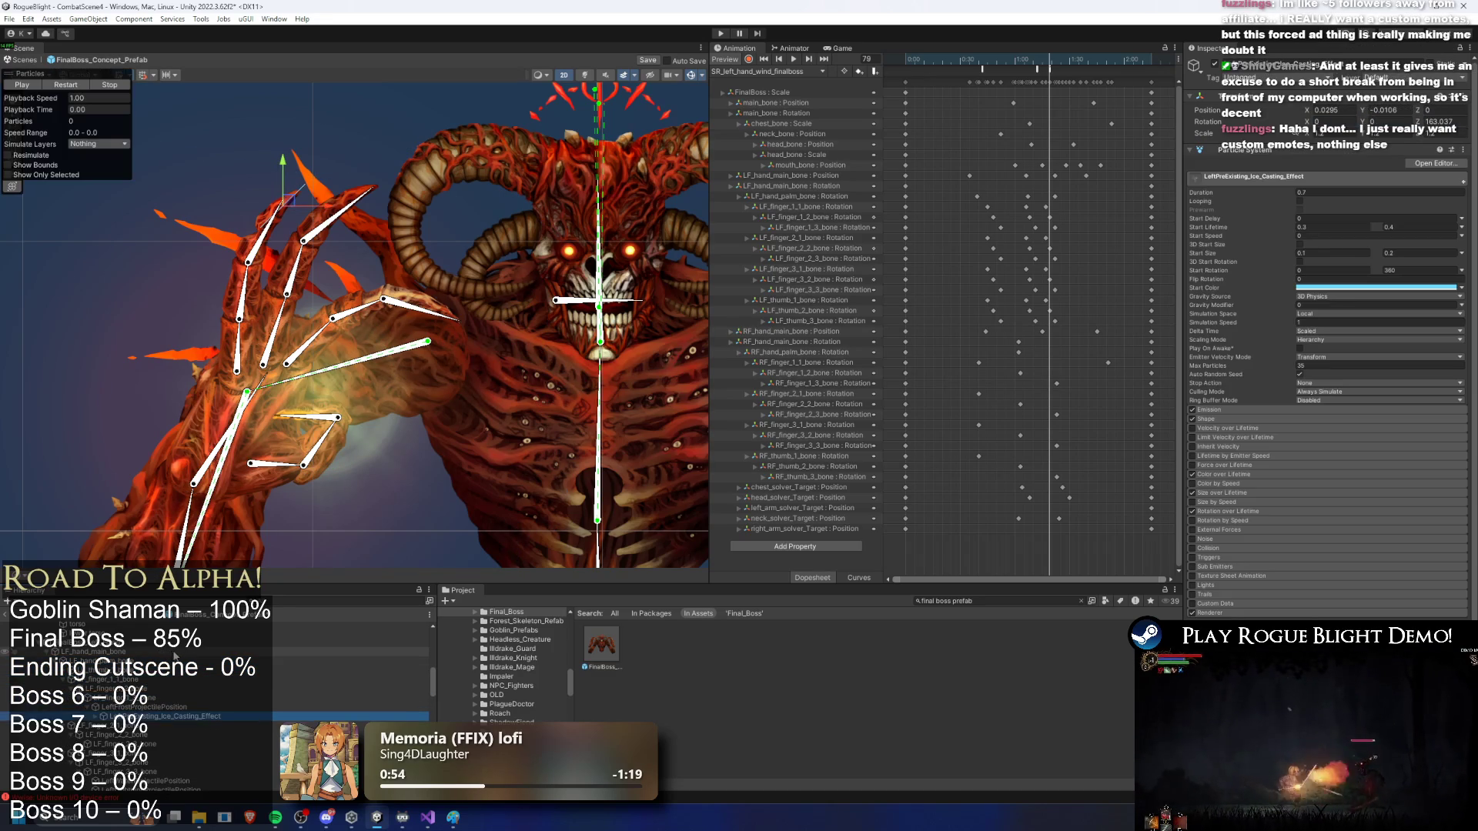
key("Down")
key("Down")
key("Down")
key("Up")
key("Down")
key("Down")
key("Down")
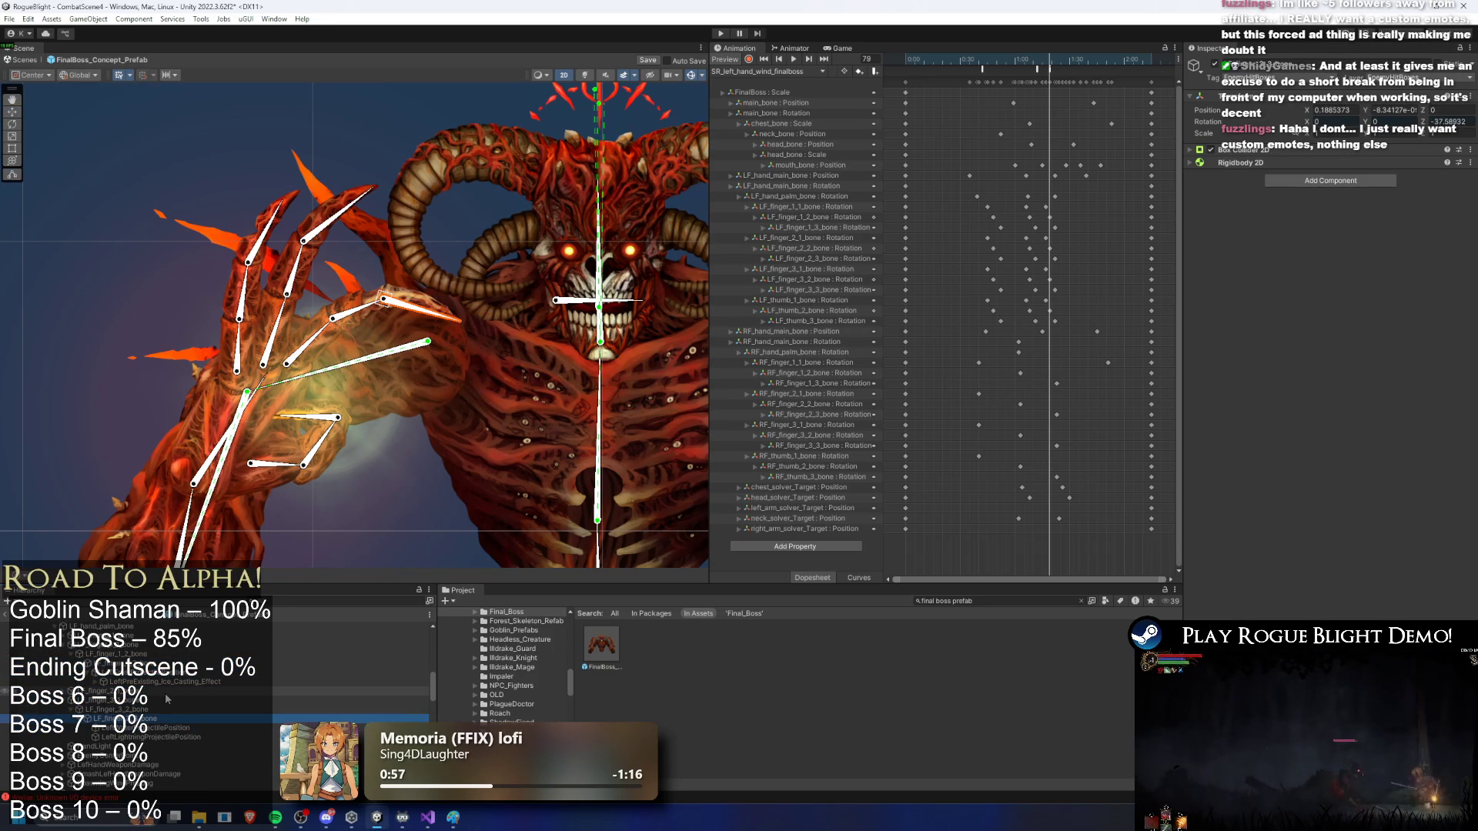
key("Down")
key("Down")
key("Down")
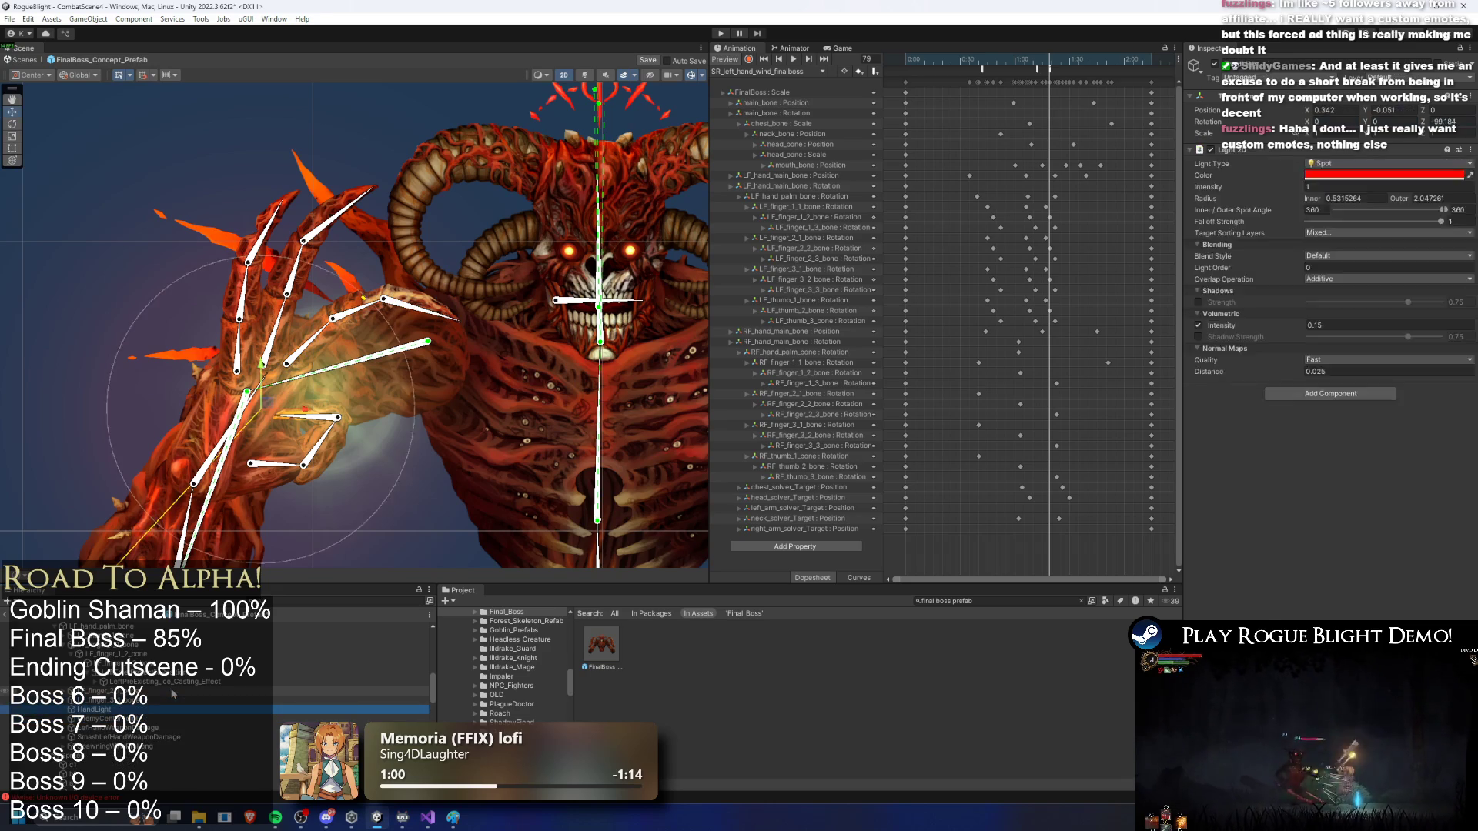
key("Down")
key("Down")
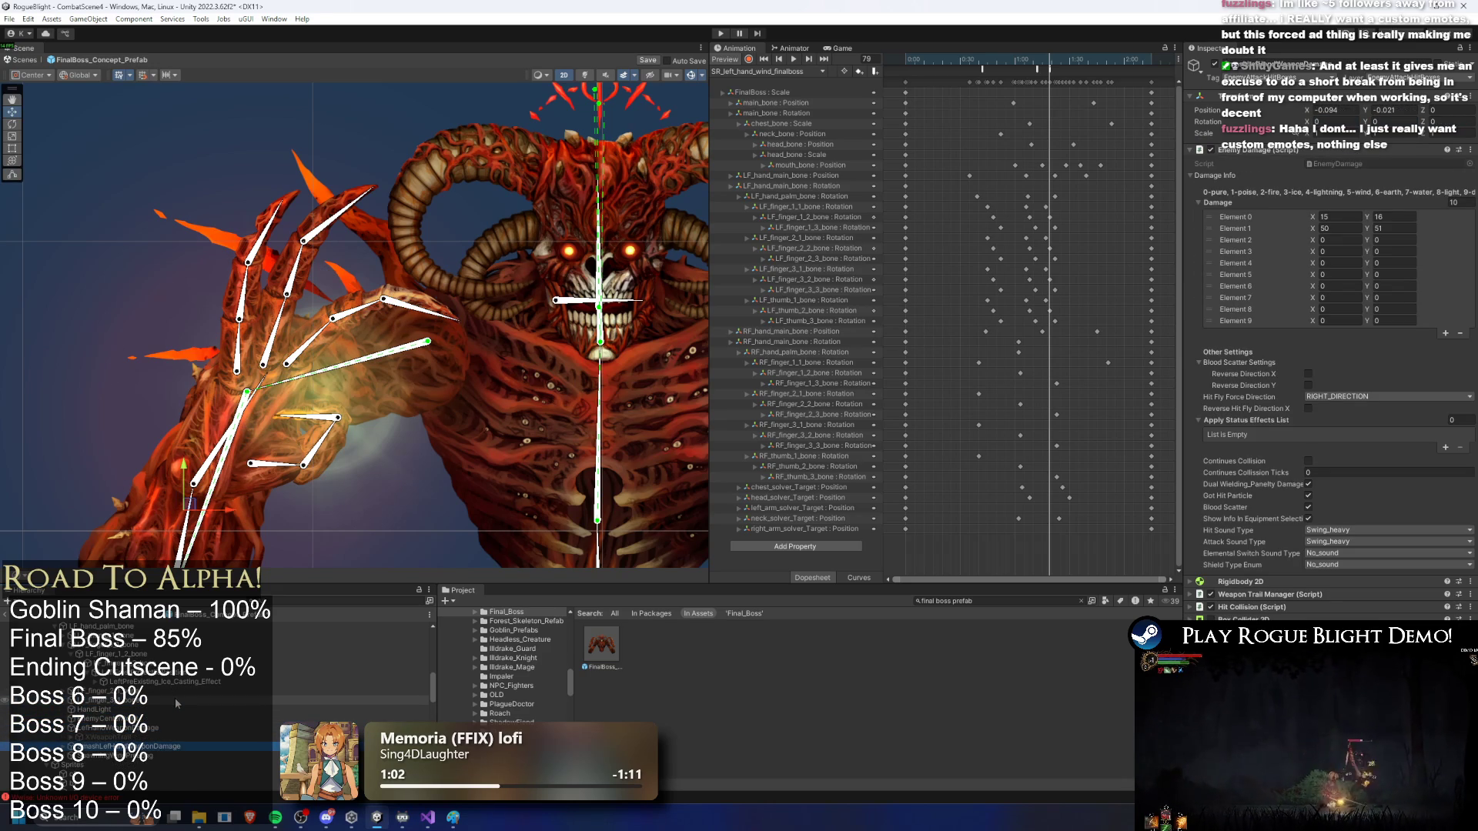
key("Down")
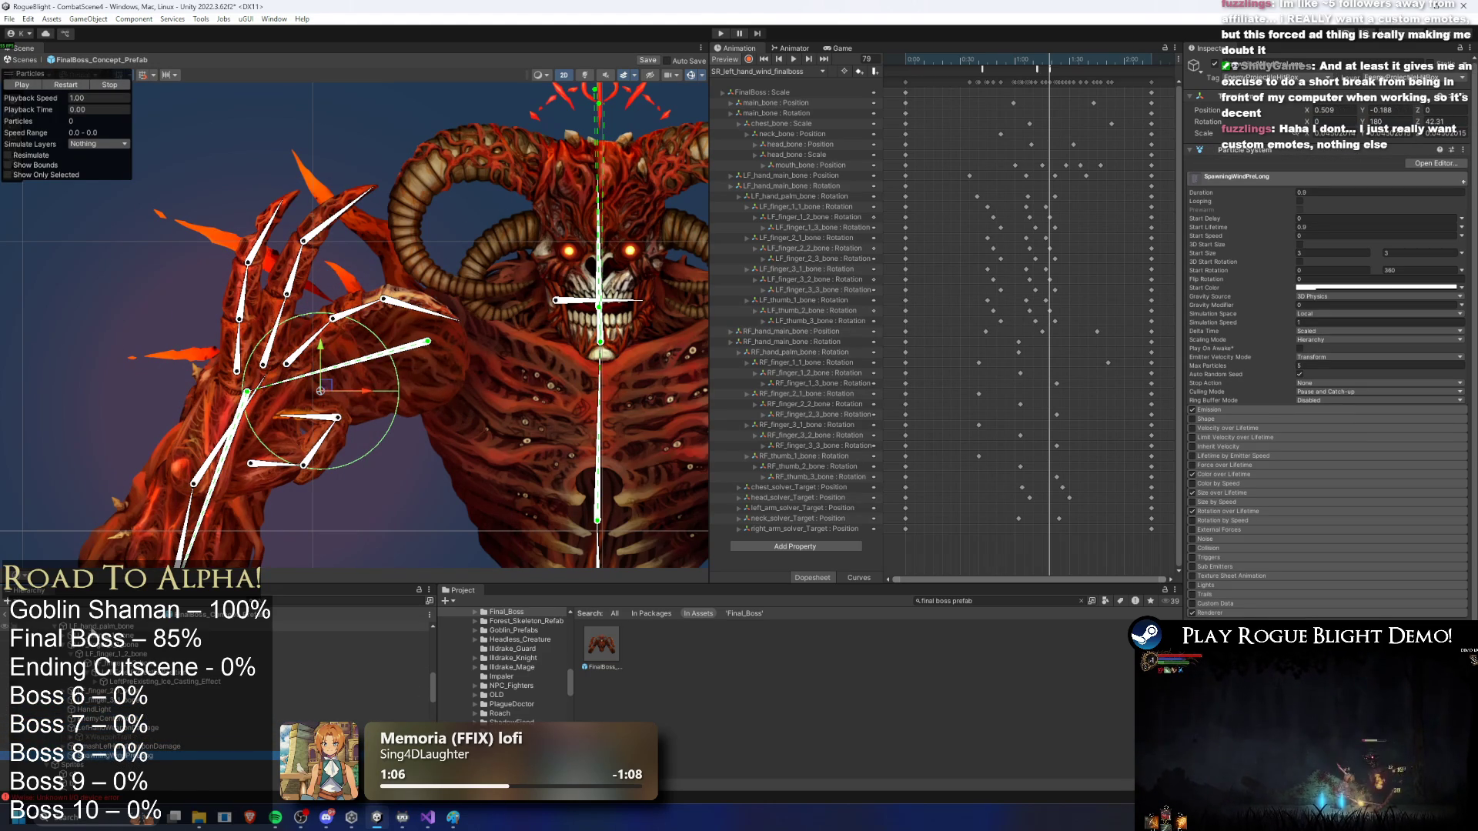
left_click(981, 59)
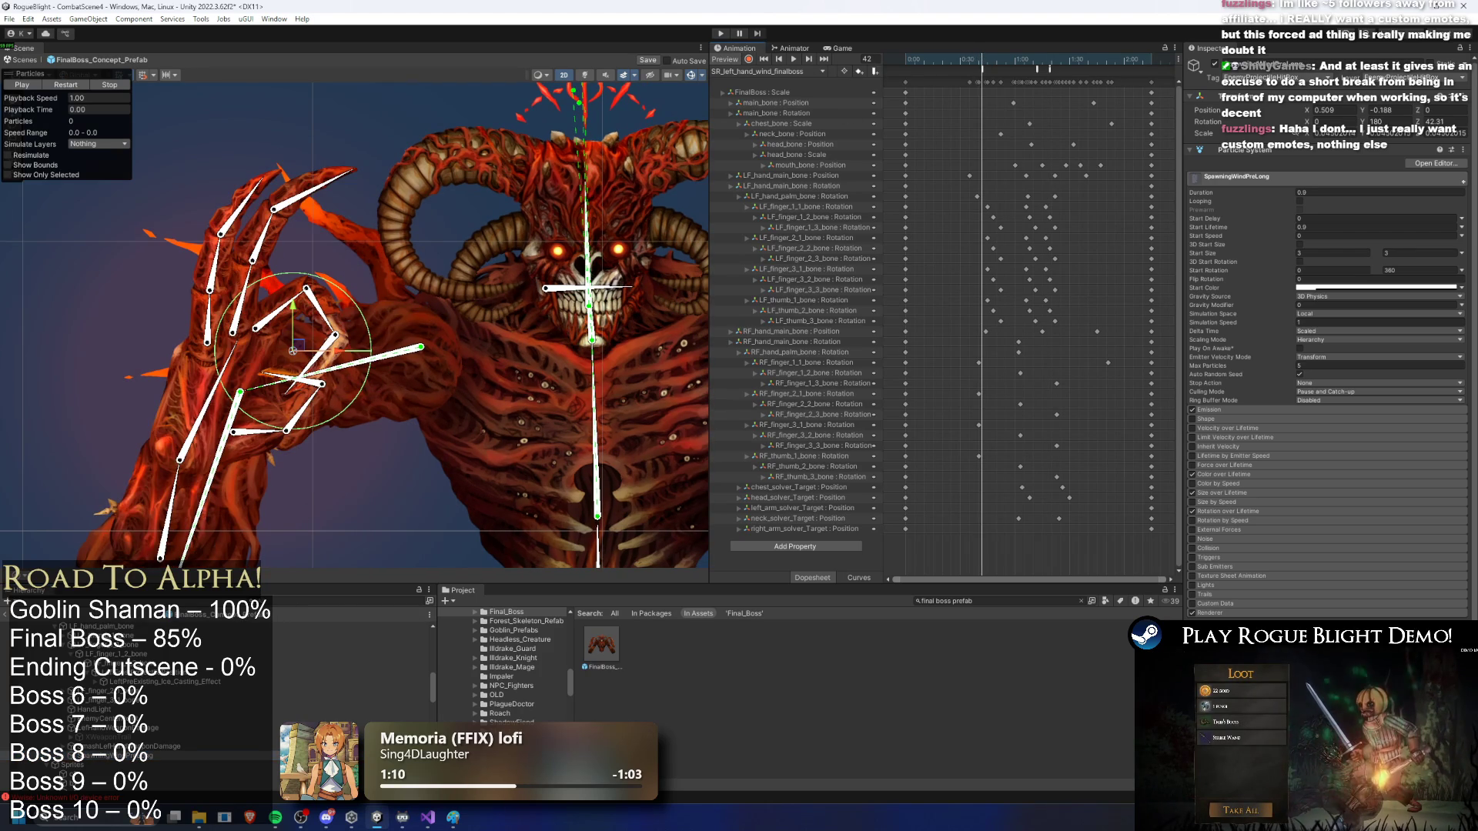
left_click(35, 88)
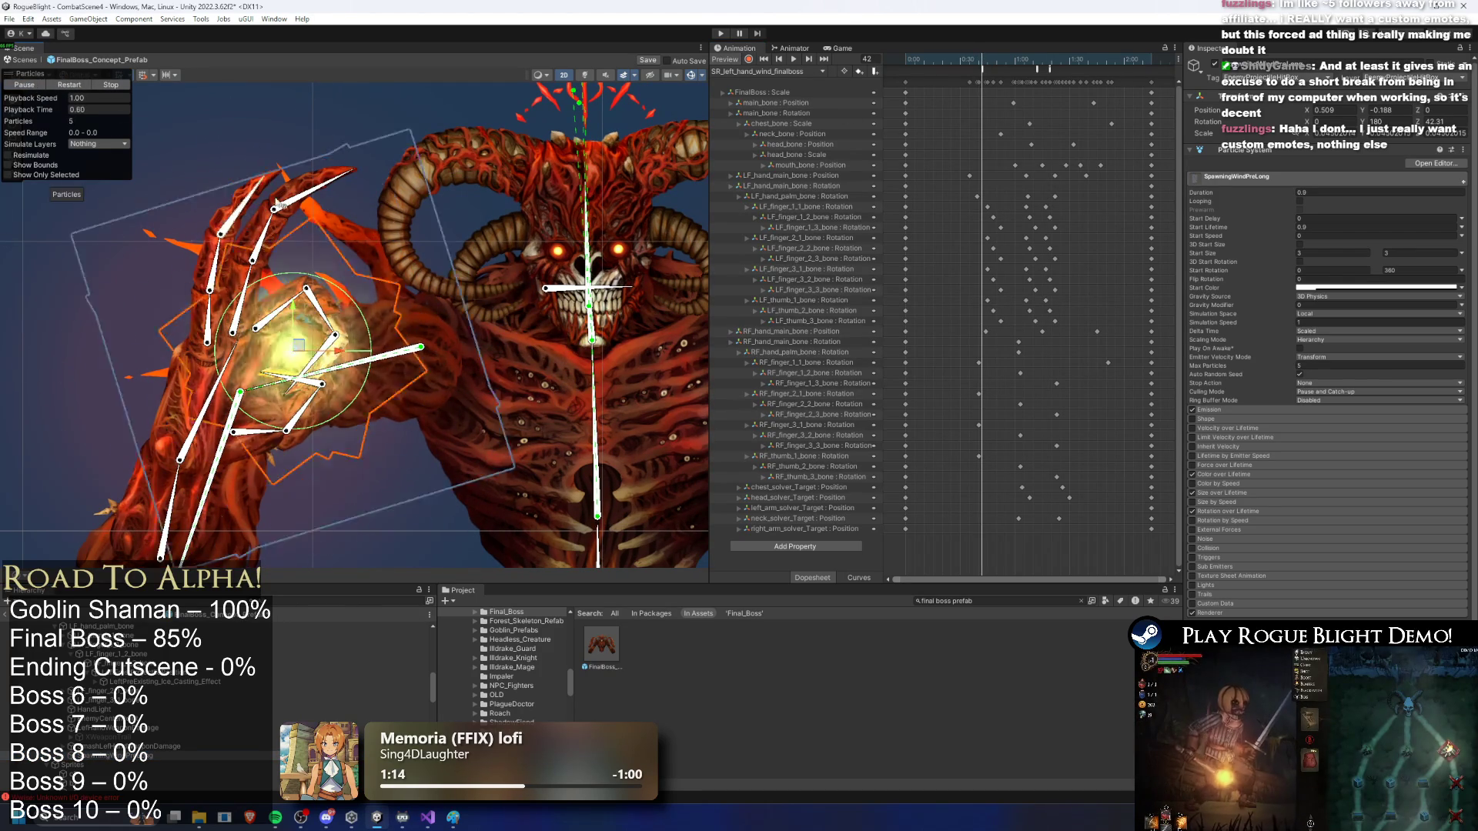
Step: Drag the wind effect onto the left palm, replaying the burst after each move
left_click_drag(306, 355, 321, 355)
left_click(68, 90)
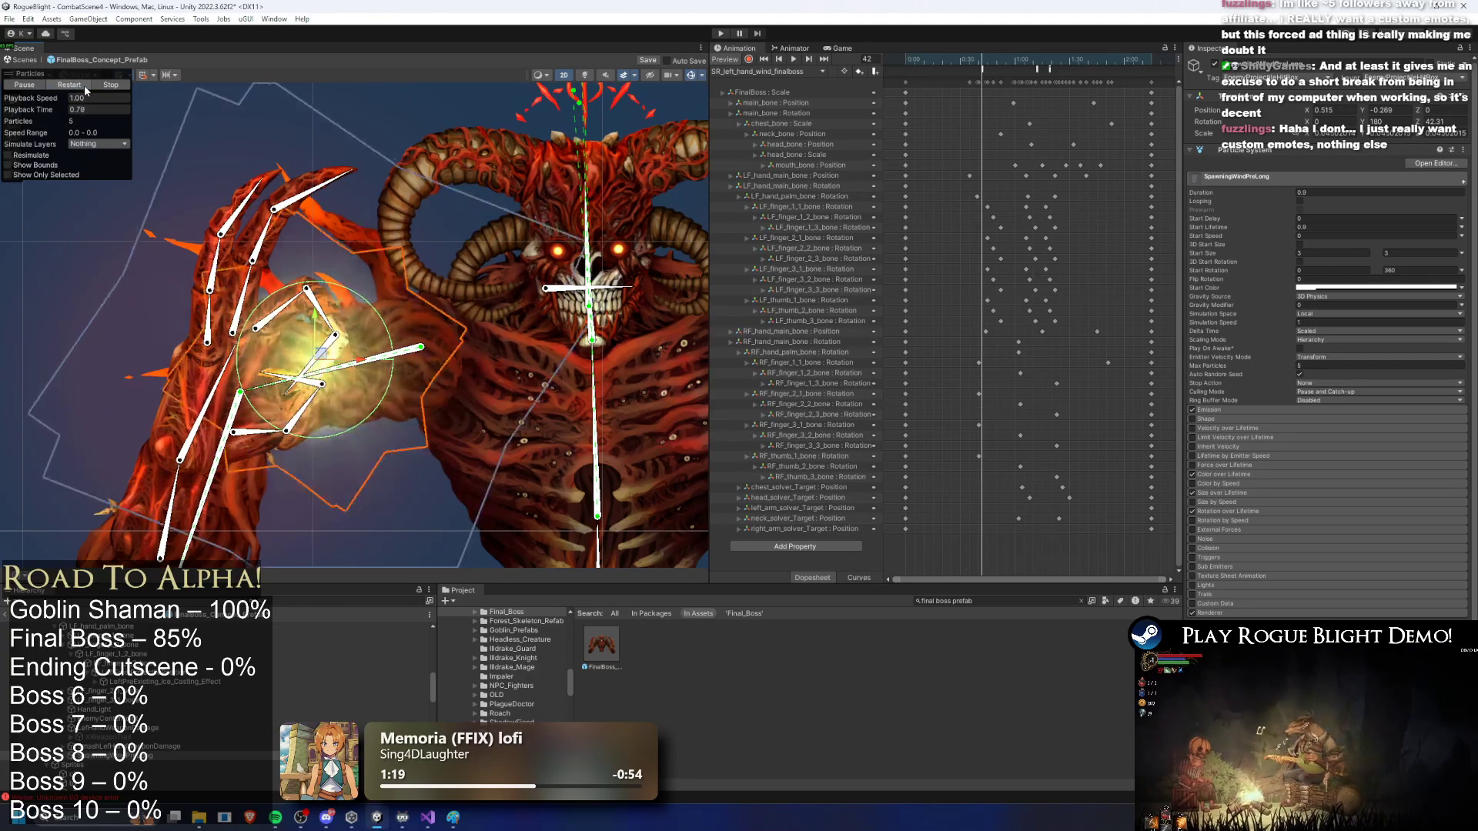
left_click_drag(321, 356, 292, 352)
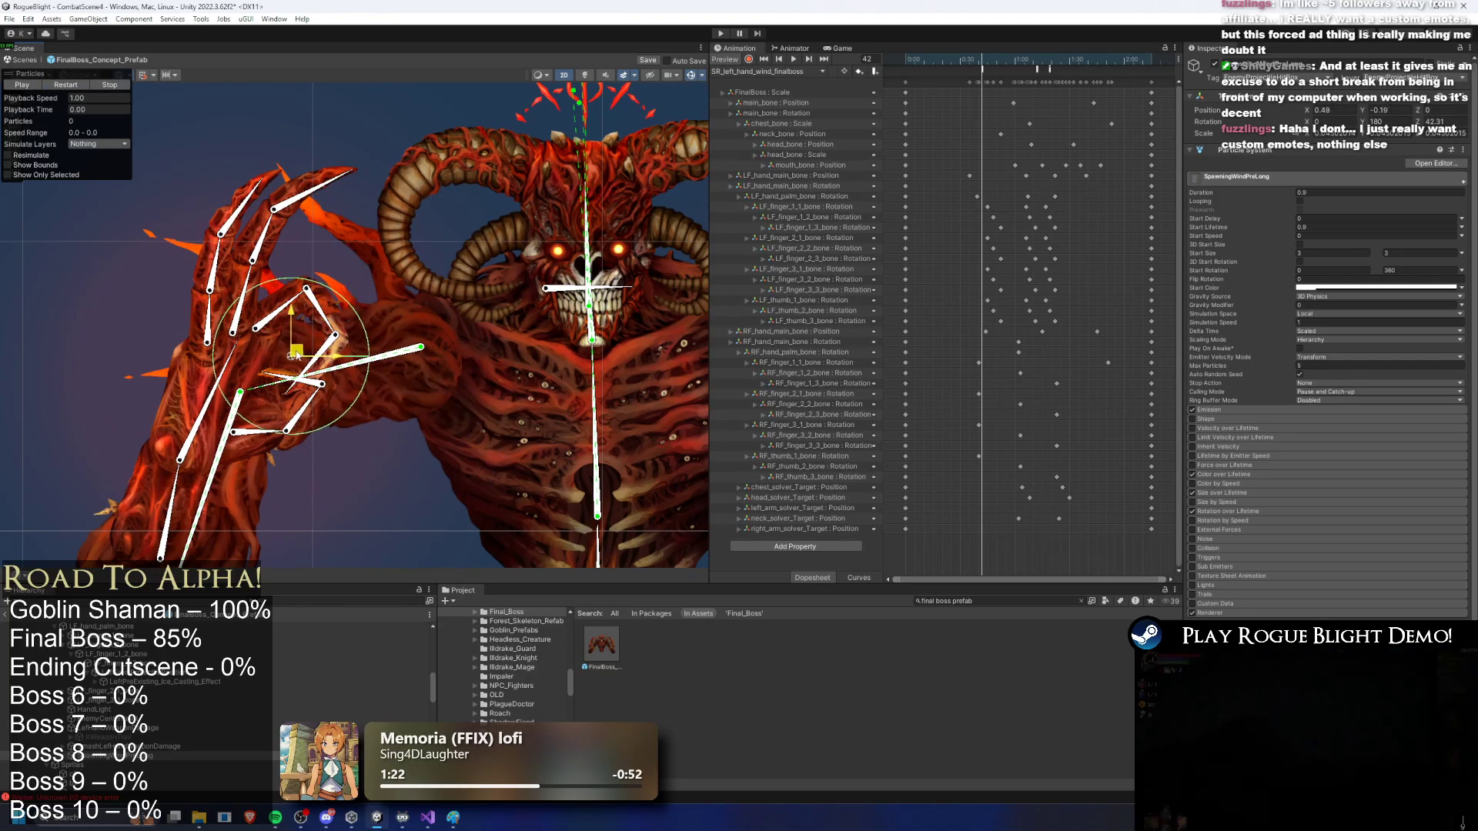
left_click(67, 87)
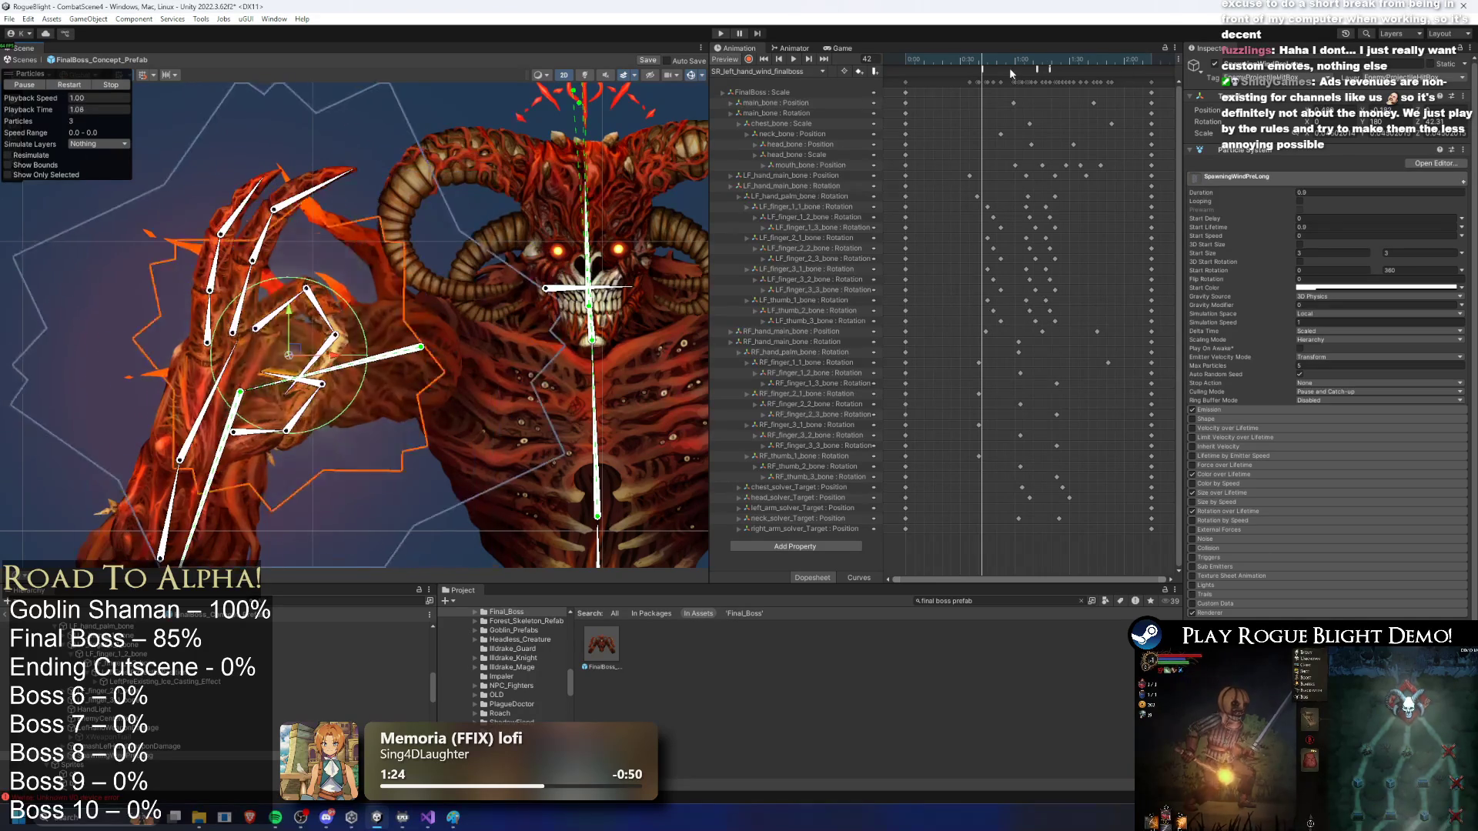
Step: Save the prefab with Ctrl+S and enter Play mode to playtest the boss
key("ctrl+s")
scroll(211, 708, "up", 10)
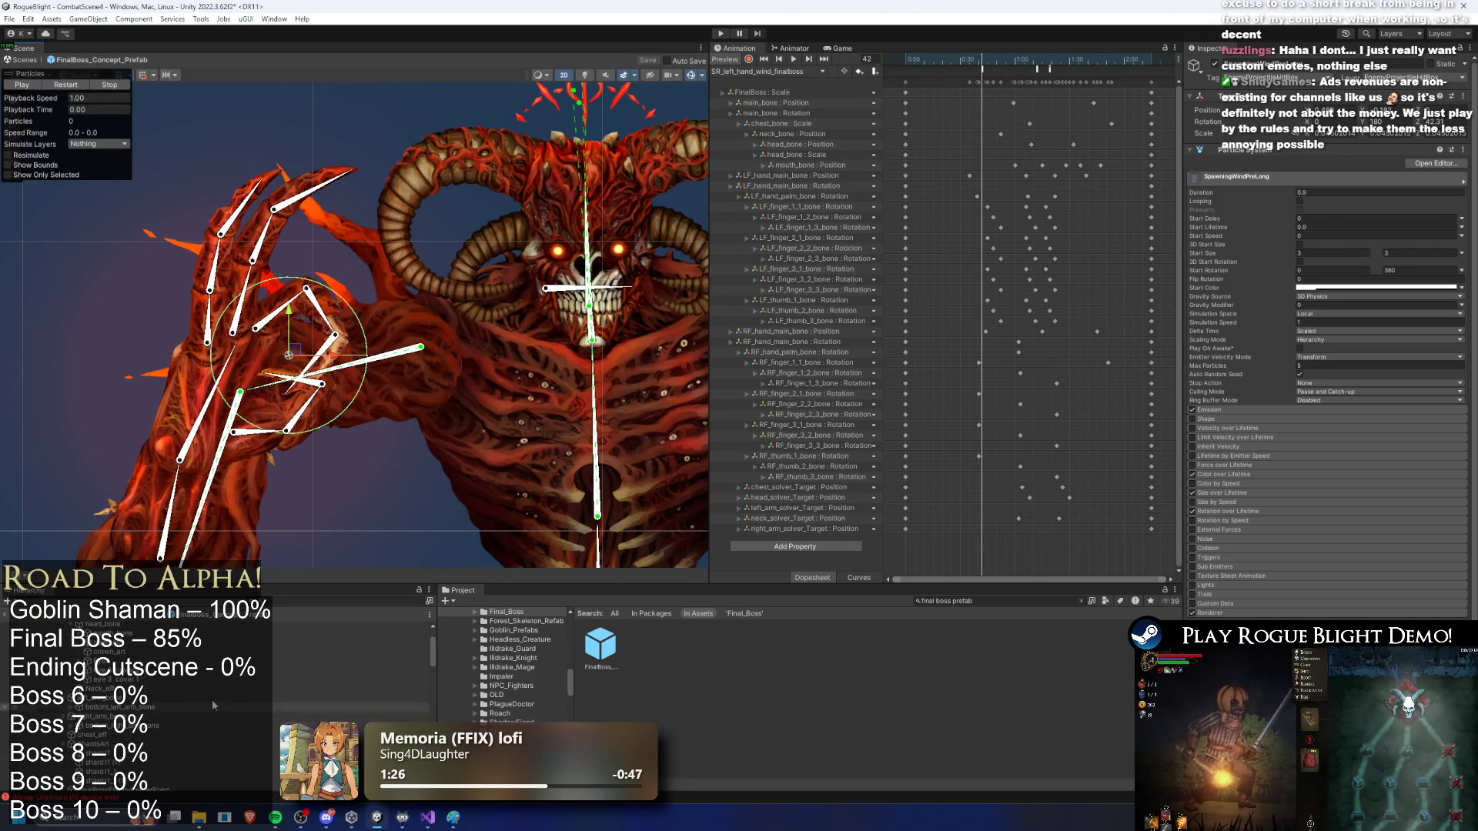
left_click(147, 627)
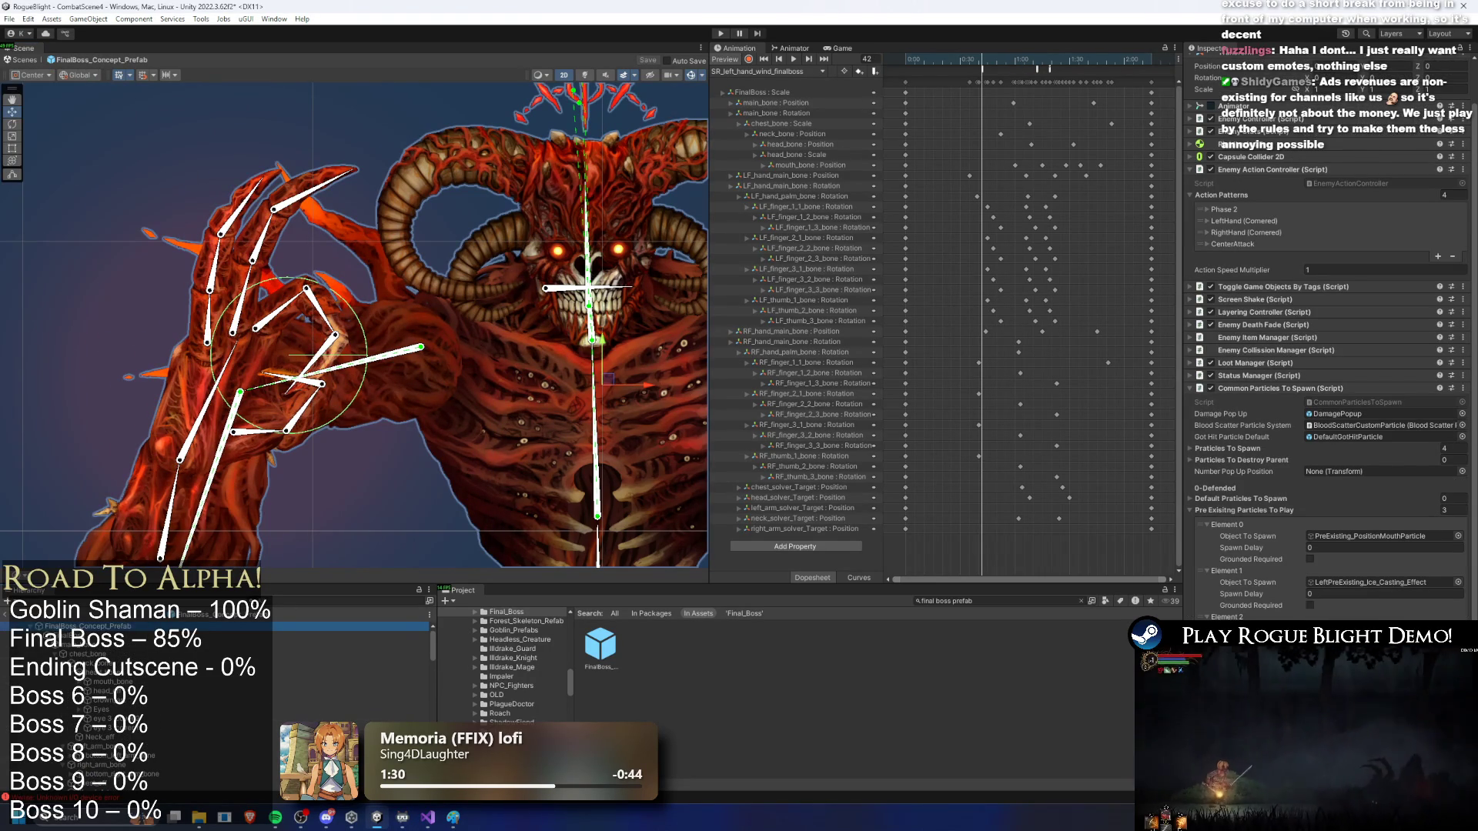
scroll(419, 653, "down", 5)
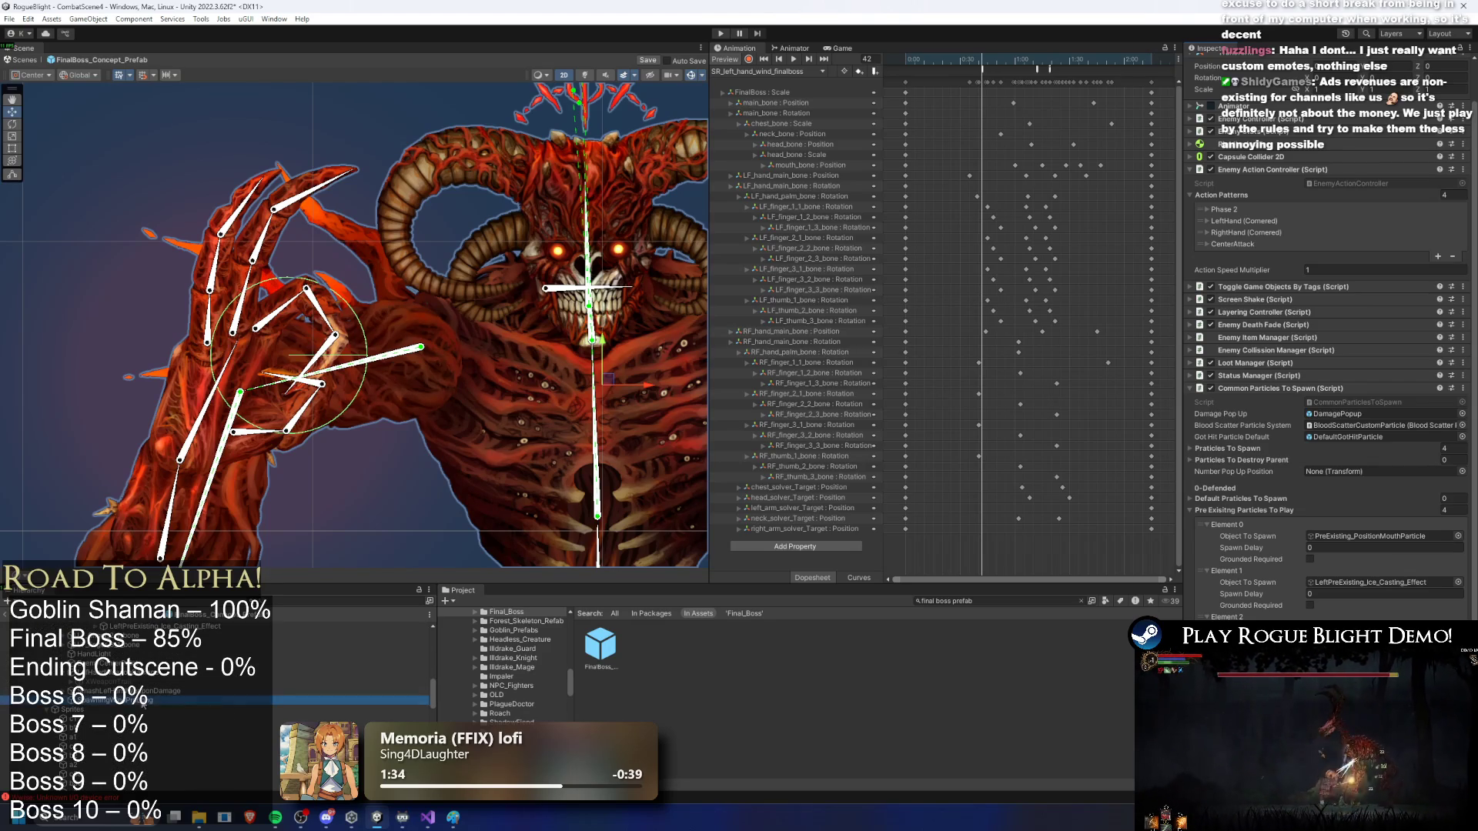
left_click(721, 34)
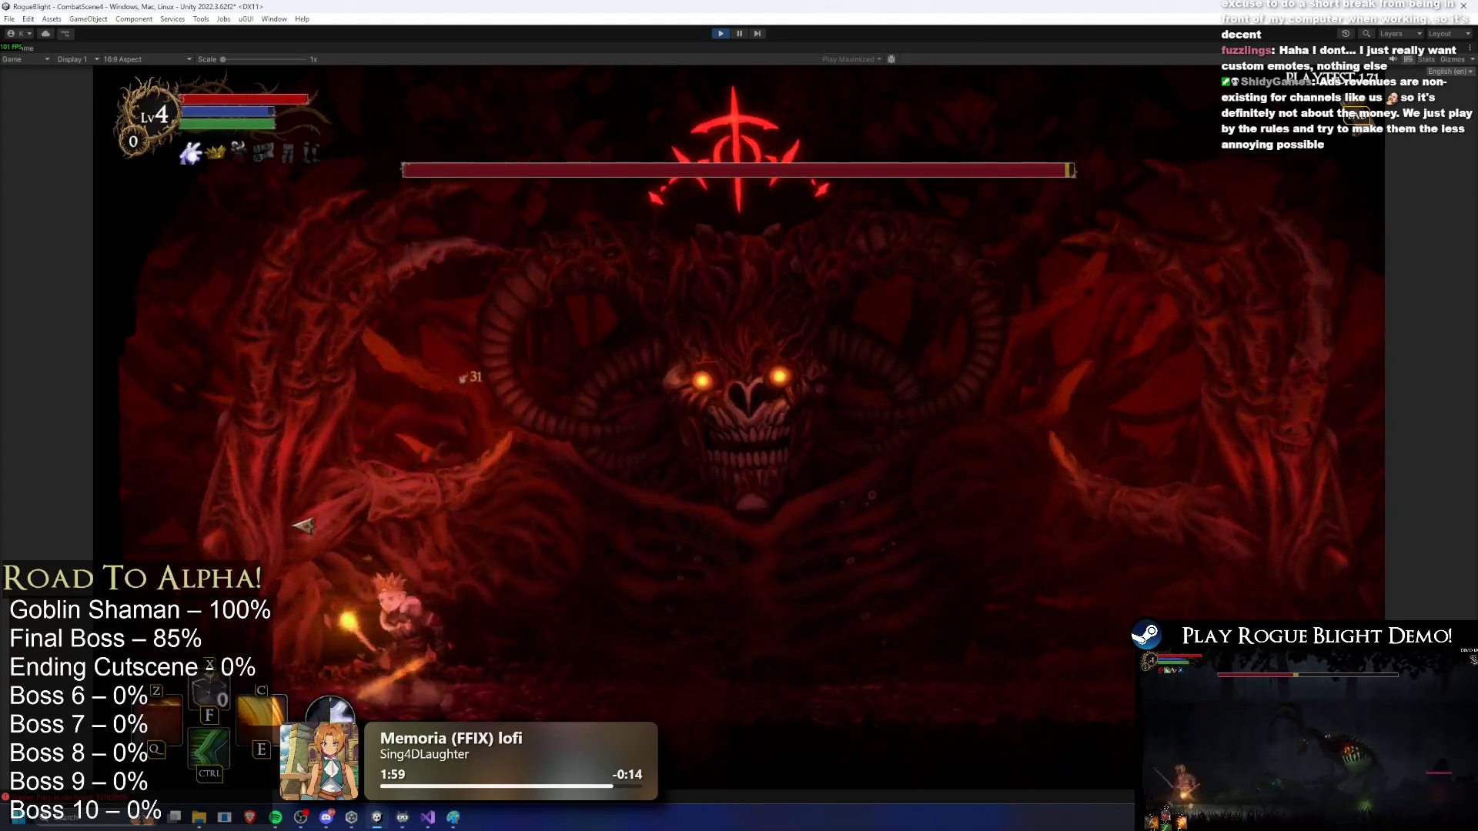
Step: Move around and attack the boss with weapon strikes, jumps and slashes
key("d")
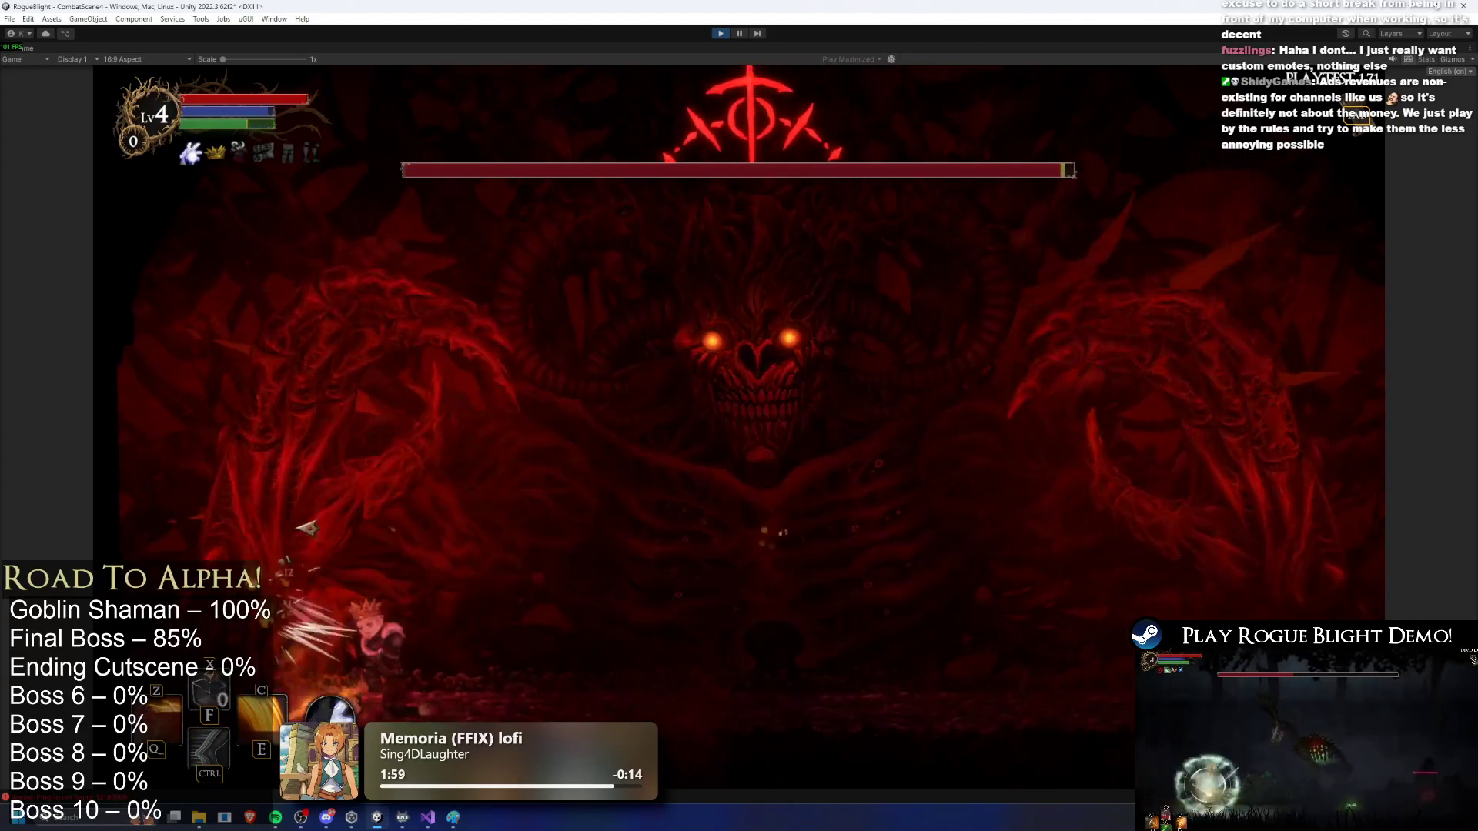
left_click(308, 516)
key("a")
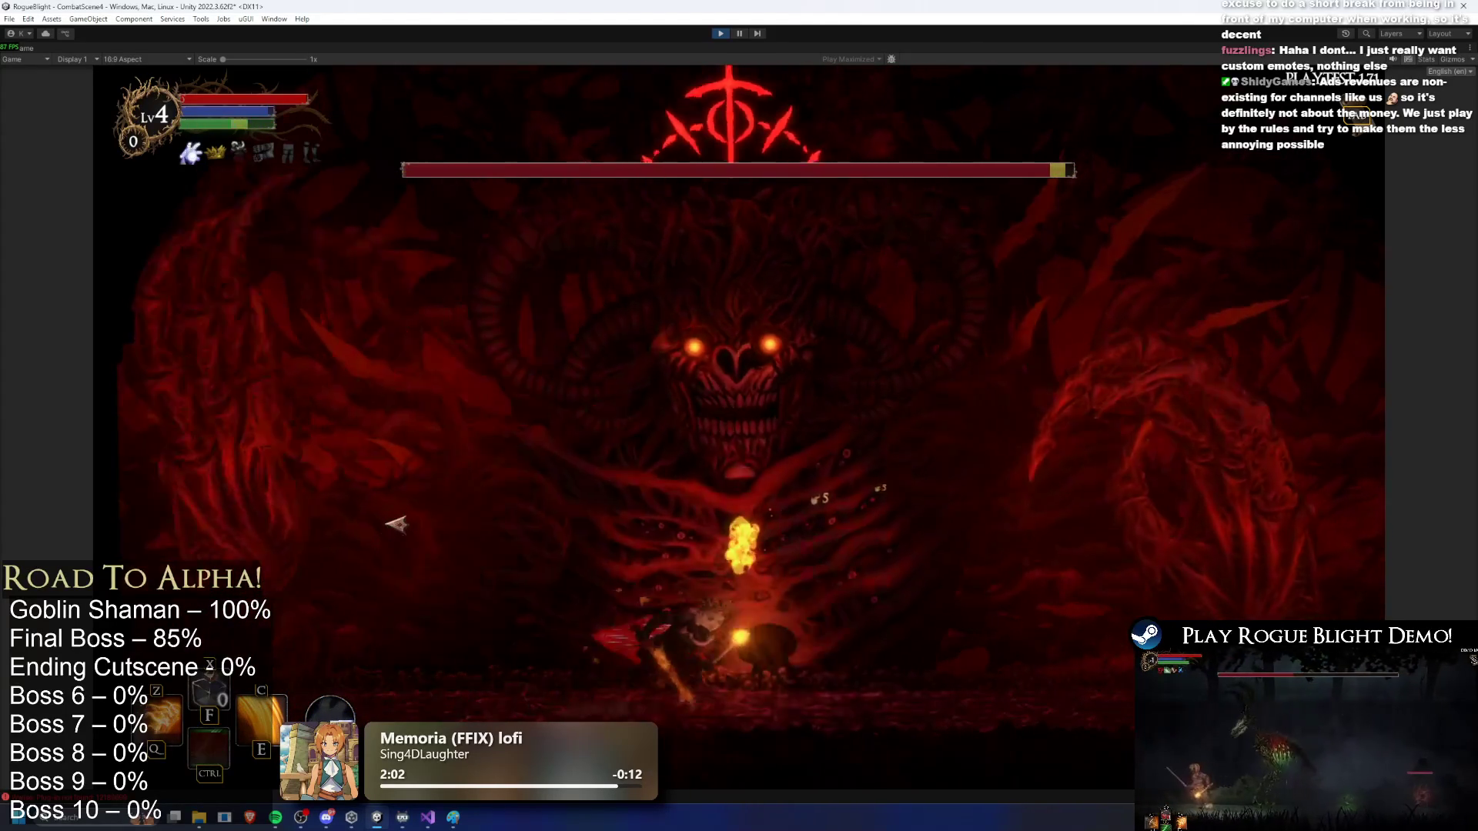
left_click(177, 528)
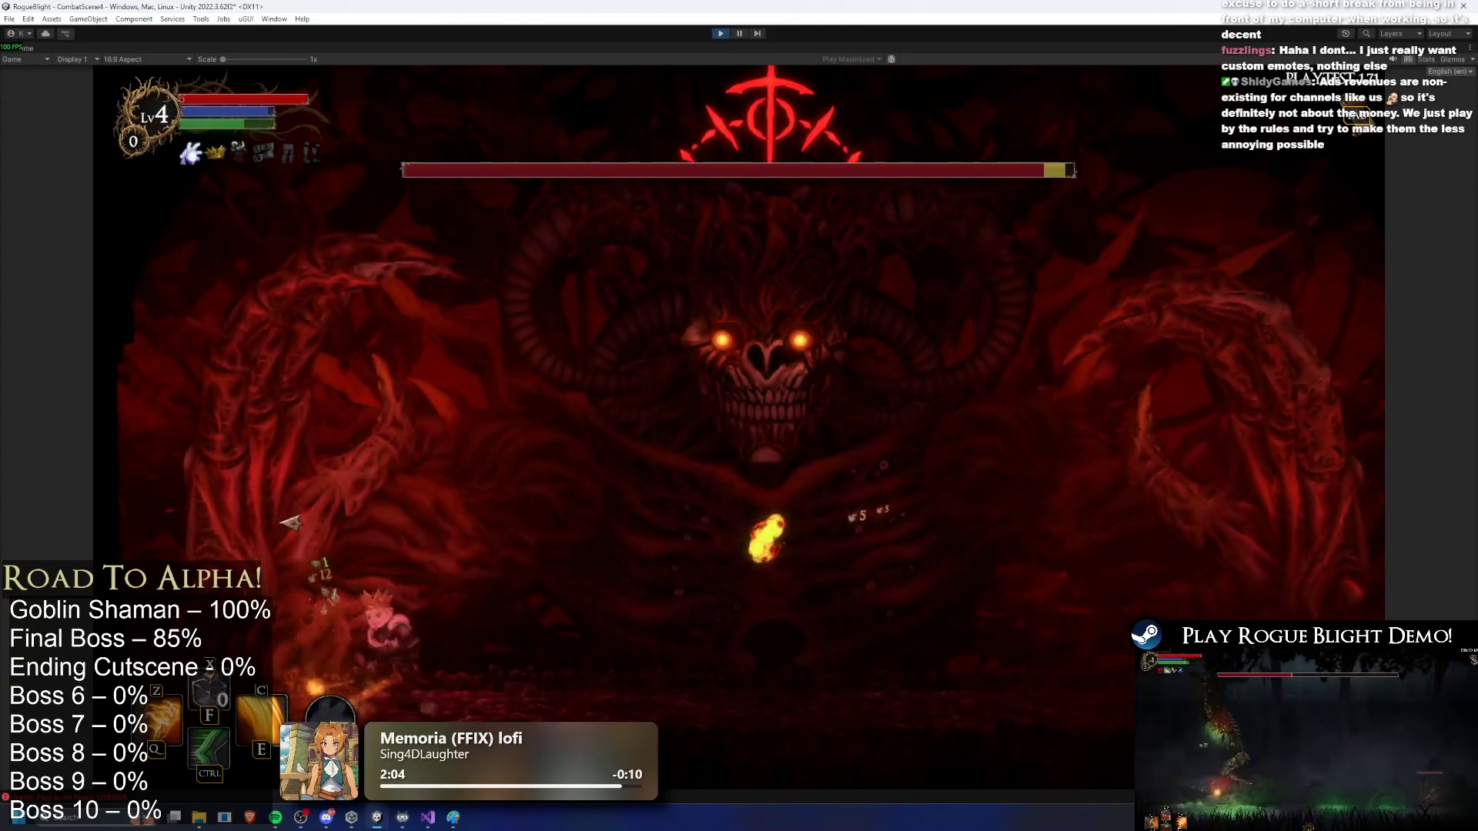
left_click(281, 555)
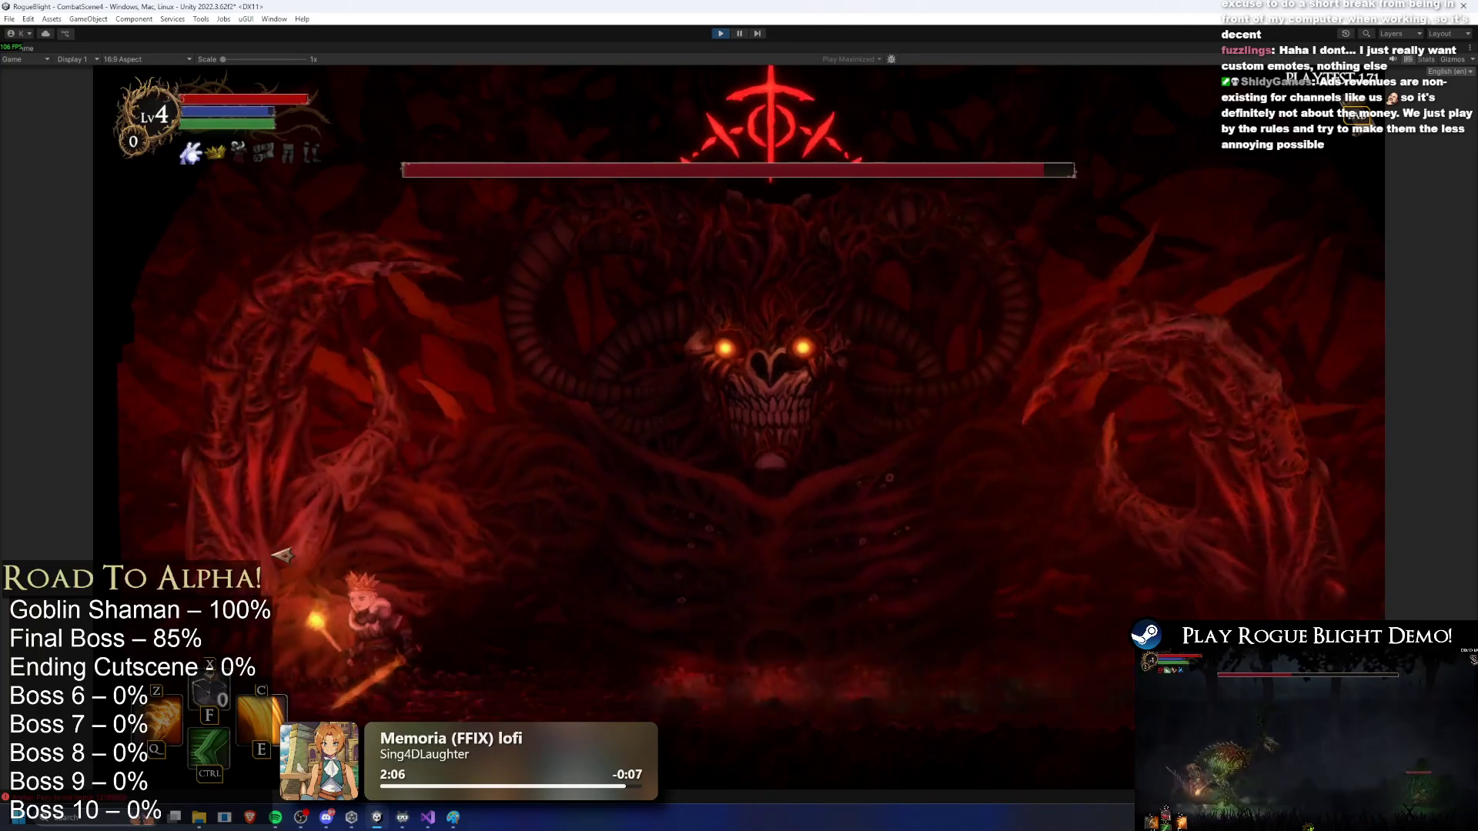
left_click(266, 535)
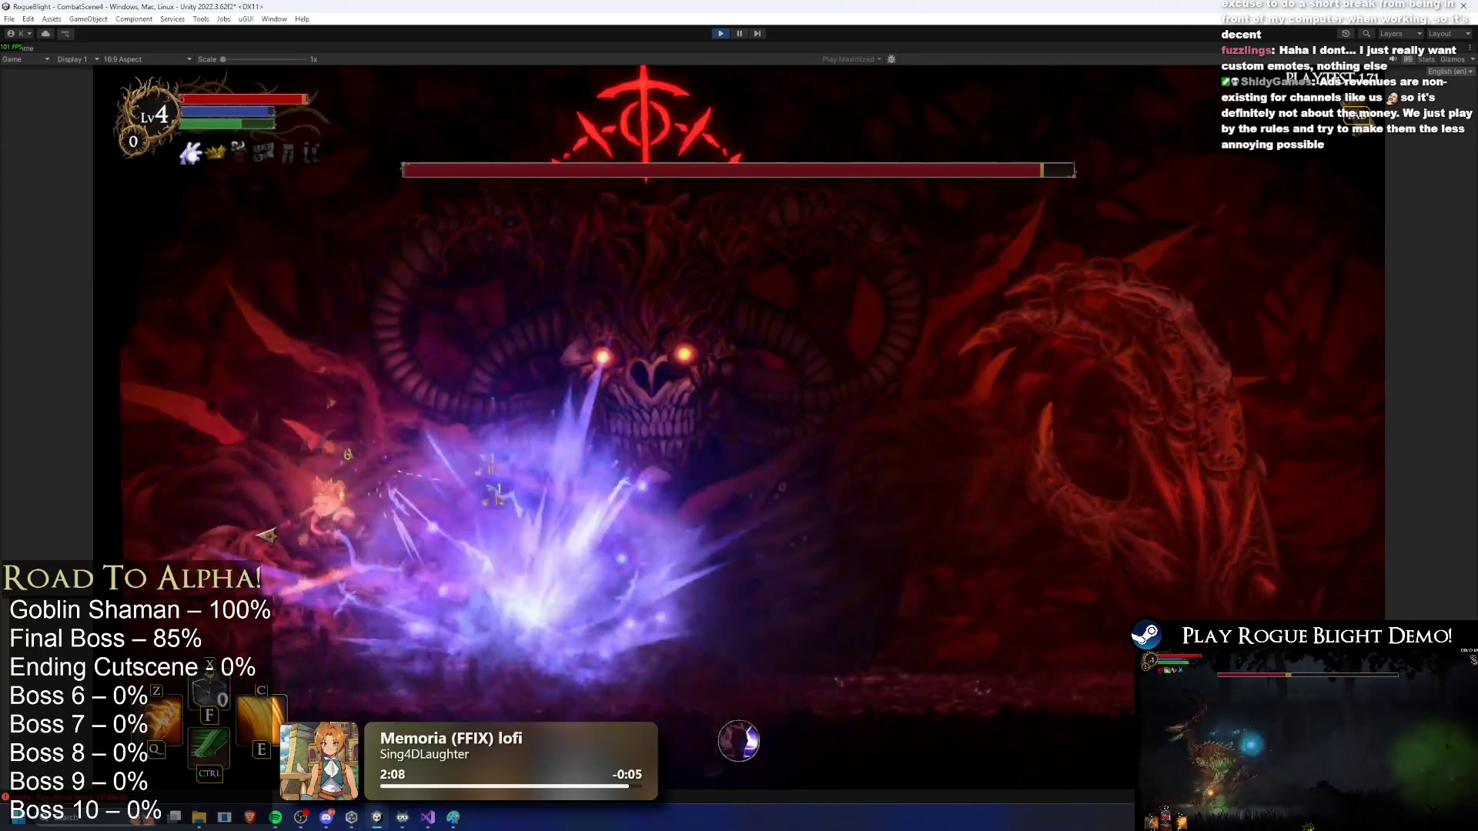
left_click(265, 535)
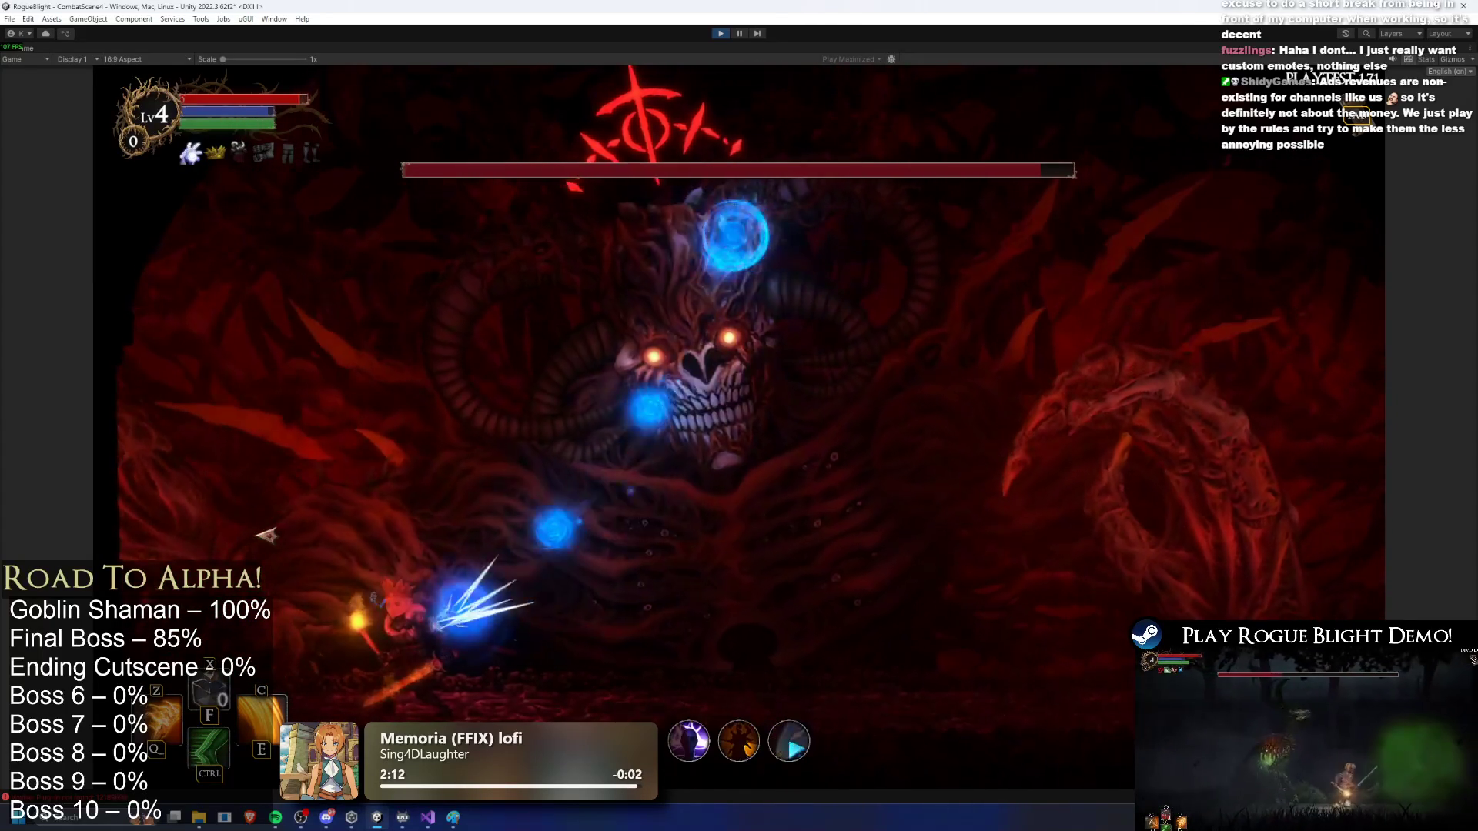
left_click(266, 535)
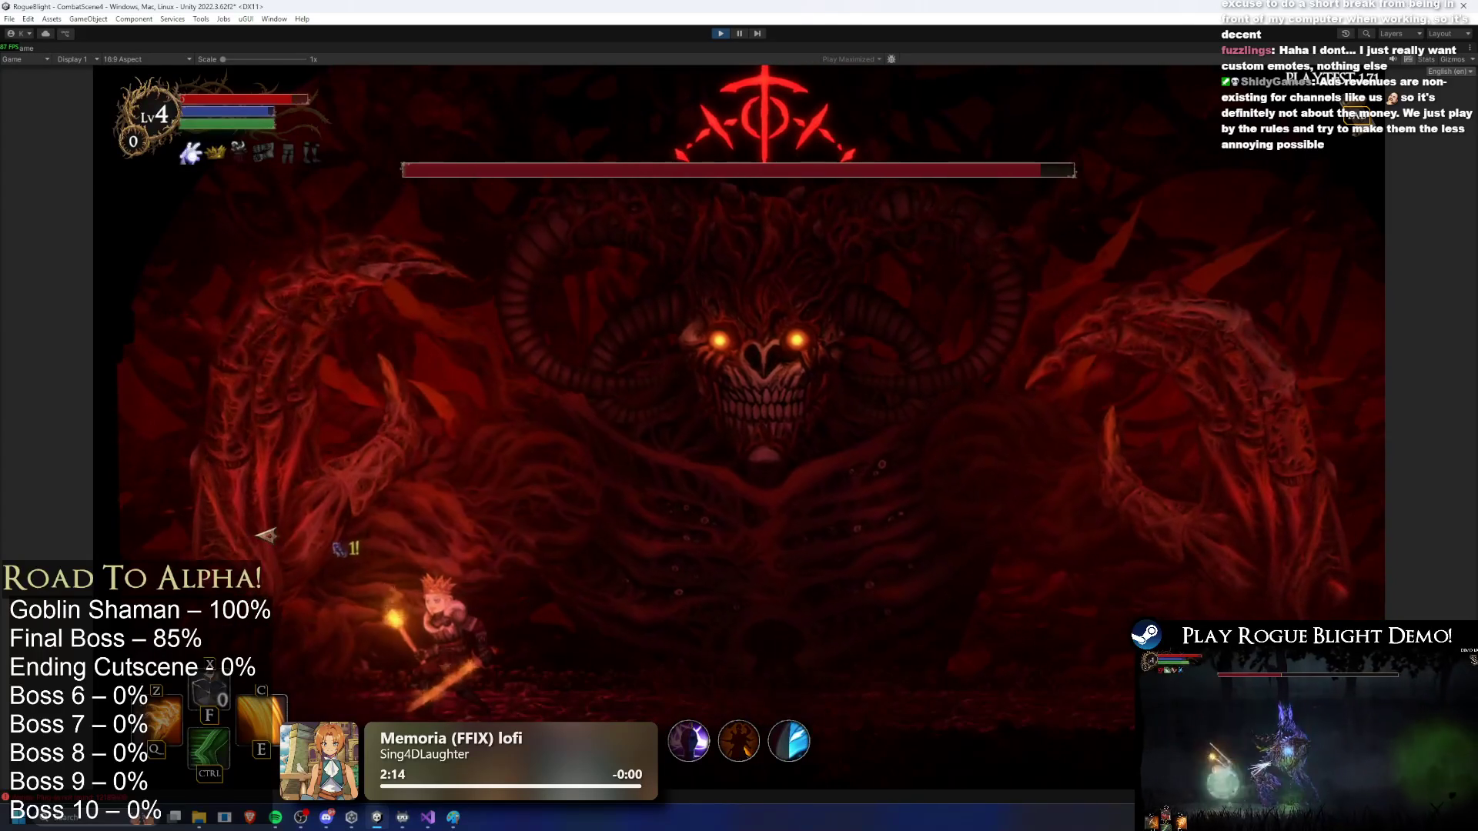
left_click(261, 540)
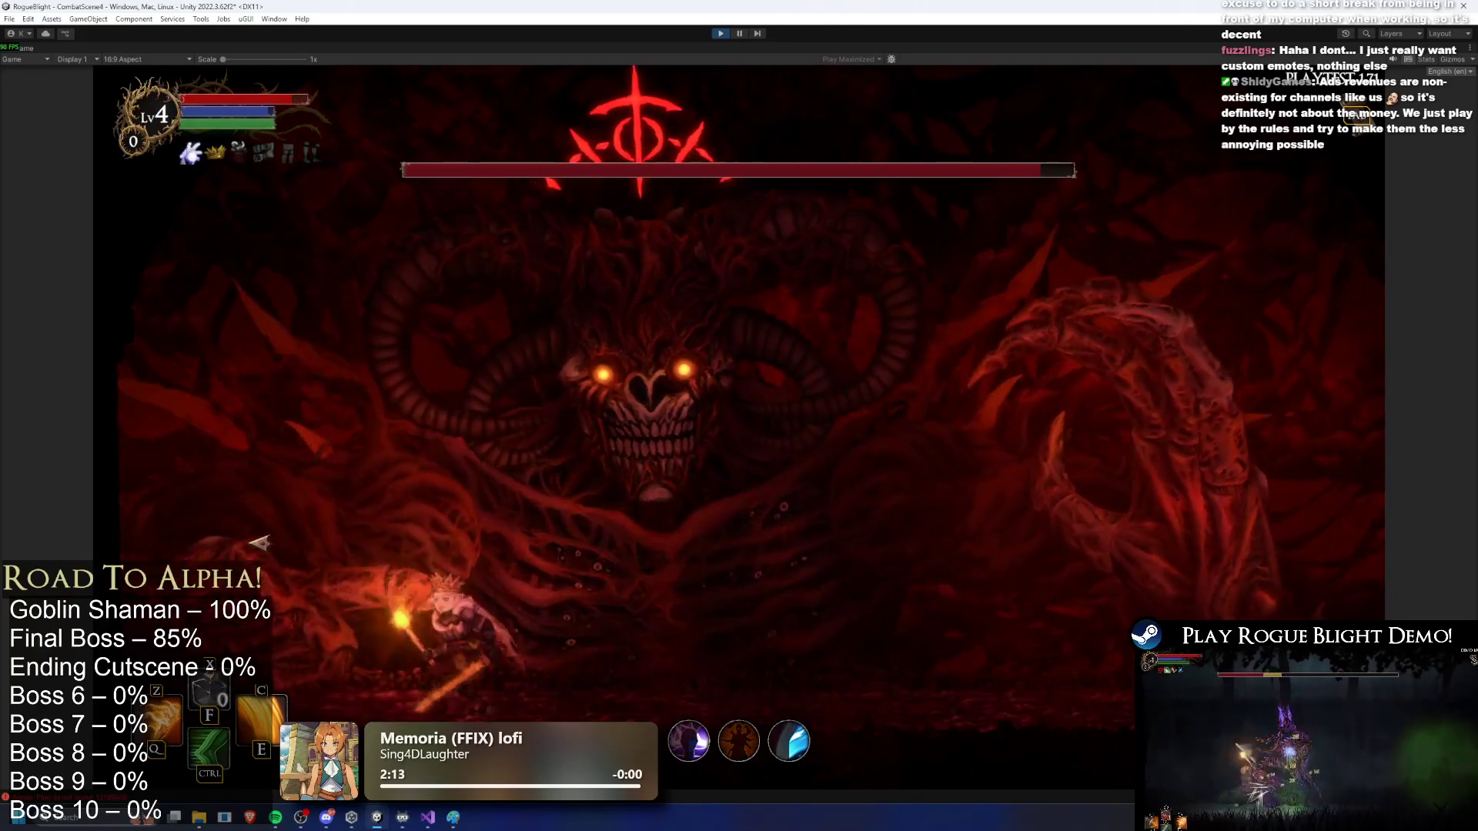
left_click(259, 543)
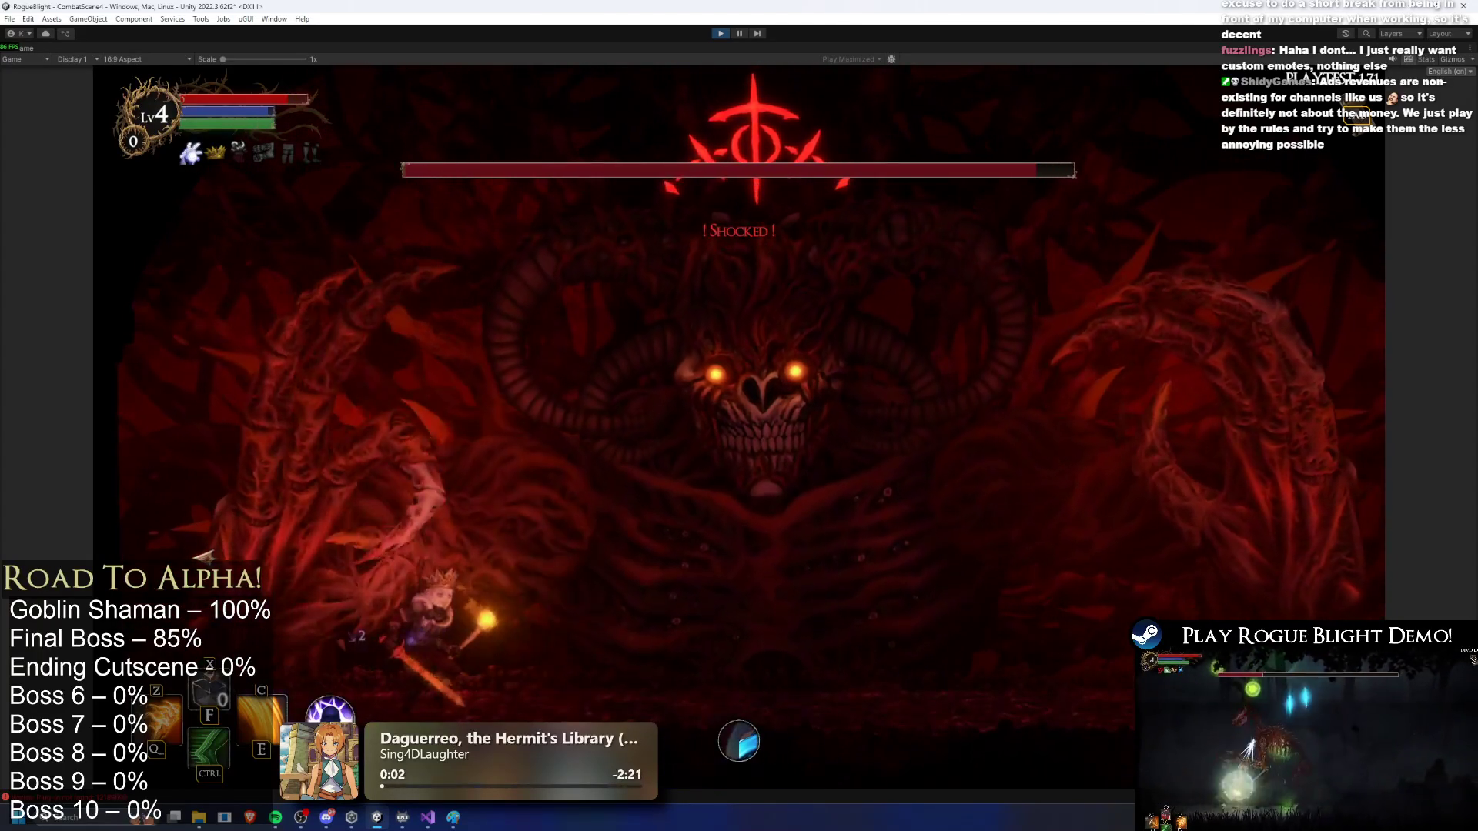
Step: Dash past the green burst, reposition, and stop Play mode with Ctrl+P
key("ctrl")
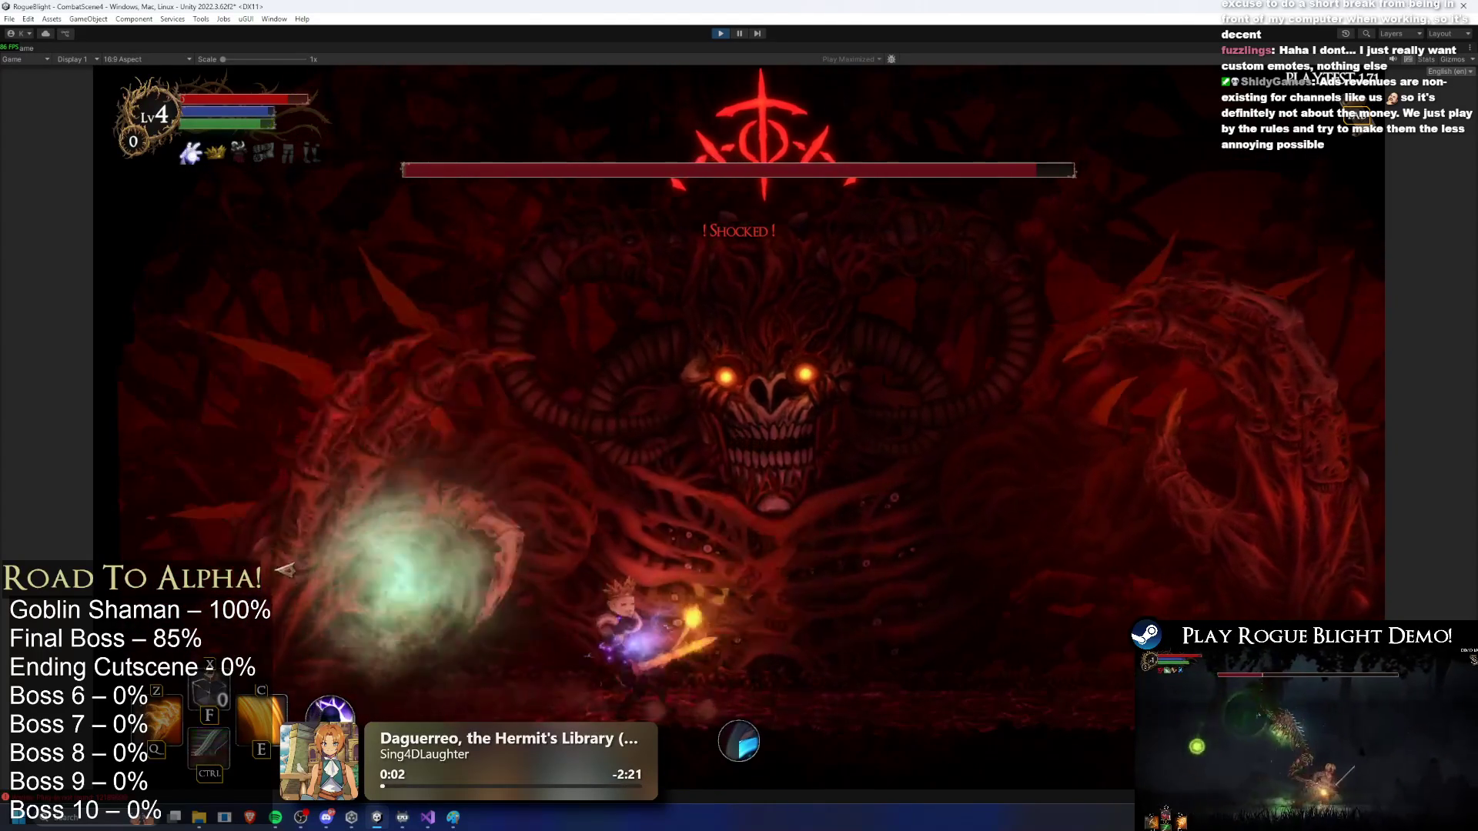
key("a")
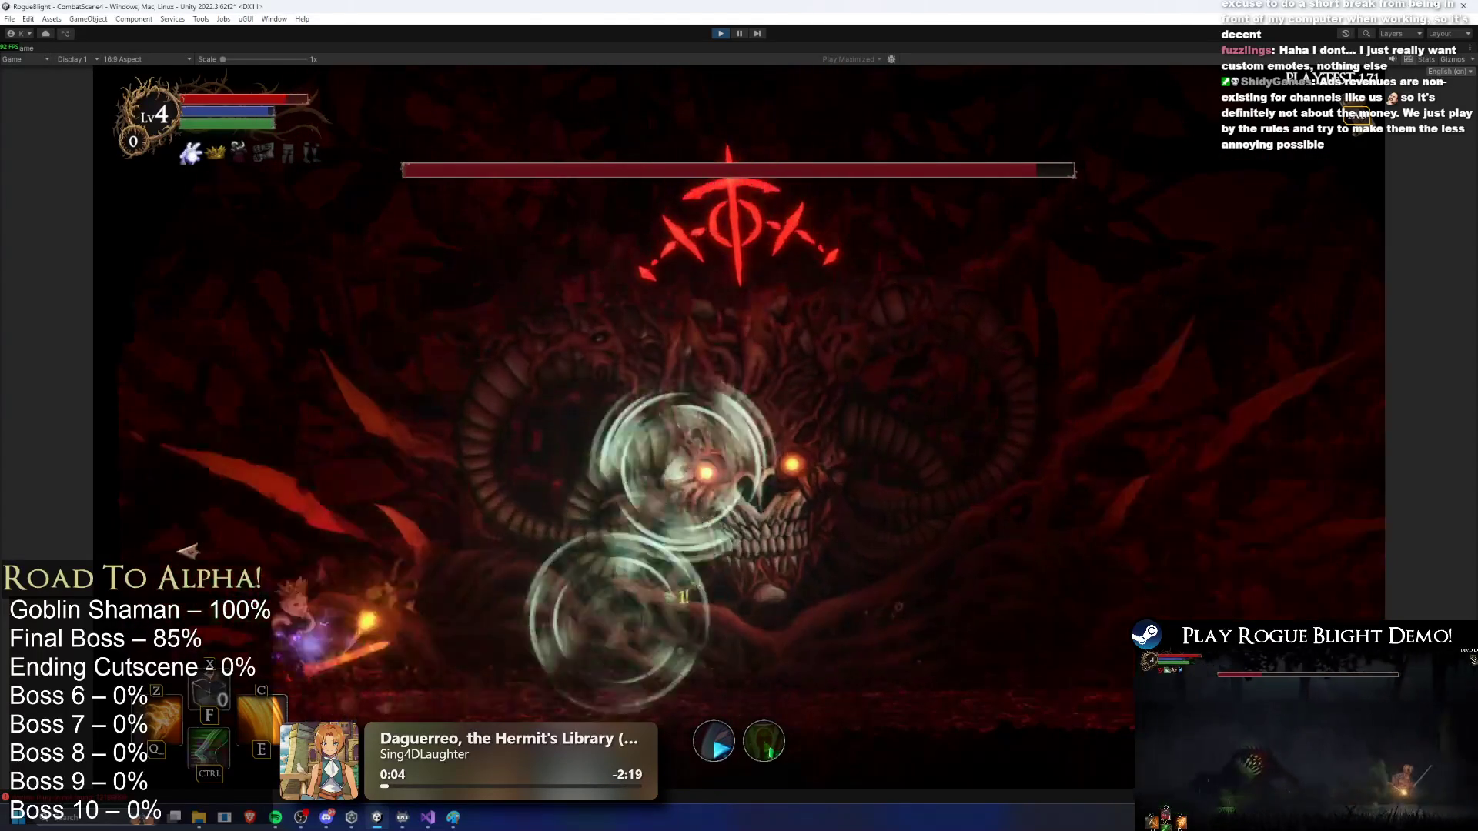
key("d")
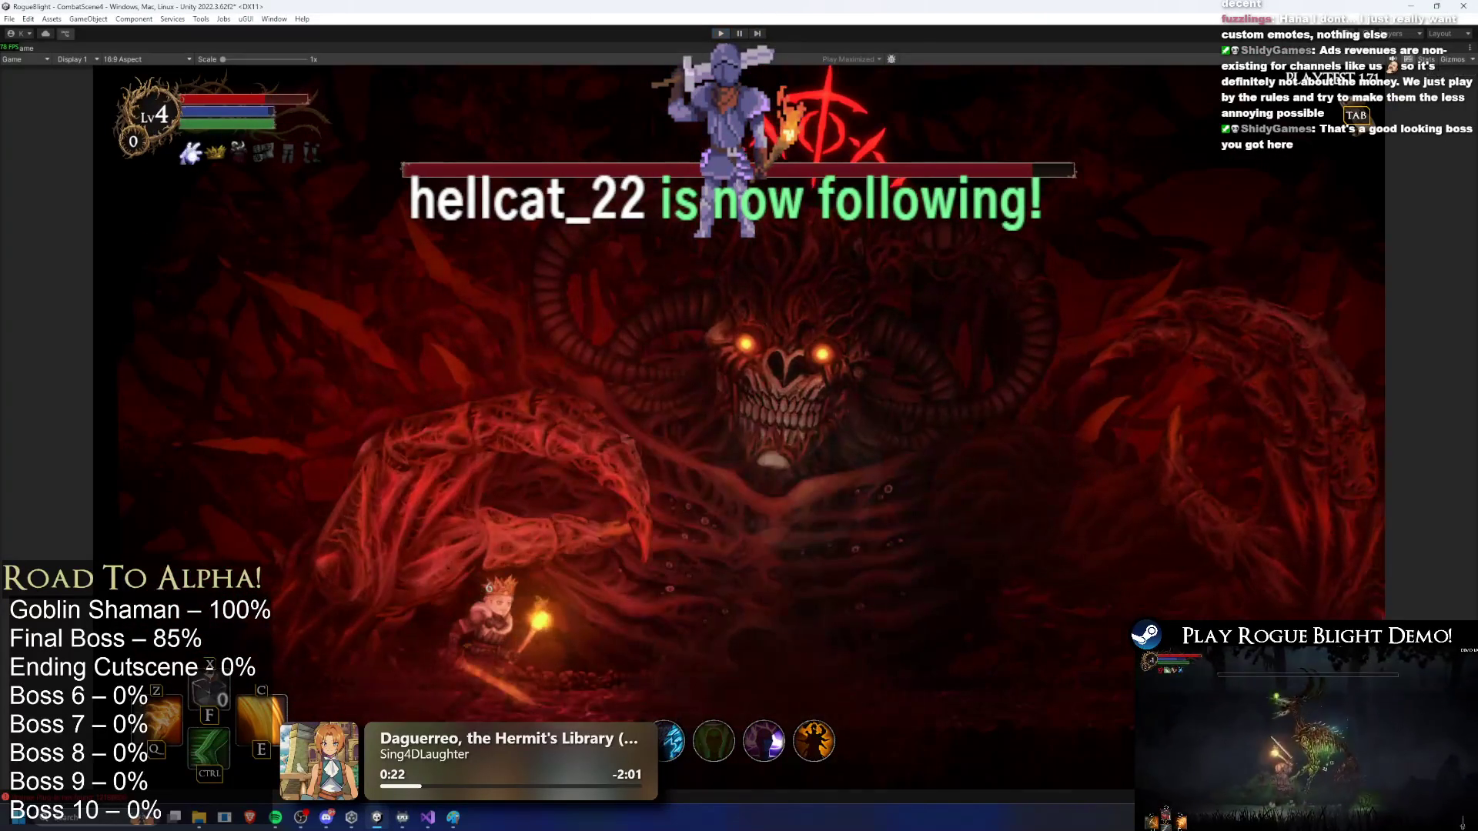
key("ctrl+p")
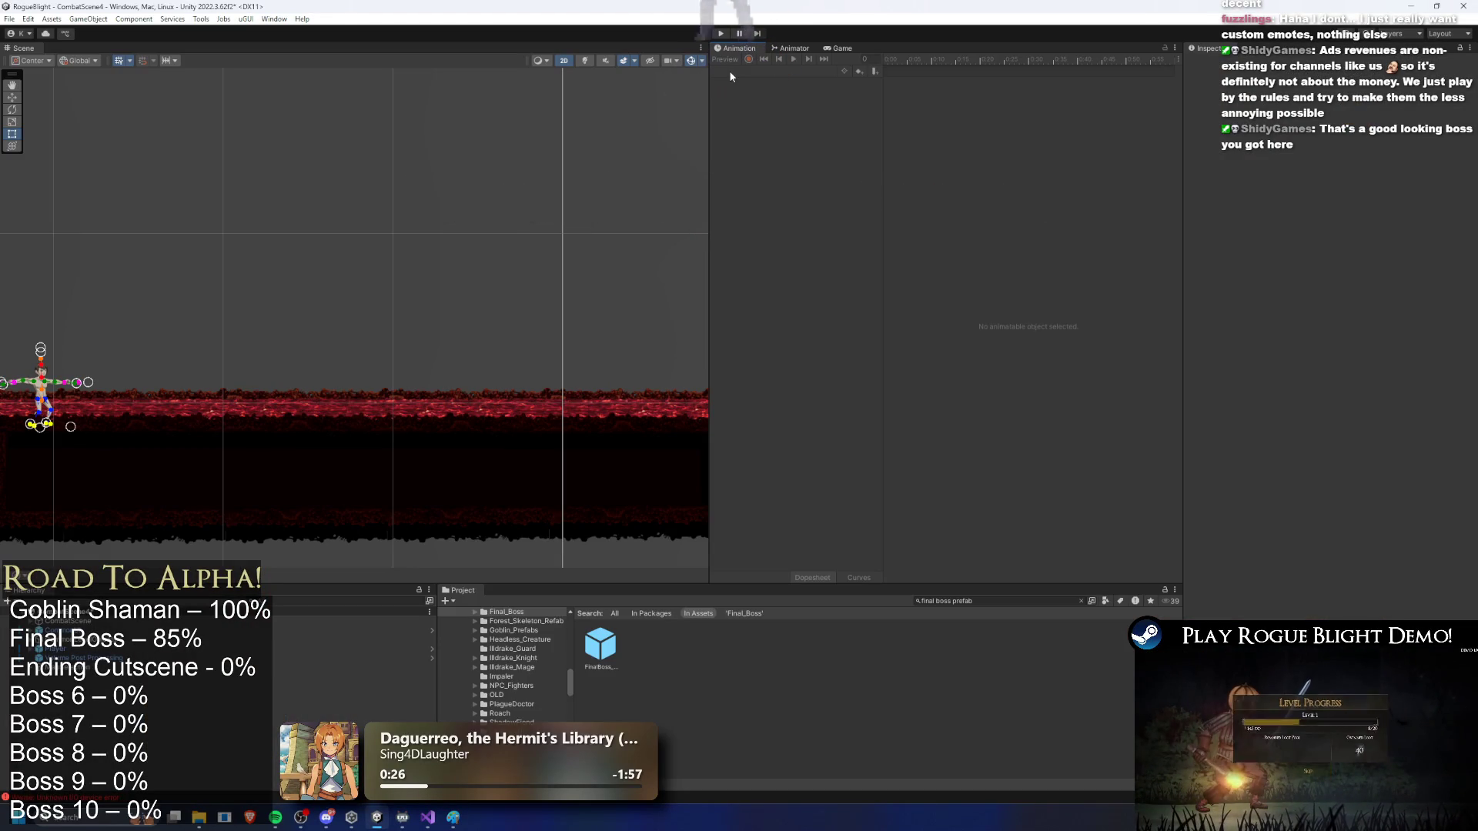
Step: Reopen FinalBoss_Concept_Prefab, select SpawningWindPreLong, and list the animation clips
double_click(616, 644)
left_click(260, 306)
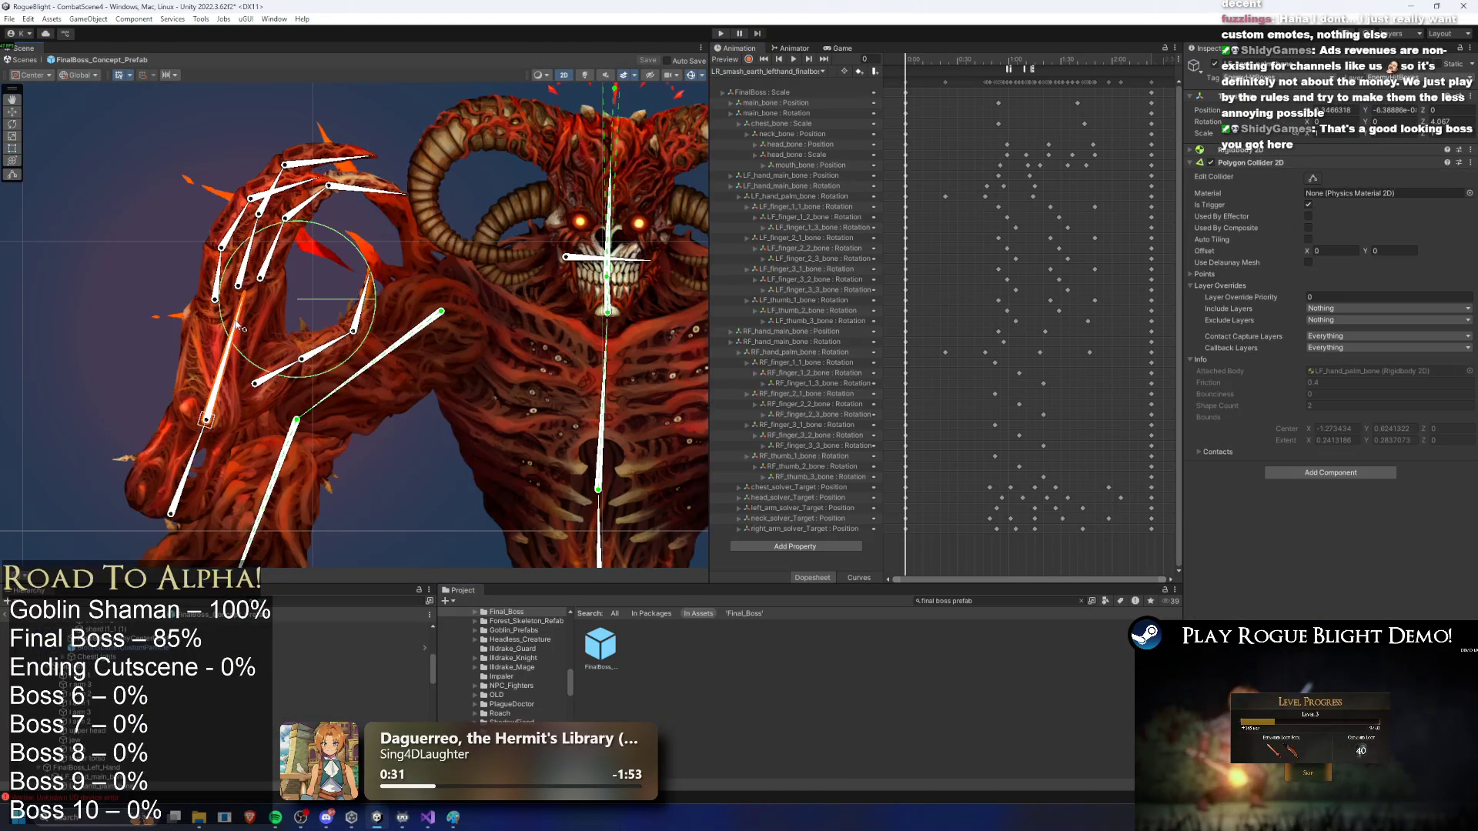
scroll(176, 697, "down", 3)
left_click(91, 672)
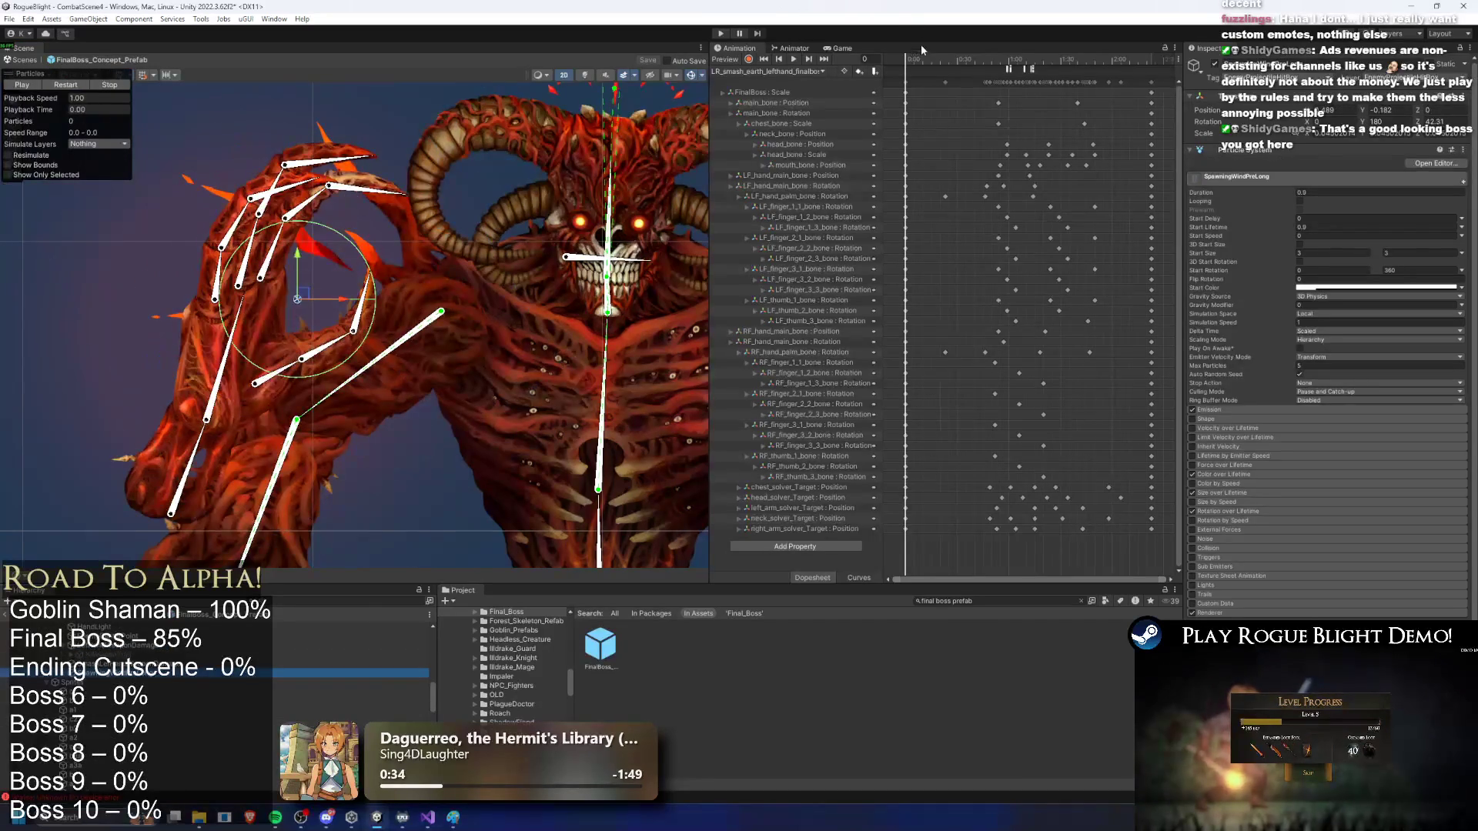
left_click(793, 71)
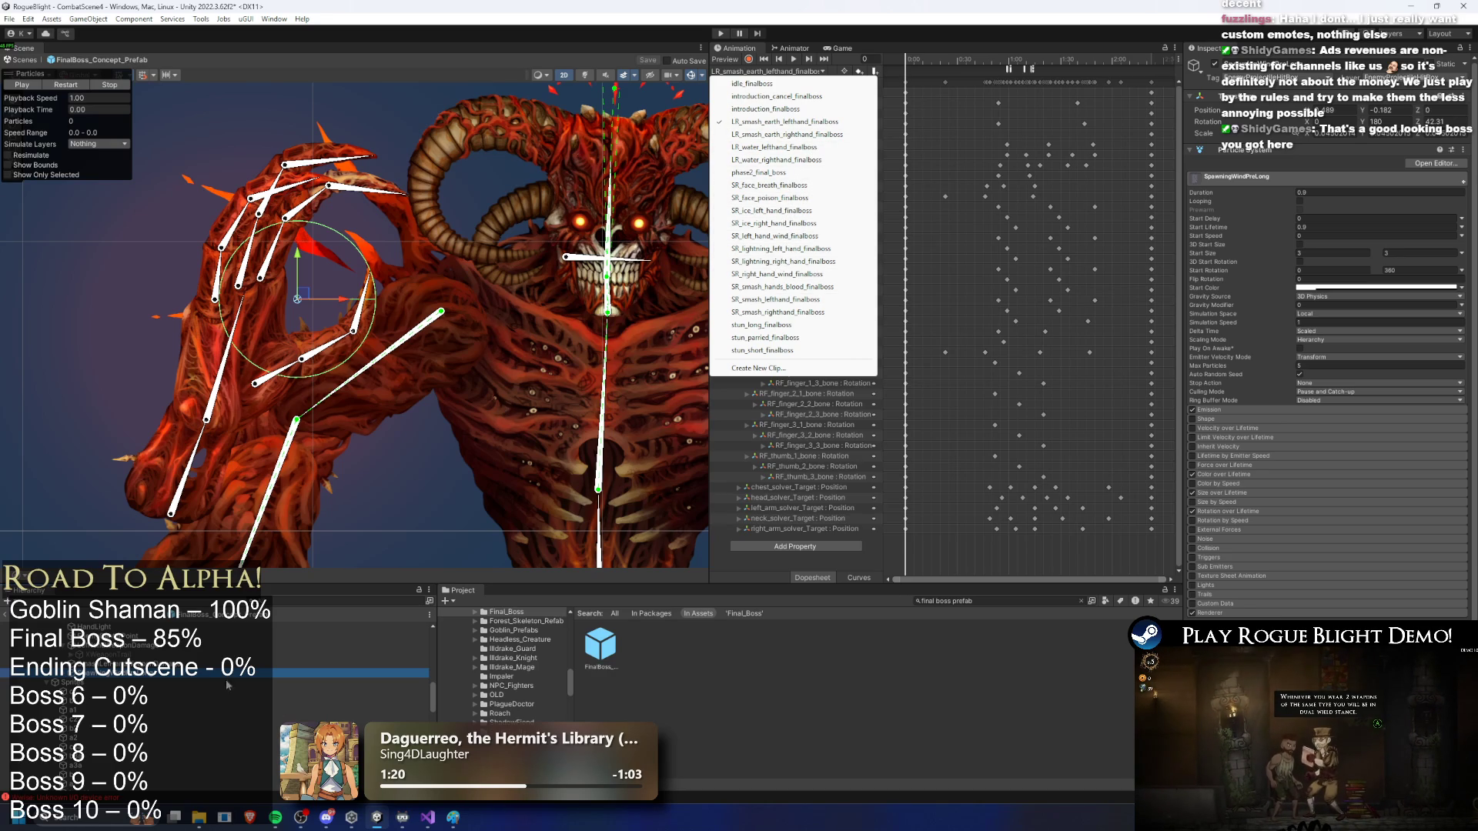
Step: Shift the wind effect right and scrub the current clip to check the pose
left_click(161, 675)
left_click_drag(346, 306, 391, 316)
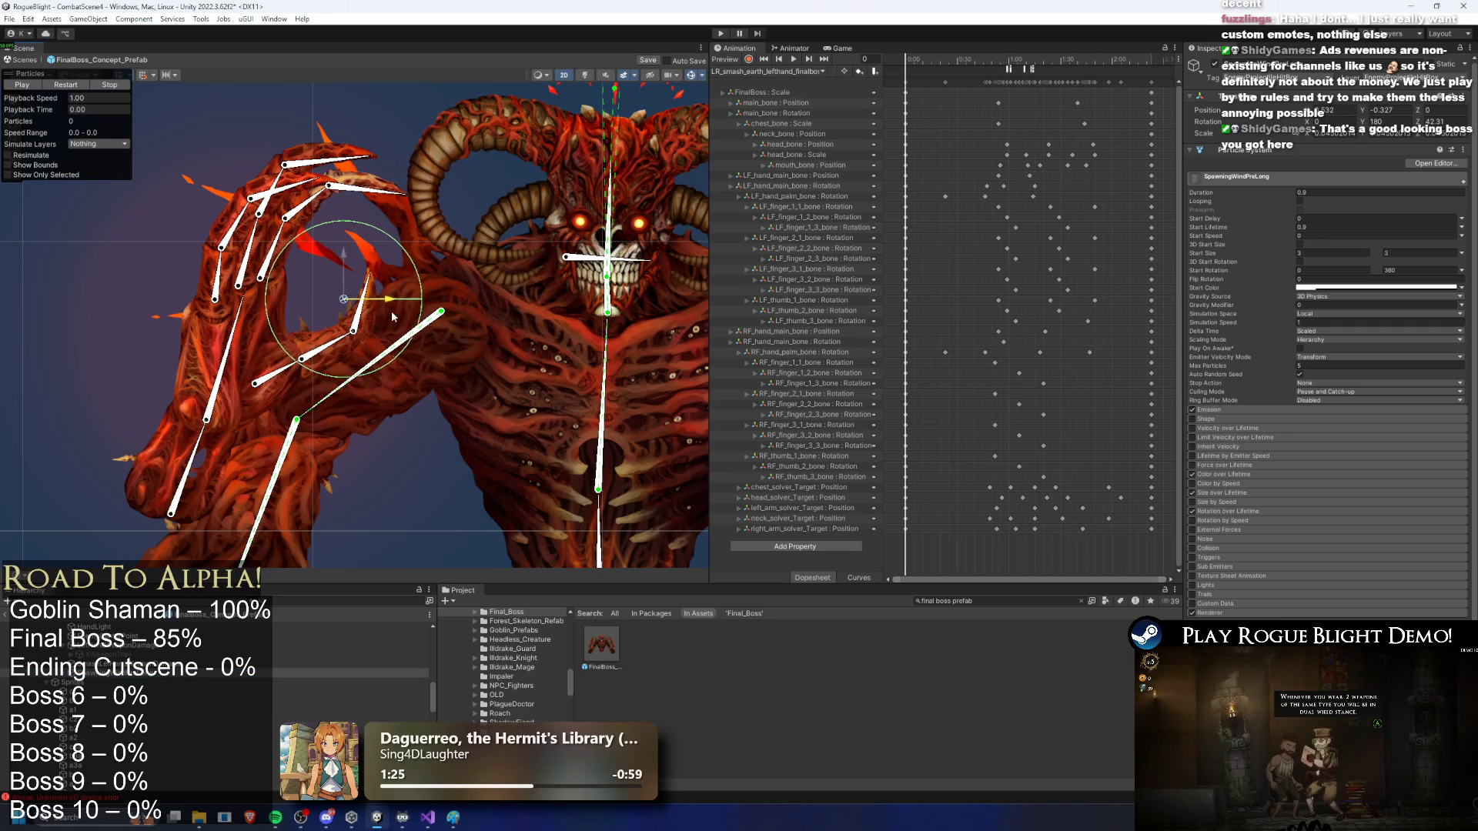
mouse_move(908, 70)
left_mouse_down()
mouse_move(1004, 69)
mouse_move(904, 73)
left_mouse_up()
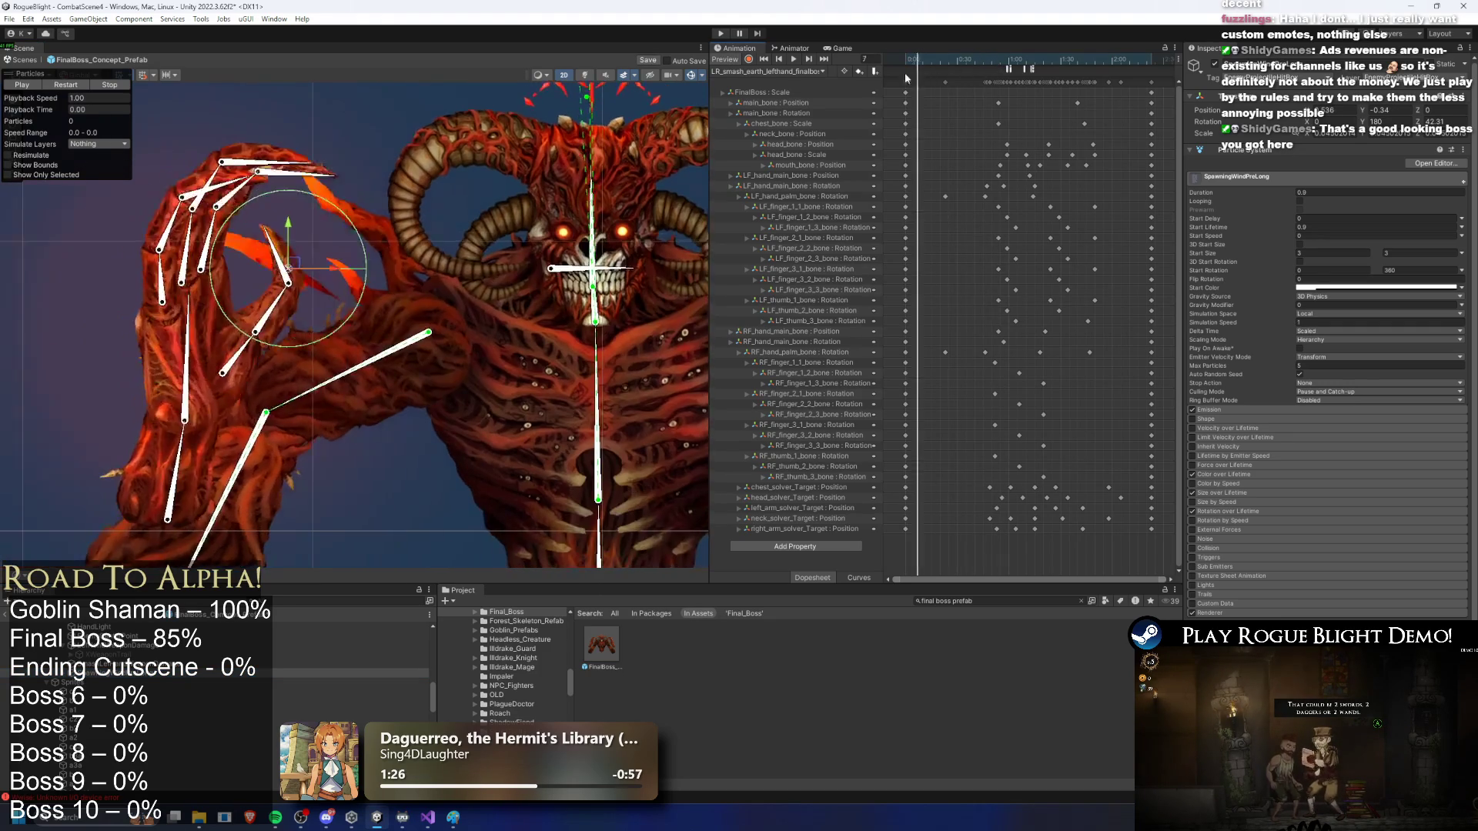
left_click(770, 71)
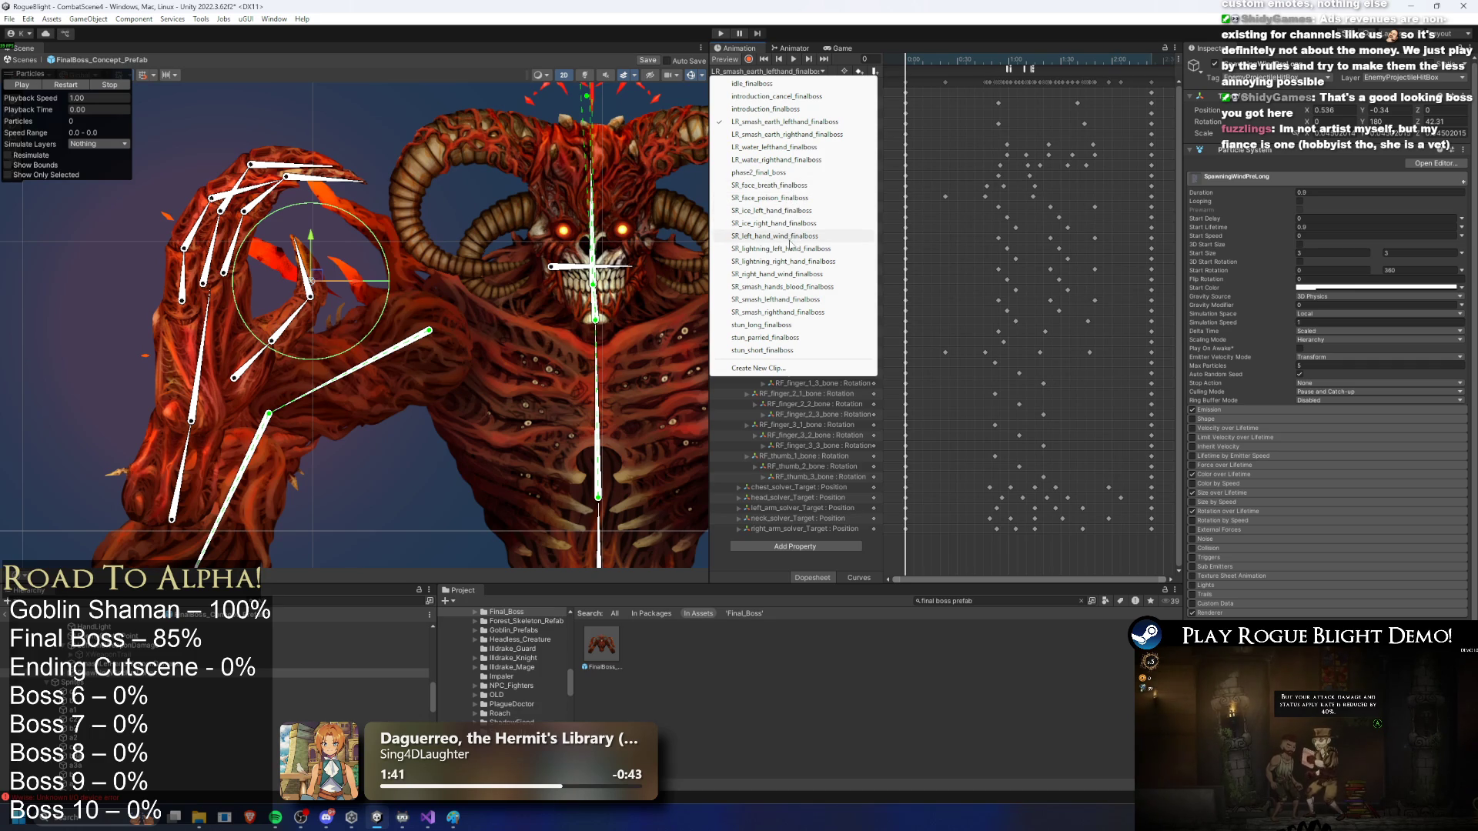
Step: Switch to SR_left_hand_wind_finalboss at frame 52, move the wind effect onto the hand, and preview it
left_click(798, 236)
mouse_move(907, 72)
left_mouse_down()
mouse_move(1021, 79)
mouse_move(983, 85)
left_mouse_up()
left_click(65, 85)
mouse_move(338, 358)
left_mouse_down()
mouse_move(302, 353)
mouse_move(309, 326)
mouse_move(334, 362)
left_mouse_up()
left_click(77, 85)
left_click(89, 85)
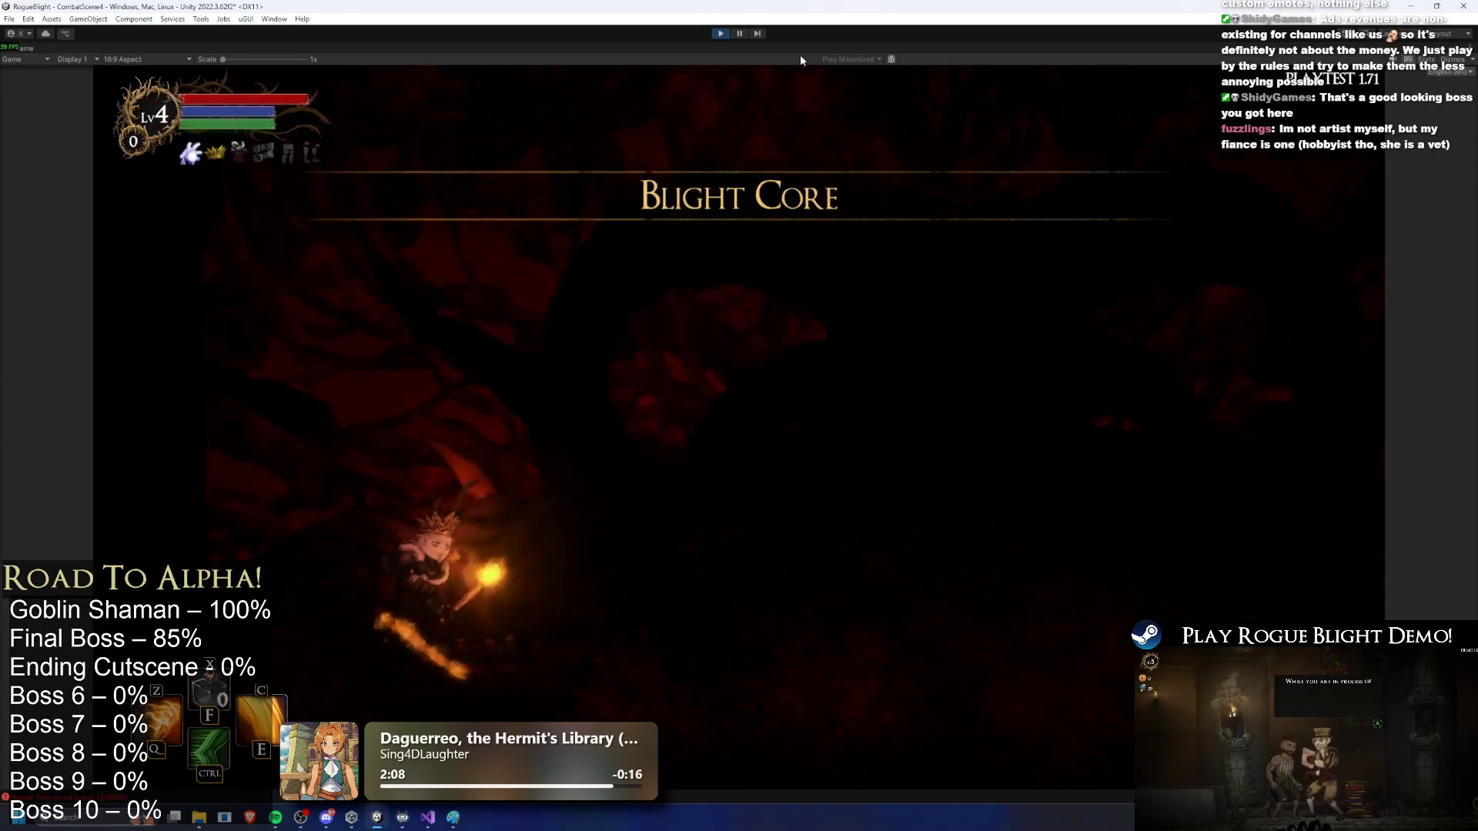
Step: Fight the boss with fire skills and sword dashes while dodging its blue crystal projectiles
key("ctrl")
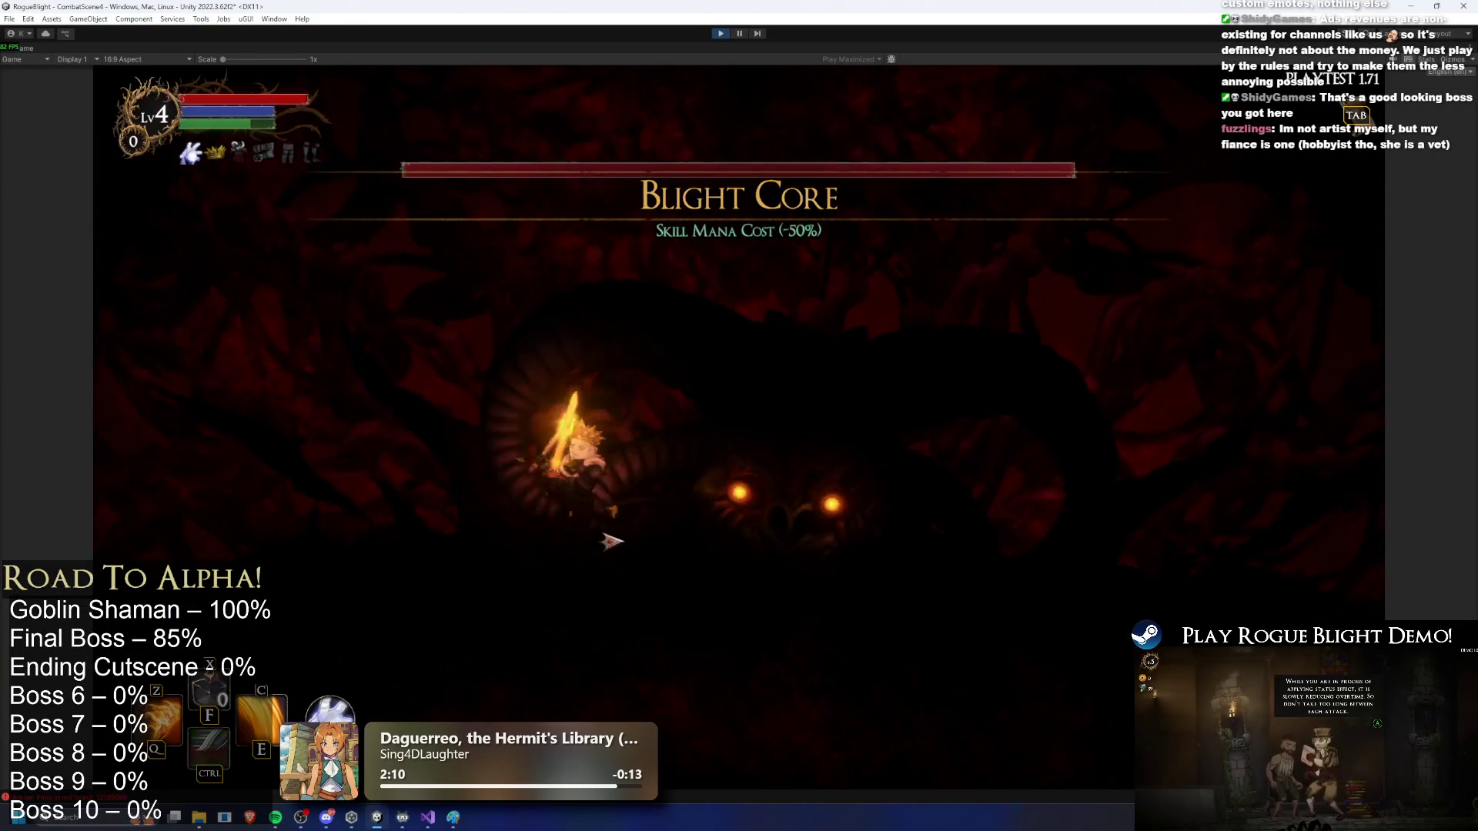
key("c")
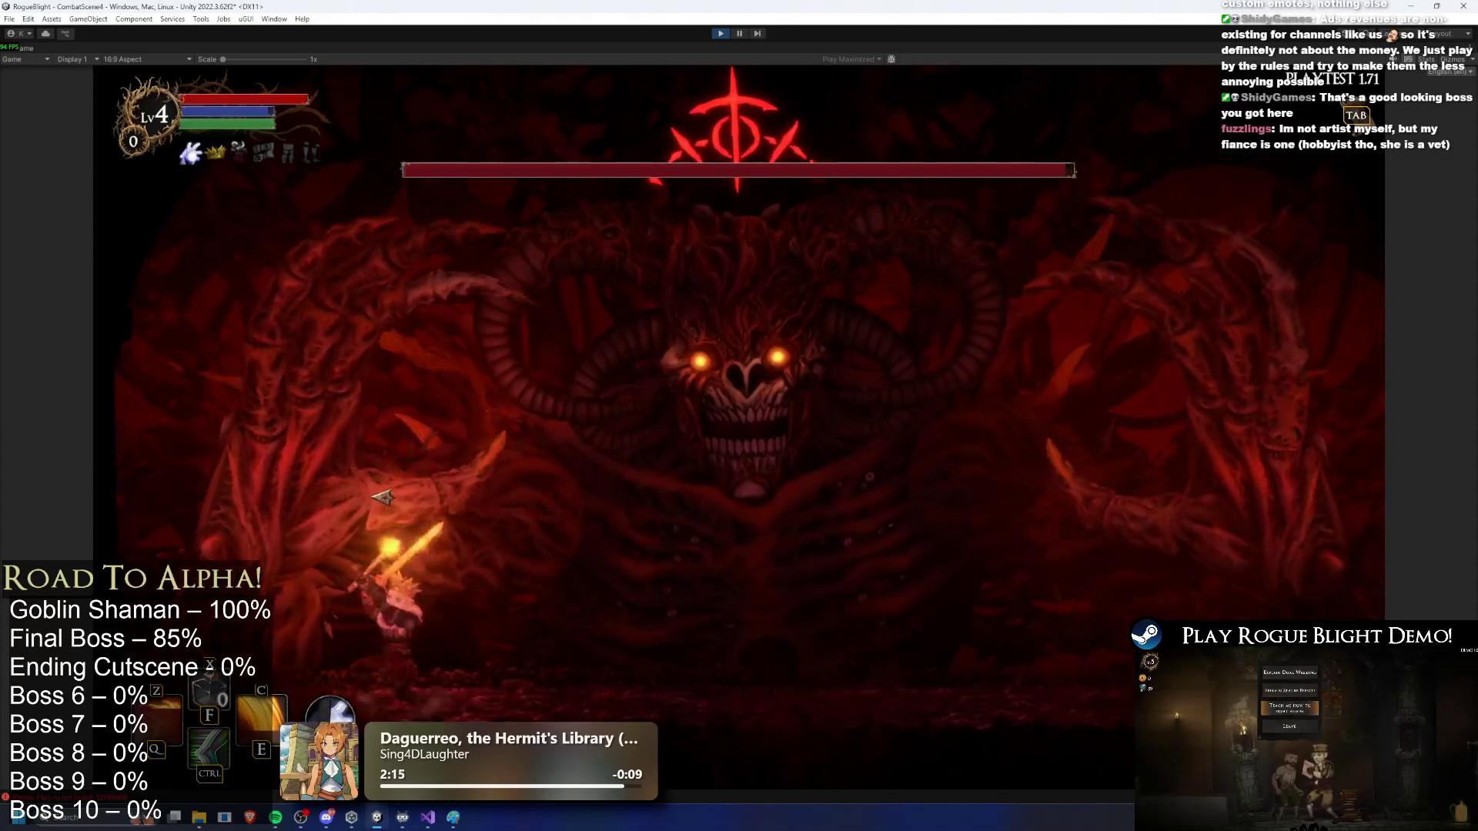
key("d")
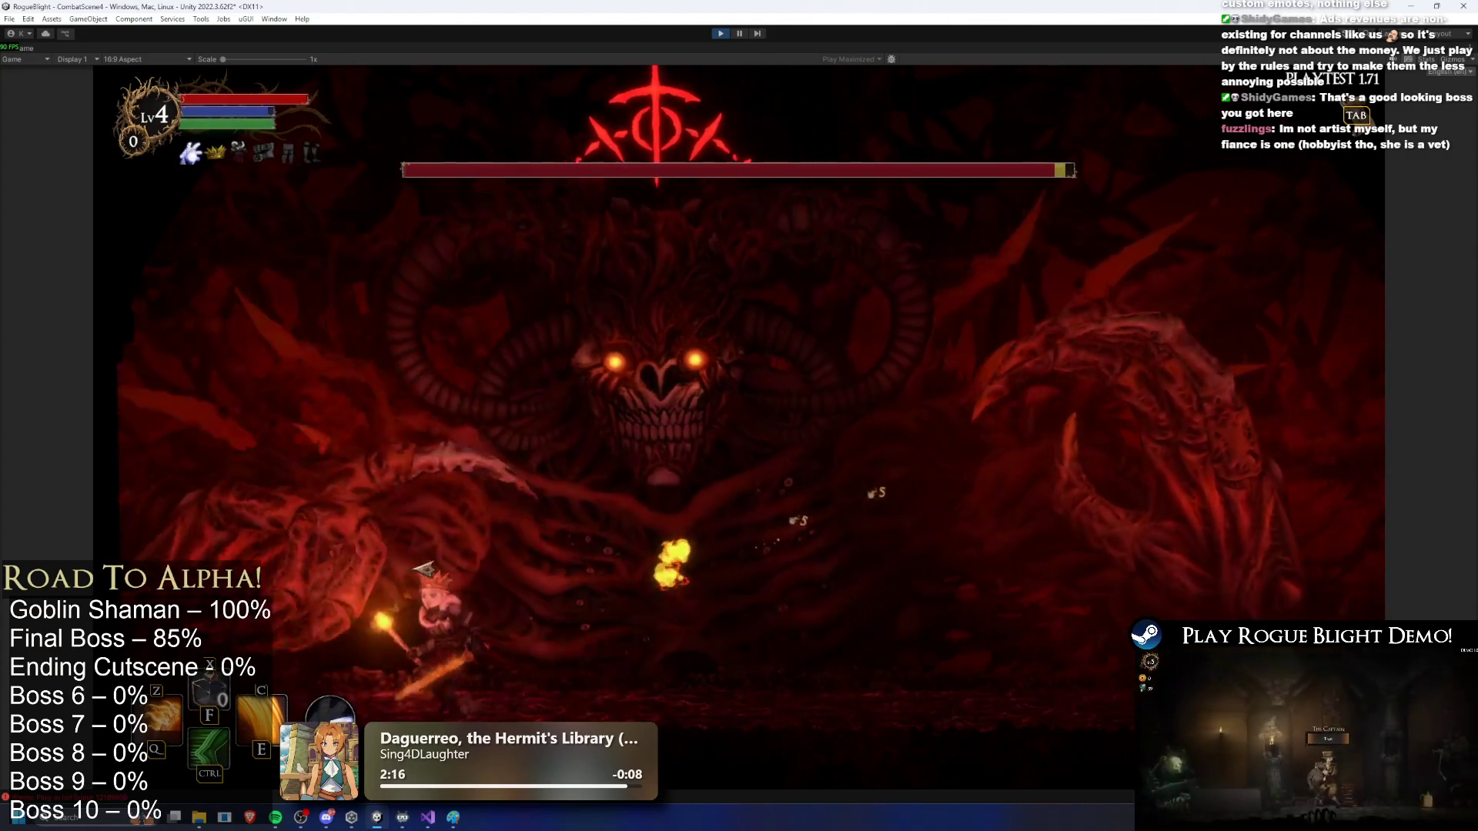
key("z")
key("a")
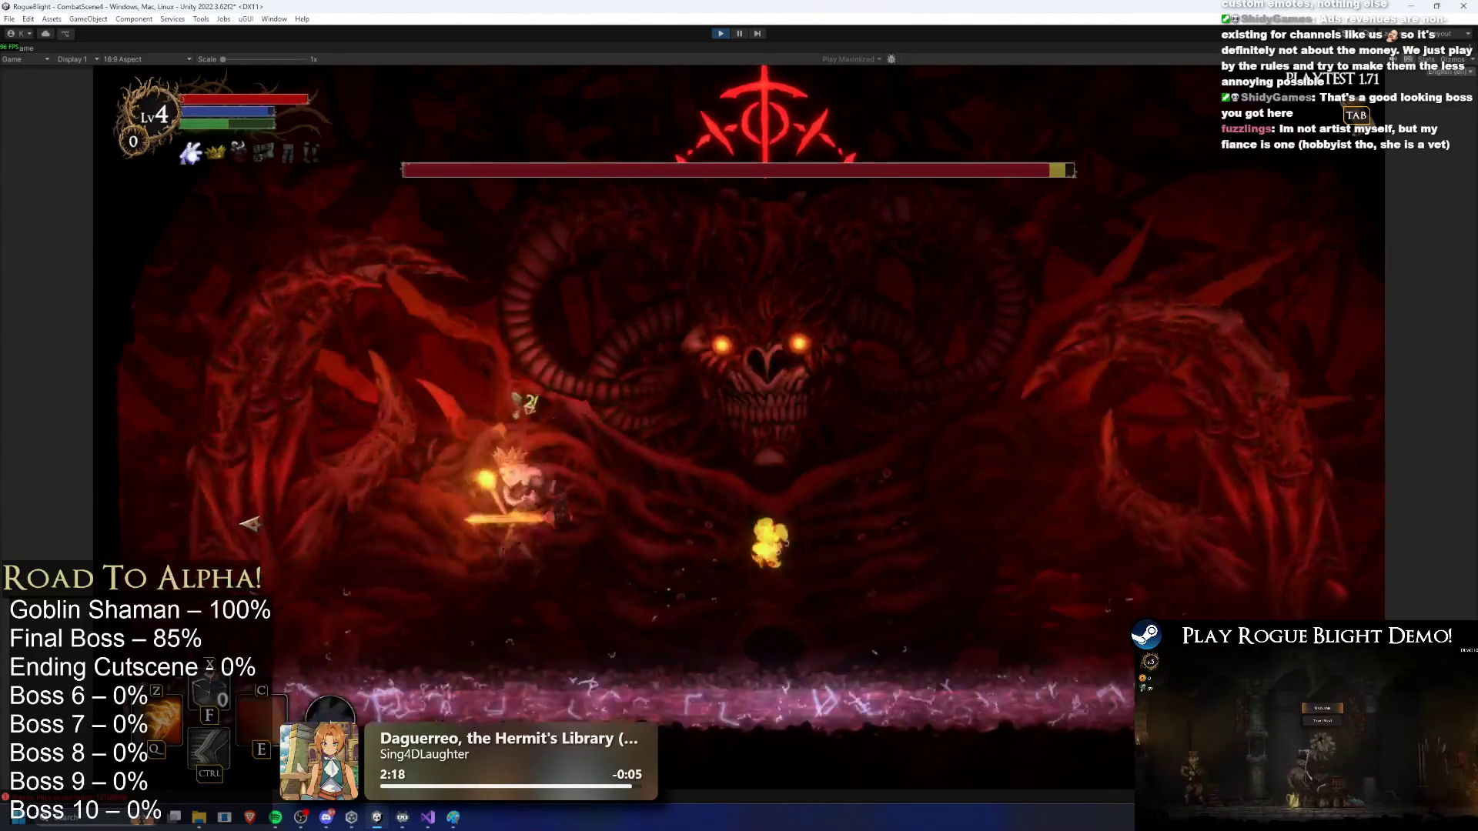
key("d")
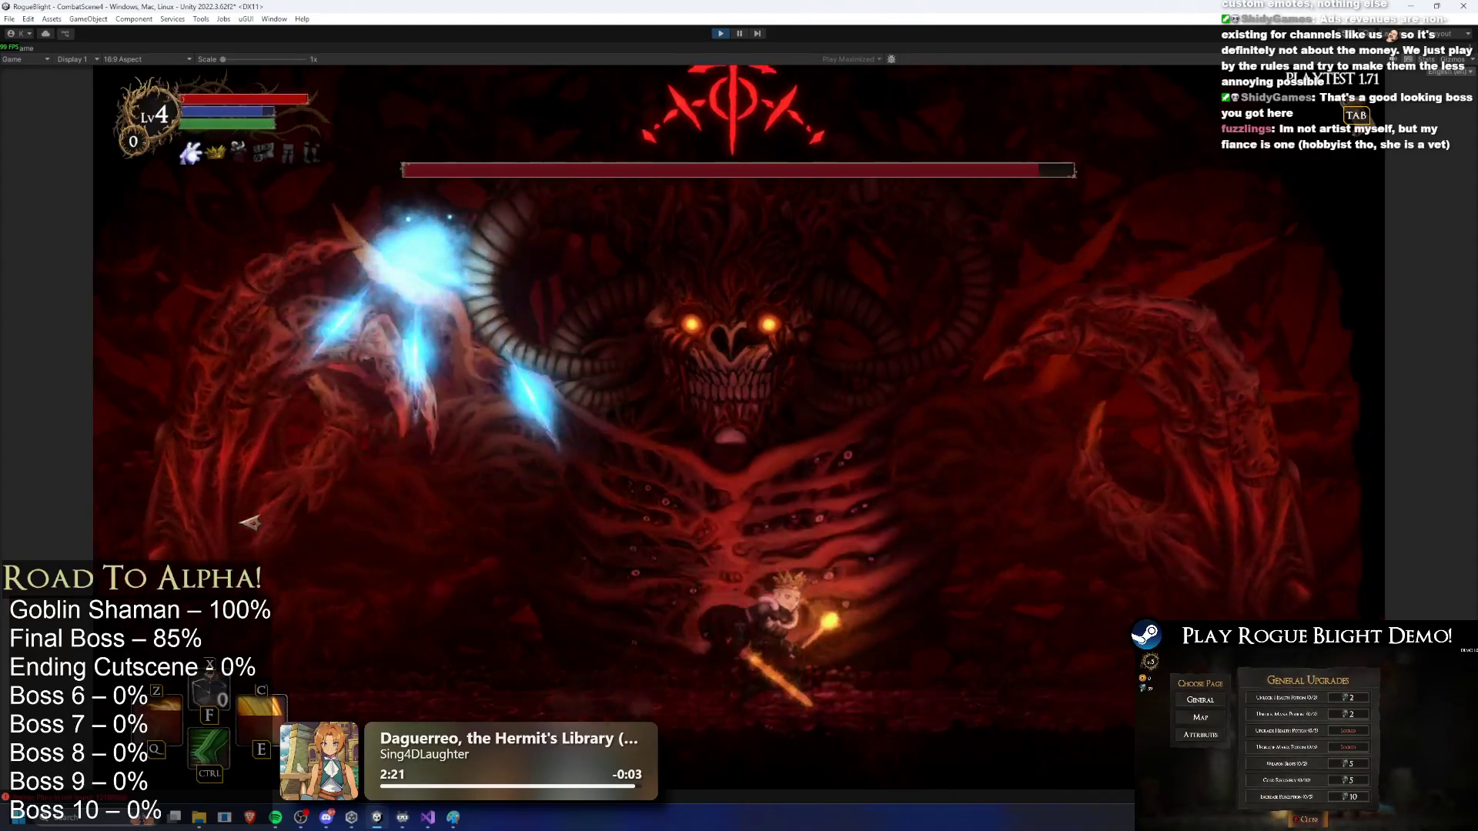
key("d")
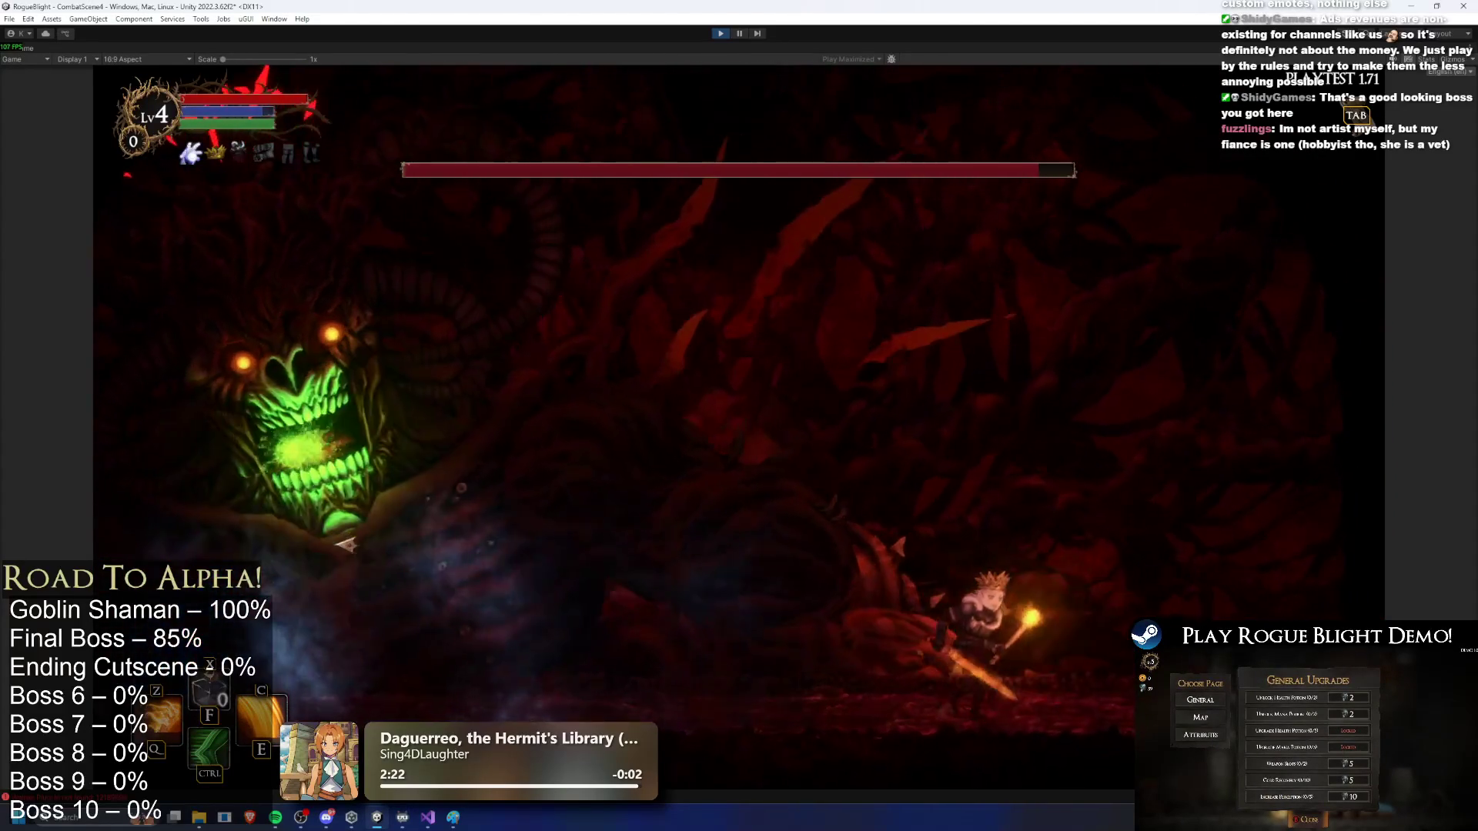
key("a")
key("ctrl")
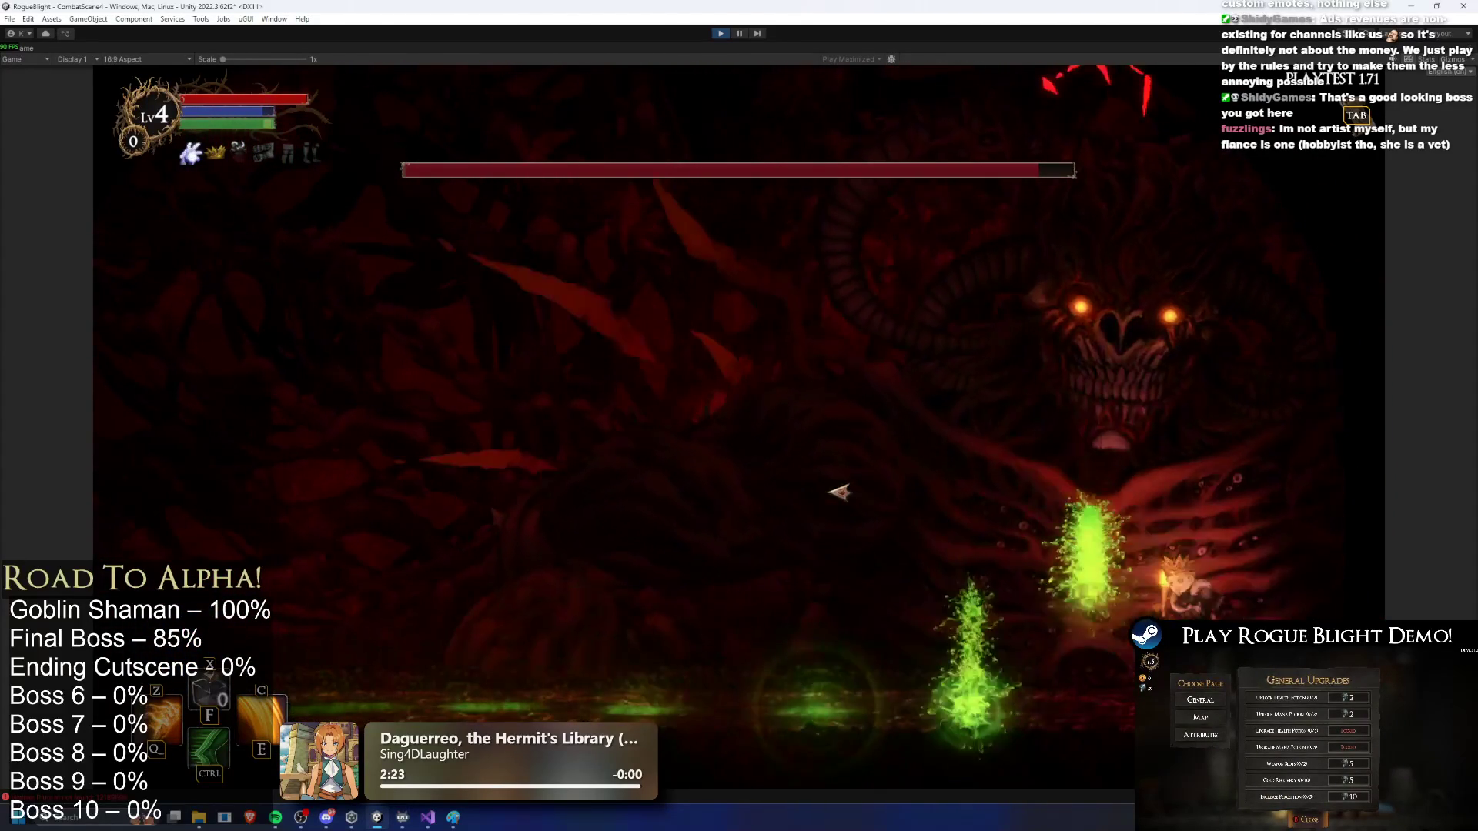
key("a")
key("c")
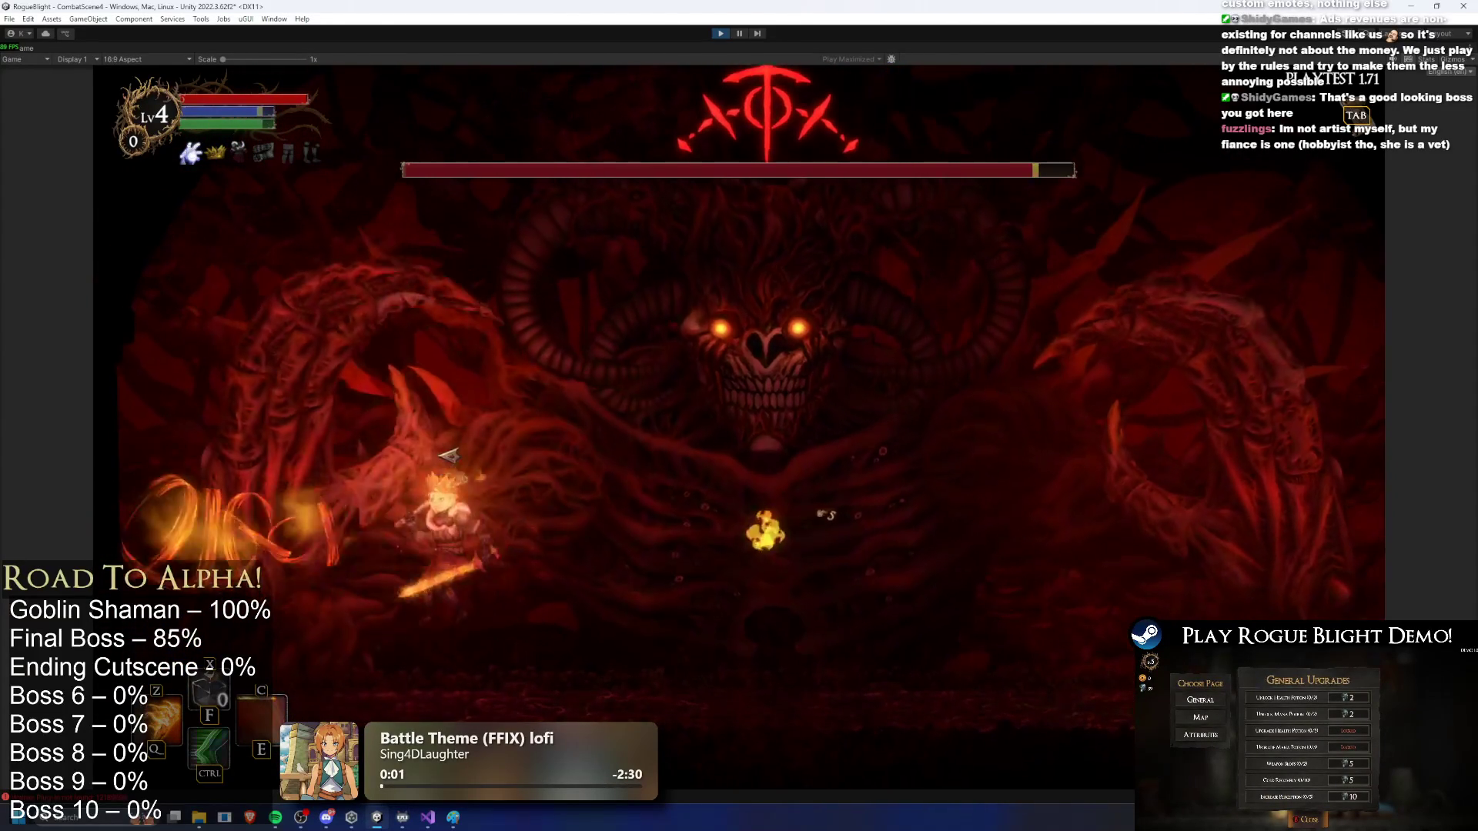
key("d")
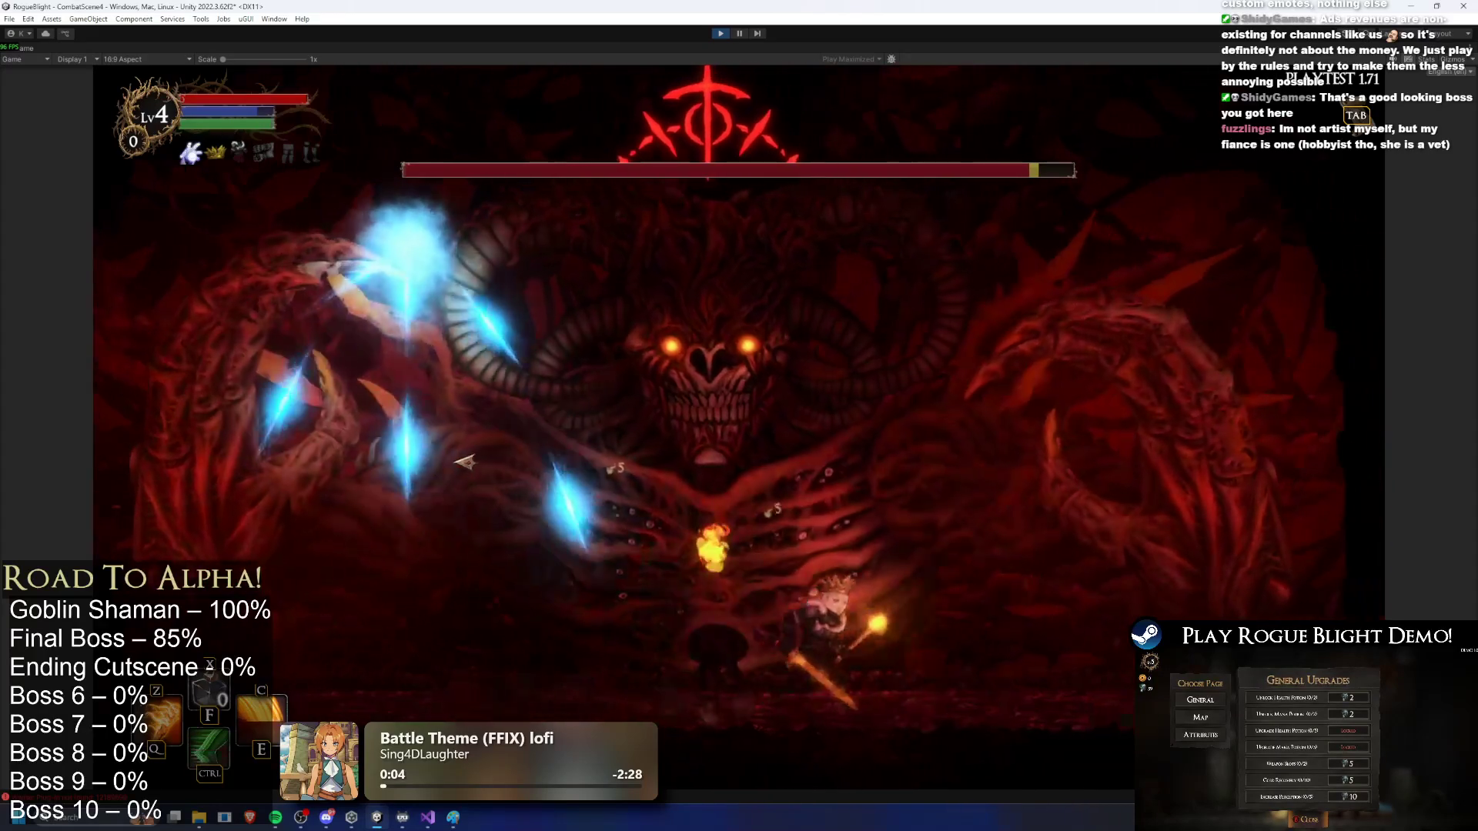
Step: Jump and slash at the boss, keep moving across the arena, then stop the playtest
key("space")
key("a")
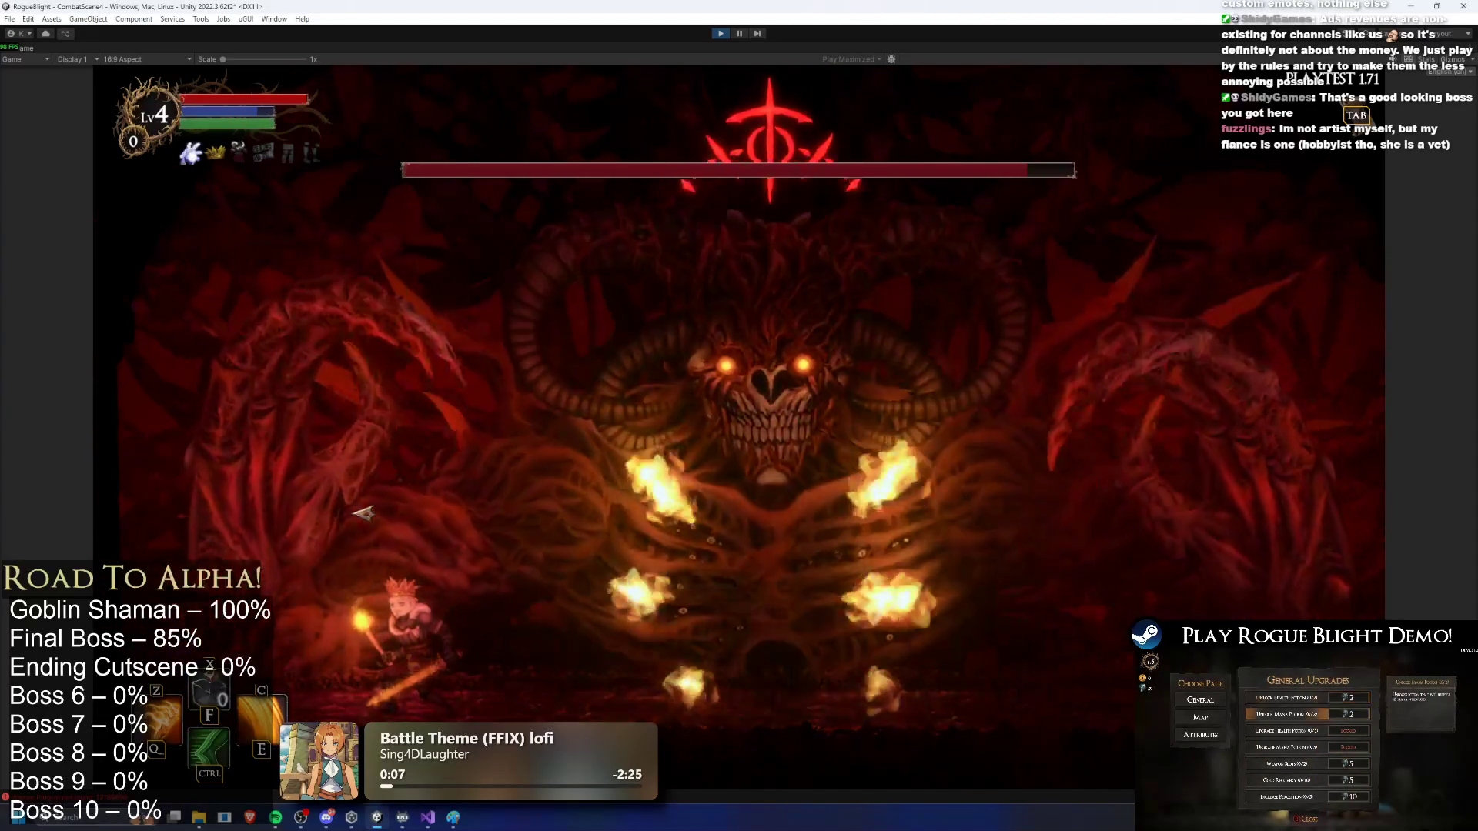
key("a")
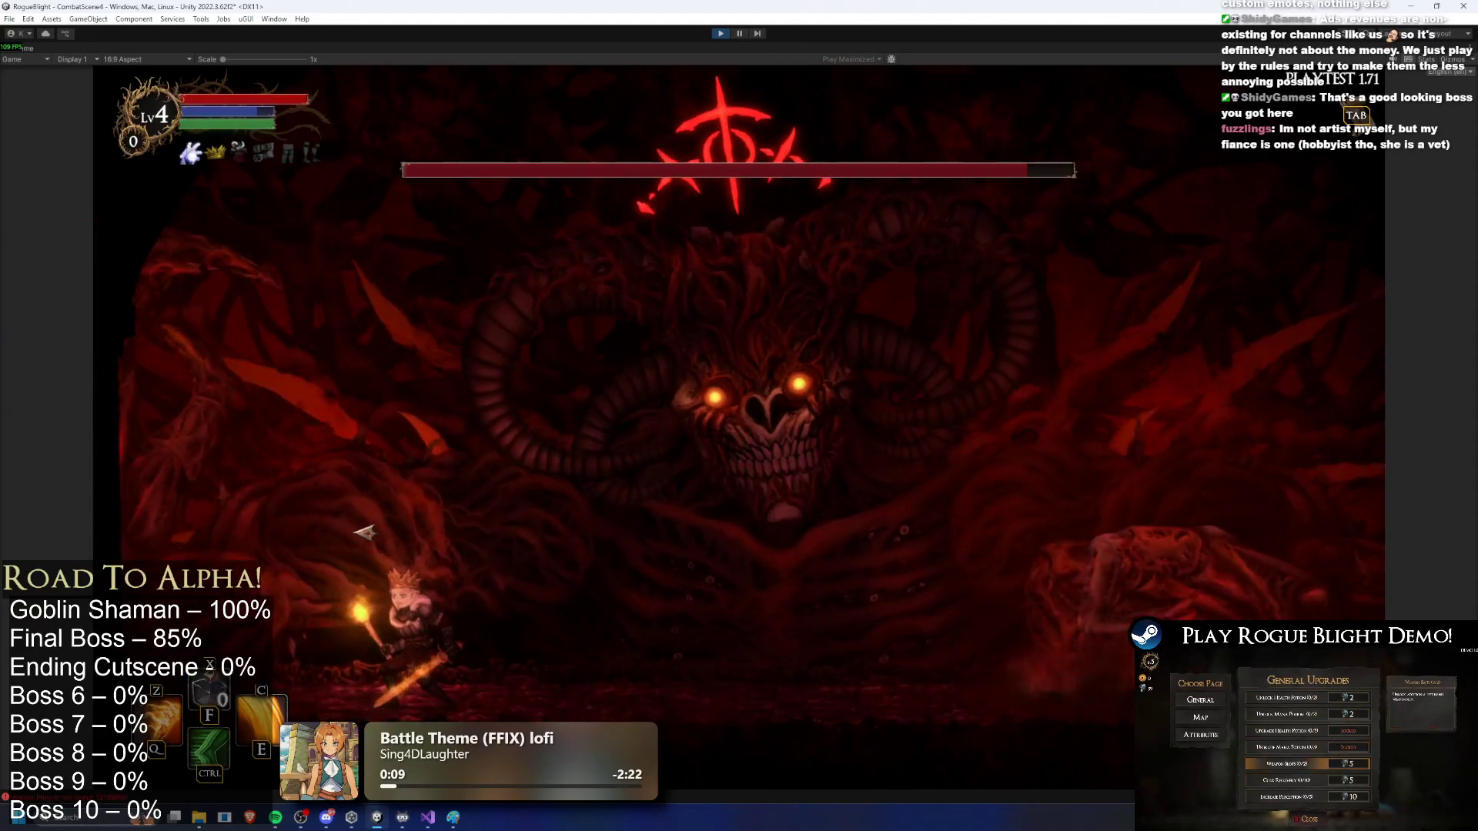
key("space")
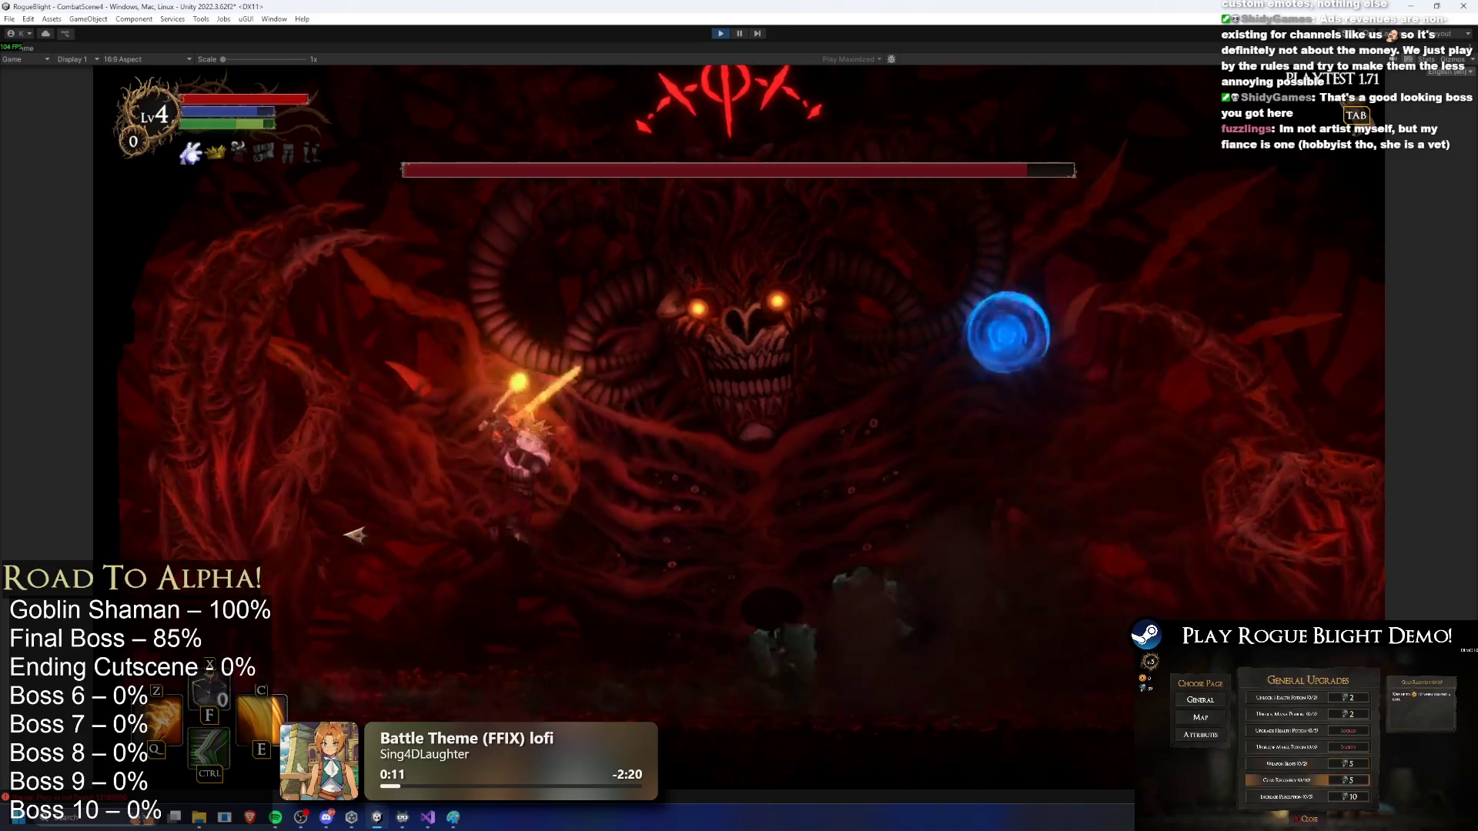
key("d")
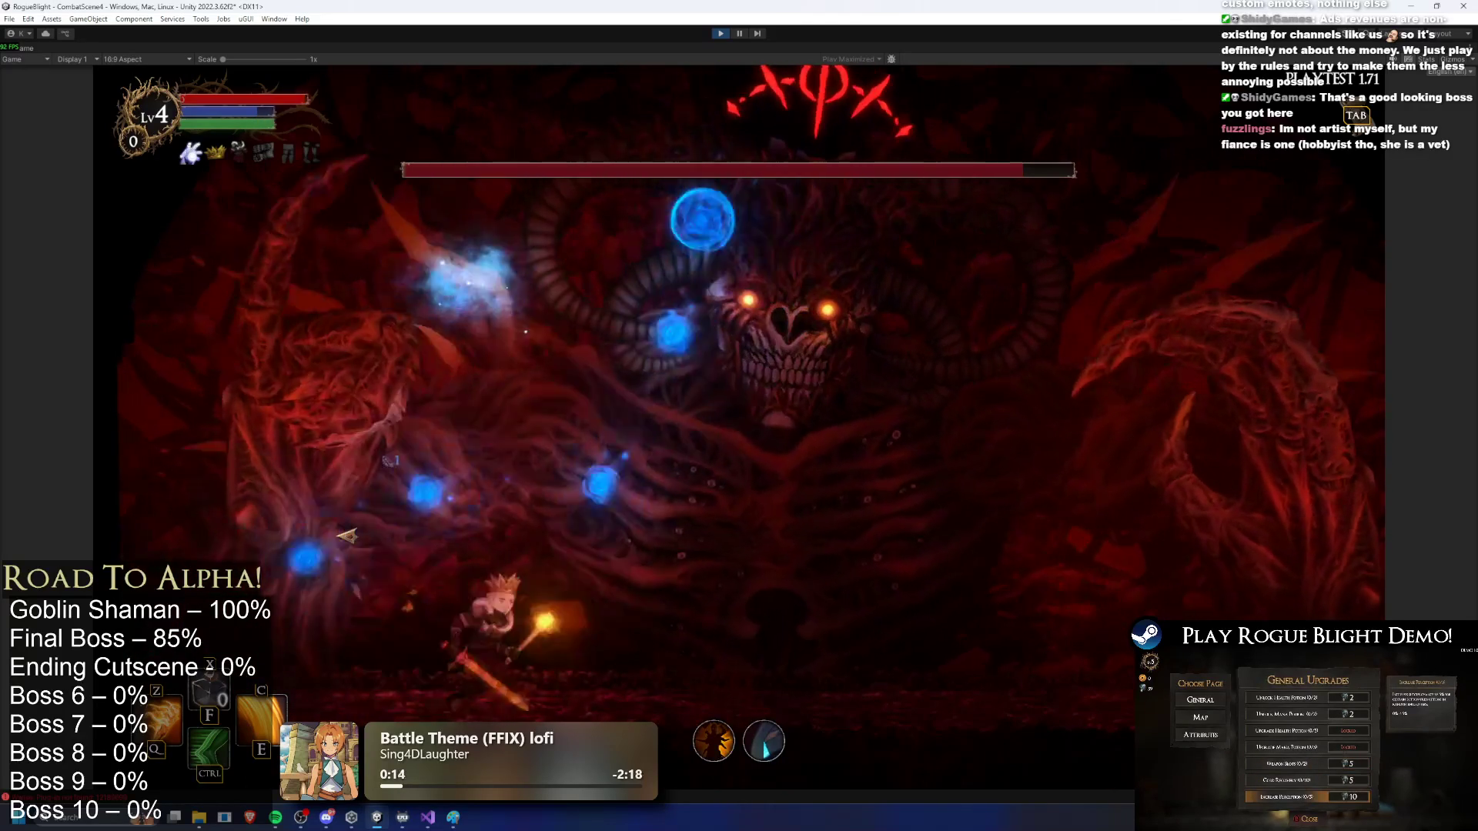
key("a")
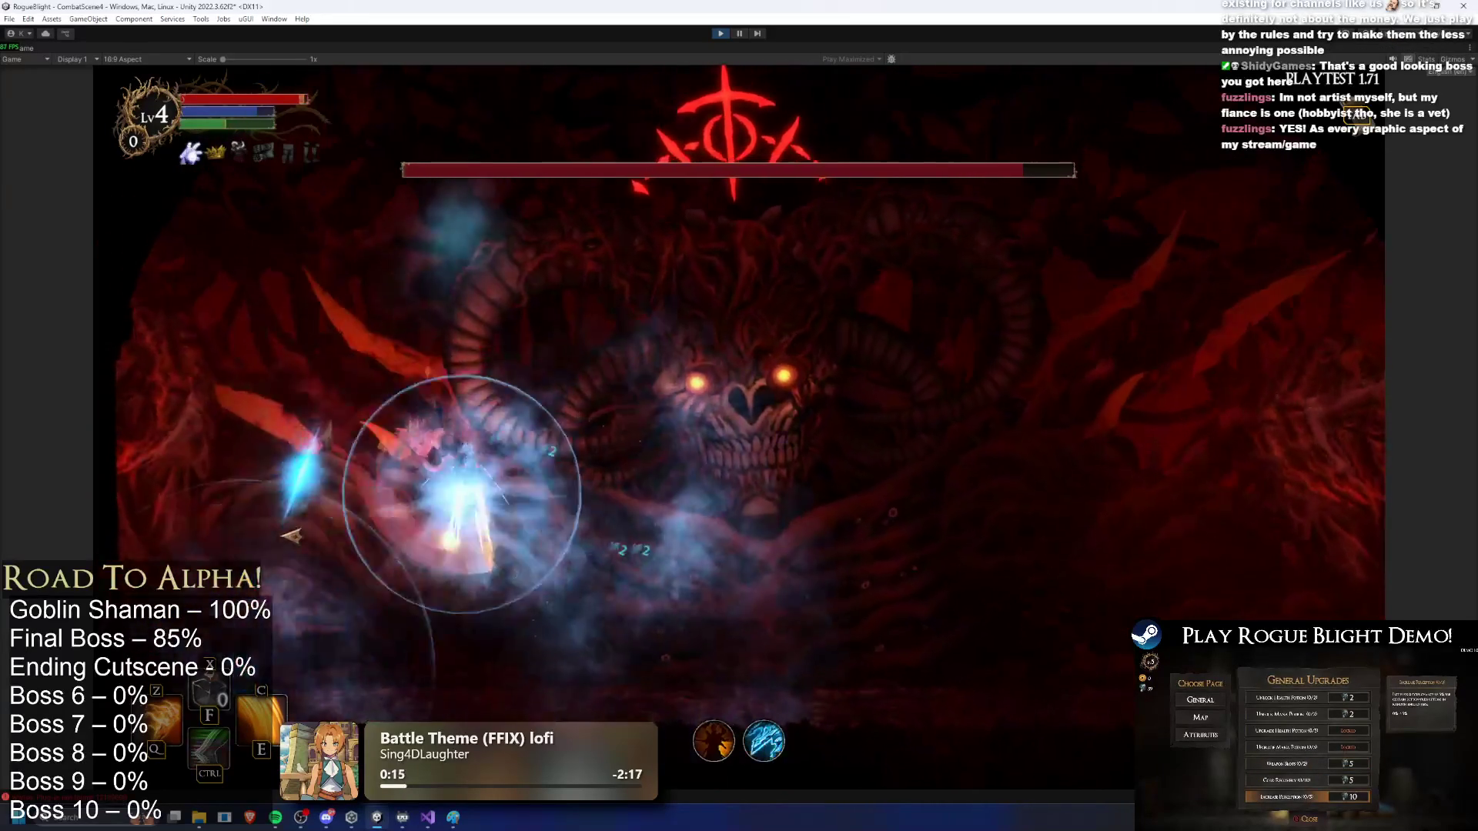
key("a")
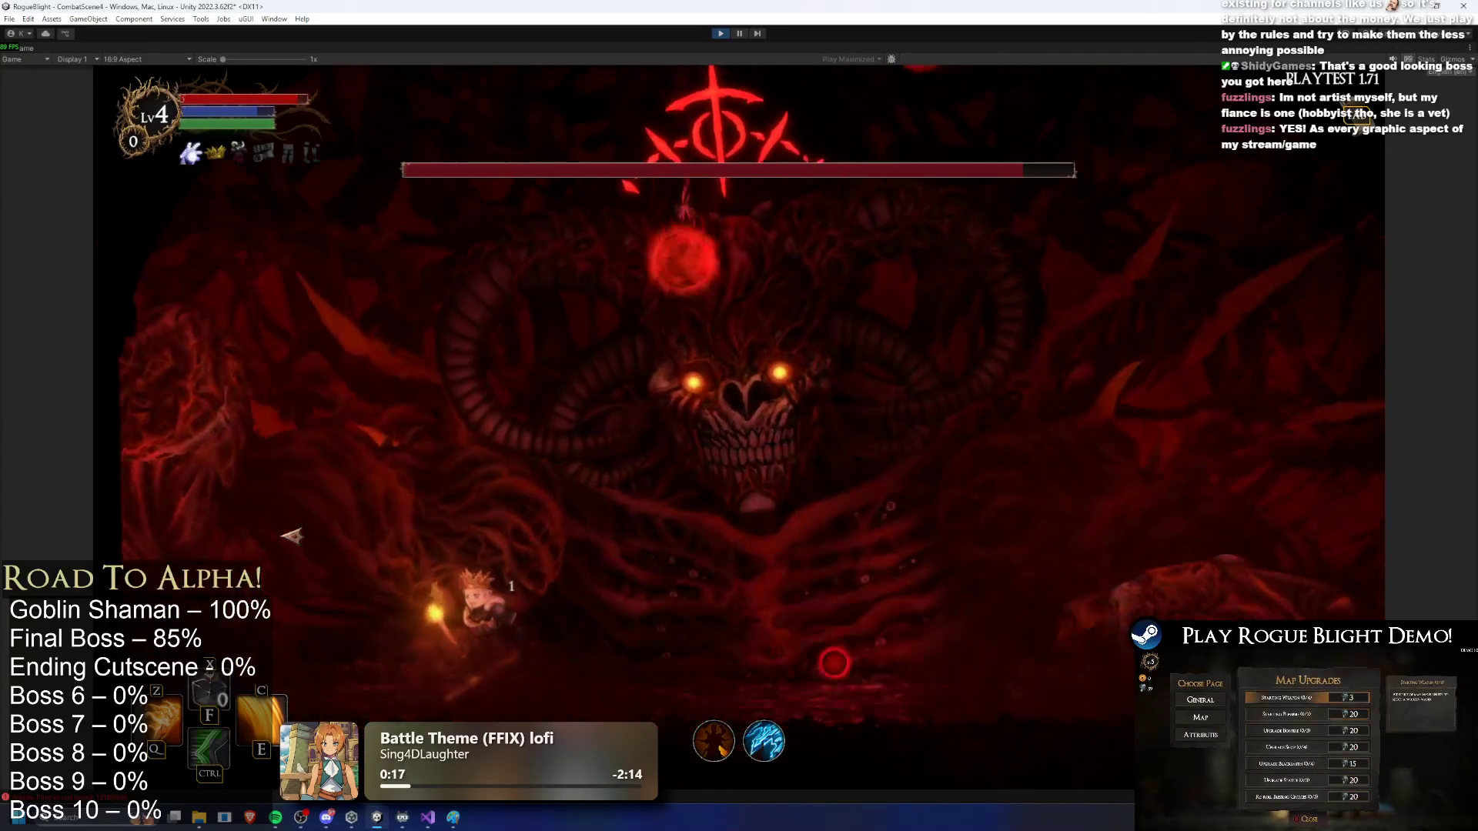
key("d")
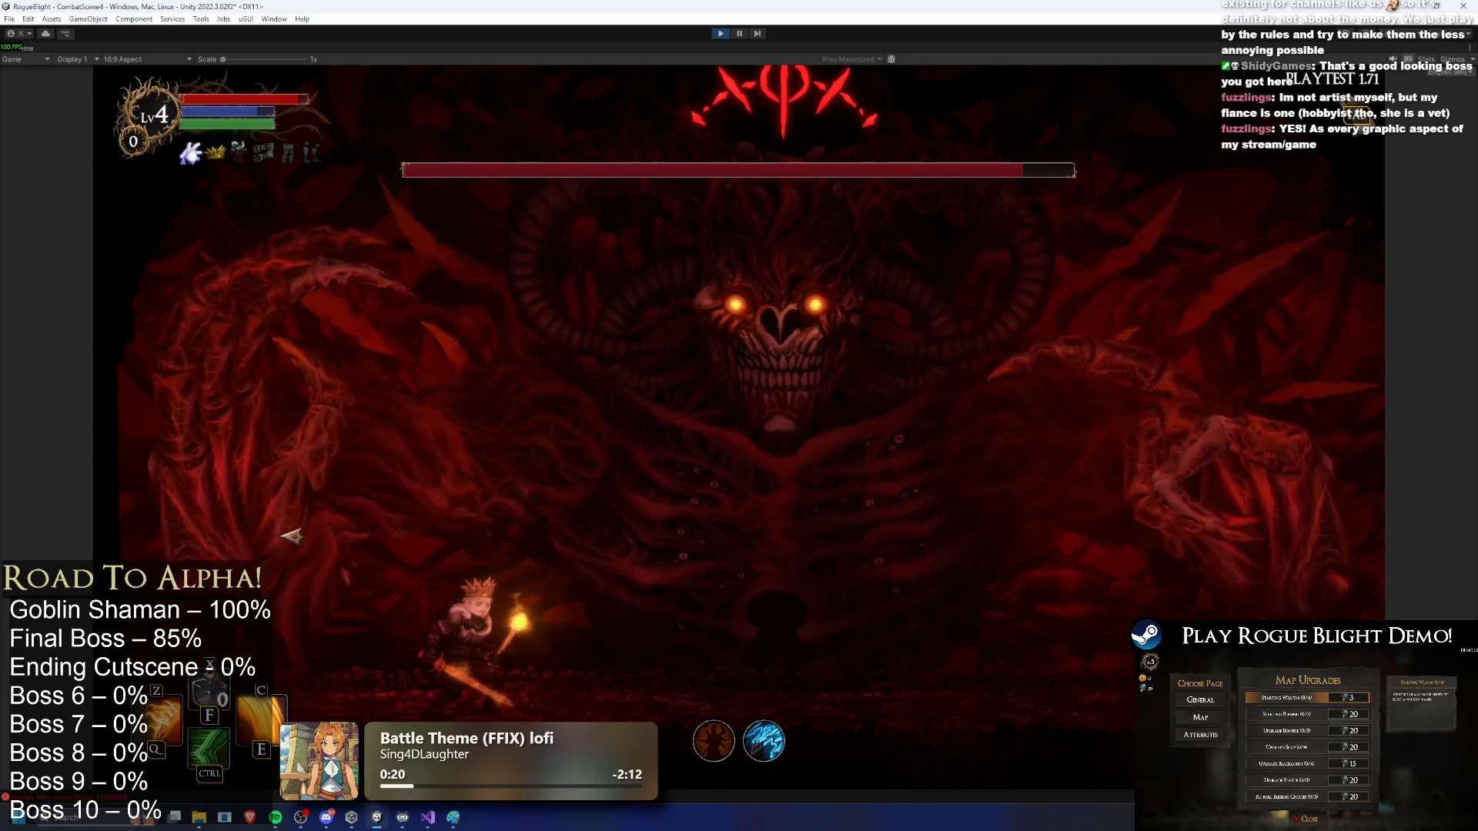
key("d")
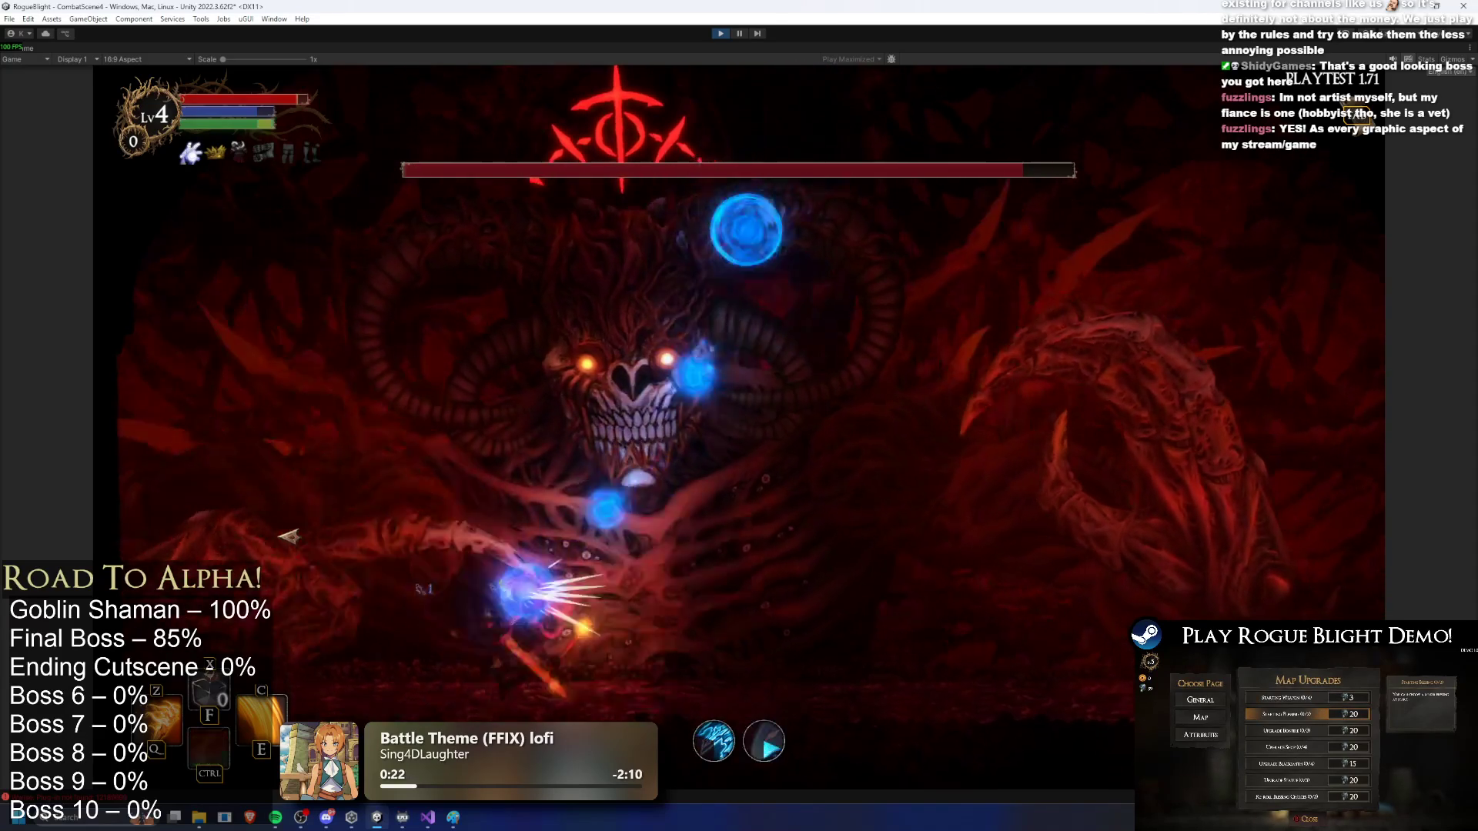
key("a")
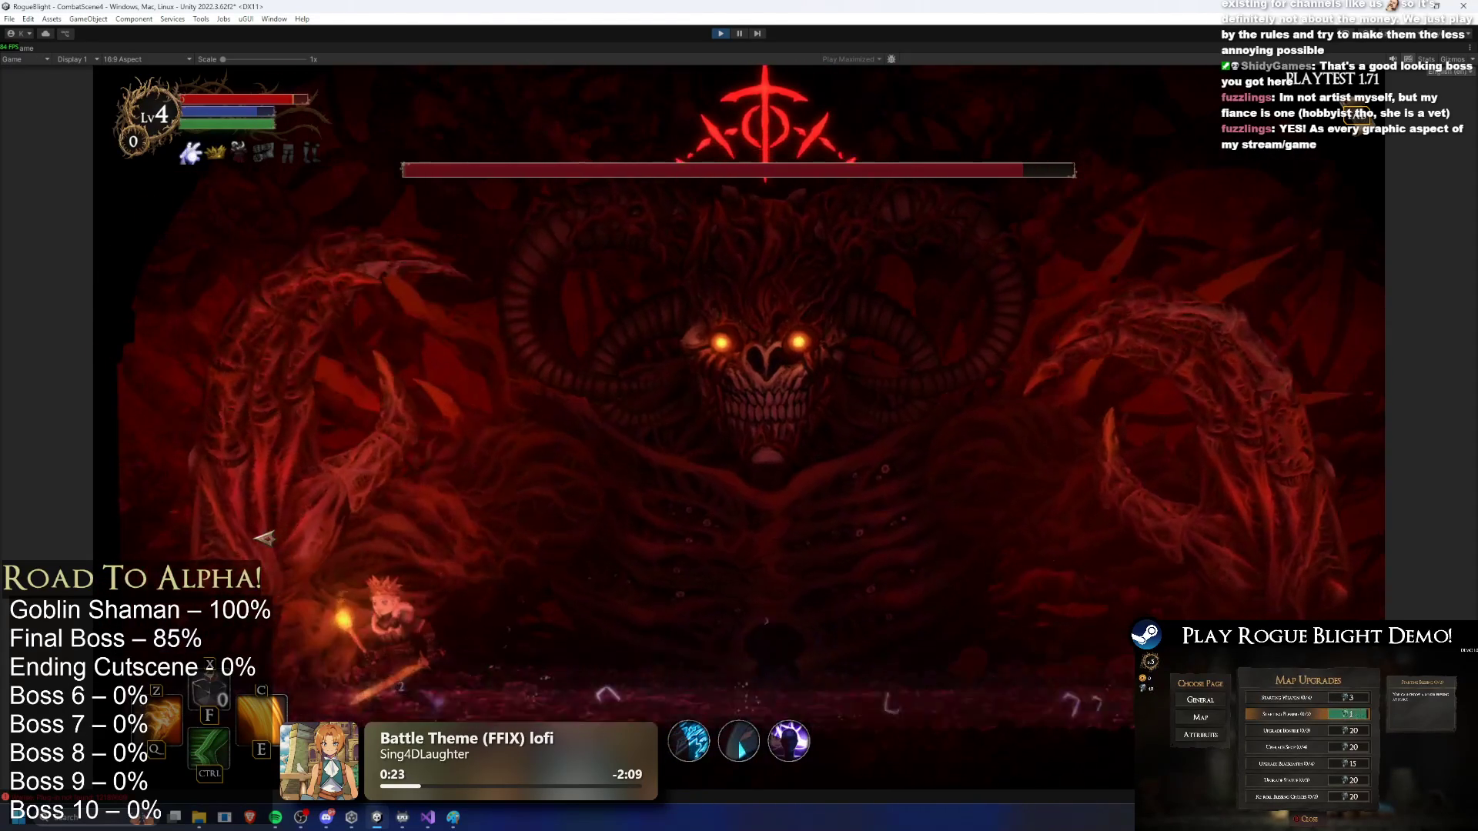
key("d")
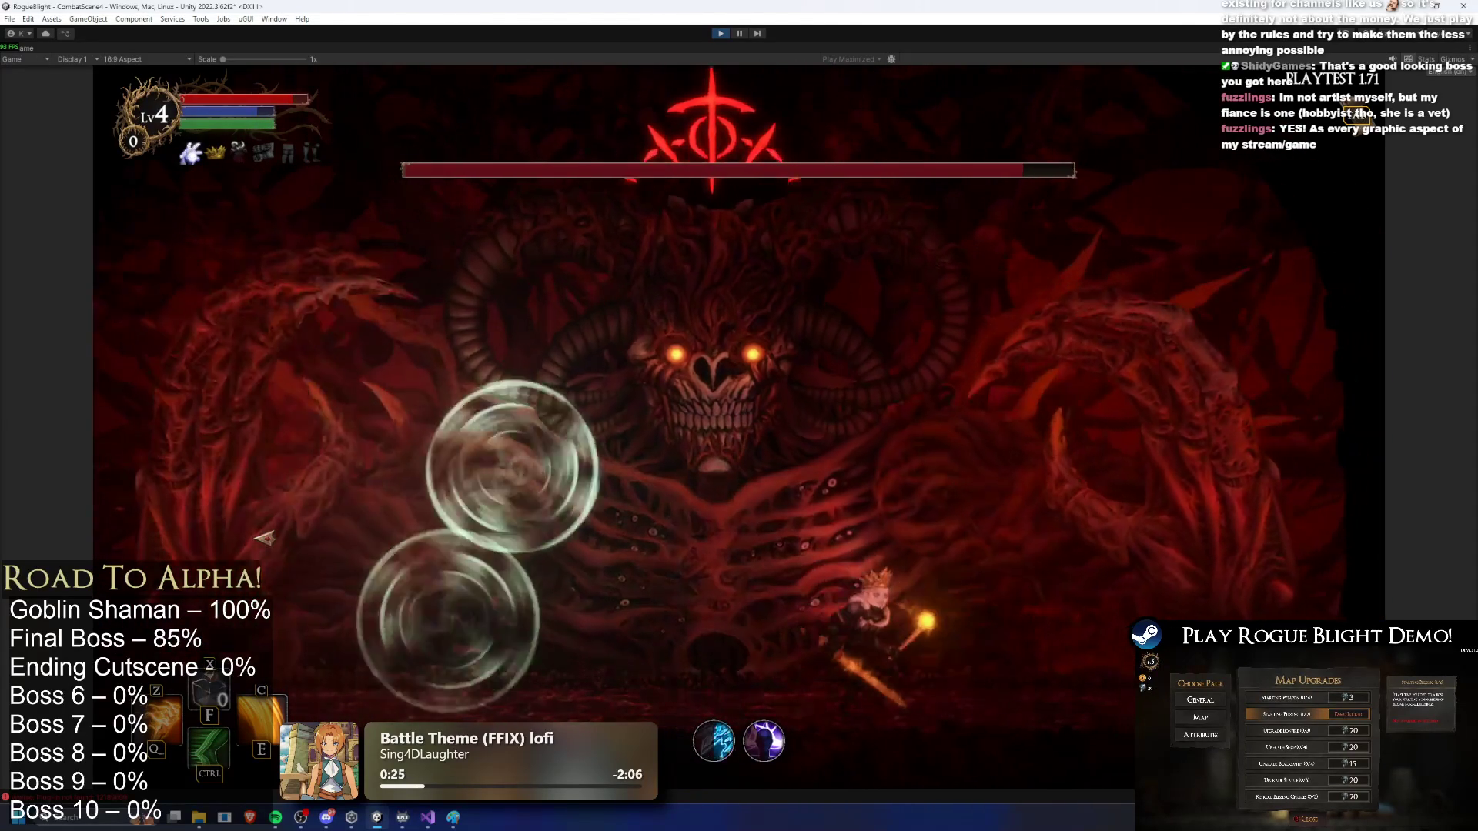
key("d")
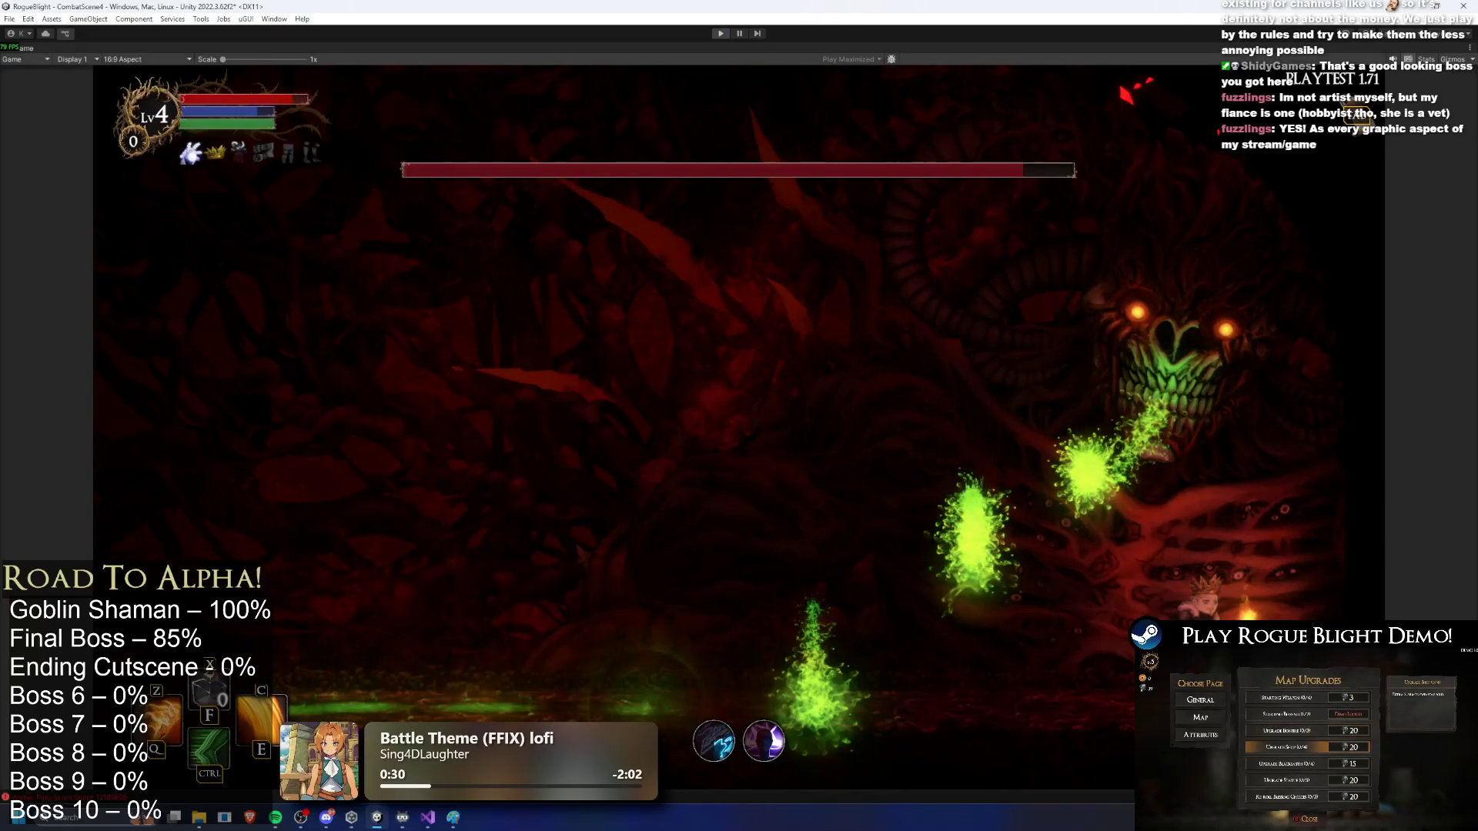
key("ctrl+p")
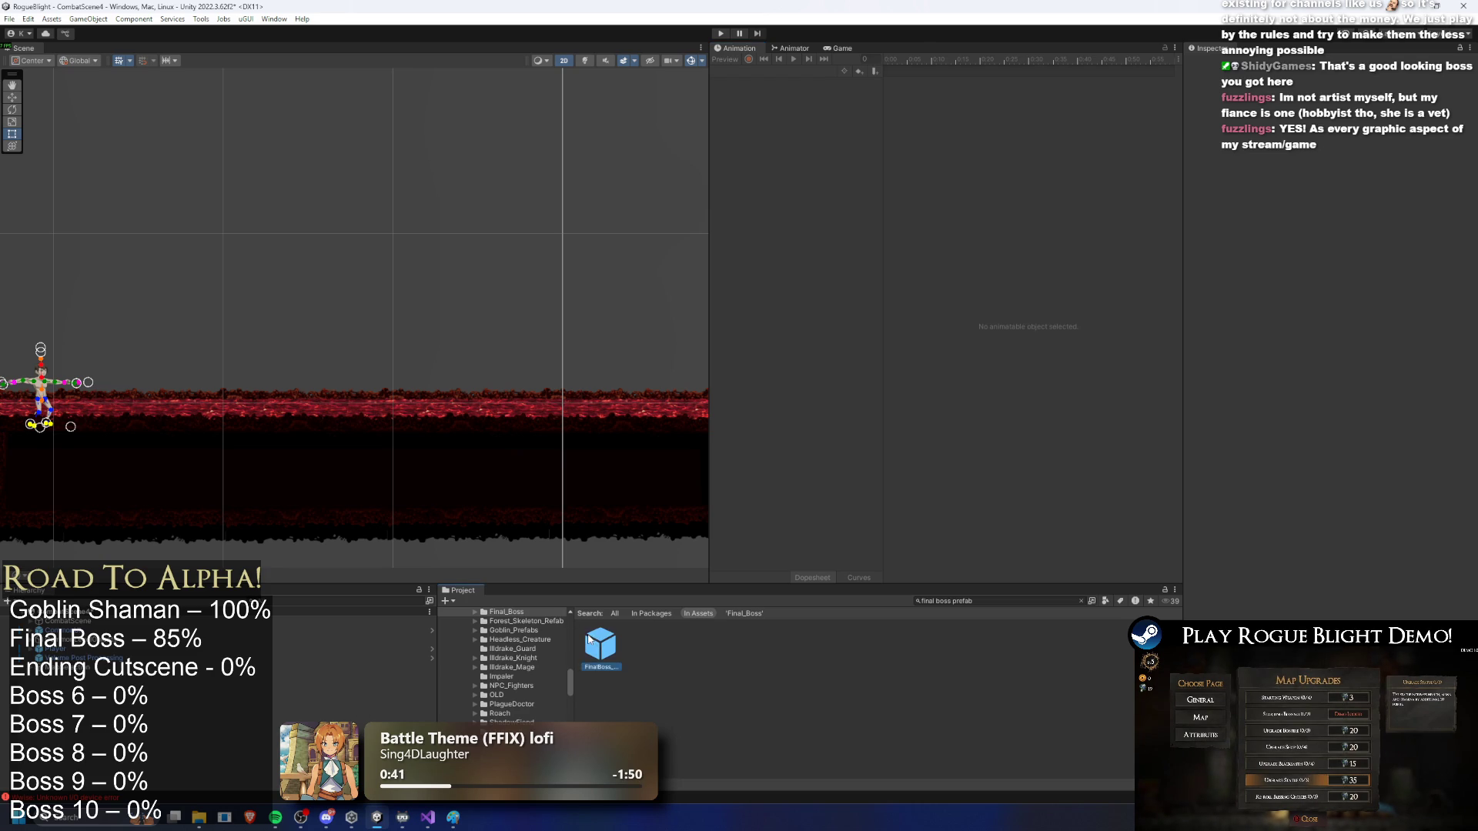
Step: Open FinalBoss_Concept_Prefab in Prefab Mode and select a finger hitbox and a left-hand finger bone
double_click(589, 640)
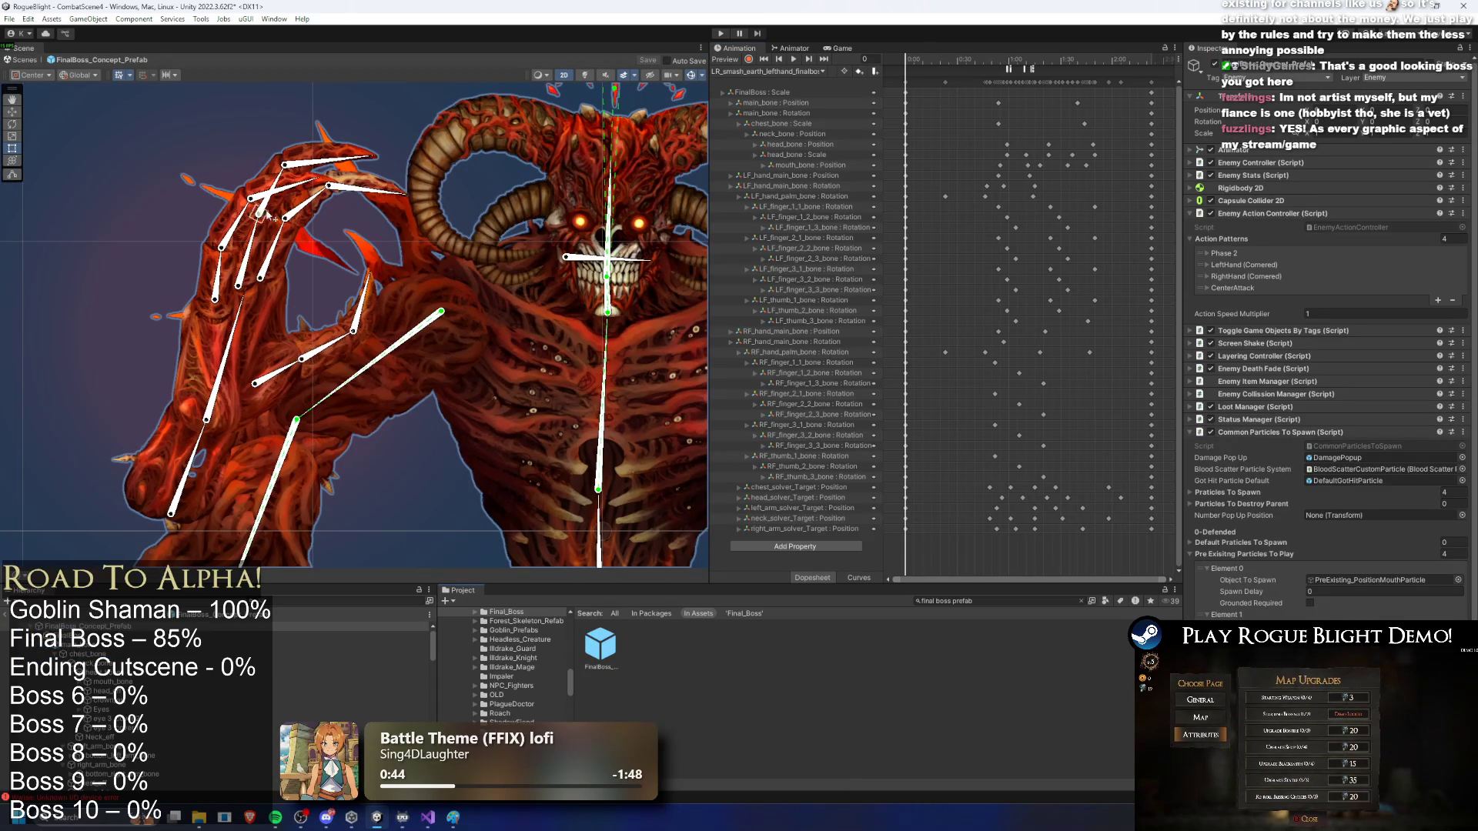
left_click(252, 198)
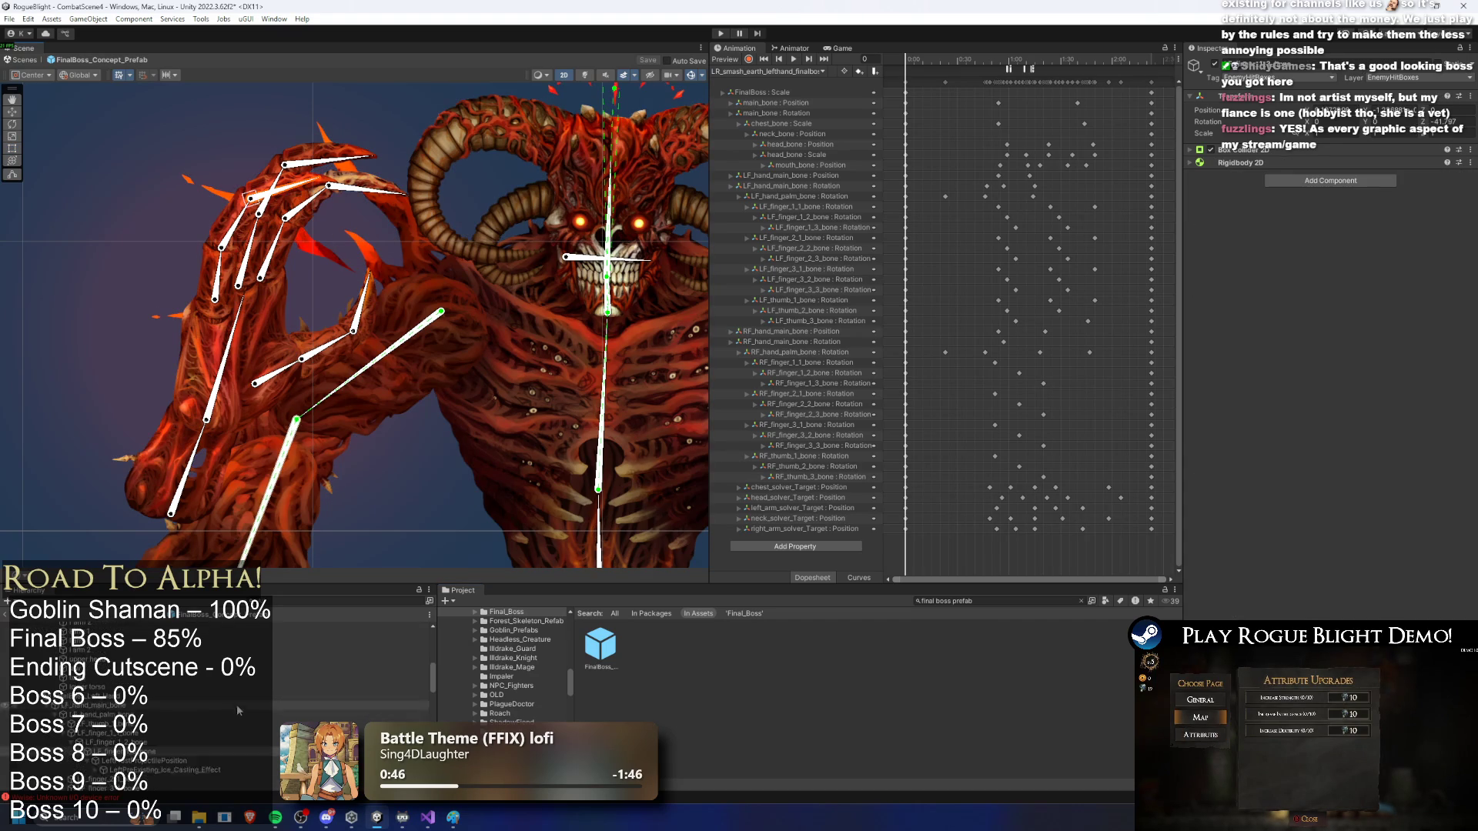
scroll(156, 728, "down", 3)
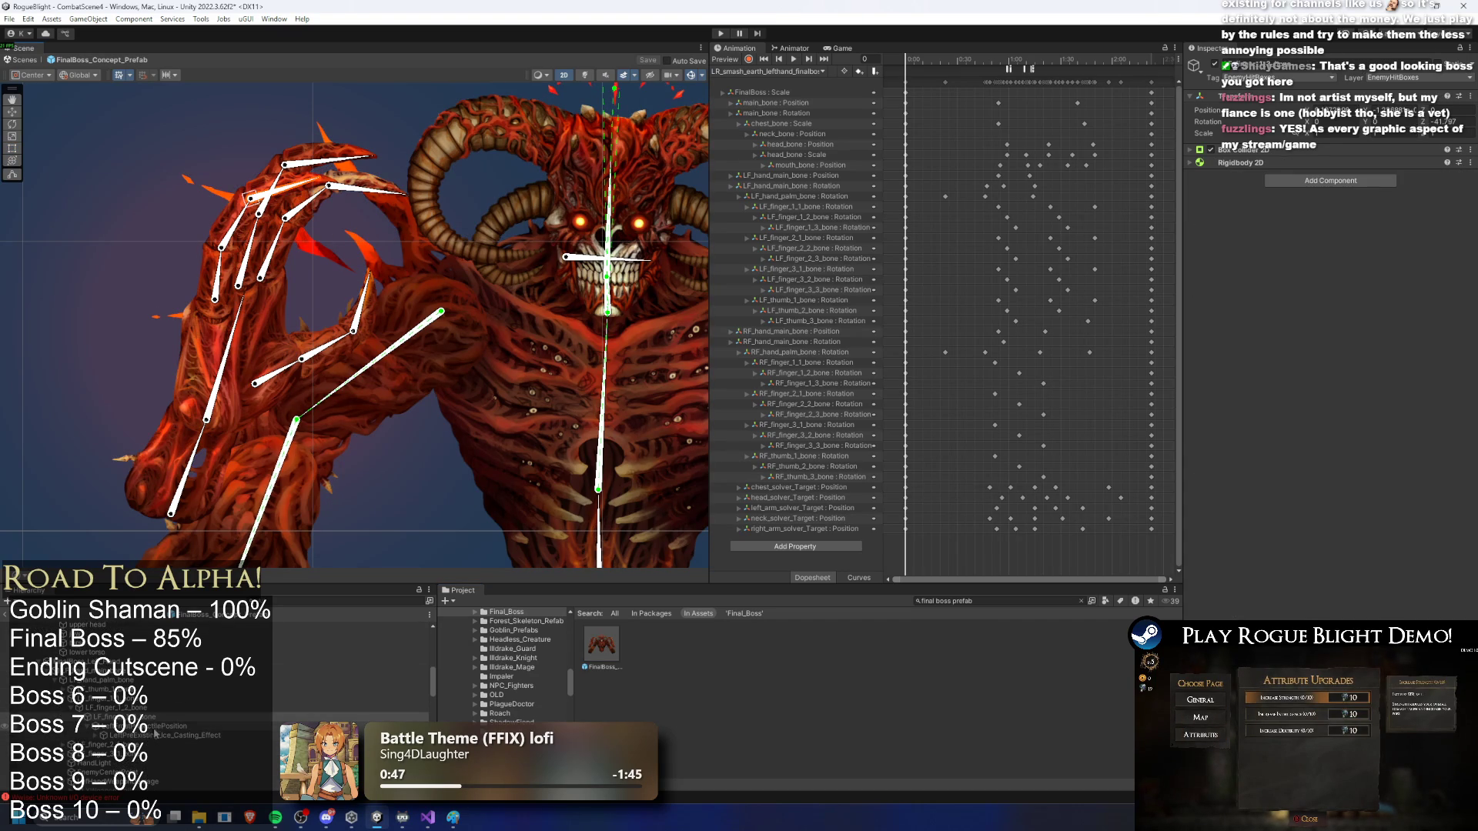
left_click(372, 207)
Step: Scroll and filter the Hierarchy to find the SpawningWindPreLong particle effect
scroll(89, 724, "down", 3)
scroll(152, 721, "down", 5)
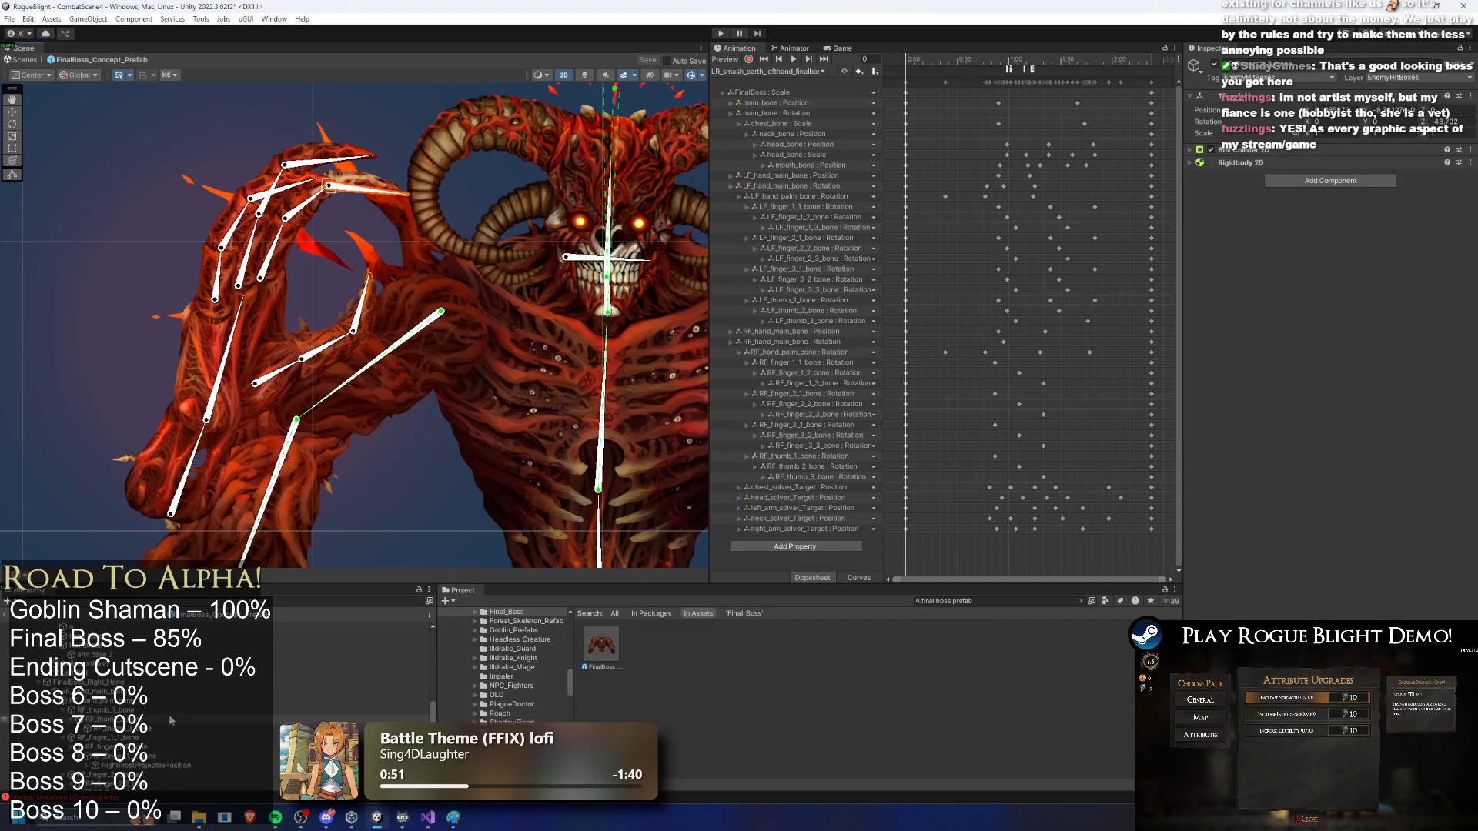
scroll(174, 704, "down", 3)
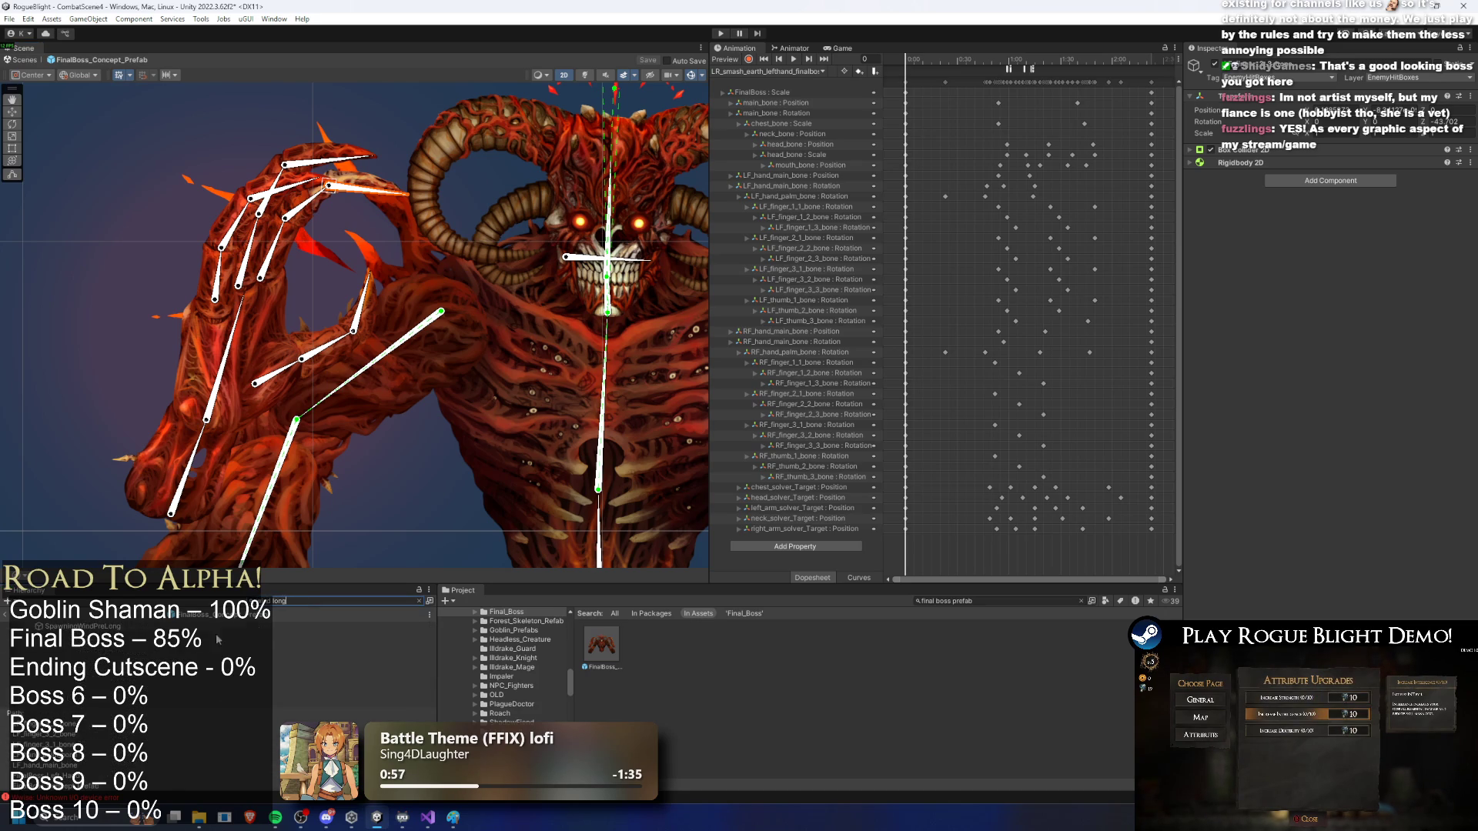
type("g")
key("Down")
Step: Select IlldrakeGuard_Wind_Projectile and scrub its preview, undoing an accidental move of the wind effect
key("Escape")
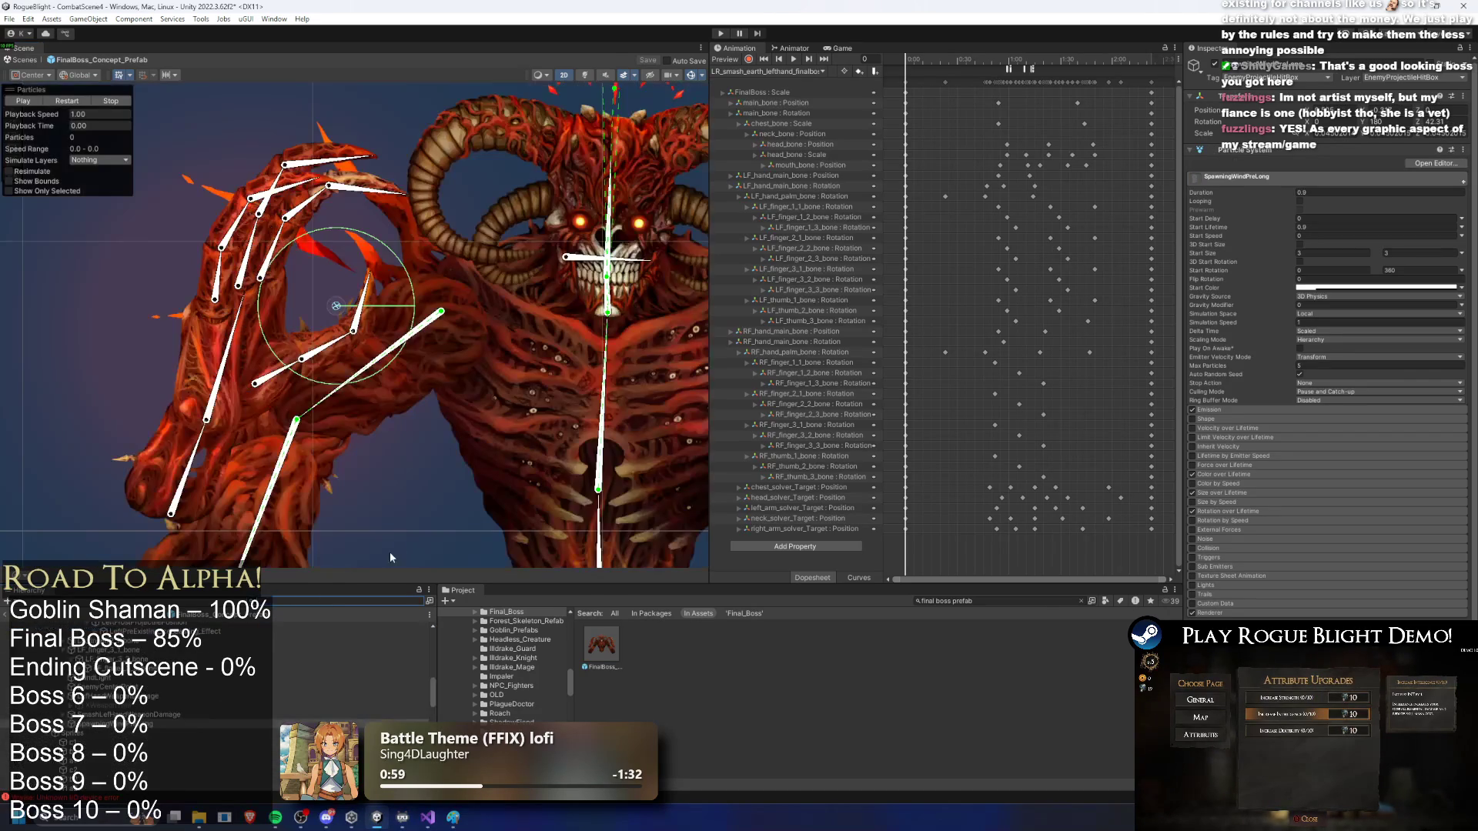
key("Down")
key("Down")
key("Down")
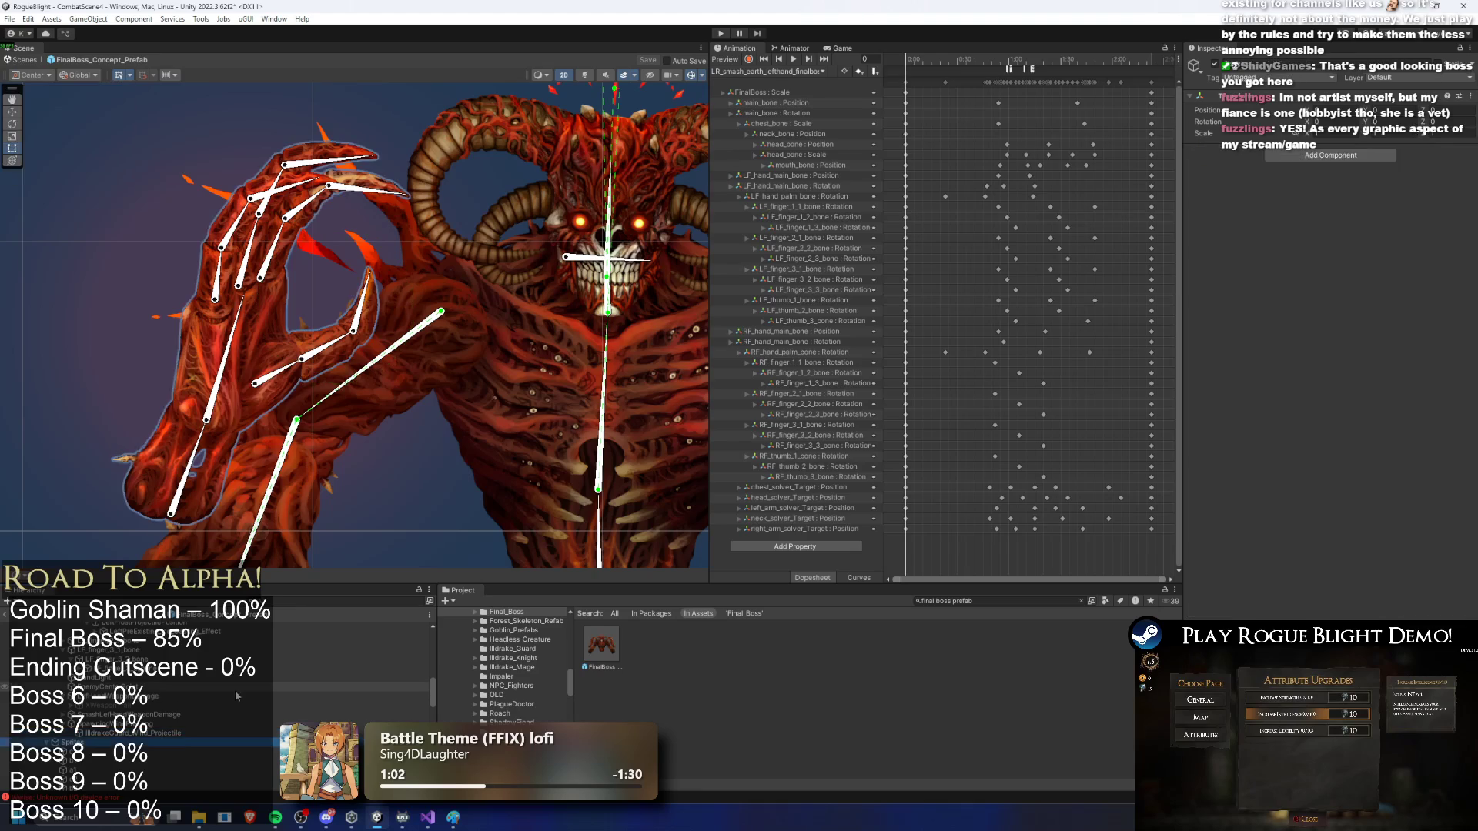
key("Up")
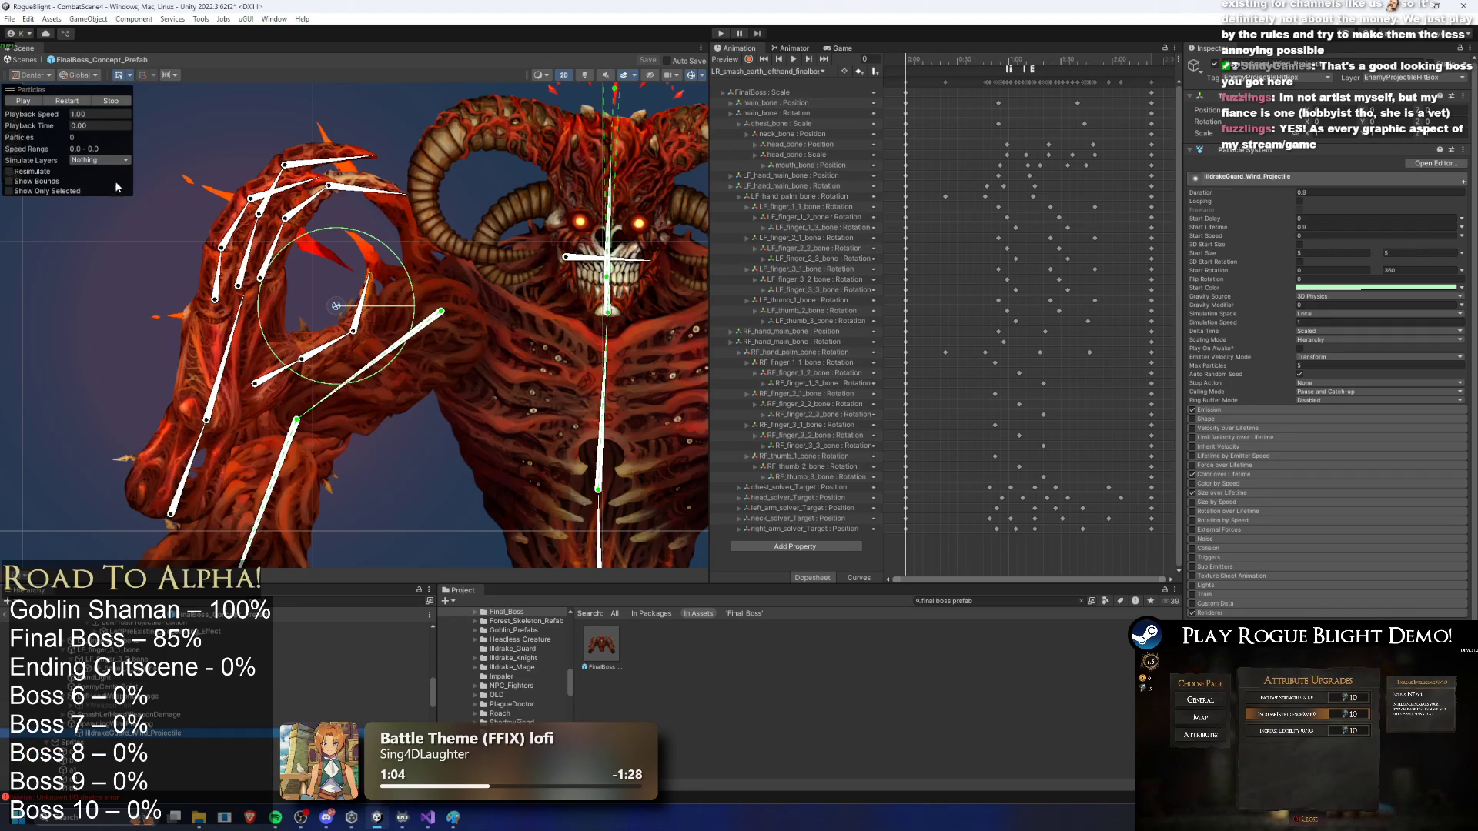
mouse_move(45, 128)
left_mouse_down()
mouse_move(310, 131)
mouse_move(240, 766)
left_mouse_up()
left_click(171, 725)
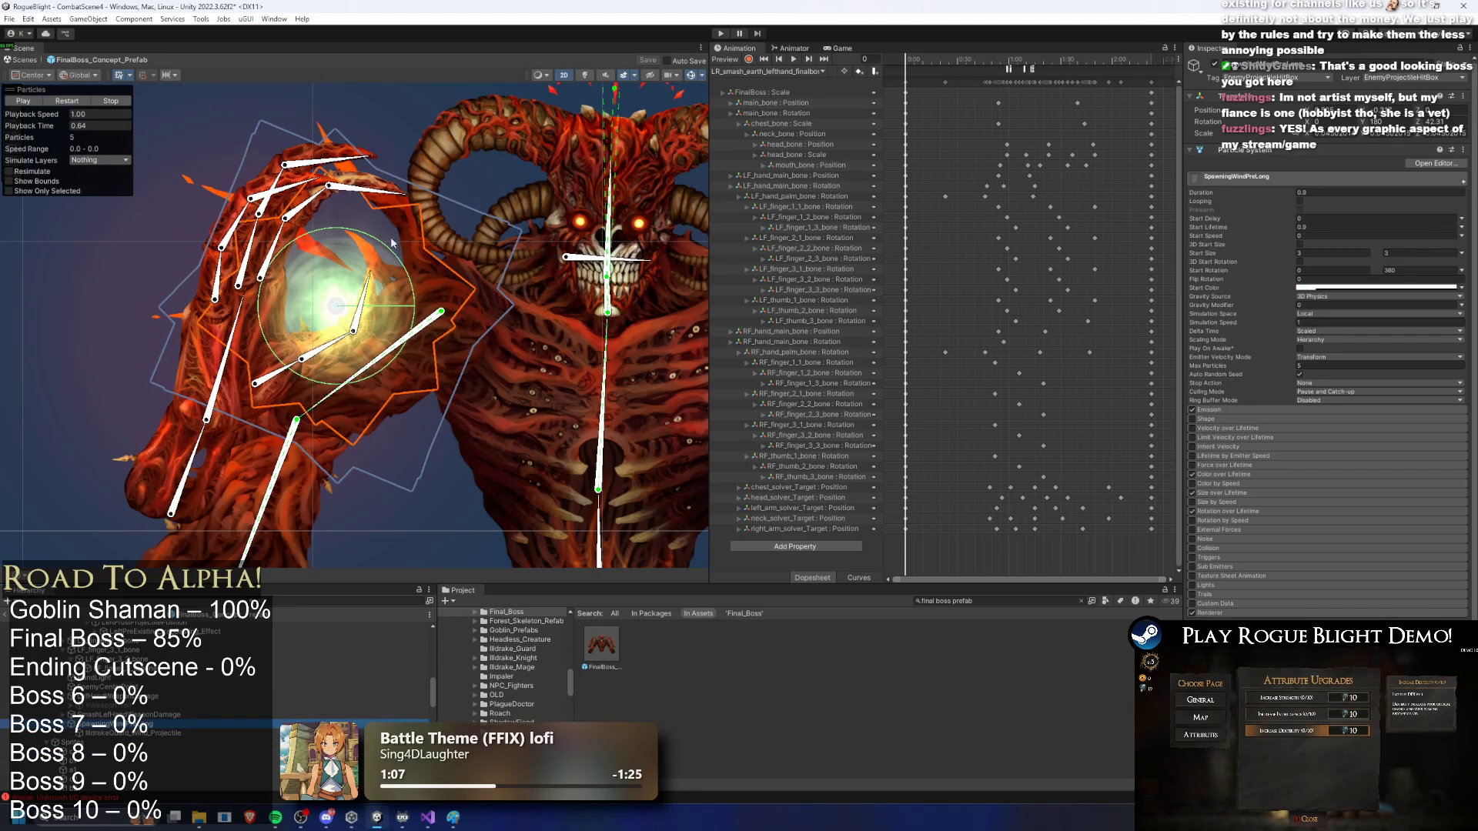
left_click_drag(364, 299, 550, 287)
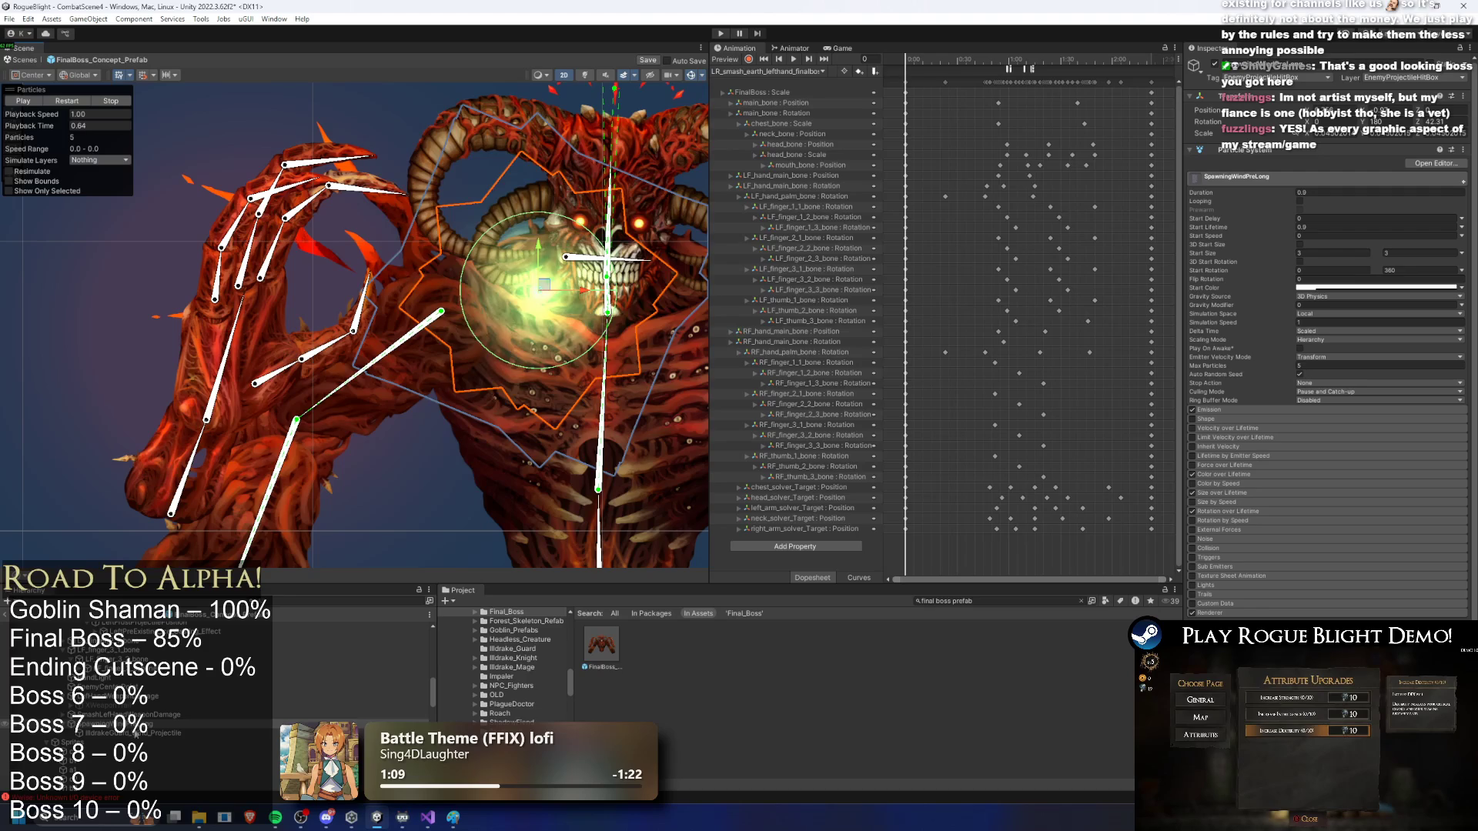
left_click(137, 733)
mouse_move(50, 129)
left_mouse_down()
mouse_move(31, 136)
mouse_move(88, 131)
left_mouse_up()
key("ctrl+z")
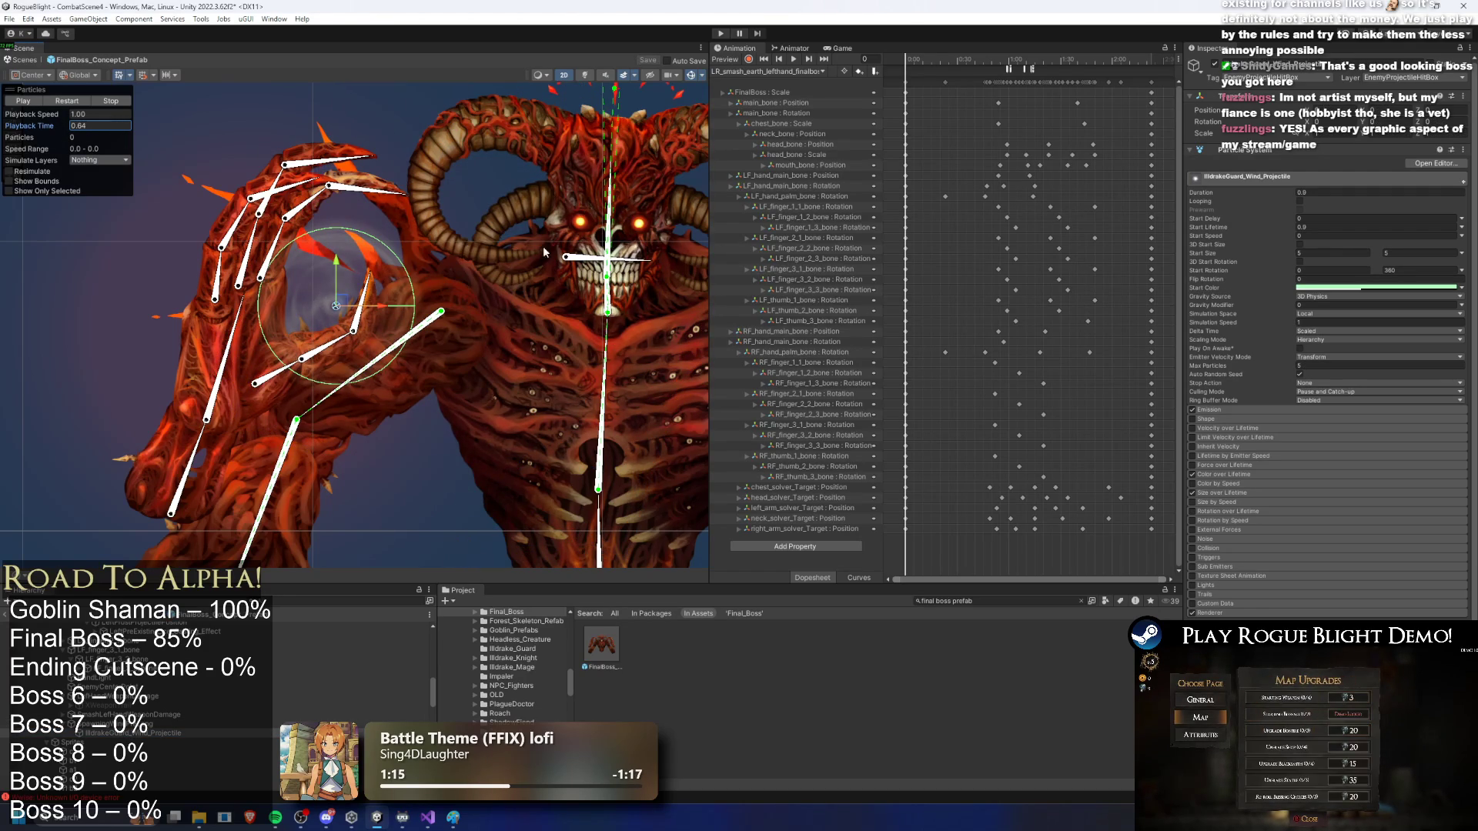
Step: Lower the wind projectile's start colour alpha to about 0.14 and replay the effect
left_click(1374, 287)
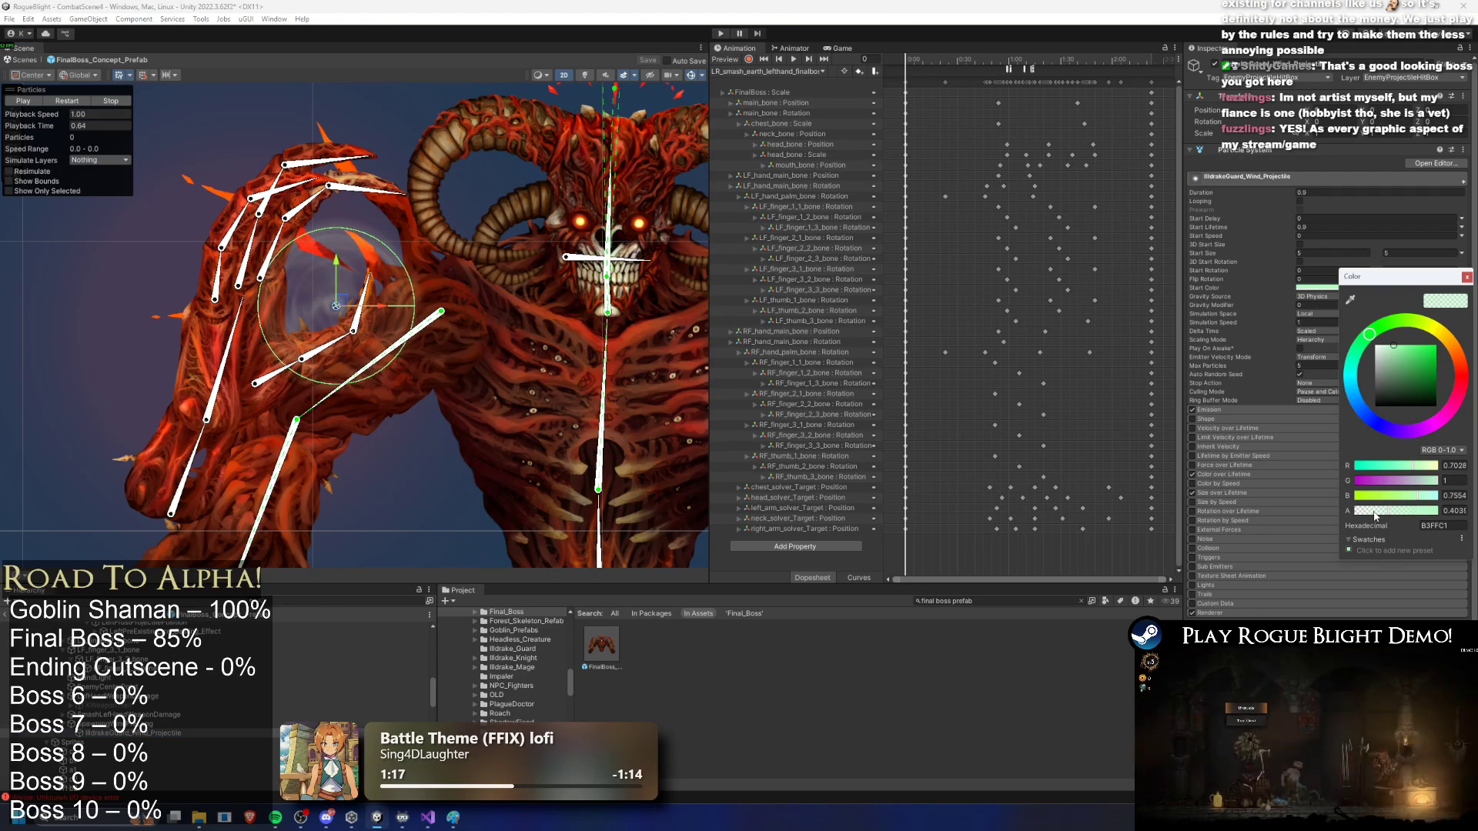
left_click_drag(1376, 516, 1371, 512)
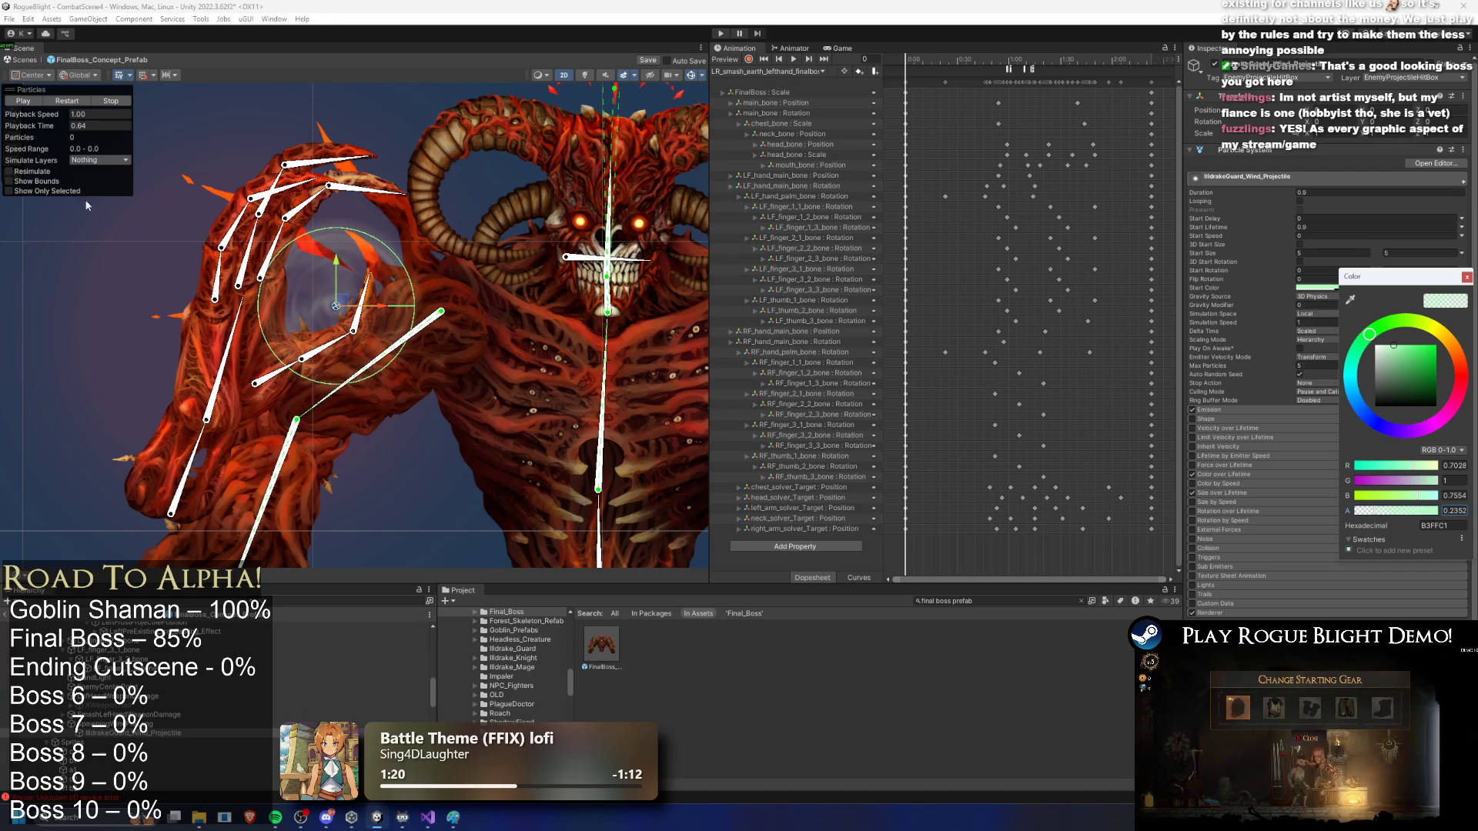
left_click(66, 101)
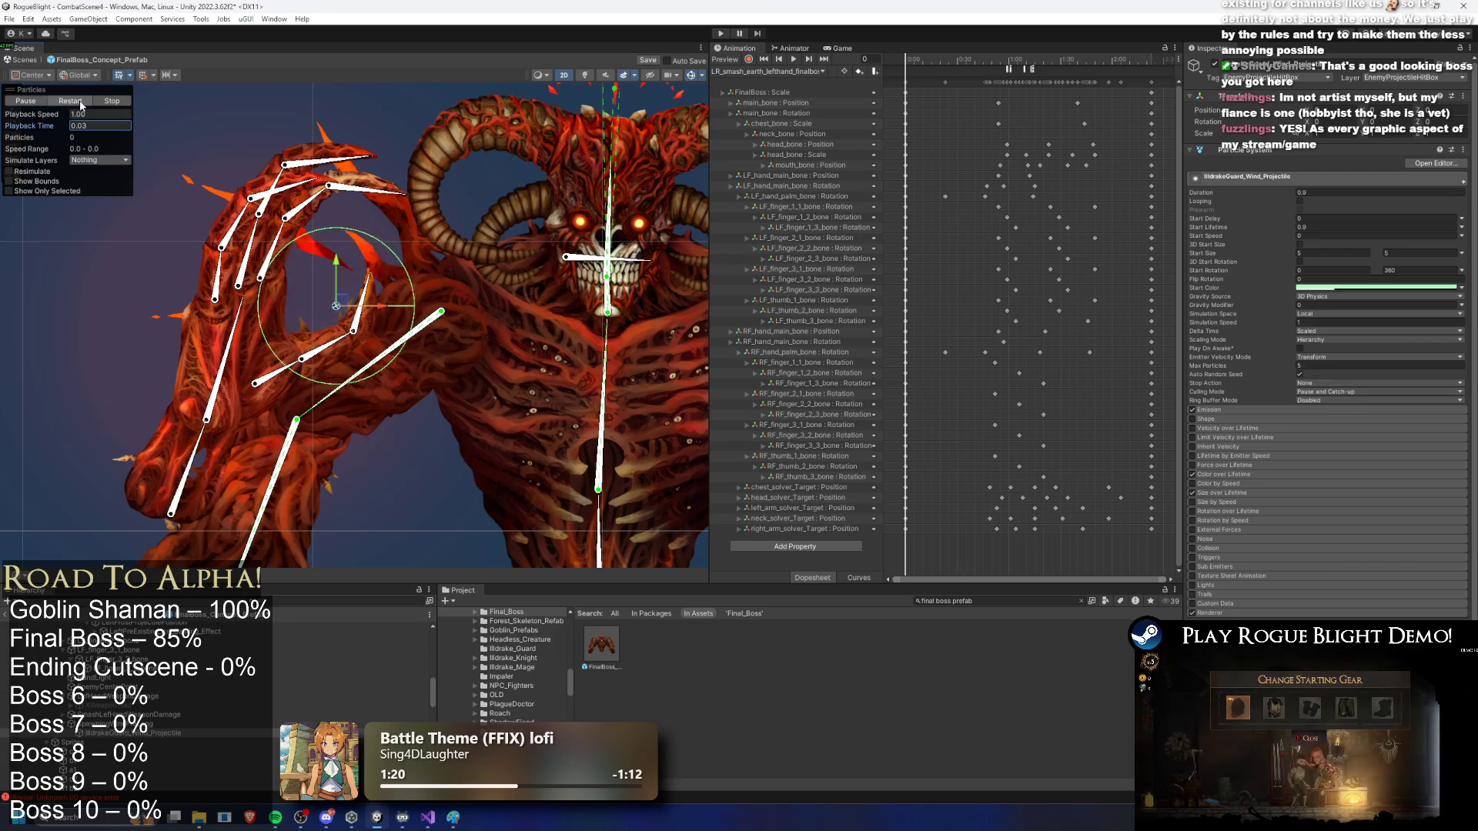
left_click(1330, 288)
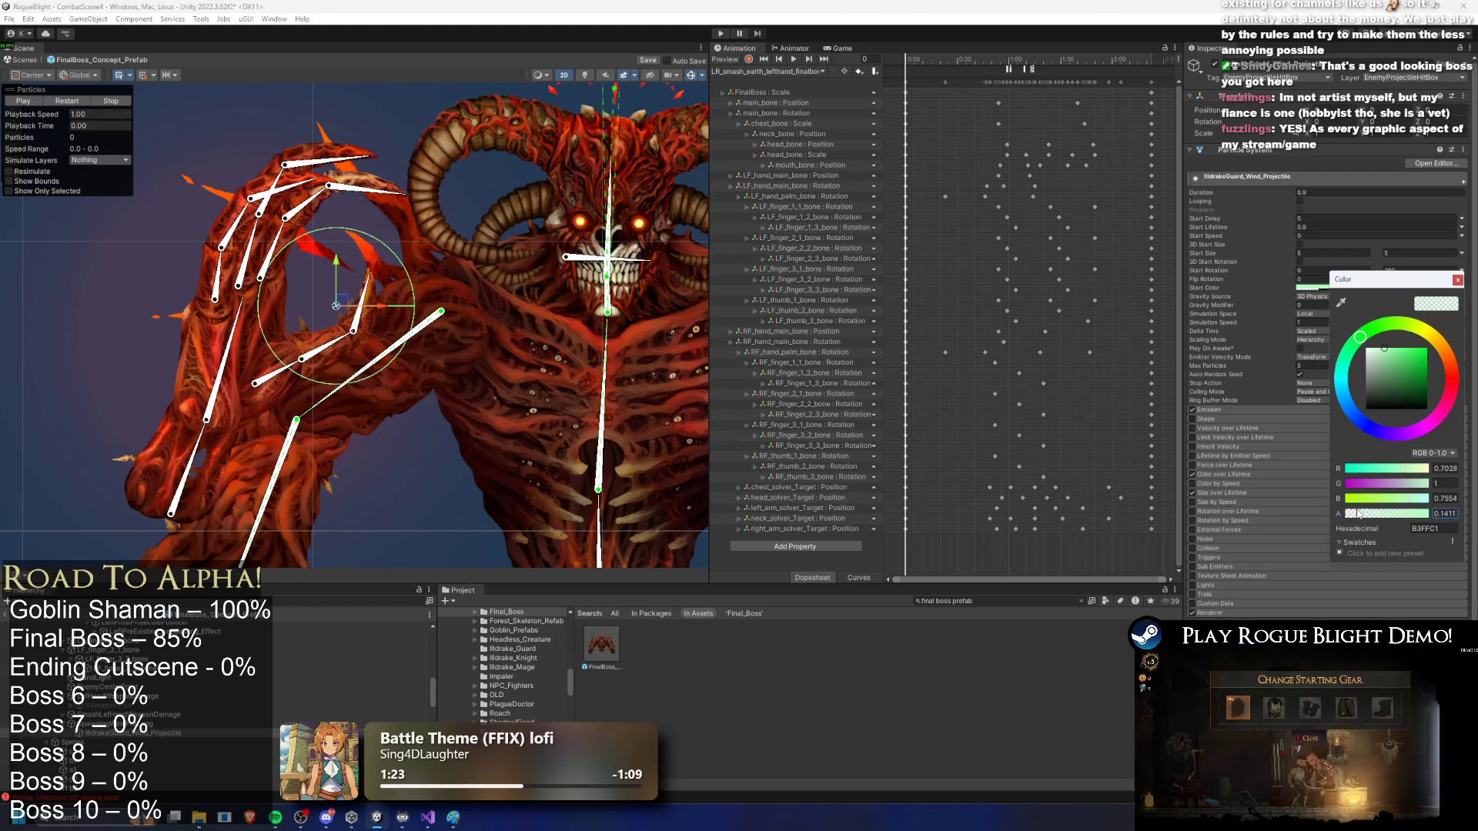
left_click(68, 100)
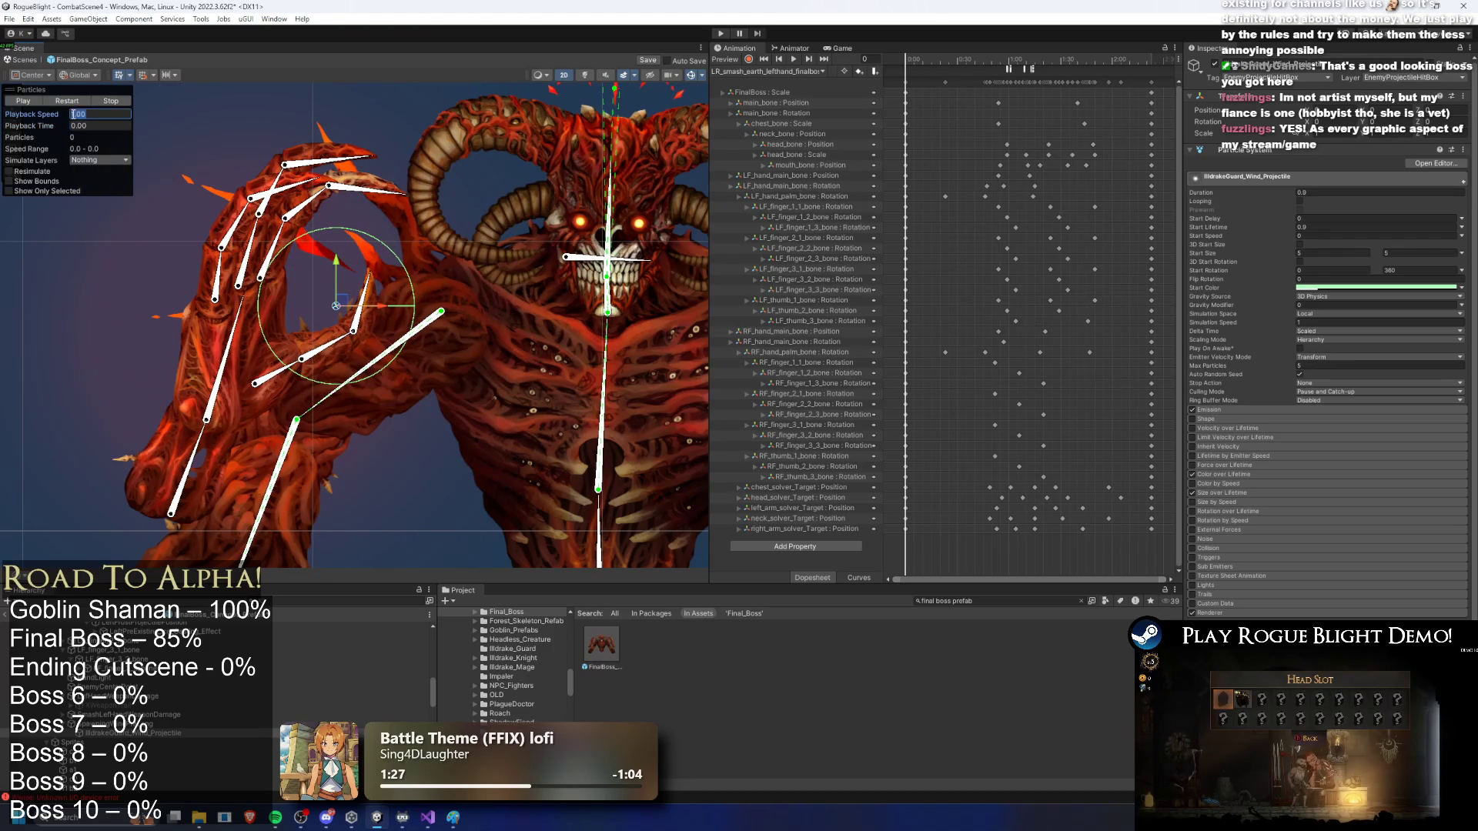
left_click(307, 725)
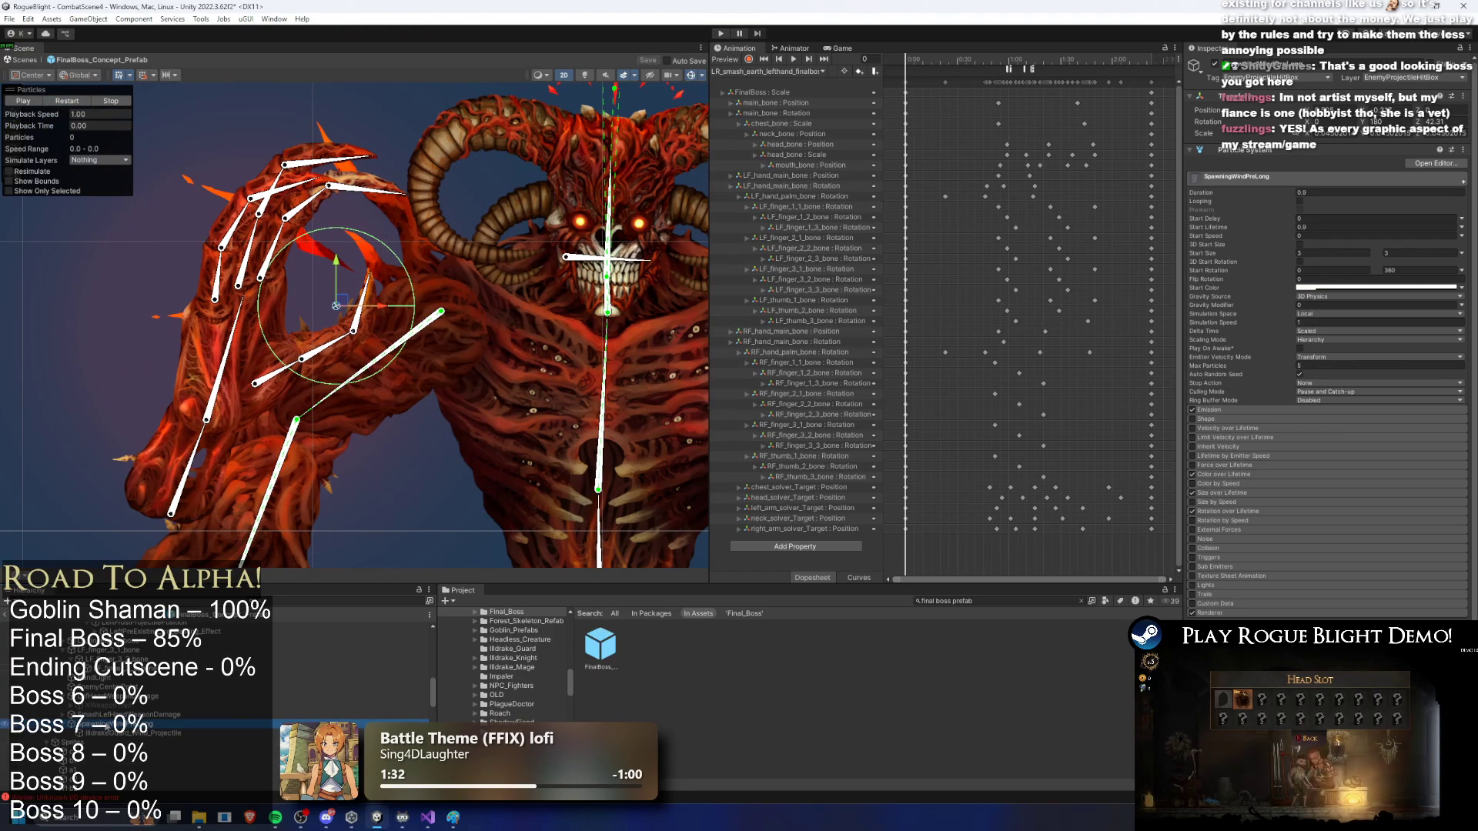
Step: Copy SpawningWindPreLong and paste it onto the boss's right hand
right_click(105, 728)
left_click(159, 265)
mouse_move(231, 254)
left_mouse_down()
mouse_move(323, 246)
mouse_move(465, 274)
left_mouse_up()
left_click_drag(454, 557, 256, 577)
left_click(538, 362)
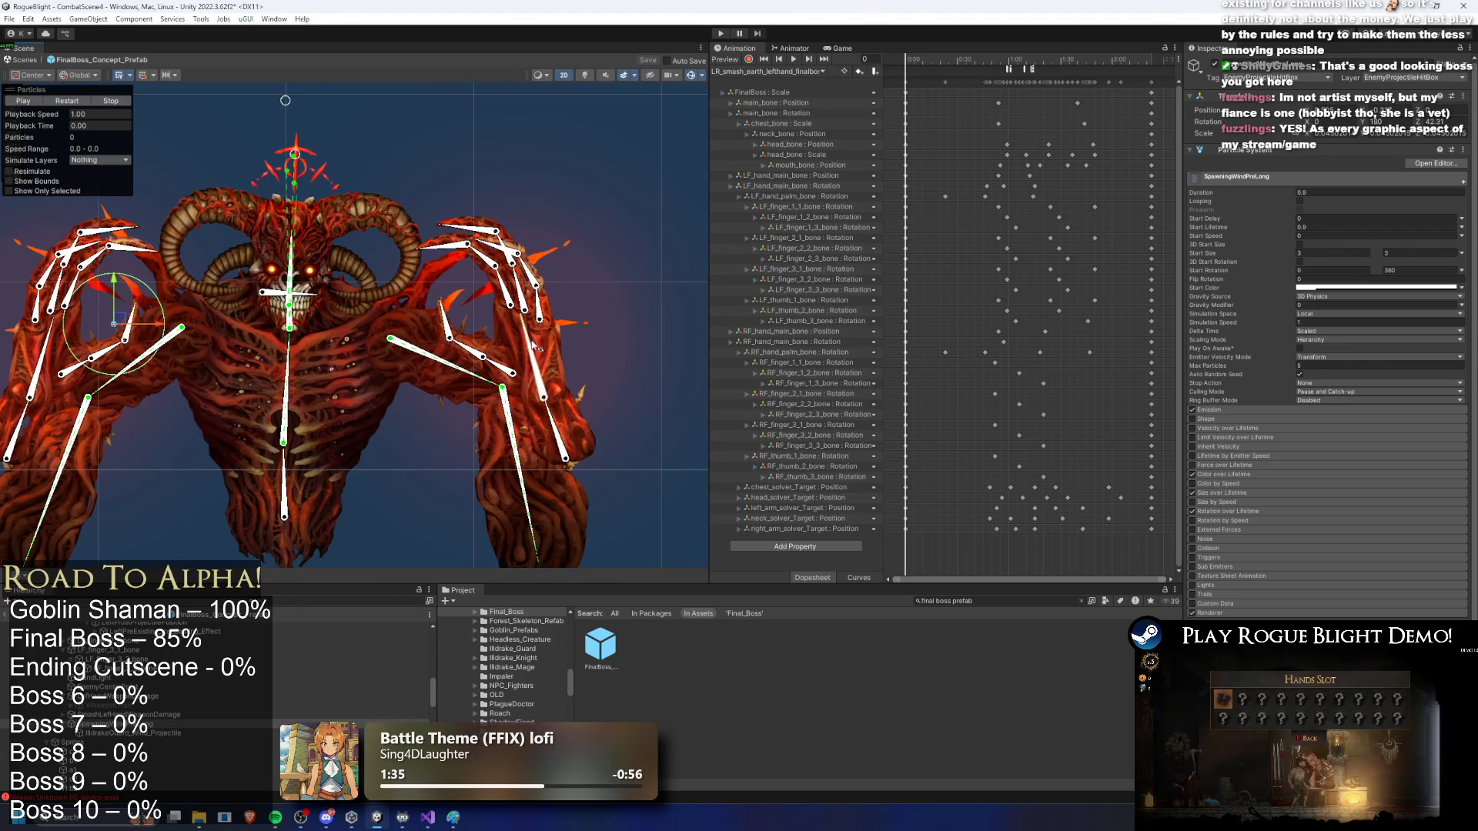
right_click(107, 245)
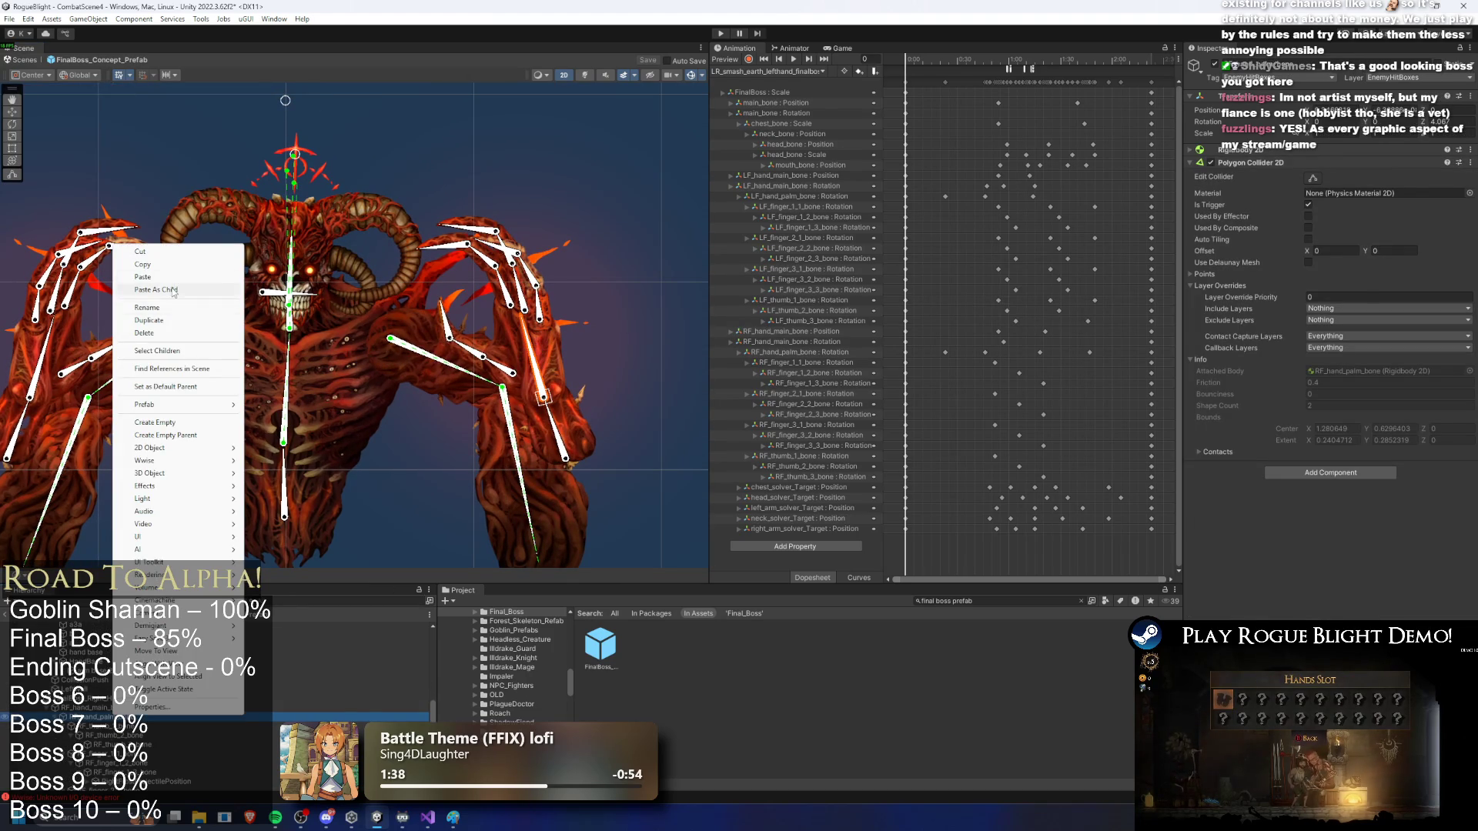
left_click(446, 295)
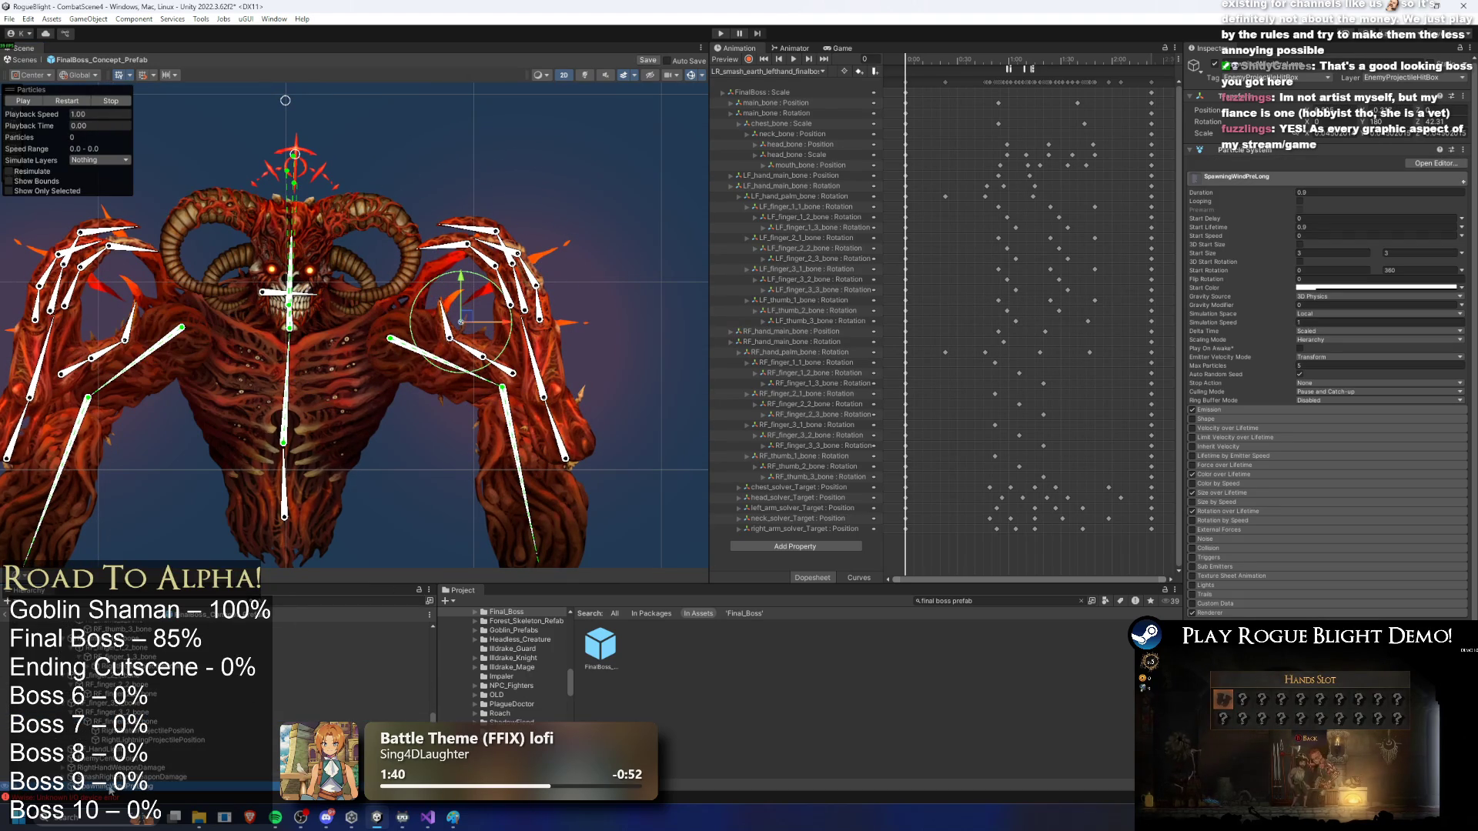
Step: Rename the left-hand wind effect from SpawningWindPreLong to LeftSpawningWindPreLong
right_click(110, 789)
left_click(156, 367)
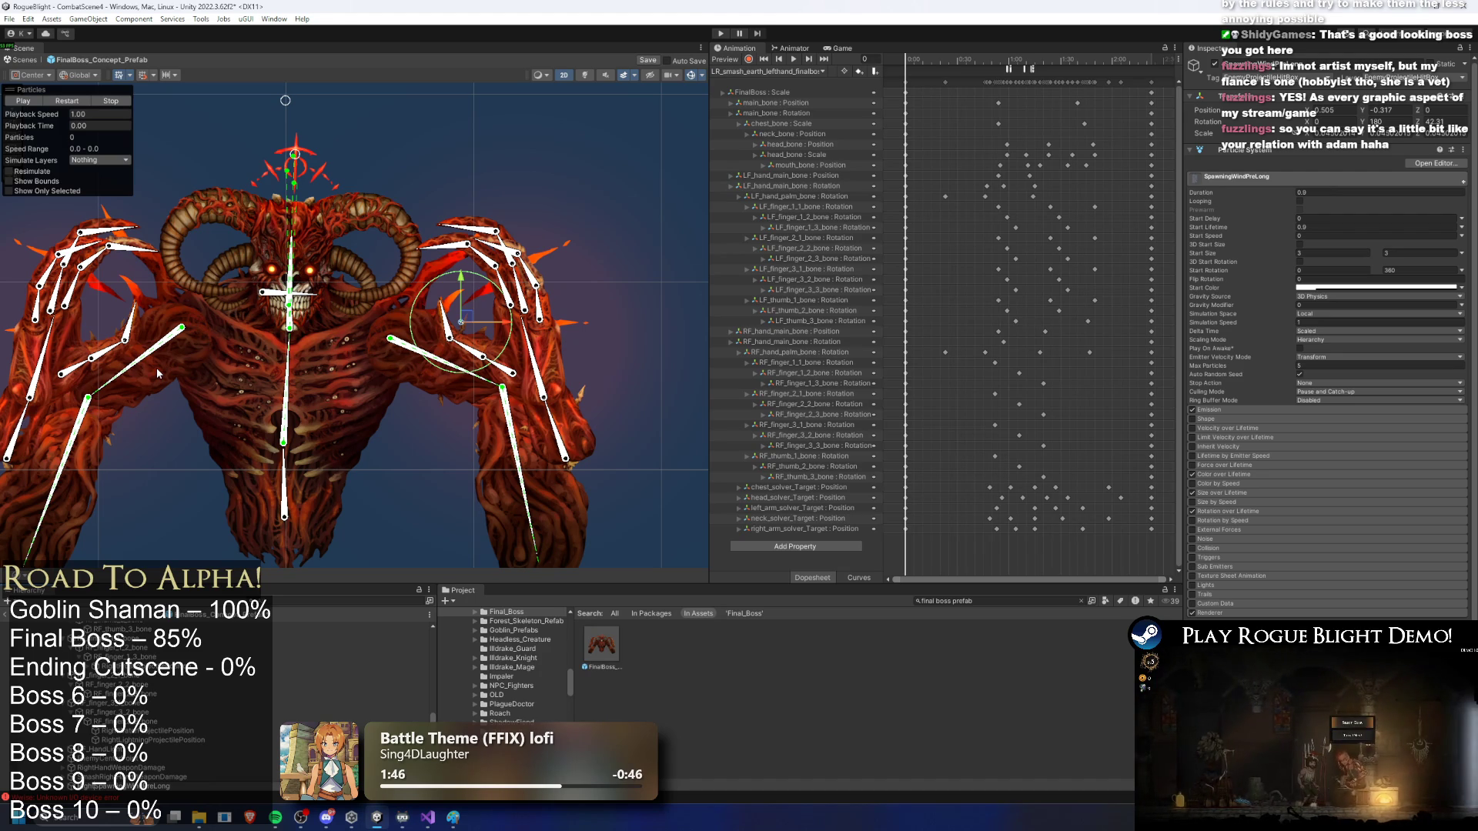
left_click(156, 367)
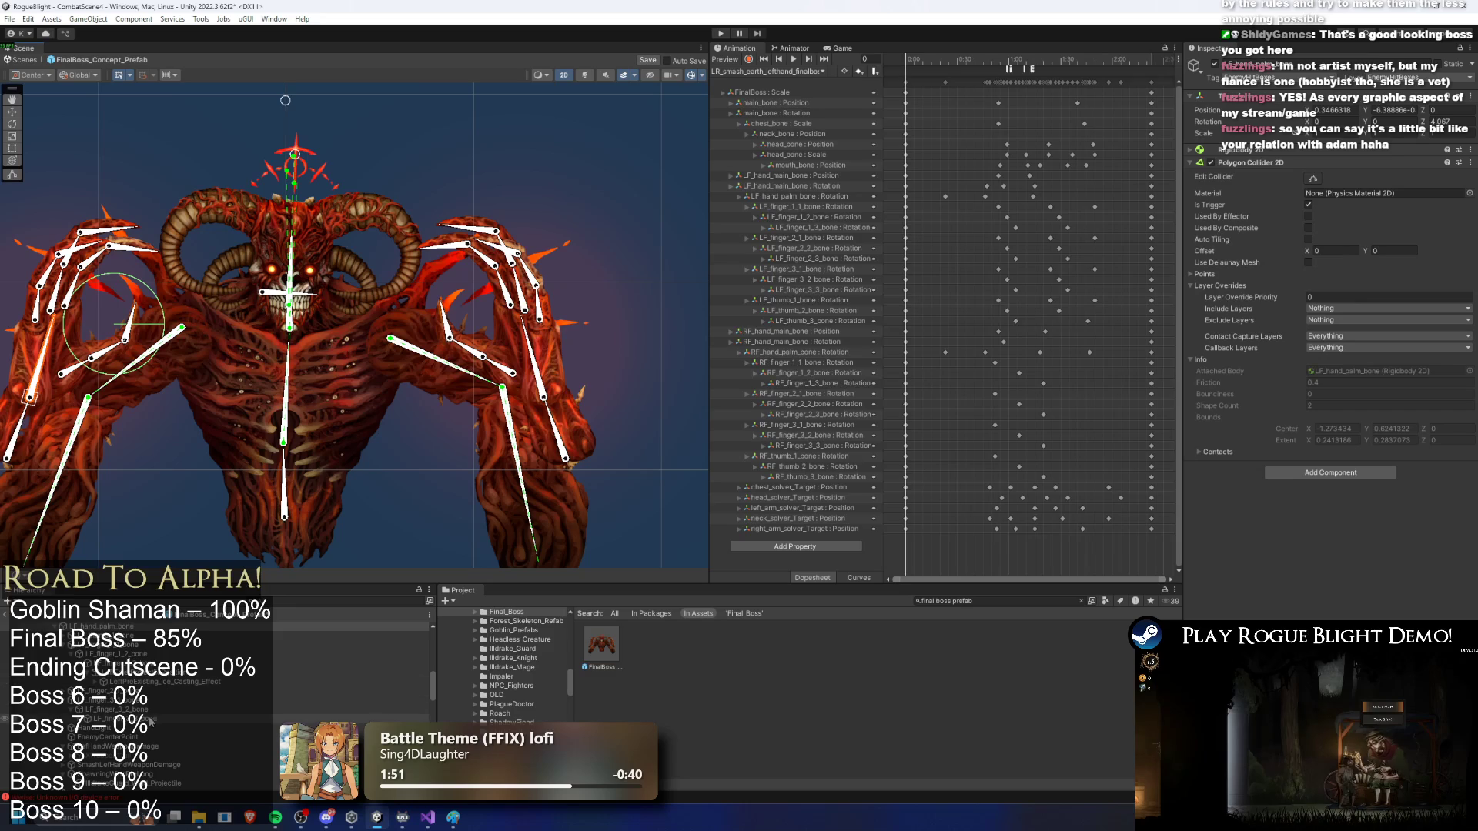
left_click(156, 774)
right_click(156, 775)
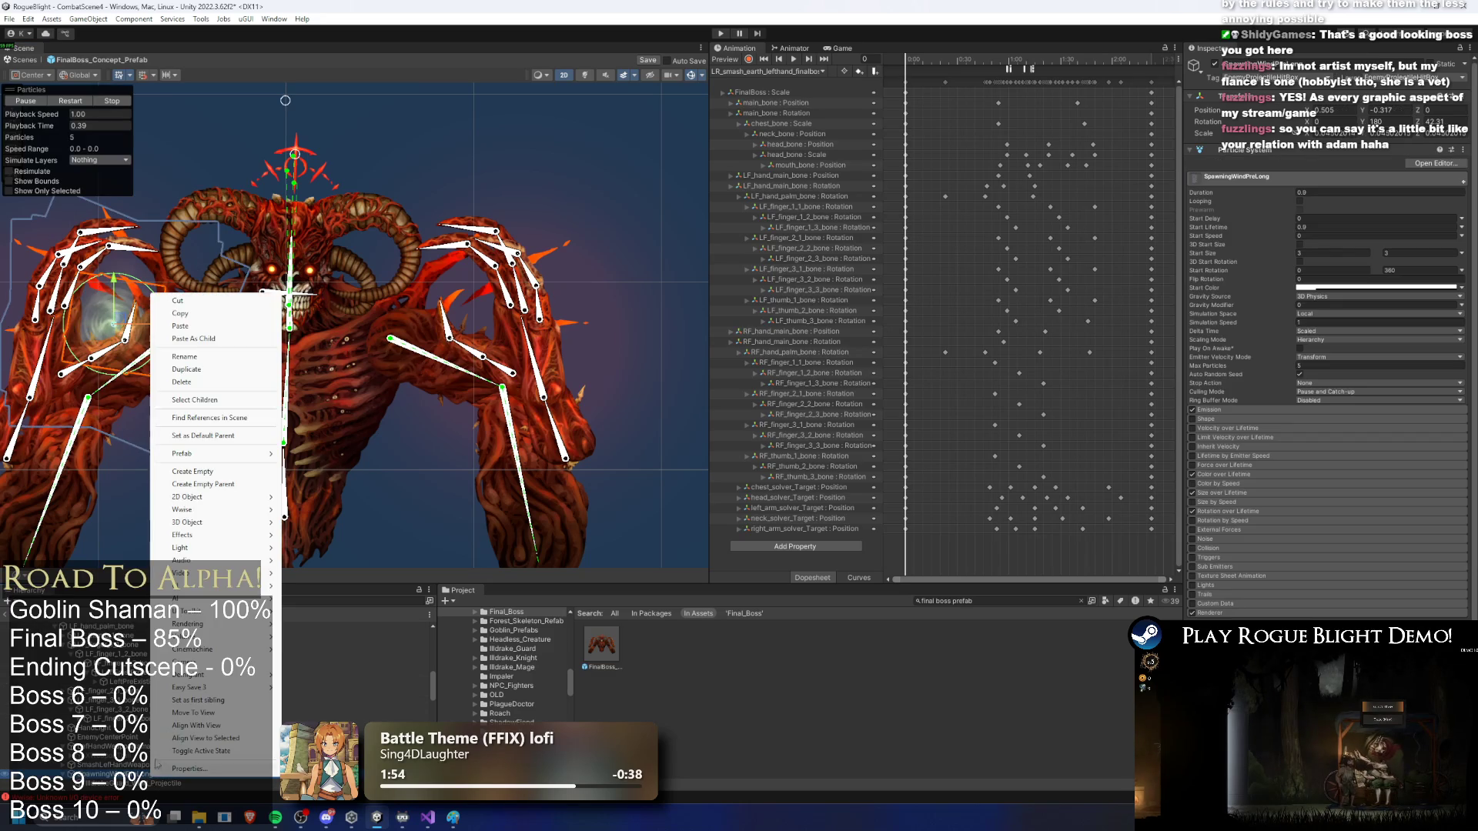
left_click(209, 355)
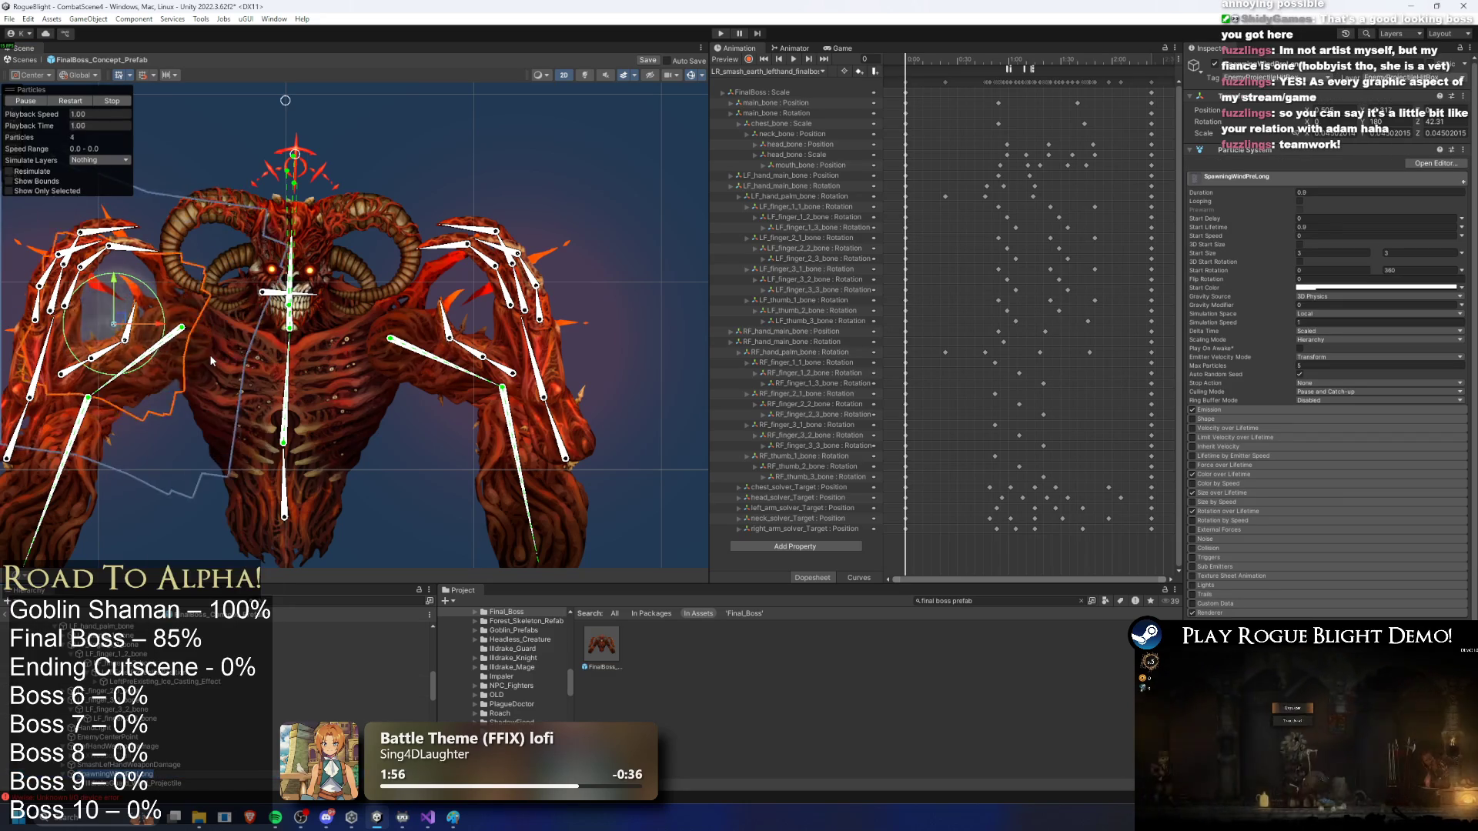
type("Left")
key("Return")
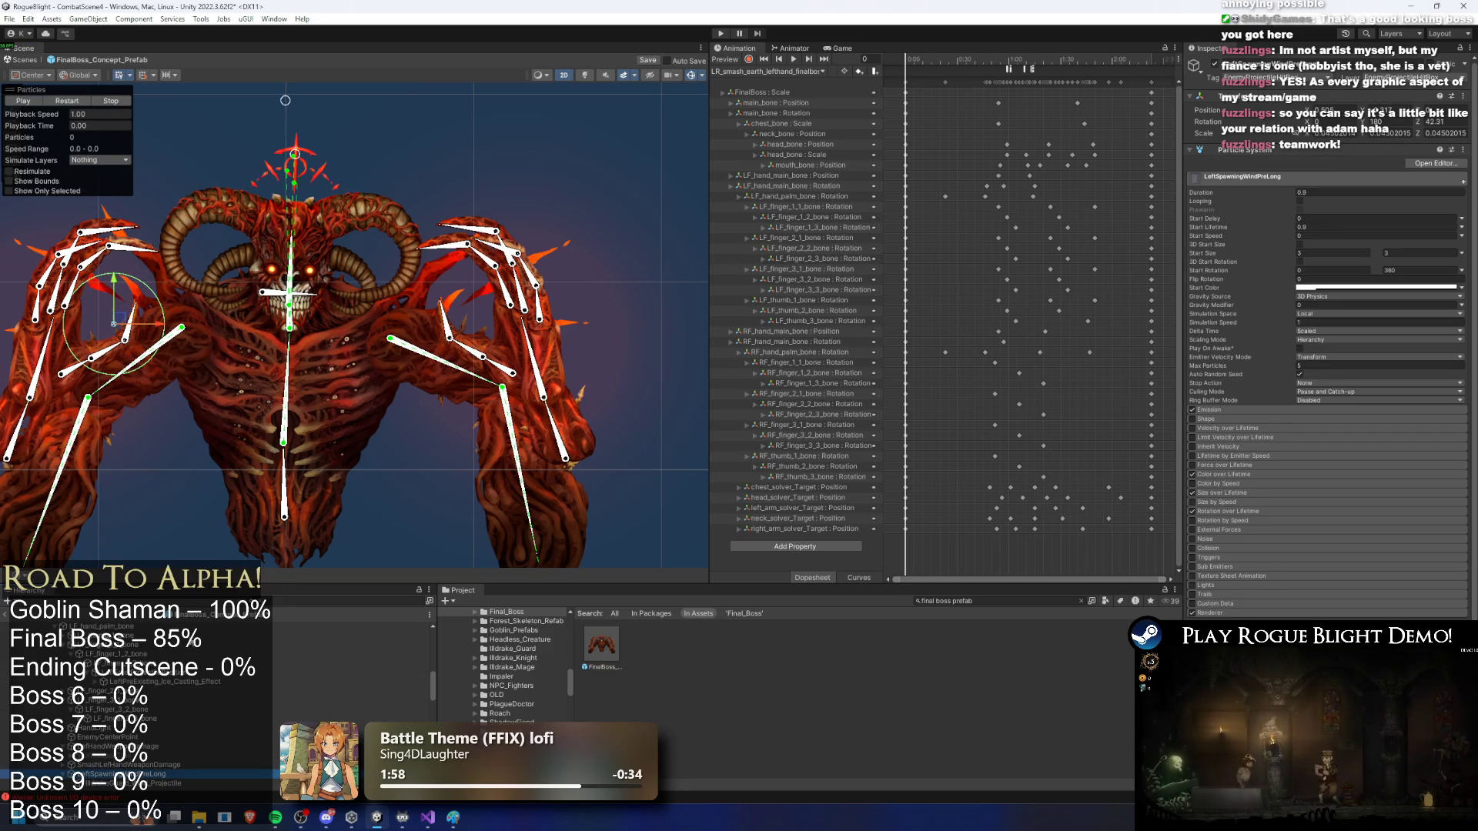
left_click(115, 626)
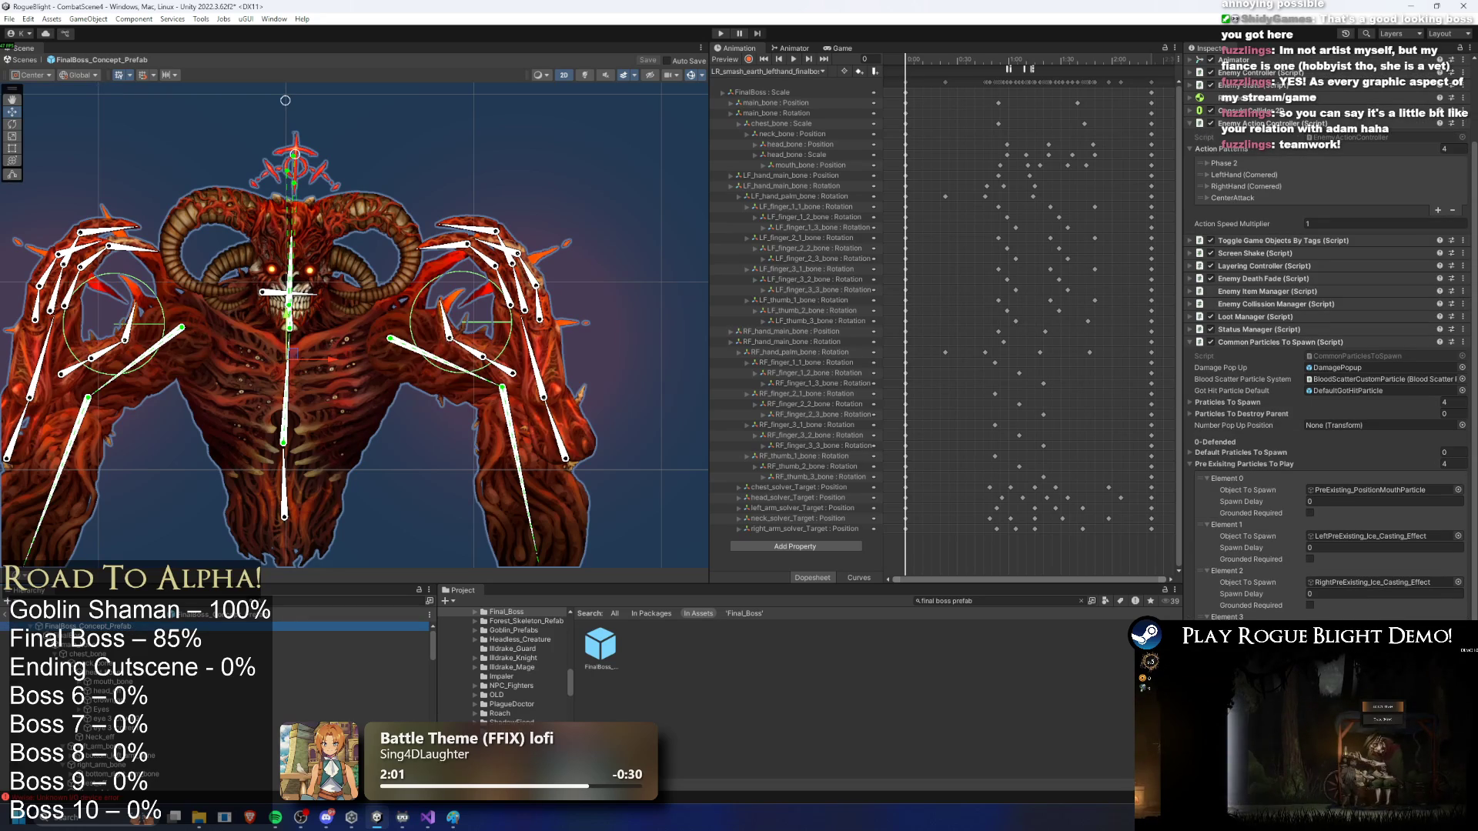
Step: Assign RightSpawningWindPreLong to the fifth Pre Existing Particles To Play slot via the object picker
scroll(274, 679, "down", 5)
scroll(274, 679, "down", 3)
left_click(1457, 629)
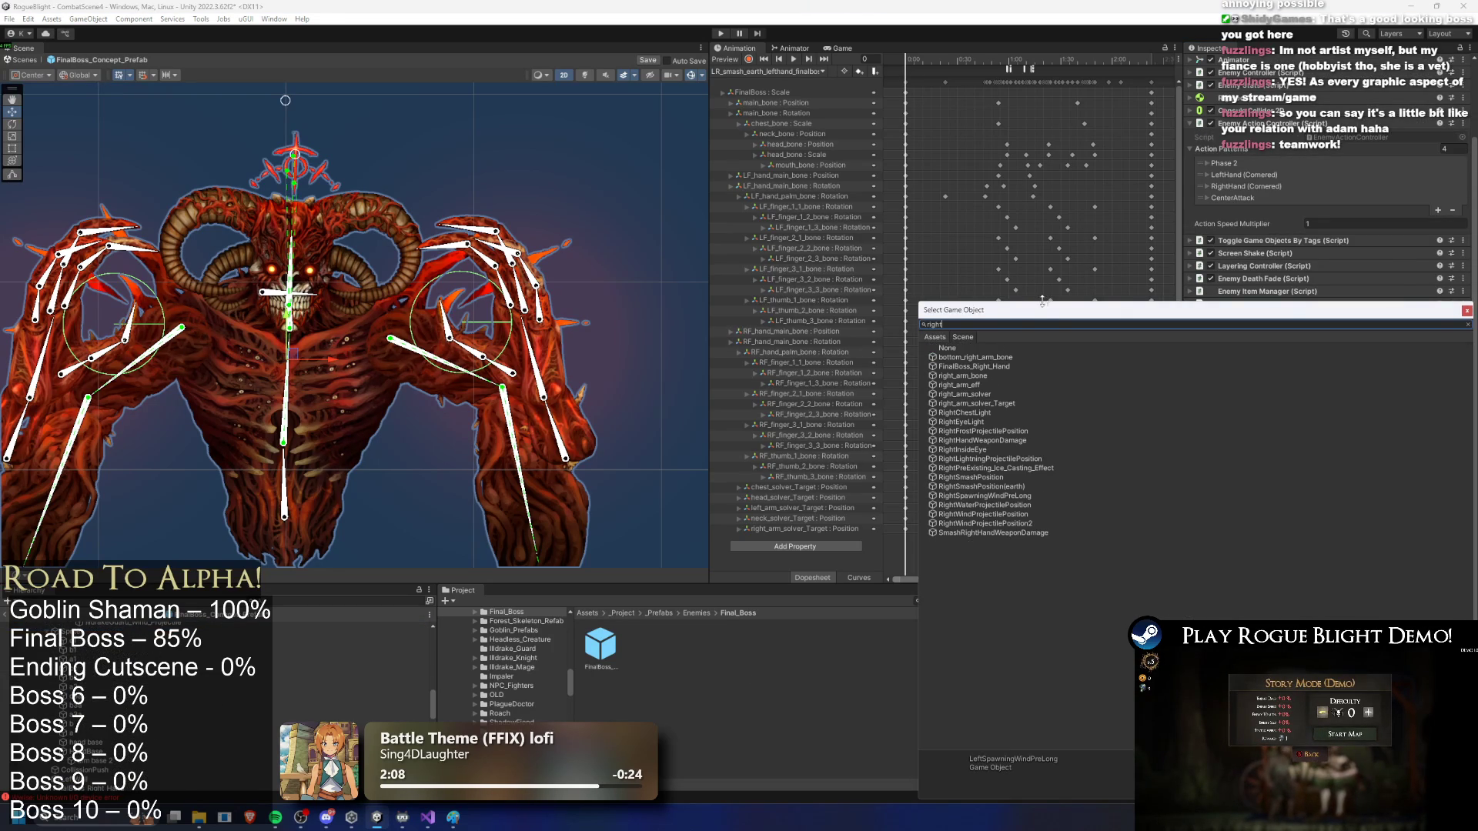
left_click_drag(1042, 302, 619, 311)
type("spa")
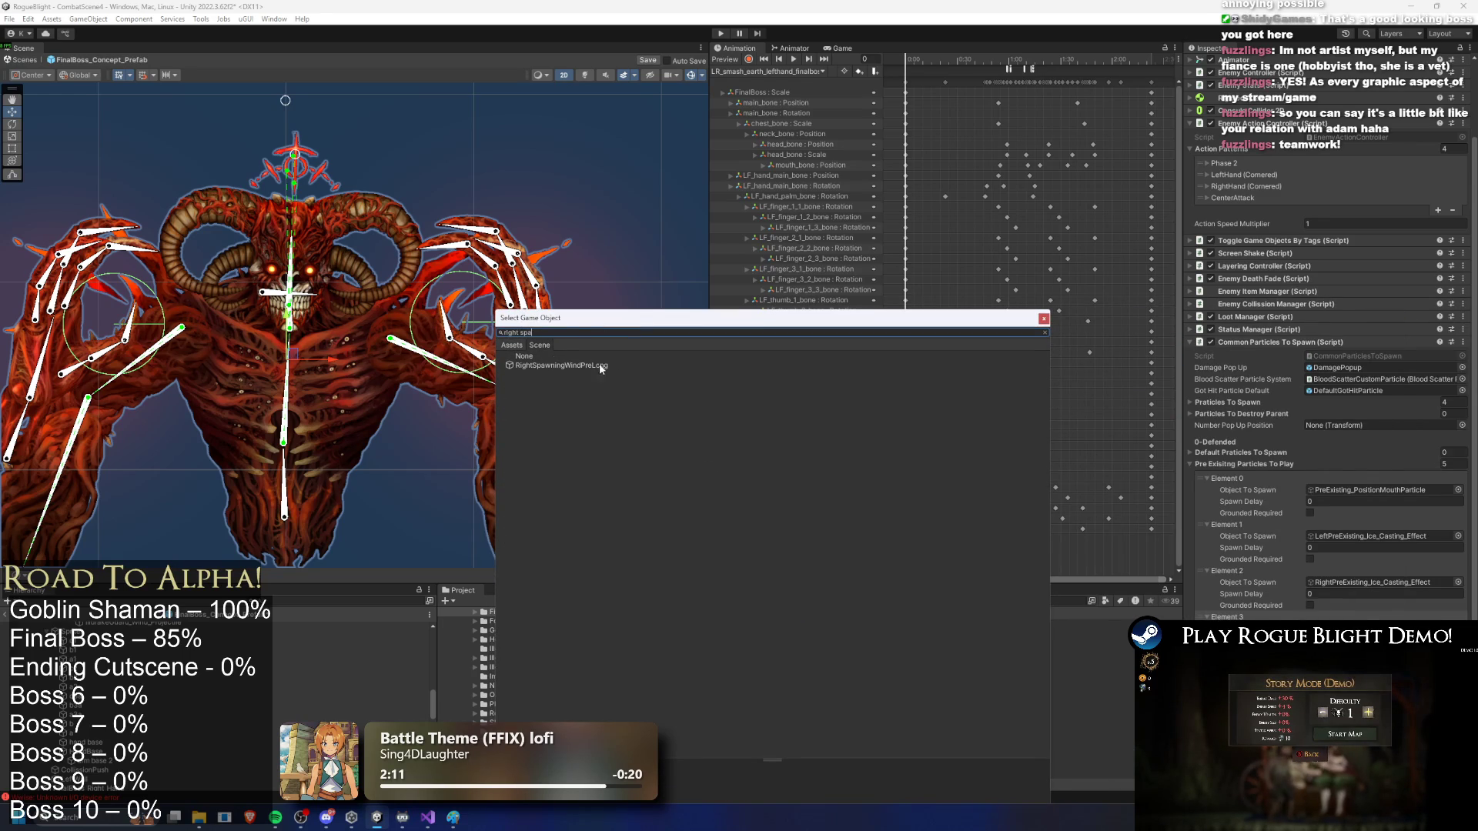
double_click(617, 367)
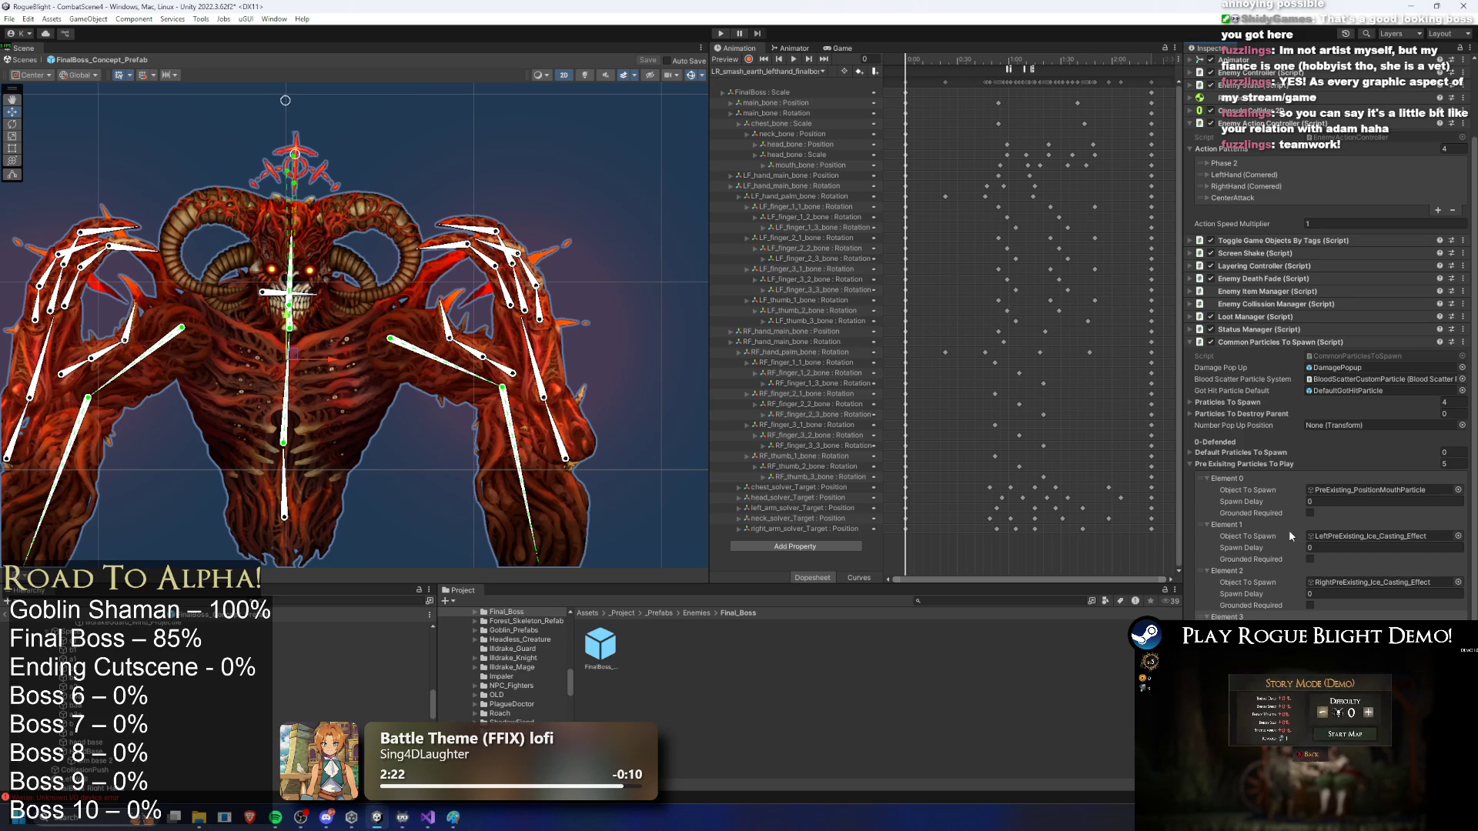
scroll(154, 693, "up", 5)
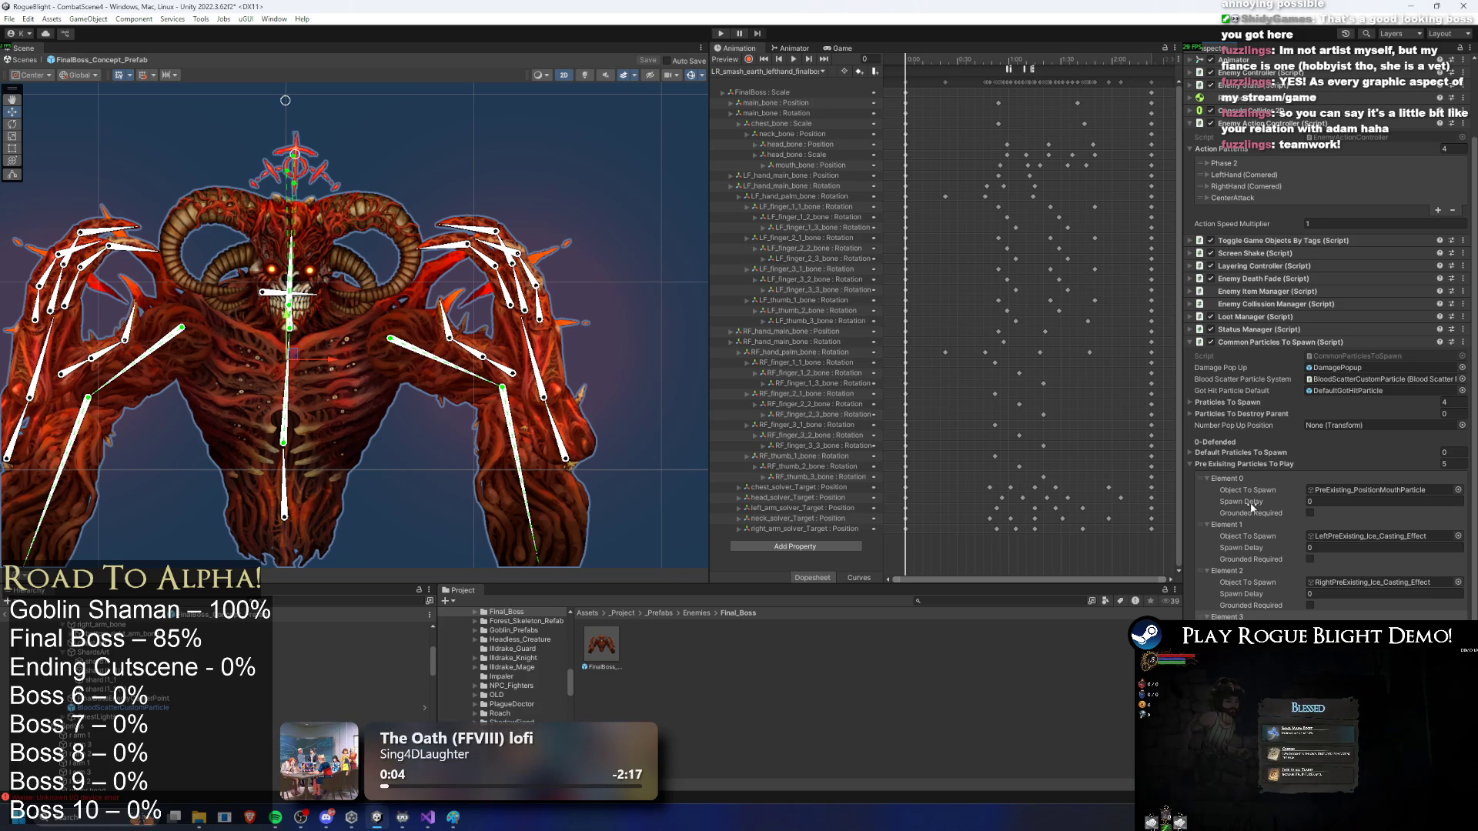
Step: Review the PlayPreExistingParticle and SpawnProjectile events on both hand wind clips
left_click(785, 72)
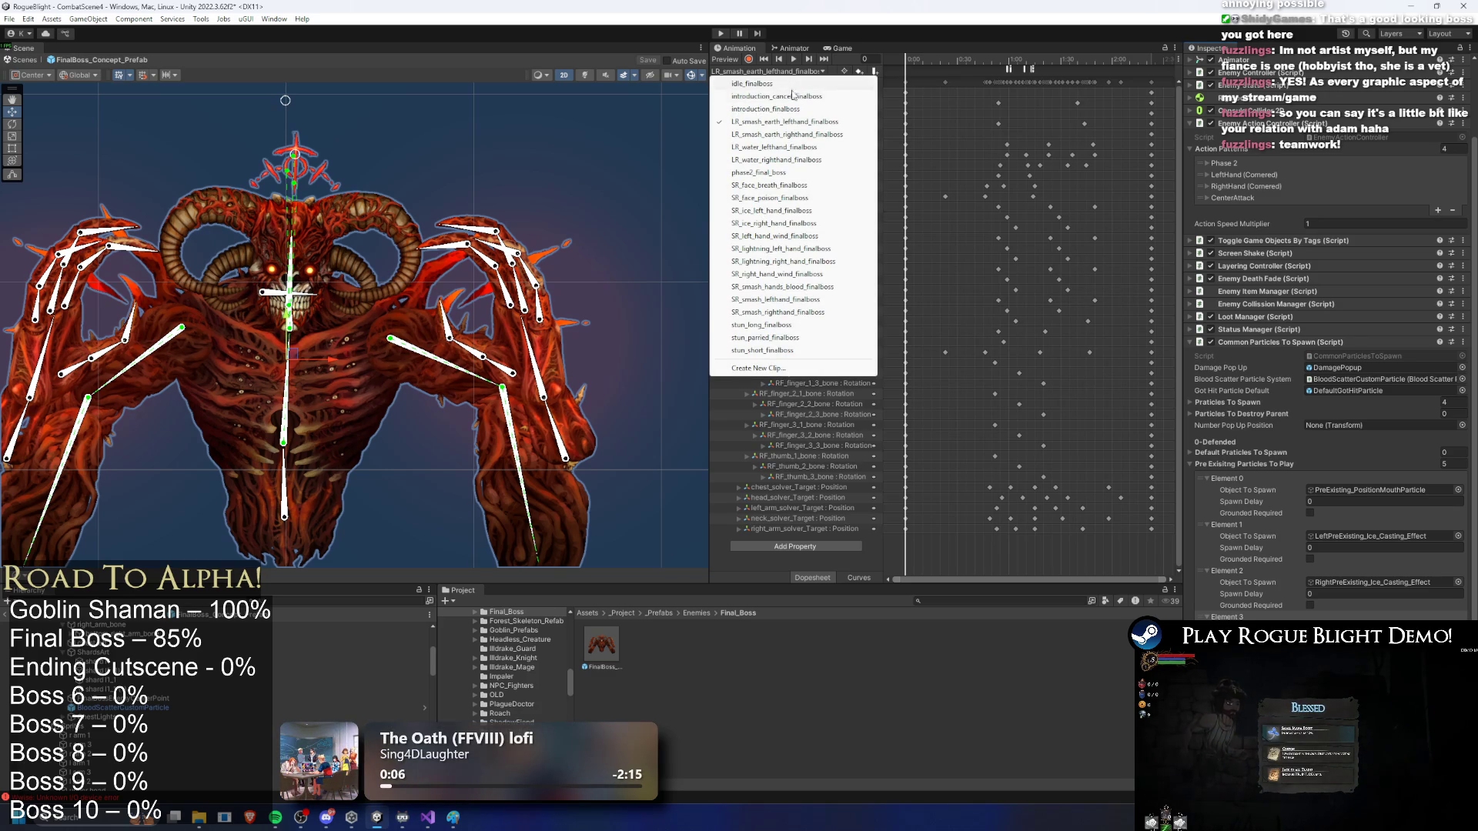
left_click(803, 274)
left_click(1036, 72)
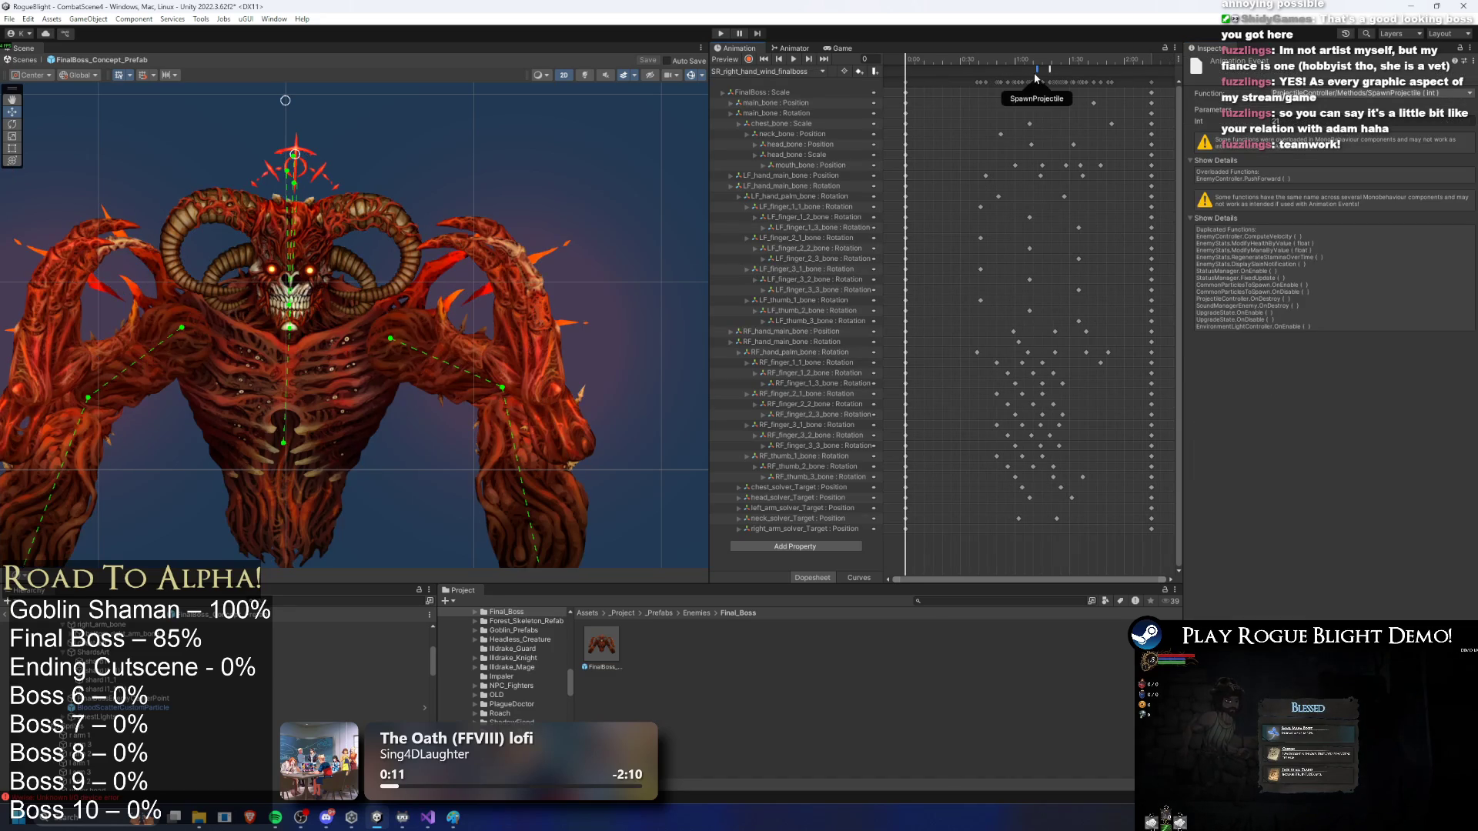
left_click(800, 71)
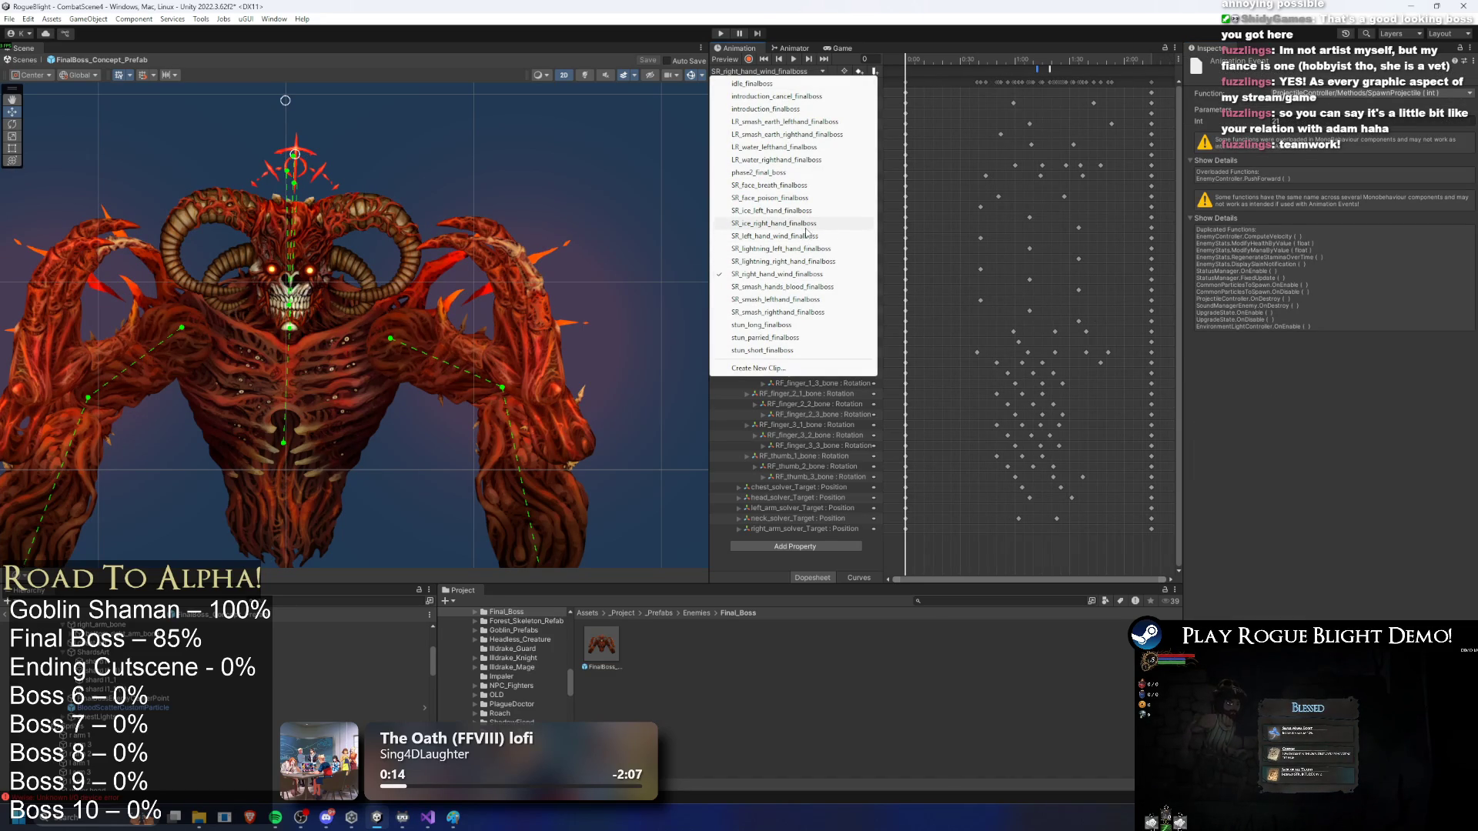
left_click(805, 238)
left_click(982, 72)
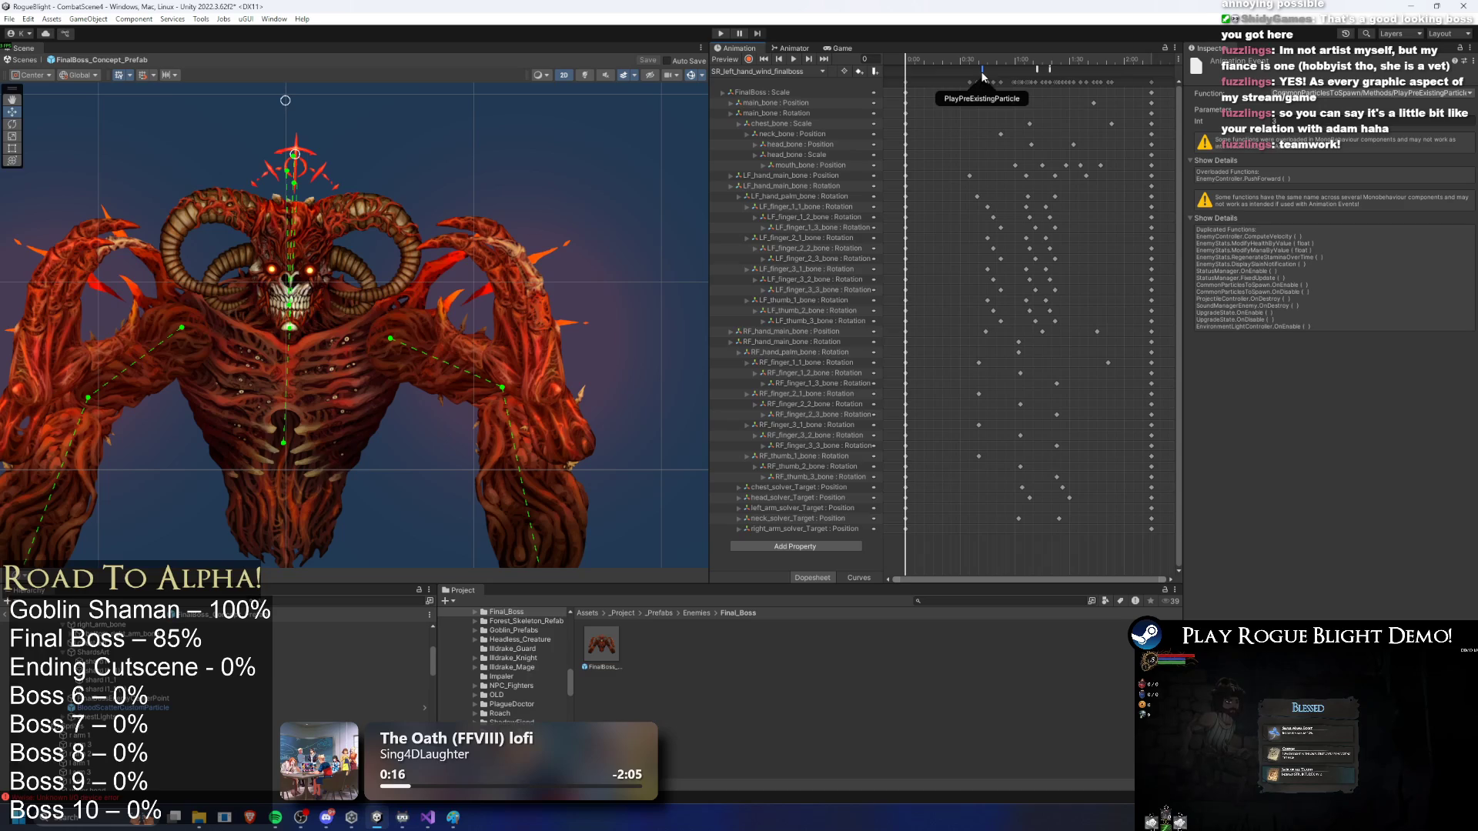
left_click(1050, 69)
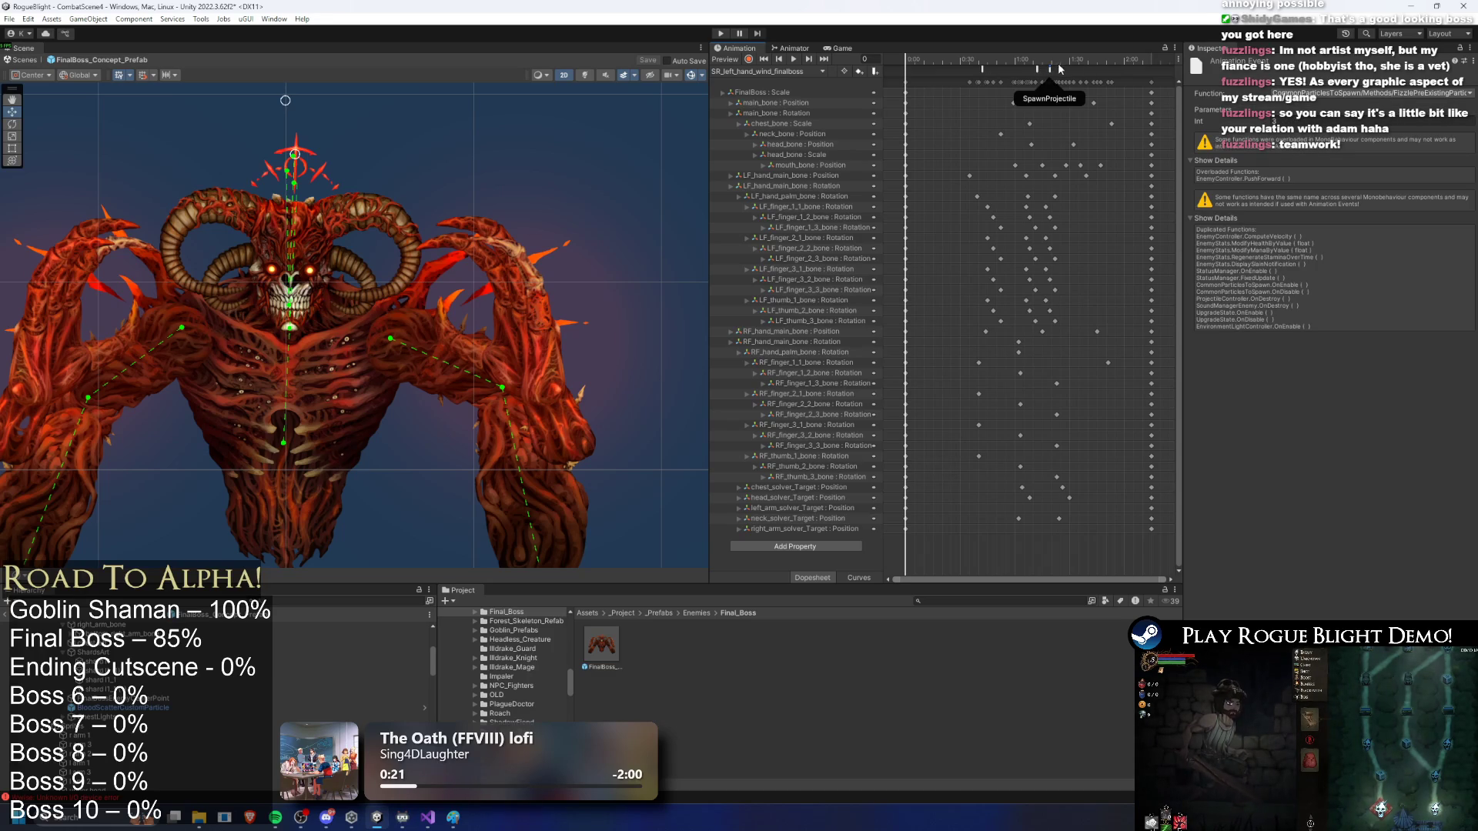
left_click(983, 69, "shift")
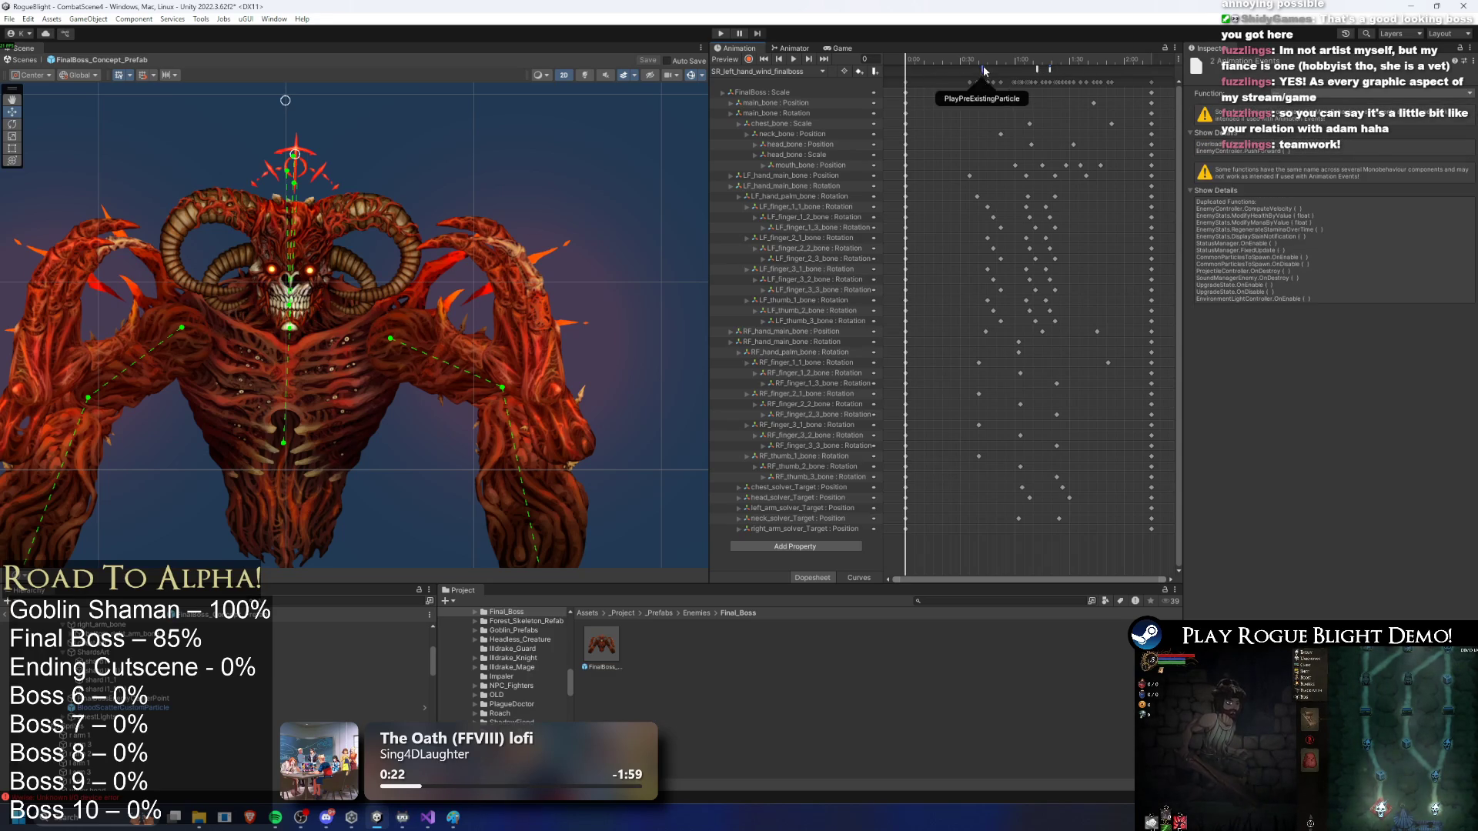
left_click(983, 61)
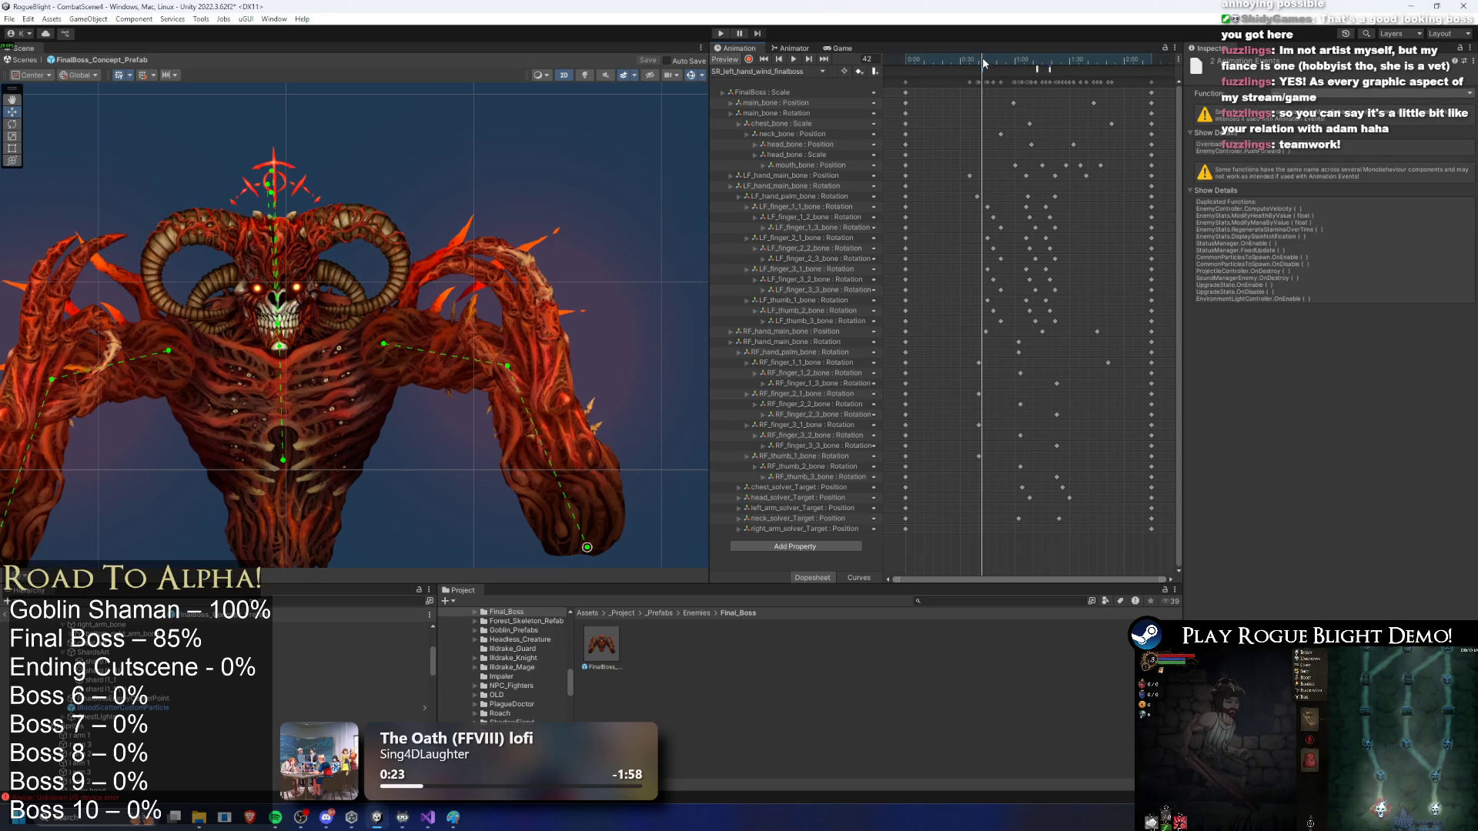
Step: Check SR_right_hand_wind_finalboss's events at frame 42, including FizzlePreExistingParticle, then start a playtest
left_click(793, 71)
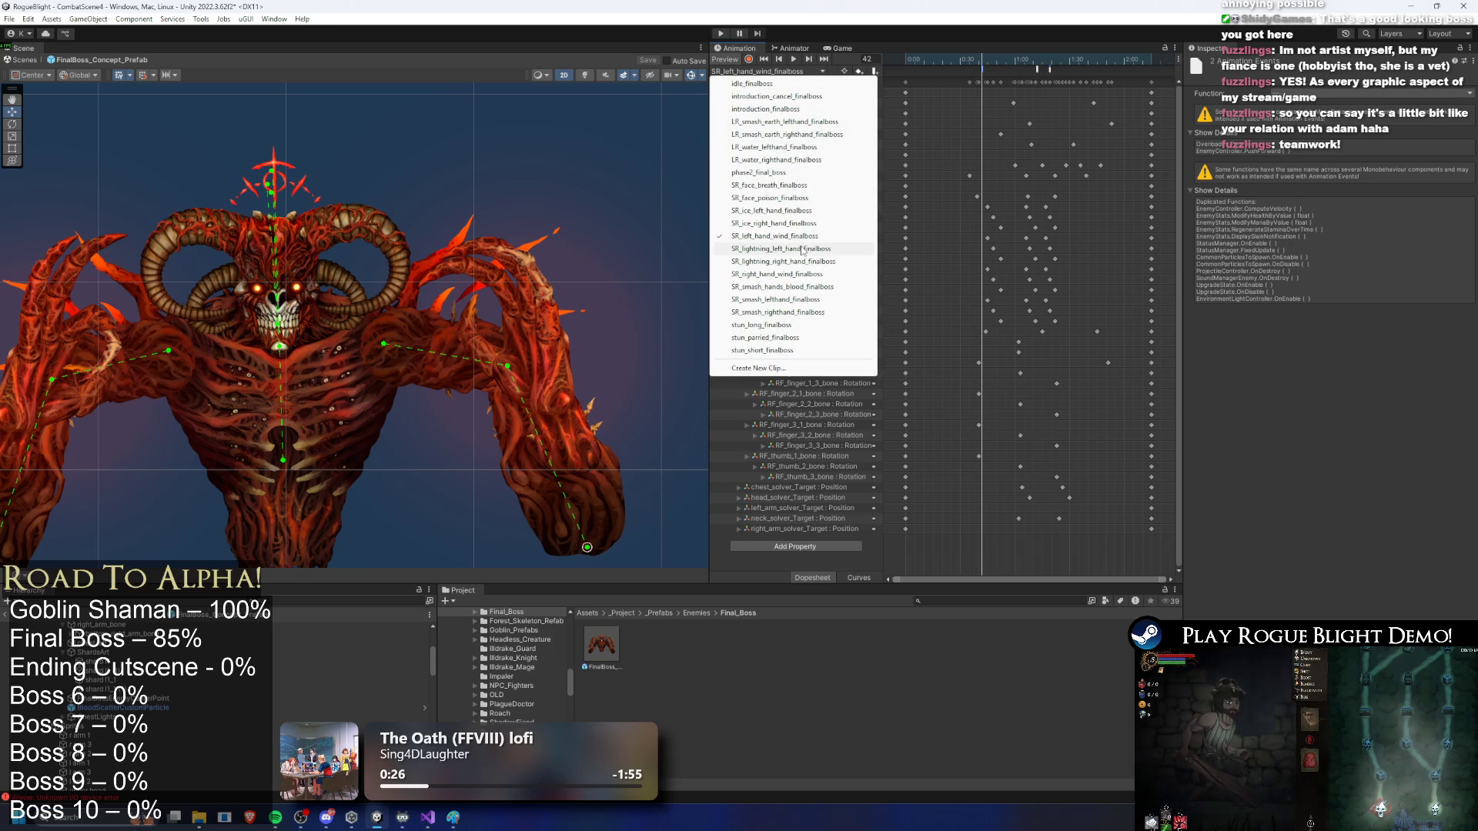
left_click(808, 274)
left_click(982, 62)
left_click_drag(981, 62, 983, 63)
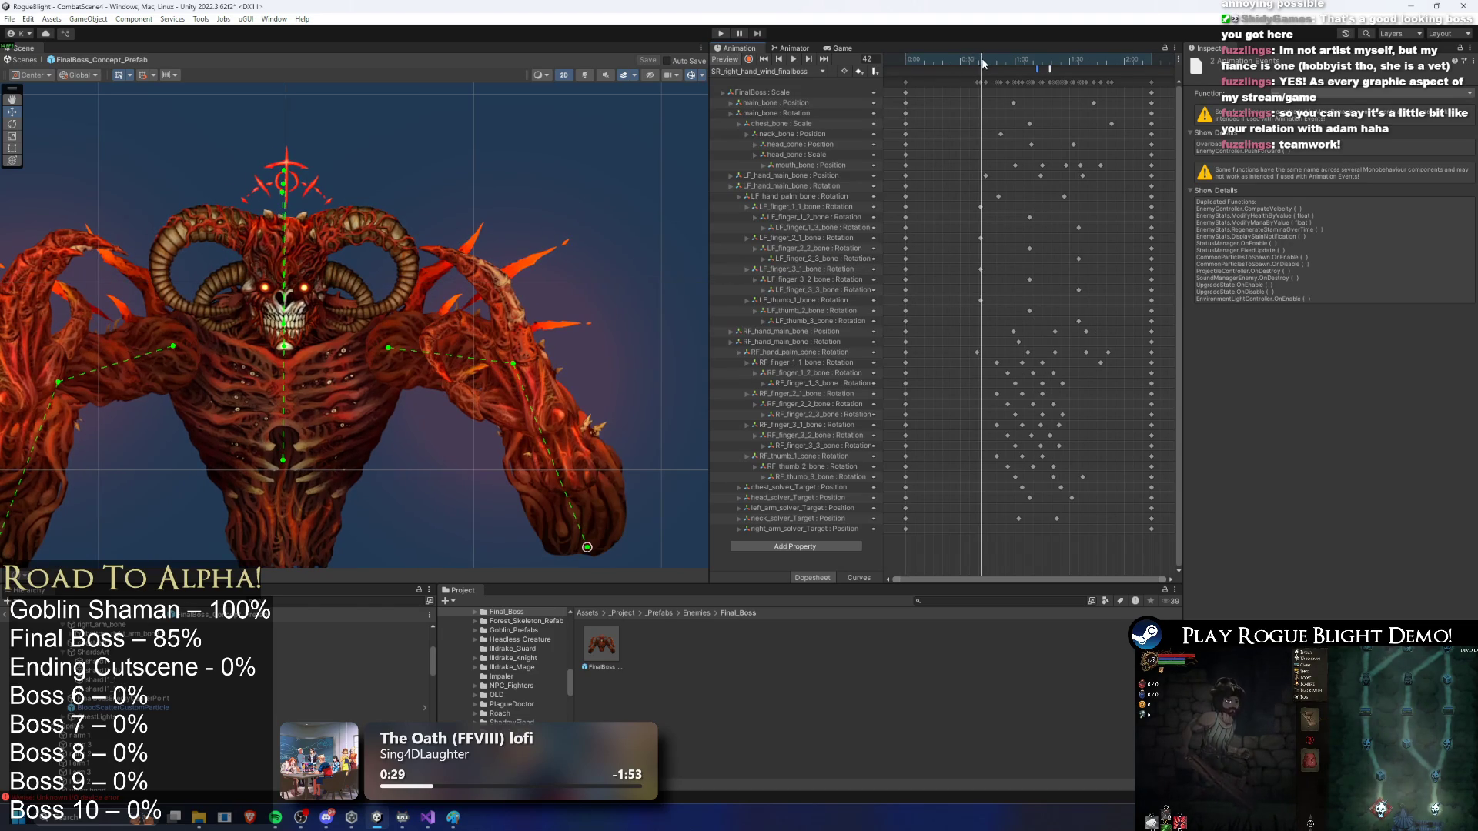
left_click(1038, 70)
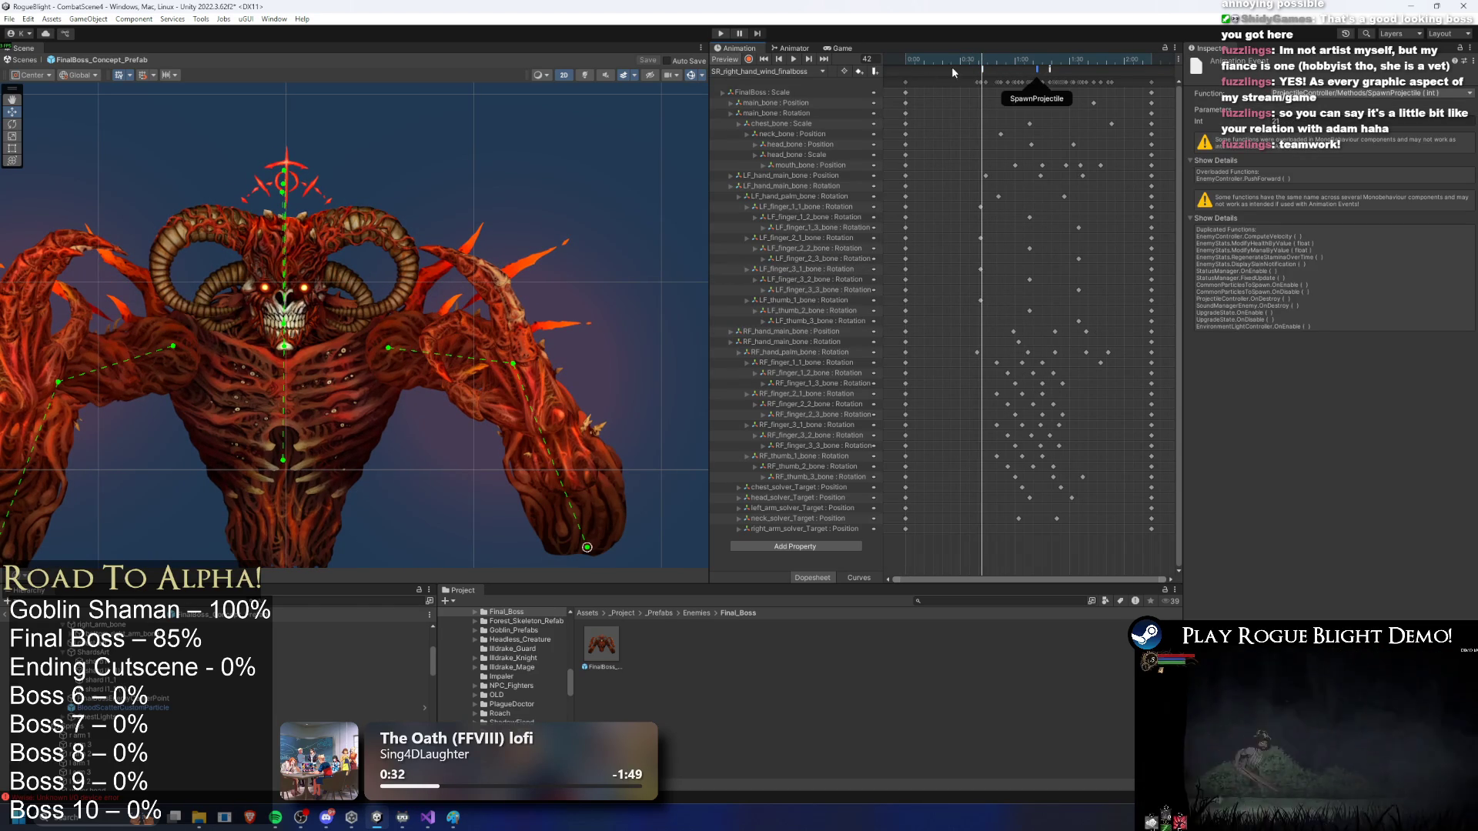
left_click(1049, 69)
left_click(1051, 70)
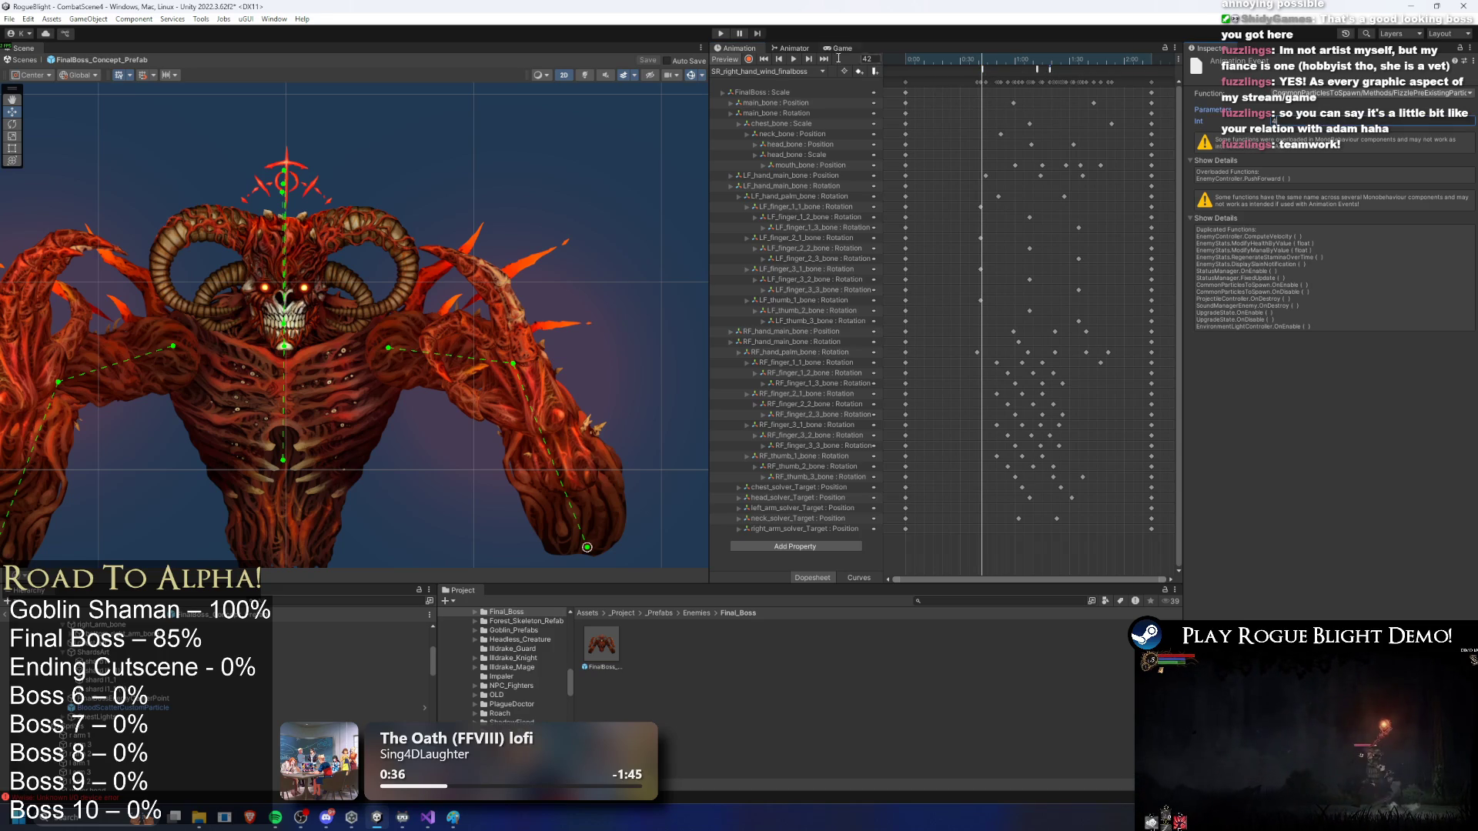
left_click(721, 34)
key("Return")
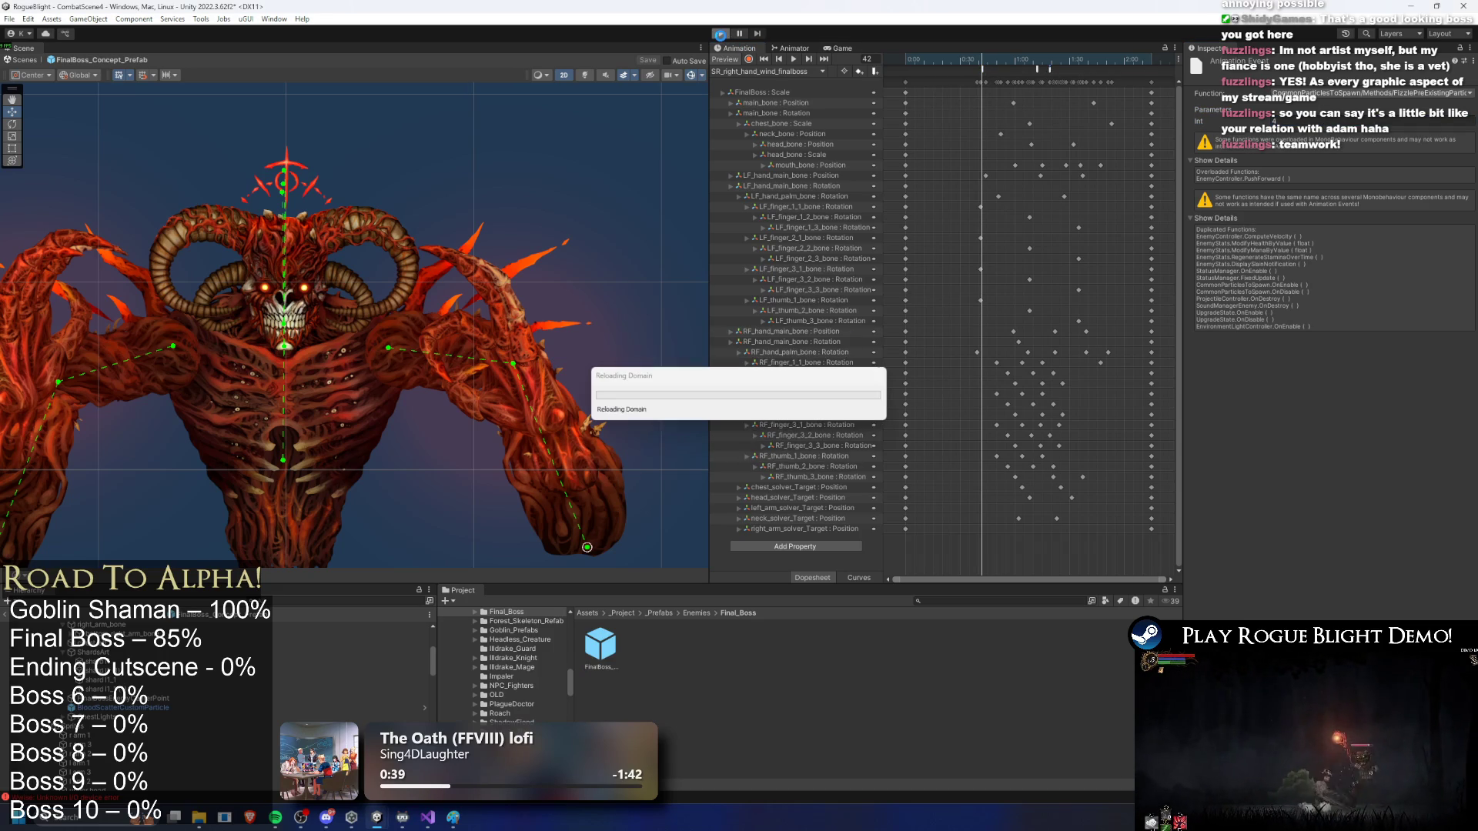
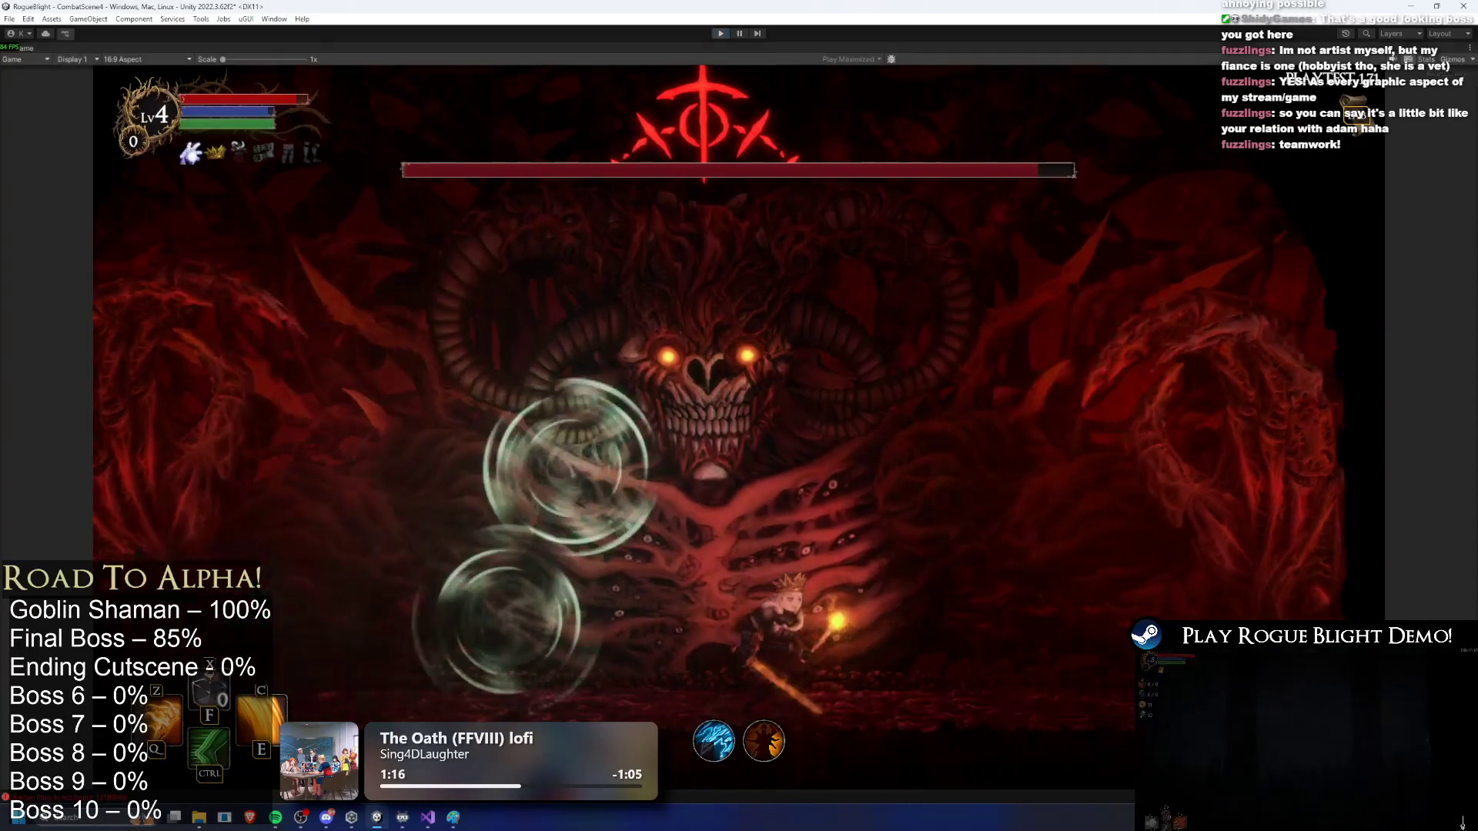
Step: Stop Play mode and load the boss's SR_left_hand_wind_finalboss clip at frame 42
key("ctrl+p")
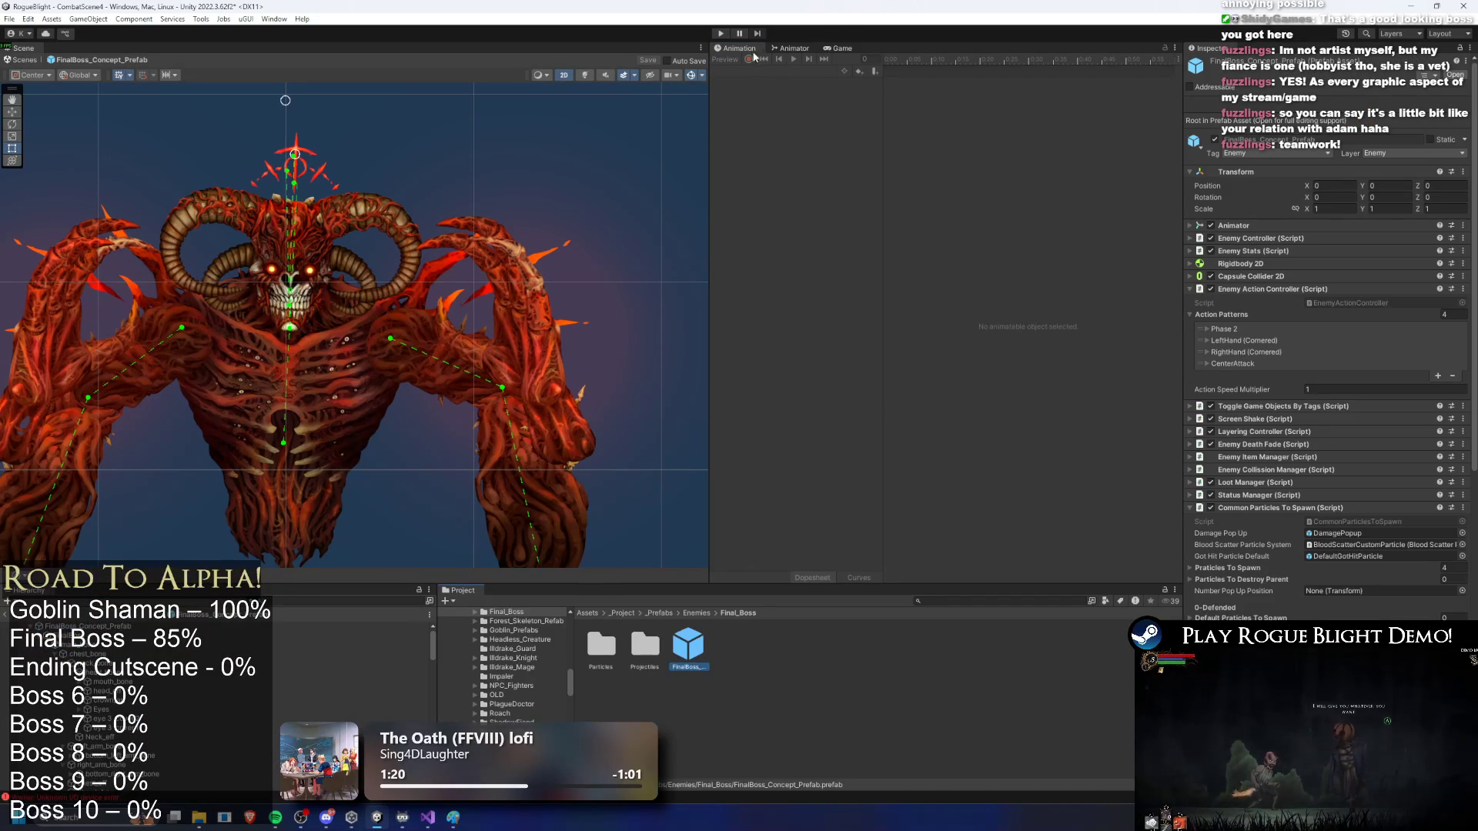
left_click(104, 625)
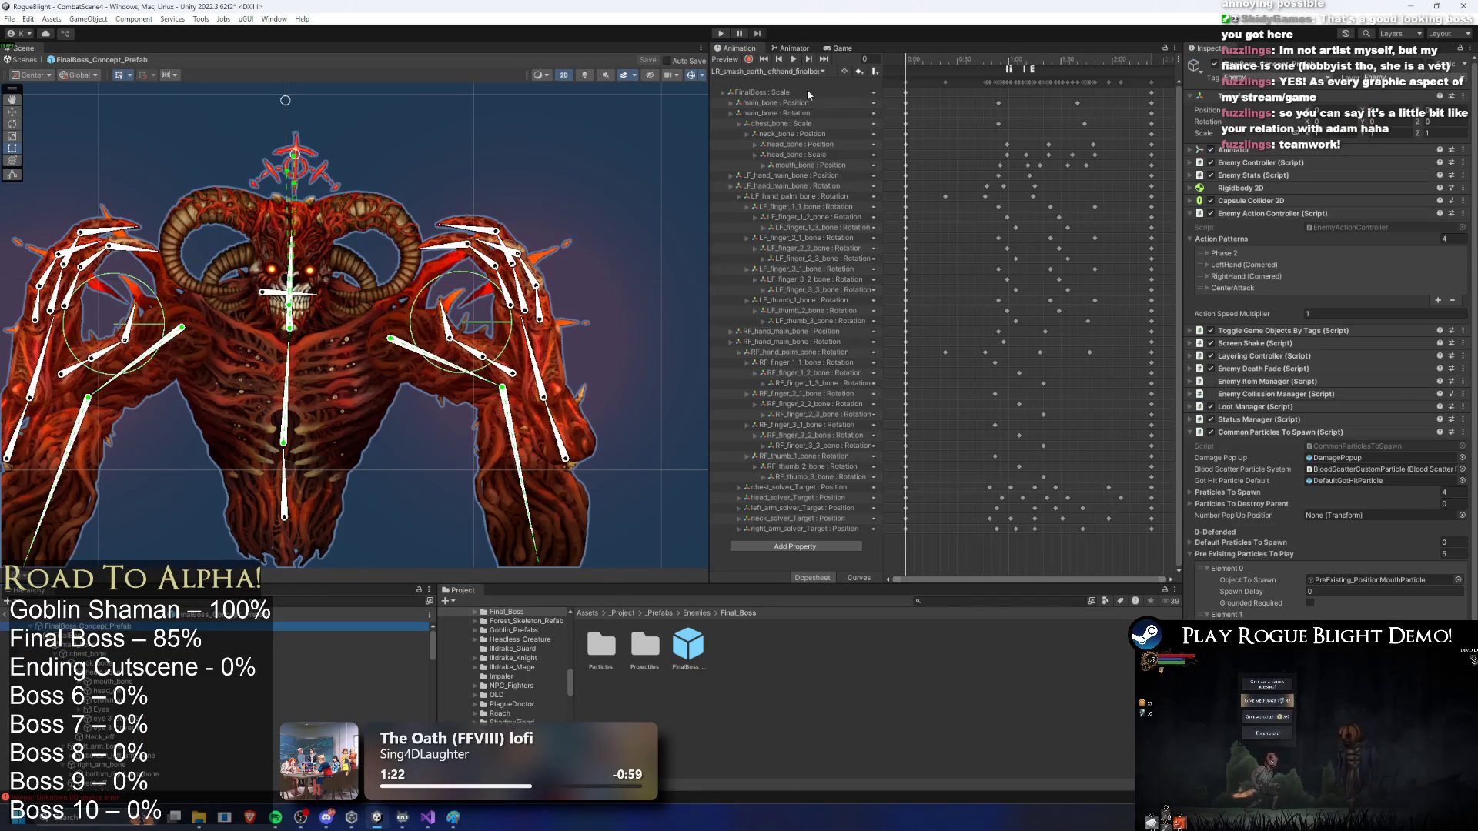
left_click(769, 70)
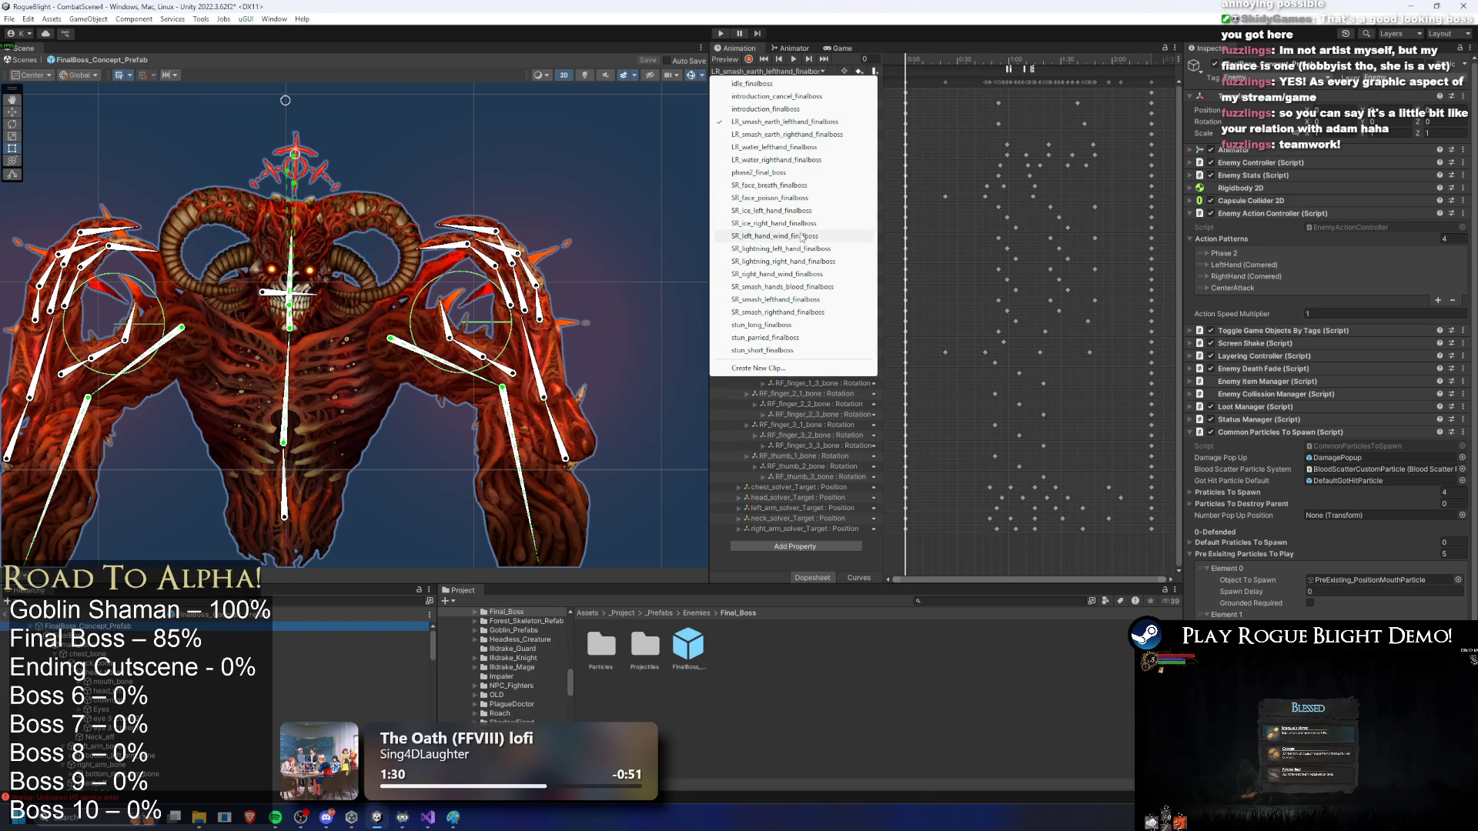
left_click(806, 235)
left_click_drag(930, 57, 983, 62)
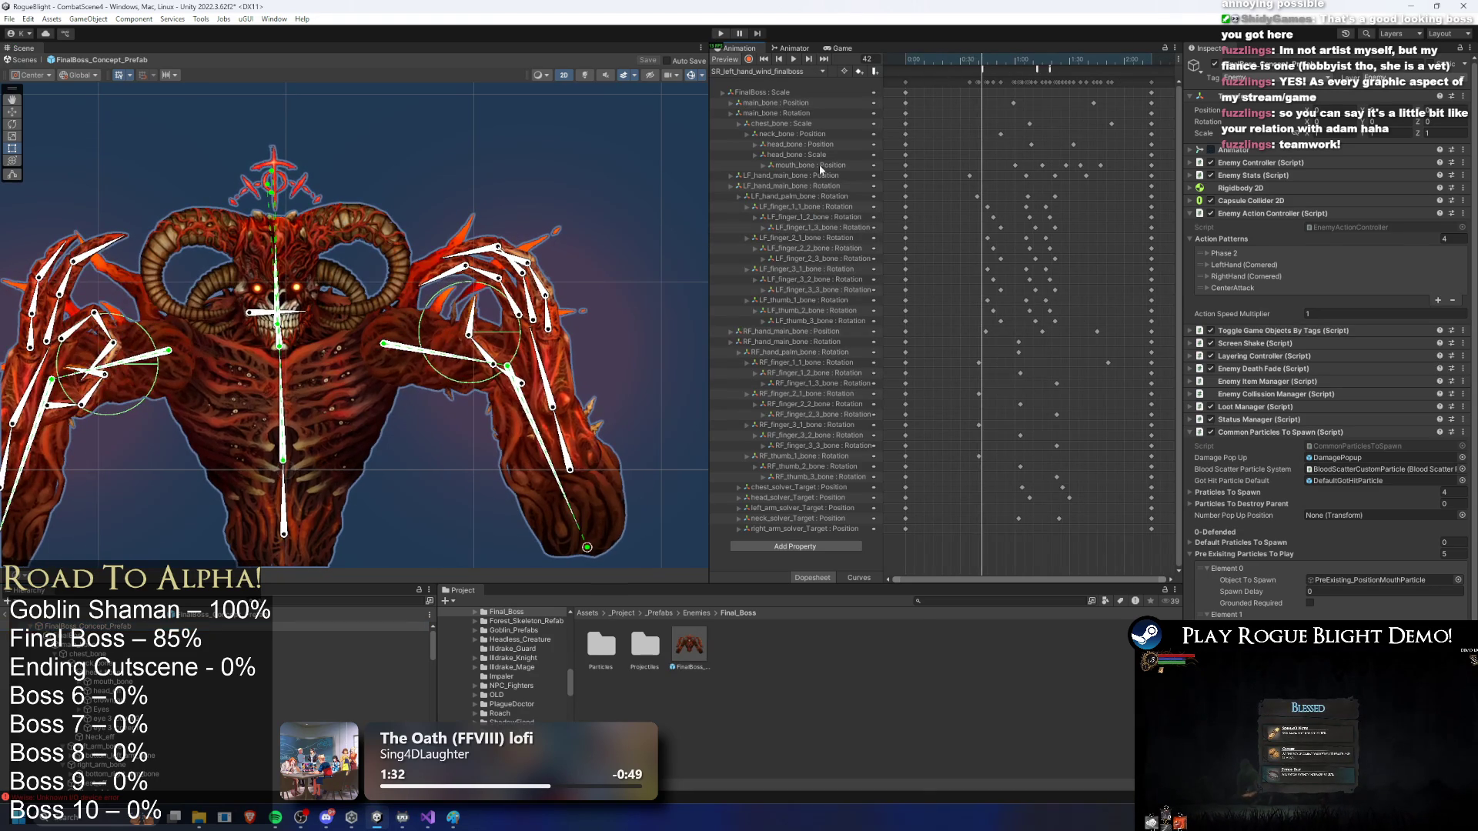
scroll(164, 740, "up", 3)
scroll(266, 639, "up", 2)
Step: Move LeftSpawningWindPreLong onto the final boss's hand
left_click(176, 648)
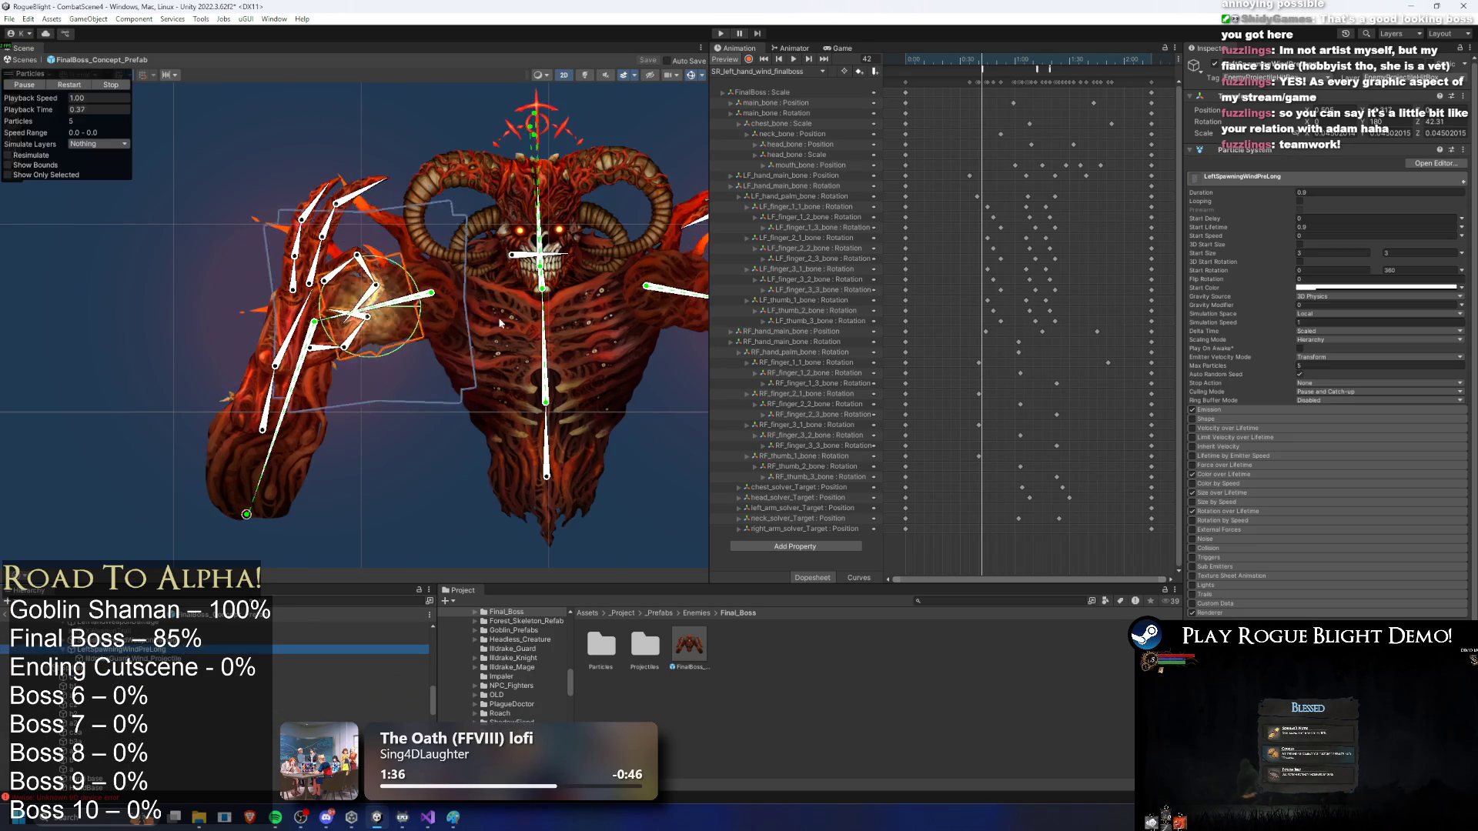
scroll(389, 300, "up", 5)
scroll(375, 316, "up", 2)
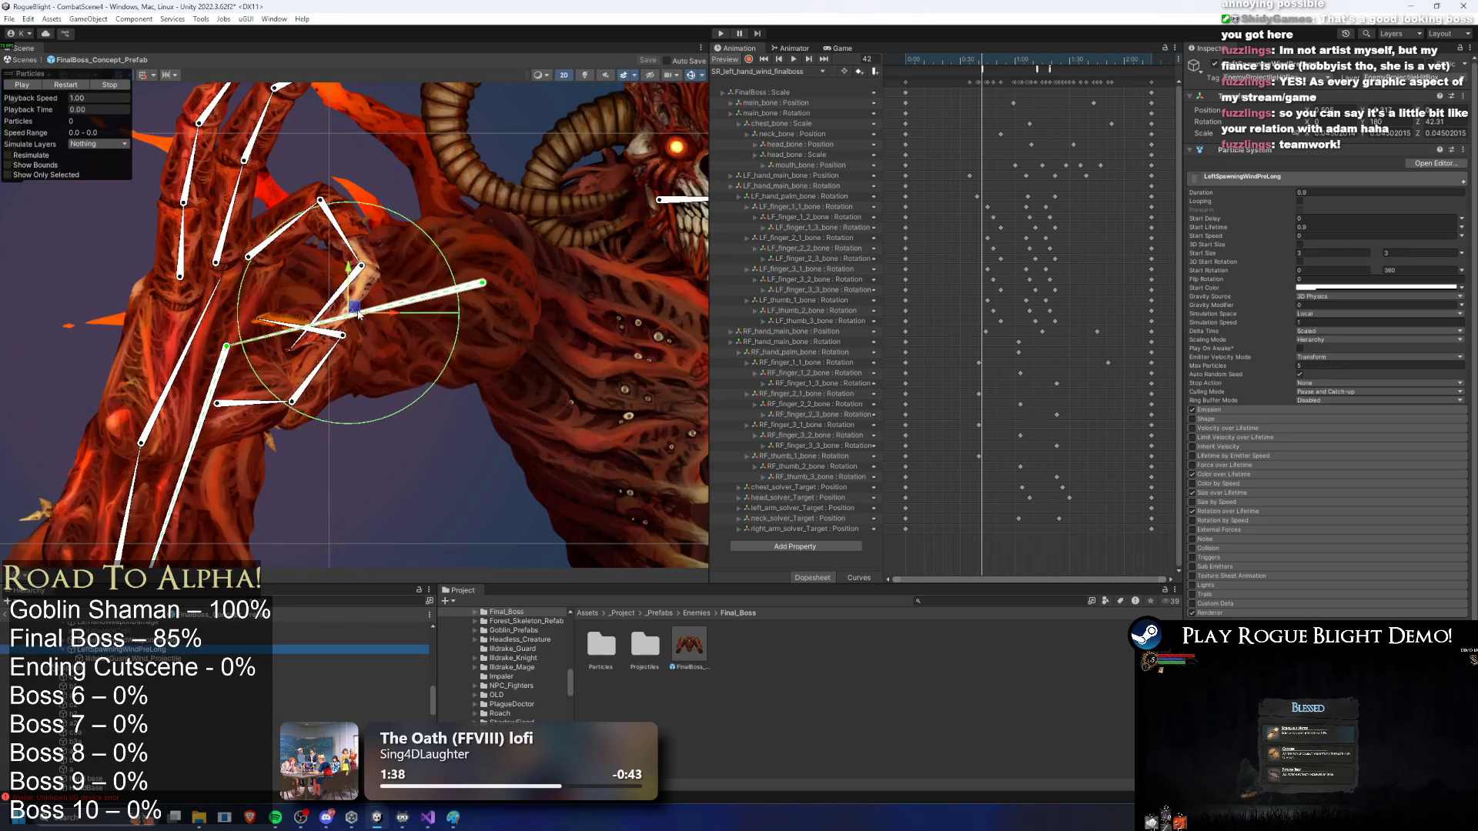
mouse_move(355, 309)
left_mouse_down()
mouse_move(302, 286)
mouse_move(314, 282)
left_mouse_up()
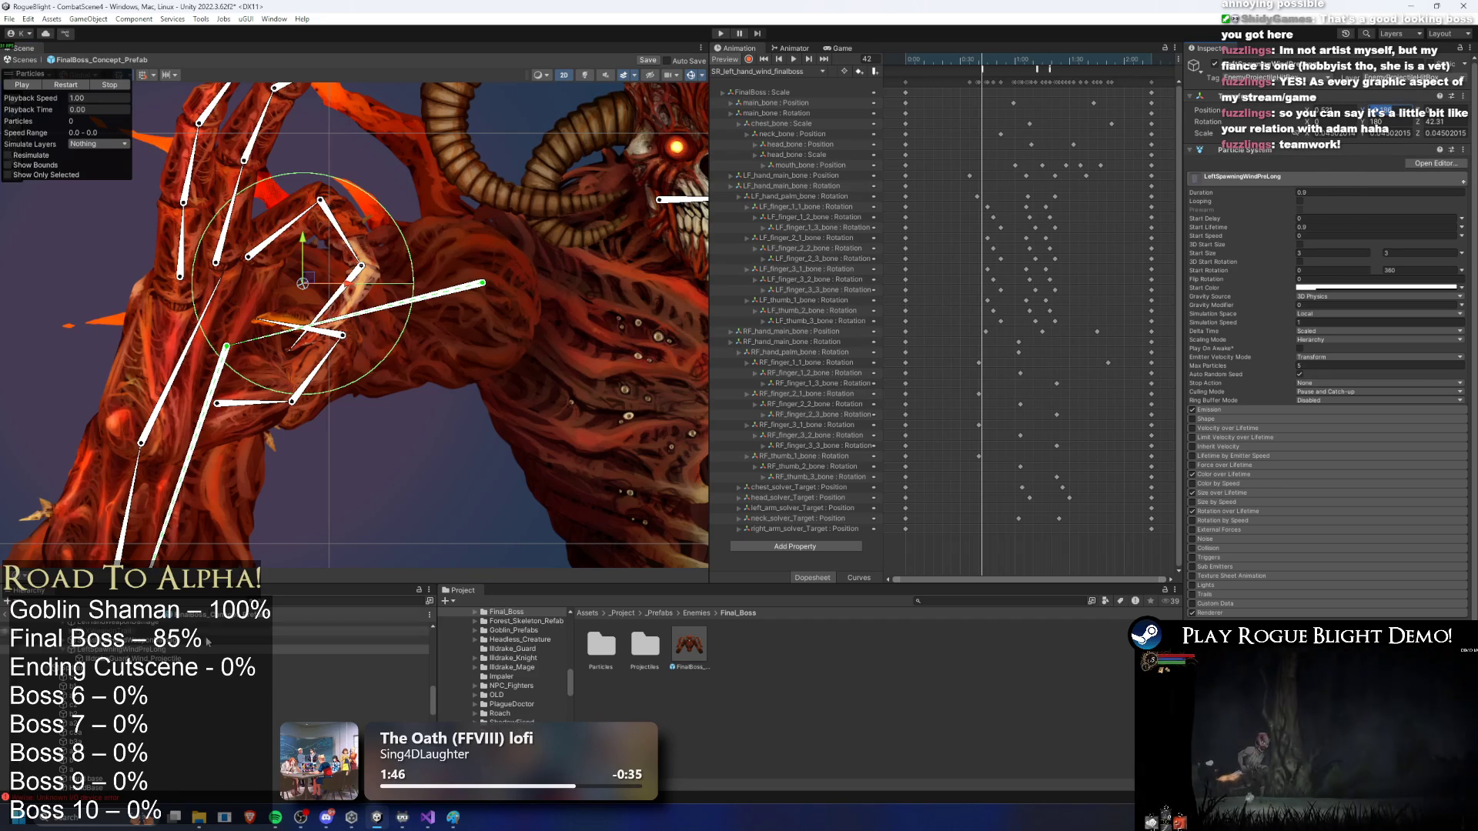
Step: Find RightSpawningWindPreLong and paste the copied position onto it
left_click(286, 600)
type("i")
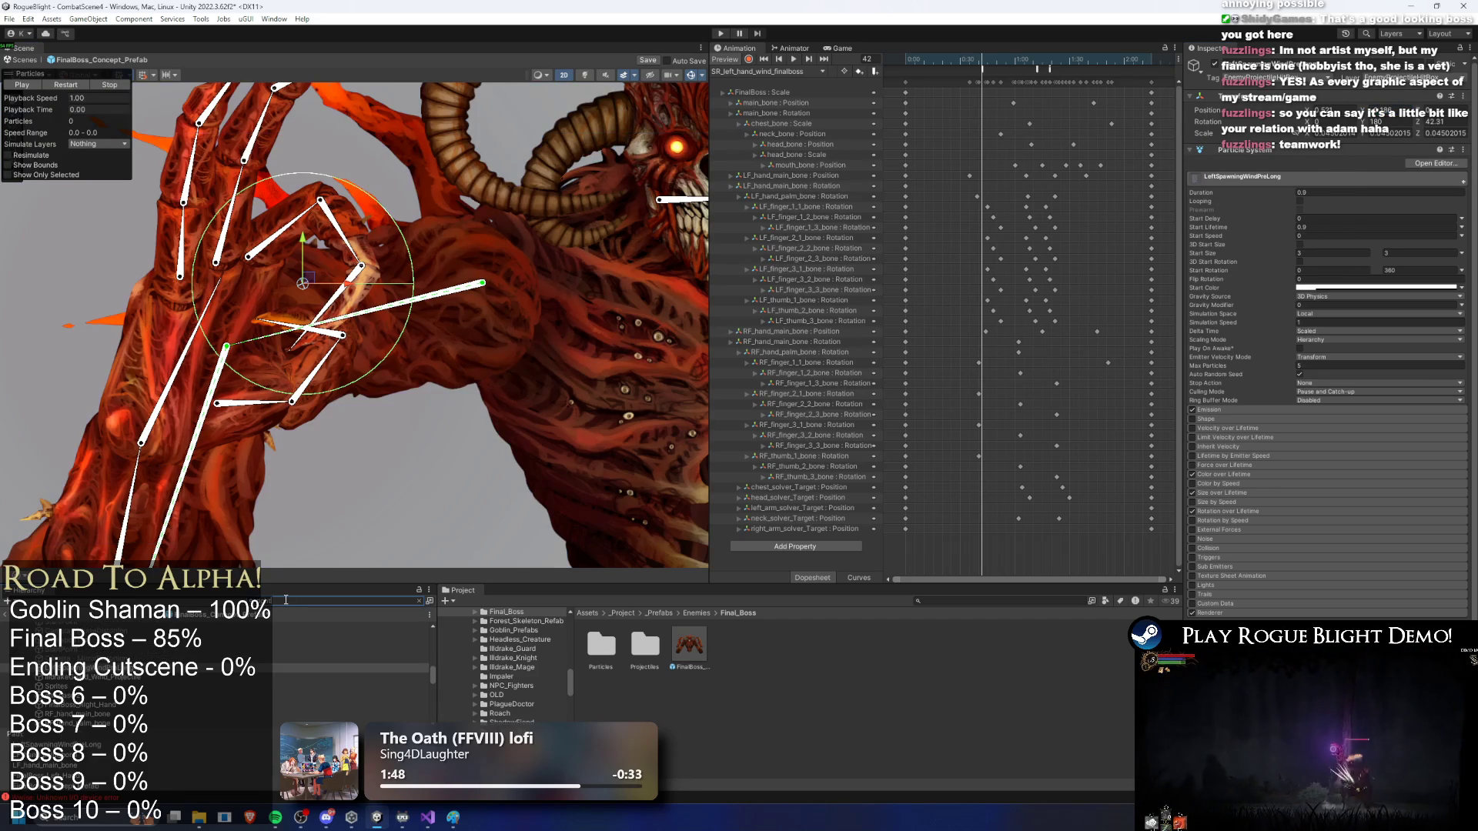
type("w")
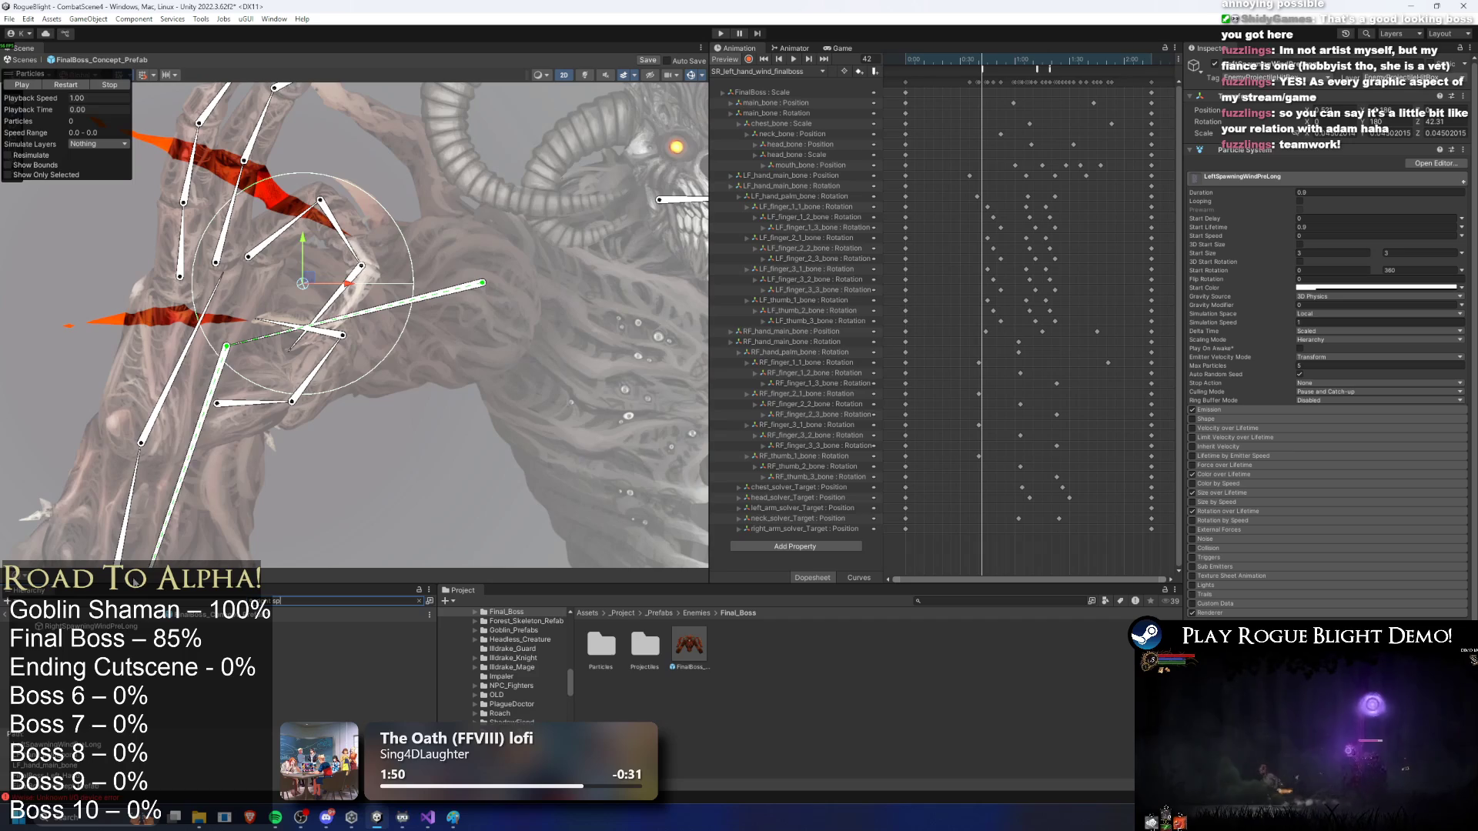
double_click(85, 625)
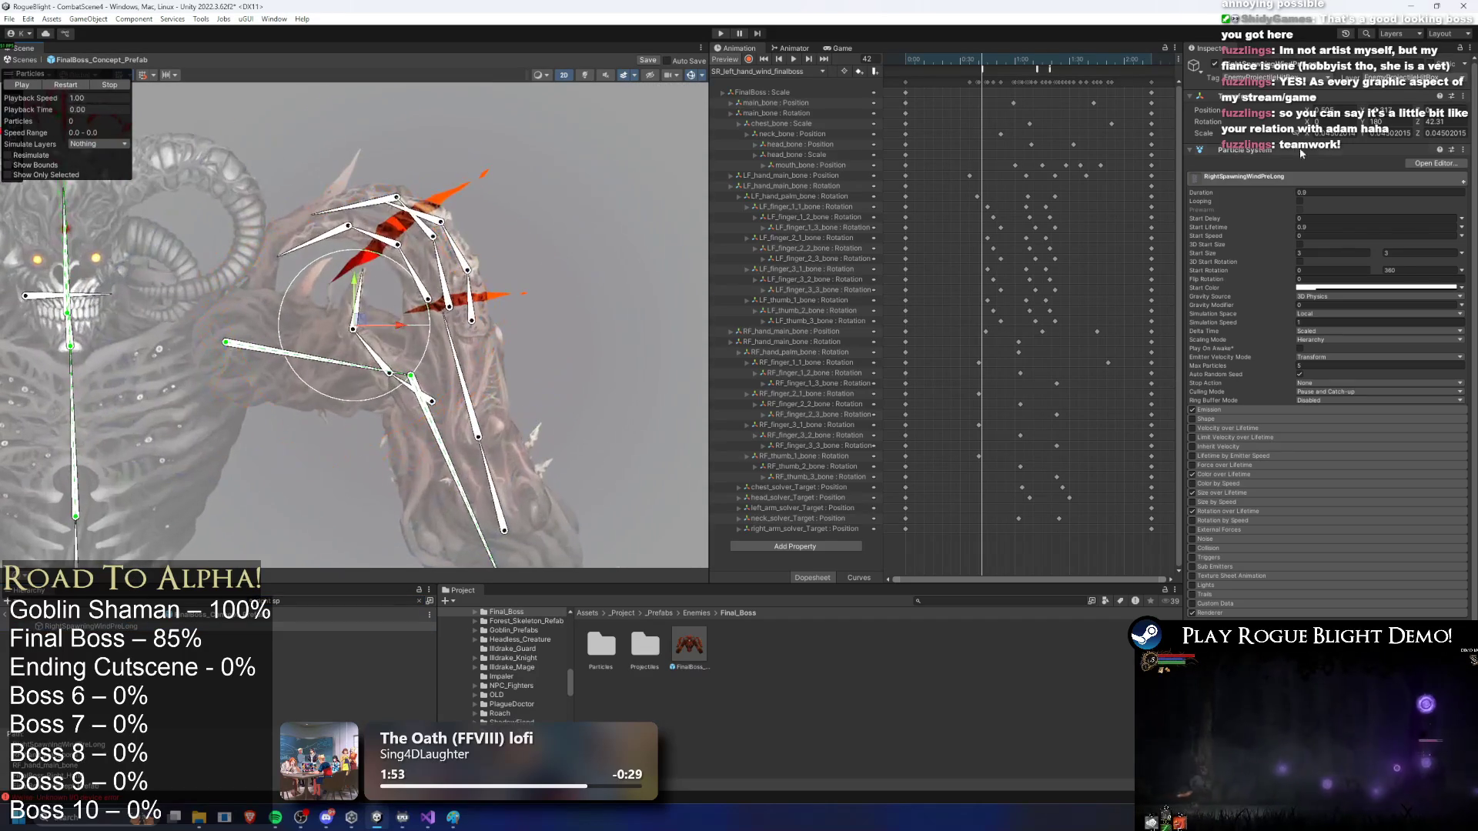
right_click(1210, 110)
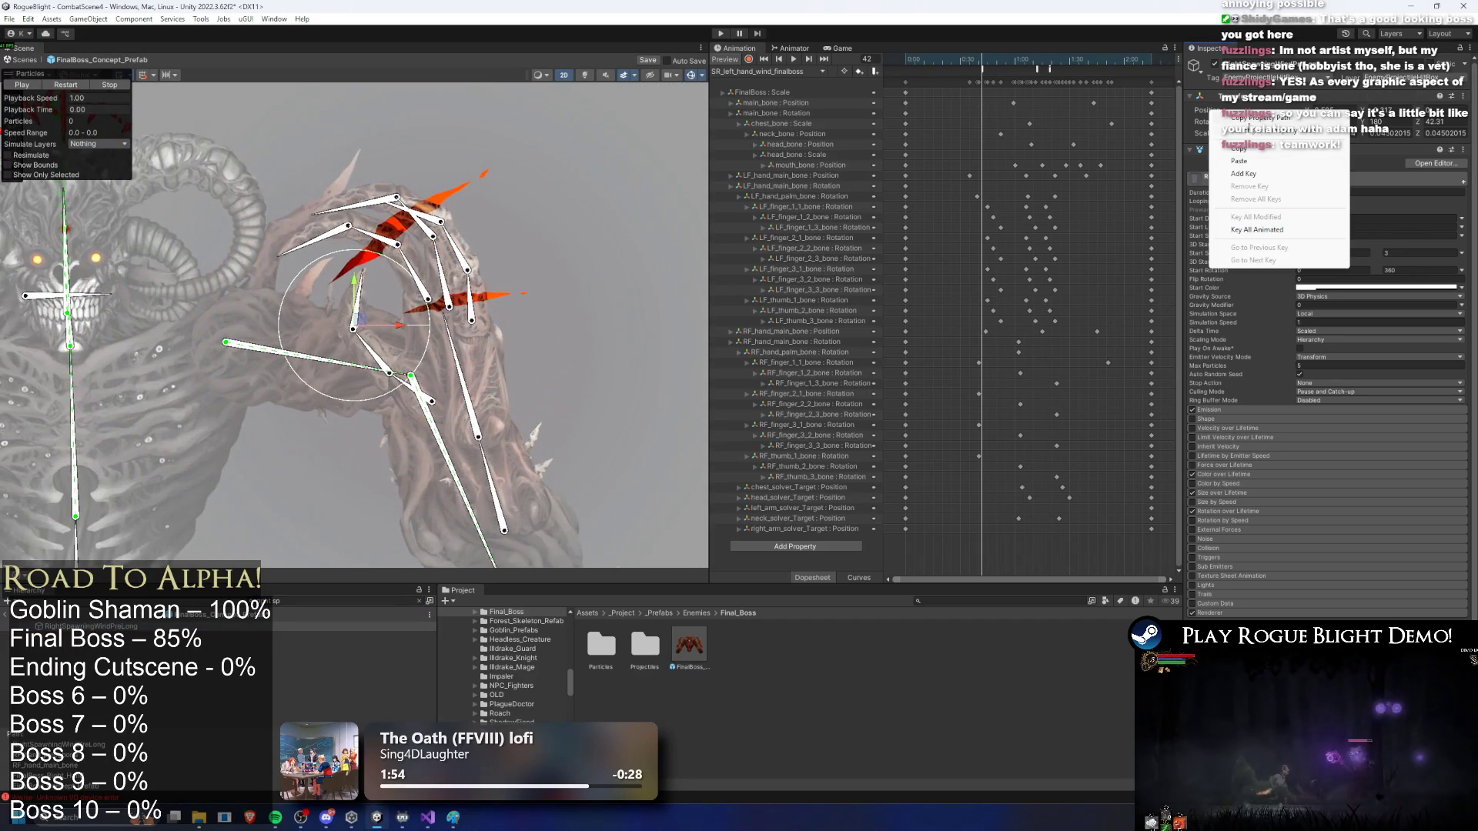
left_click(1272, 162)
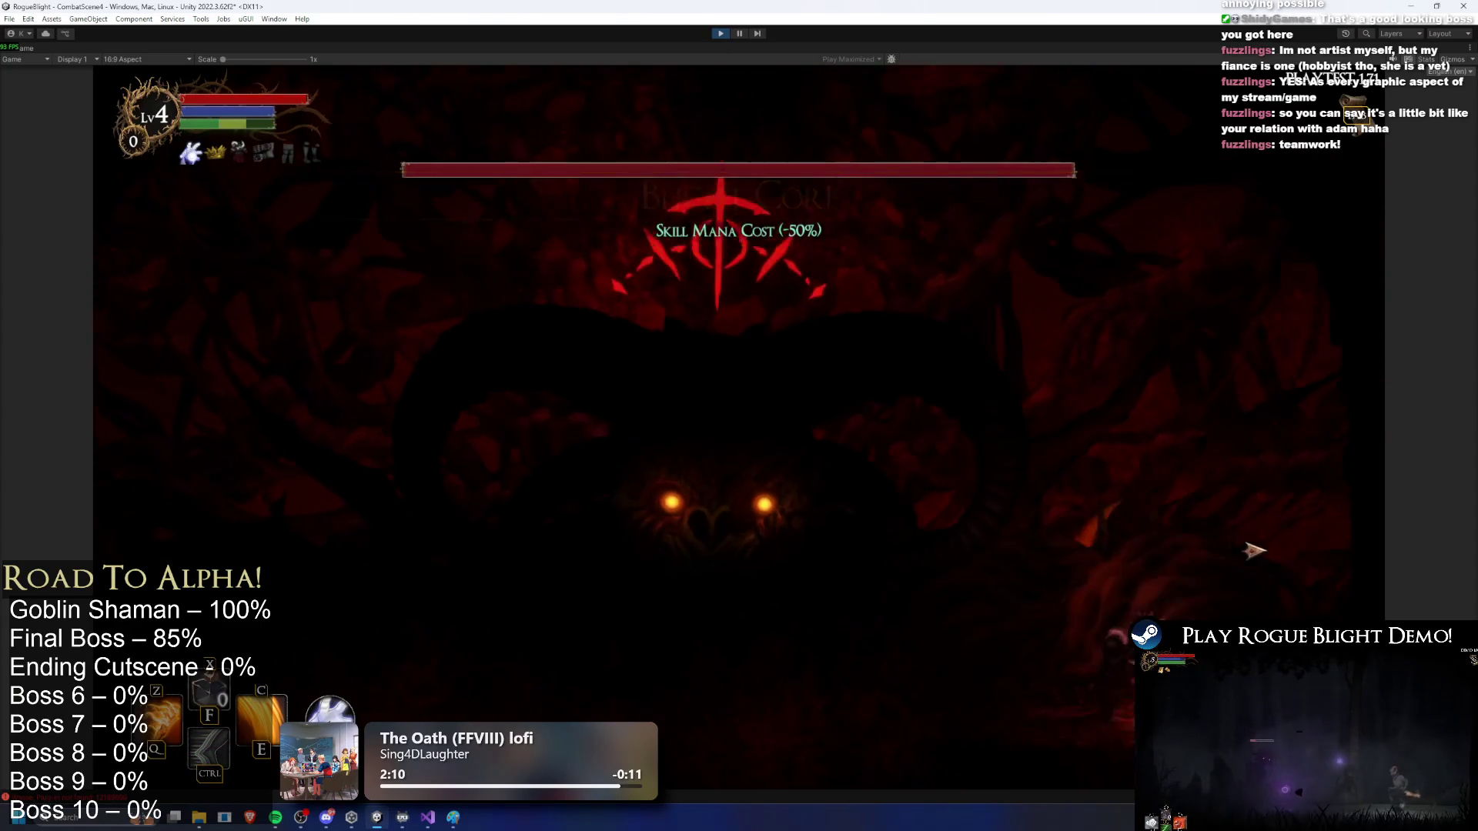
Step: Fight the boss in Game view with the C skill and attacks while moving left
key("c")
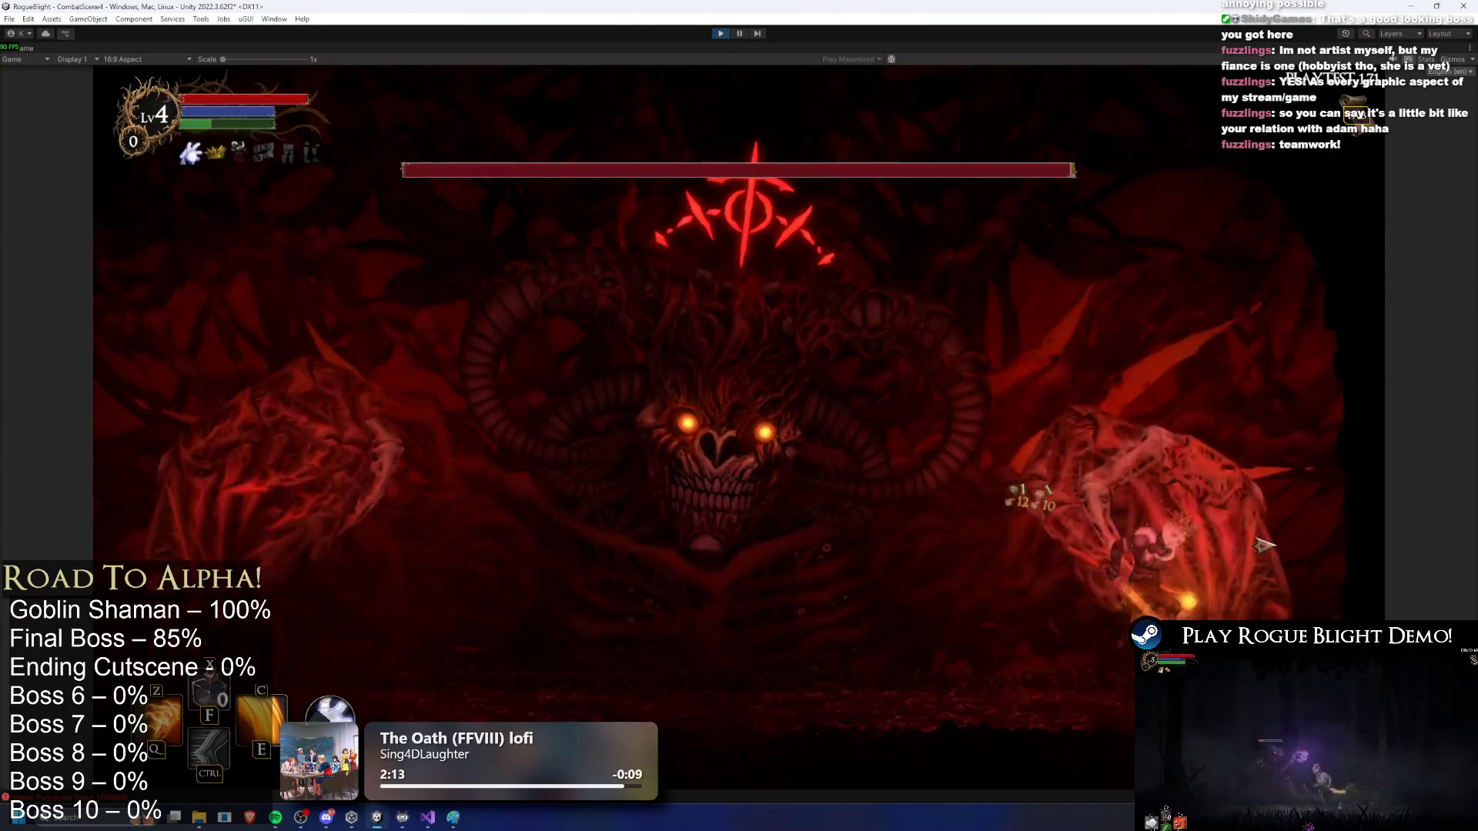
key("a")
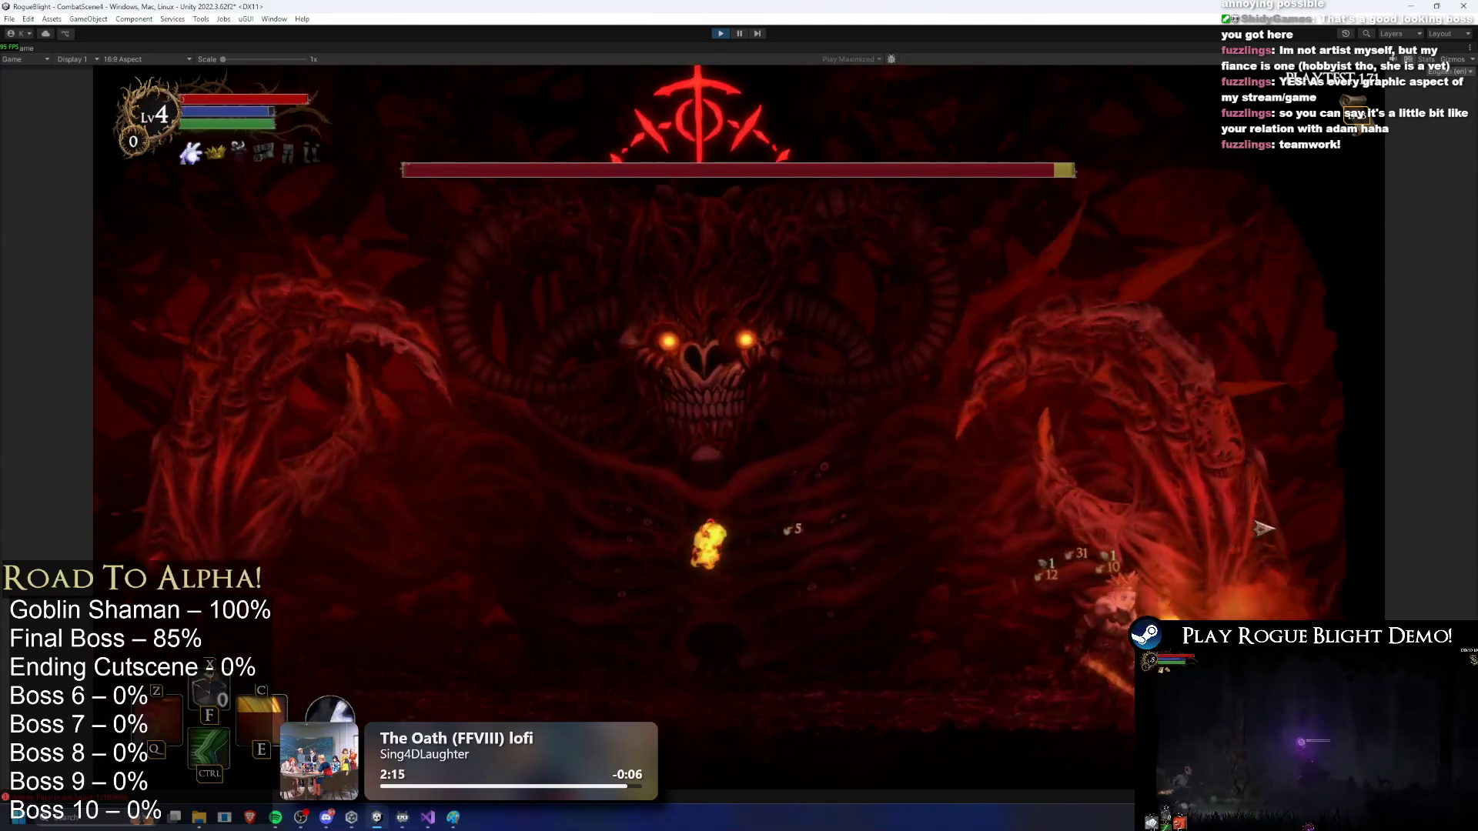
left_click(1259, 532)
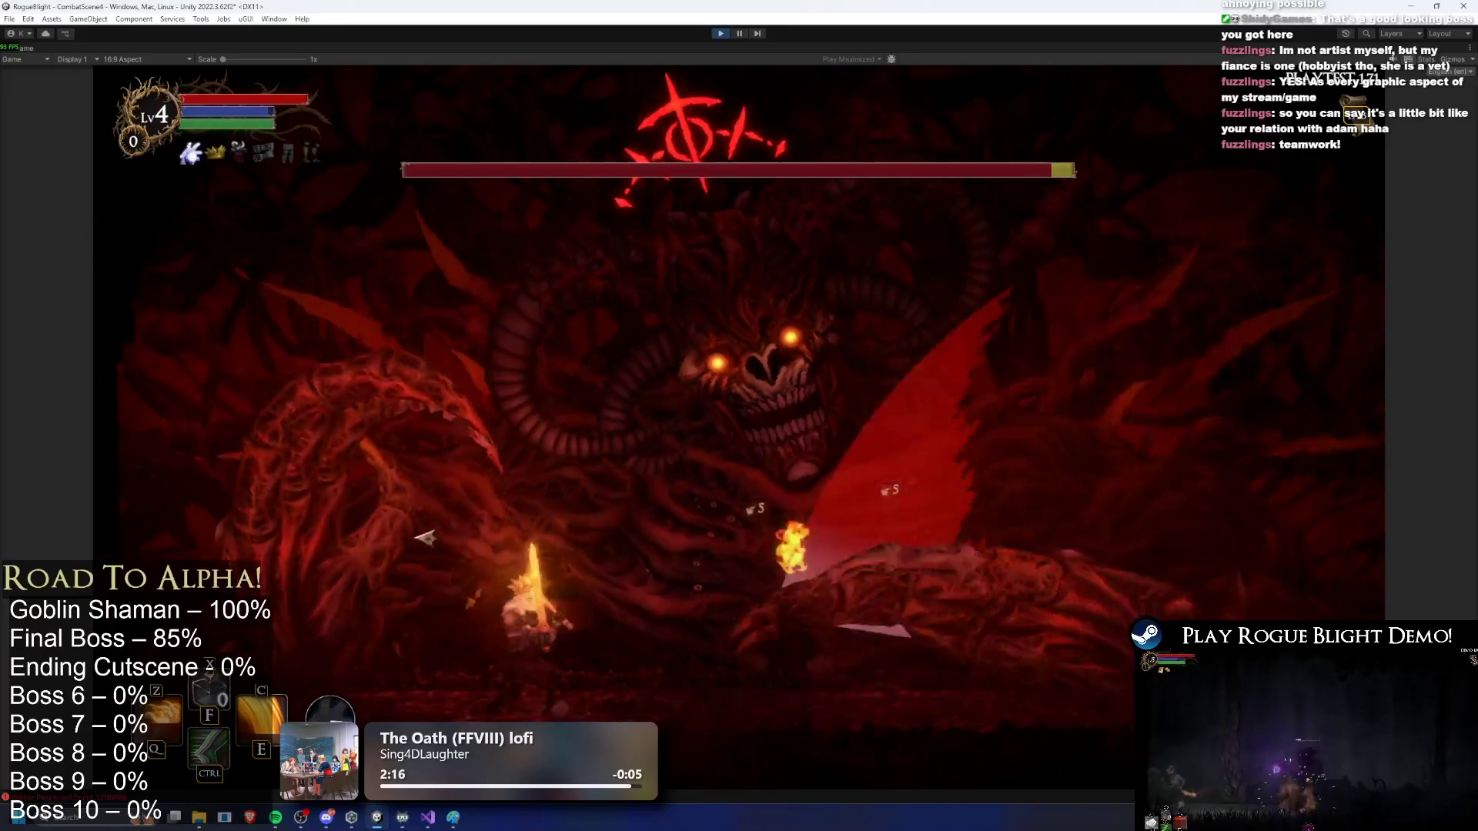
key("a")
left_click(351, 528)
key("a")
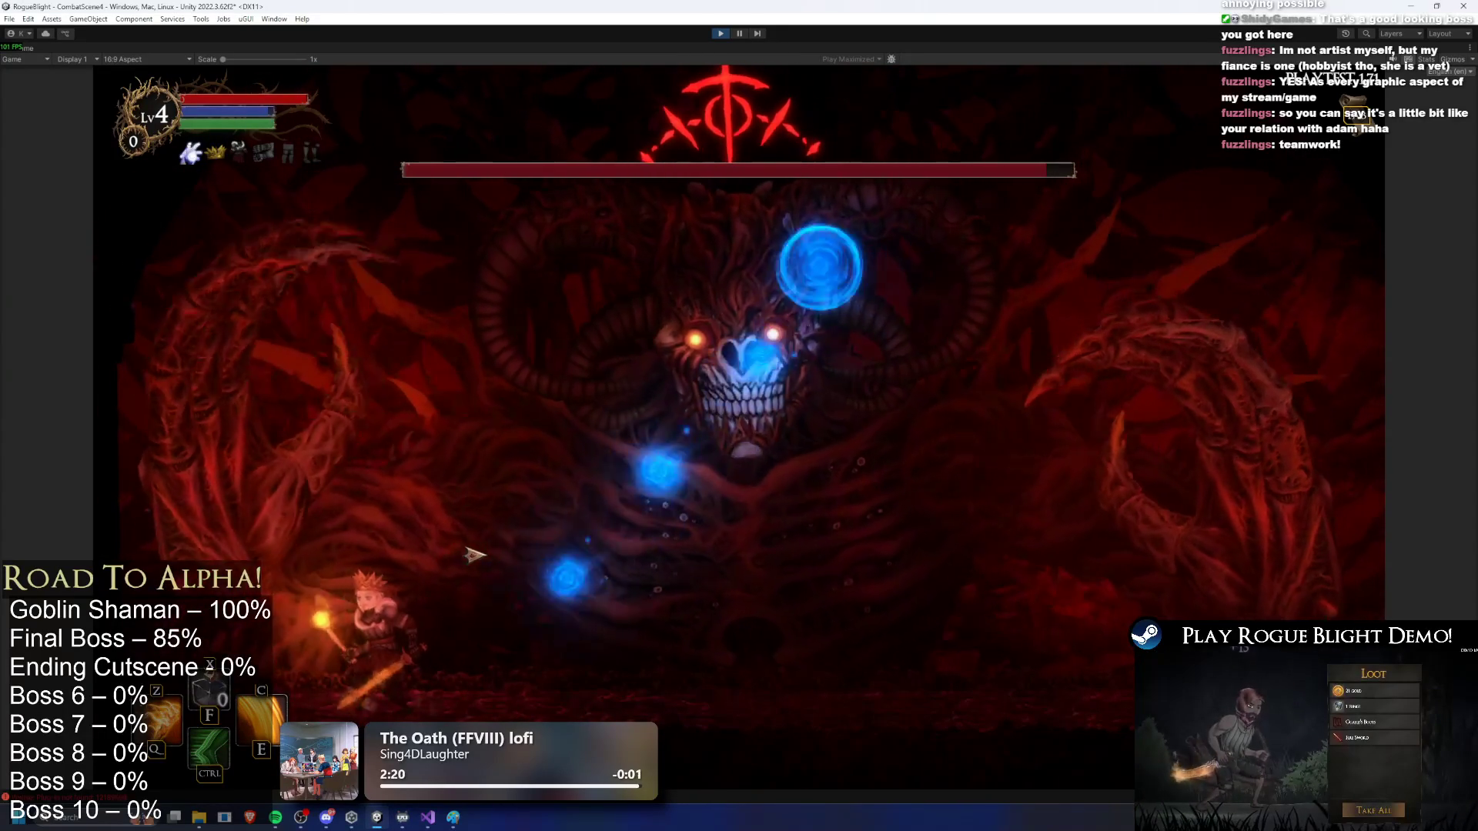
key("a")
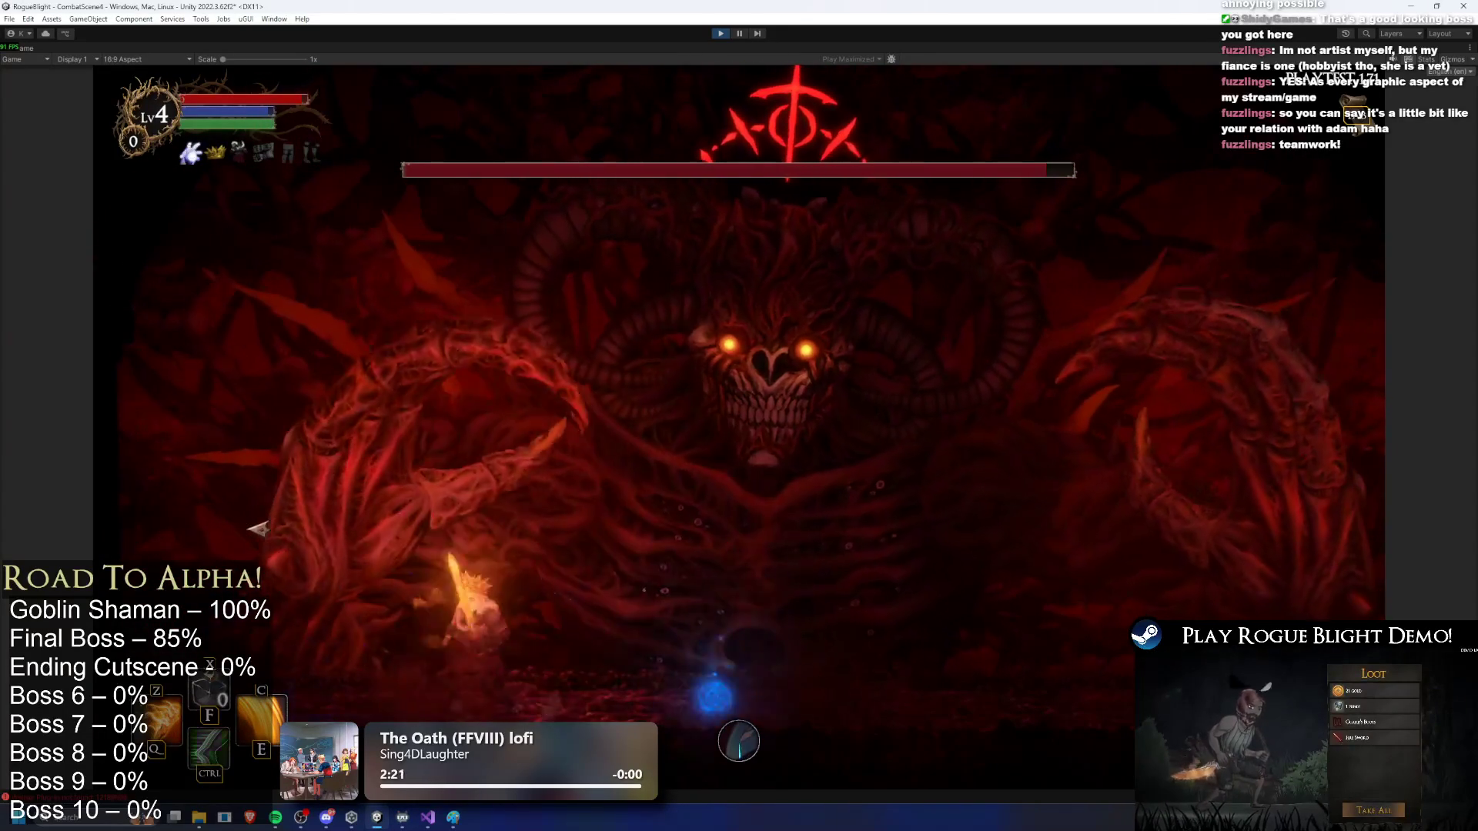
Step: Jump into midair attacks, dash in with skills, then stop the playtest with Ctrl+P
key("d")
key("space")
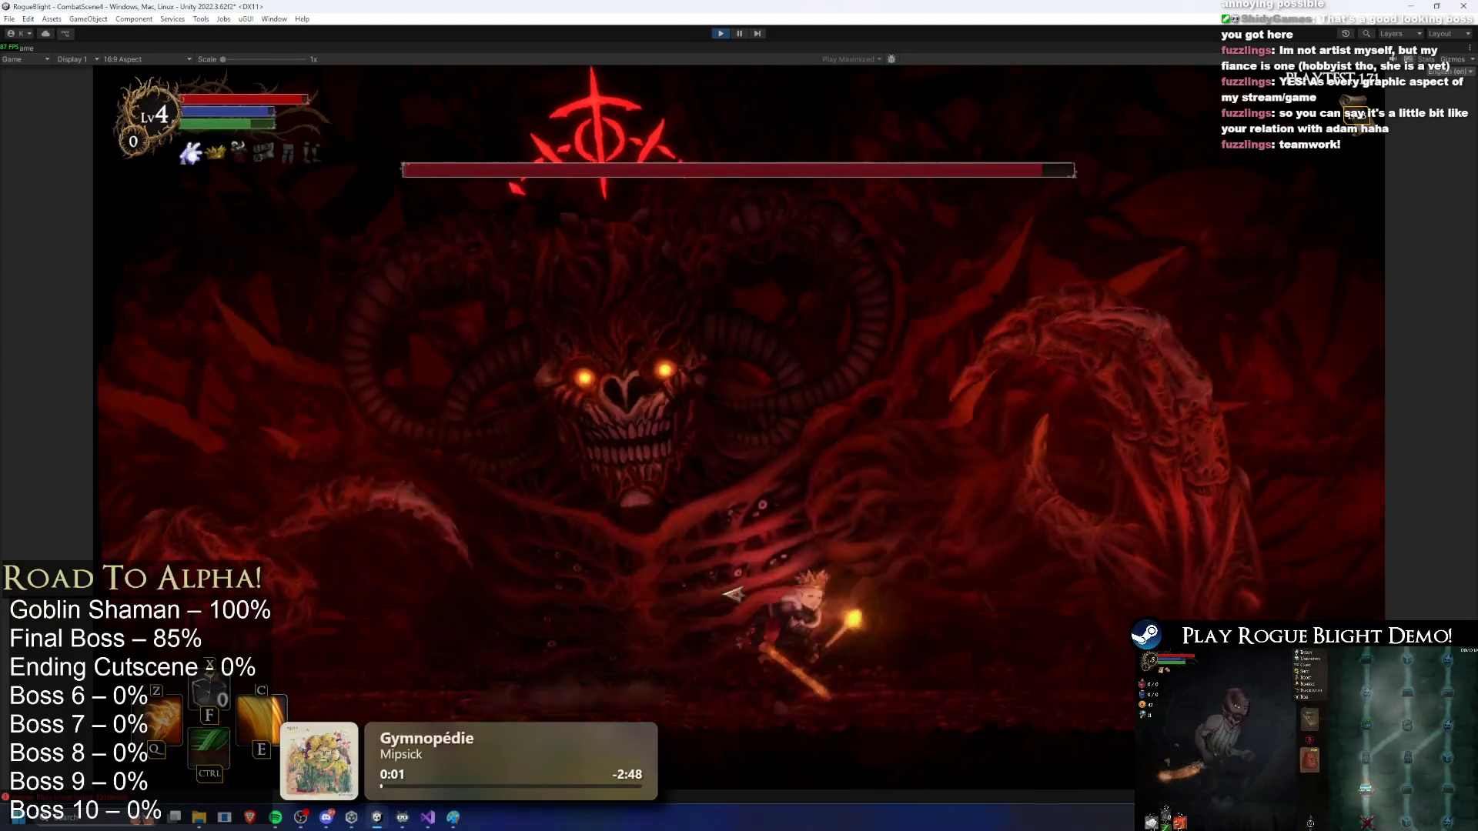
key("a")
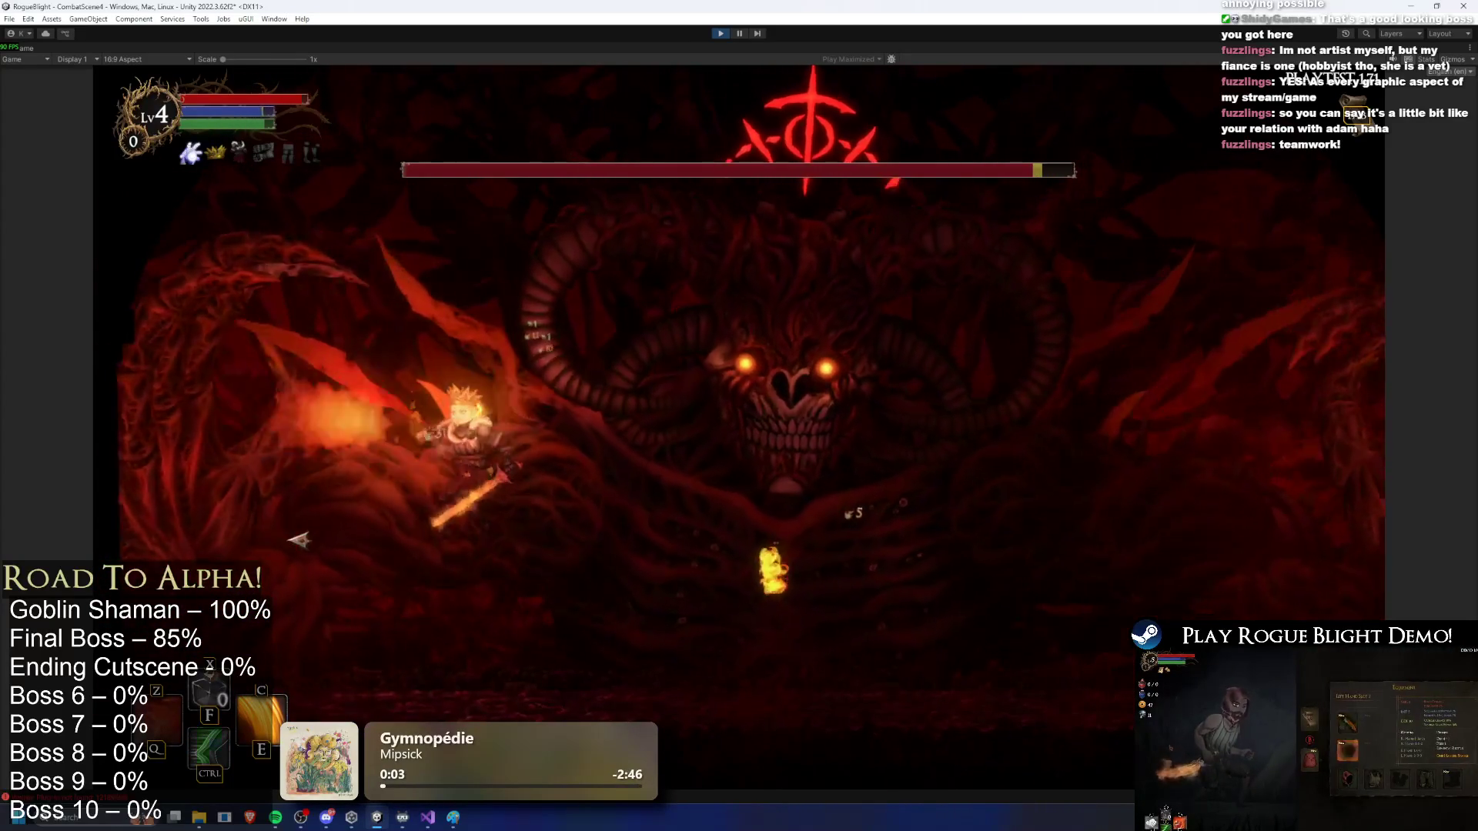
key("a")
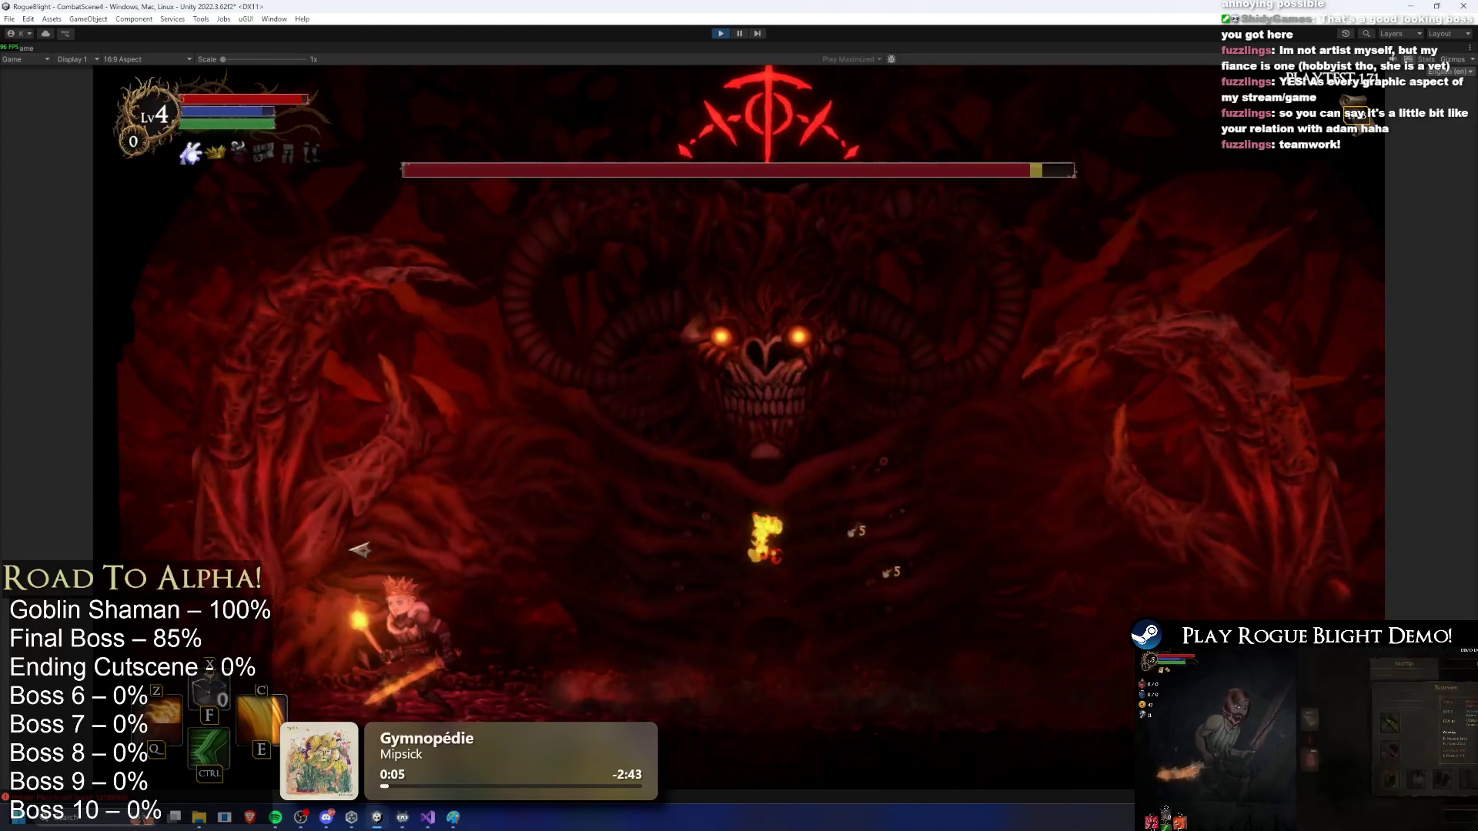
key("c")
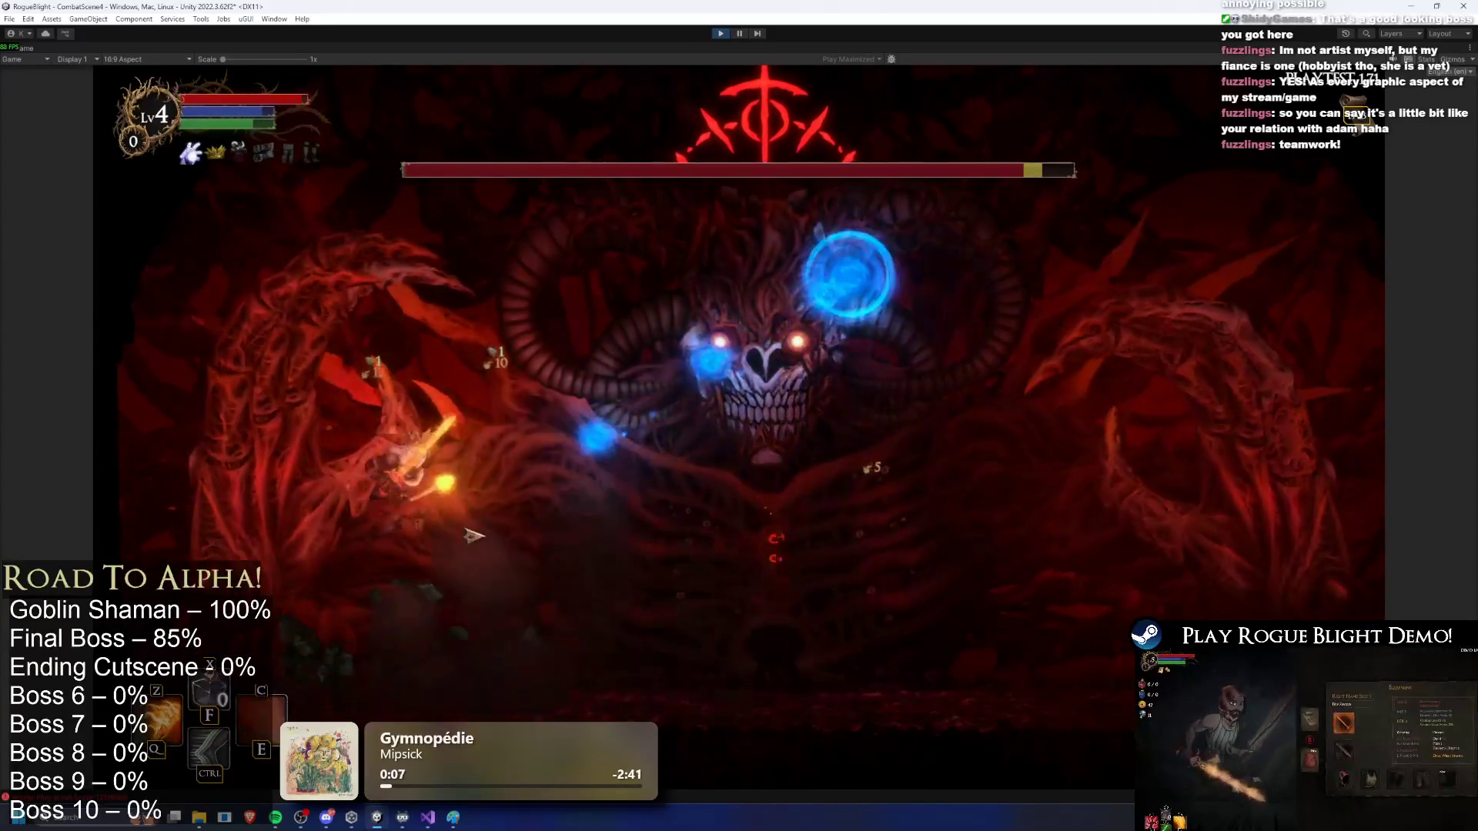
key("ctrl")
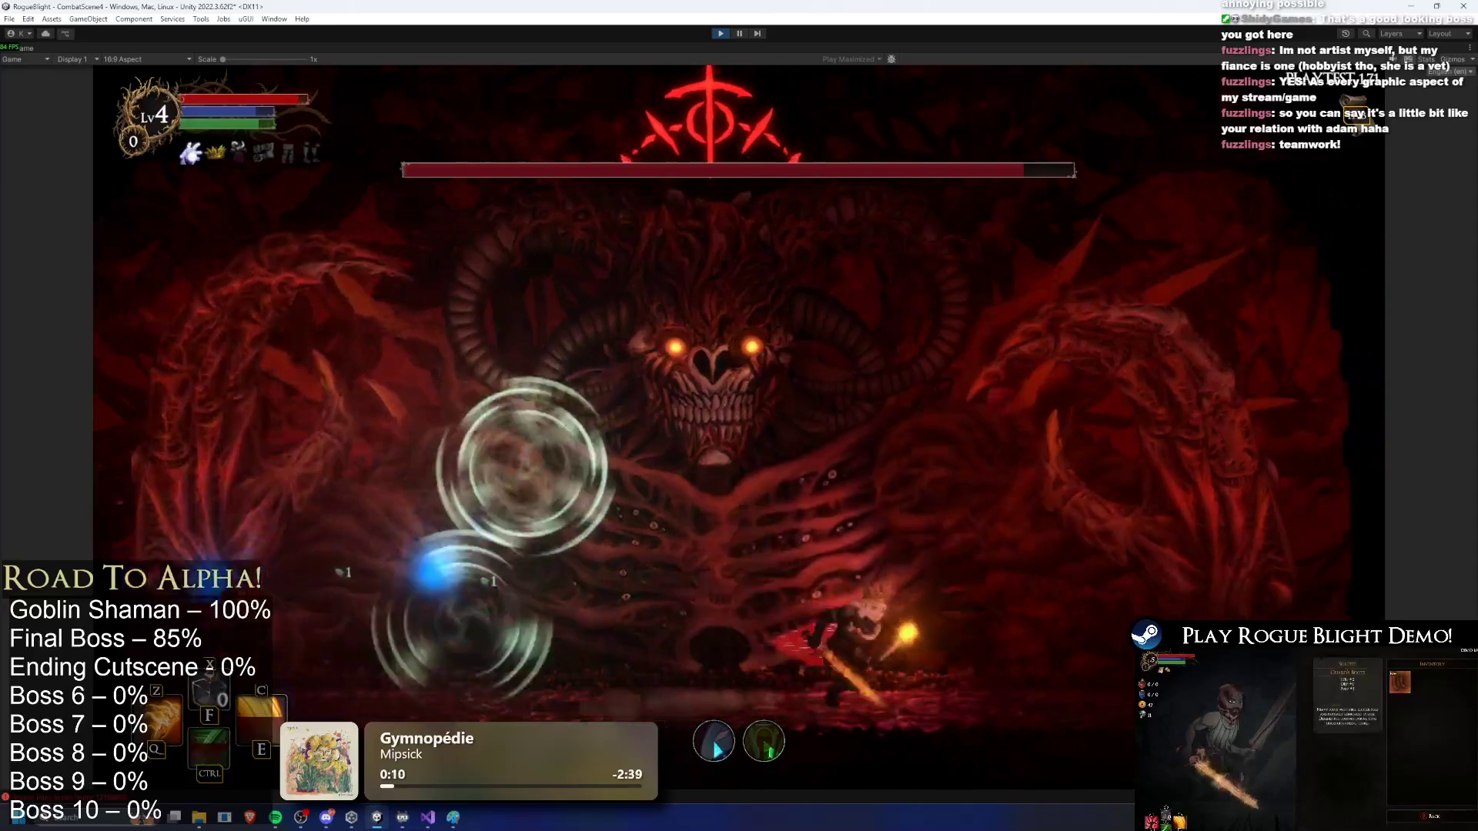
key("d")
key("ctrl+p")
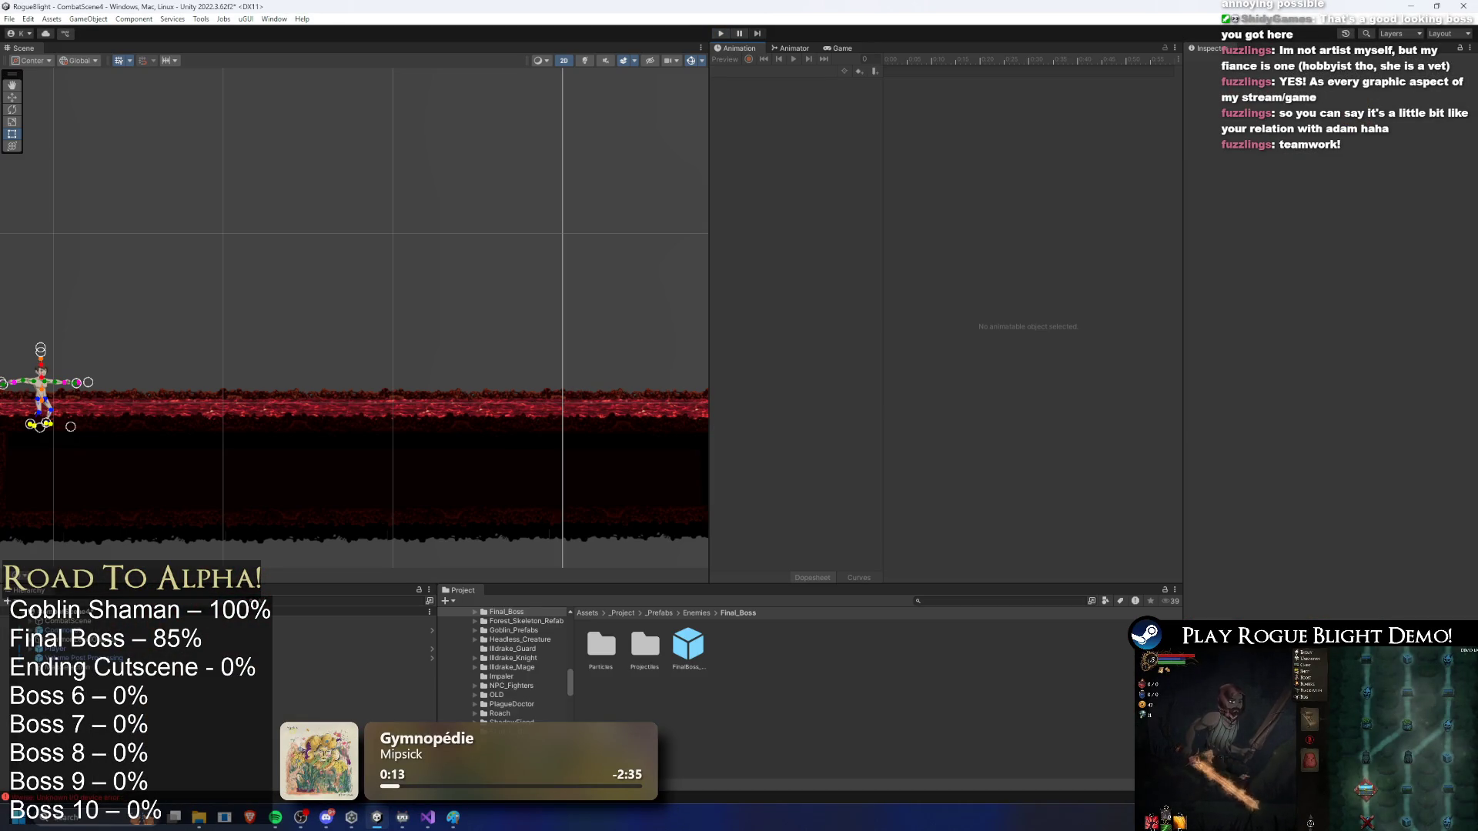
Step: Delete the '- wind' line from TODO.txt, select 'lightning', then return to Unity
left_click(428, 817)
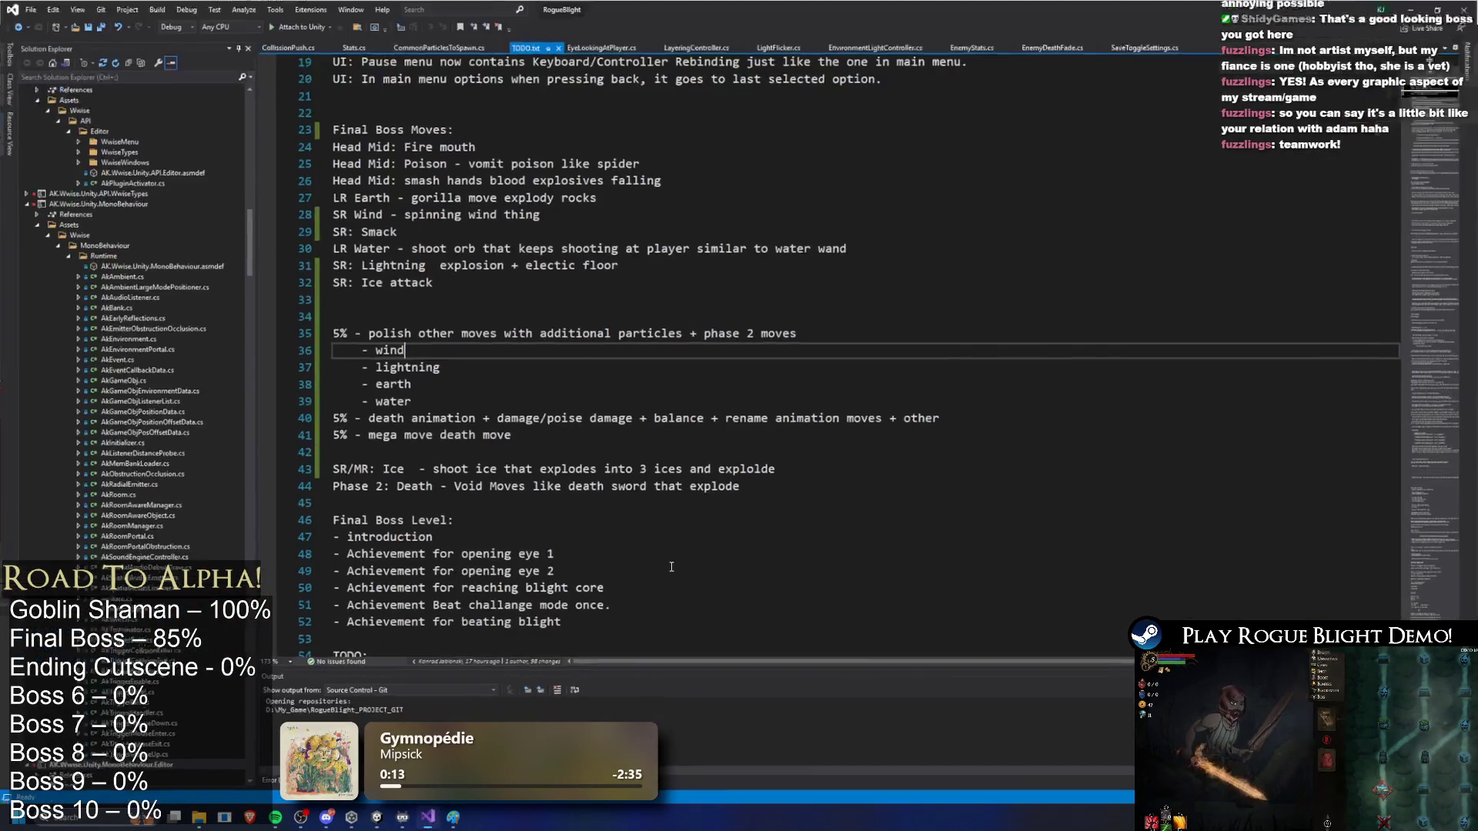
key("shift+Home")
key("shift+Home")
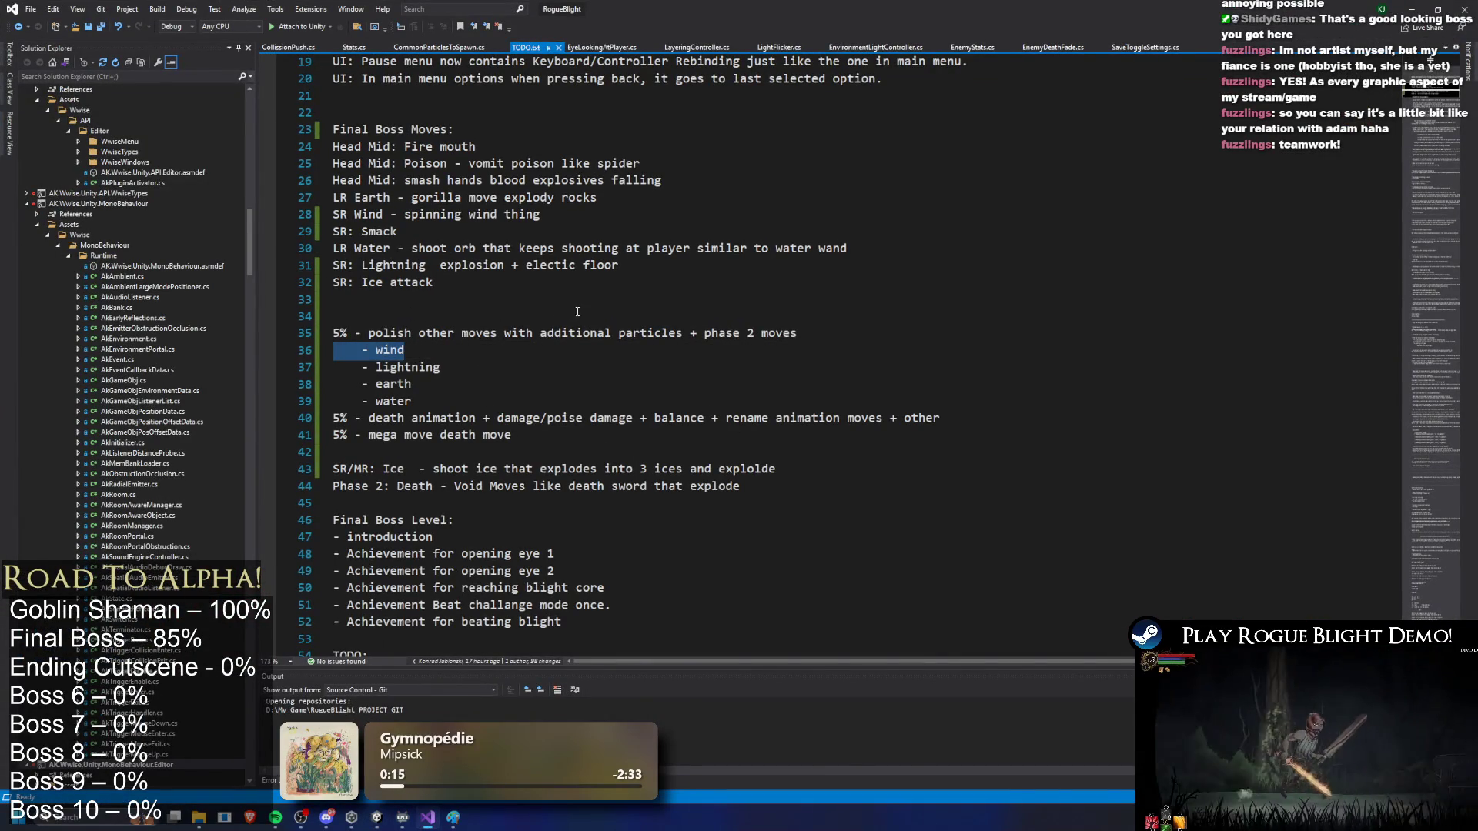
key("BackSpace")
key("BackSpace")
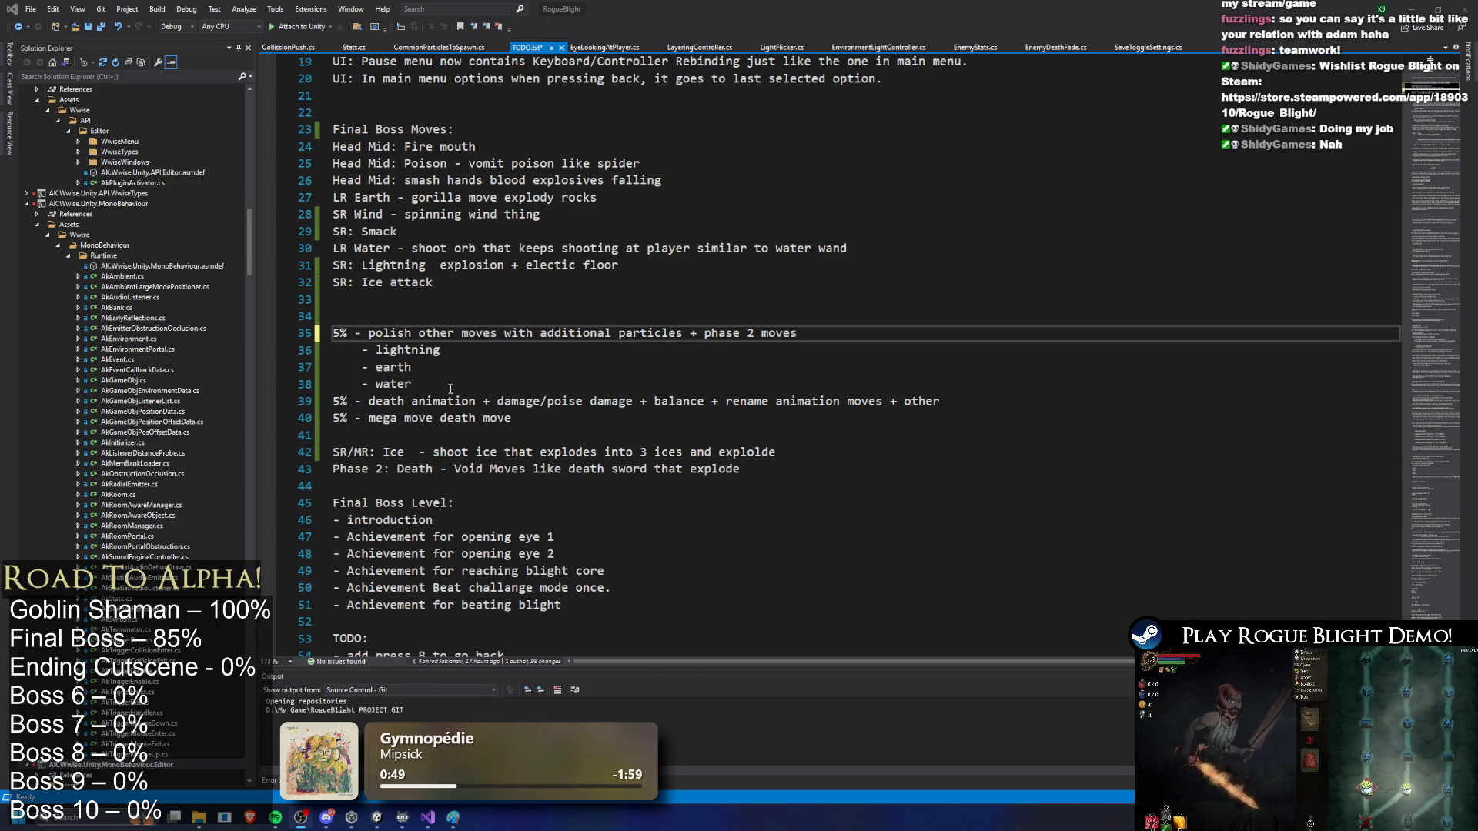
left_click_drag(466, 356, 372, 354)
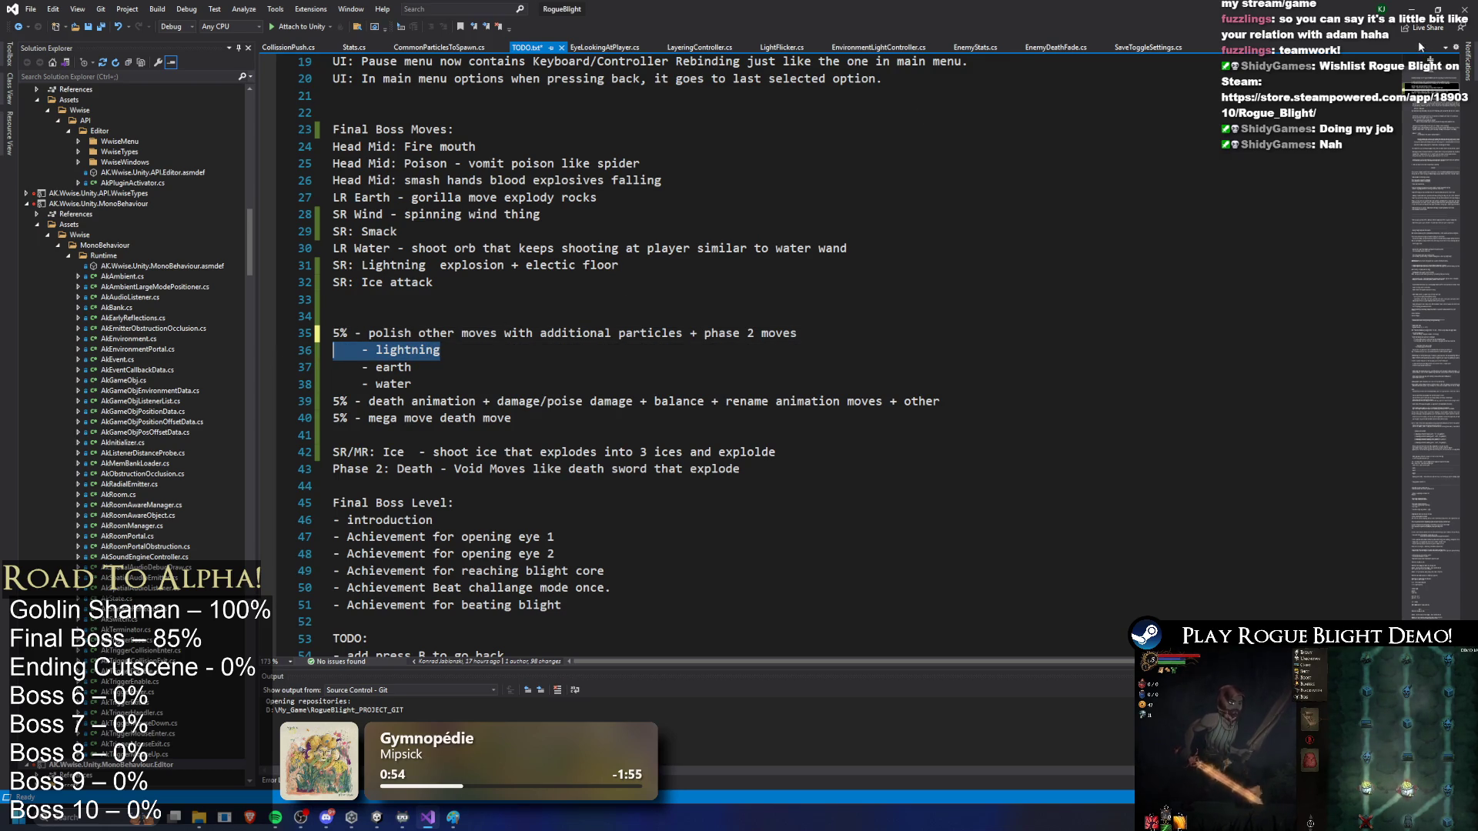
left_click(1408, 9)
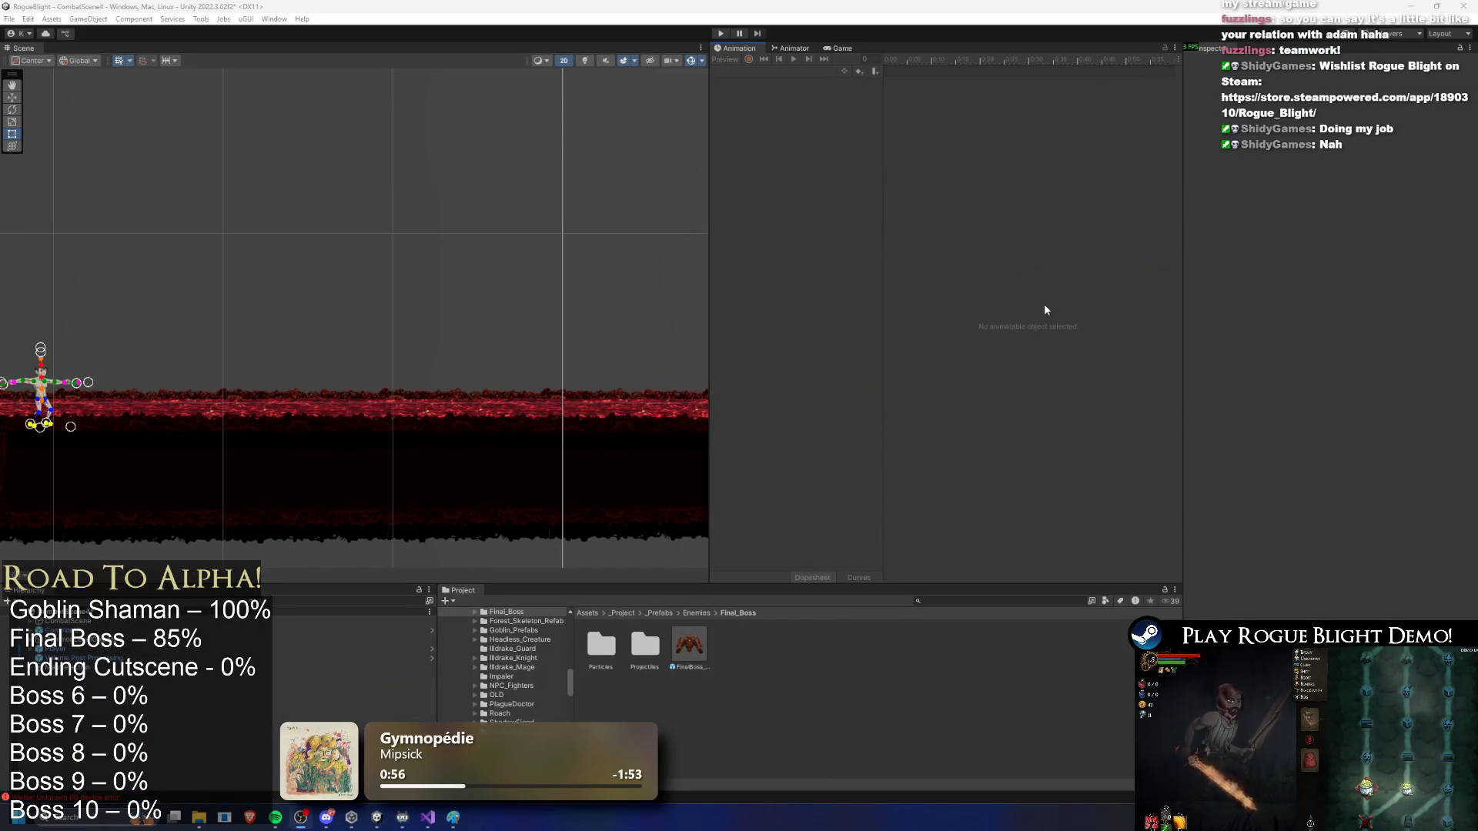
Step: Search the project for 'wizard prefab', open the undead wizard prefab and centre it in view
left_click(988, 601)
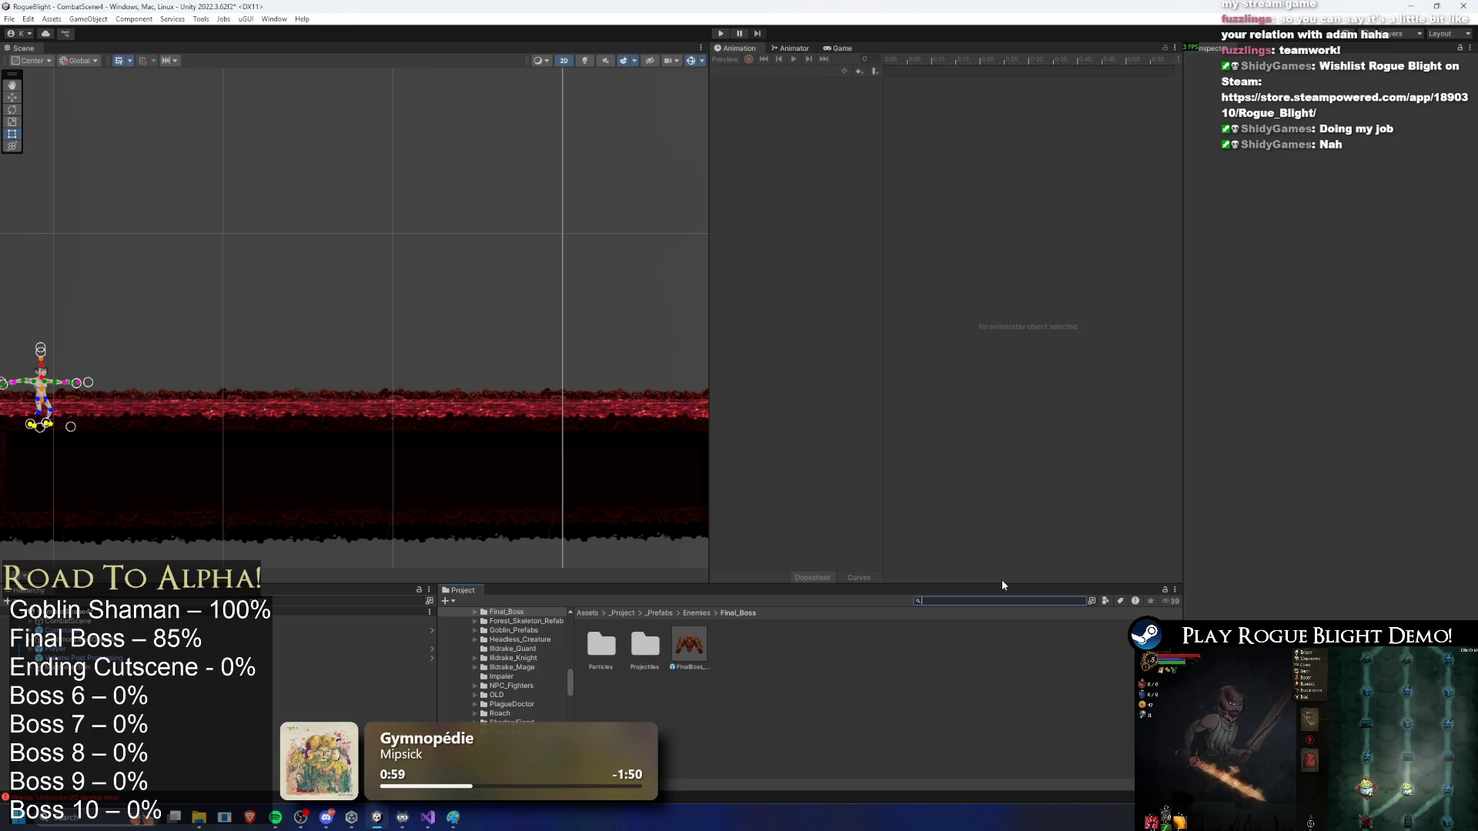
type("wizard prefab")
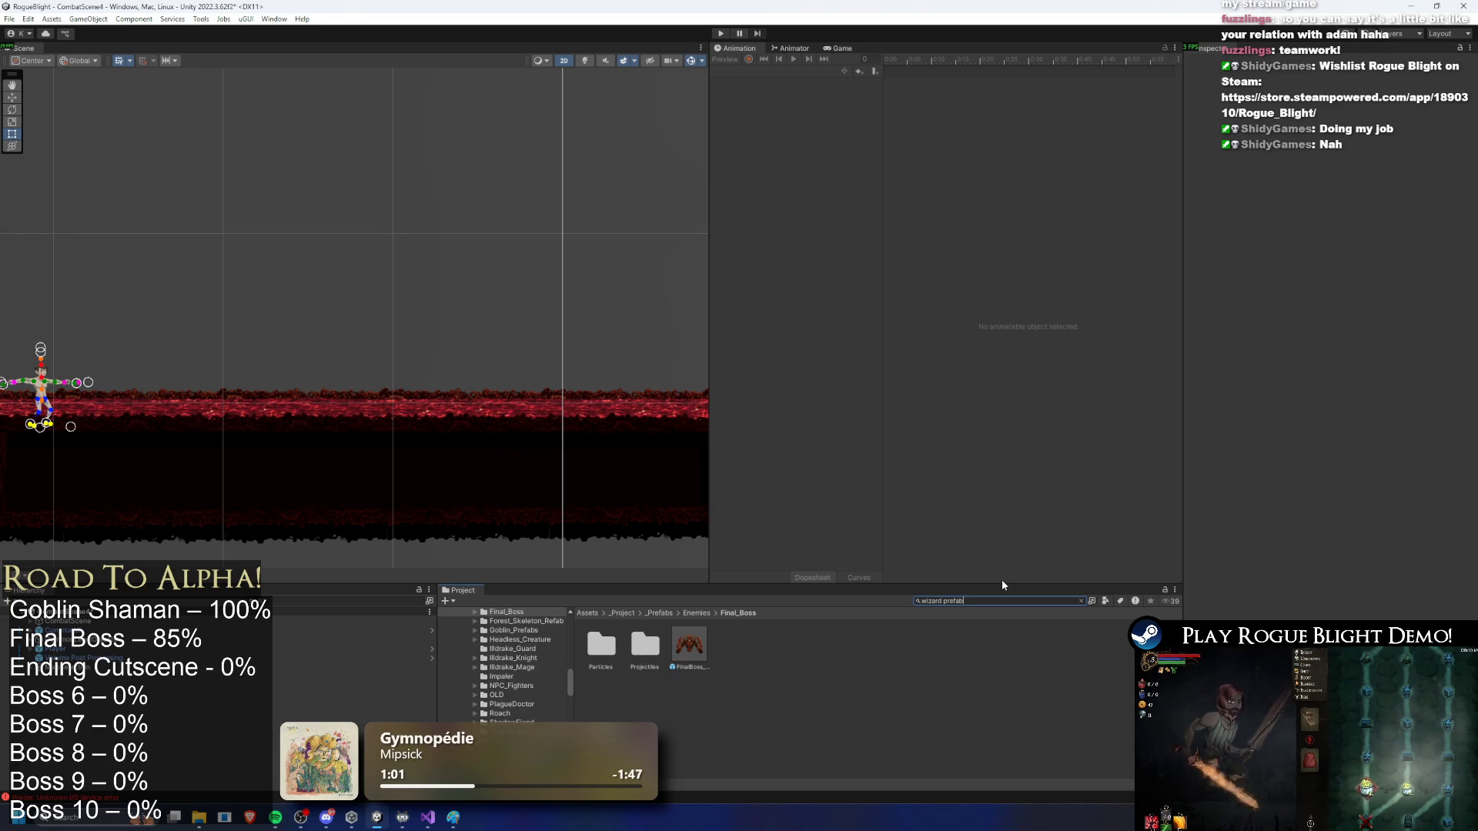
double_click(601, 645)
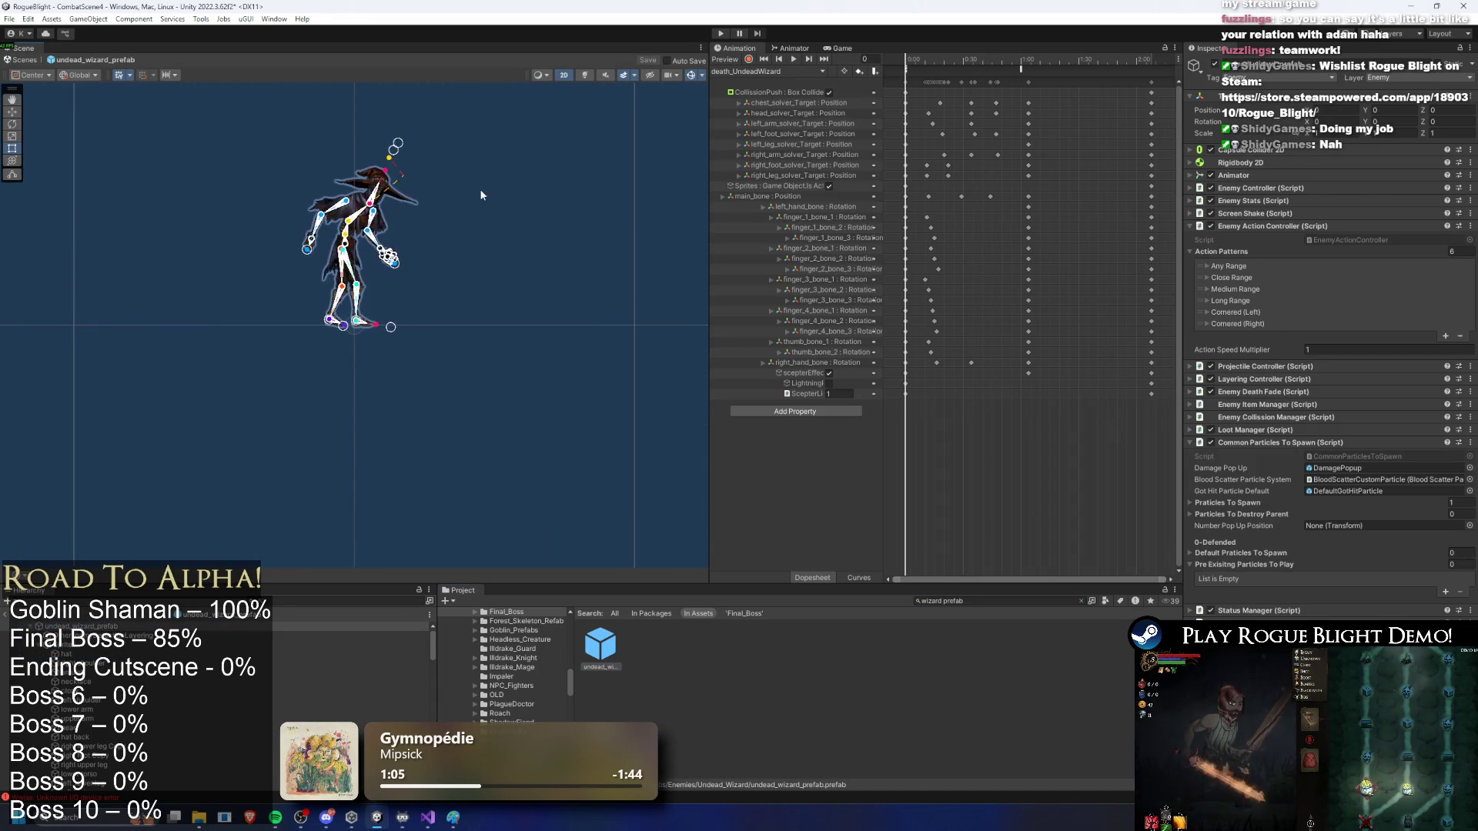
left_click(360, 182)
scroll(360, 182, "up", 5)
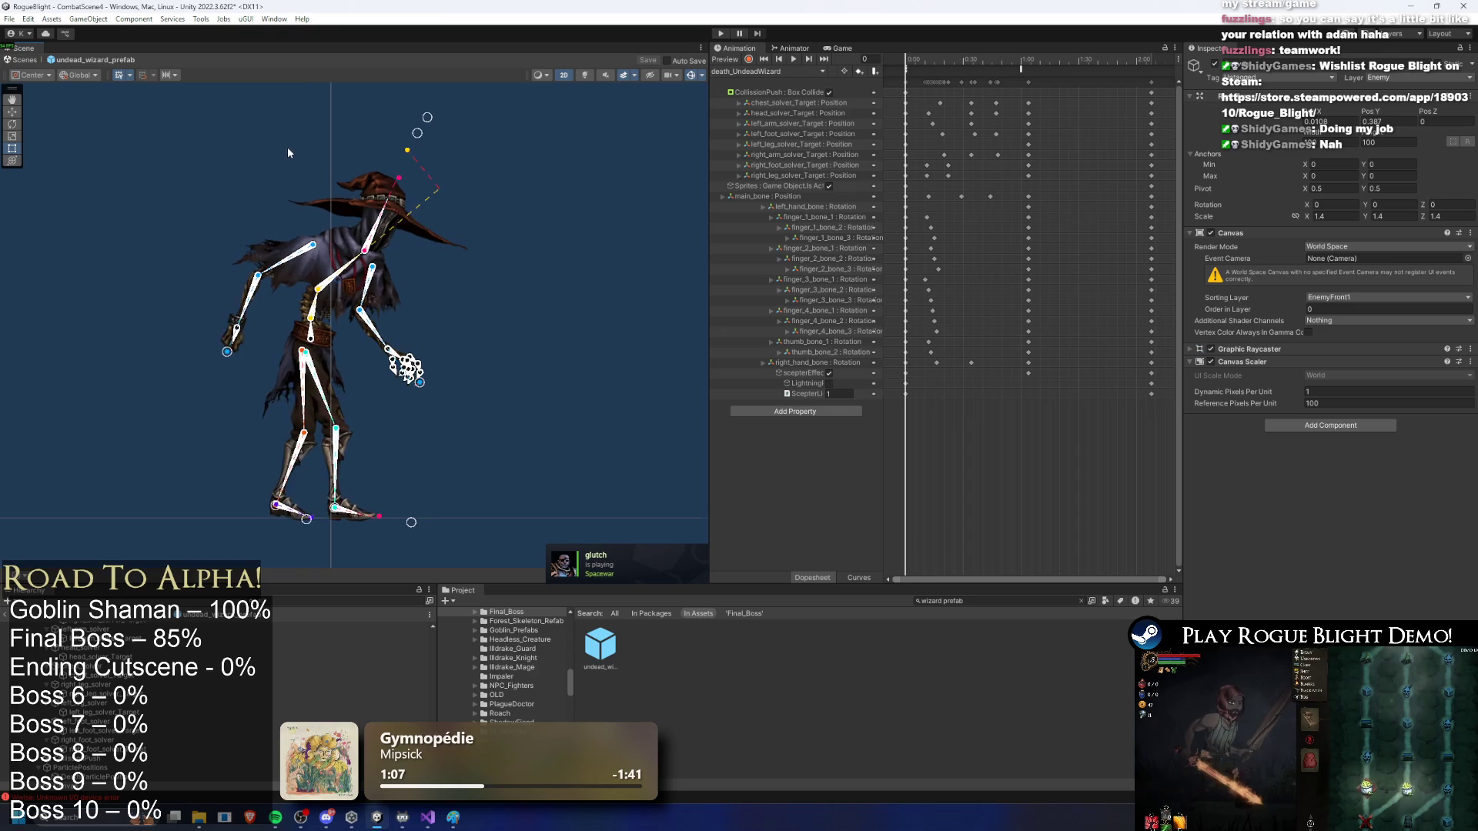
left_click_drag(493, 207, 522, 192)
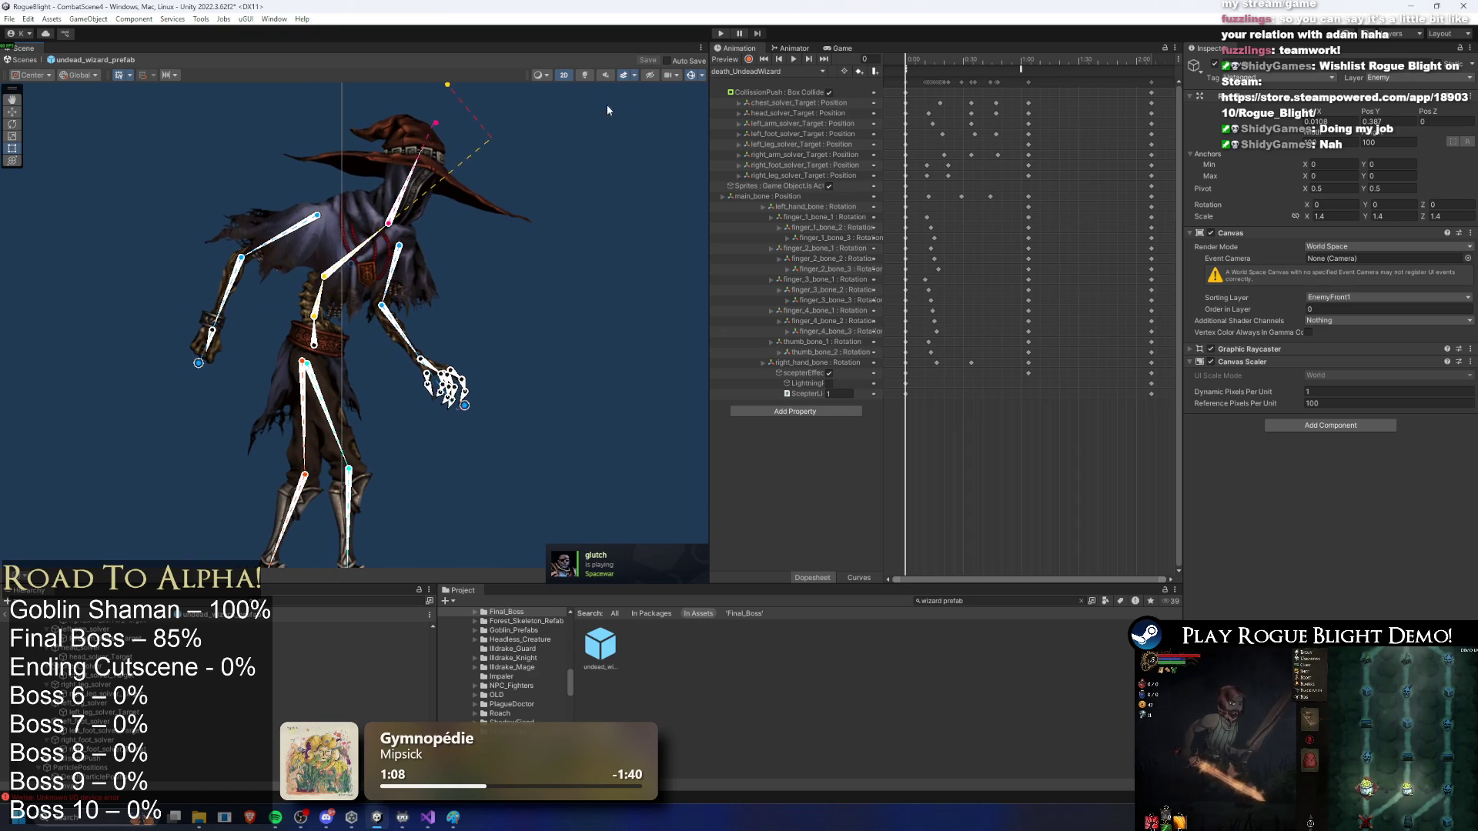
Step: Toggle the wizard's bone gizmos and widen the Scene view beside the timeline
left_click(690, 75)
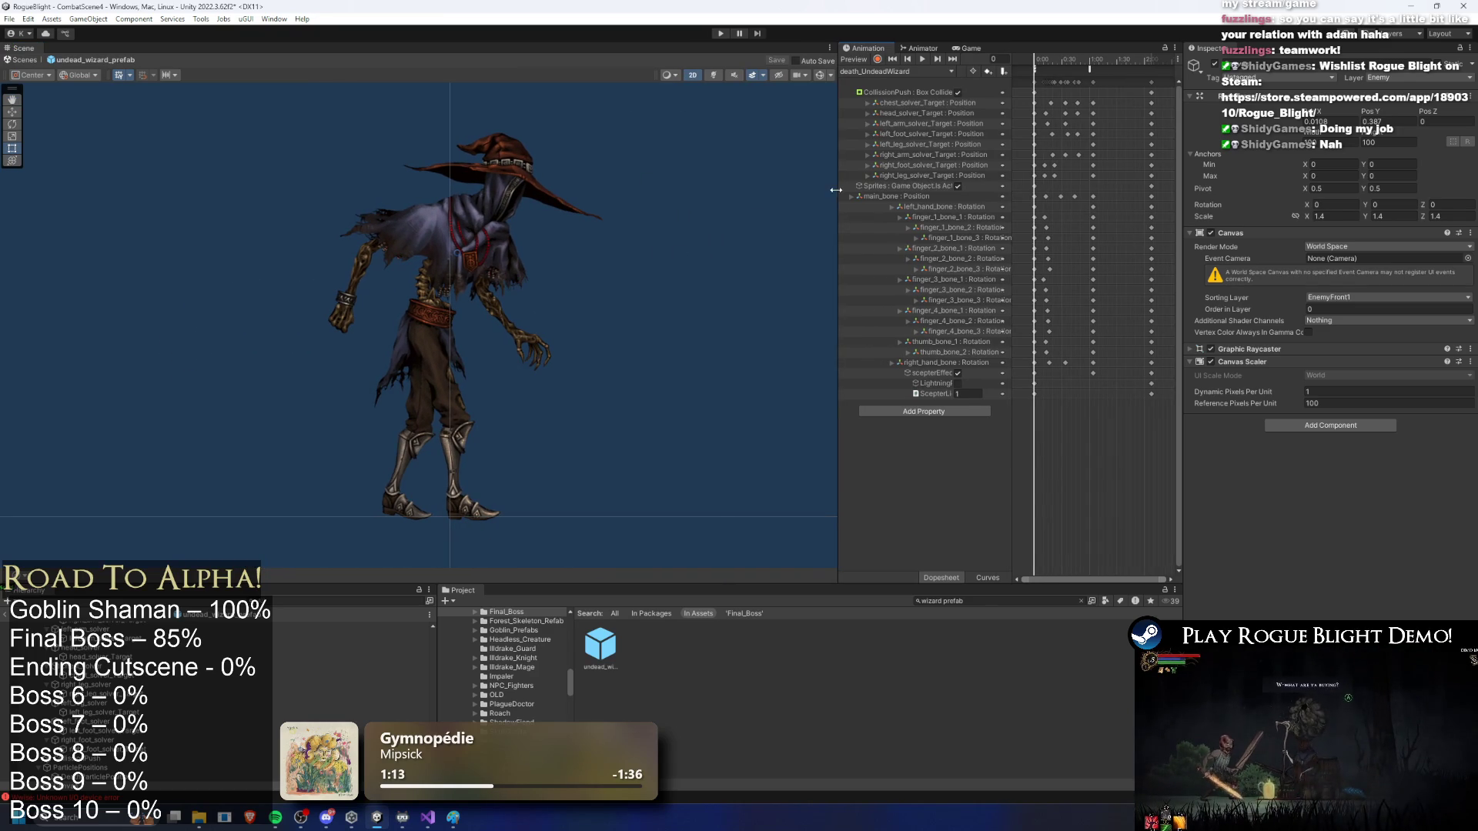
left_click_drag(836, 189, 722, 191)
left_click(441, 162)
scroll(441, 162, "up", 10)
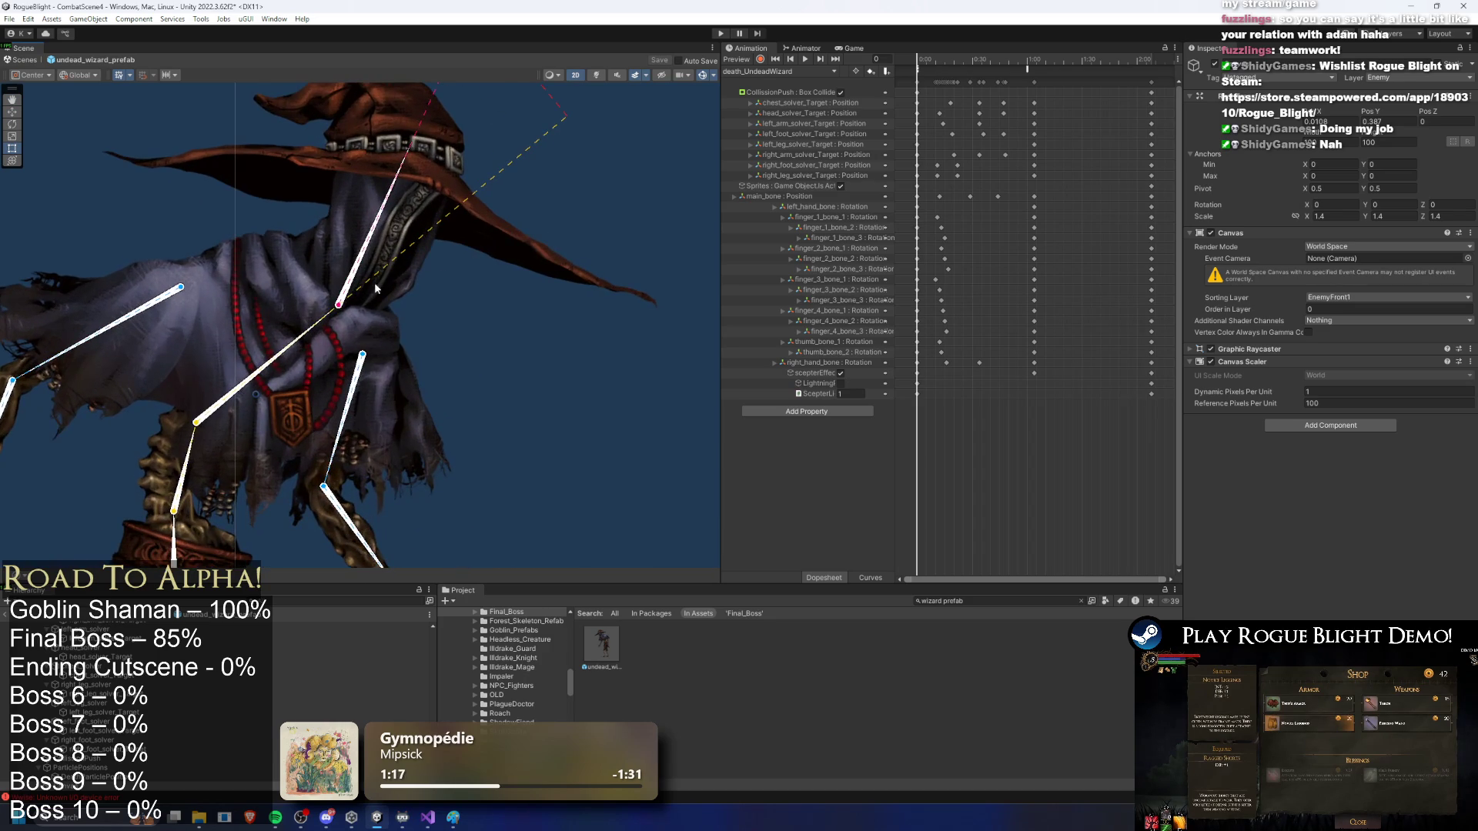
scroll(417, 258, "down", 2)
scroll(551, 323, "down", 1)
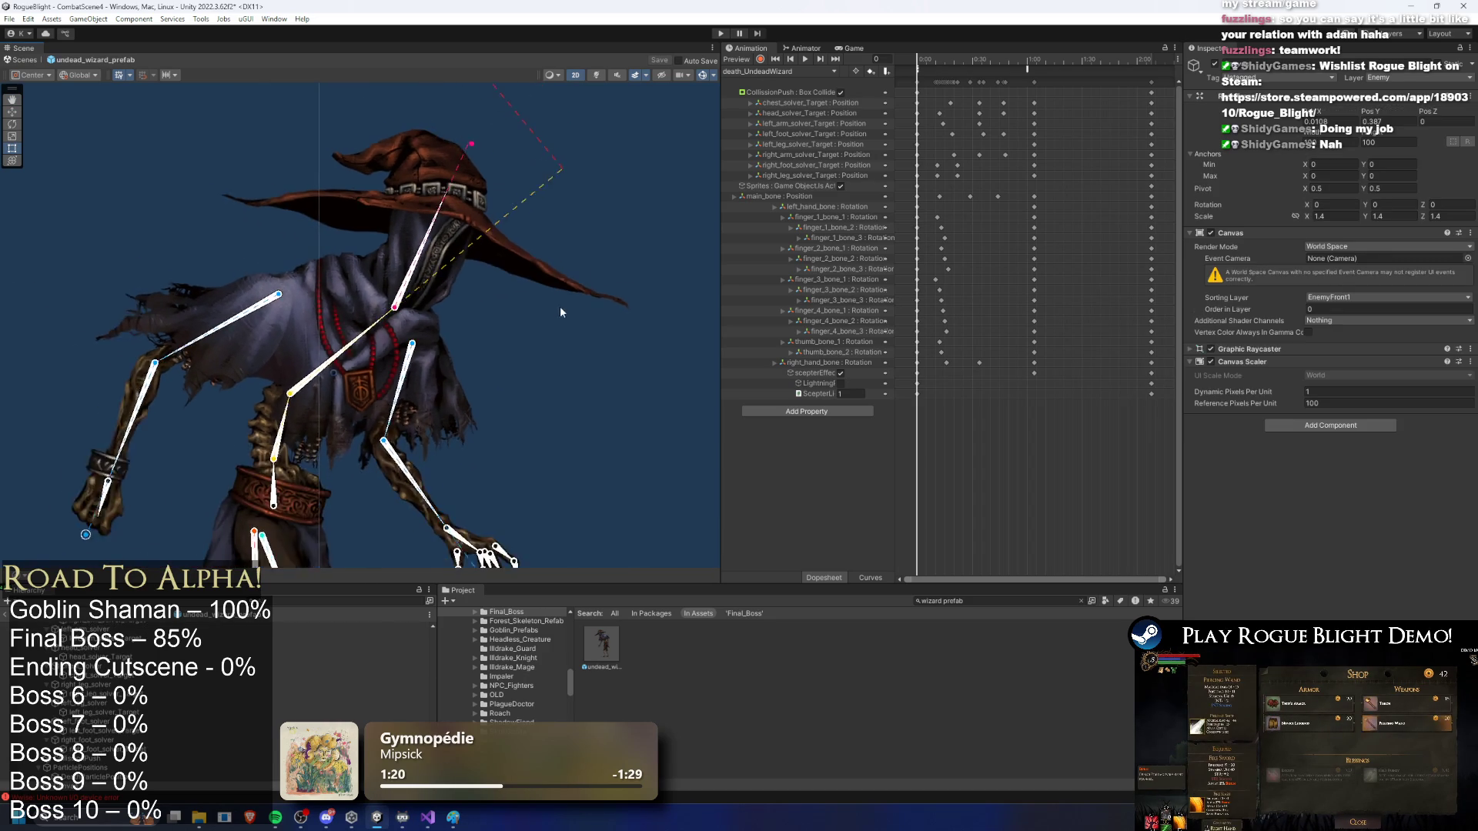
scroll(547, 317, "down", 5)
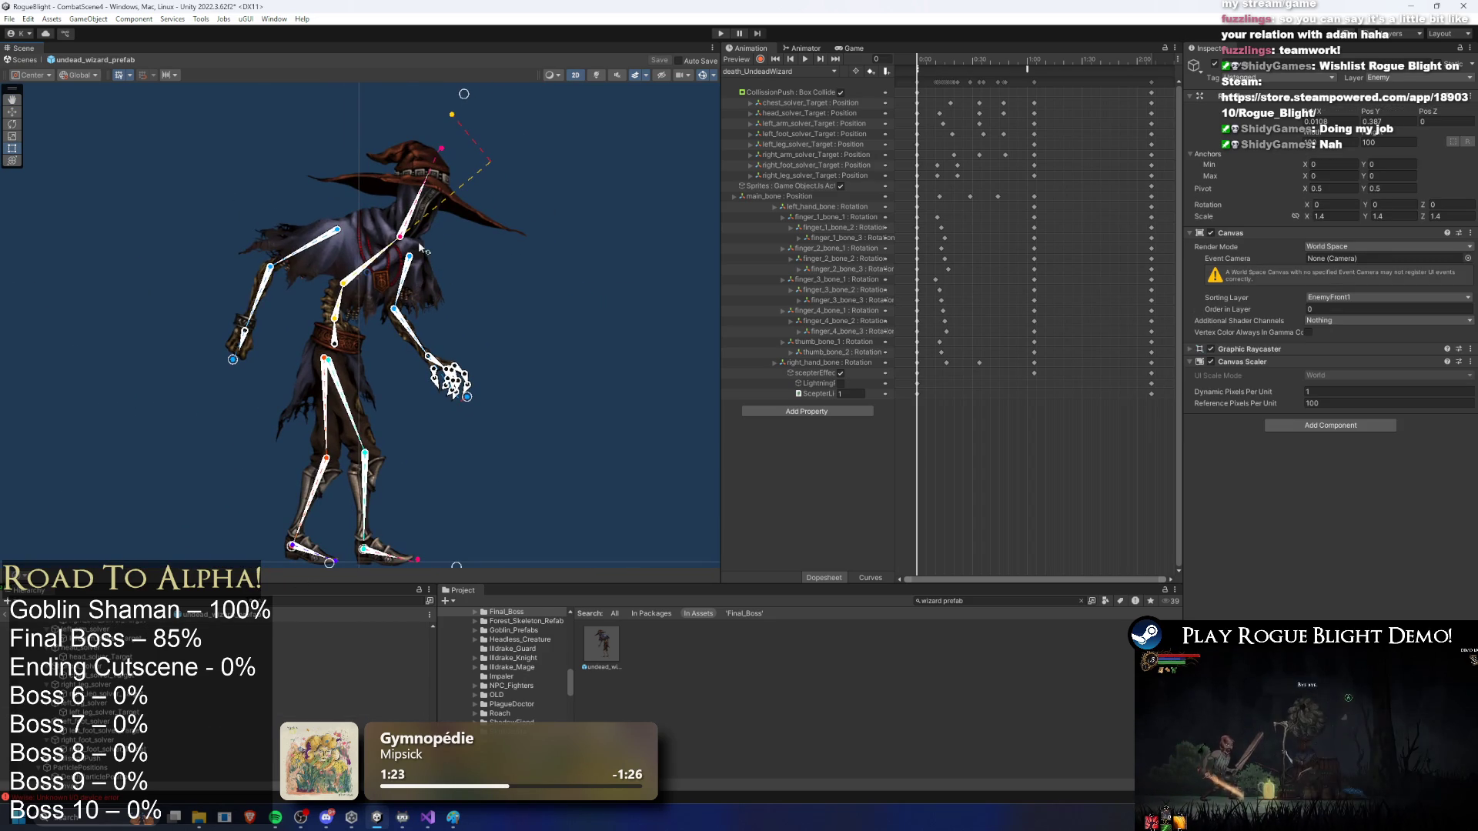
Step: Load StaffCast1_UndeadWizard at frame 8 and select the scepter's Lightning_Wand_Projectile
left_click(777, 71)
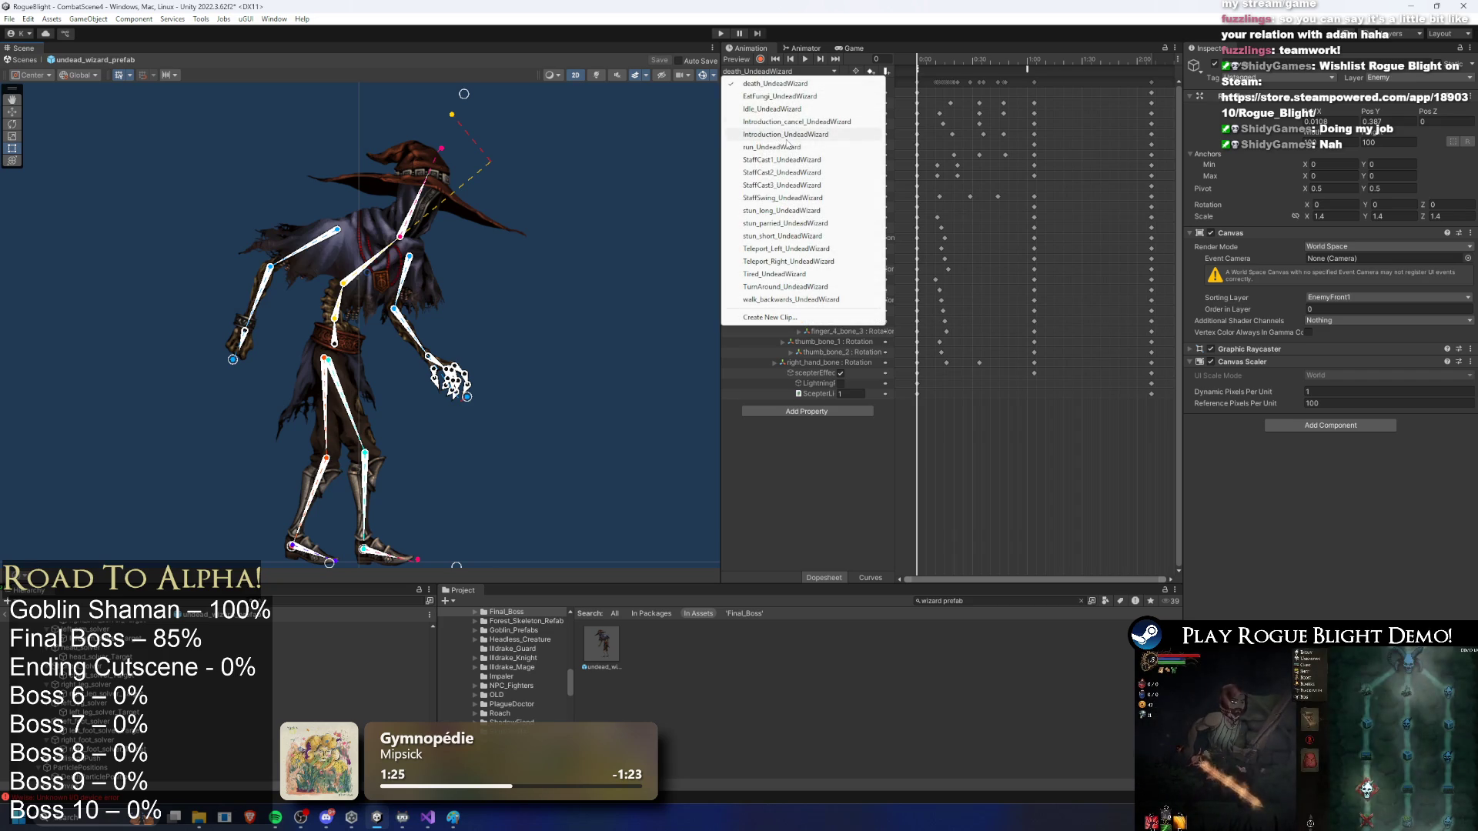
left_click(782, 160)
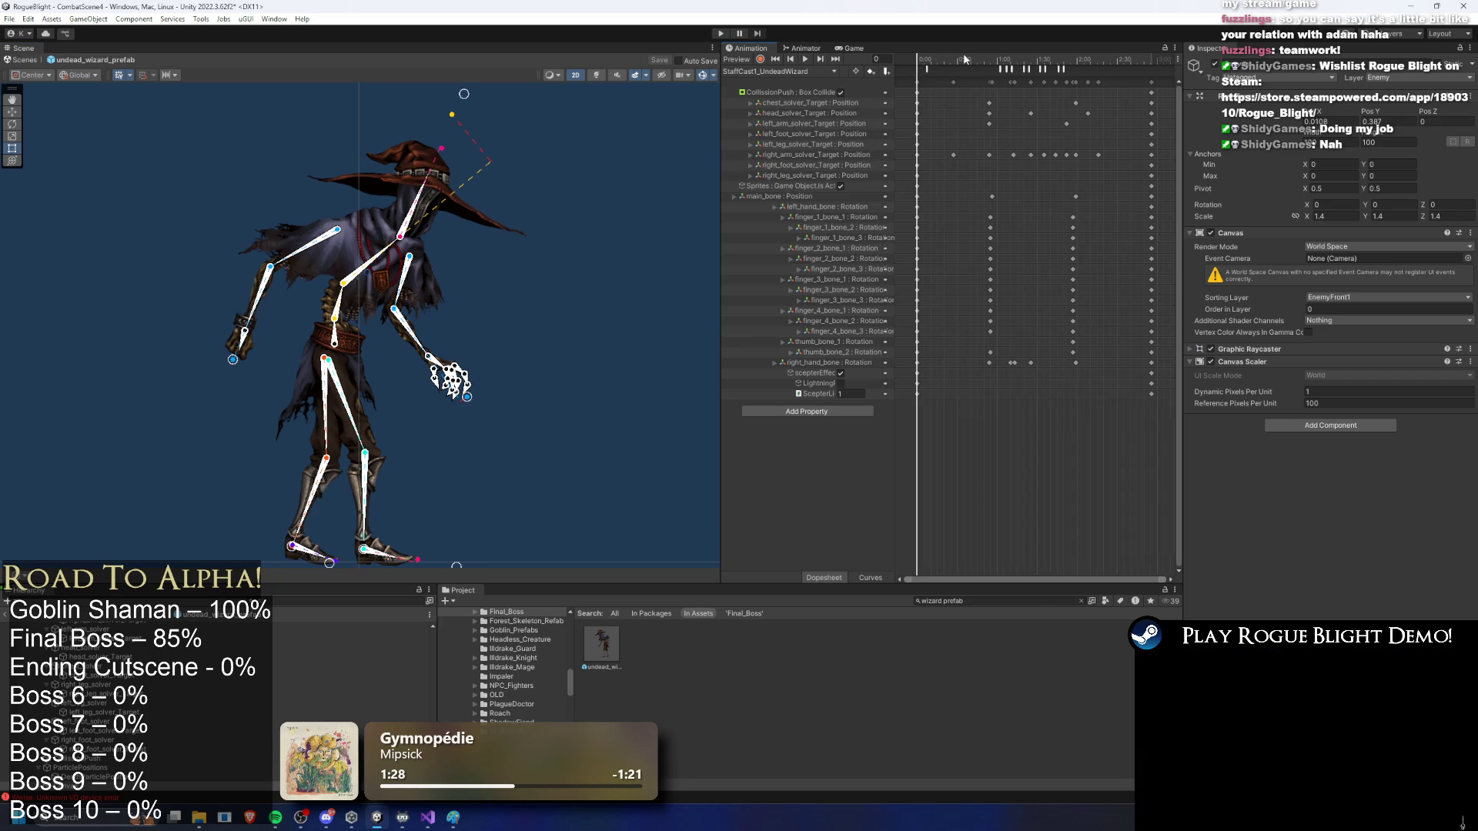
left_click(998, 59)
left_click(933, 60)
scroll(331, 231, "up", 2)
left_click(254, 385)
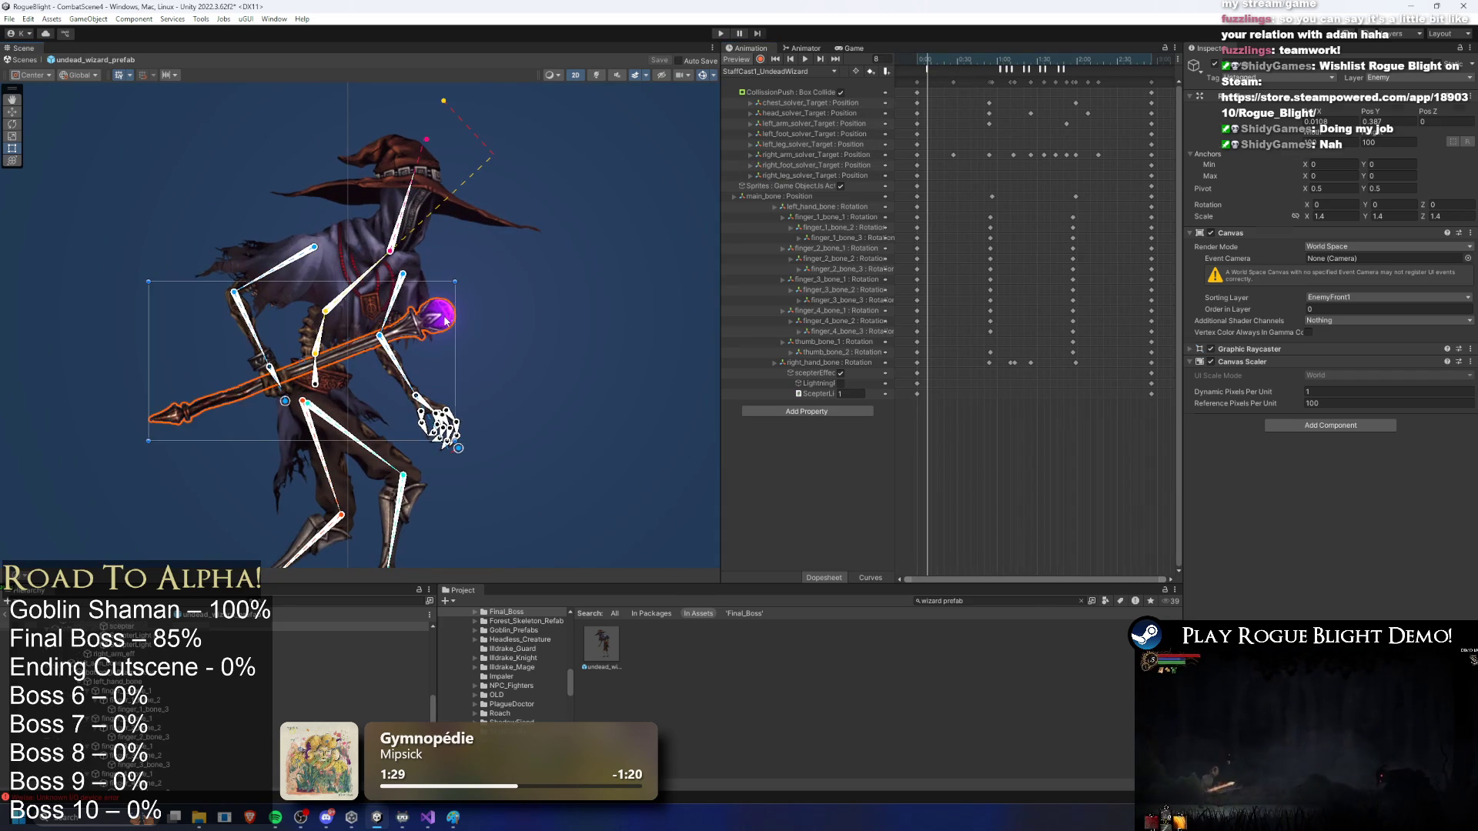
scroll(287, 635, "up", 5)
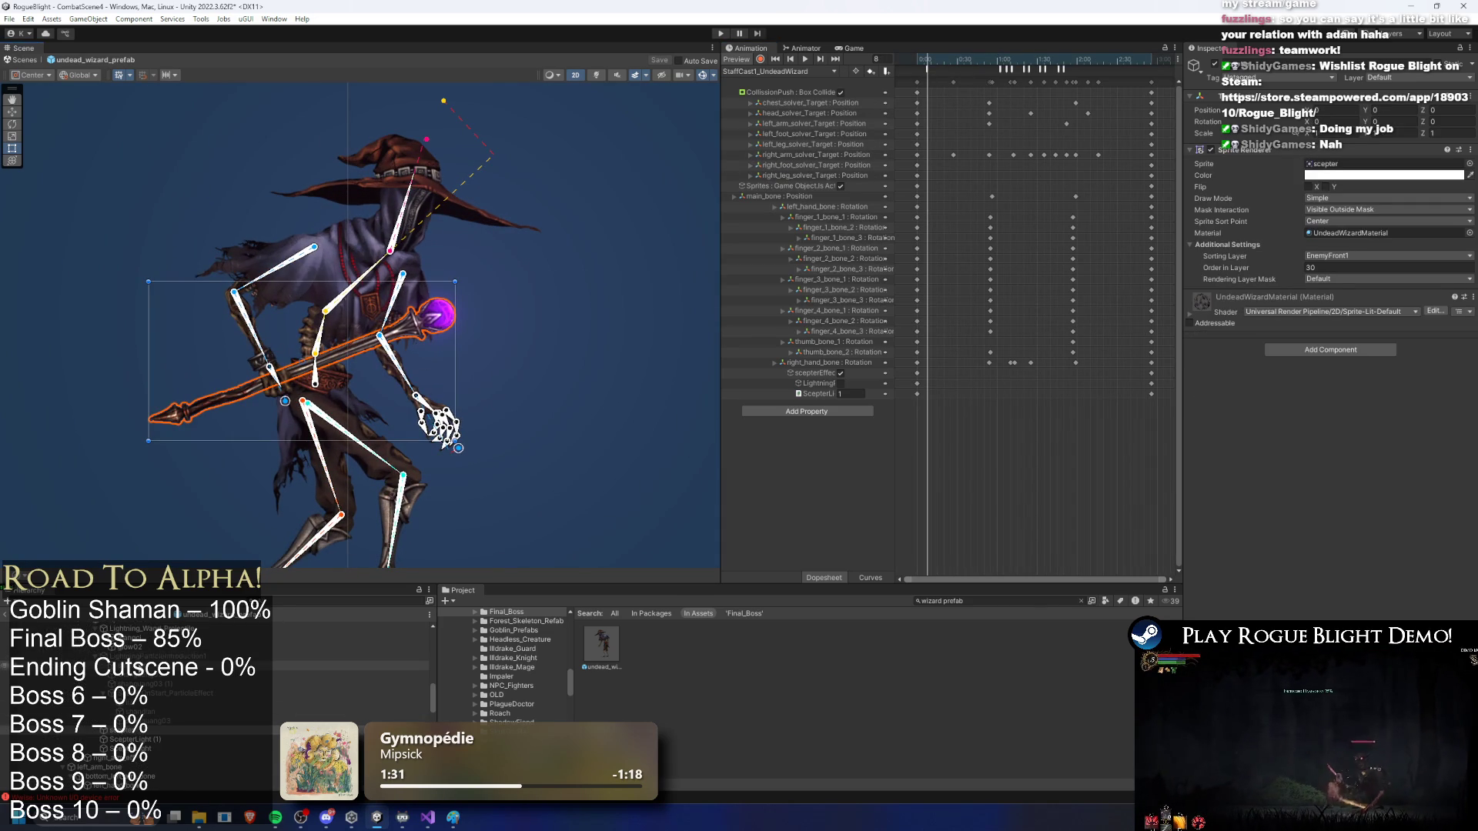
left_click(211, 630)
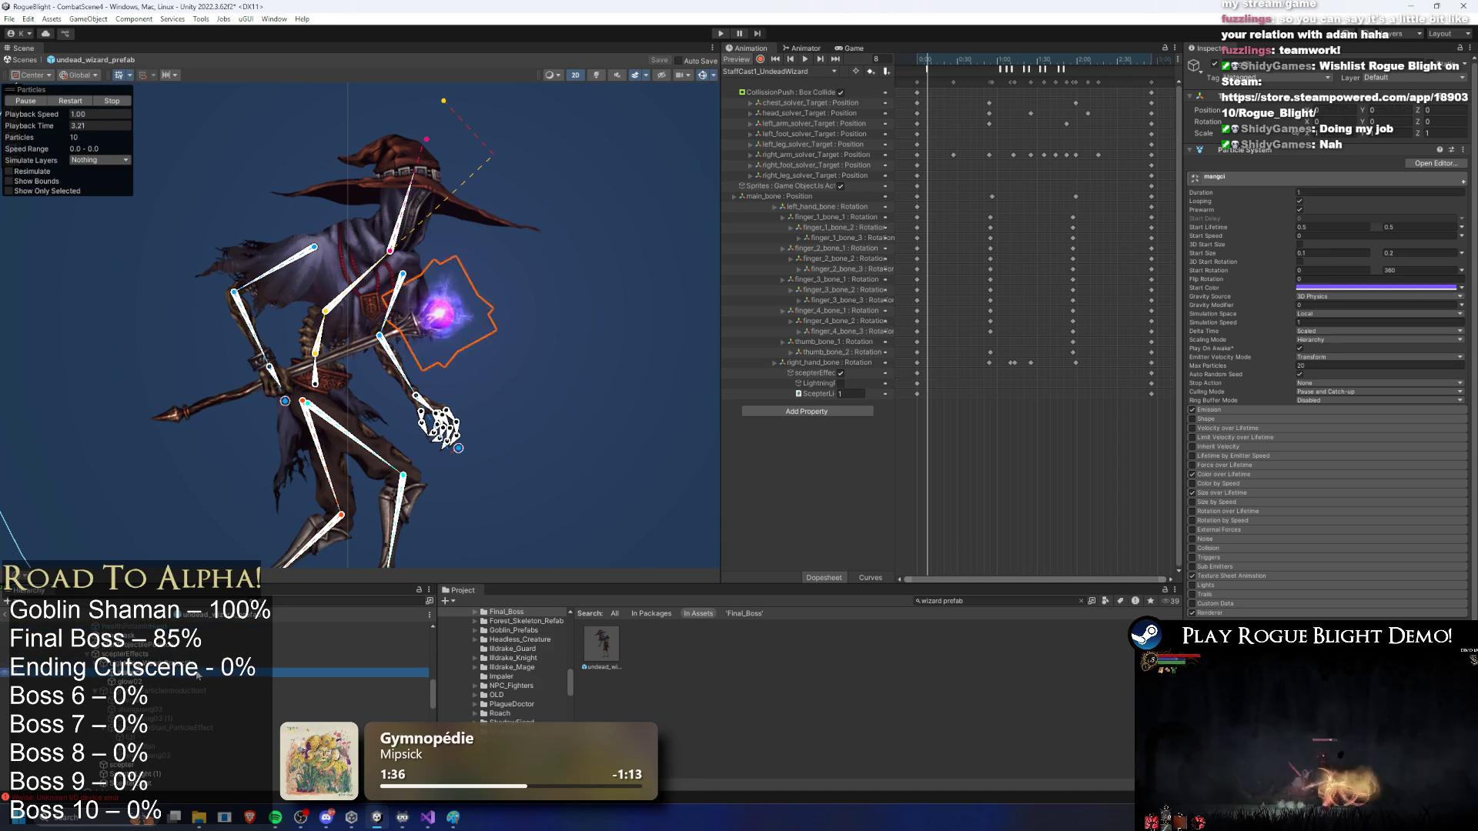
Step: Move LightningParticleIntroduction1 up and right of the orb and play its preview
left_click(231, 690)
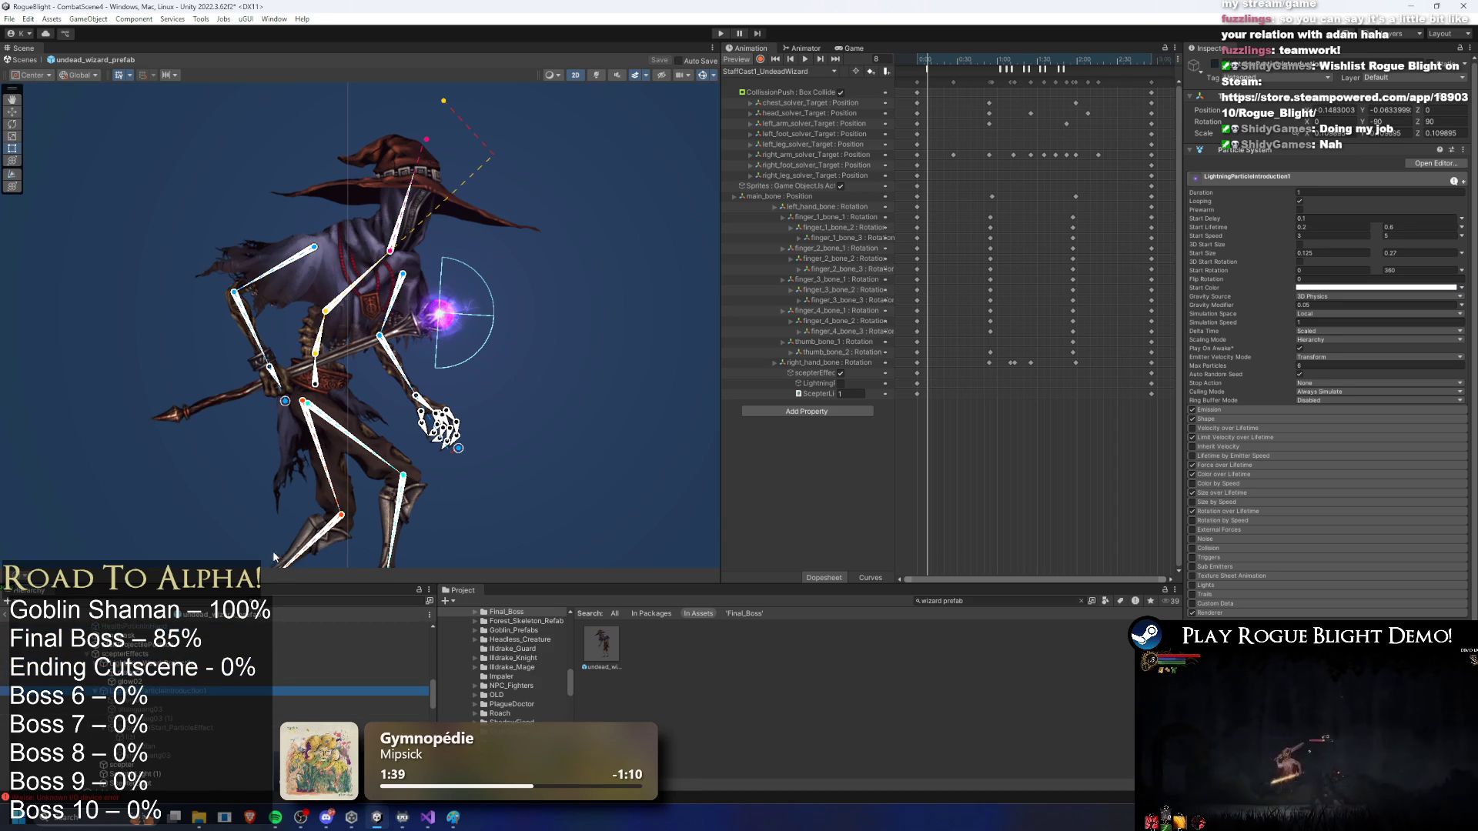
left_click(360, 295)
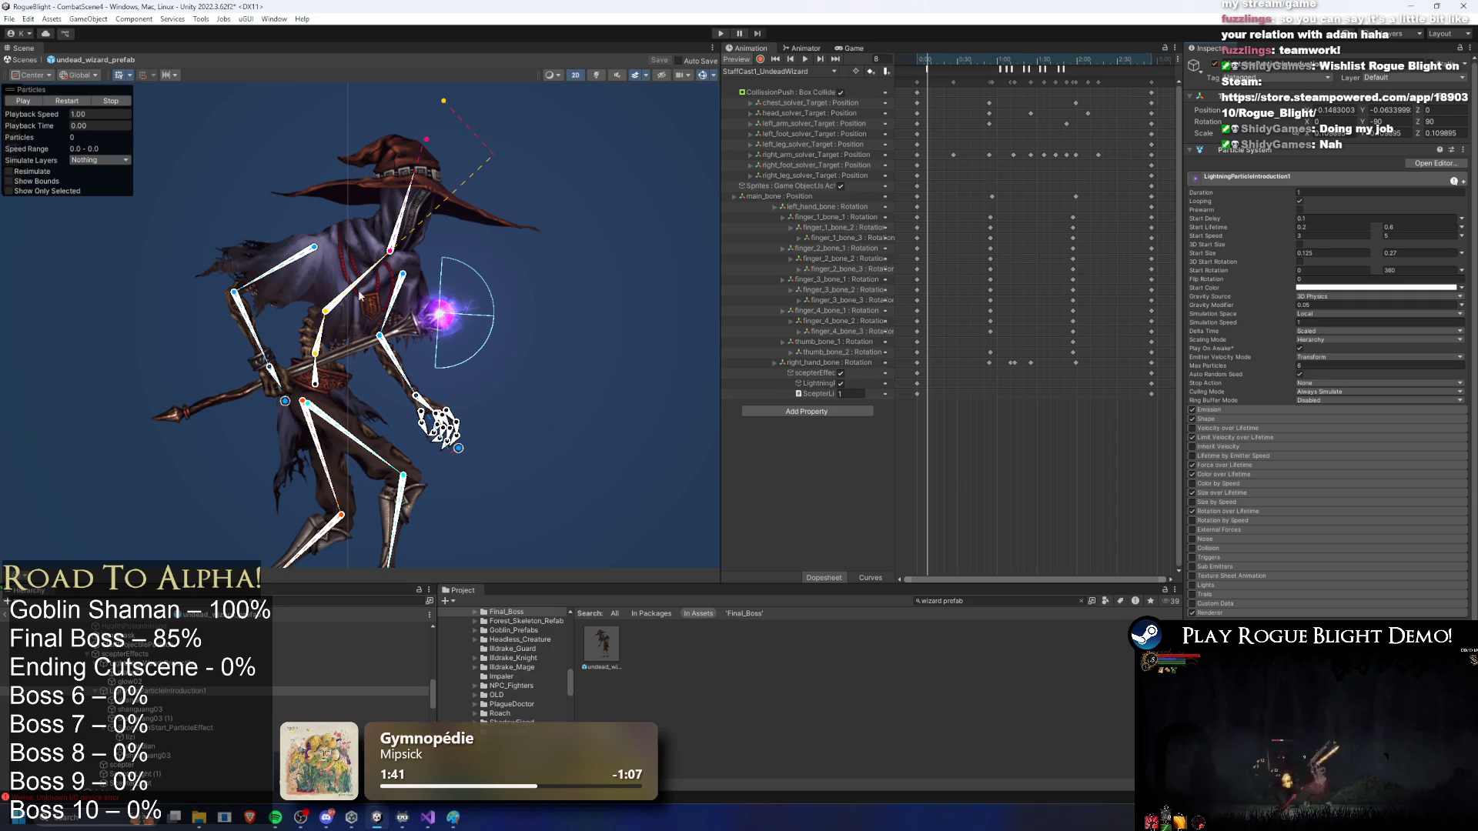
left_click_drag(441, 301, 595, 240)
left_click(23, 101)
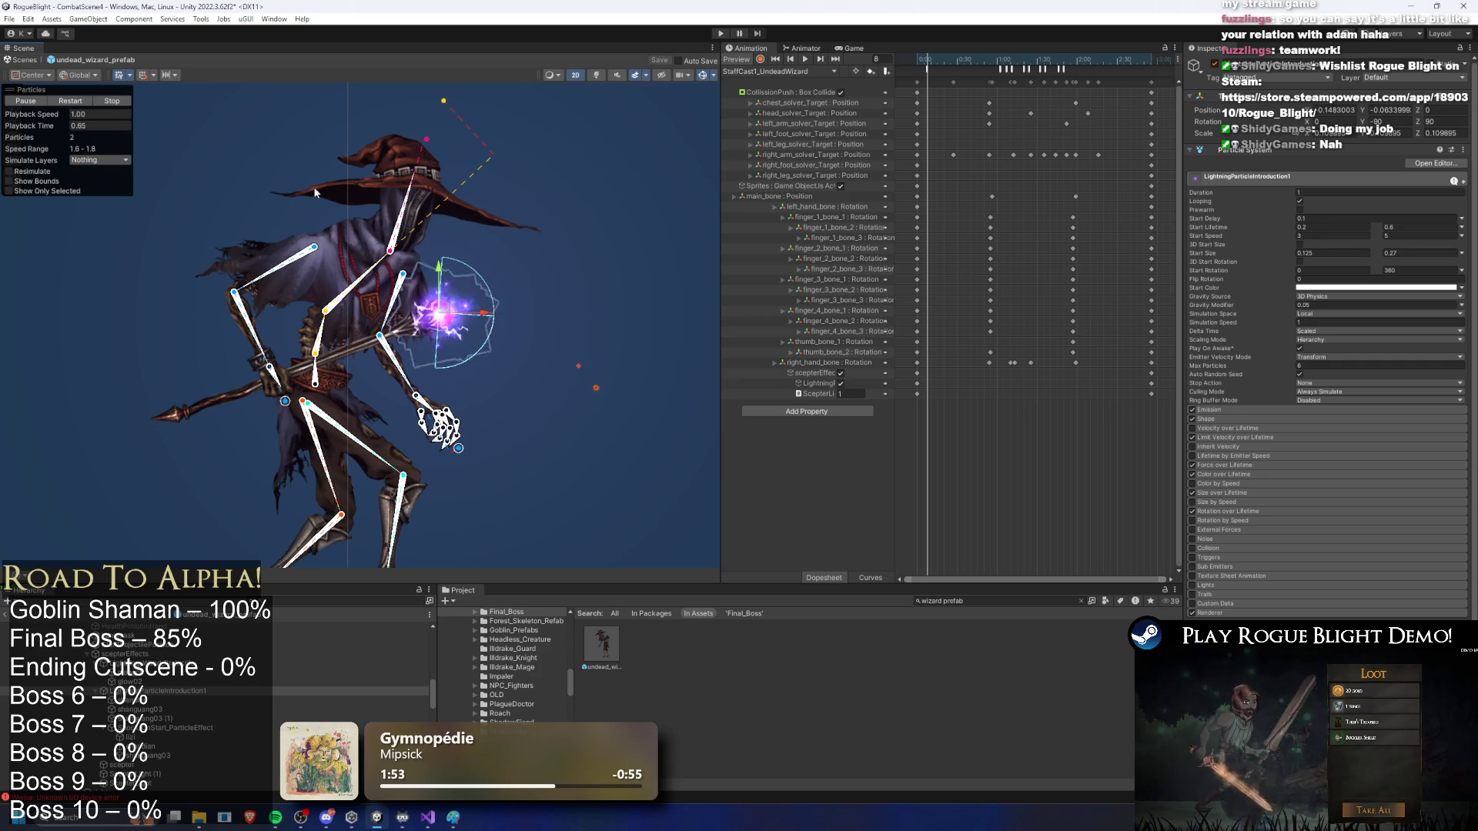
Step: Deactivate the lightning object and select the undead_wizard_prefab root
key("alt+shift+a")
scroll(220, 715, "down", 2)
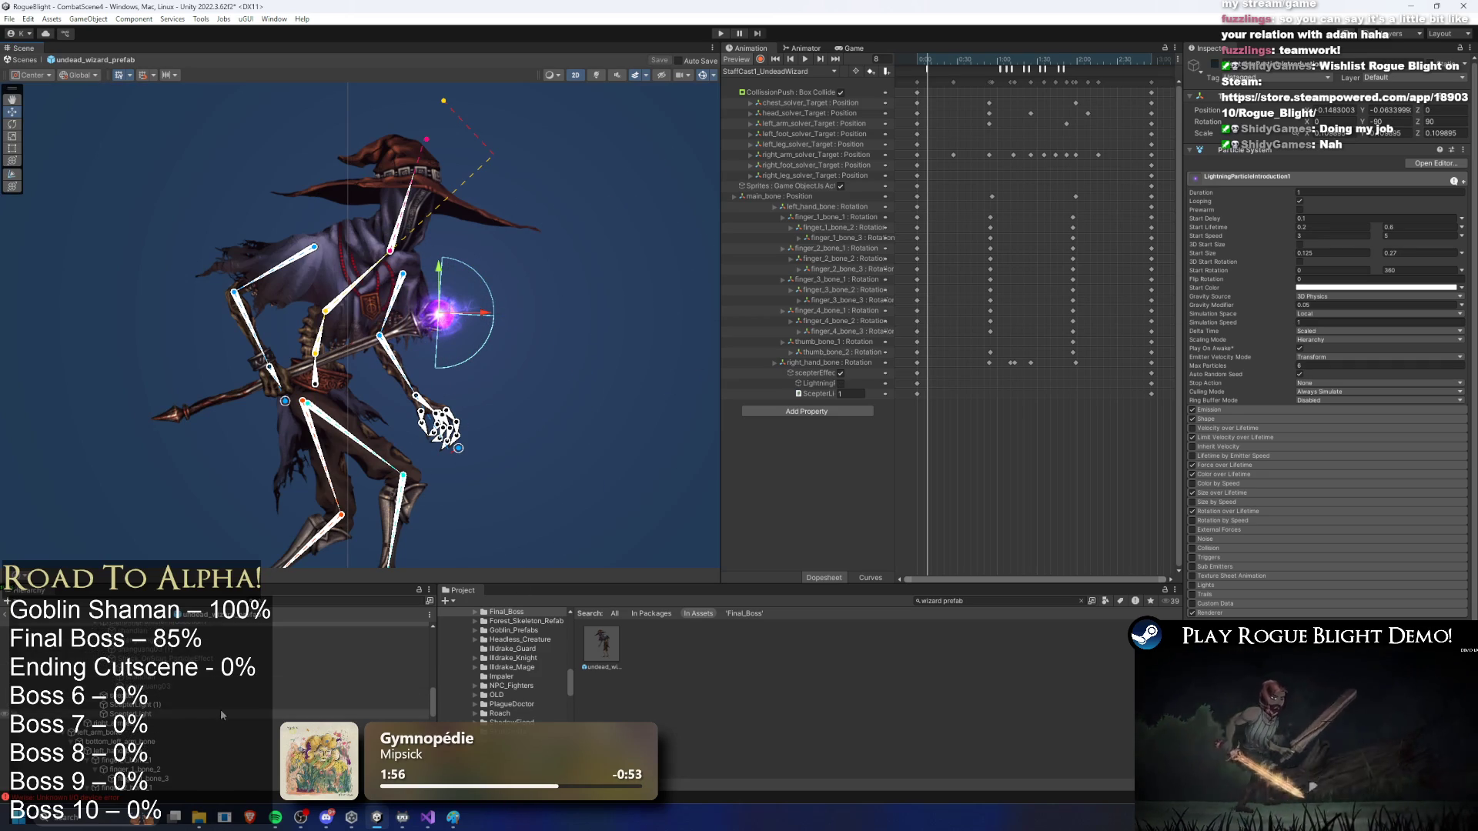
scroll(217, 706, "down", 2)
scroll(262, 674, "down", 6)
scroll(231, 646, "up", 5)
scroll(129, 645, "up", 3)
left_click(115, 627)
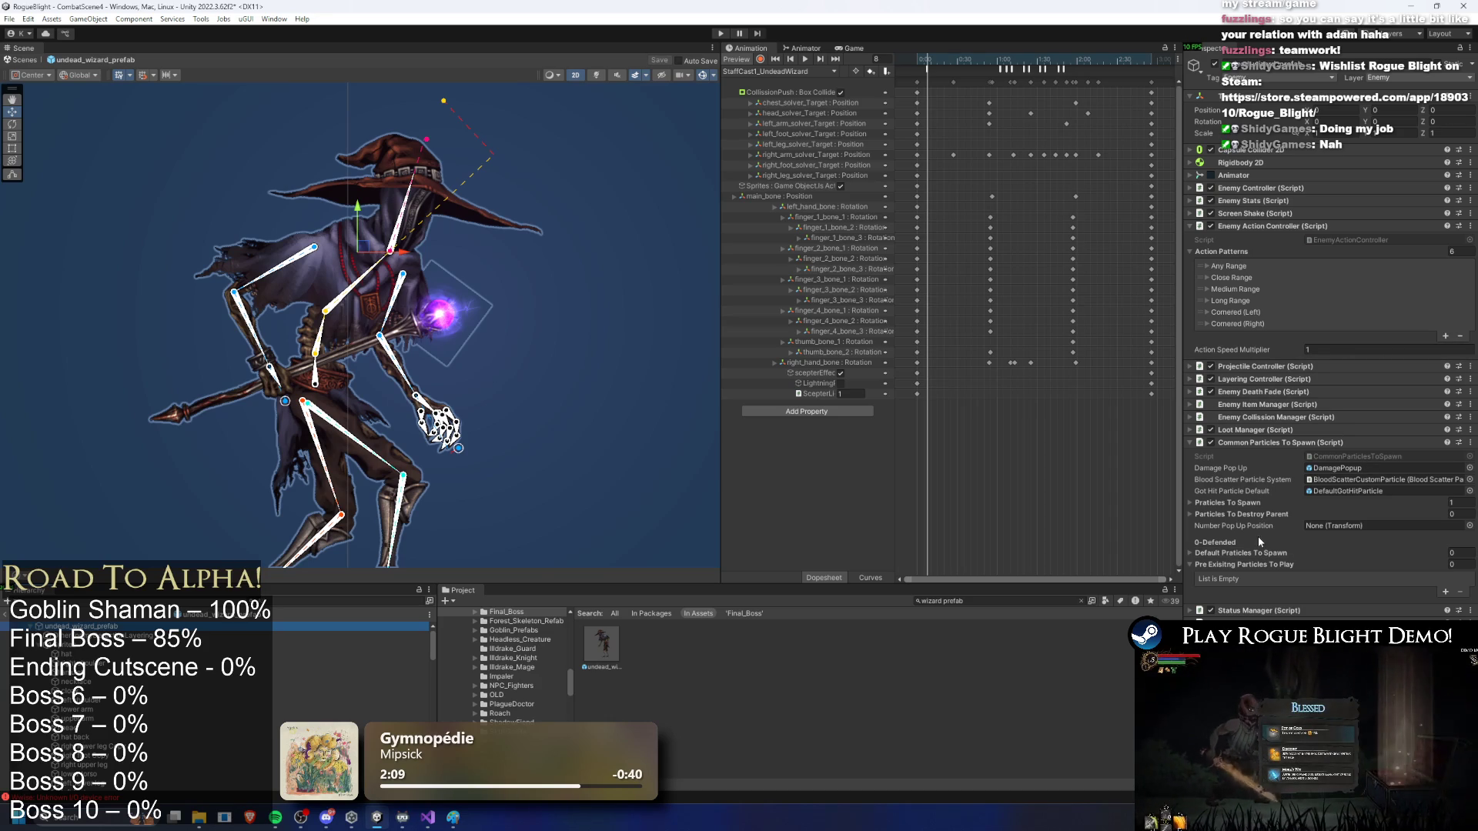
Step: Locate and open UndeadWizard_SparkOnStaffVisual from Particles To Spawn Element 0
left_click(1268, 513)
left_click(1268, 504)
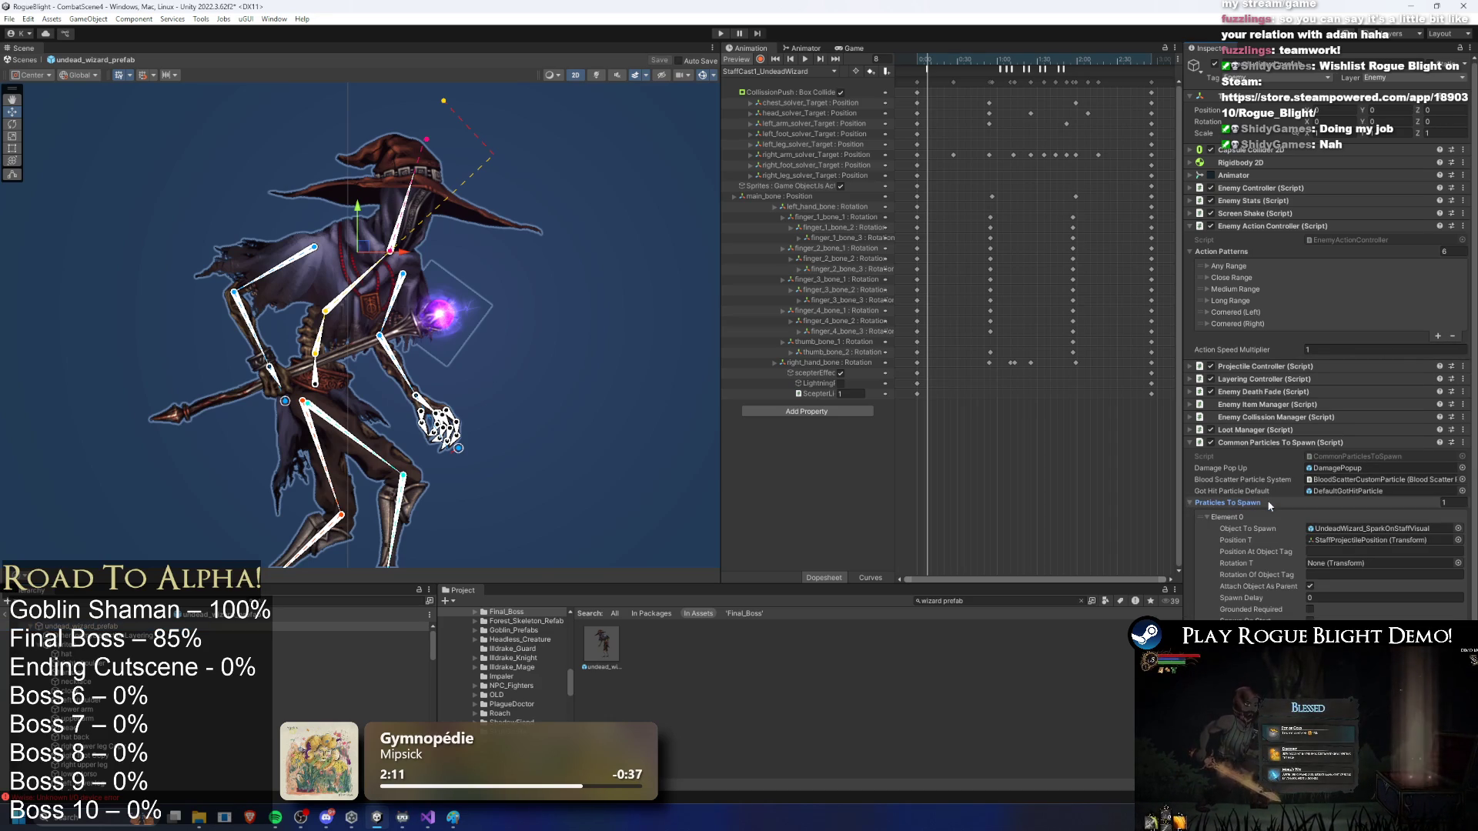
left_click(1367, 529)
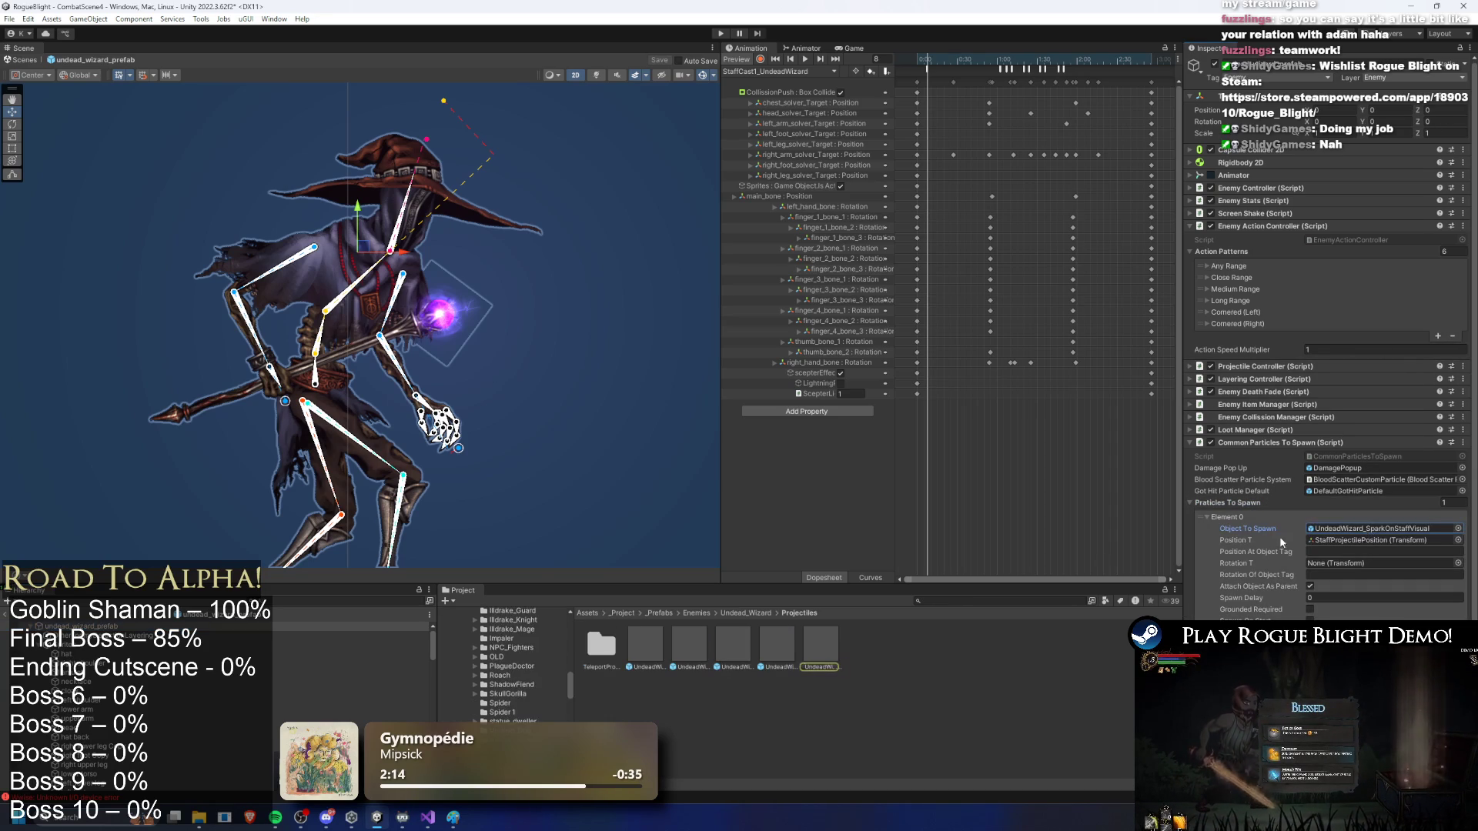
double_click(825, 643)
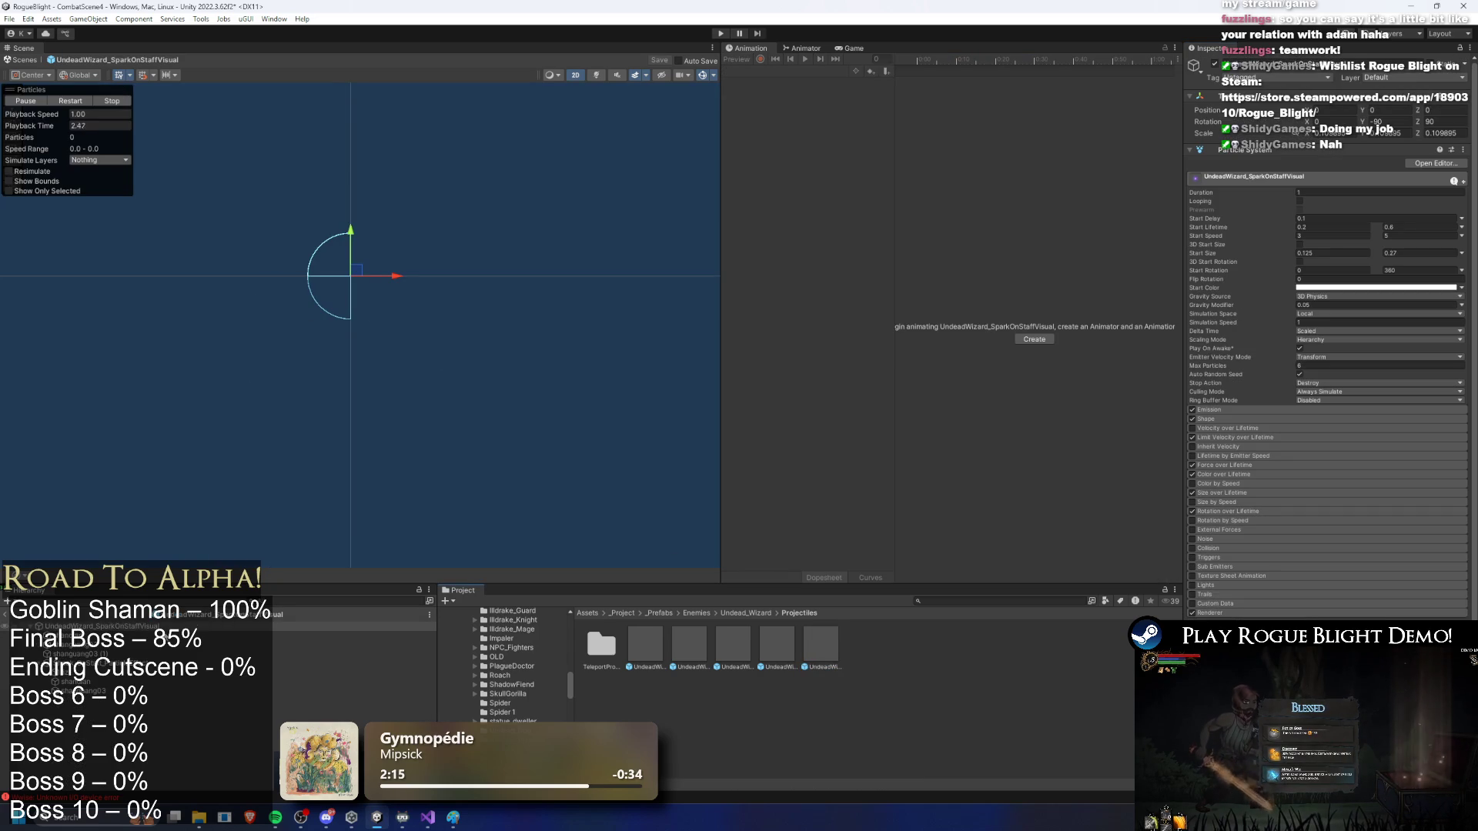
Step: Replay the spark burst several times, then search the project for 'ldra'
left_click_drag(54, 126, 222, 162)
left_click(80, 100)
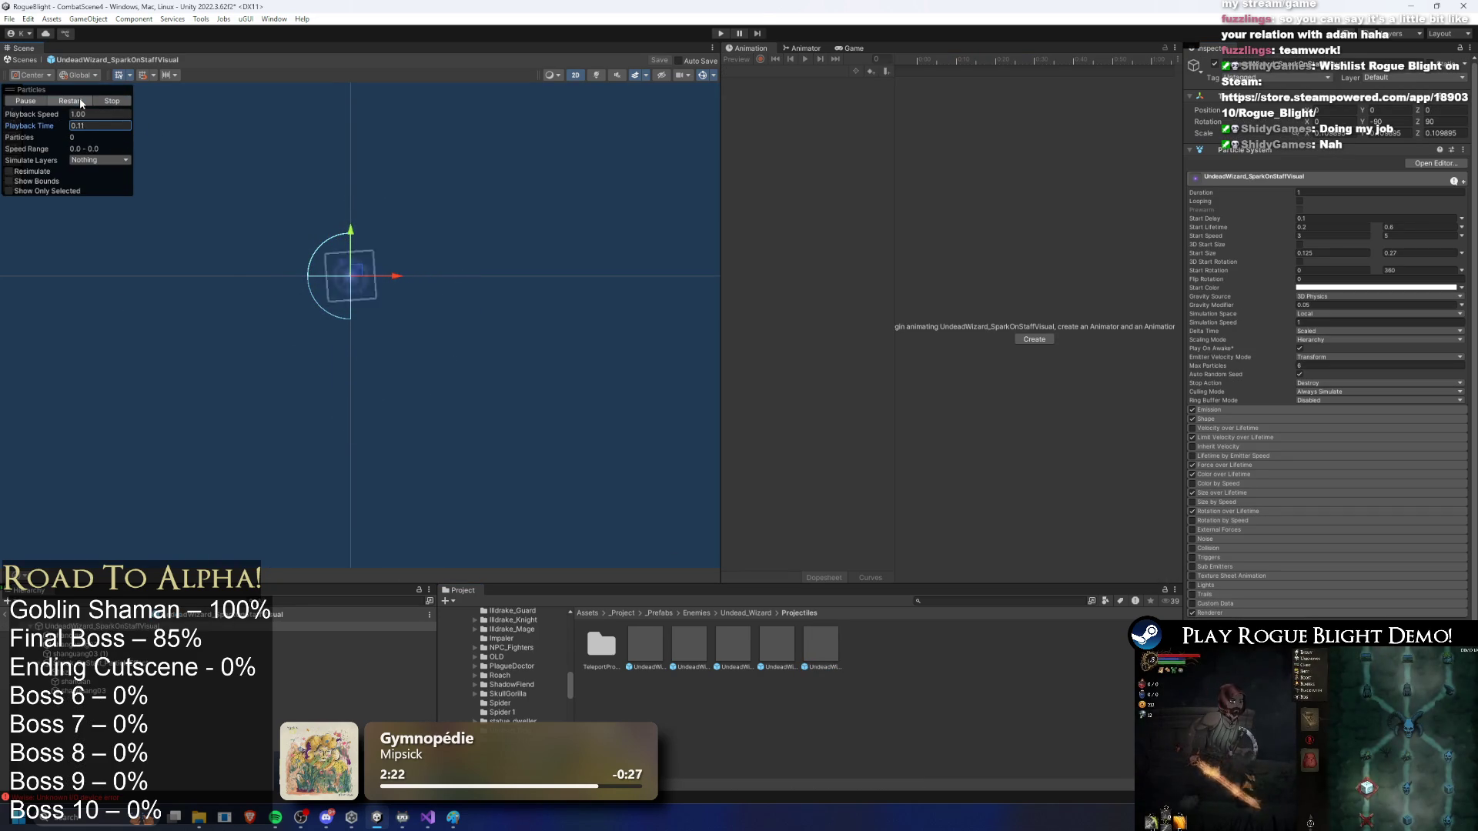
left_click(80, 100)
left_click(80, 100)
left_click(80, 101)
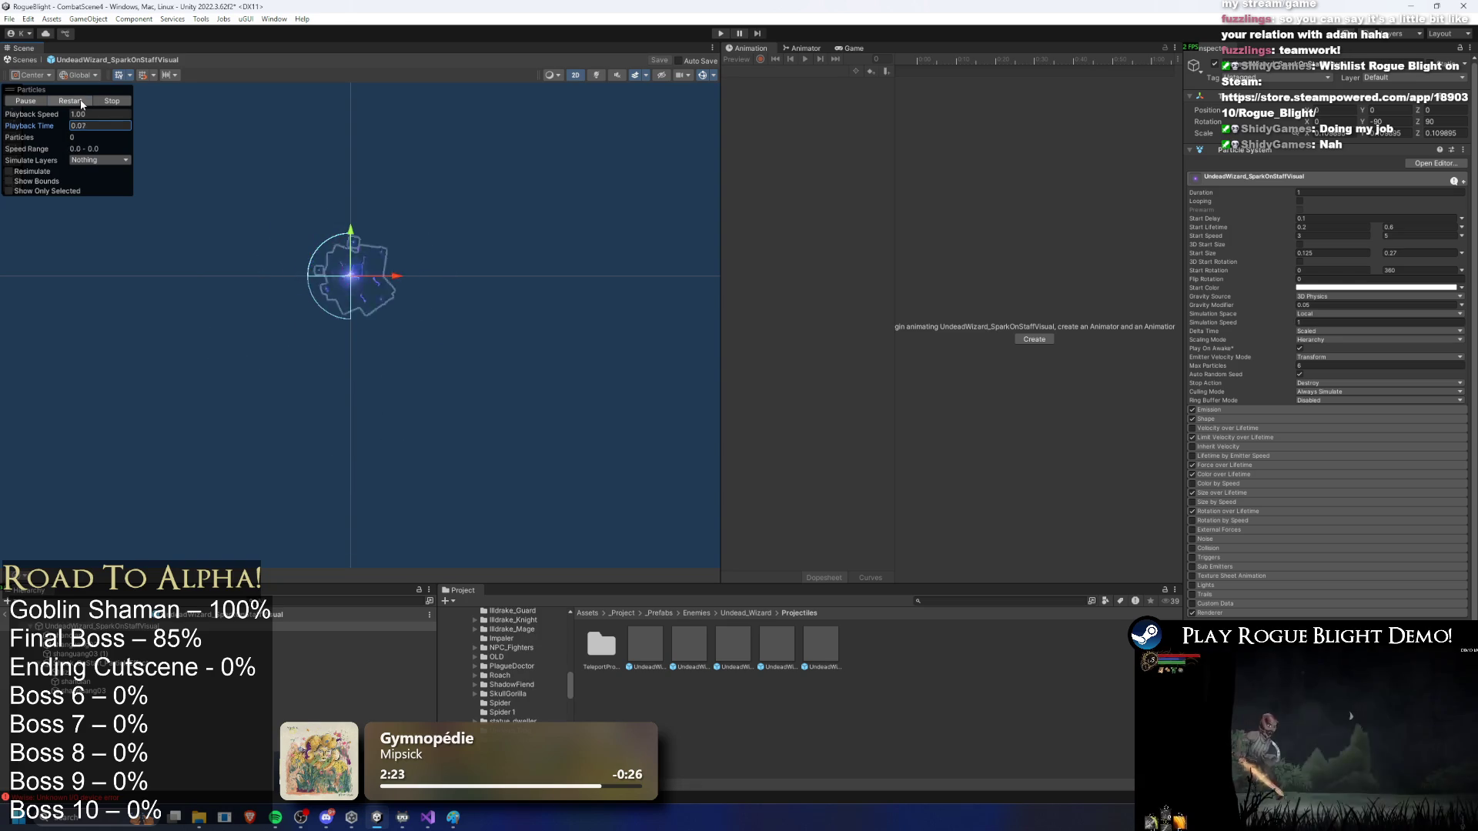
left_click(936, 604)
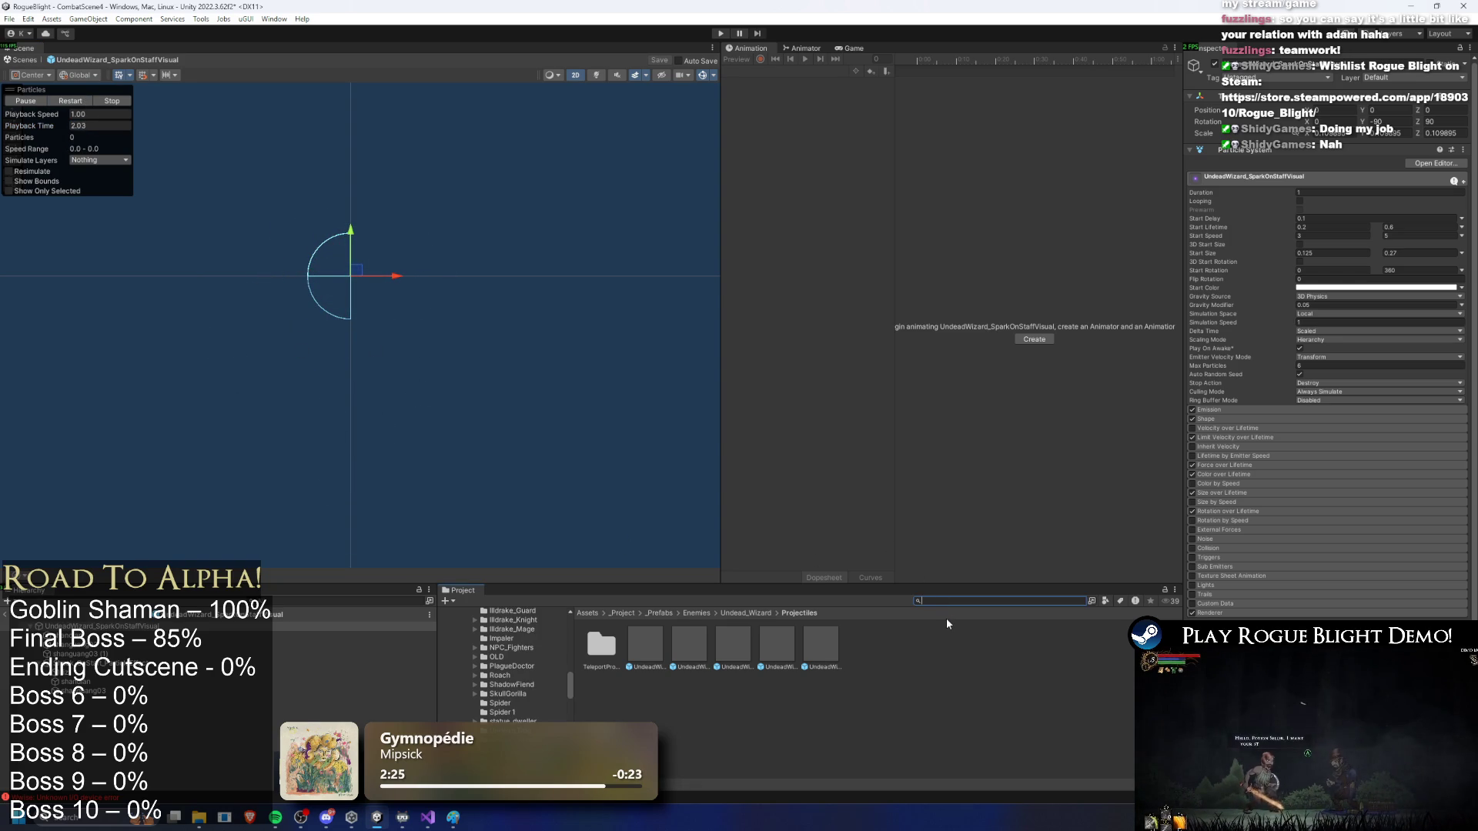
type("illdr")
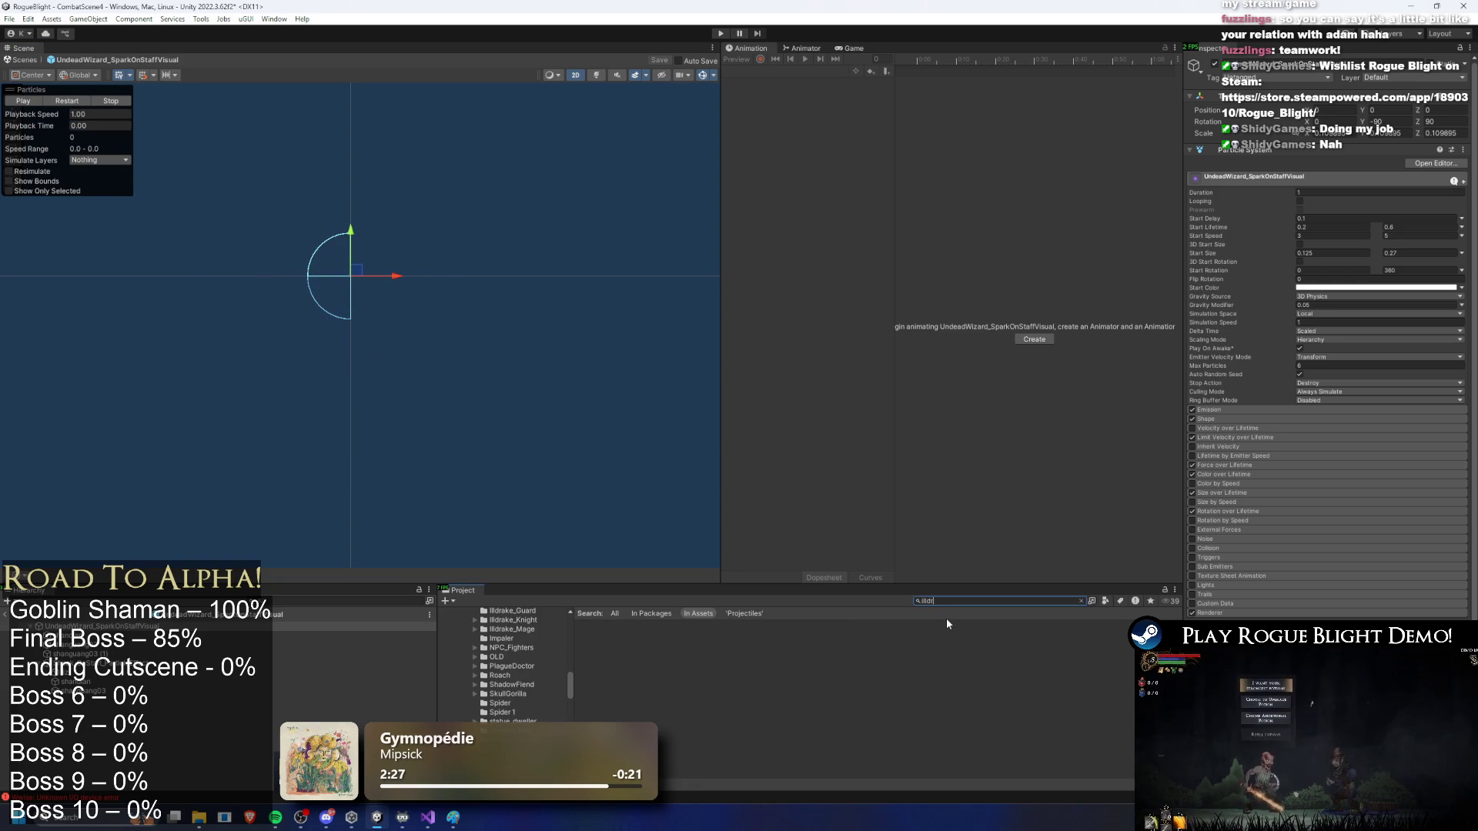
type("ake knight prefa")
Step: Open the Illdrake_Knight prefab and select its sword's LightningParticleEffect
double_click(600, 643)
left_click(458, 468)
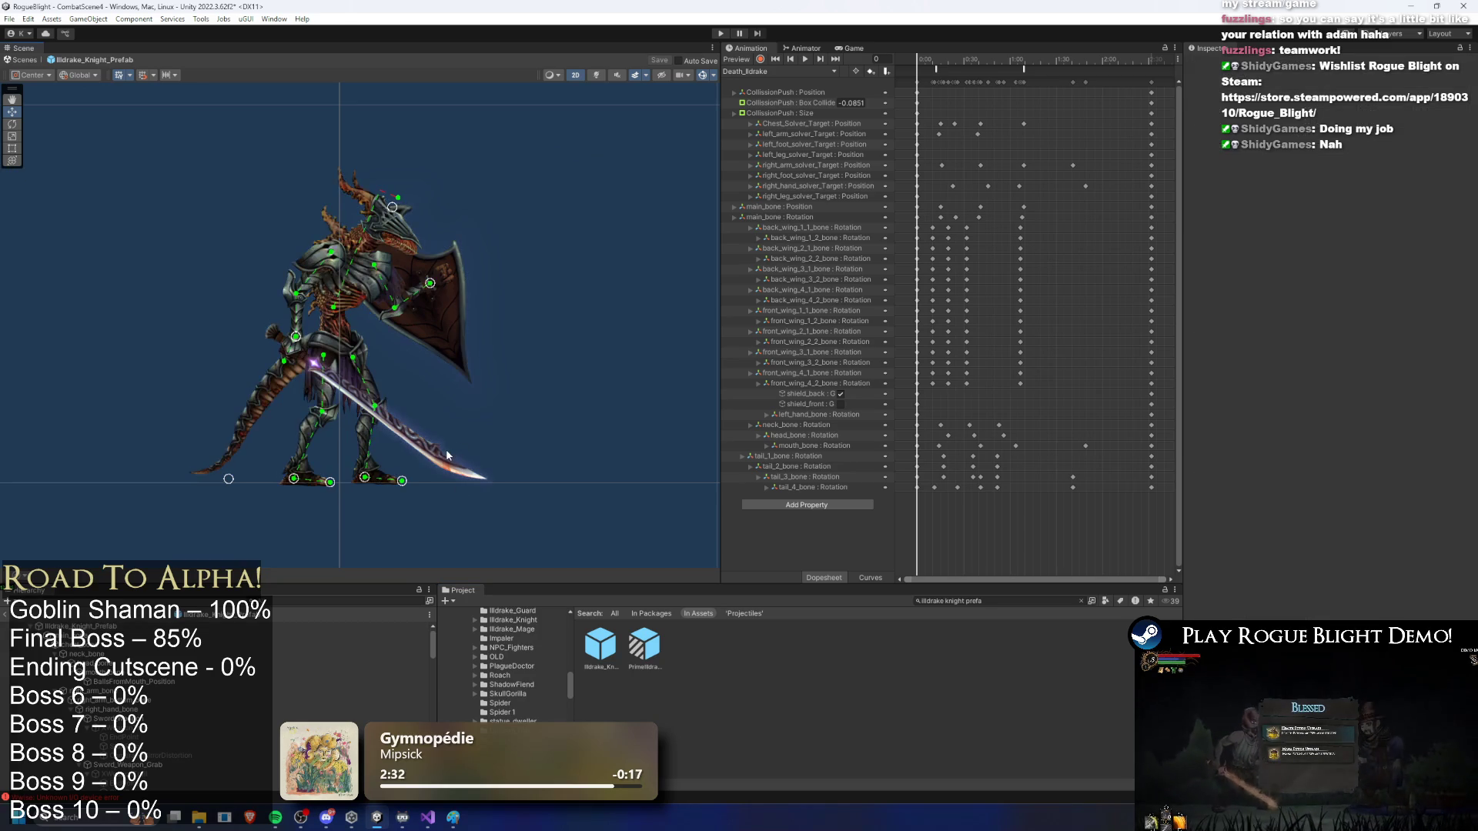
left_click(435, 461)
scroll(436, 461, "up", 2)
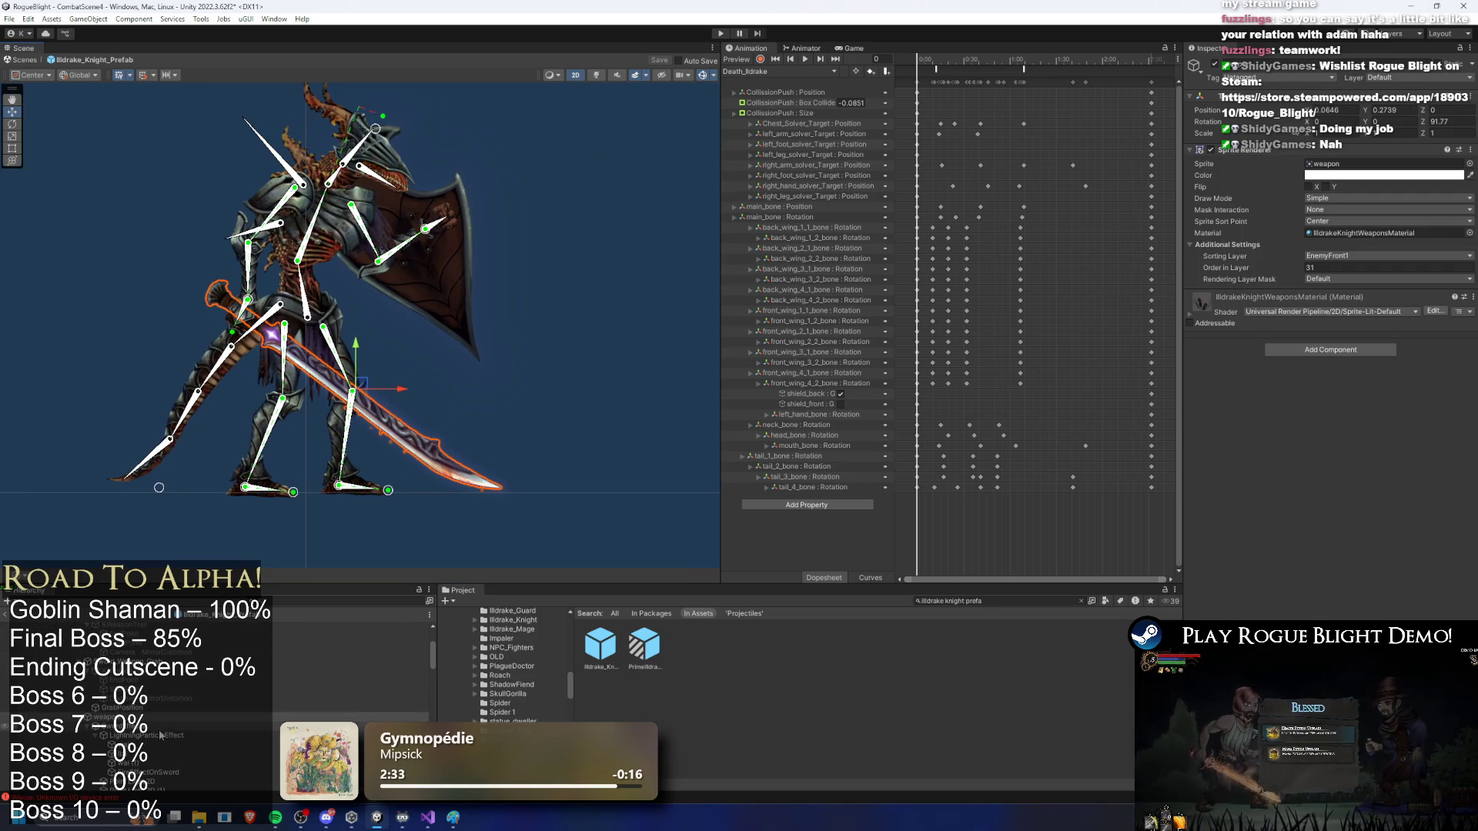
left_click(218, 728)
left_click(217, 733)
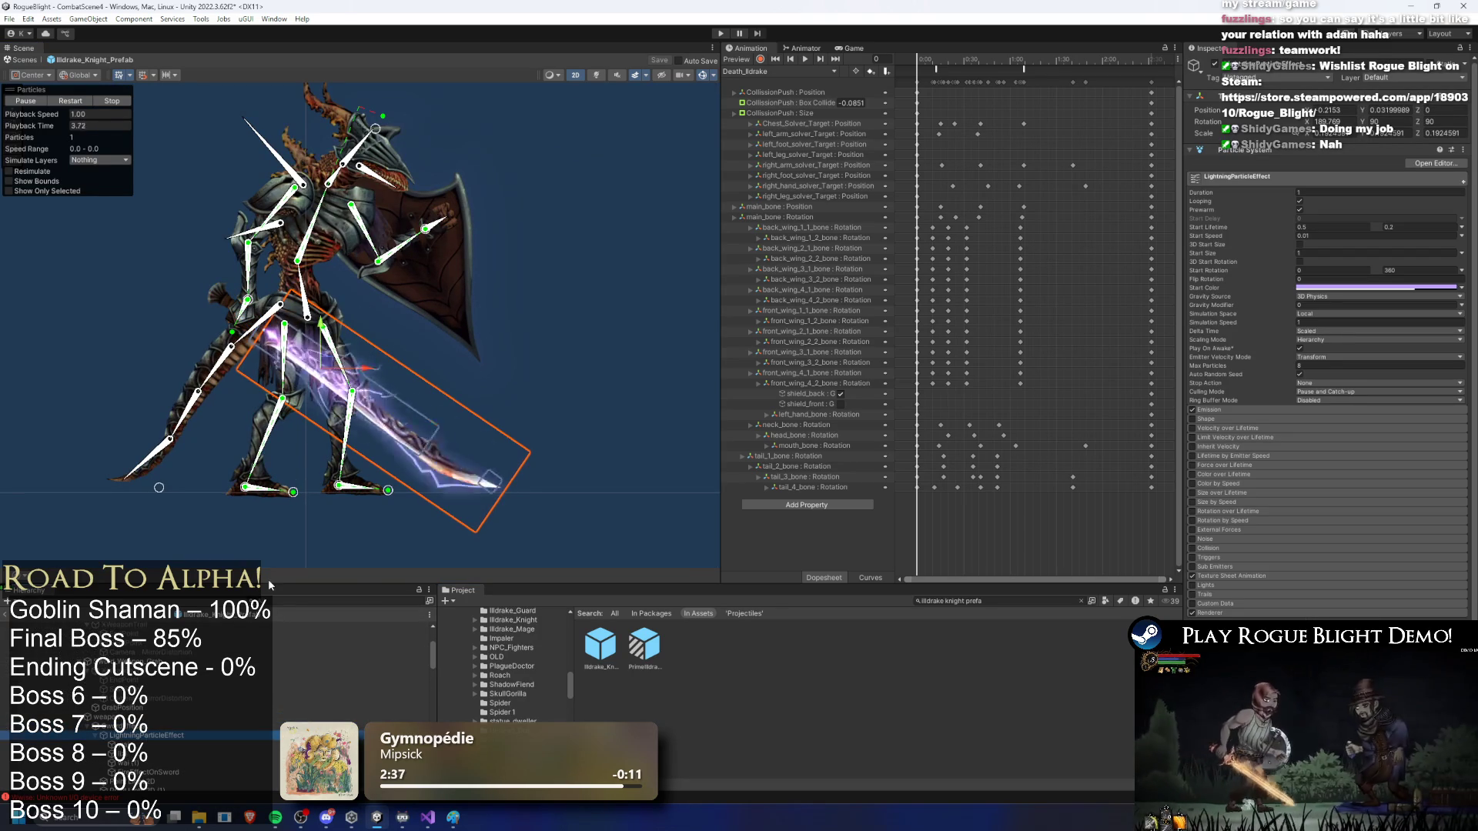
Step: Pan to the sword, reselect LightningParticleEffect and bring up its context menu
left_click_drag(363, 381, 346, 452)
left_click(332, 450)
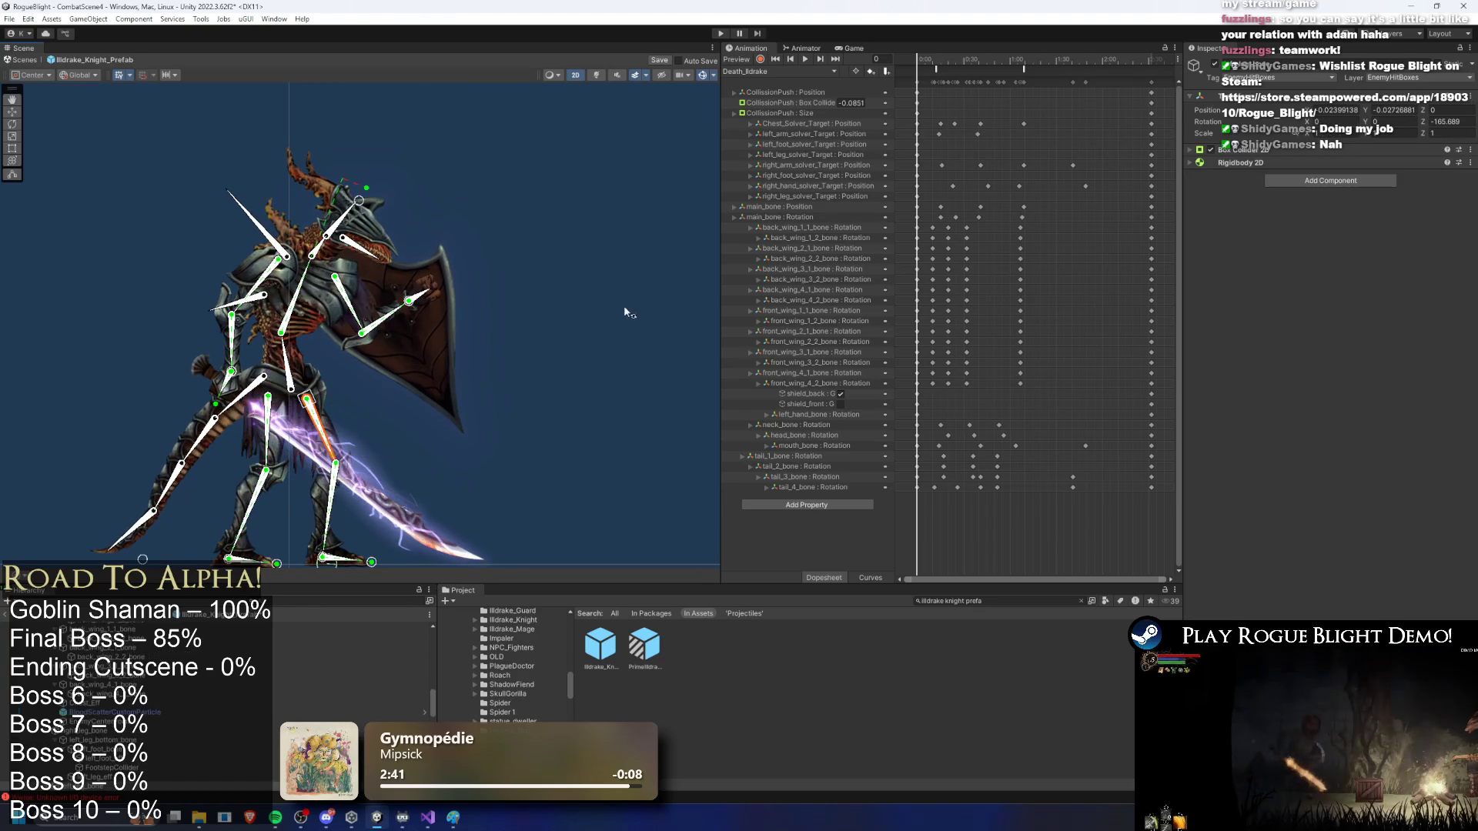
left_click(287, 660)
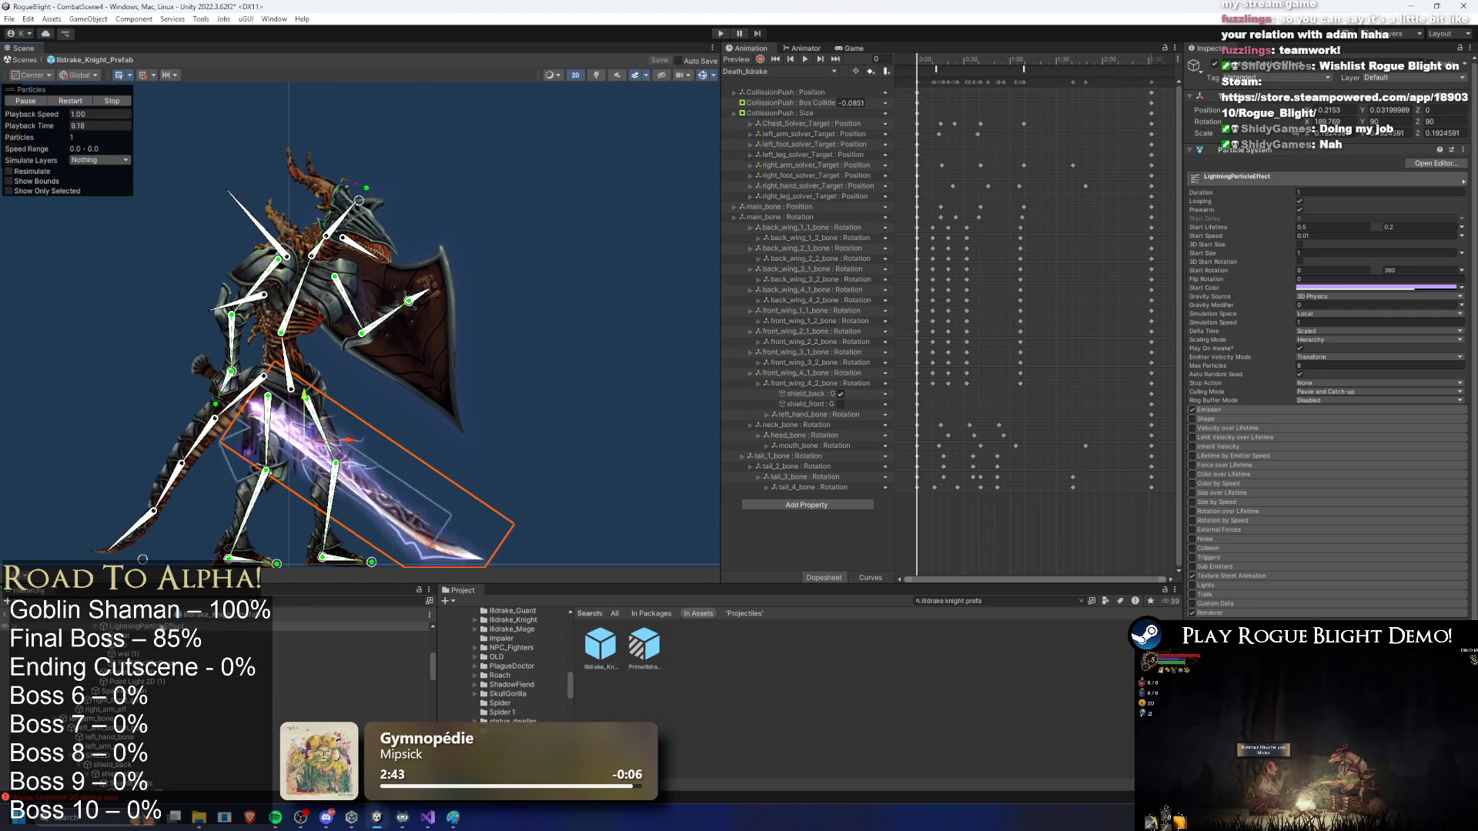
right_click(163, 625)
left_click(257, 173)
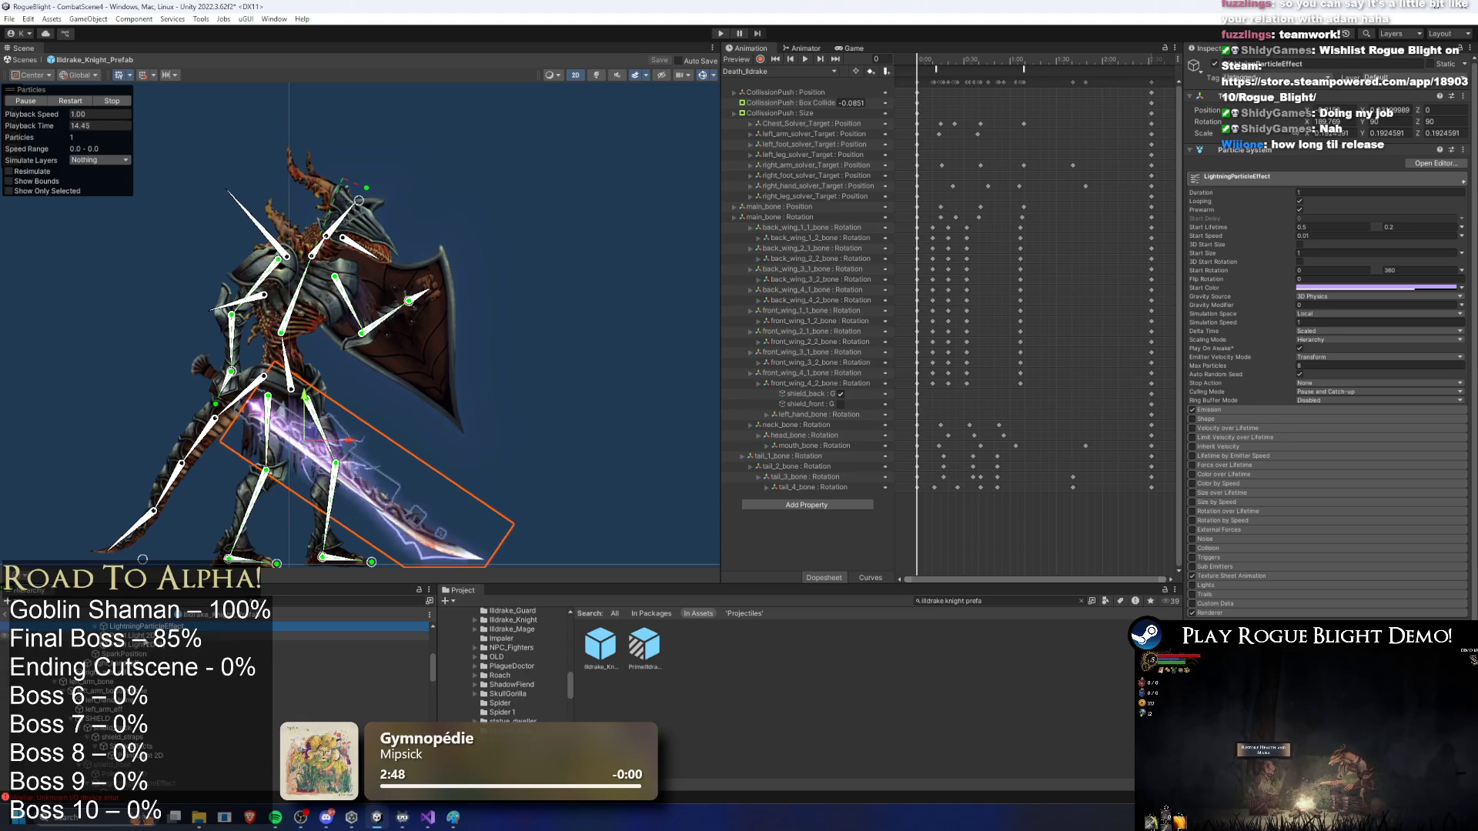
right_click(131, 627)
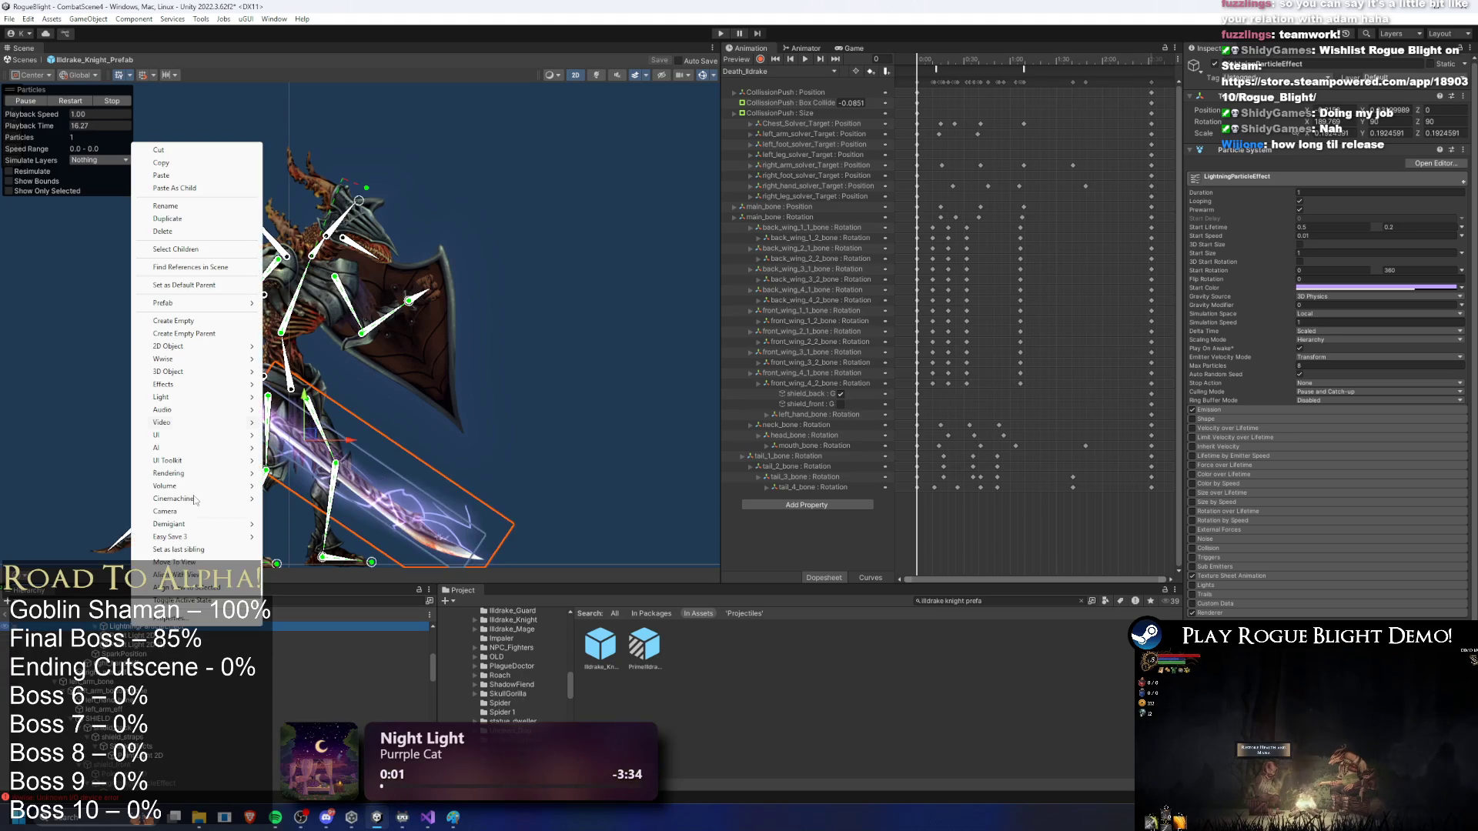
Step: Copy the knight's LightningParticleEffect, paste it, and select the Project search text
left_click(192, 163)
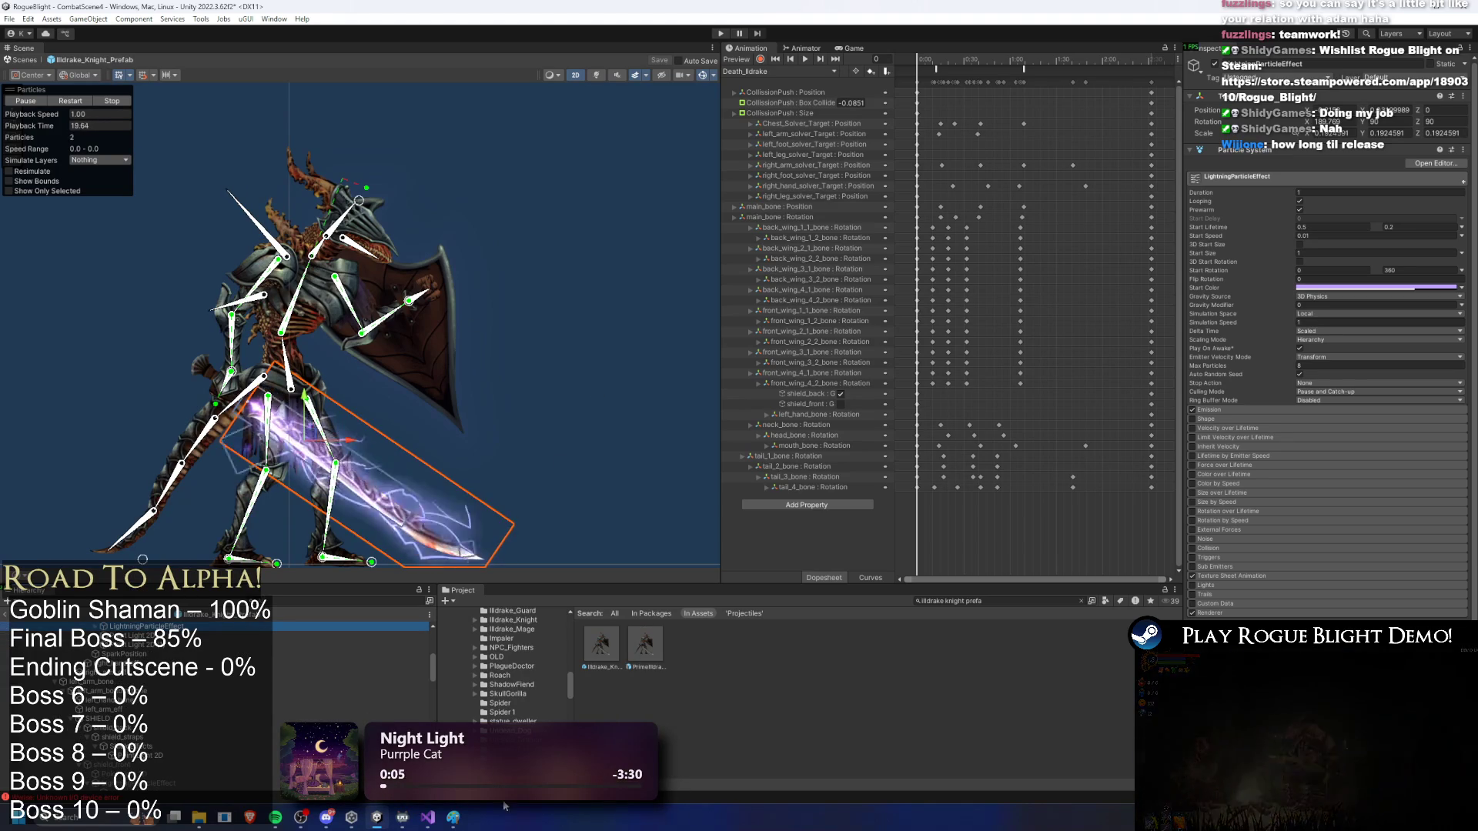
right_click(135, 627)
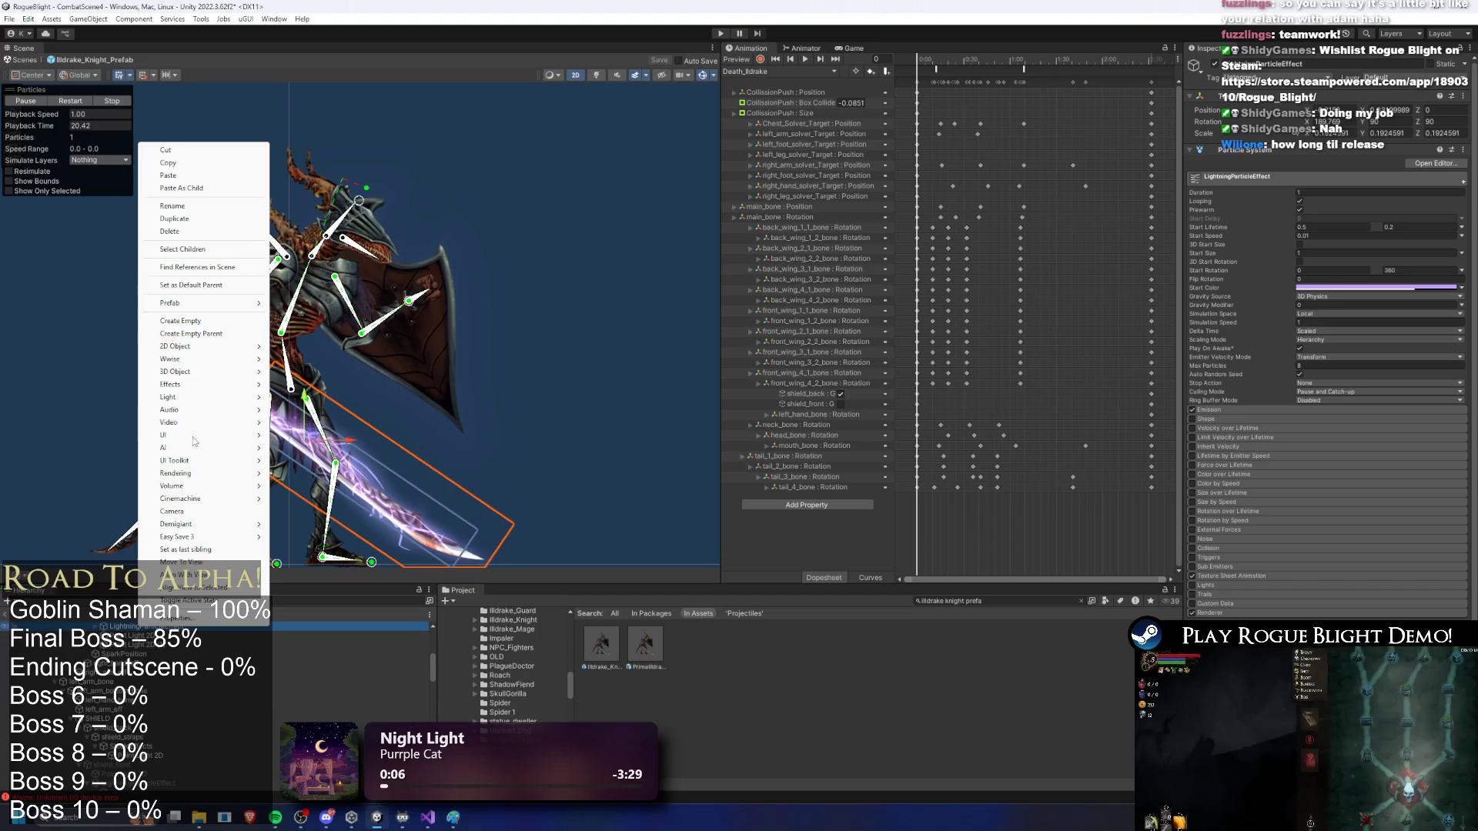
left_click(183, 162)
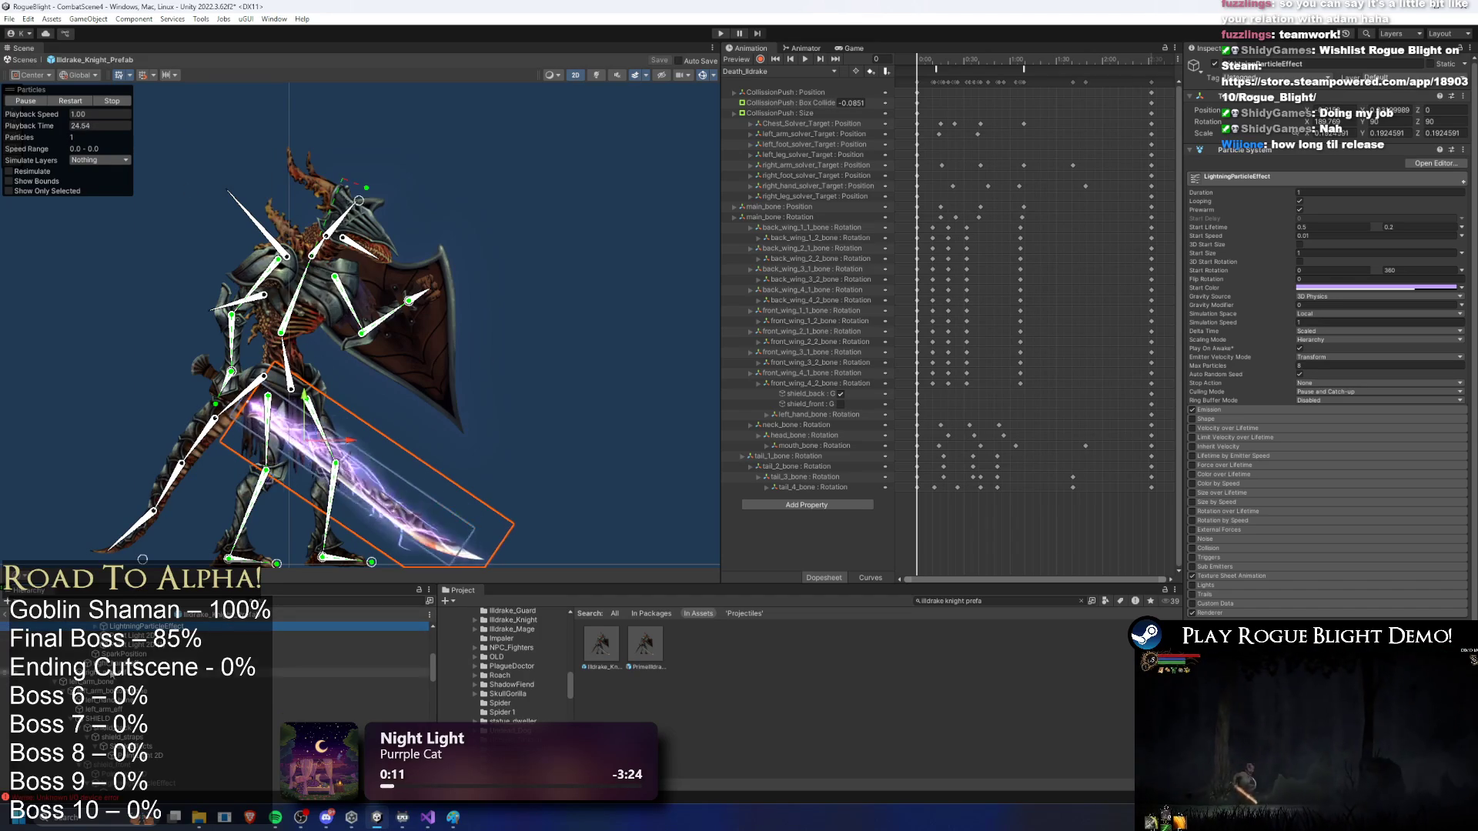
right_click(160, 627)
left_click(214, 174)
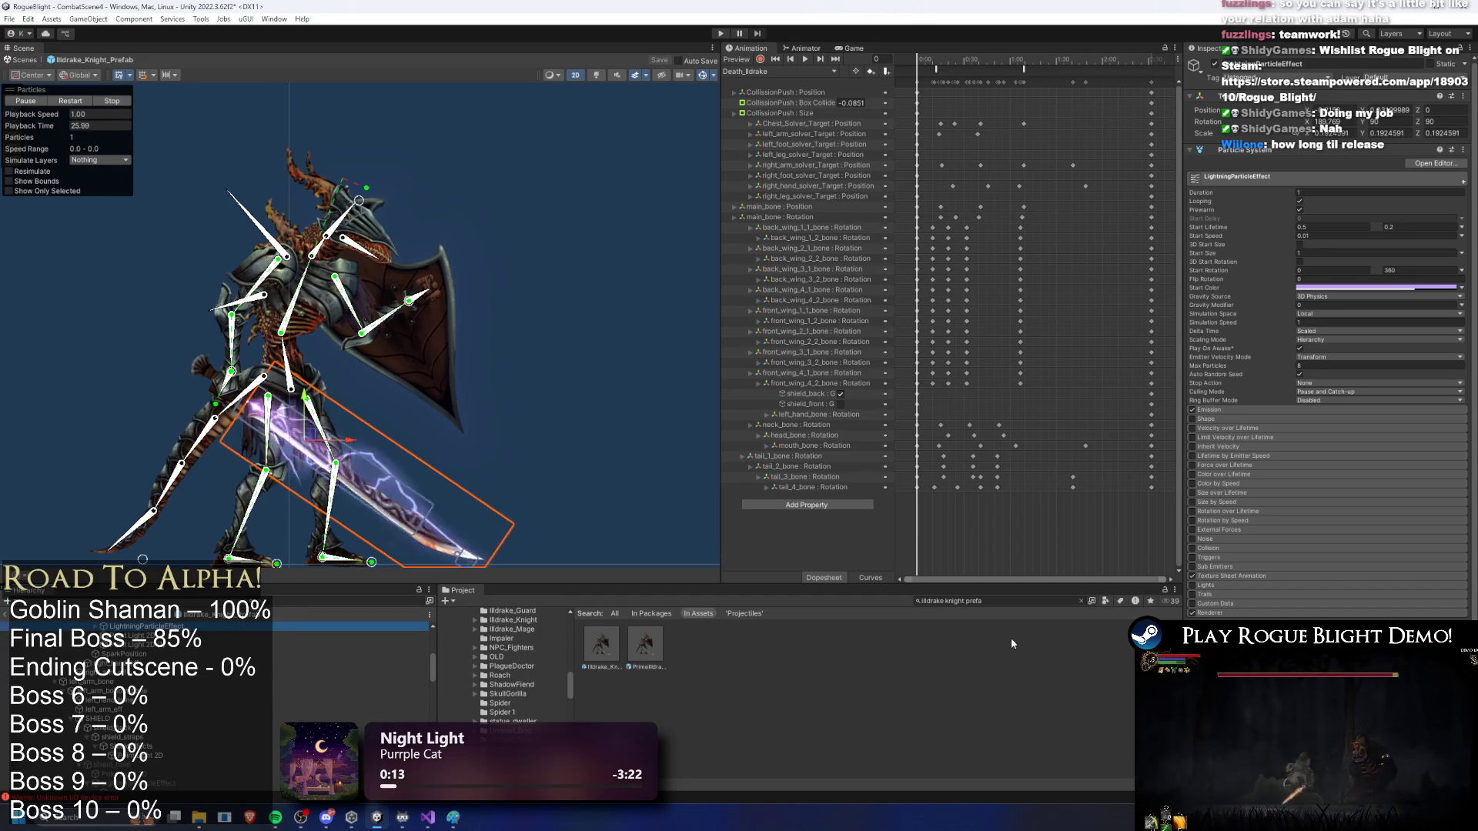
left_click(1018, 600)
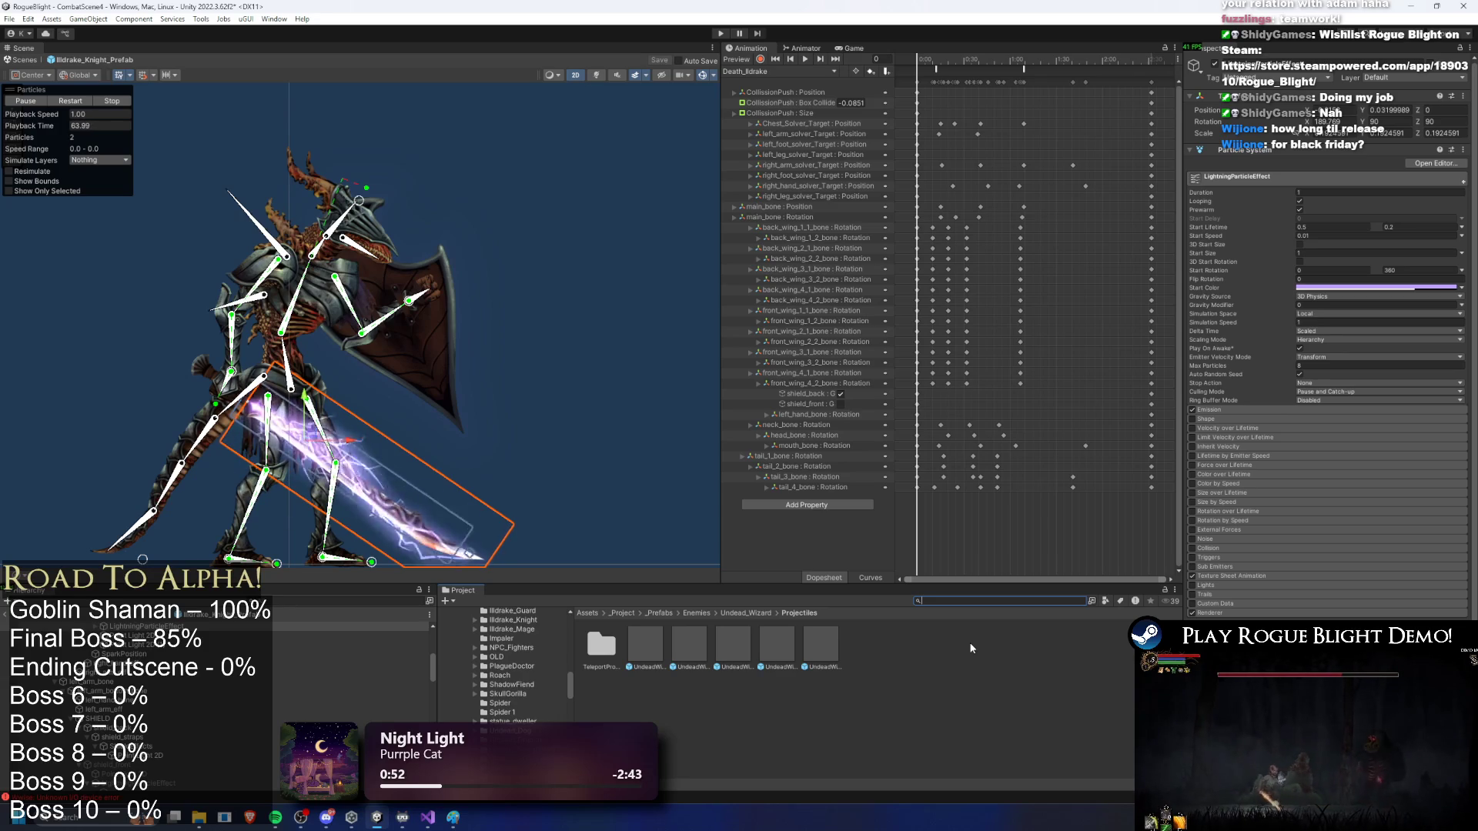
Step: Copy and paste the LightningParticleEffect again, then maximize the panel
right_click(110, 625)
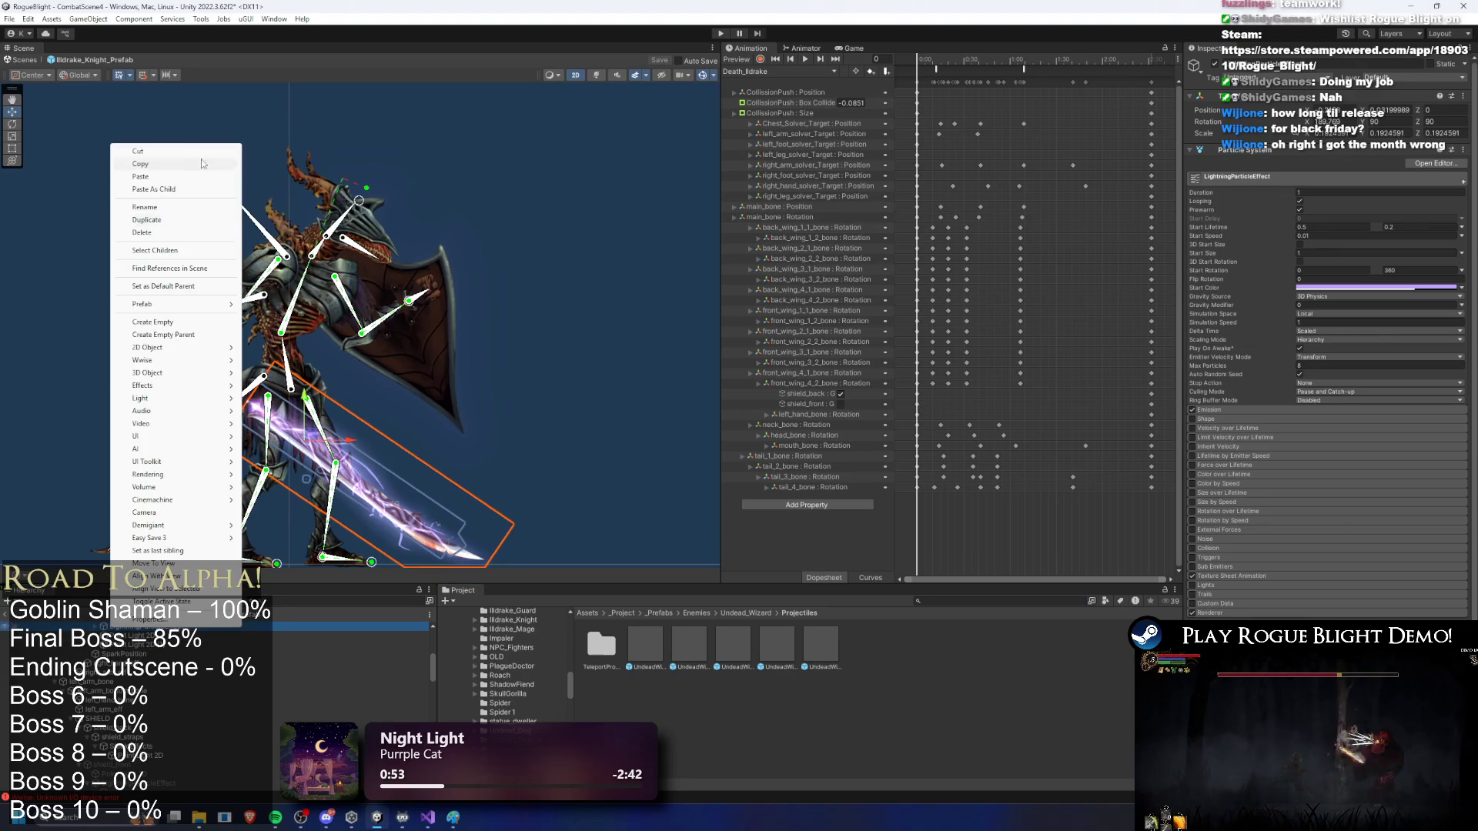
left_click(184, 163)
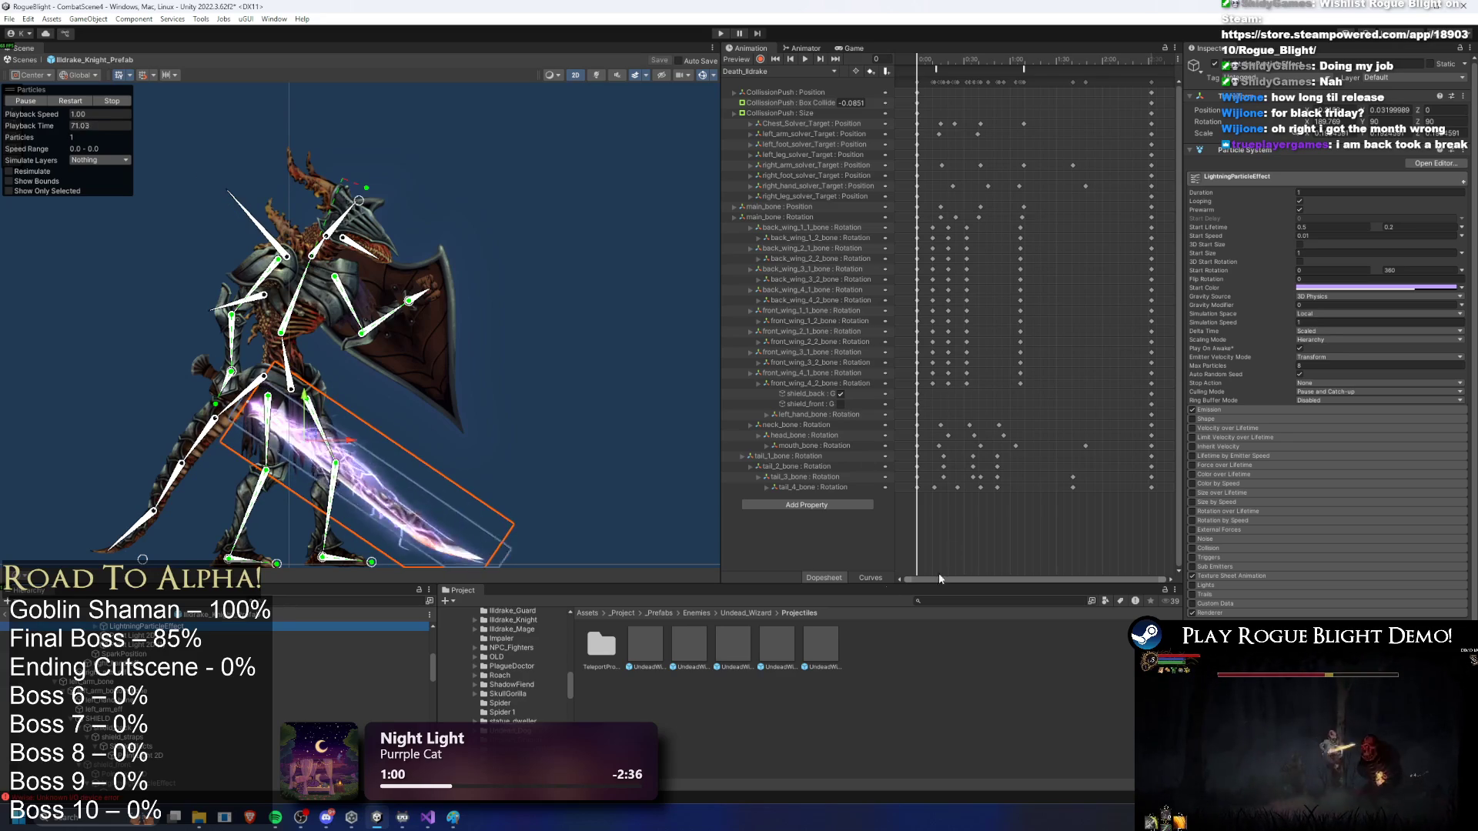
right_click(127, 629)
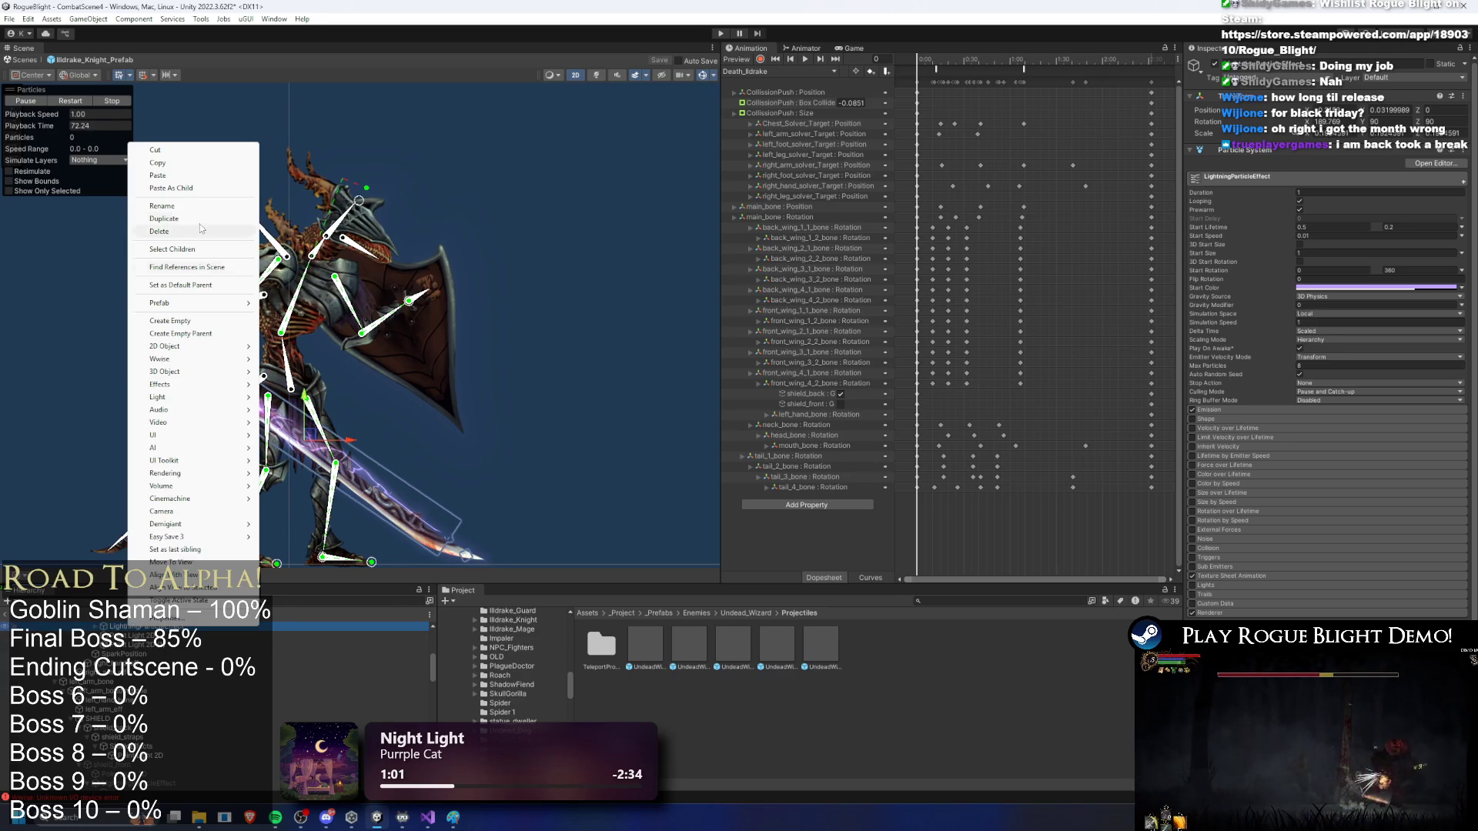
left_click(184, 168)
key("shift+space")
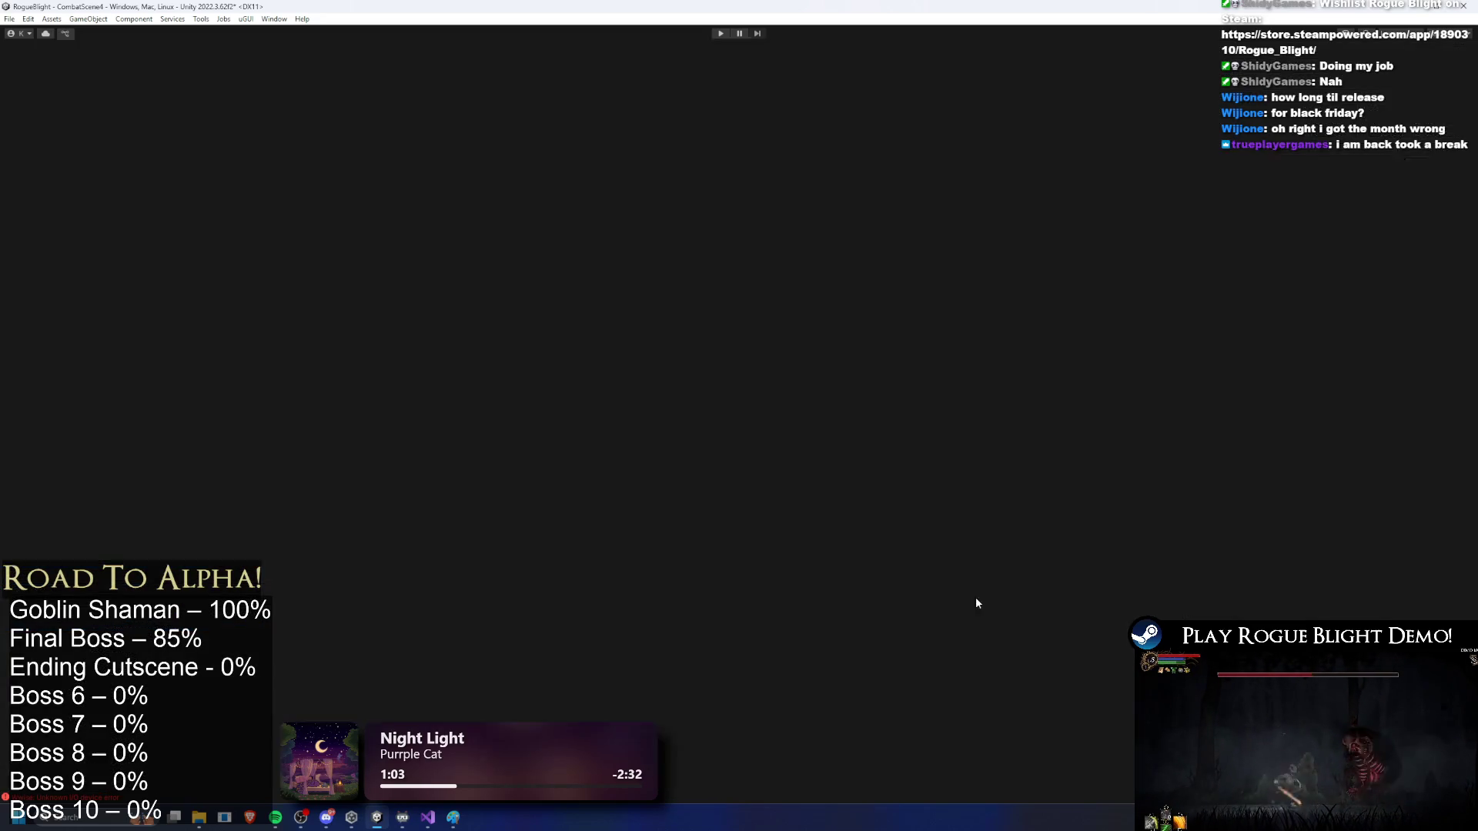
Step: Restore the layout, search 'inal boss prefab' and open FinalBoss_Concept_Prefab
key("shift+space")
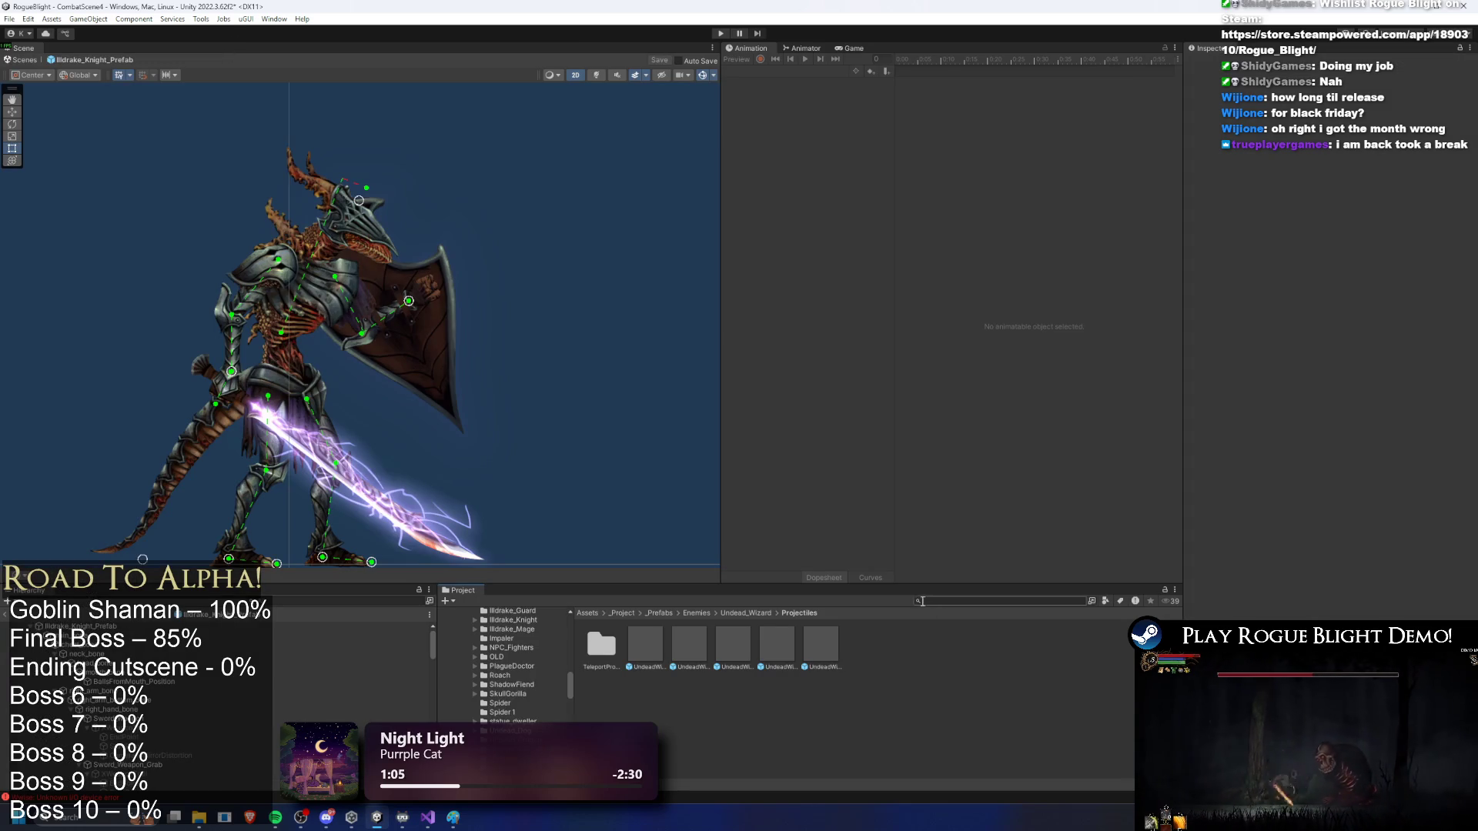
type("final boss prefab")
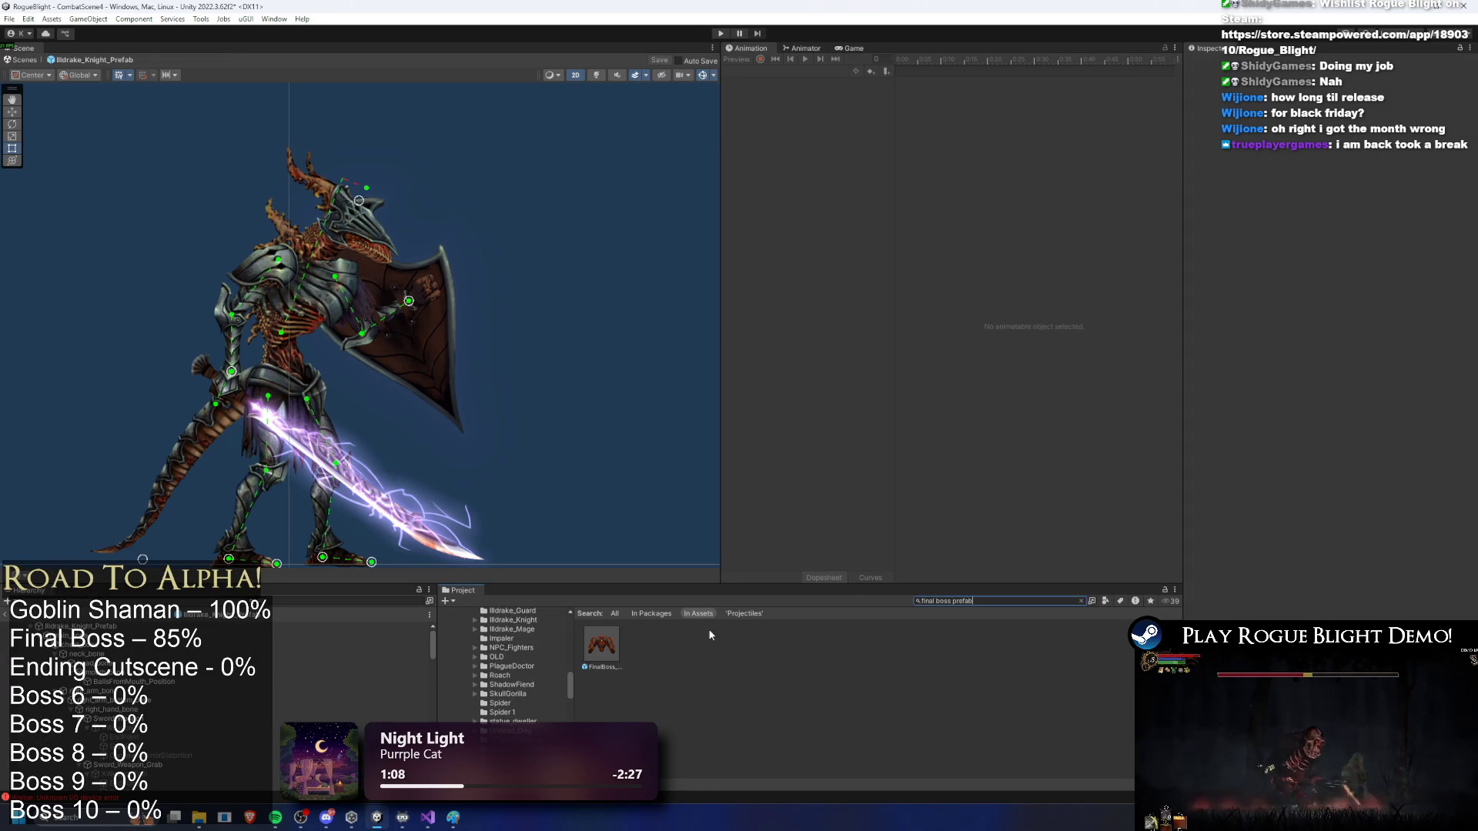
double_click(607, 651)
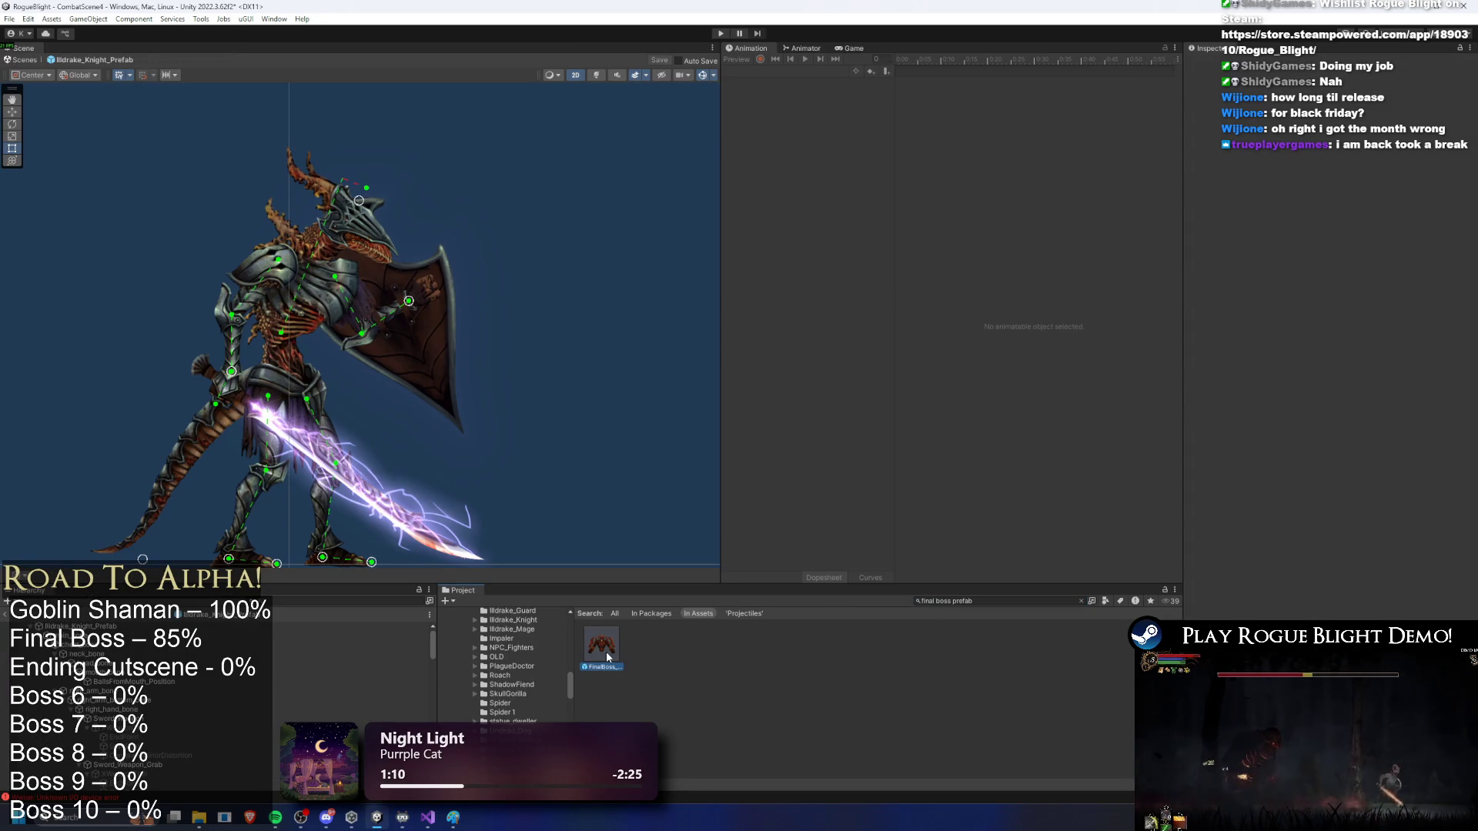
Step: Frame the boss and select the left hand's LF_finger_3_3_bone for its context menu
left_click_drag(307, 228, 423, 286)
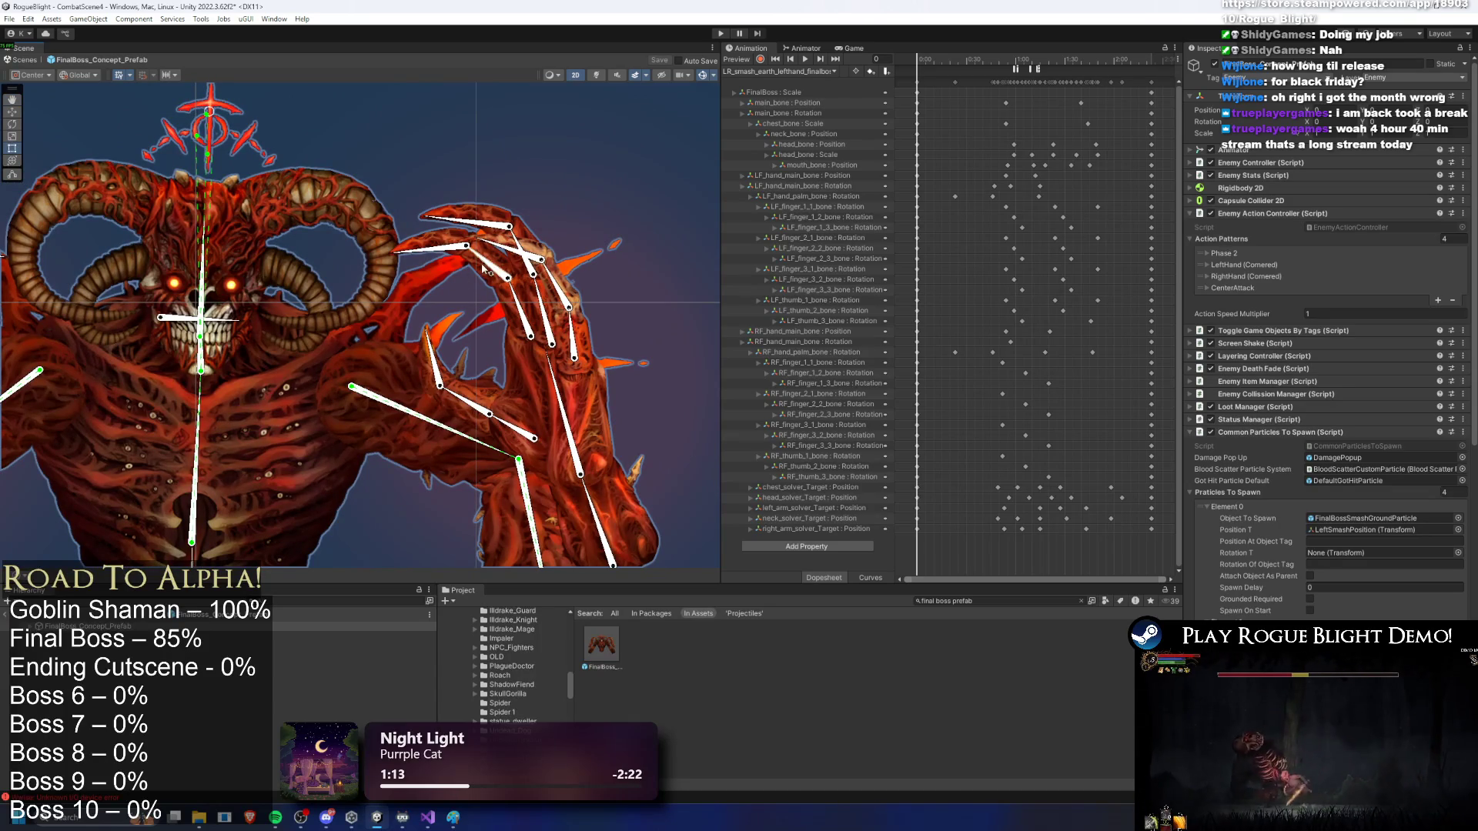
scroll(252, 257, "down", 2)
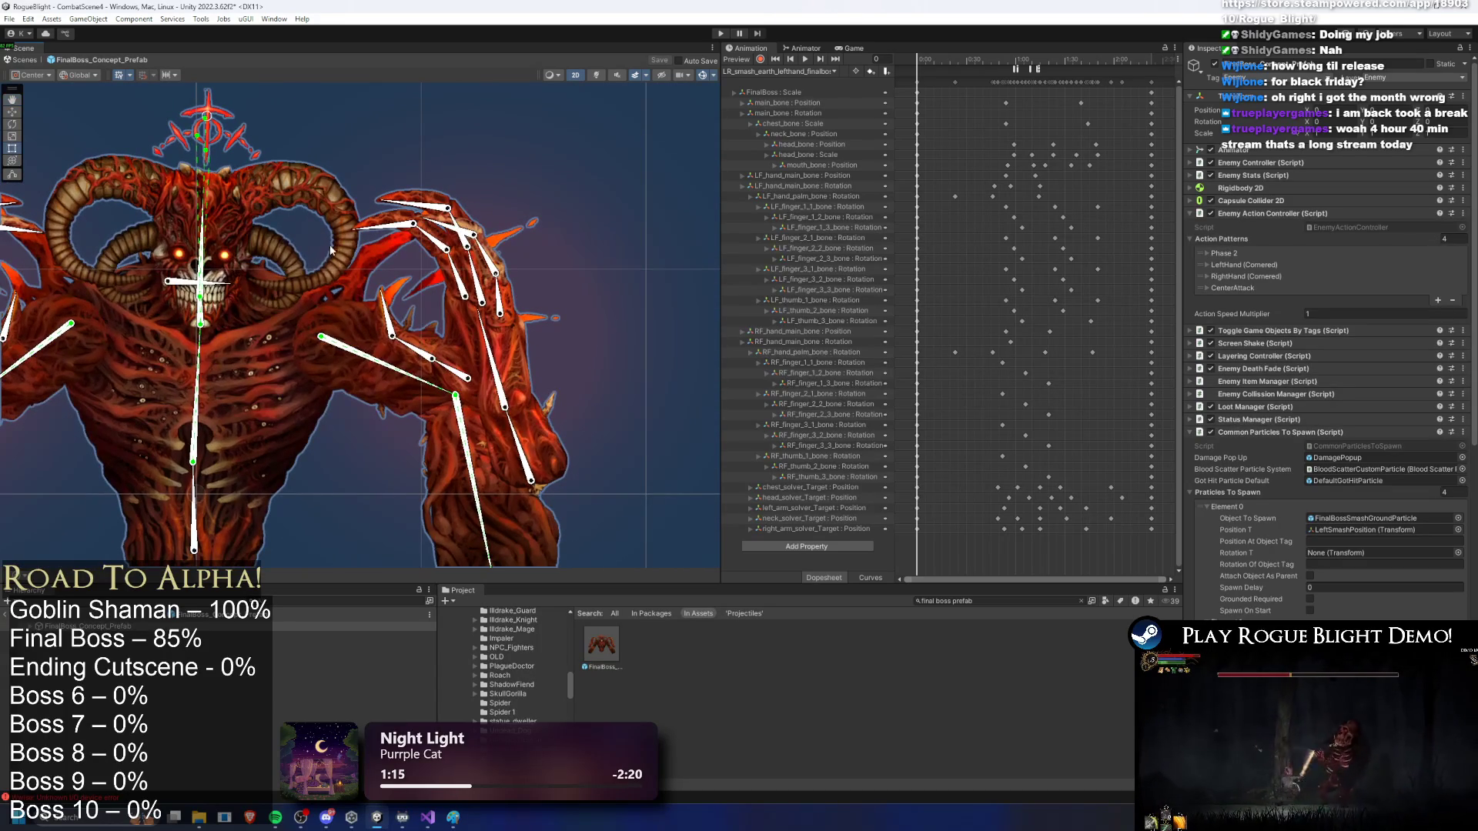
scroll(512, 265, "up", 2)
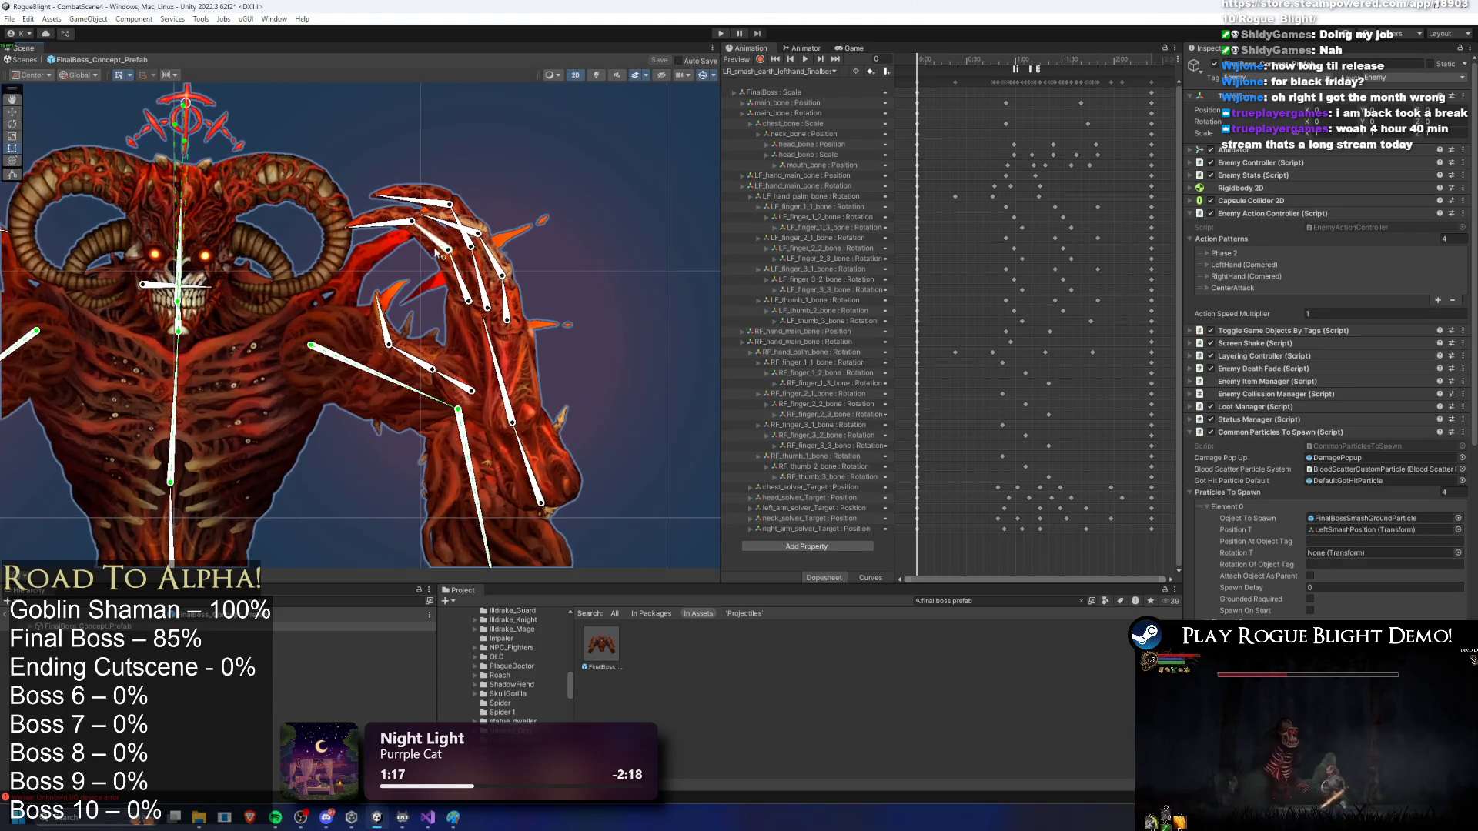
left_click(231, 532)
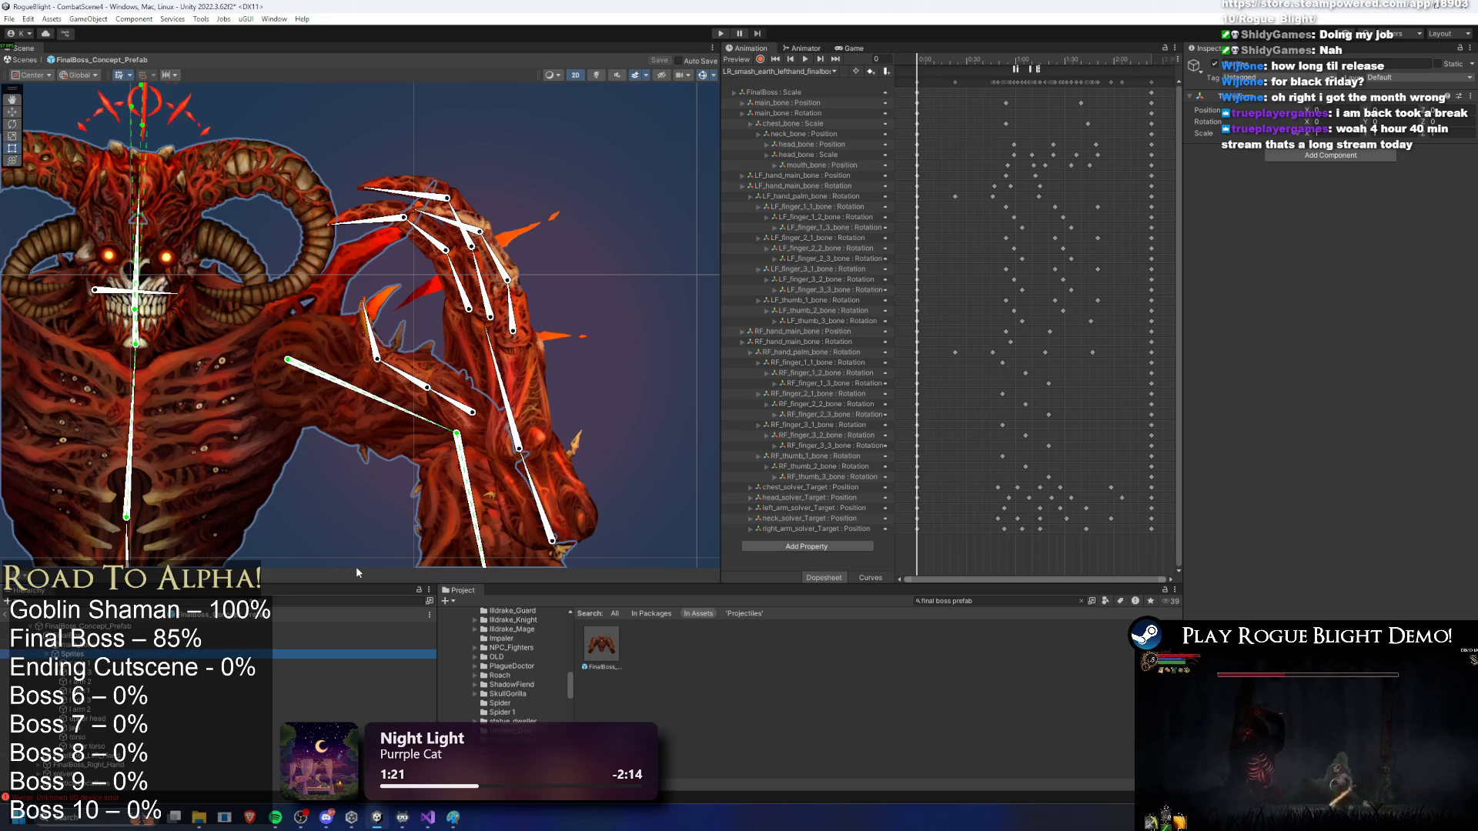
left_click(385, 231)
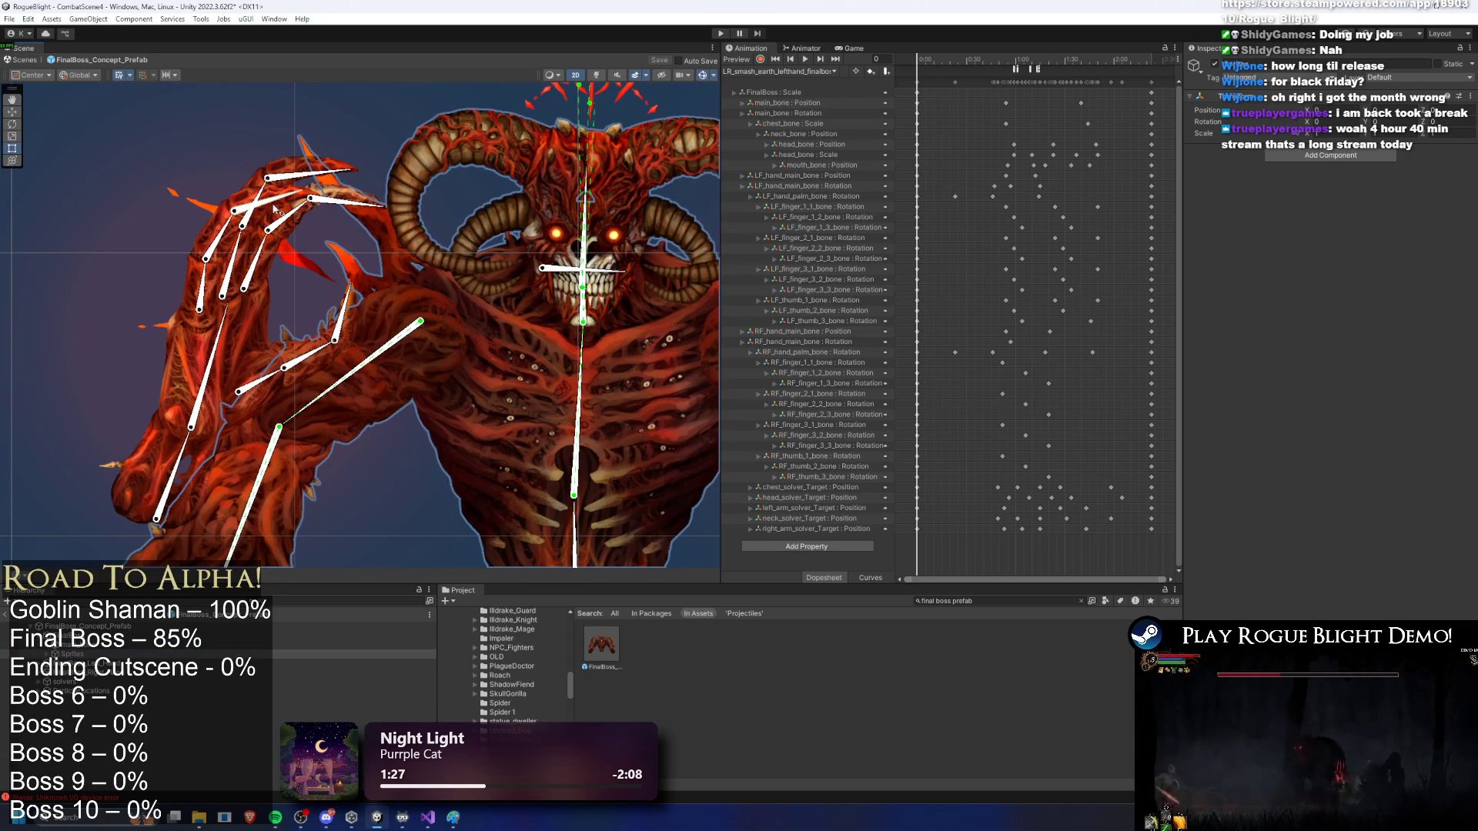
left_click(377, 210)
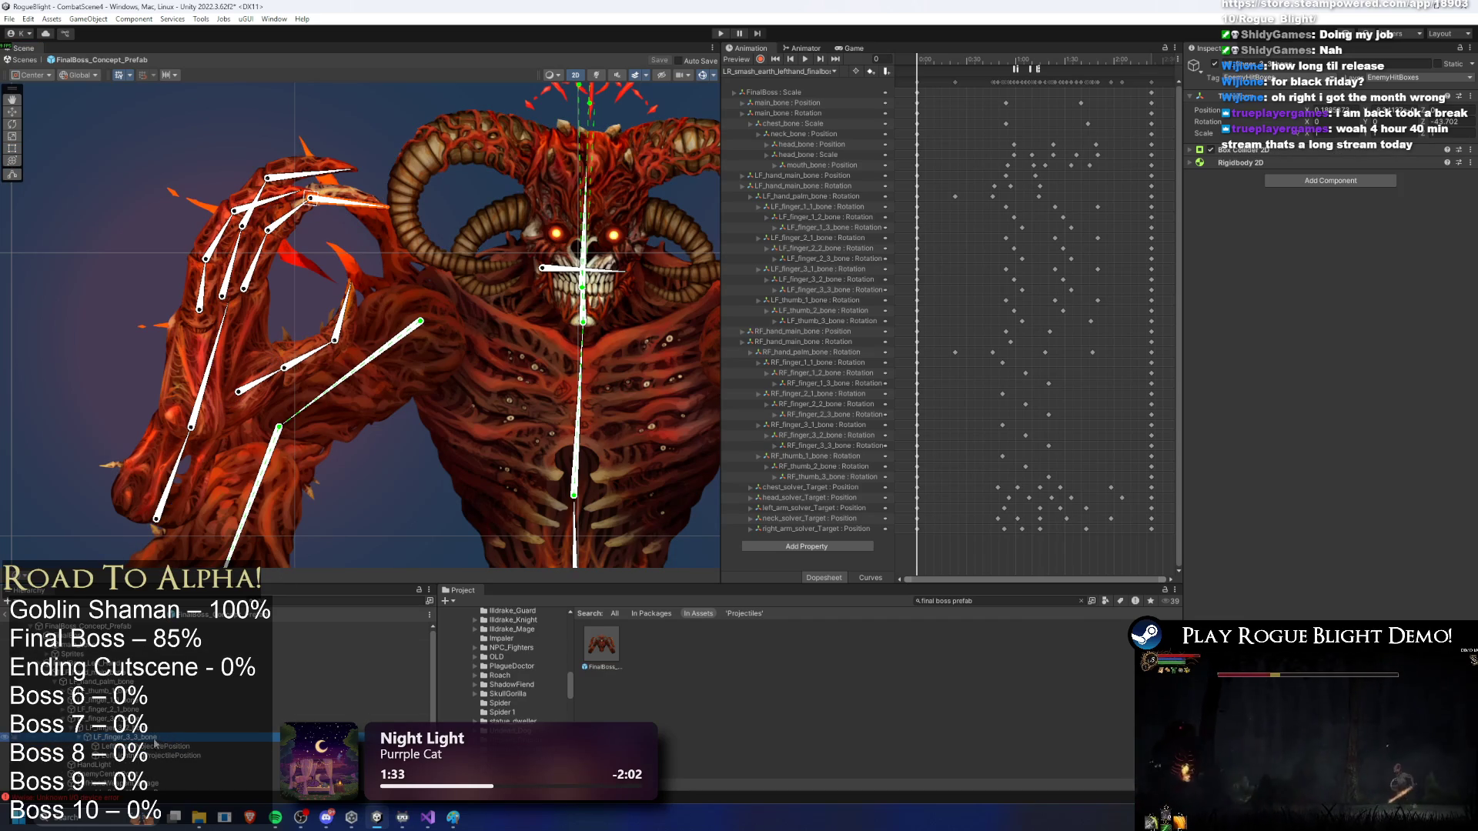
right_click(157, 740)
Step: Paste LightningParticleEffect as a child of LF_finger_3_3_bone and nudge it onto the left hand
left_click(200, 316)
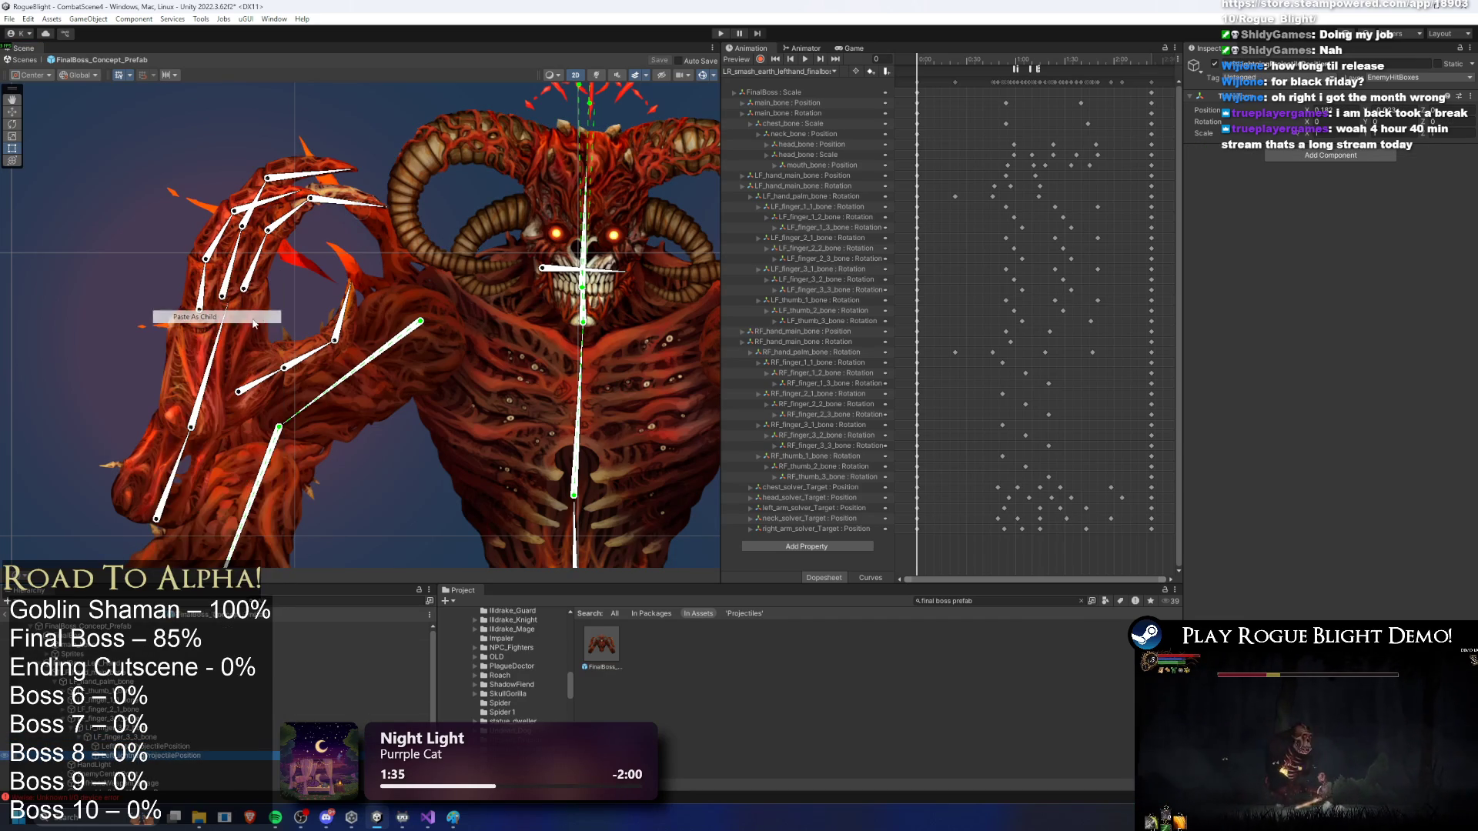
key("f")
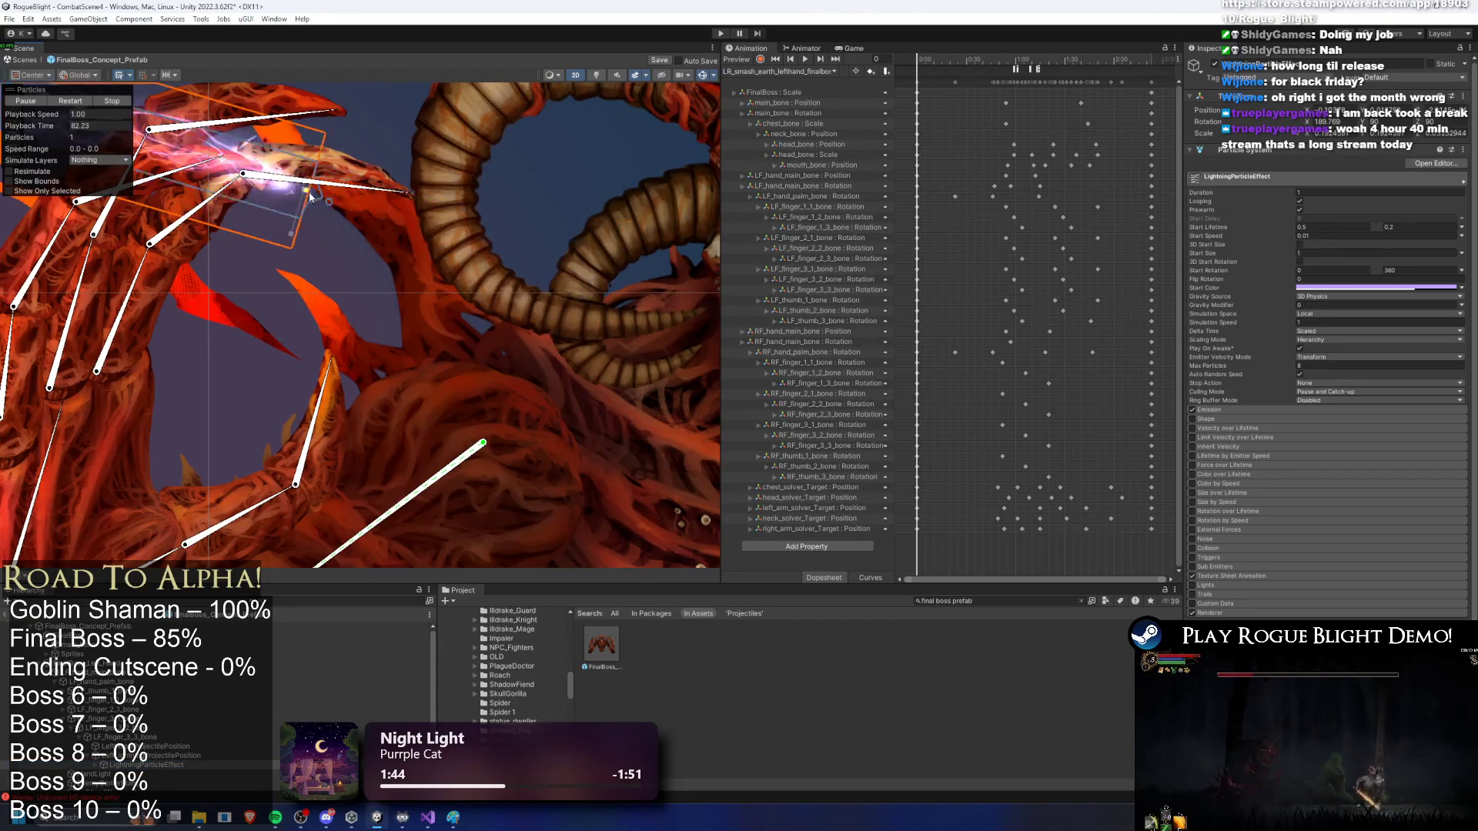
scroll(391, 280, "up", 3)
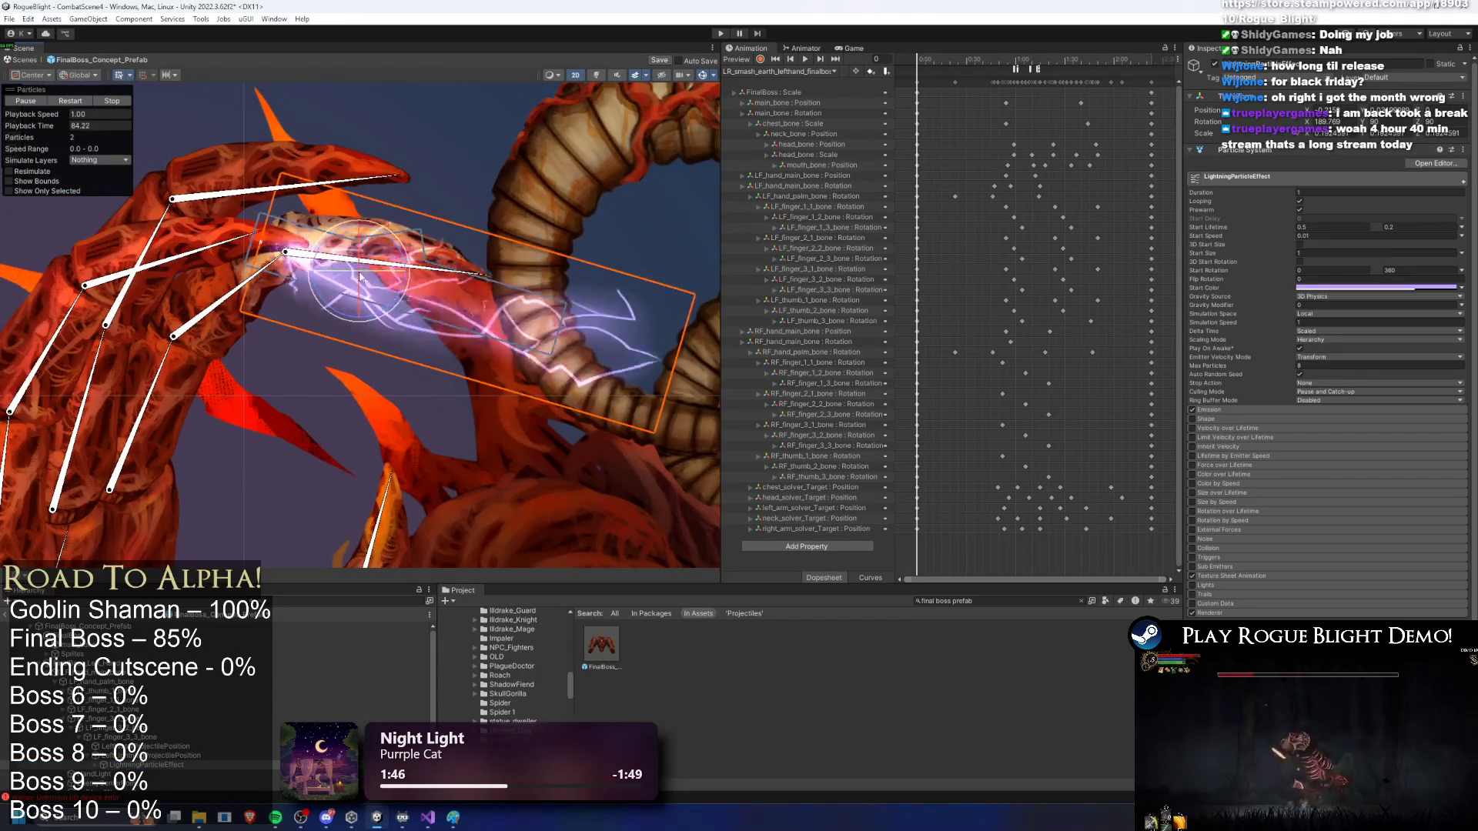
left_click_drag(366, 267, 382, 259)
scroll(389, 237, "down", 1)
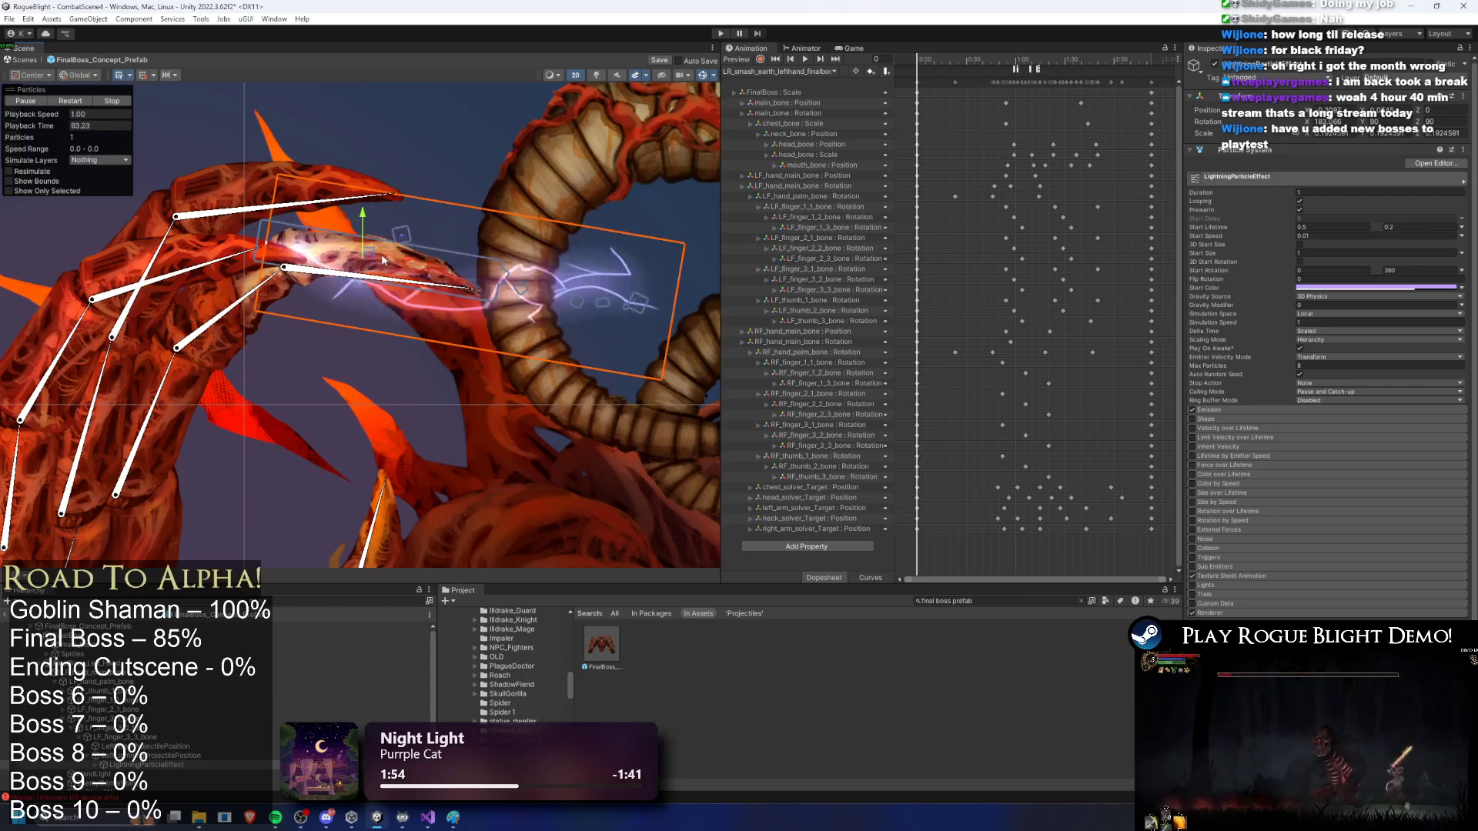
left_click(170, 774)
scroll(231, 724, "down", 3)
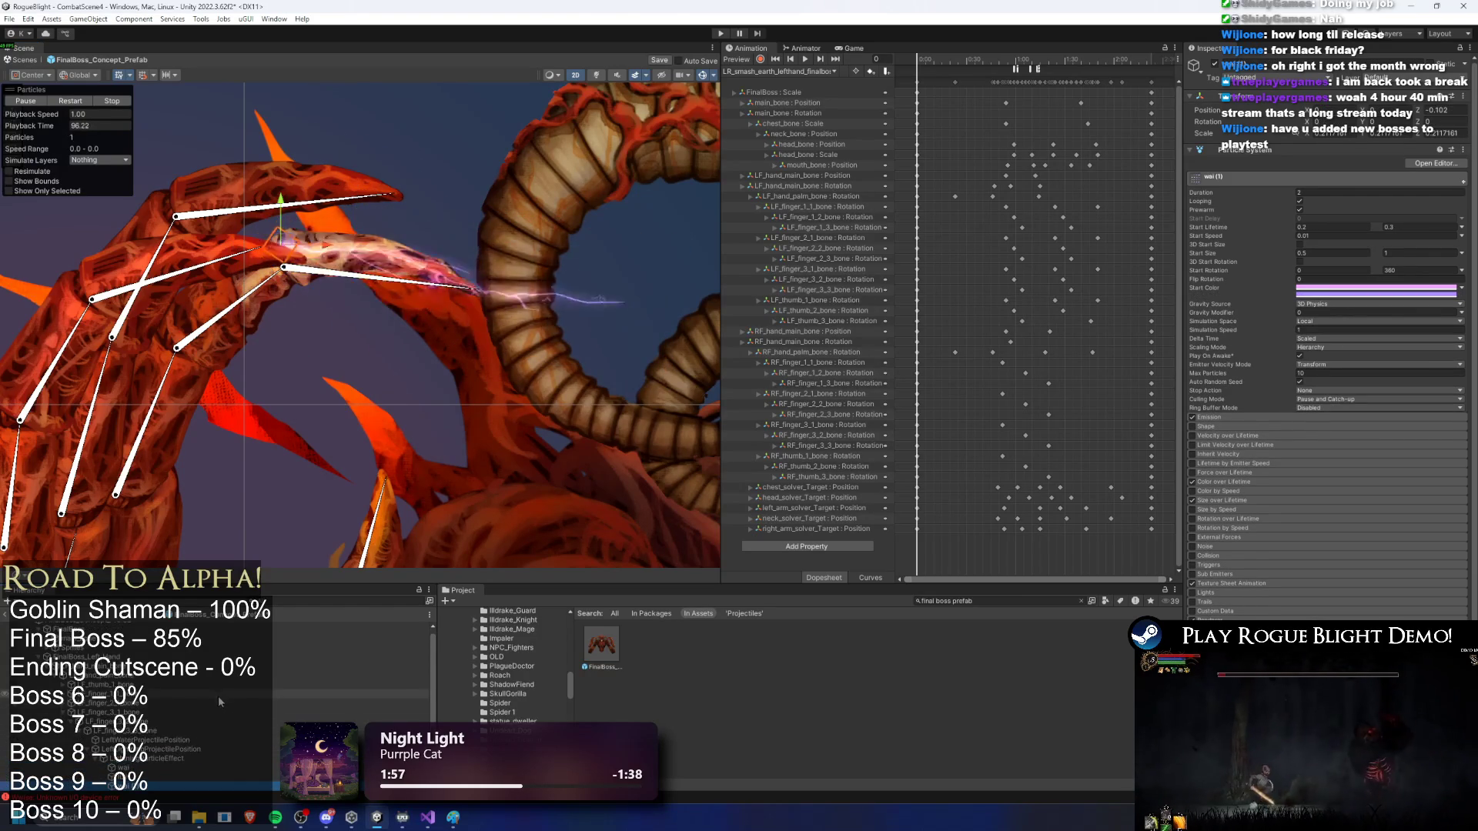
Step: Multi-select LightningParticleEffect together with its wai, lizi and wai (1) child particle systems
left_click(154, 656)
left_click(154, 647)
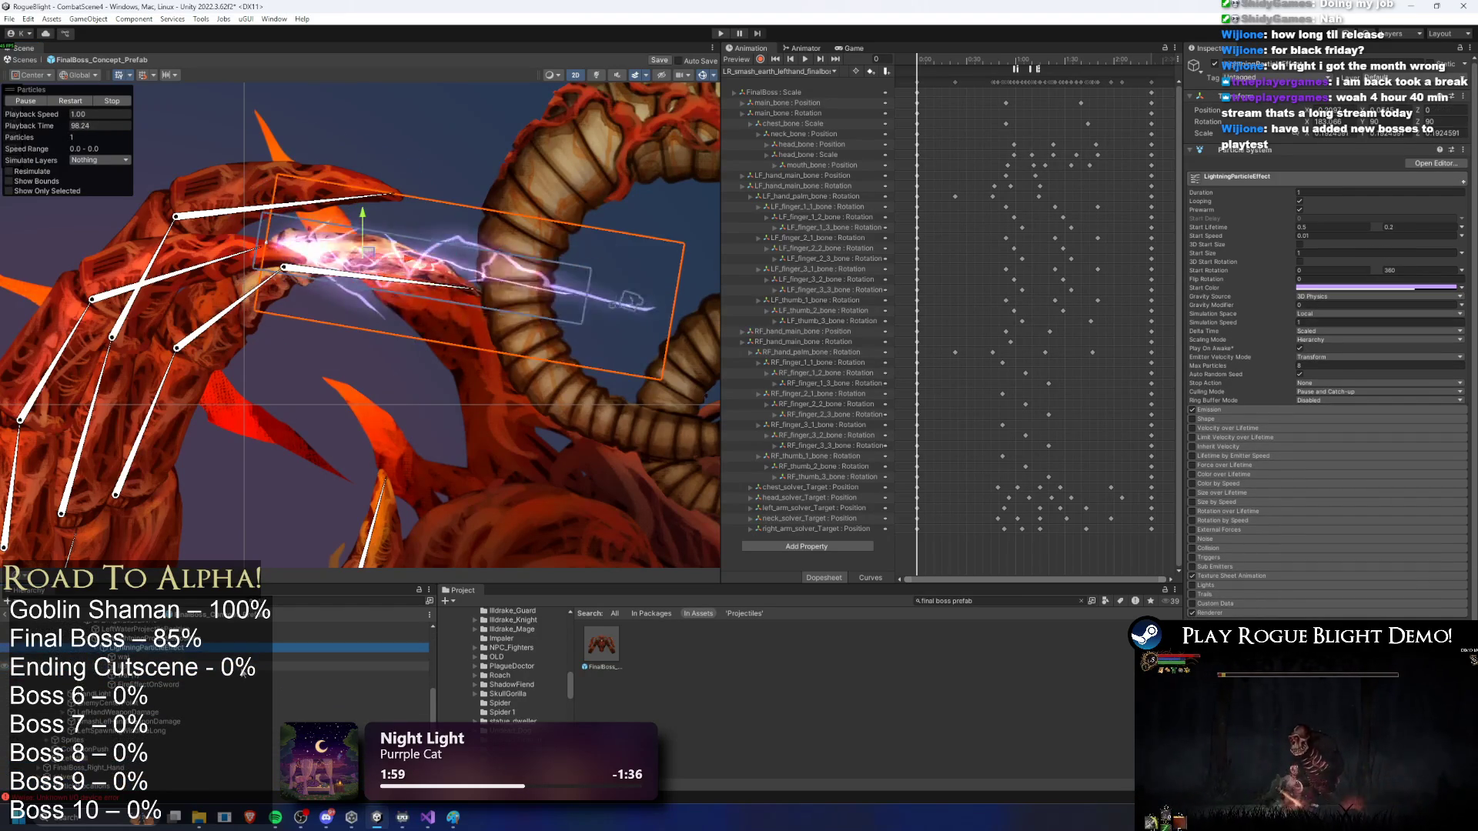
left_click(217, 685, "shift")
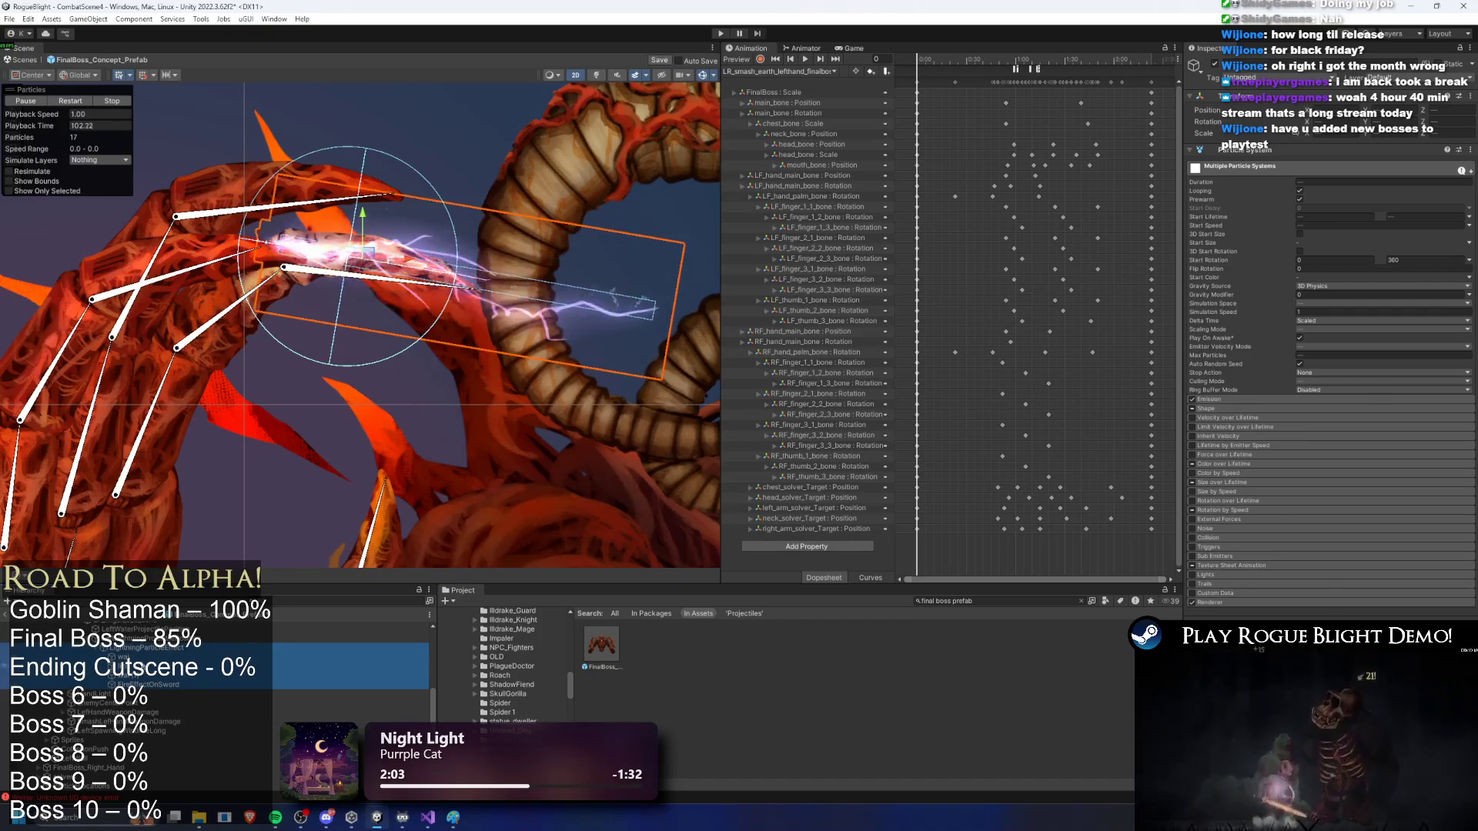
left_click(154, 656)
left_click(154, 666)
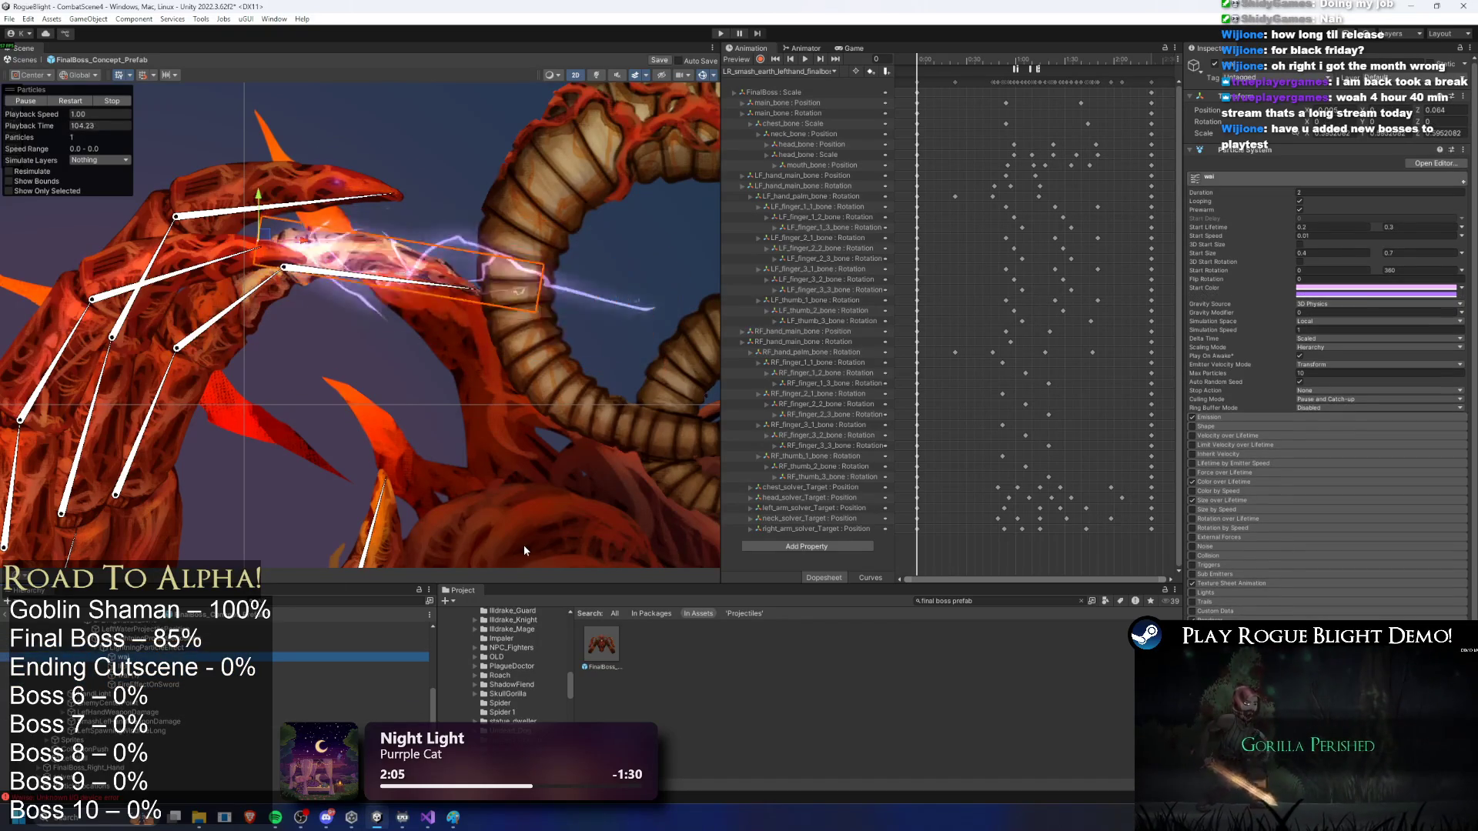
key("Up")
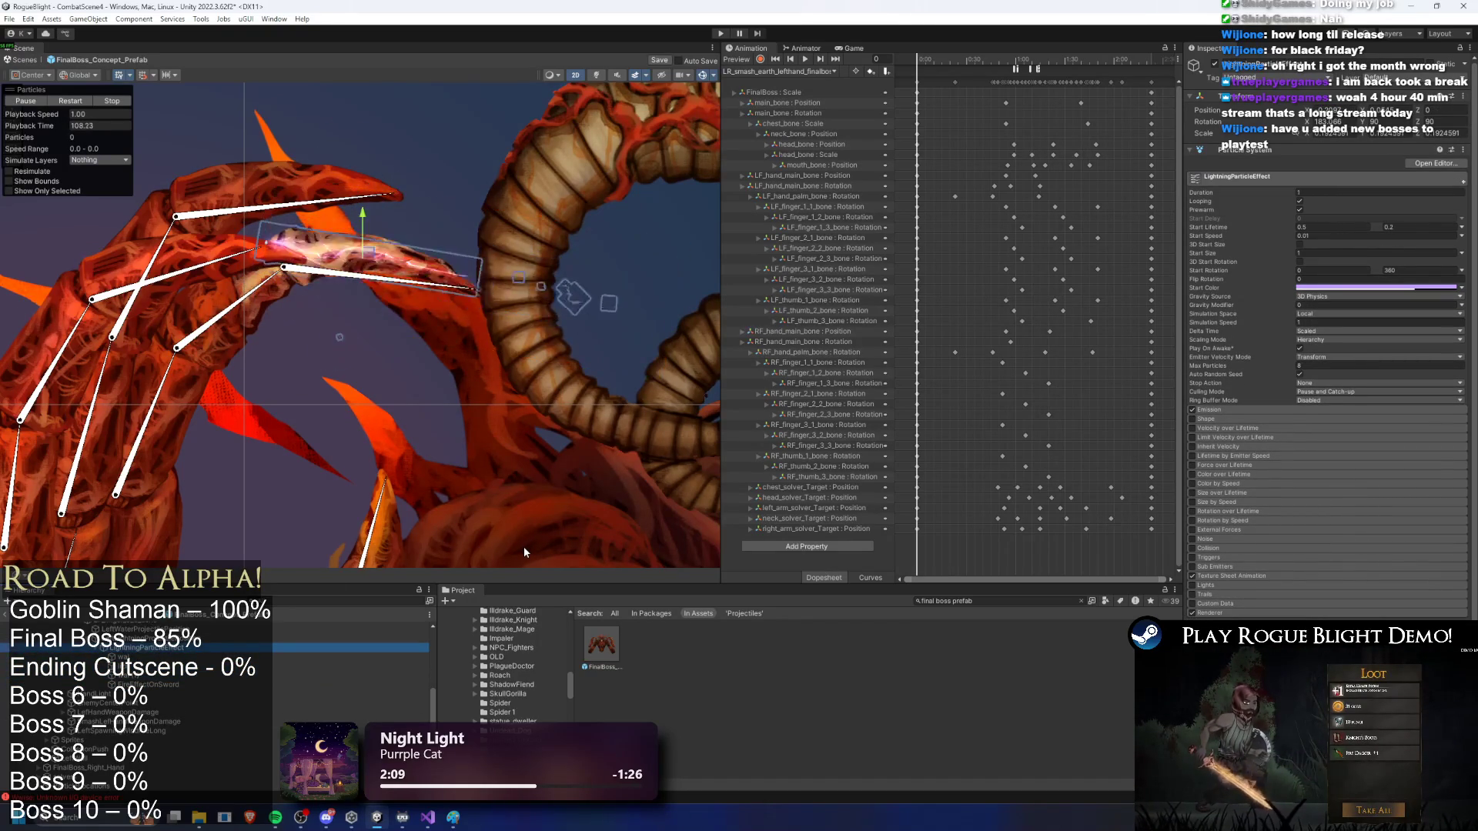
key("Down")
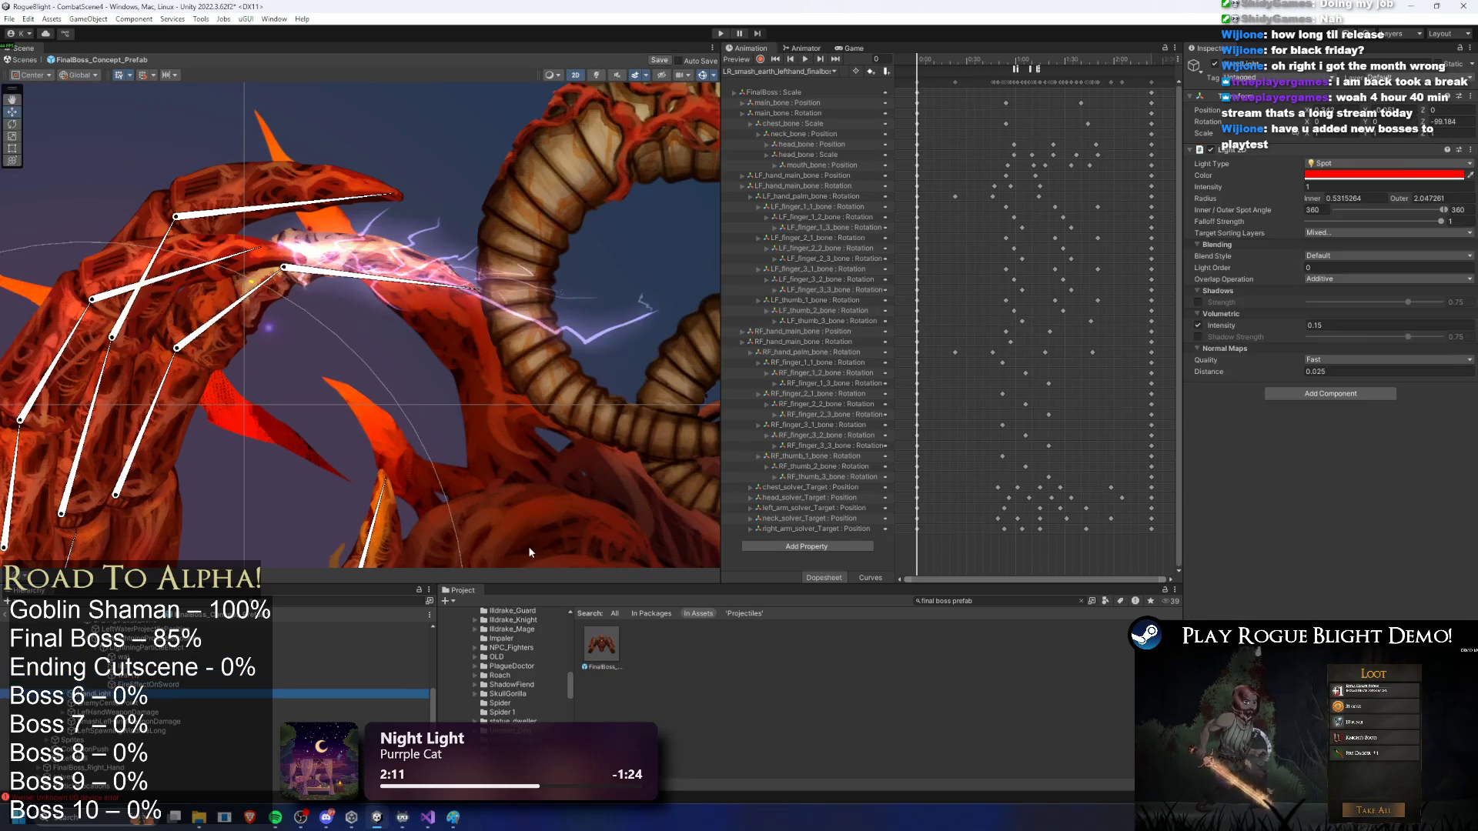
key("Up")
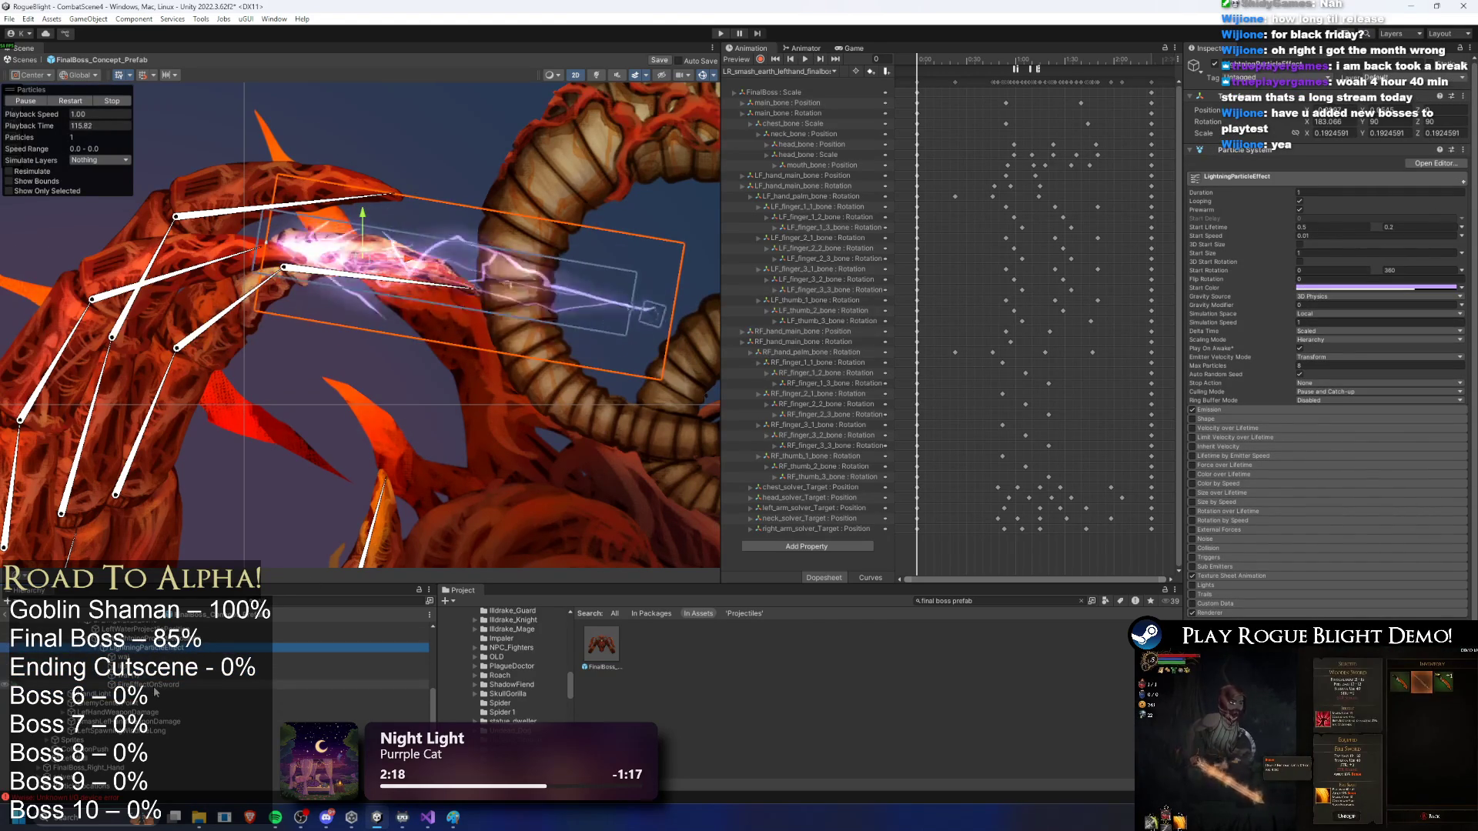
key("shift+Down")
key("shift+Down")
key("shift+Down")
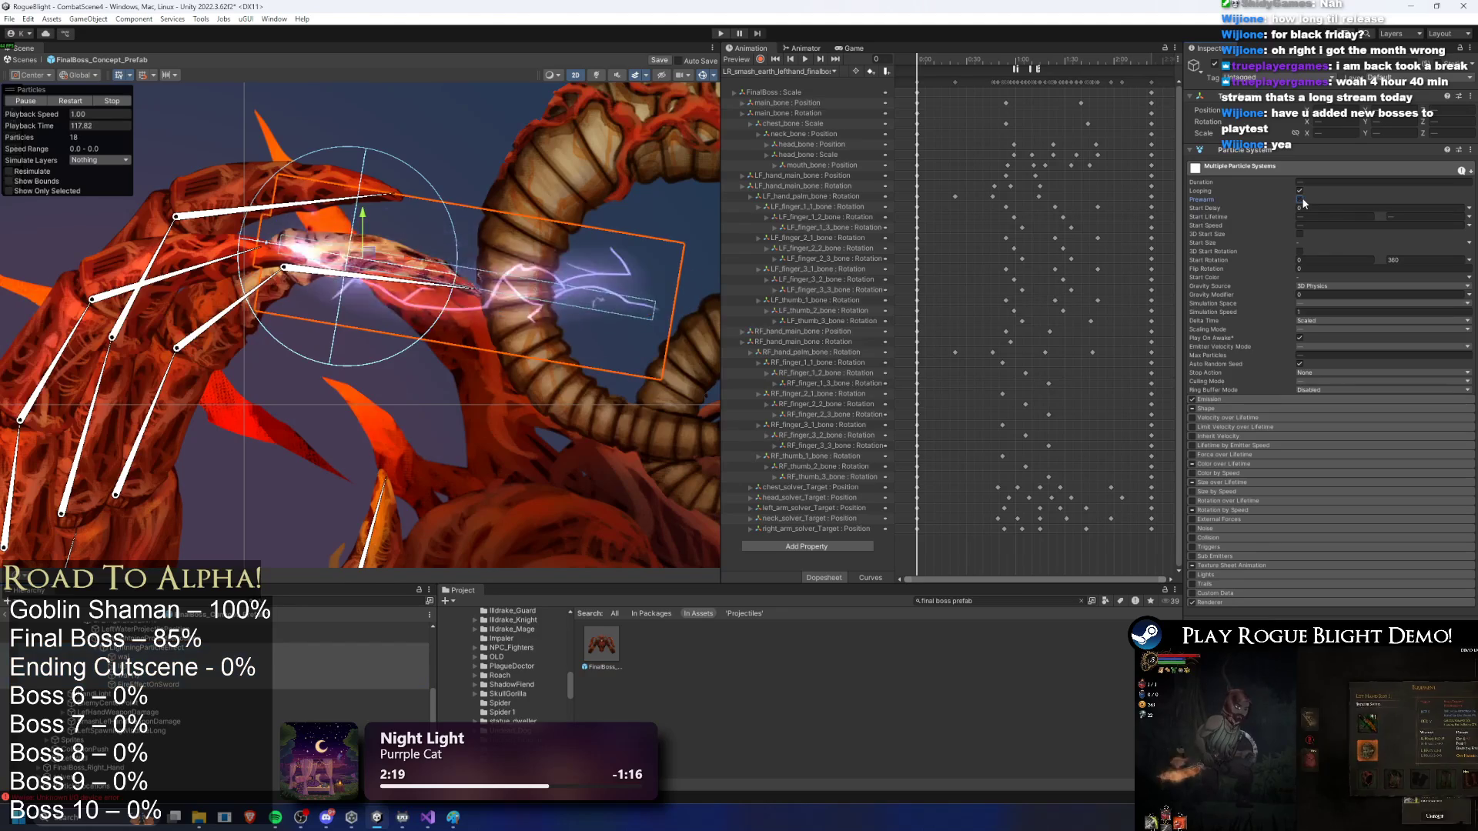
Step: Turn off Looping on the selected lightning particle systems
left_click(1299, 191)
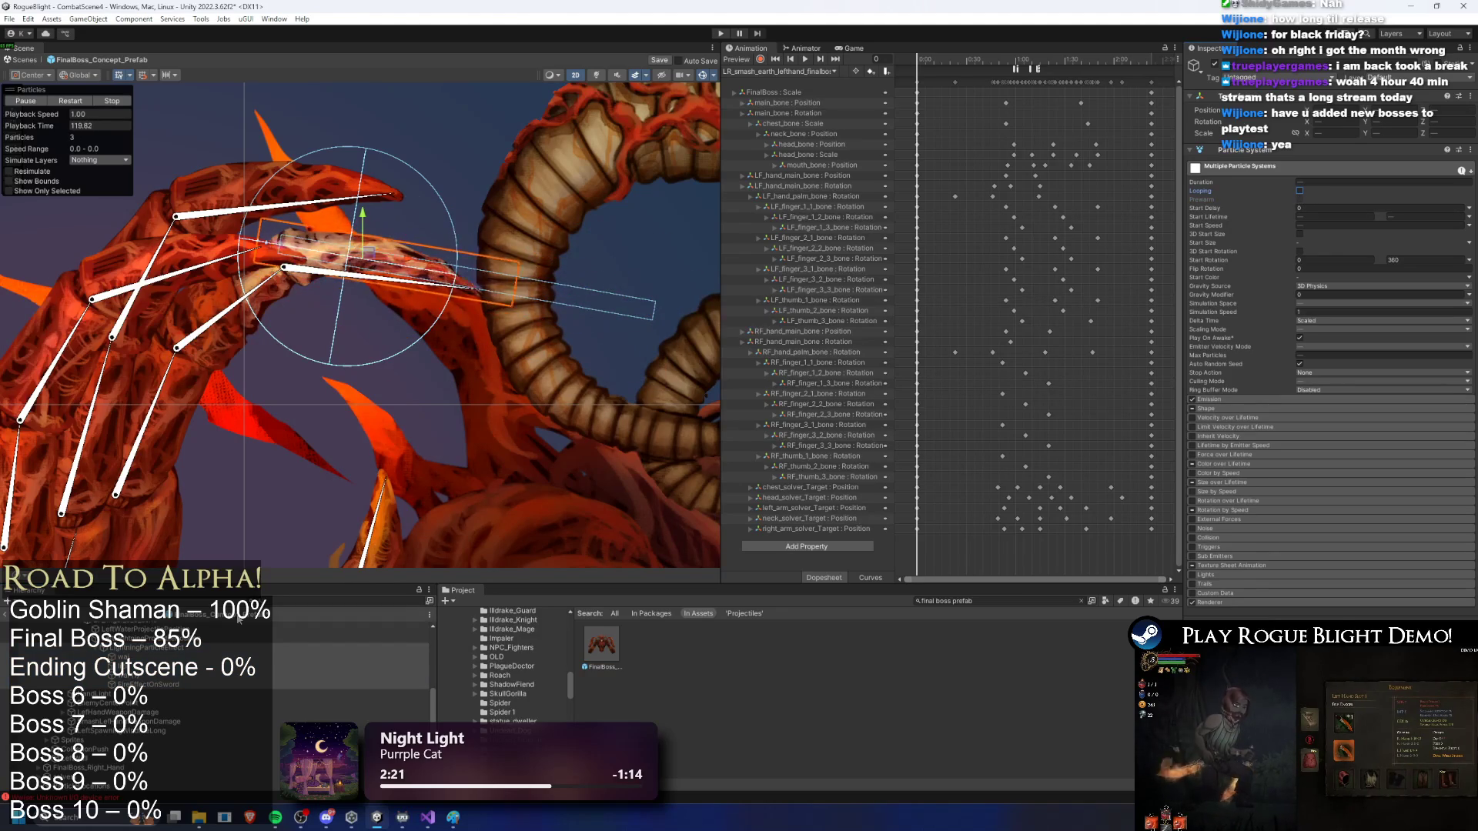
left_click(154, 650)
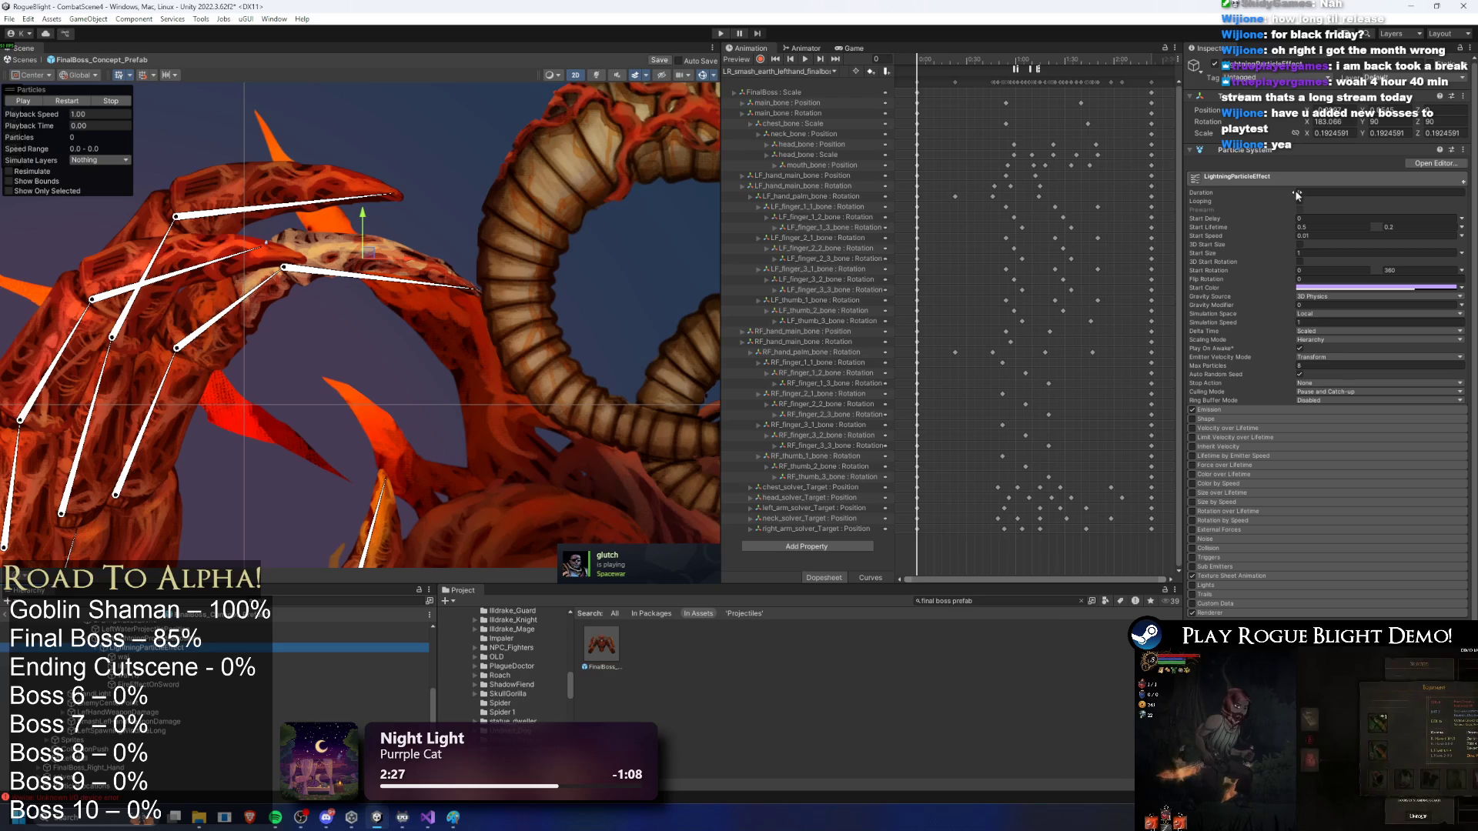
left_click(115, 656)
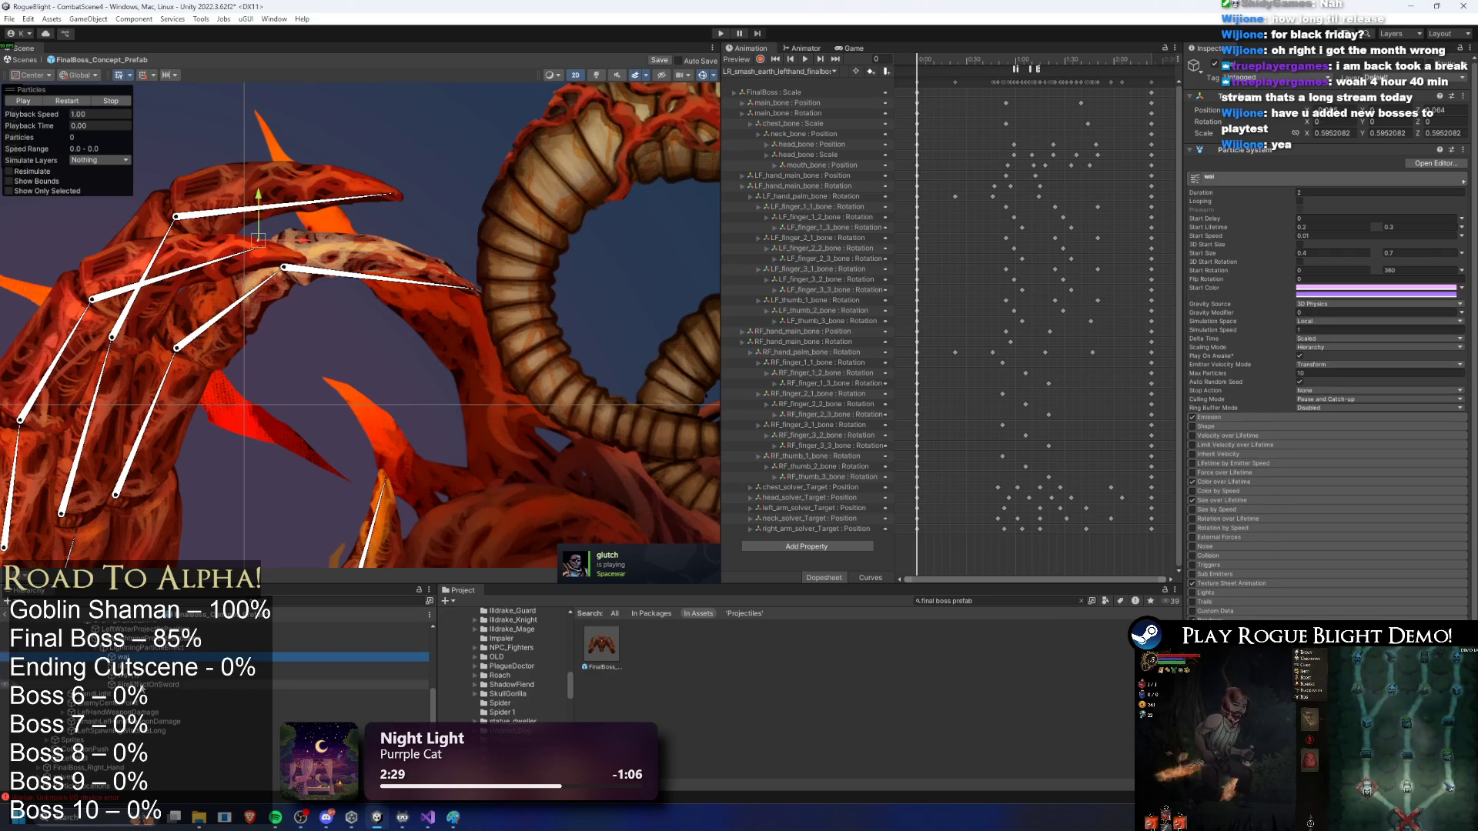
left_click(116, 684, "shift")
left_click(1378, 183)
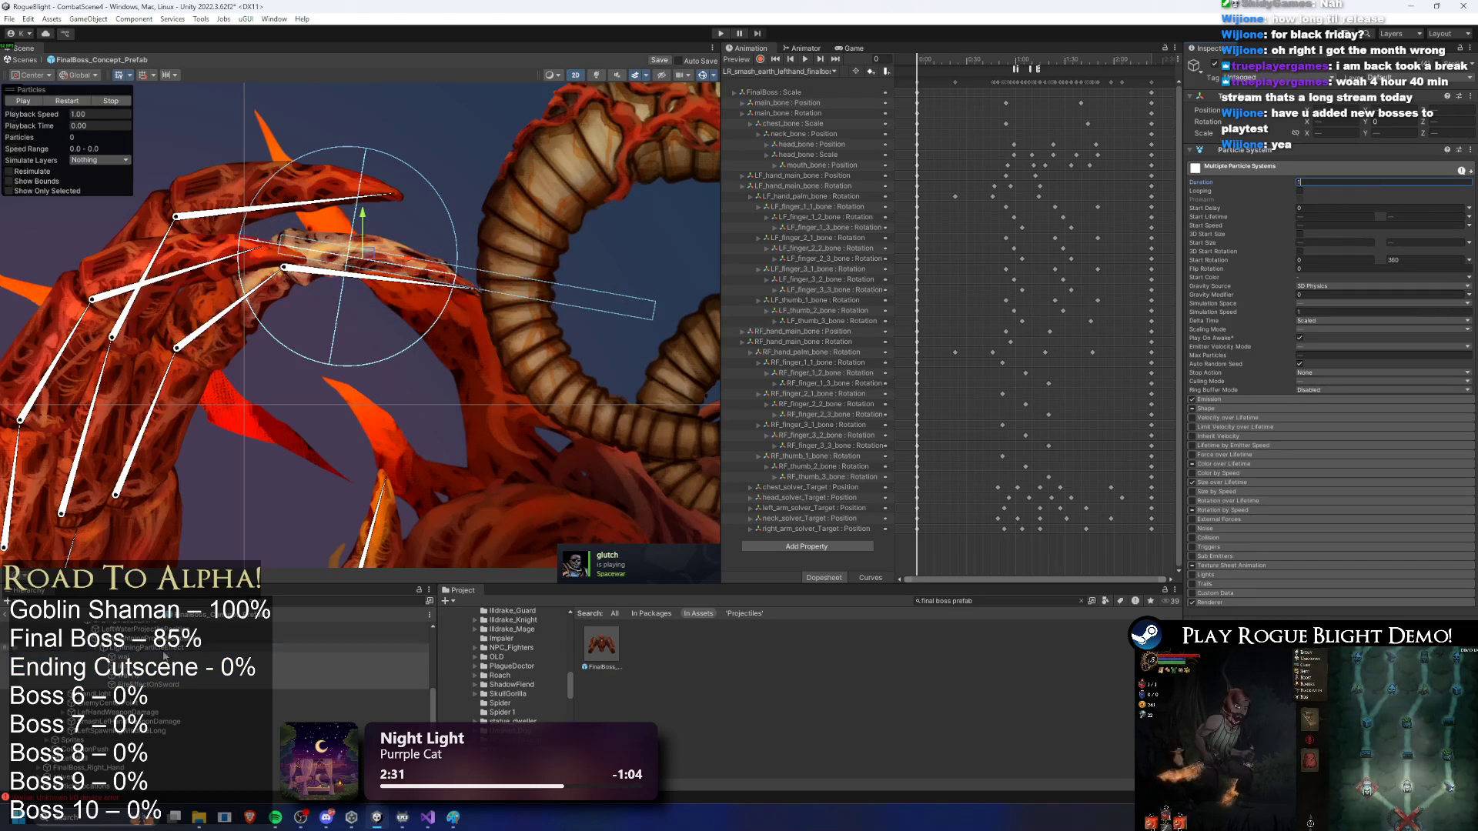
left_click(116, 647)
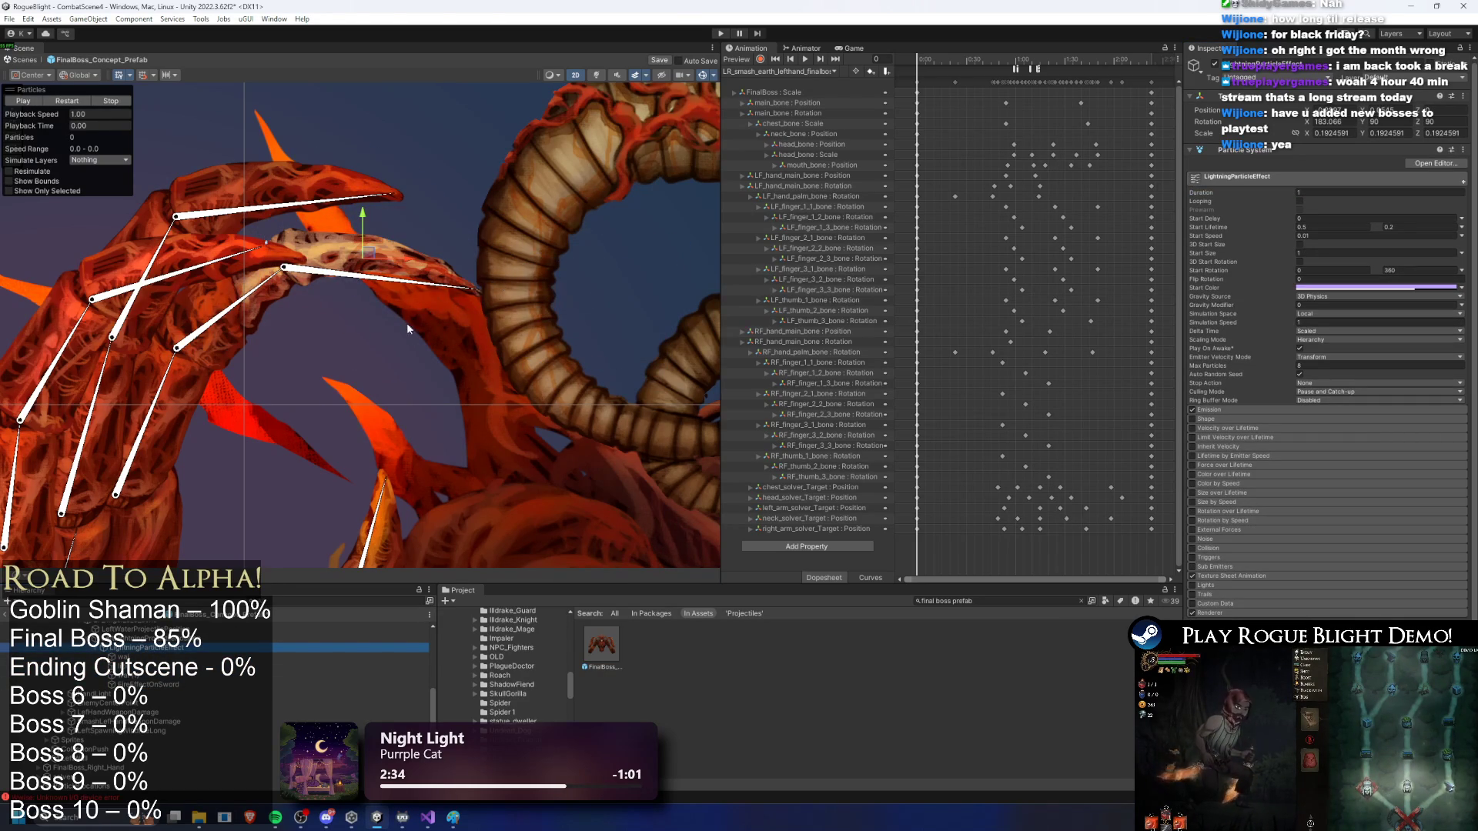
Step: Replay the lightning effect twice to check the one-shot burst
left_click(75, 100)
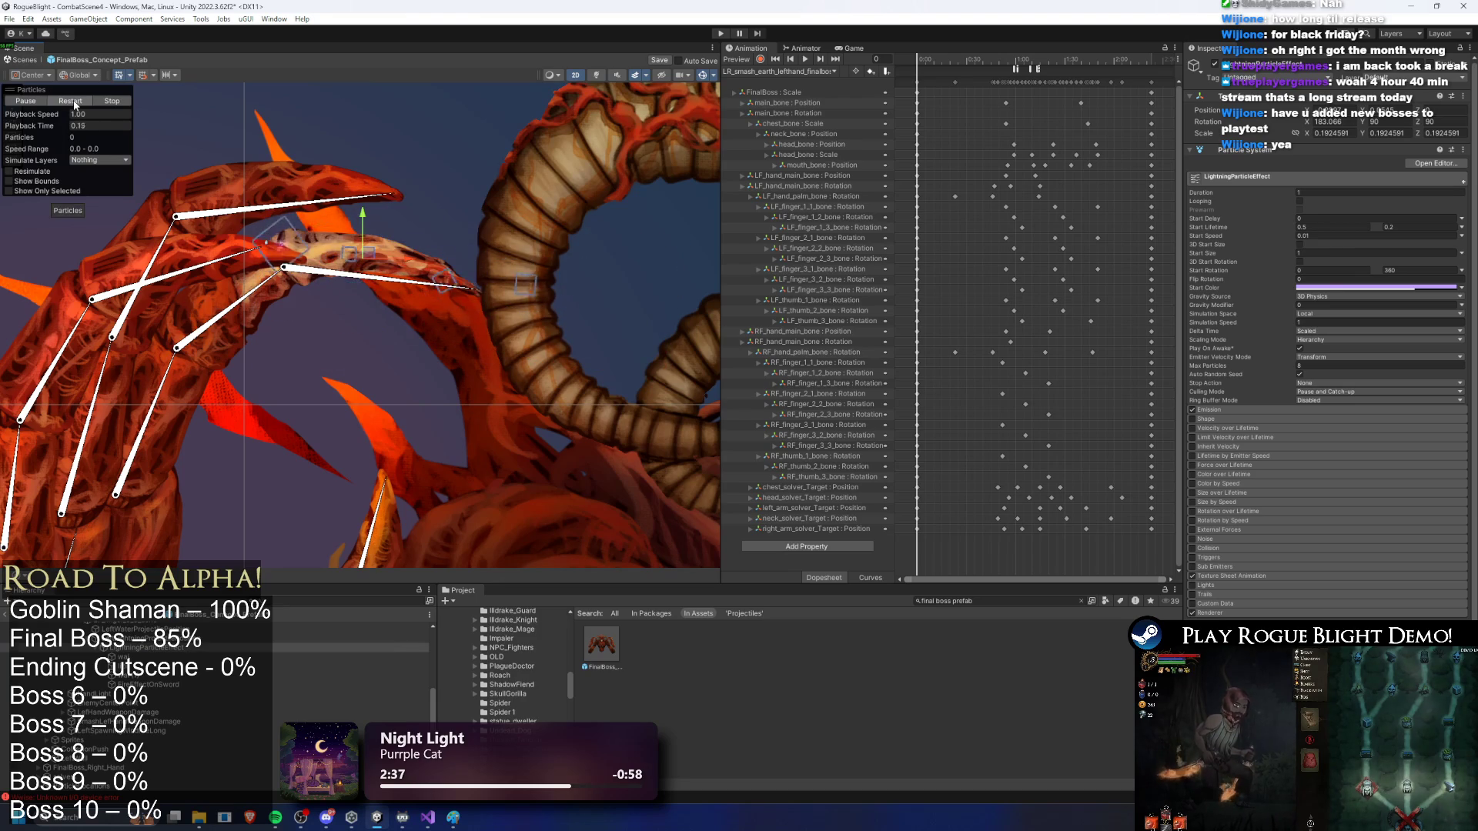
left_click(75, 101)
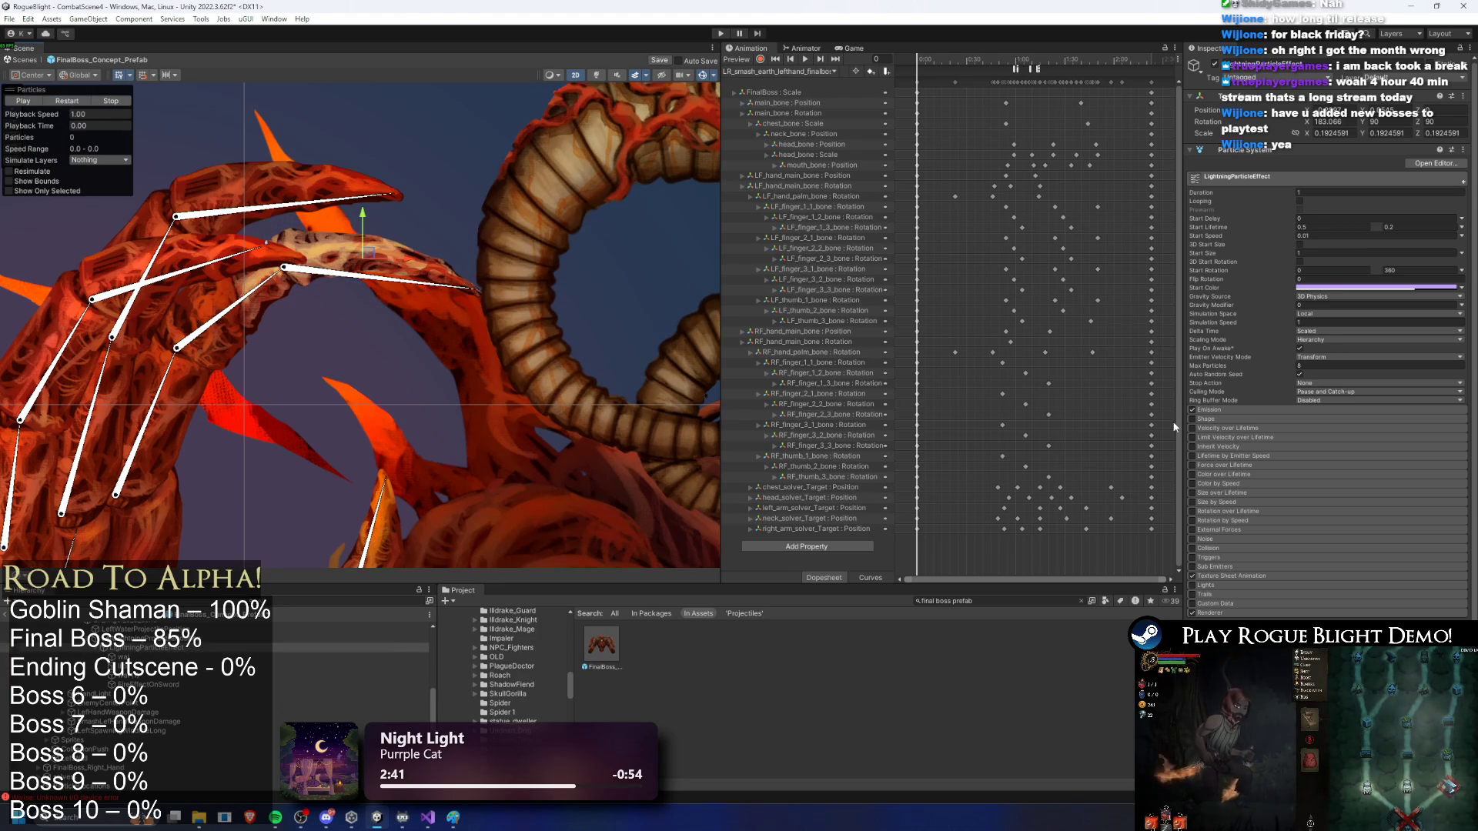
left_click(123, 659)
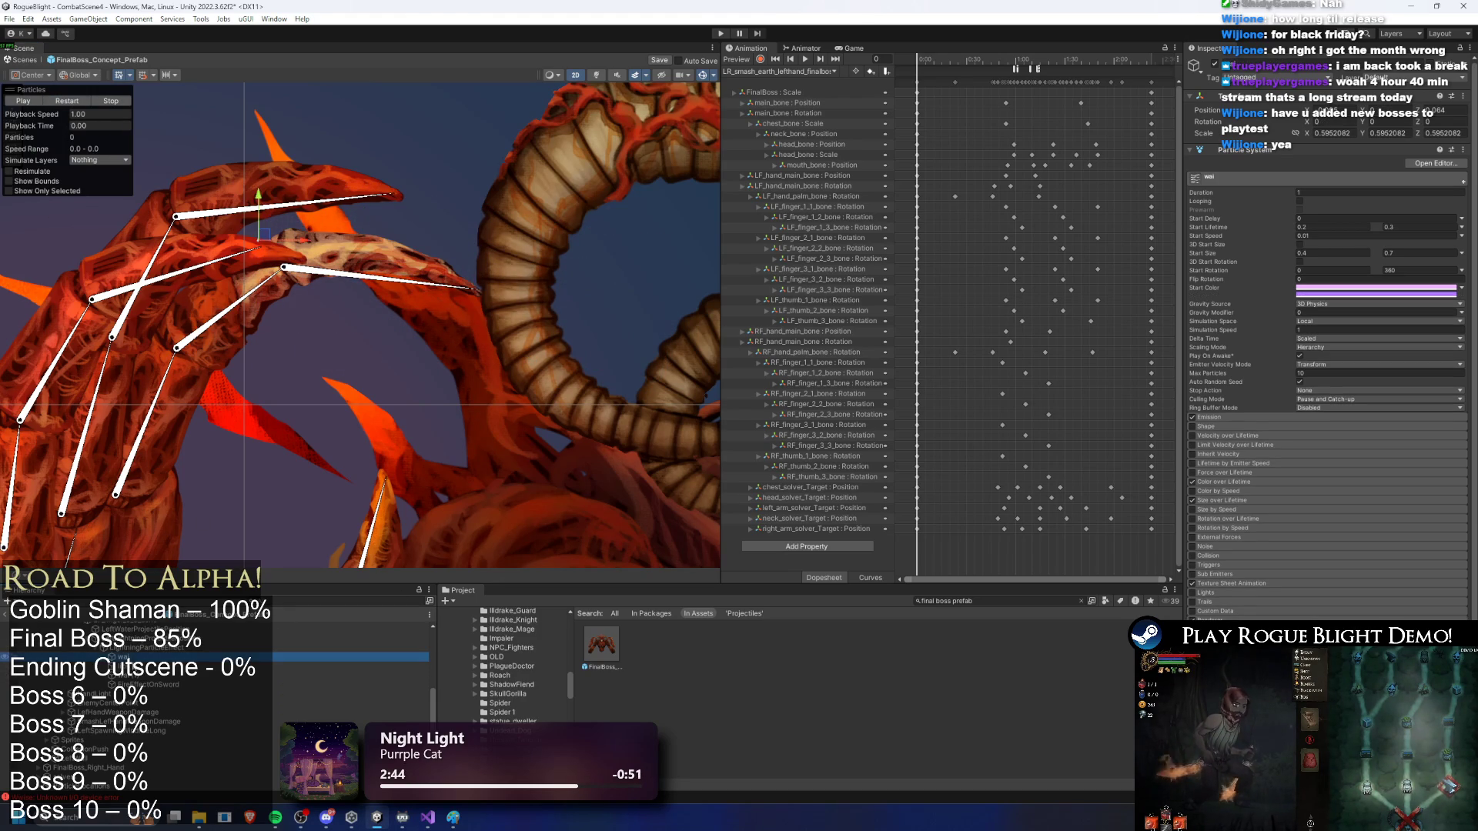
key("Down")
key("Down")
key("Down")
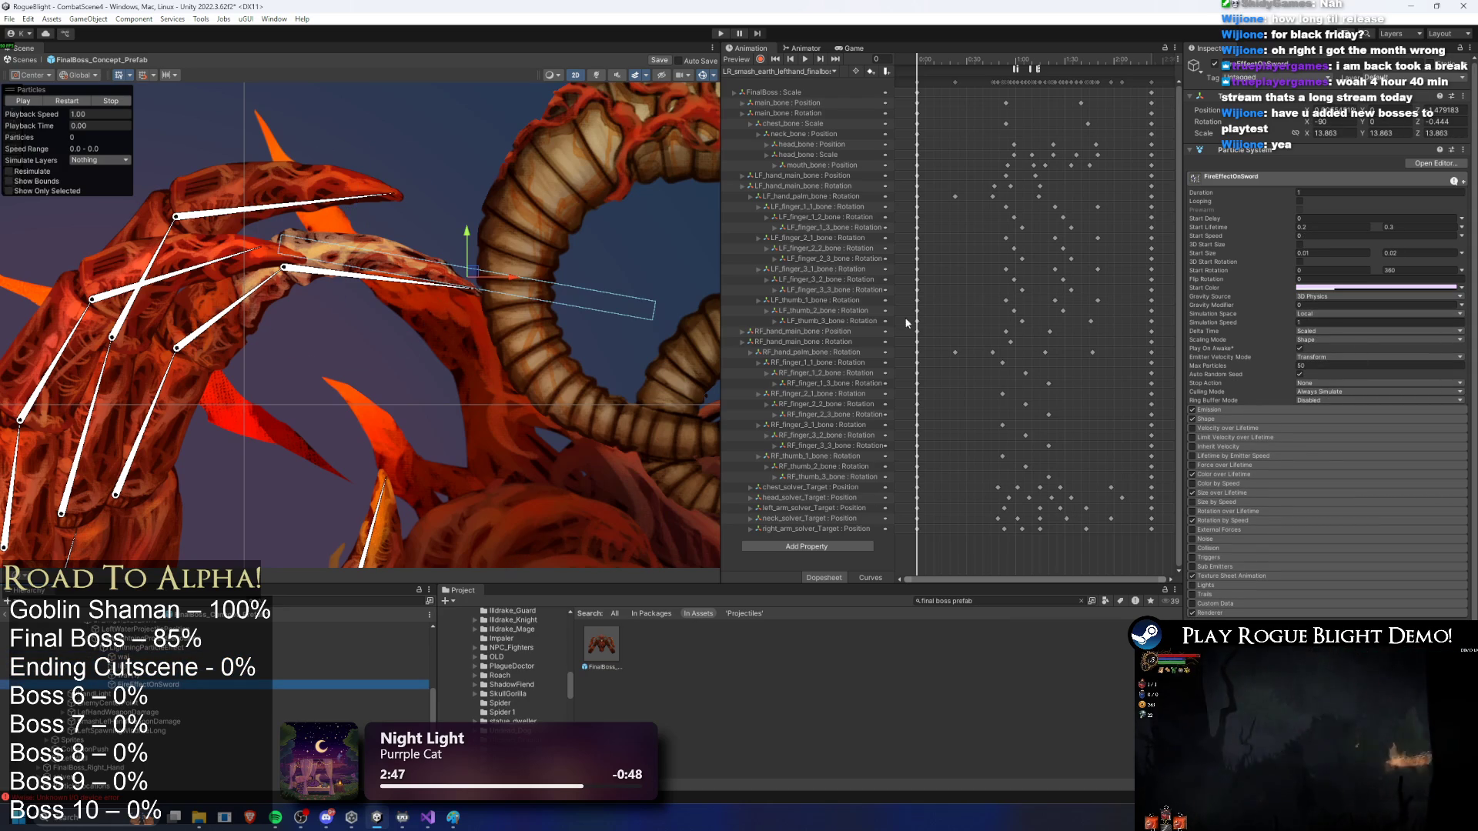
Step: Flatten FireEffectOnSword's Shape box to a Y scale of 0.1
left_click(1241, 419)
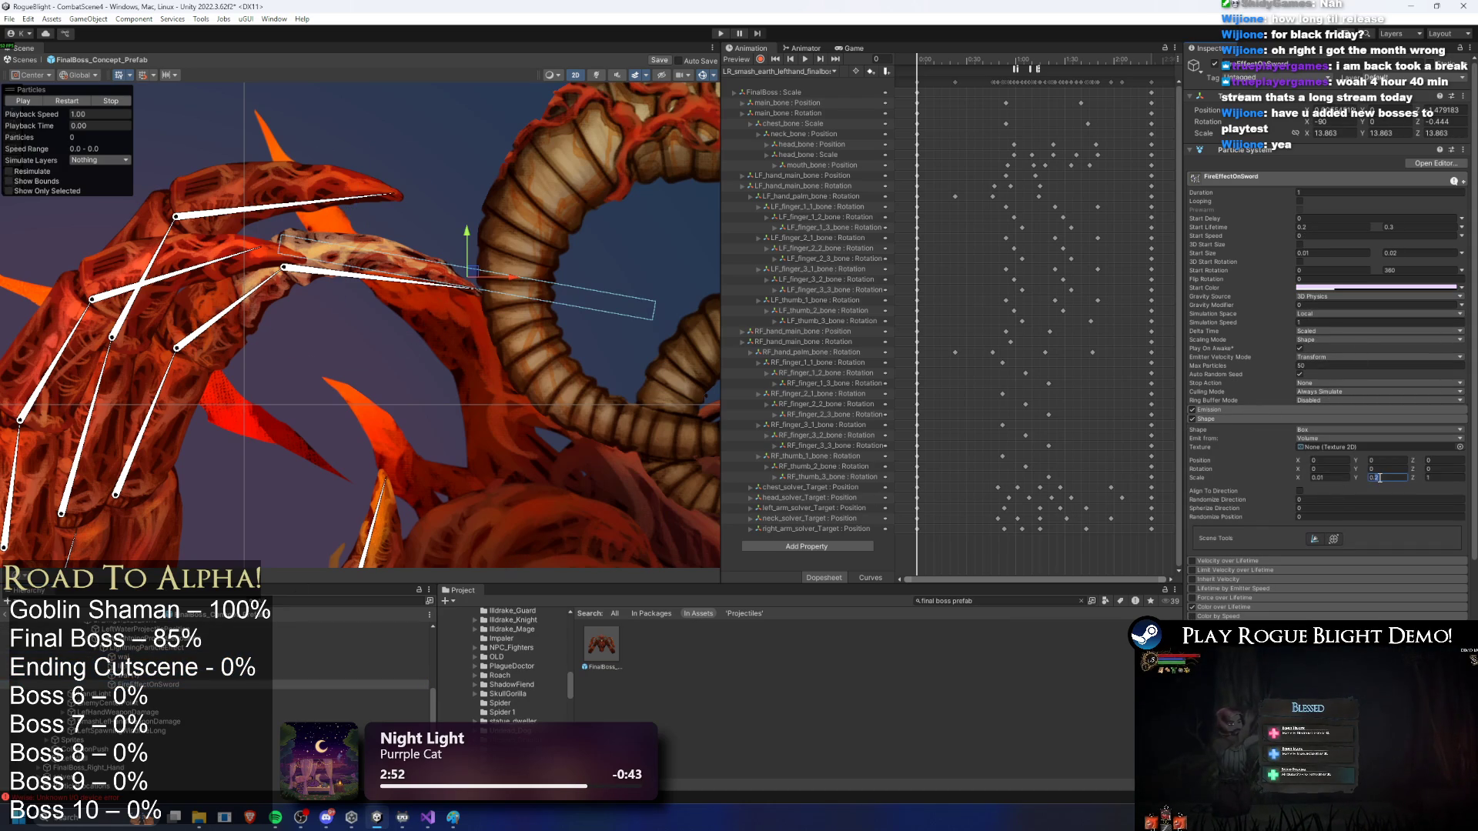
key("Return")
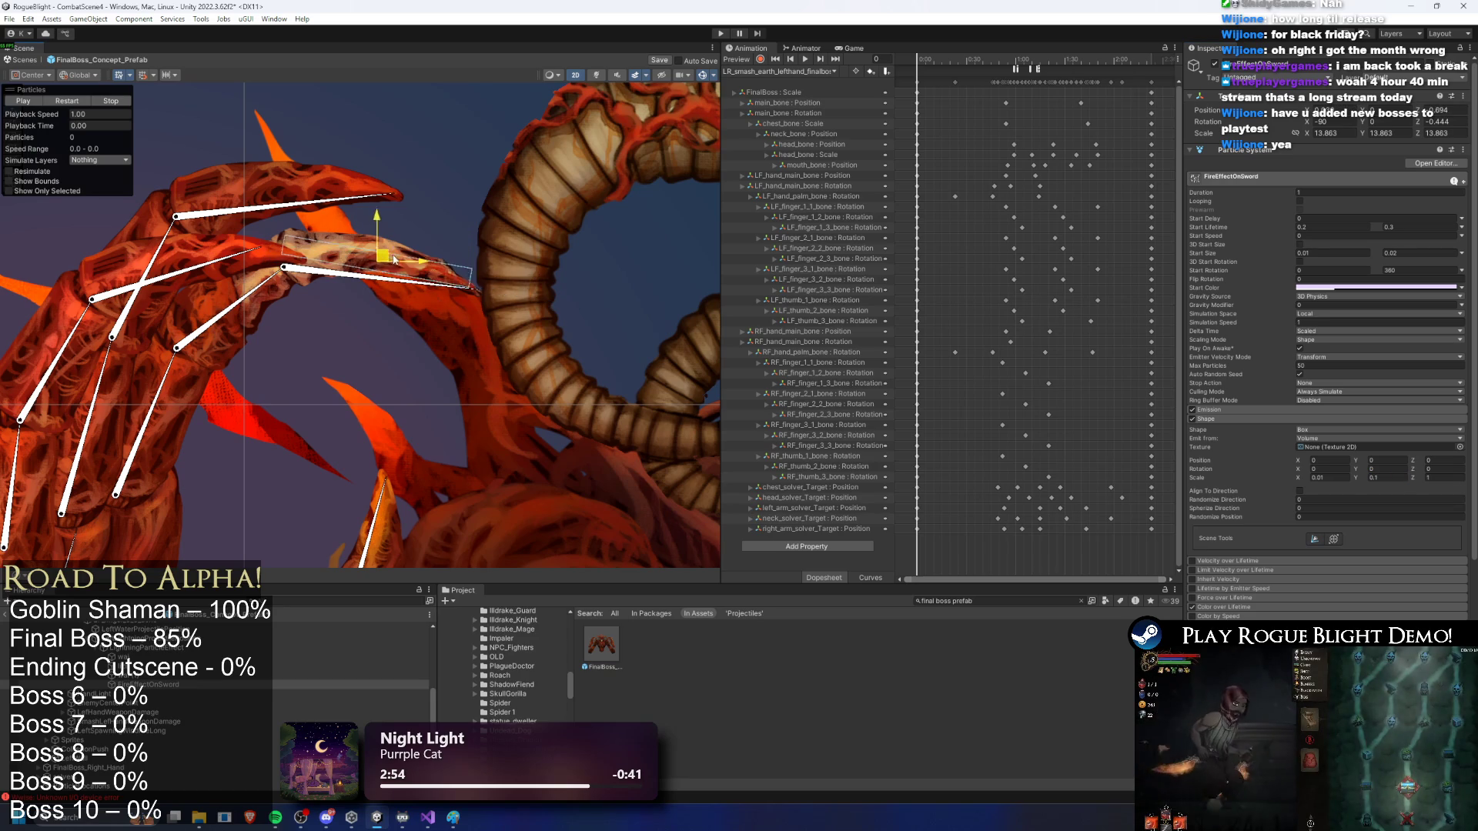
left_click(154, 675)
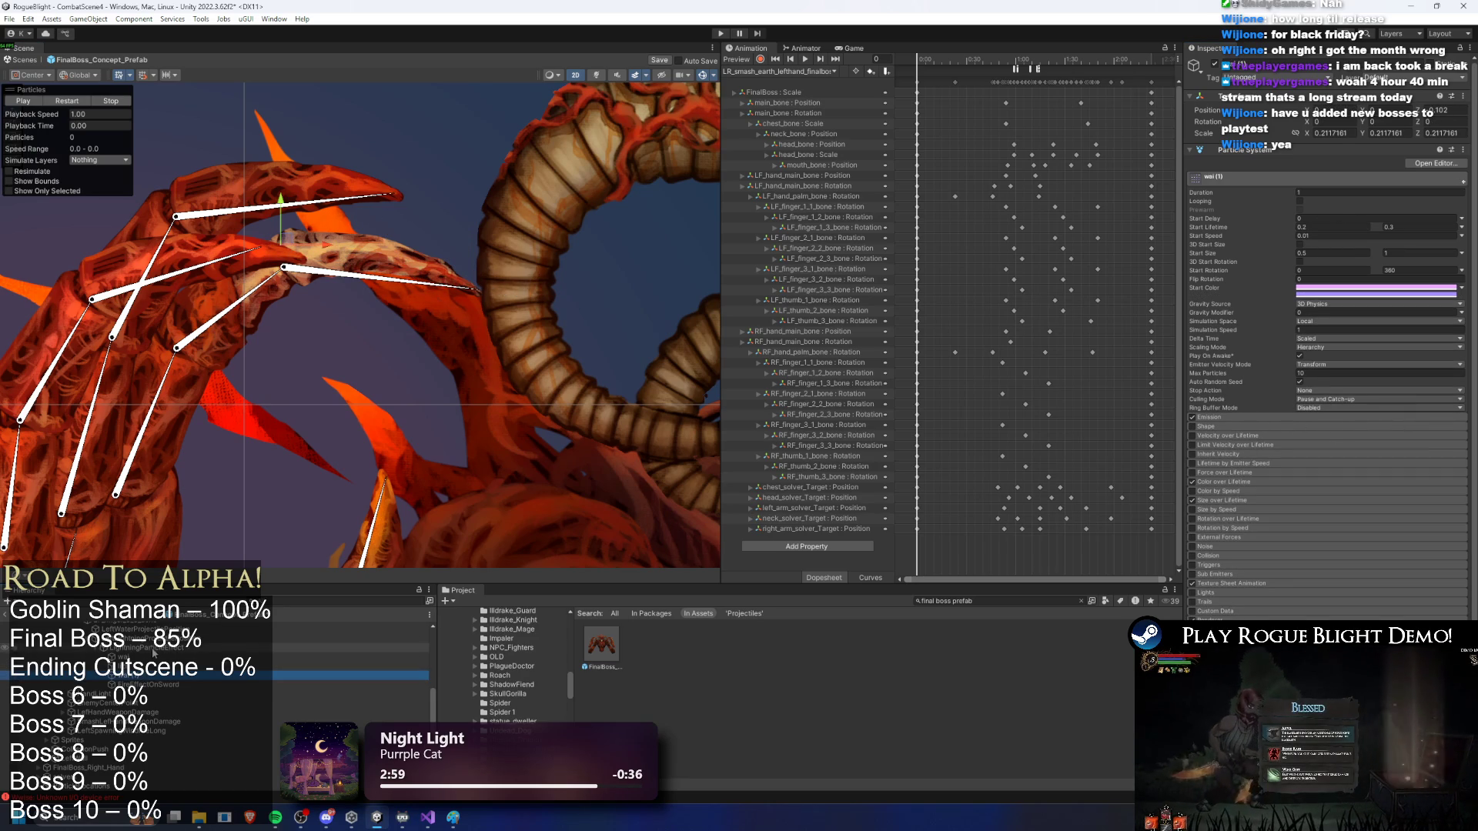
Step: Give the lightning particle systems a 1.5 Duration and replay the shortened burst
left_click(154, 648)
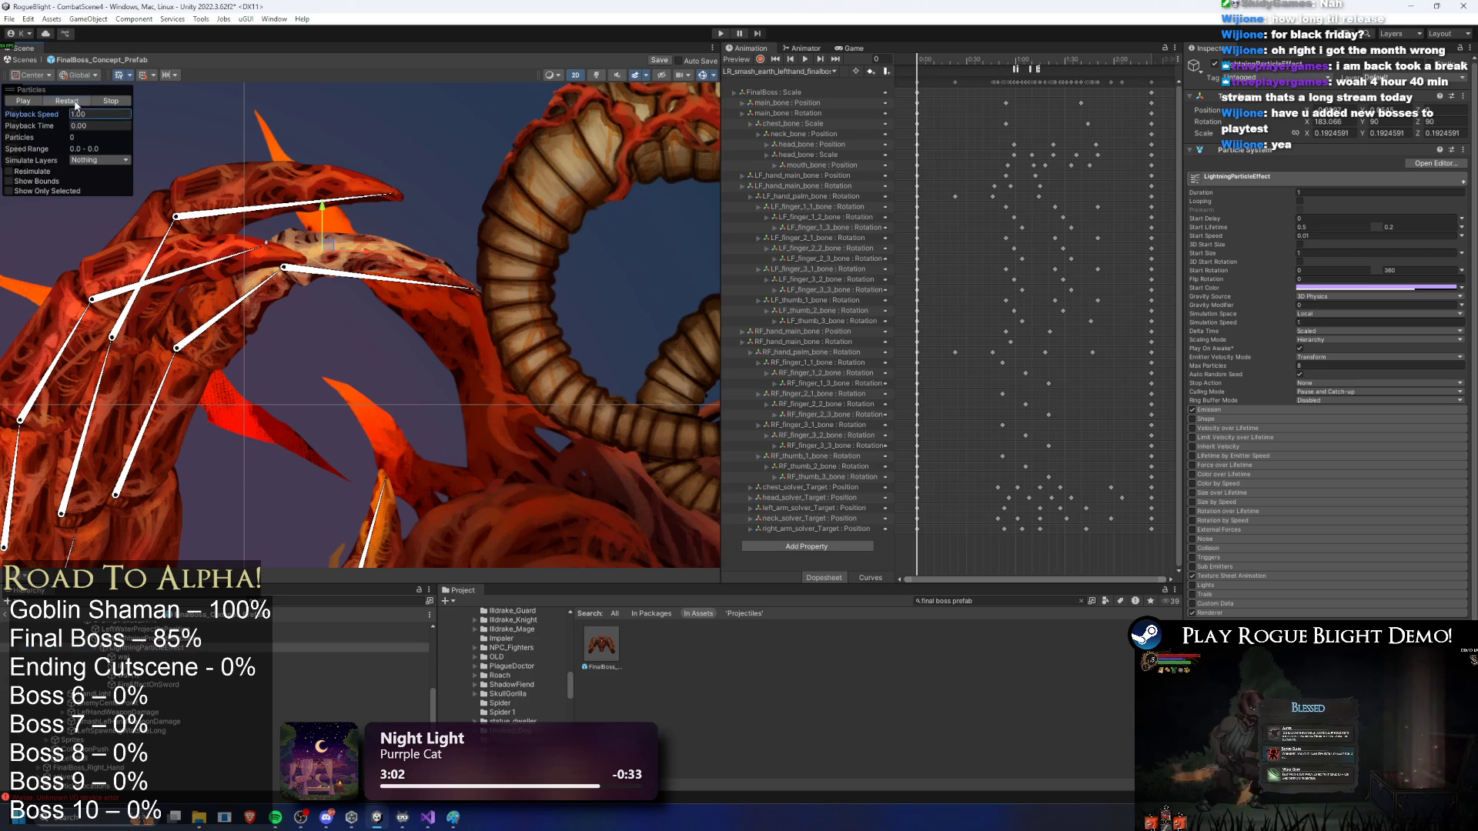
left_click(75, 103)
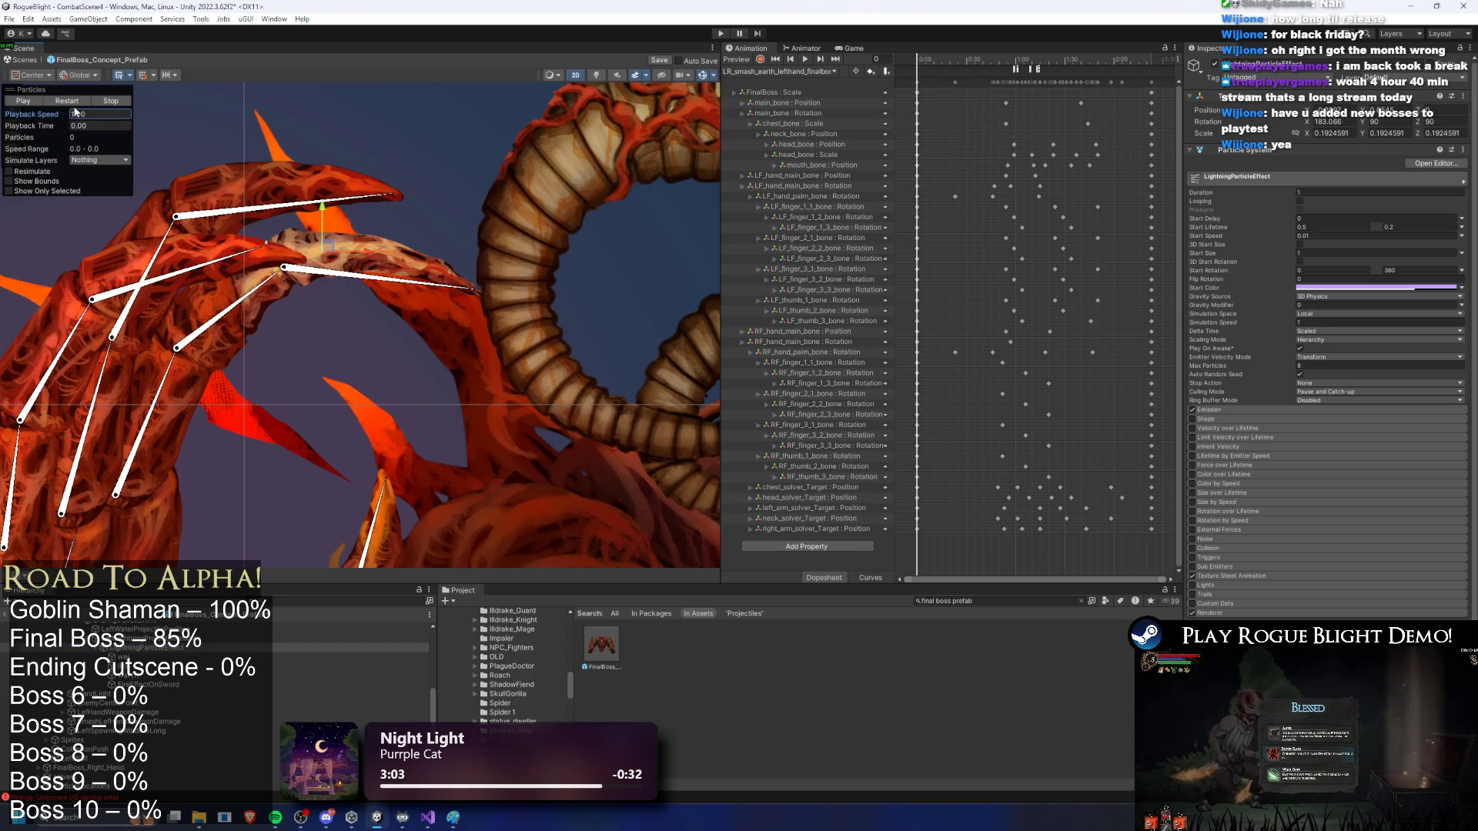
left_click(133, 685, "shift")
left_click(1329, 186)
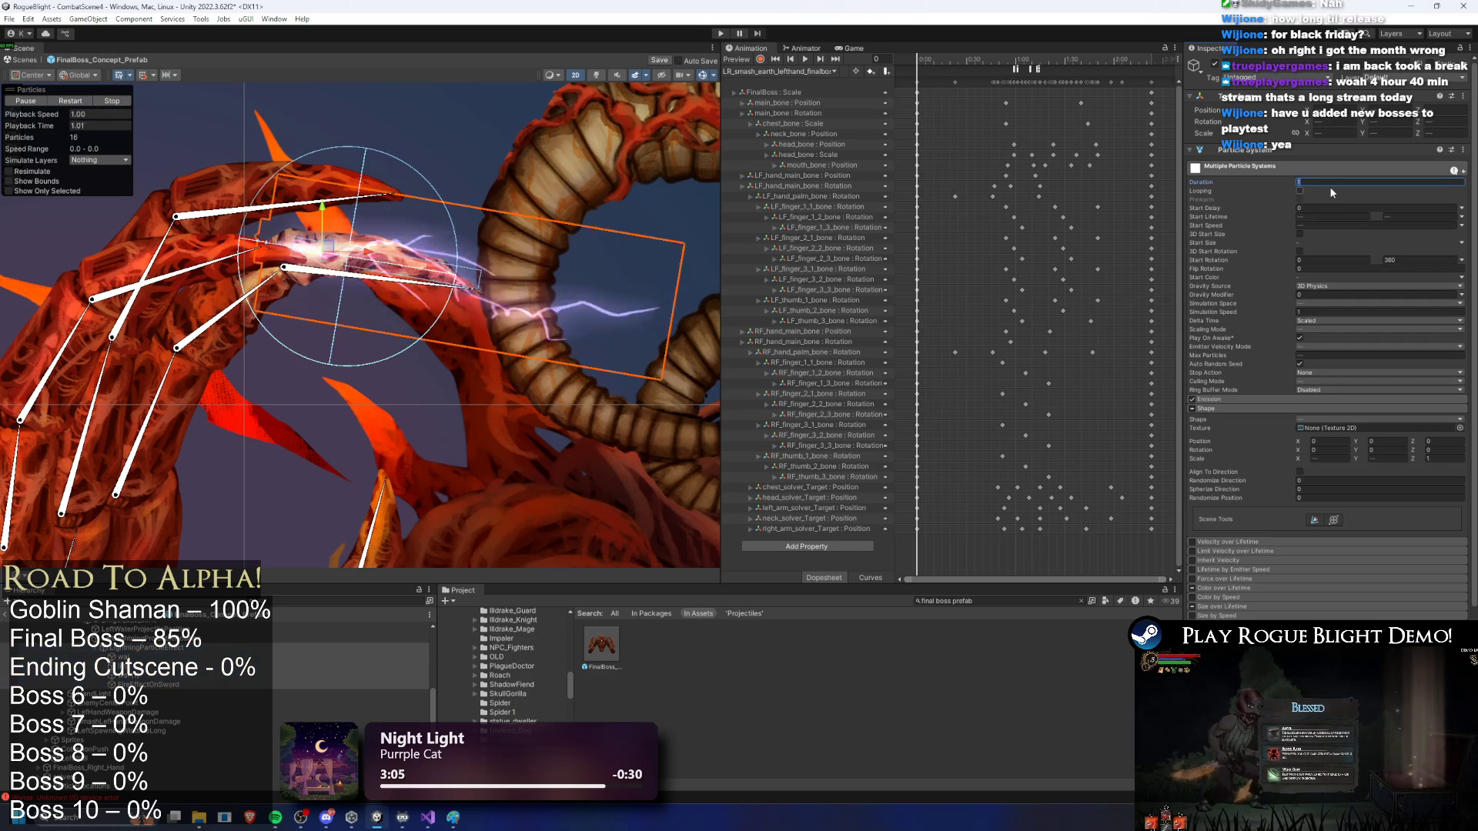
left_click(65, 101)
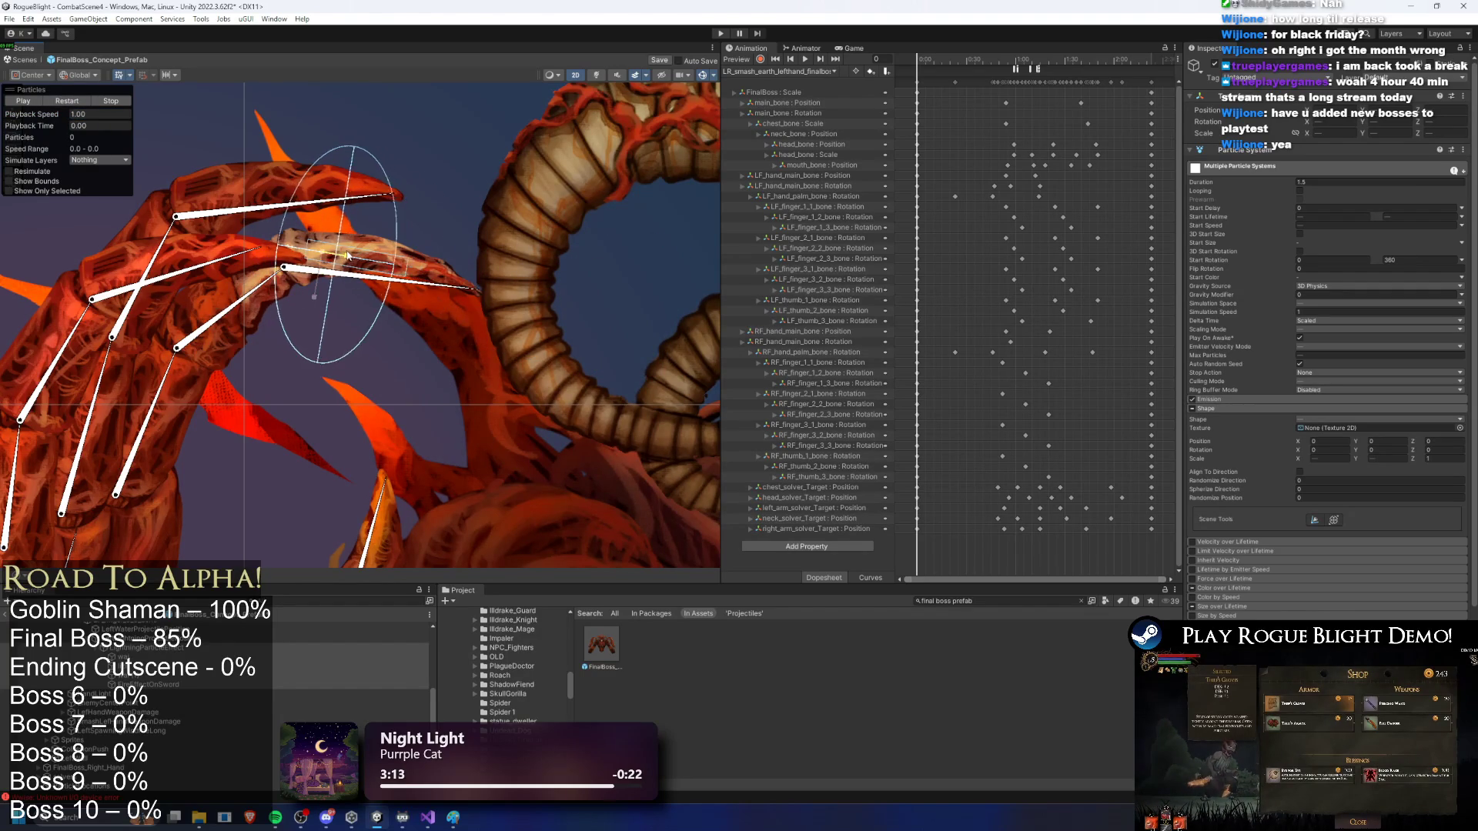
left_click(83, 107)
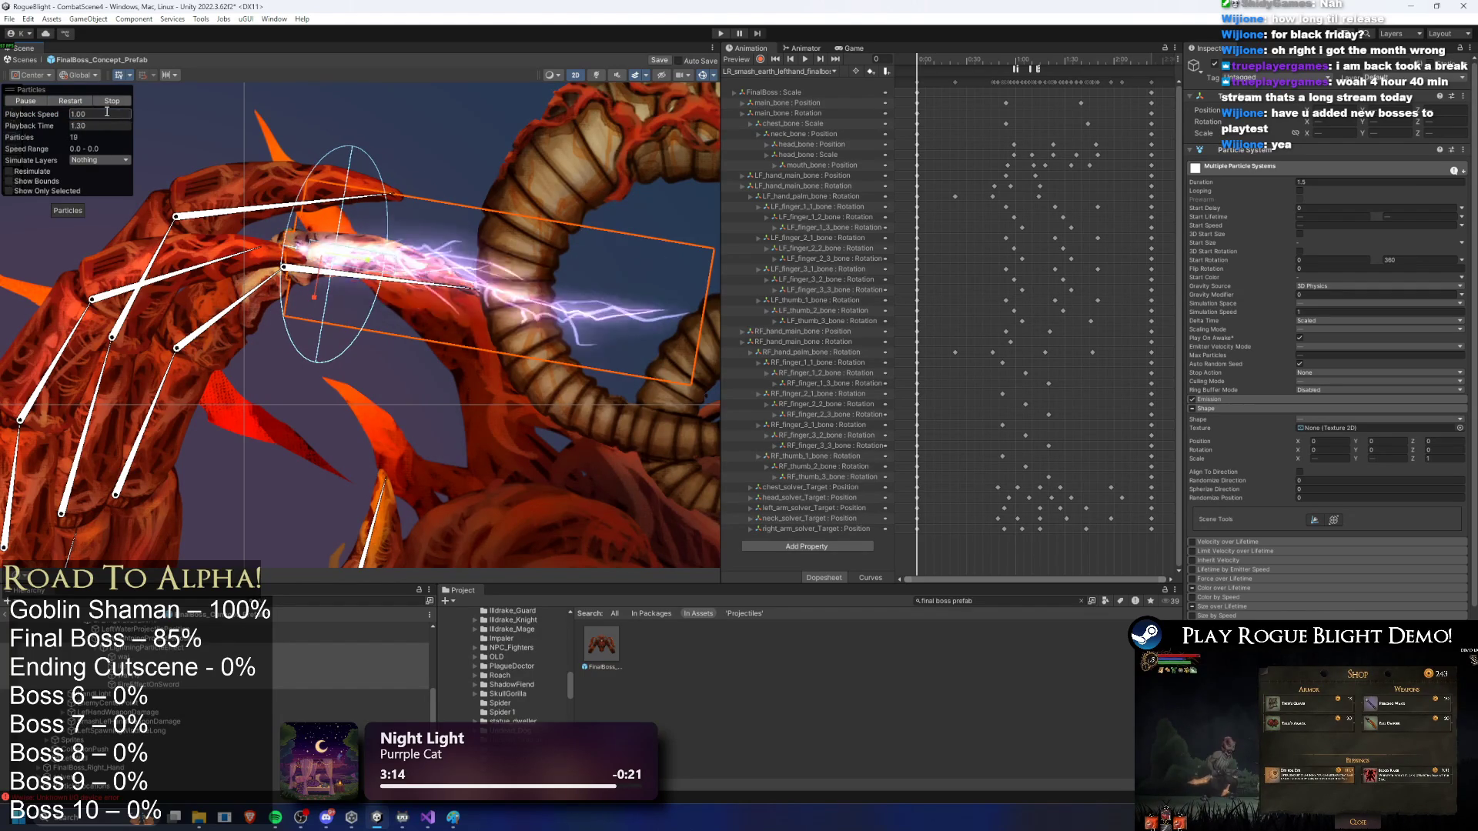
left_click(123, 656)
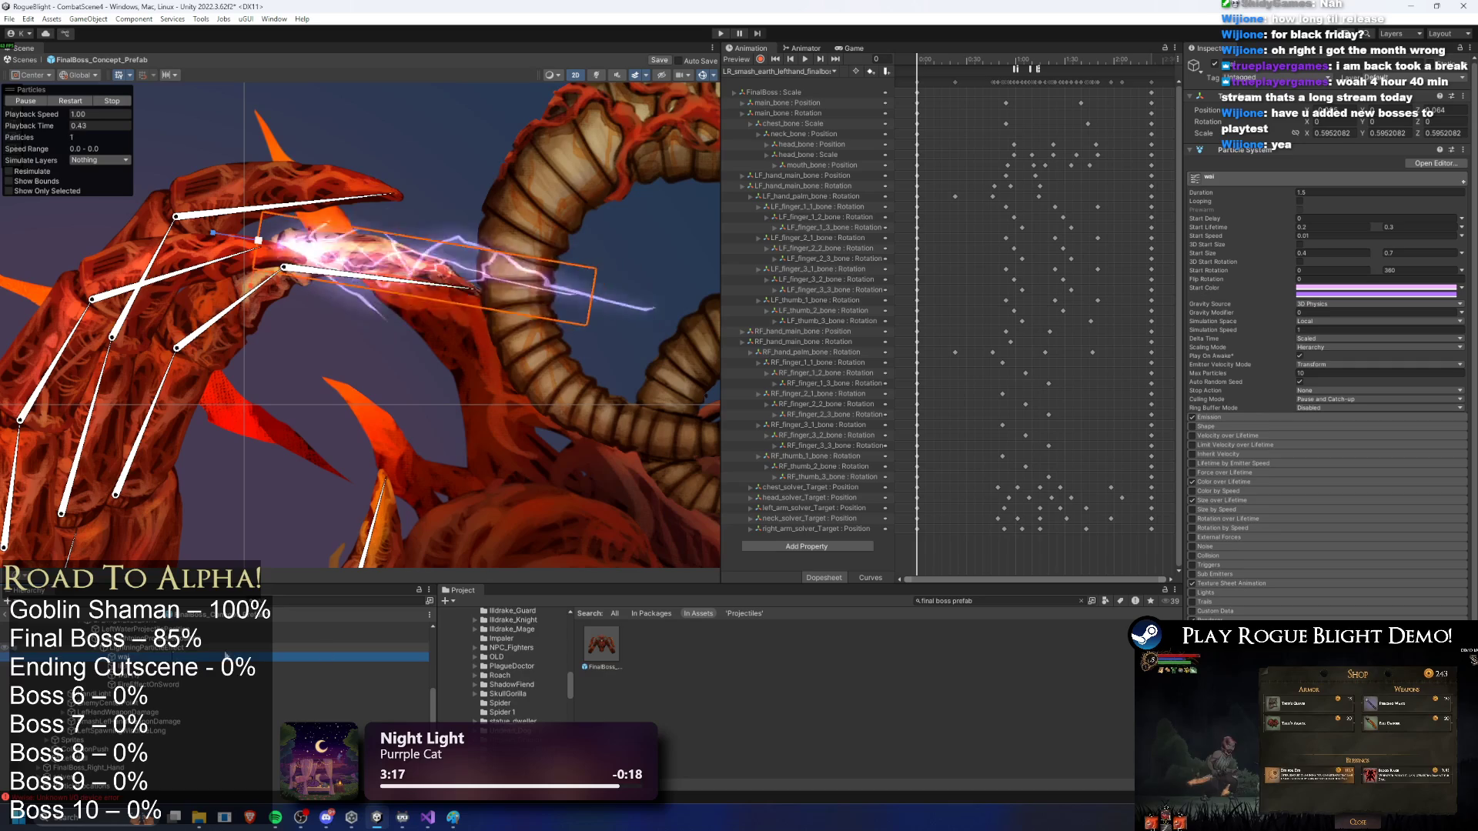
scroll(446, 393, "down", 5)
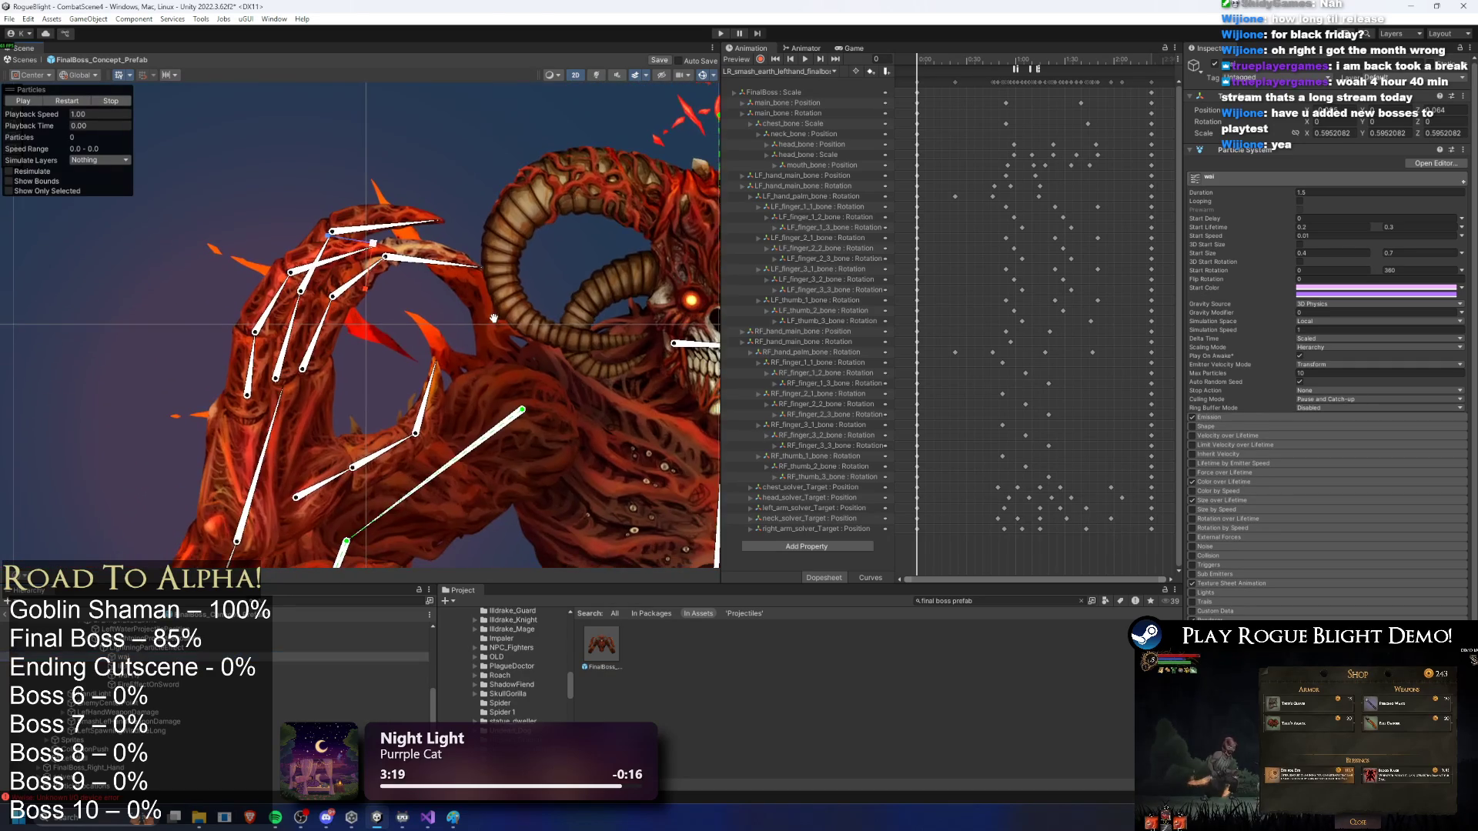
Step: Switch the lightning particle systems' Simulation Space to World and replay the lightning at the hand
left_click(162, 651)
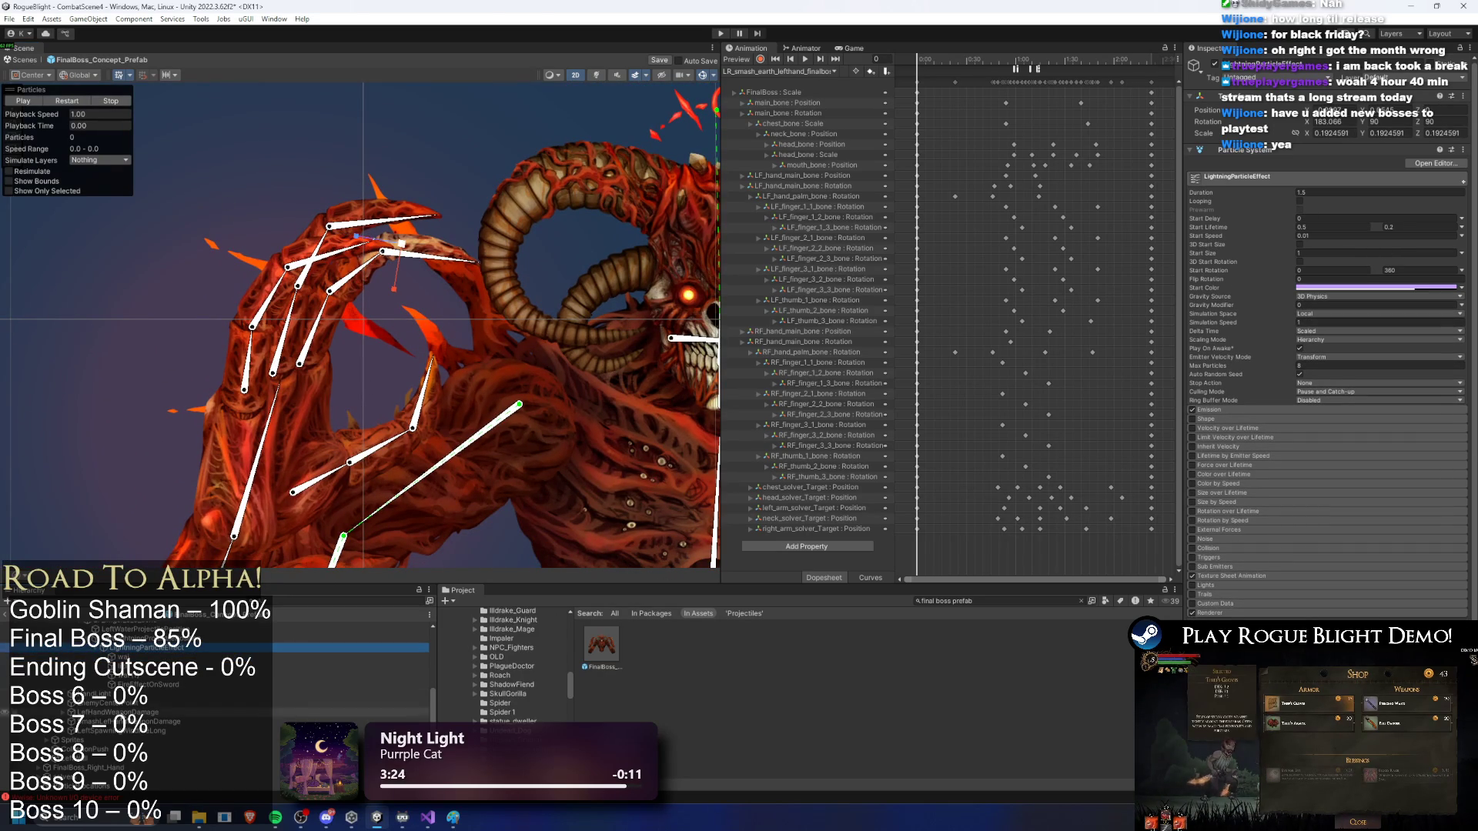
left_click(347, 692, "shift")
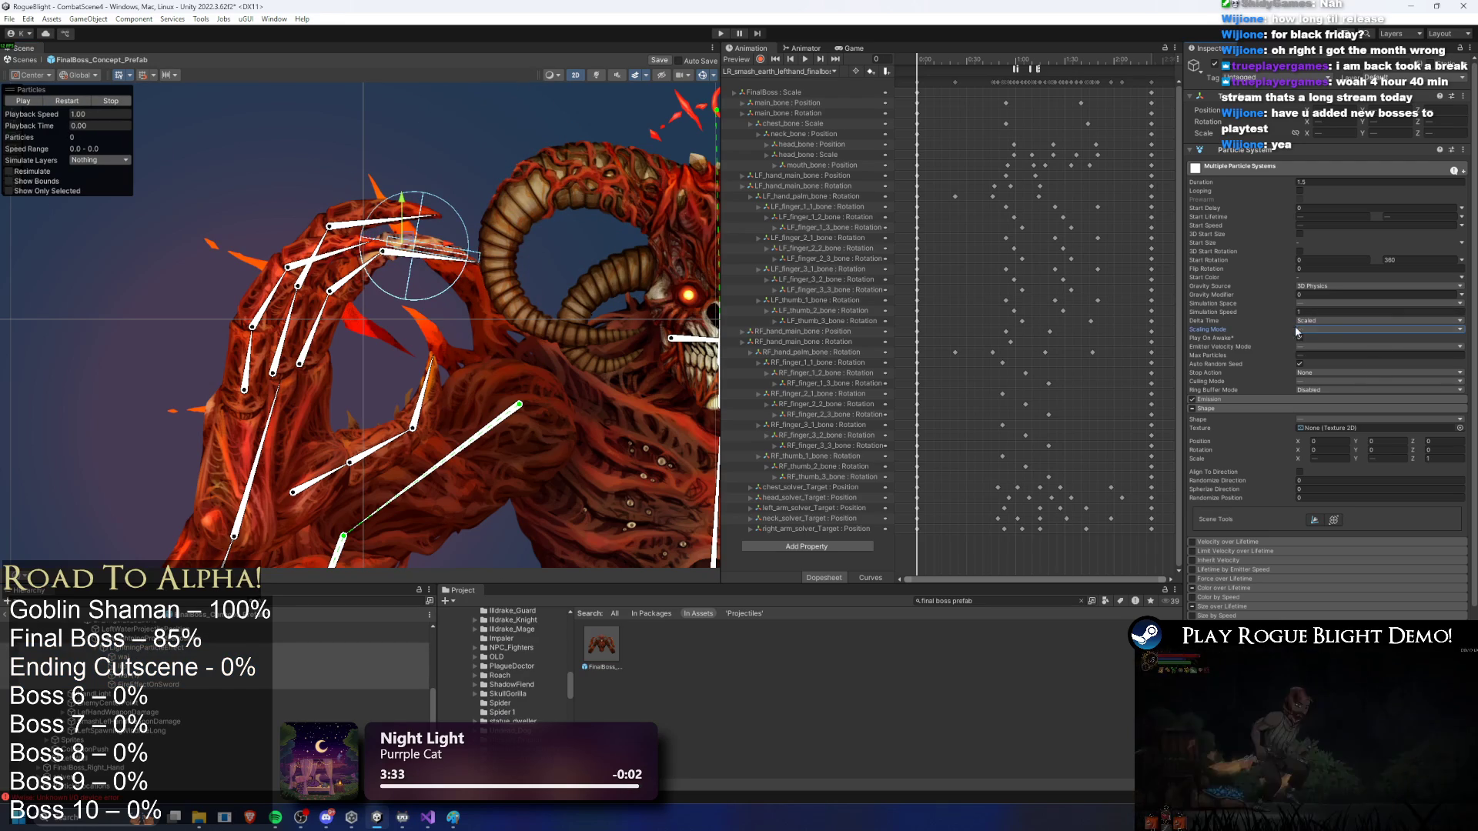
left_click(1326, 330)
left_click(1316, 304)
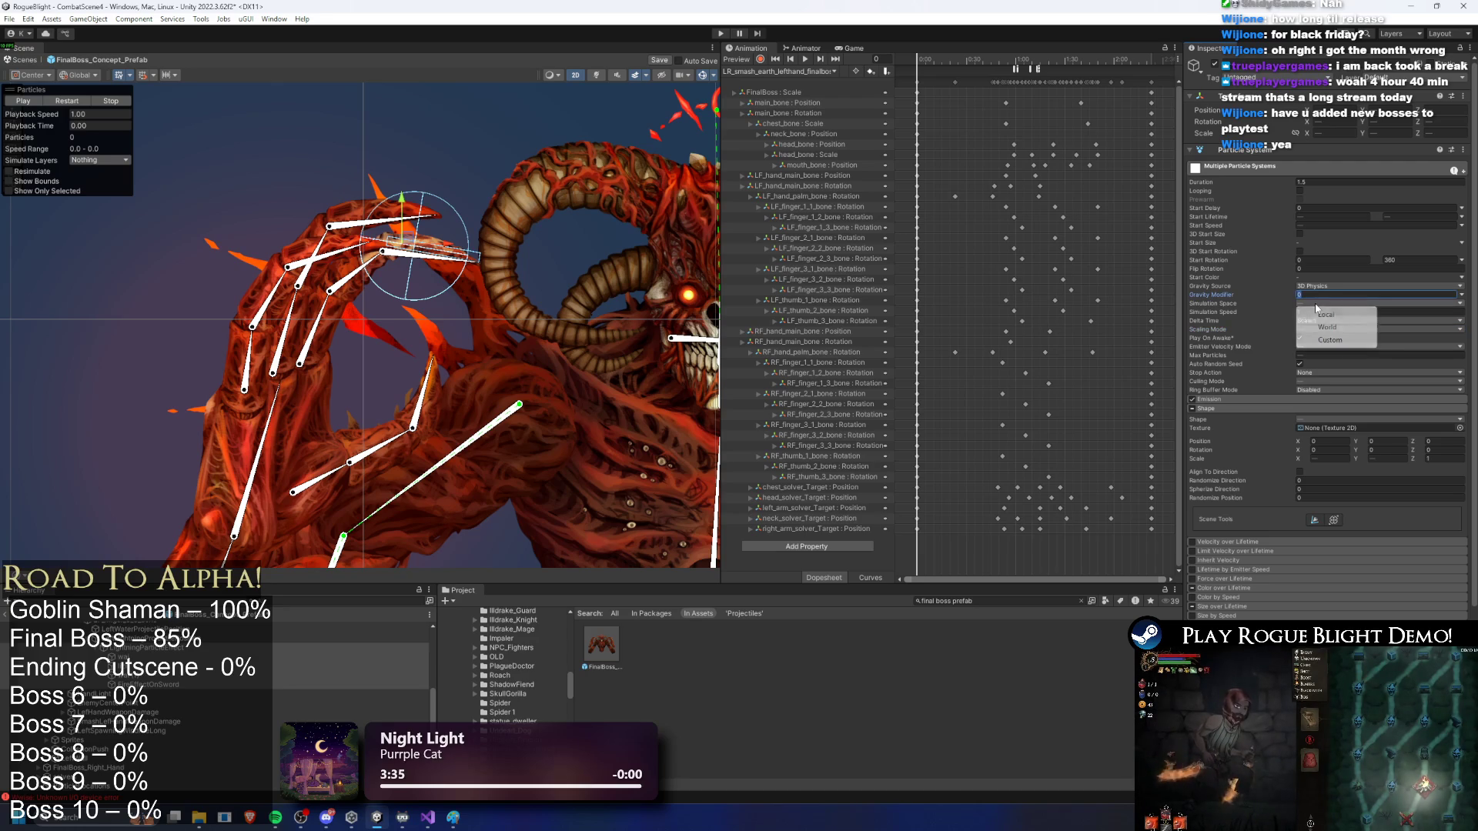
left_click(1325, 325)
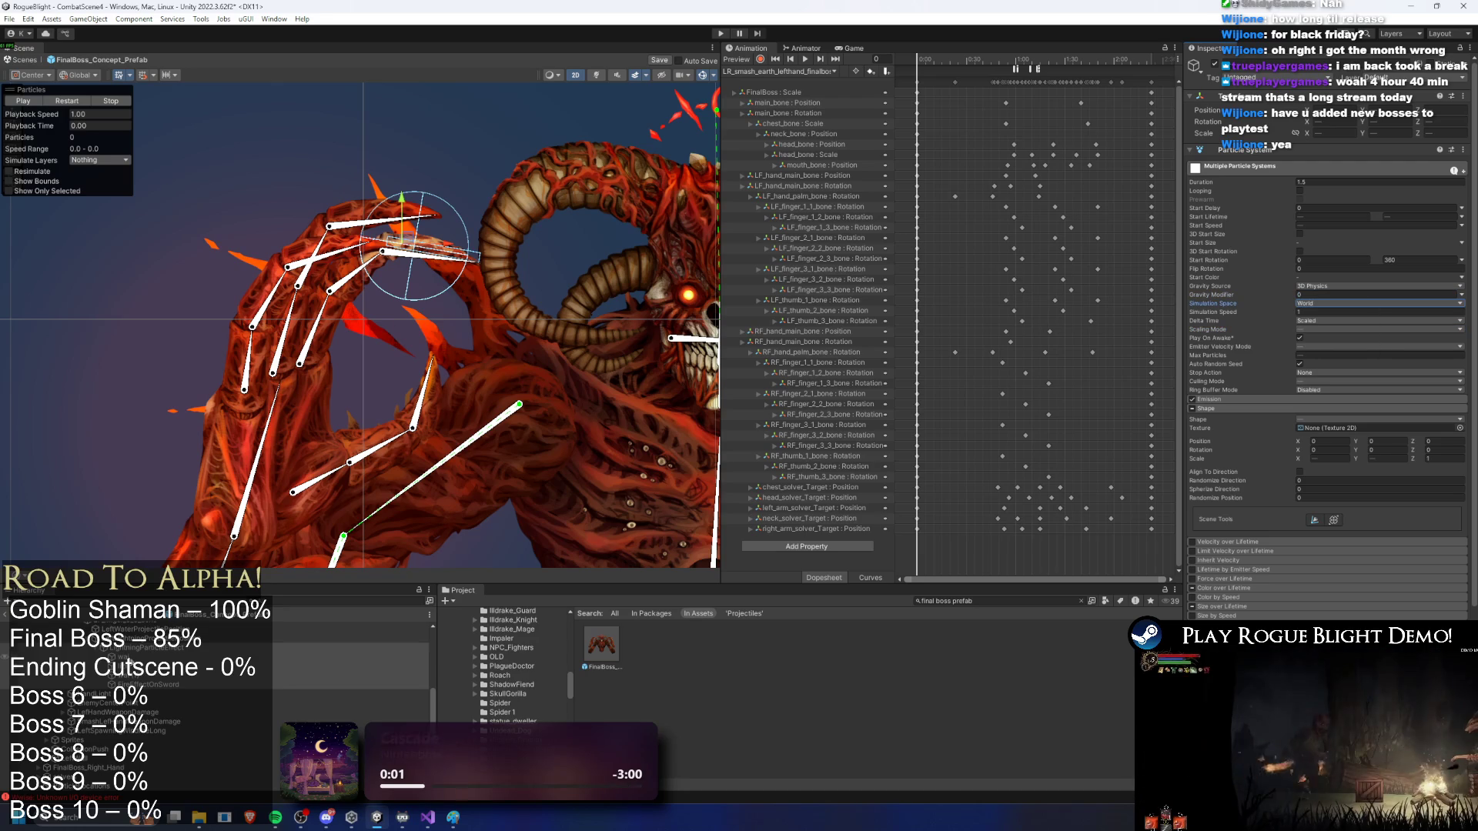
left_click(561, 224)
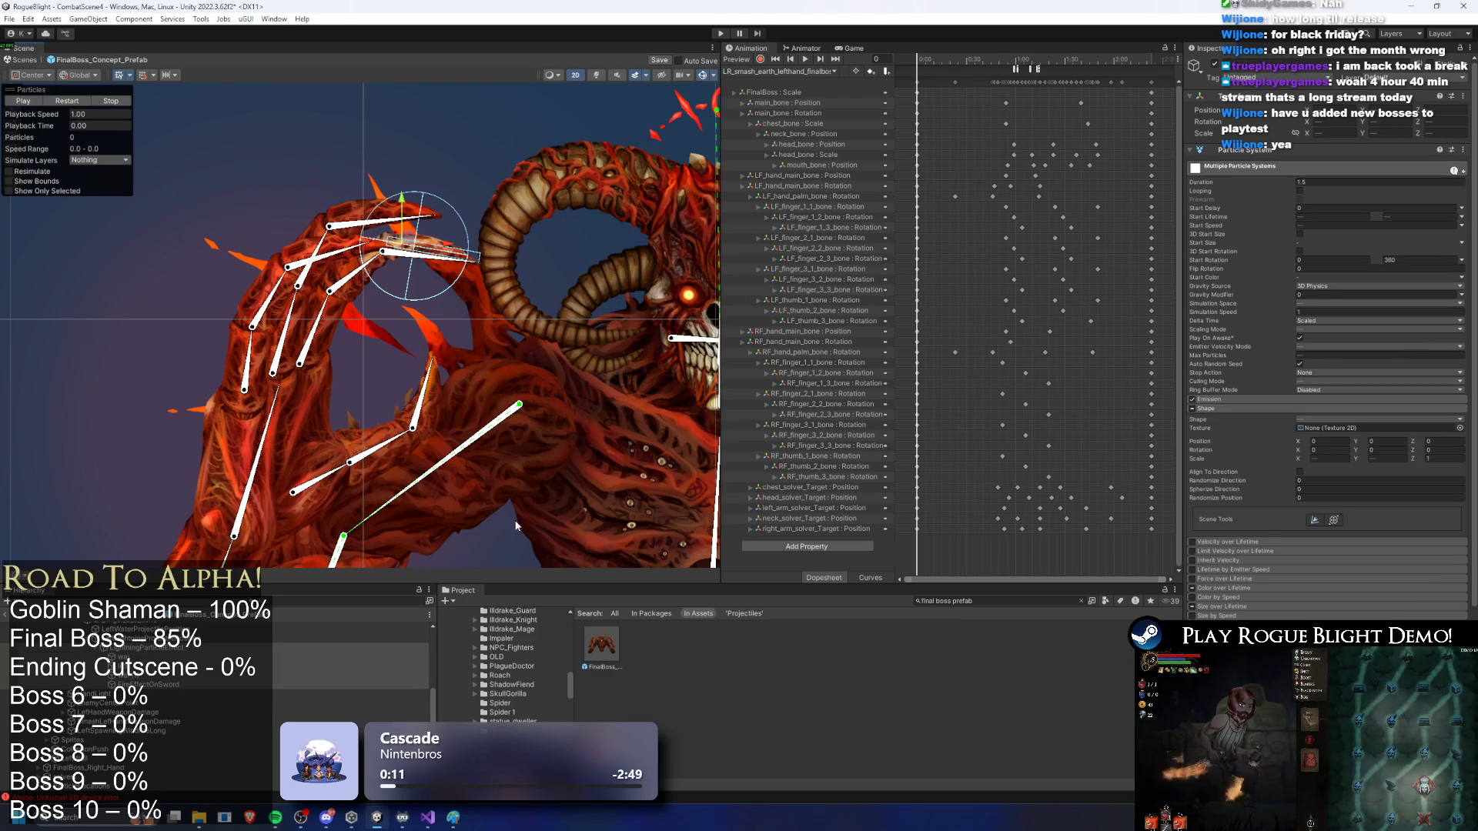
left_click(116, 648)
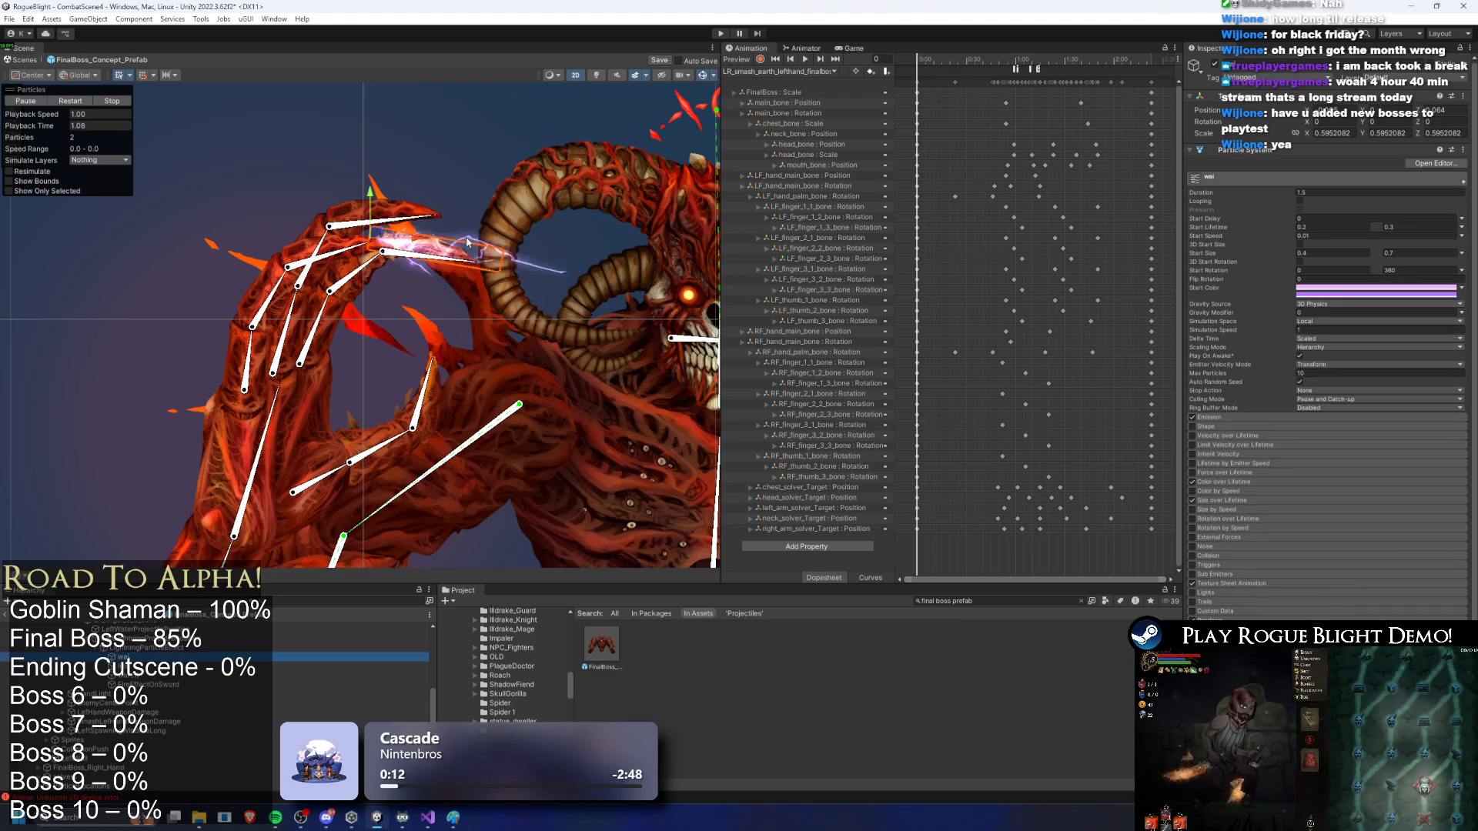
Step: Preview the lightning, inspecting wai, lizi and wai (1) and restarting the particles
left_click(393, 251)
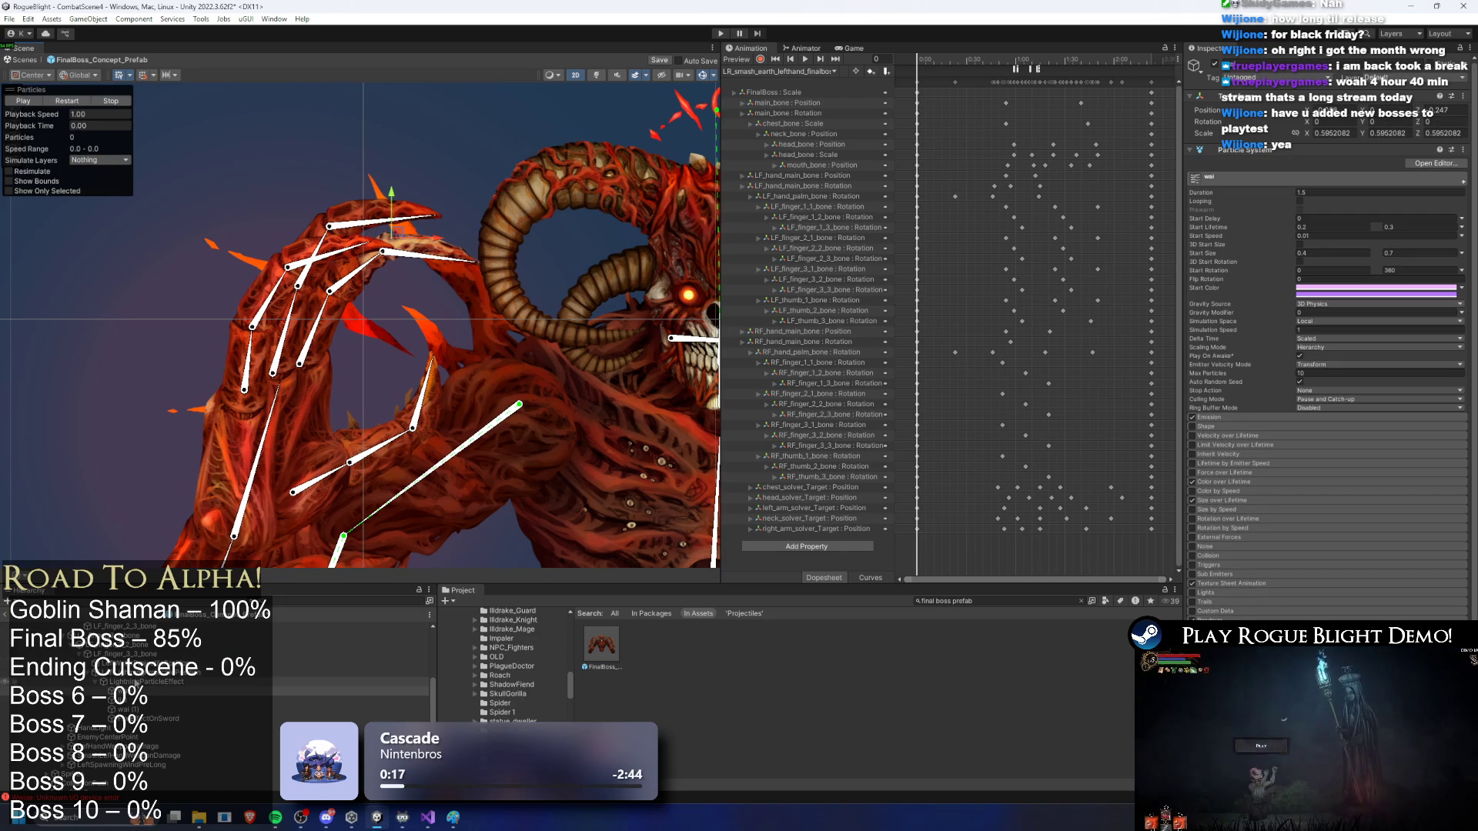
left_click(154, 675)
left_click(137, 701)
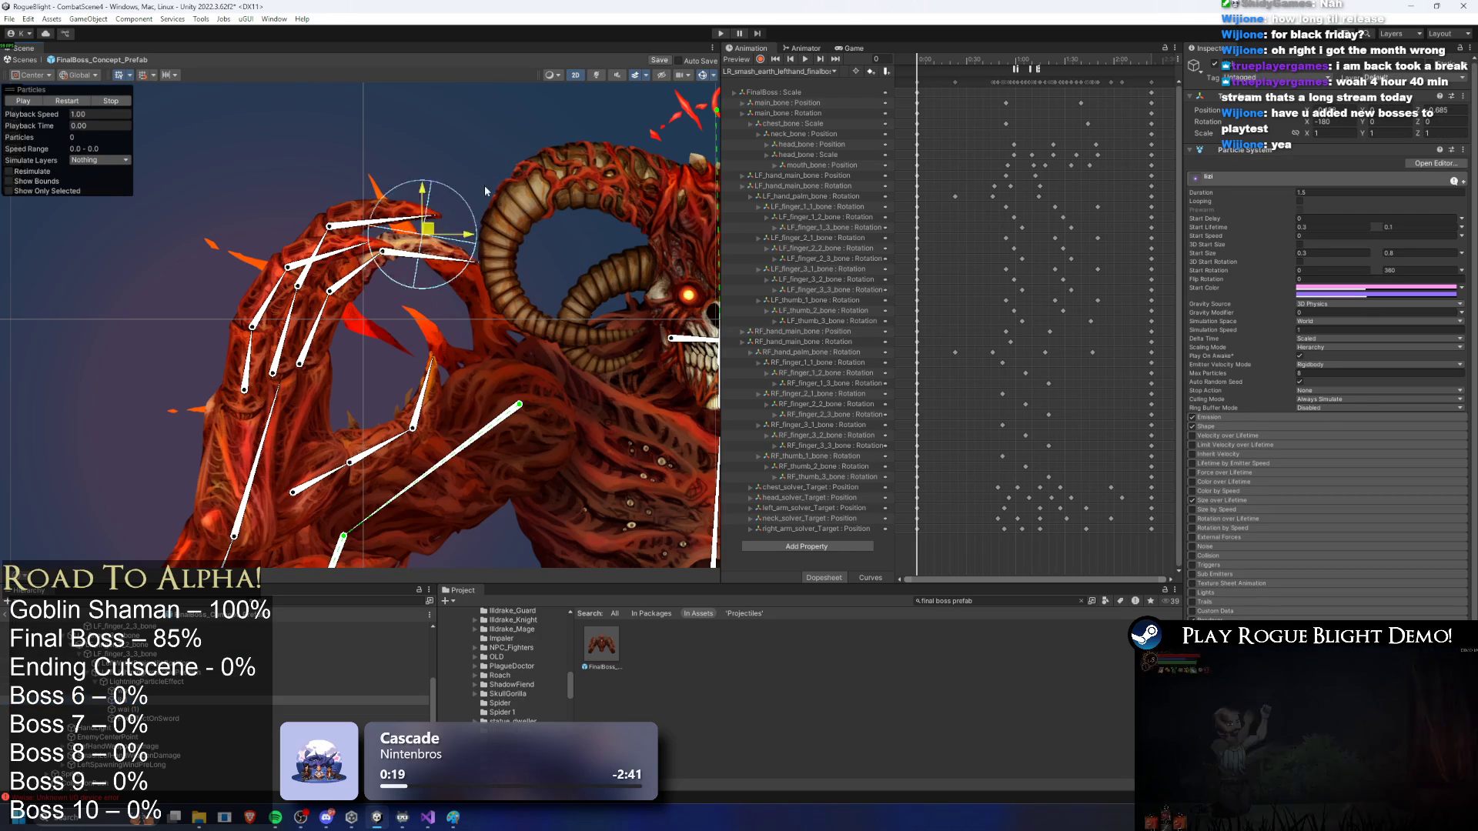
left_click(71, 103)
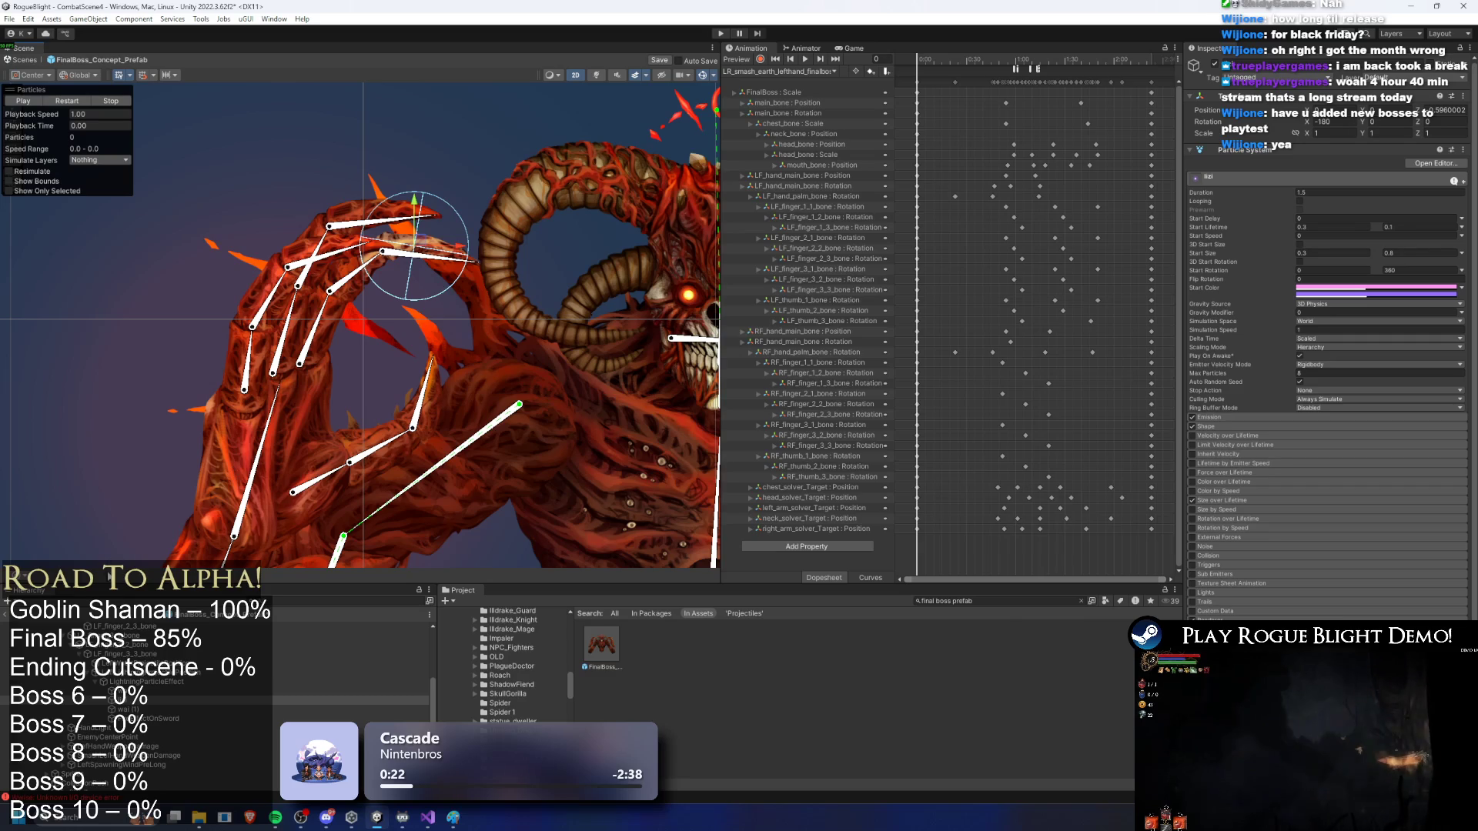
left_click(125, 709)
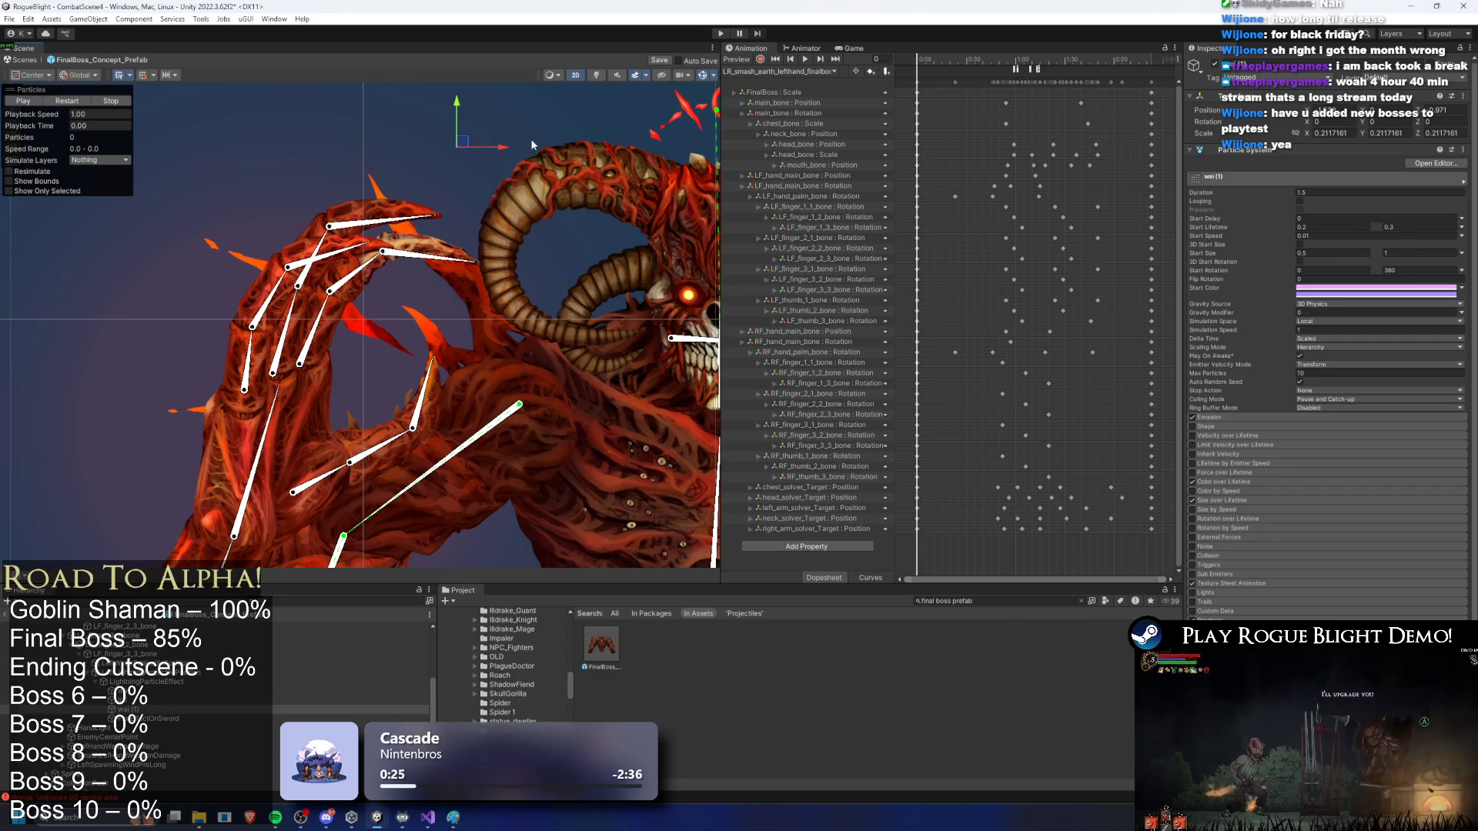
left_click(75, 104)
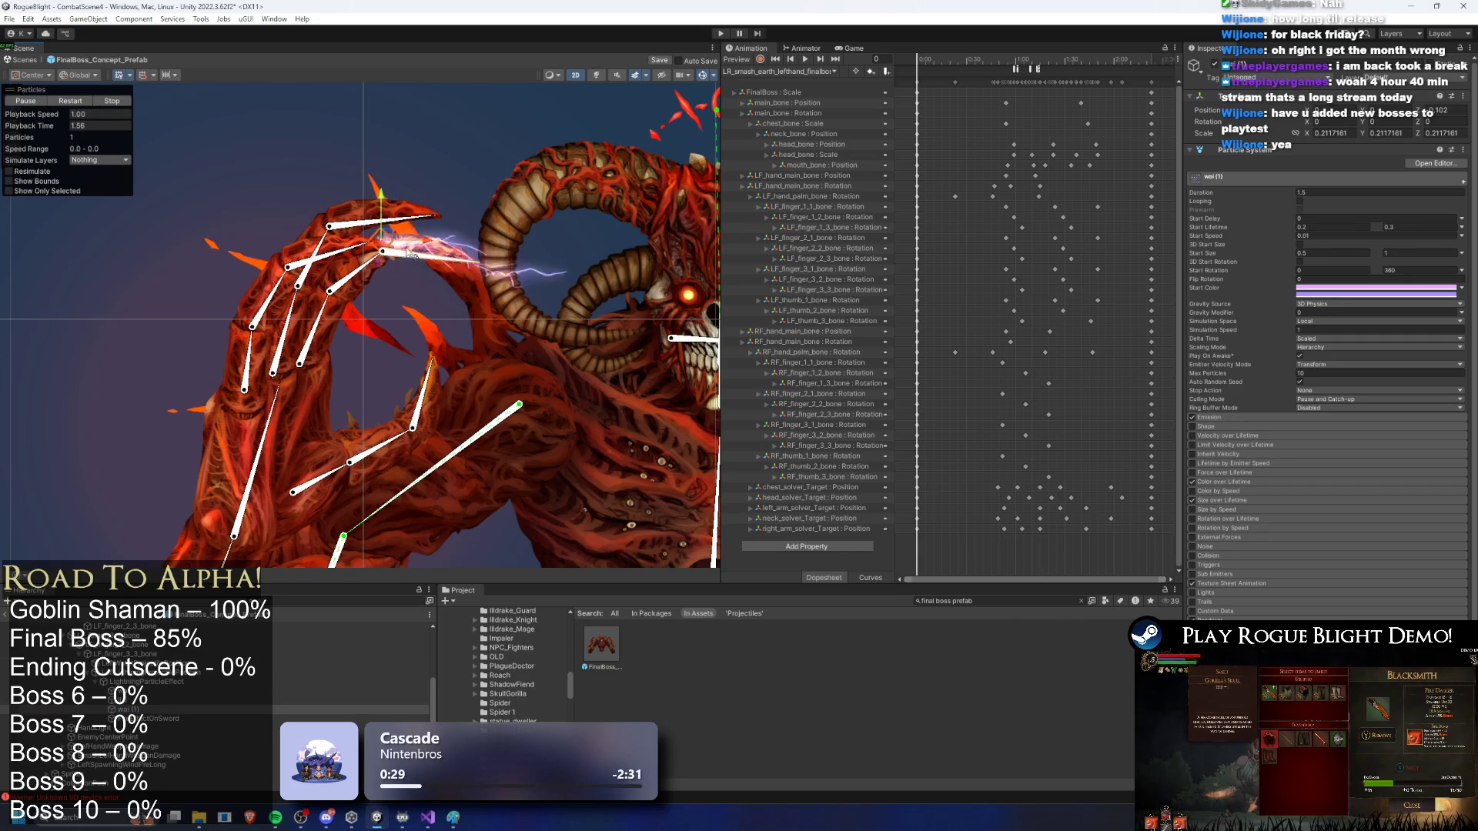
left_click(262, 681)
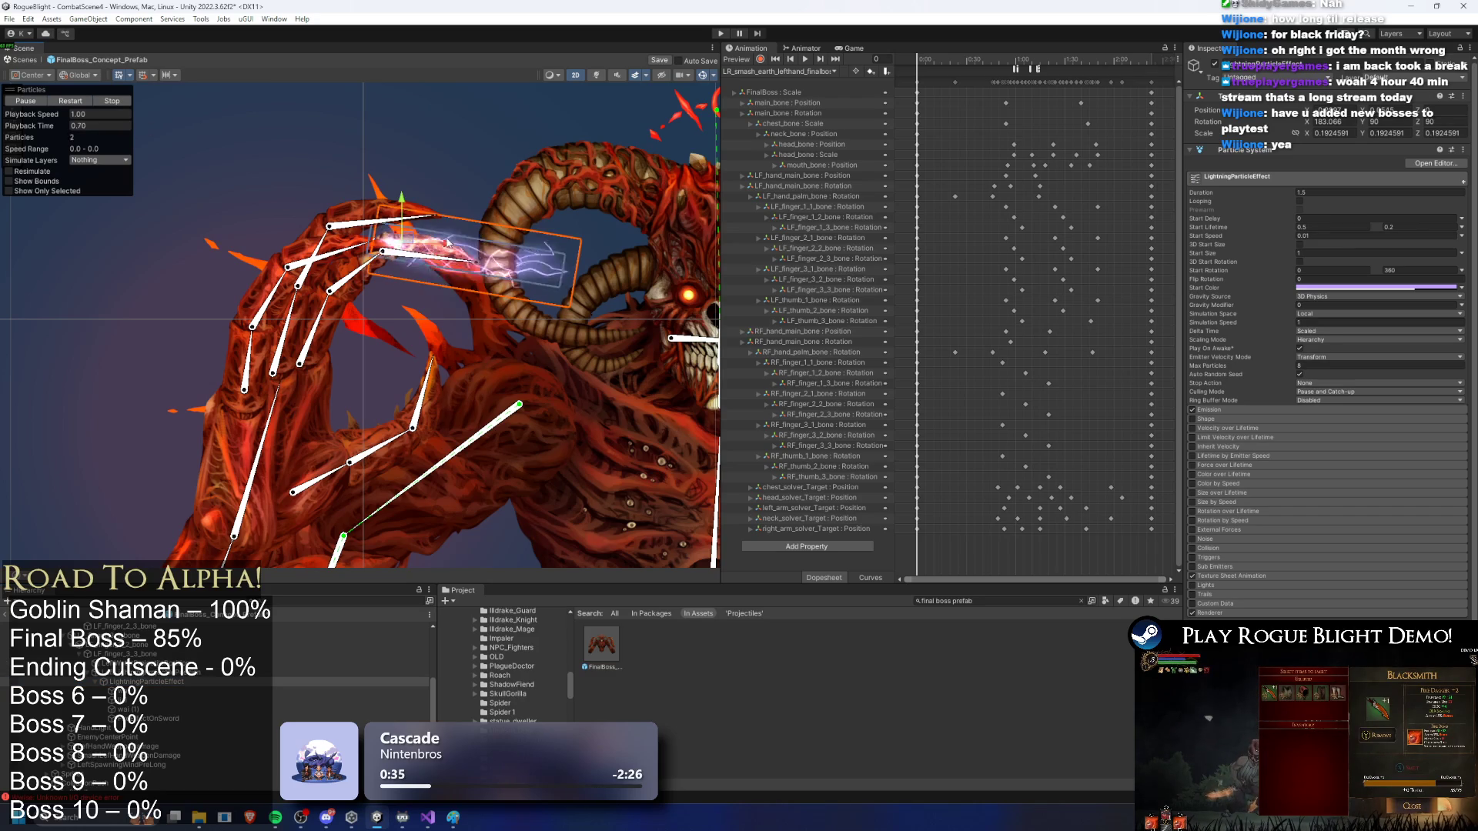
scroll(309, 307, "up", 5)
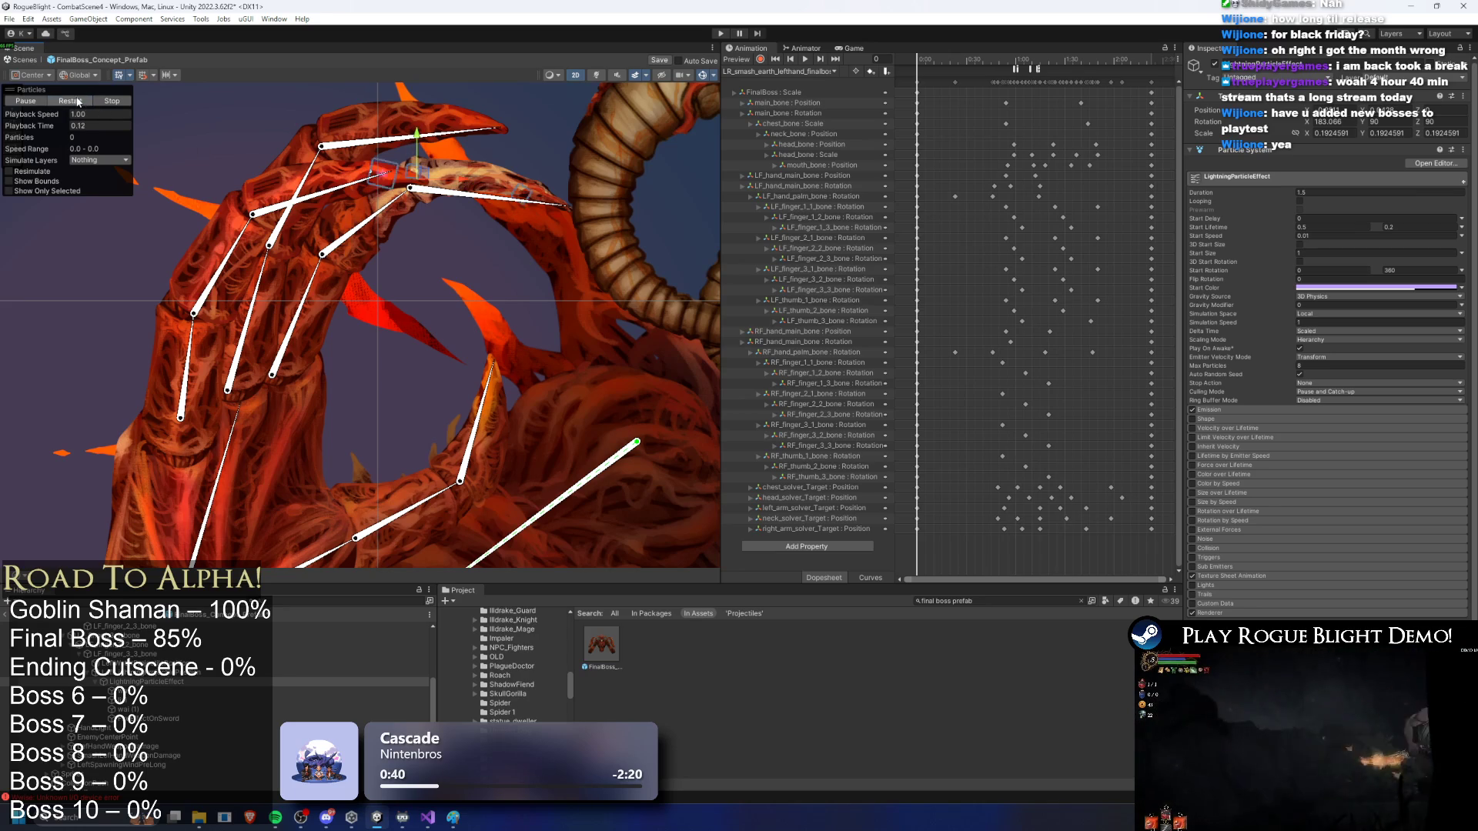
left_click(454, 178)
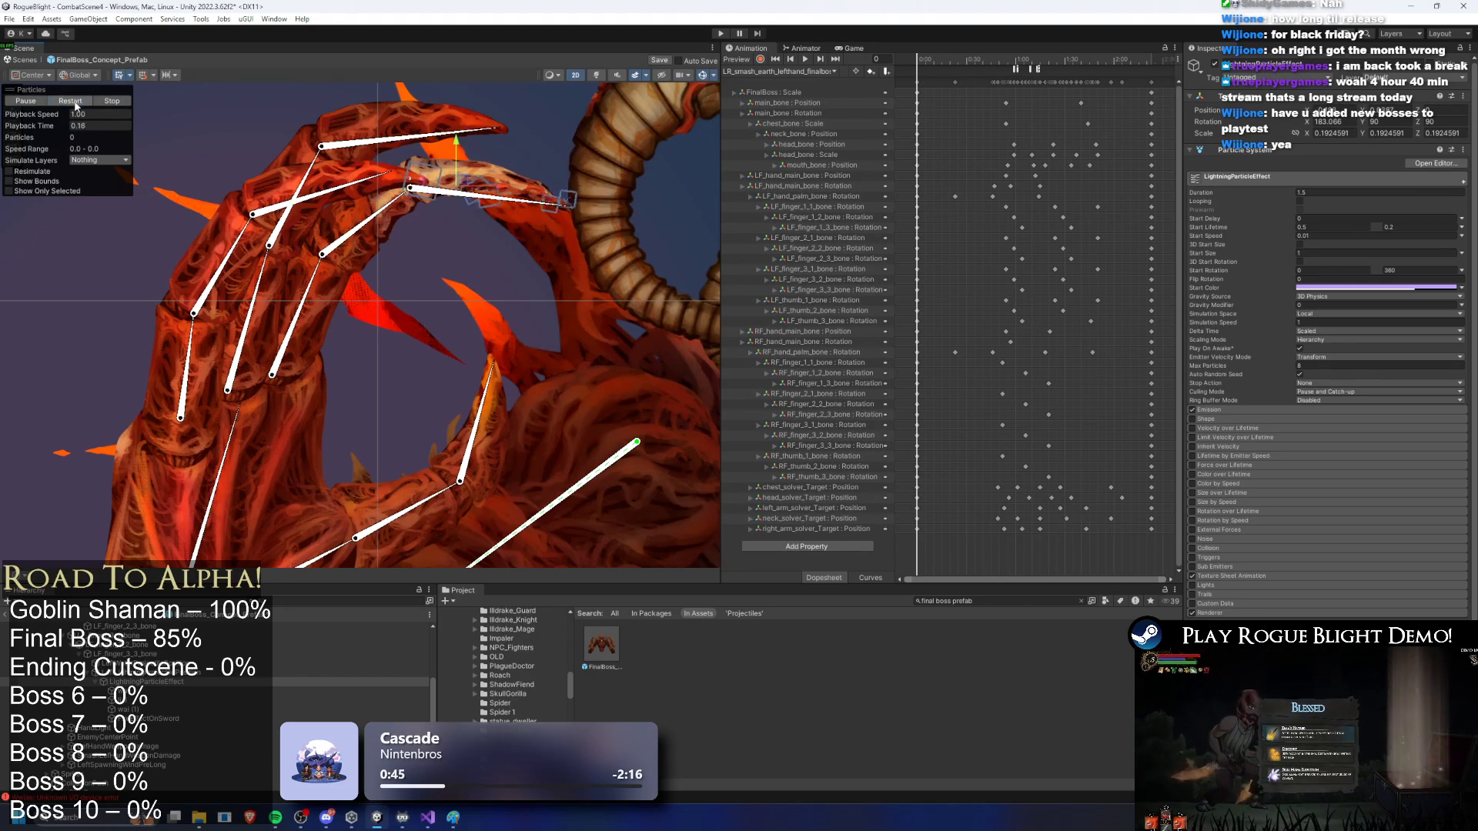
left_click_drag(461, 308, 337, 339)
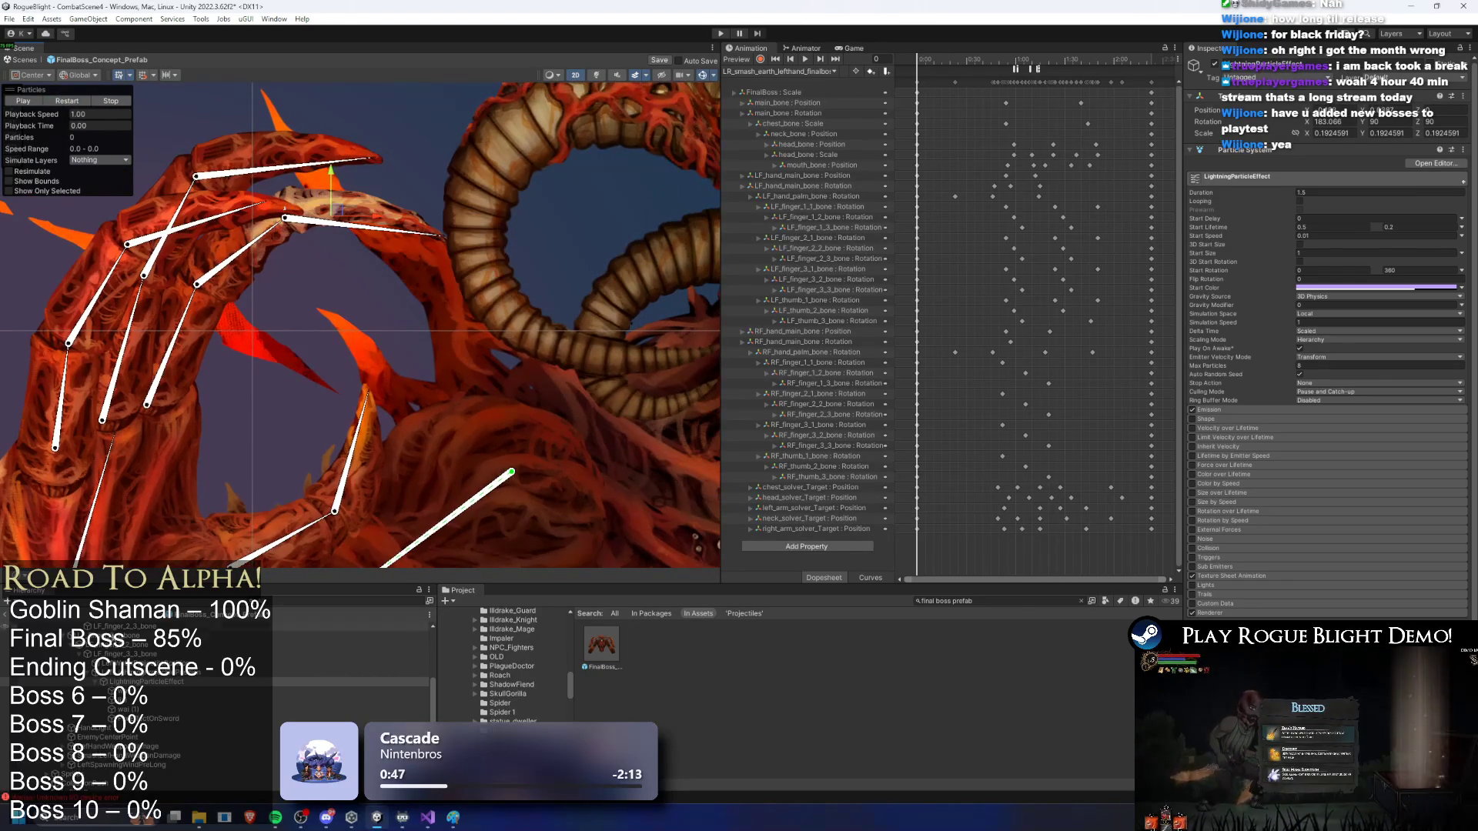
Step: Lower wai's maximum Start Size from 0.7 to 0.5, then reselect LightningParticleEffect
left_click(171, 682)
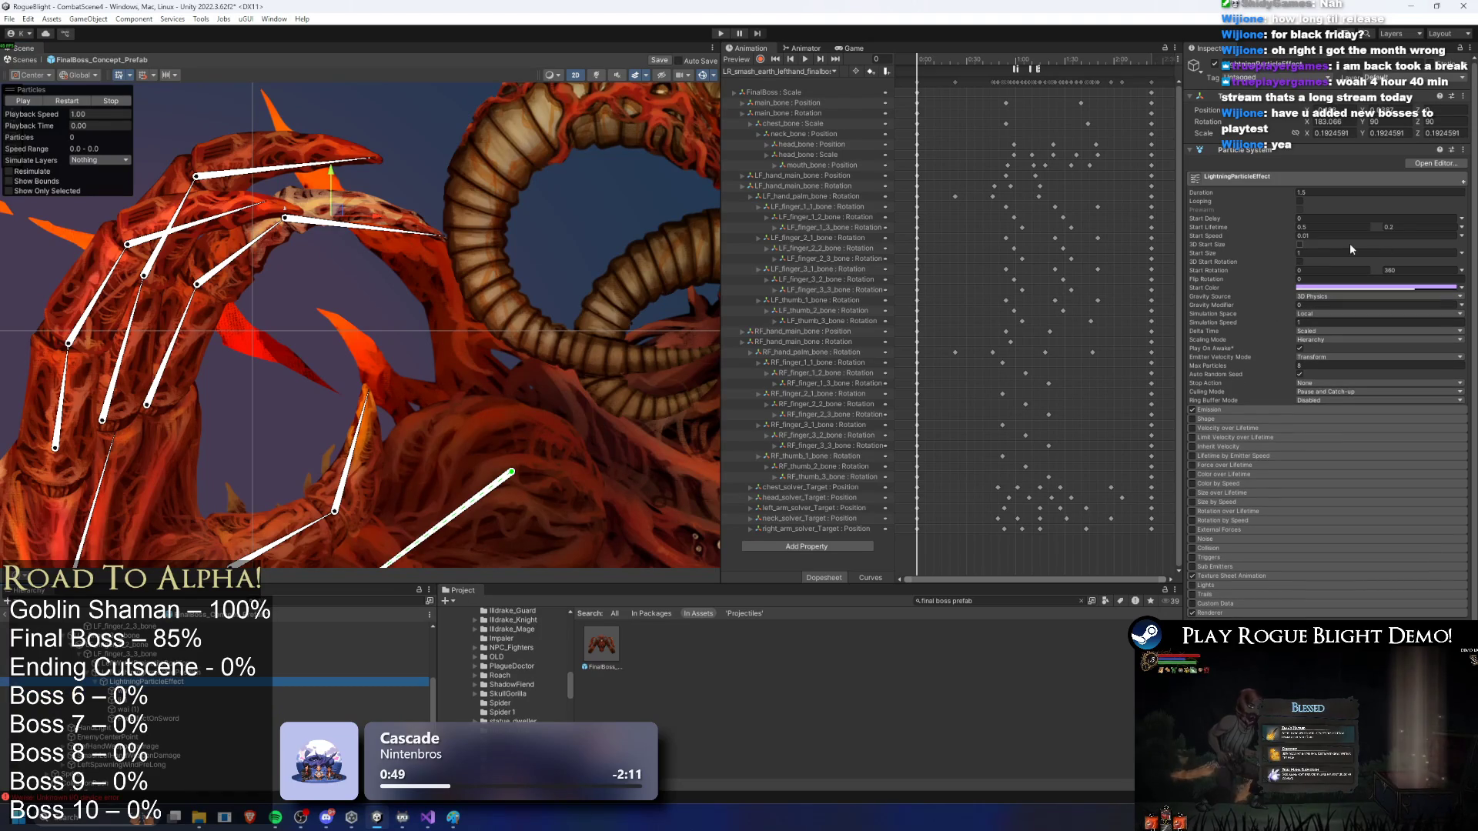
left_click(1328, 253)
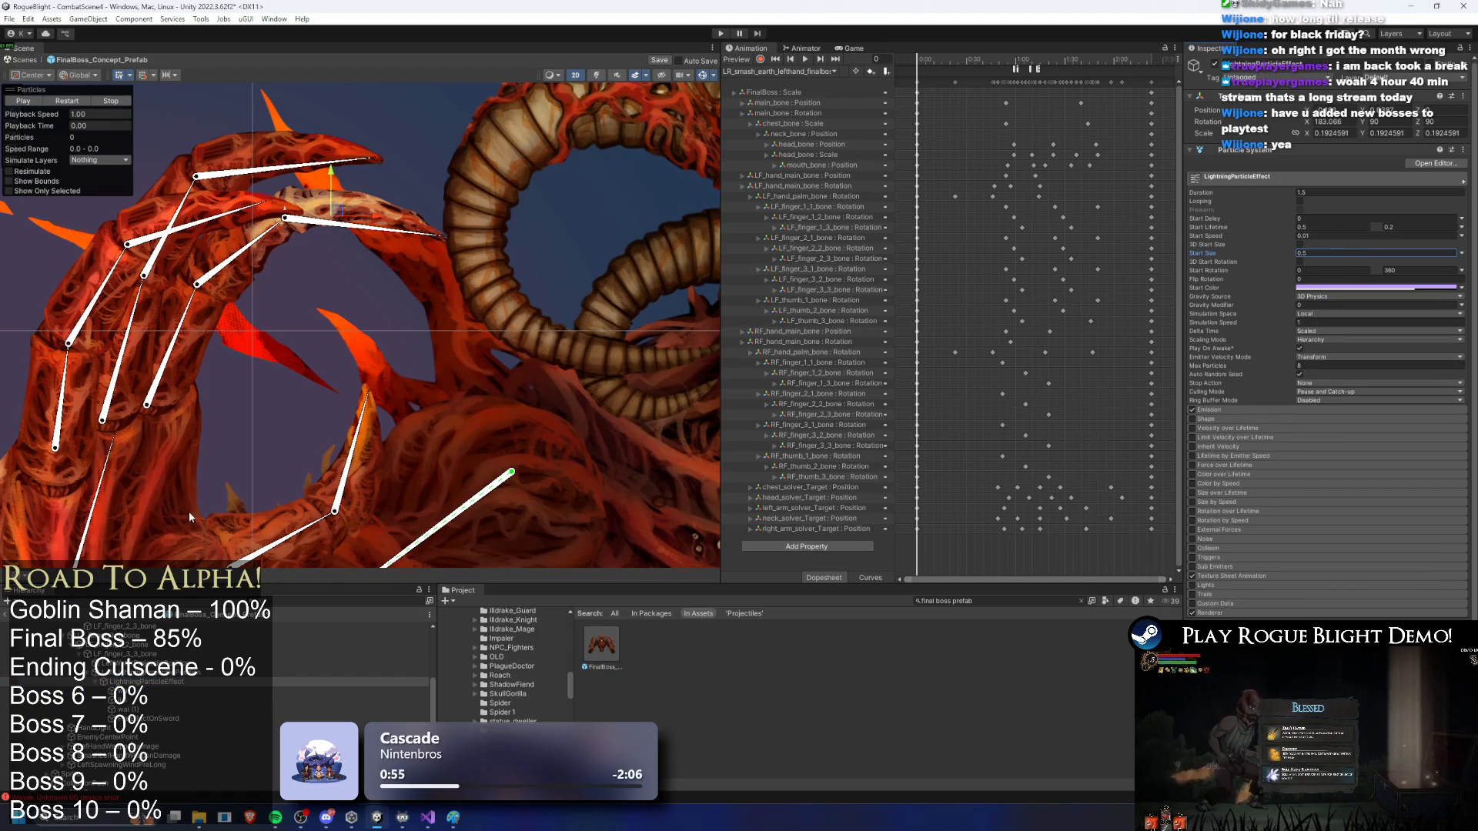
left_click(23, 101)
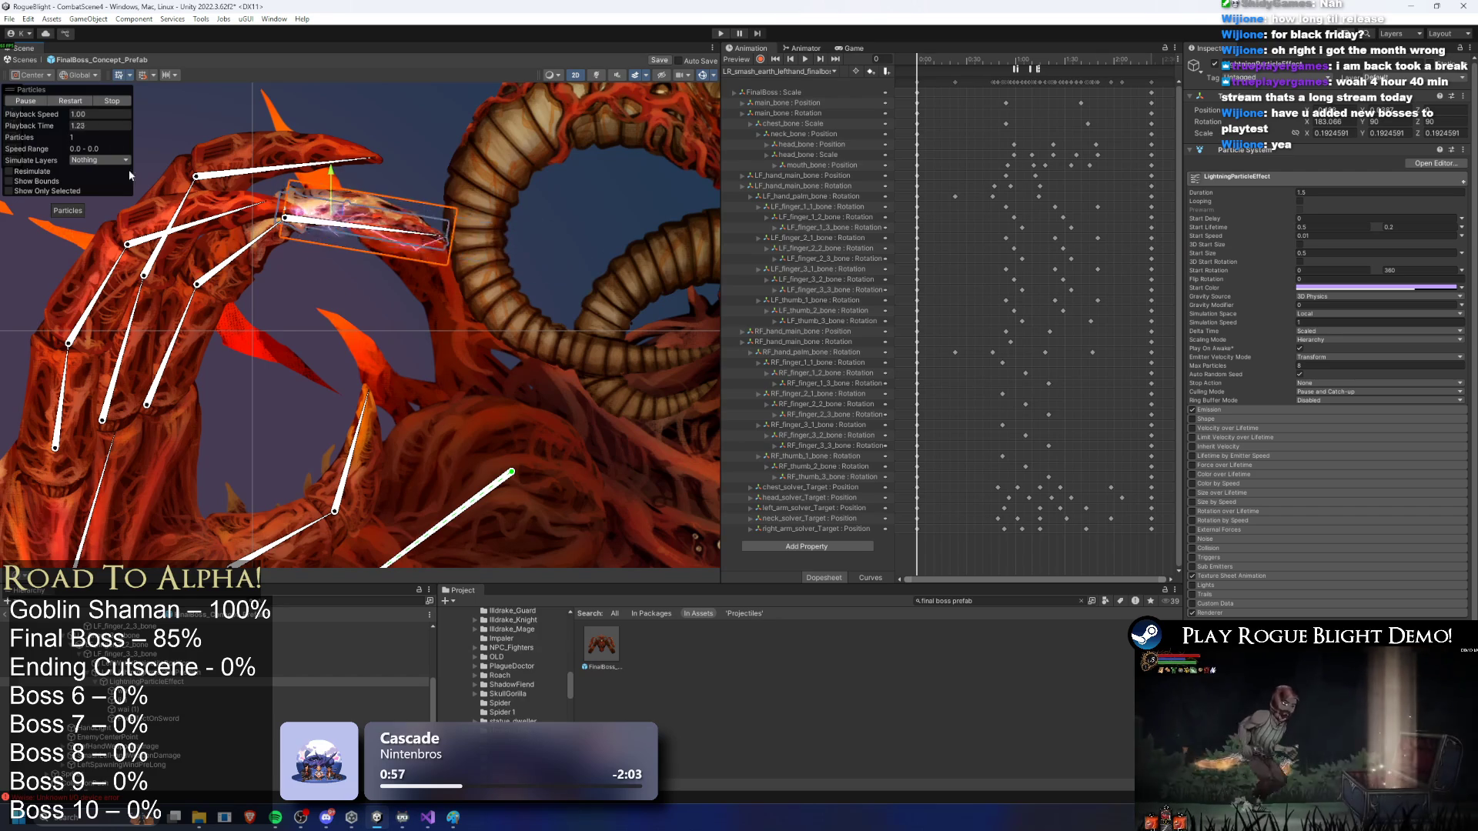
left_click(174, 686)
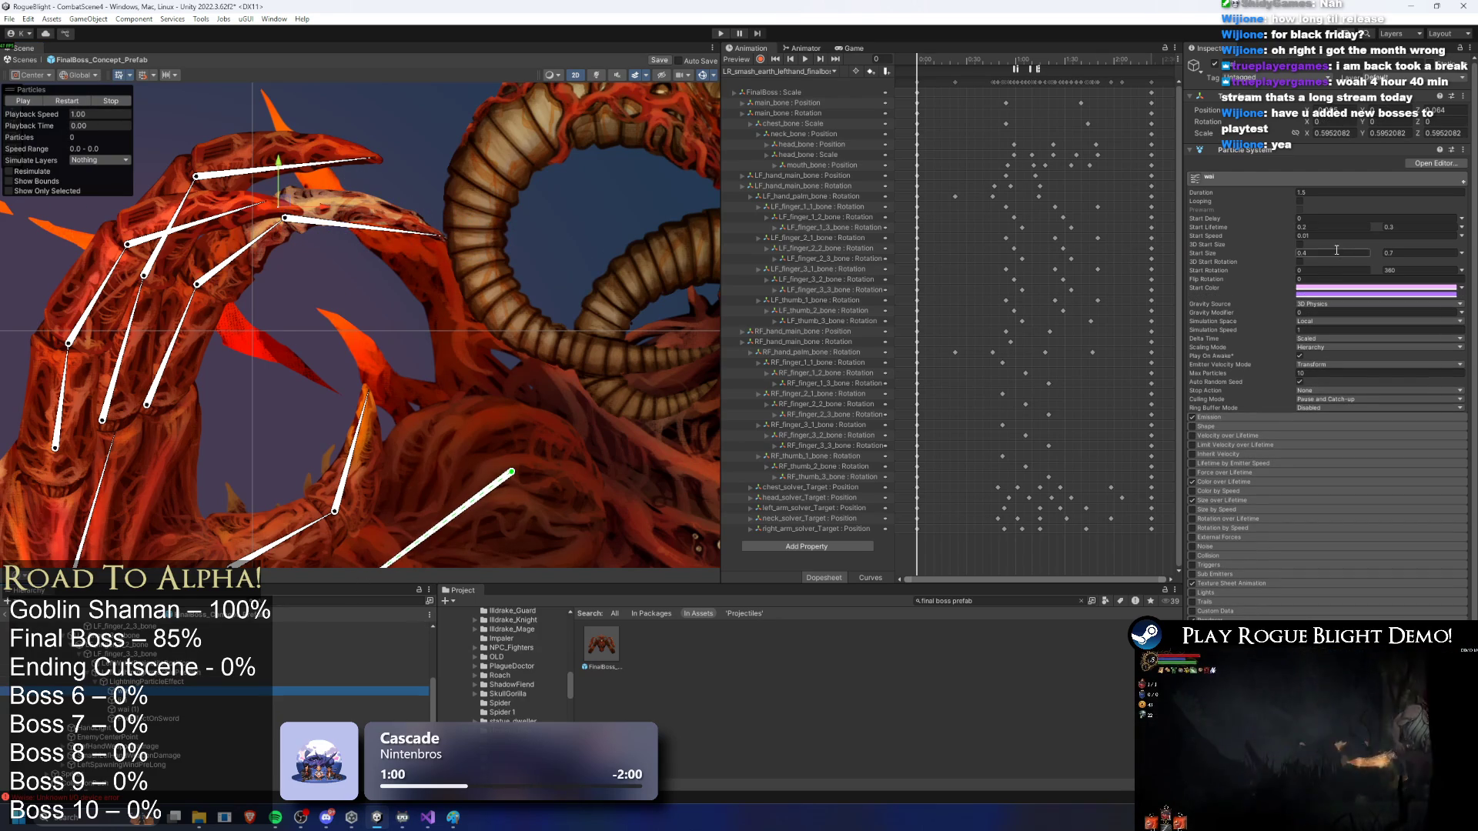
key("Tab")
type("0")
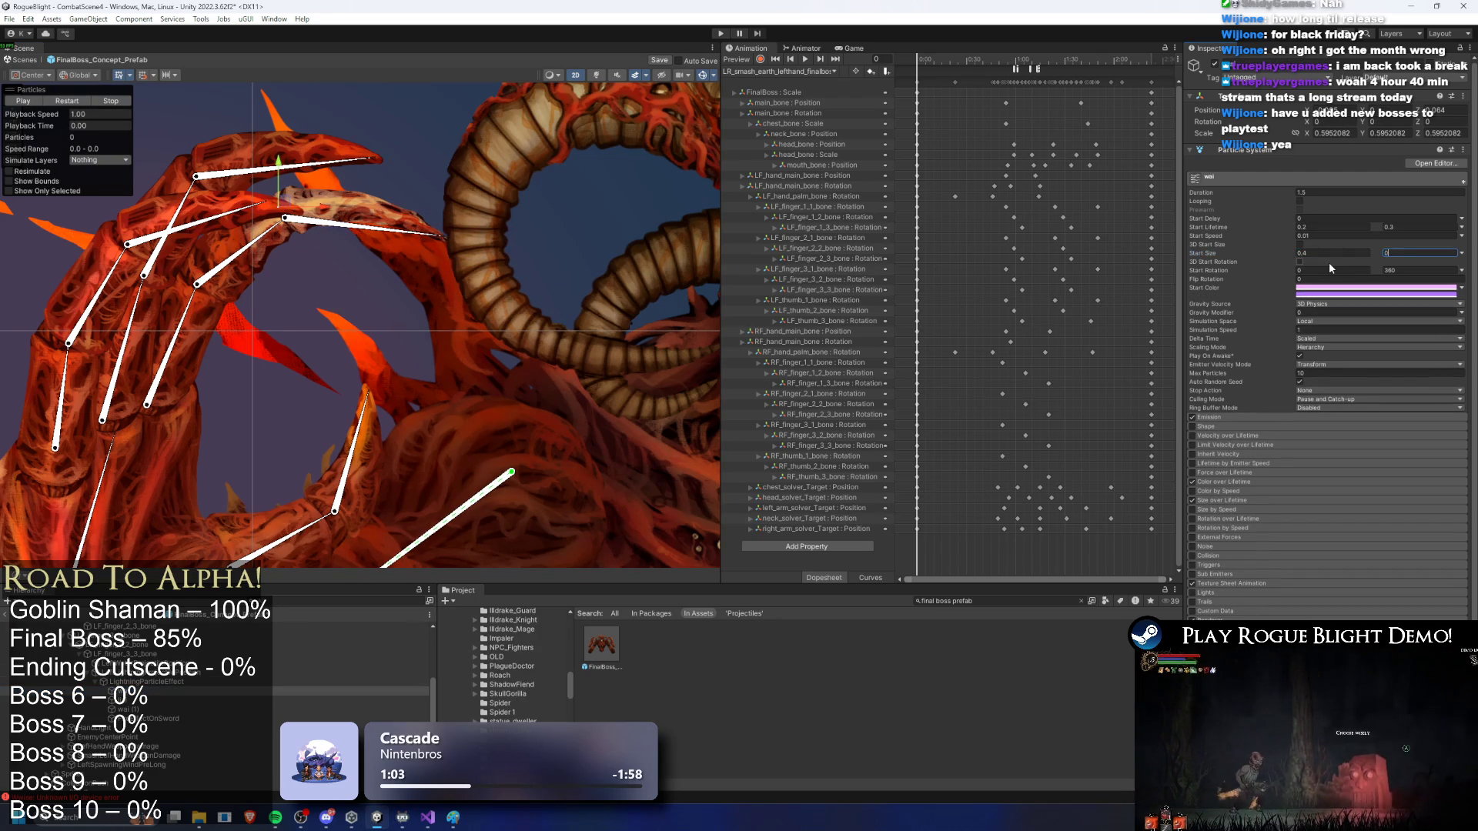
left_click(1302, 254)
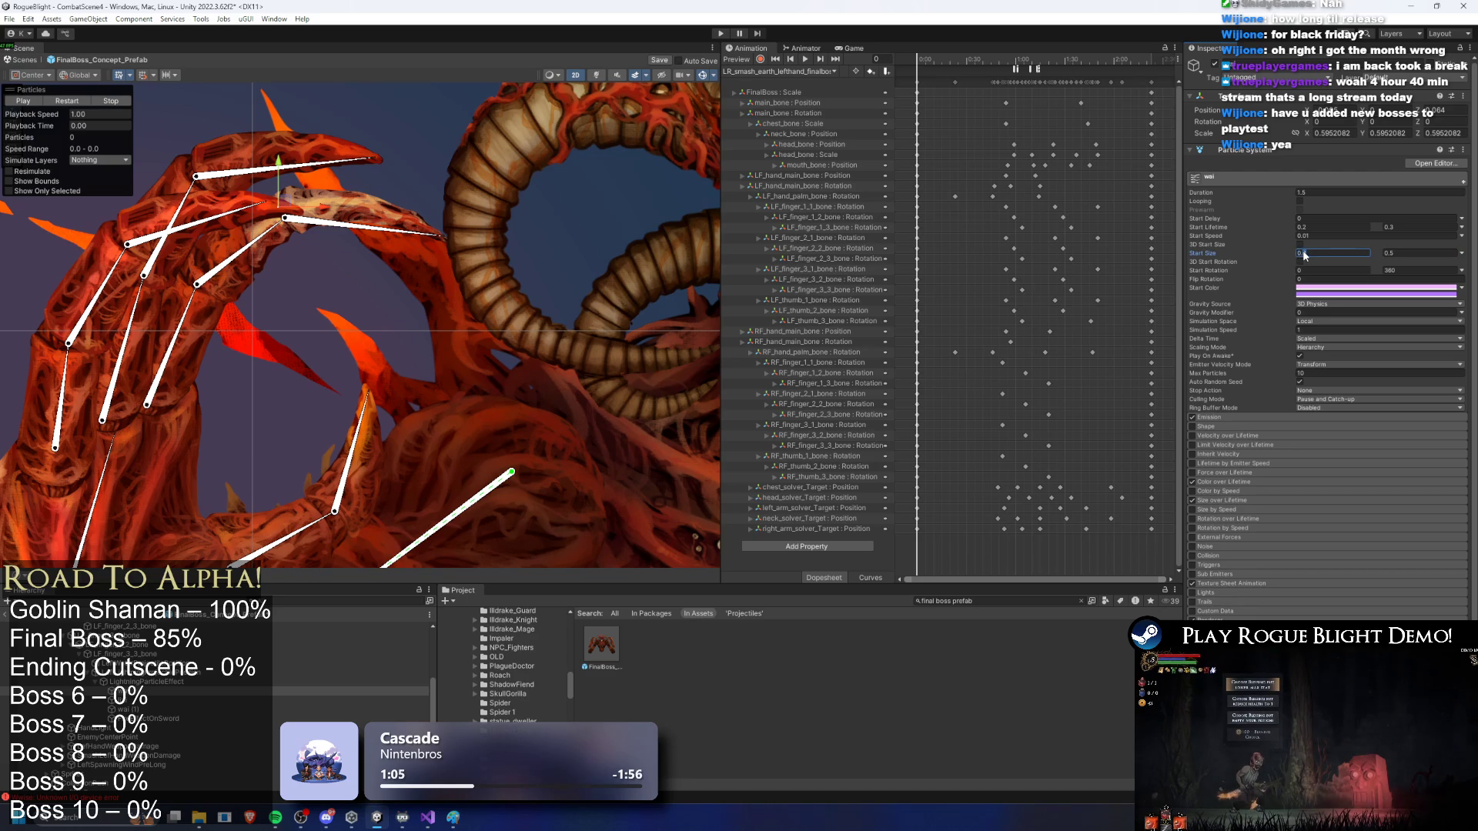
left_click(131, 709)
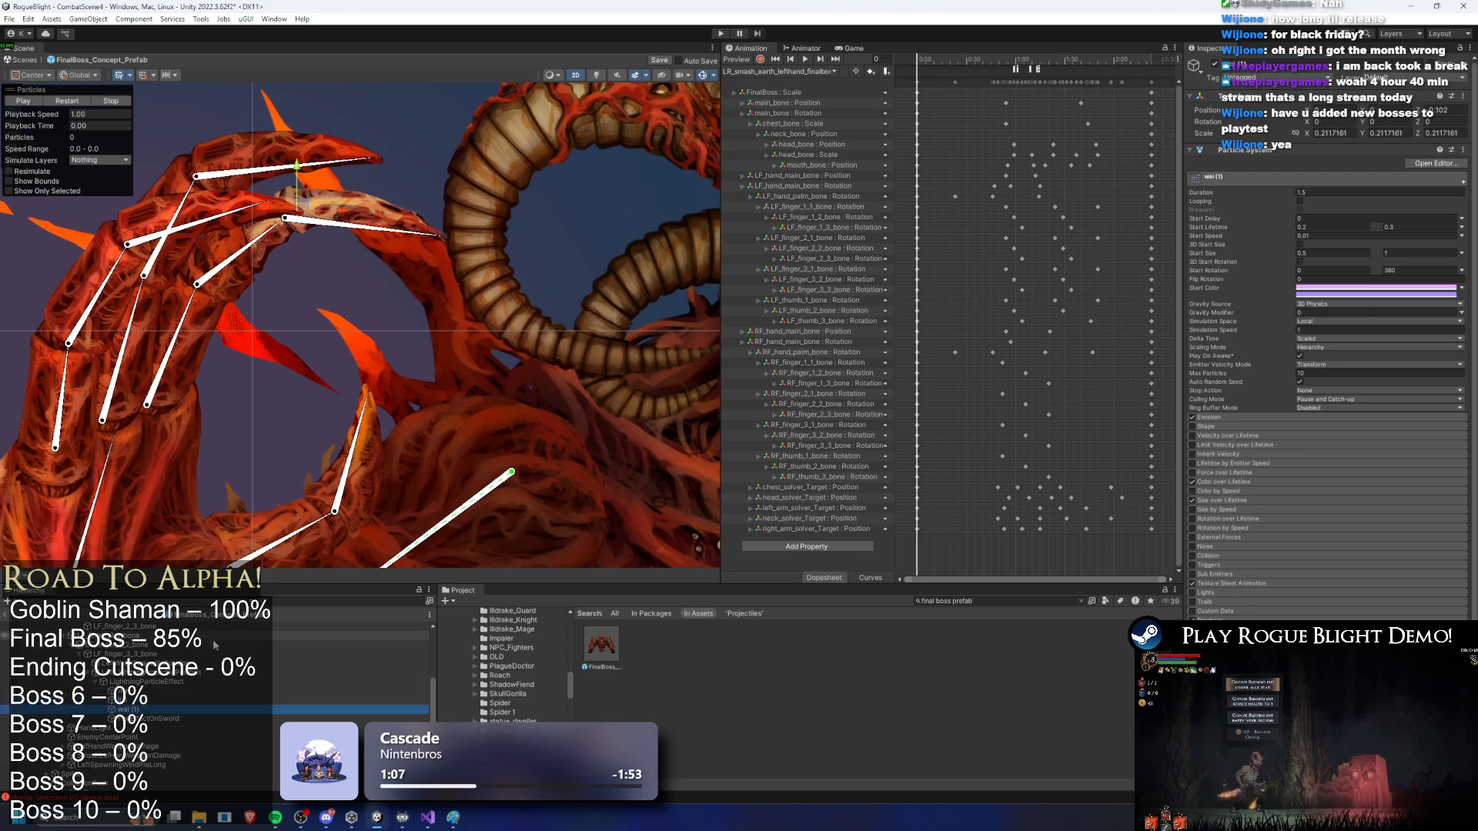
key("Down")
key("Up")
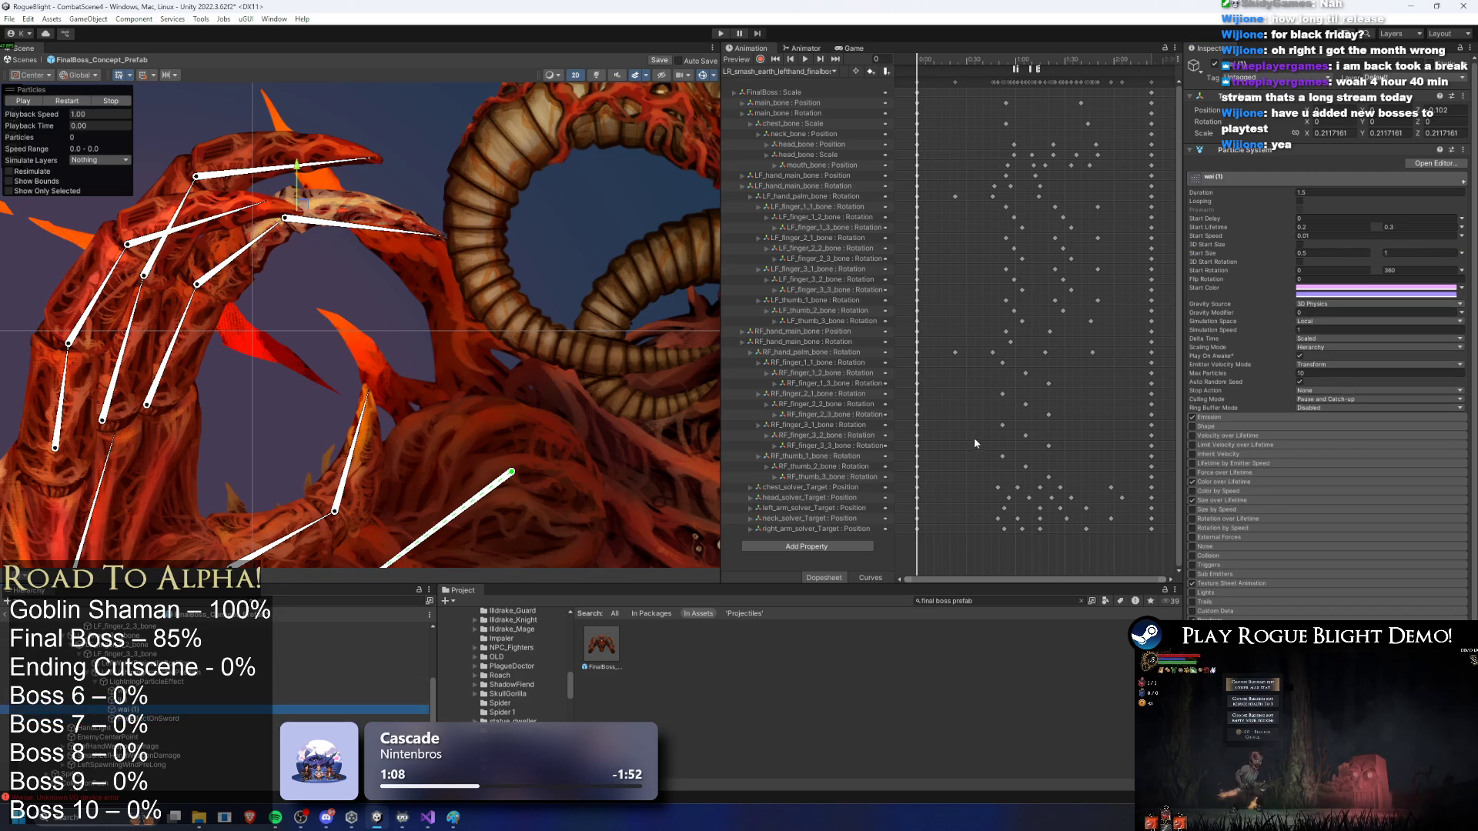
key("Up")
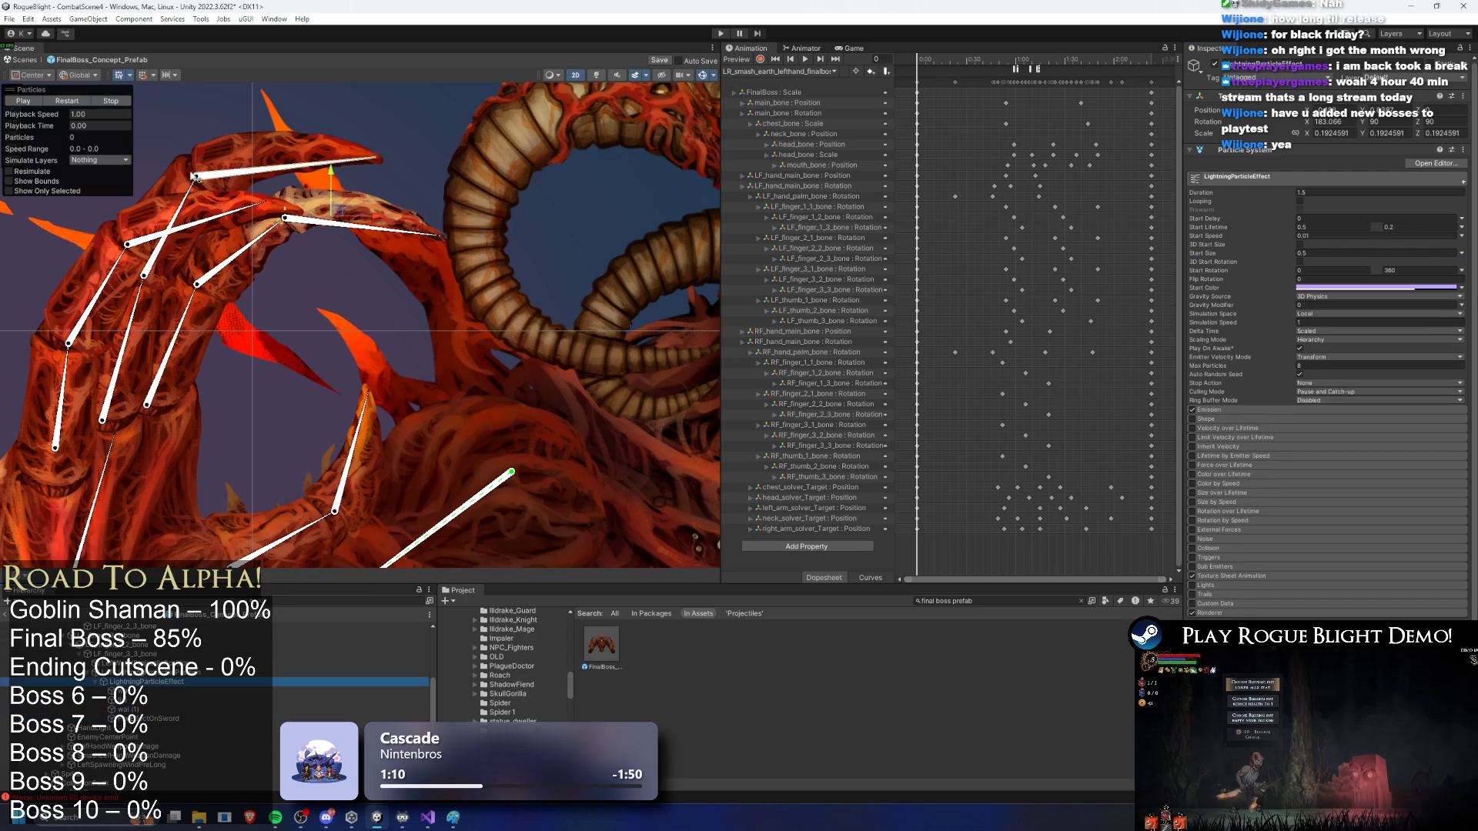
Step: Rotate the lightning object 90° so the beam points right, and replay the preview
left_click_drag(339, 245, 388, 280)
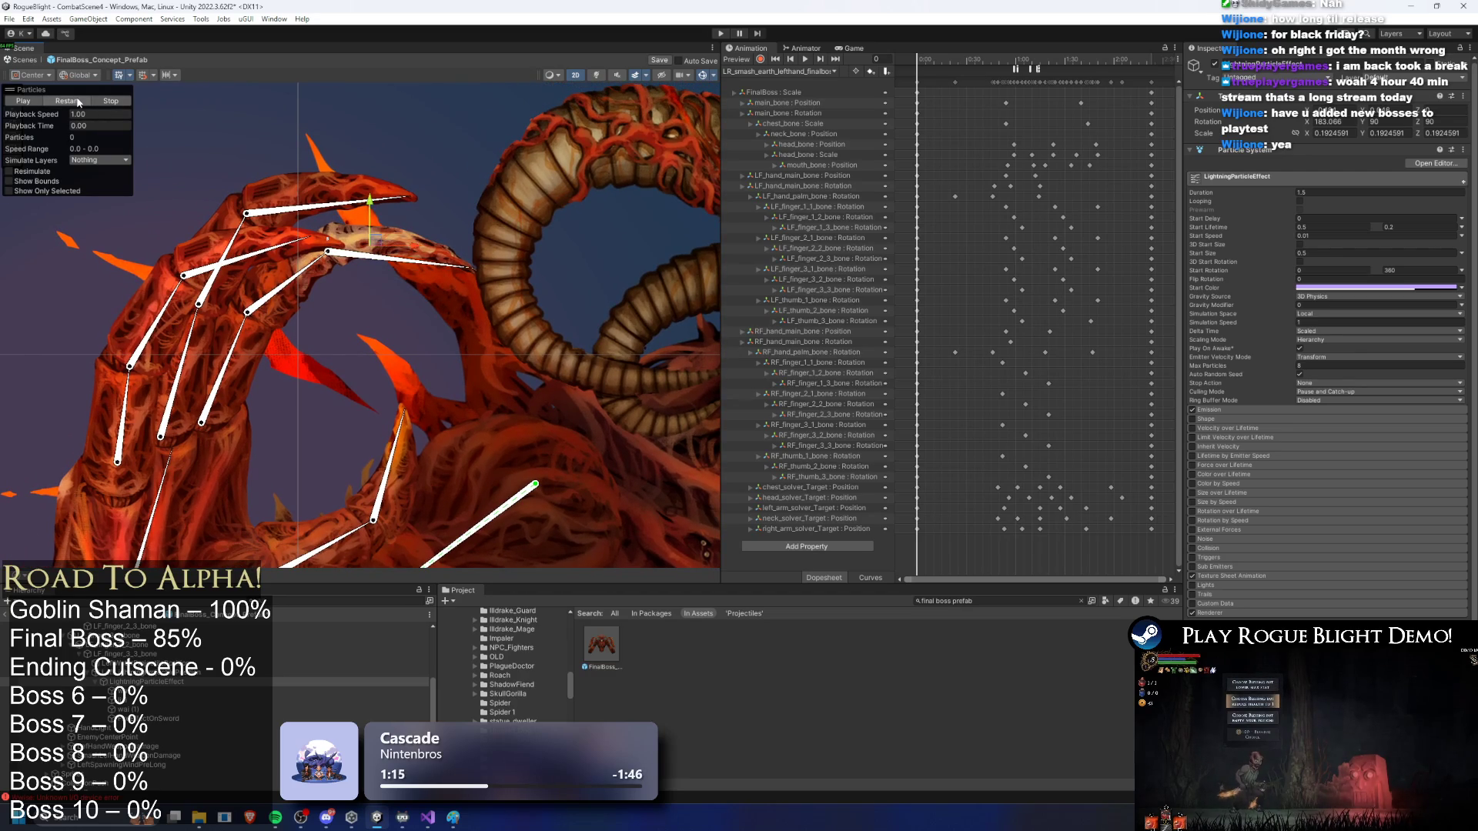
left_click(78, 101)
scroll(401, 285, "down", 2)
scroll(285, 212, "up", 2)
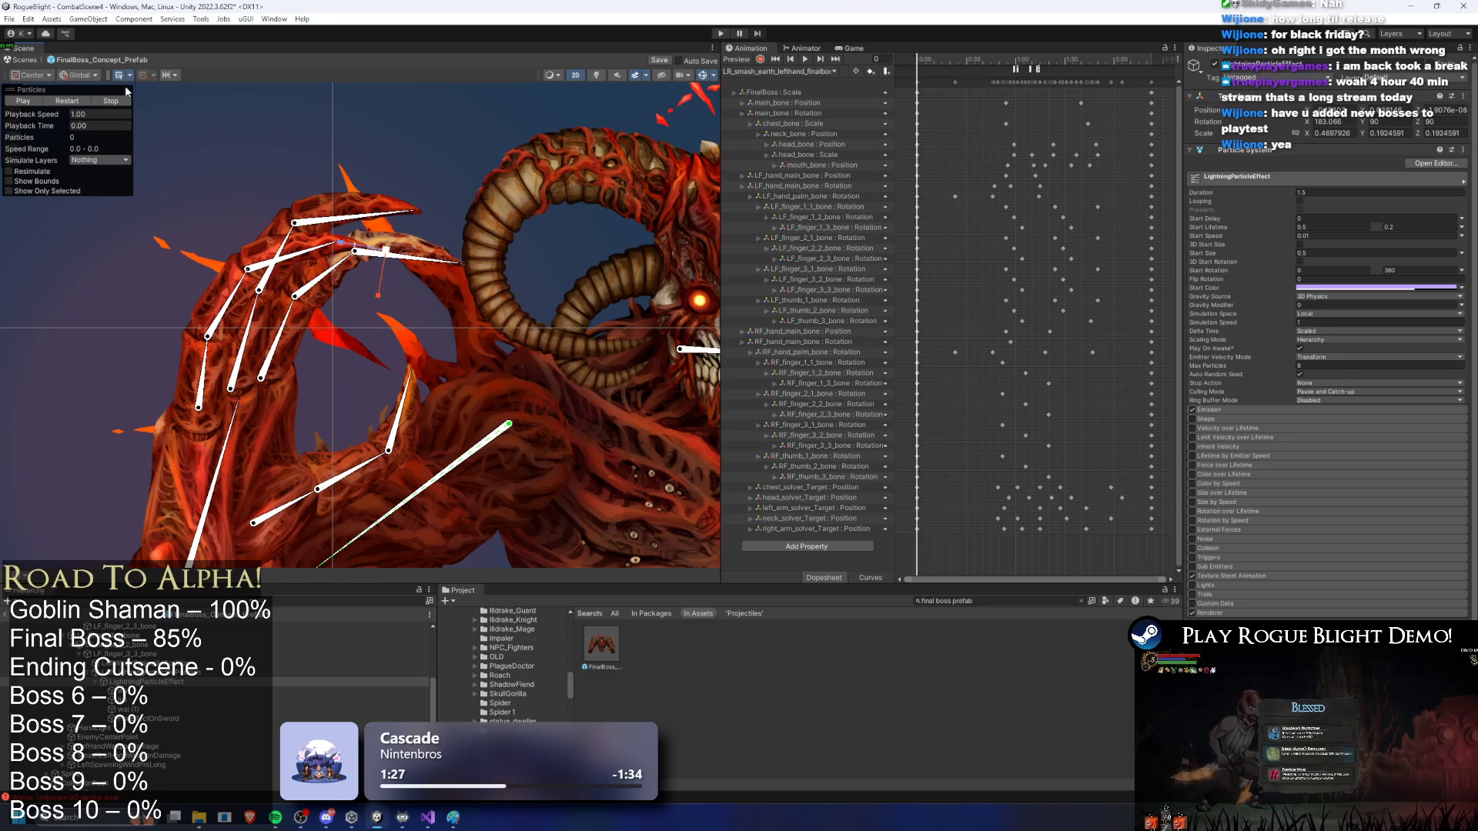
left_click(1429, 121)
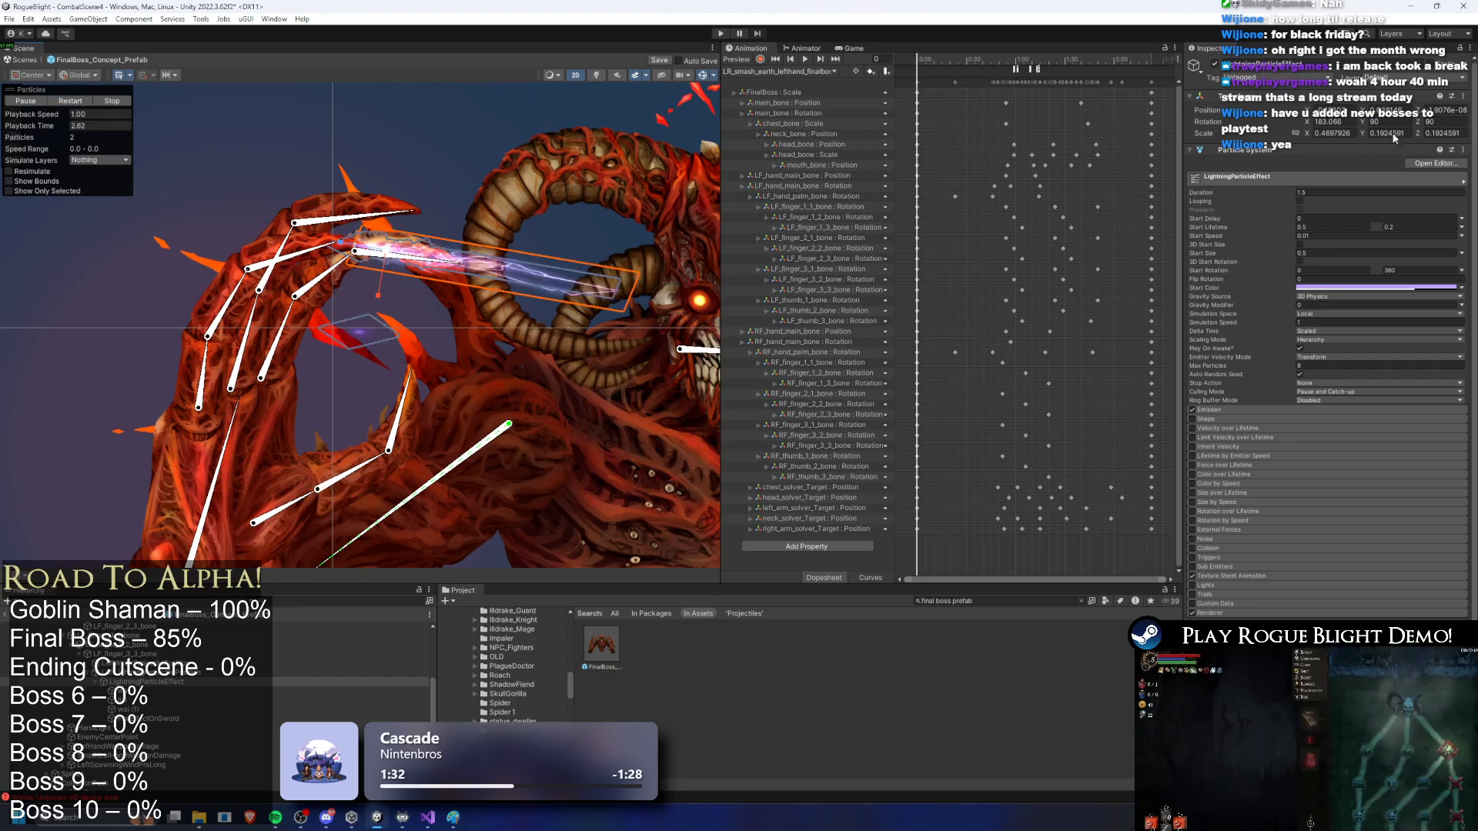
type("90")
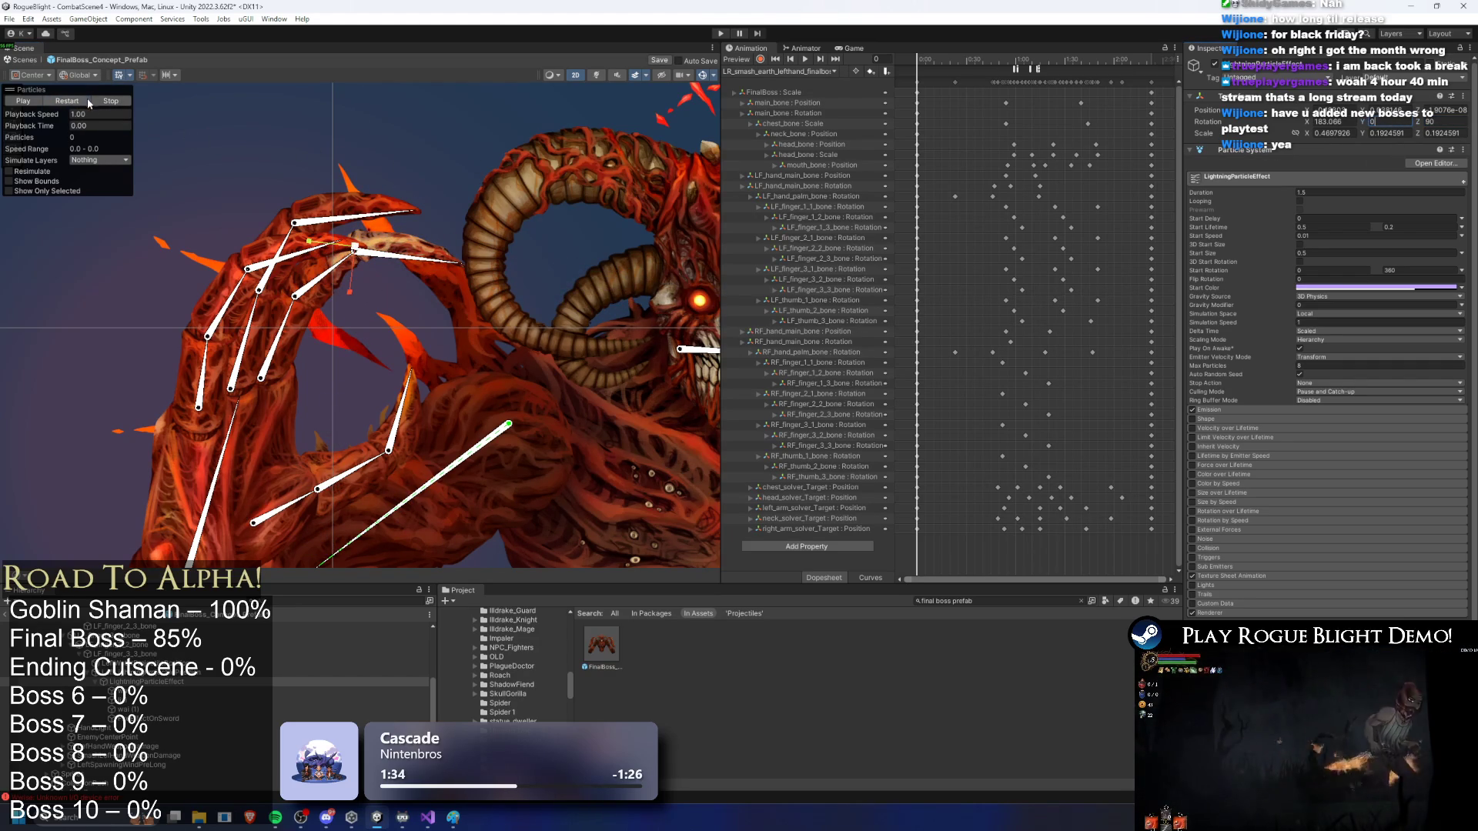
key("Return")
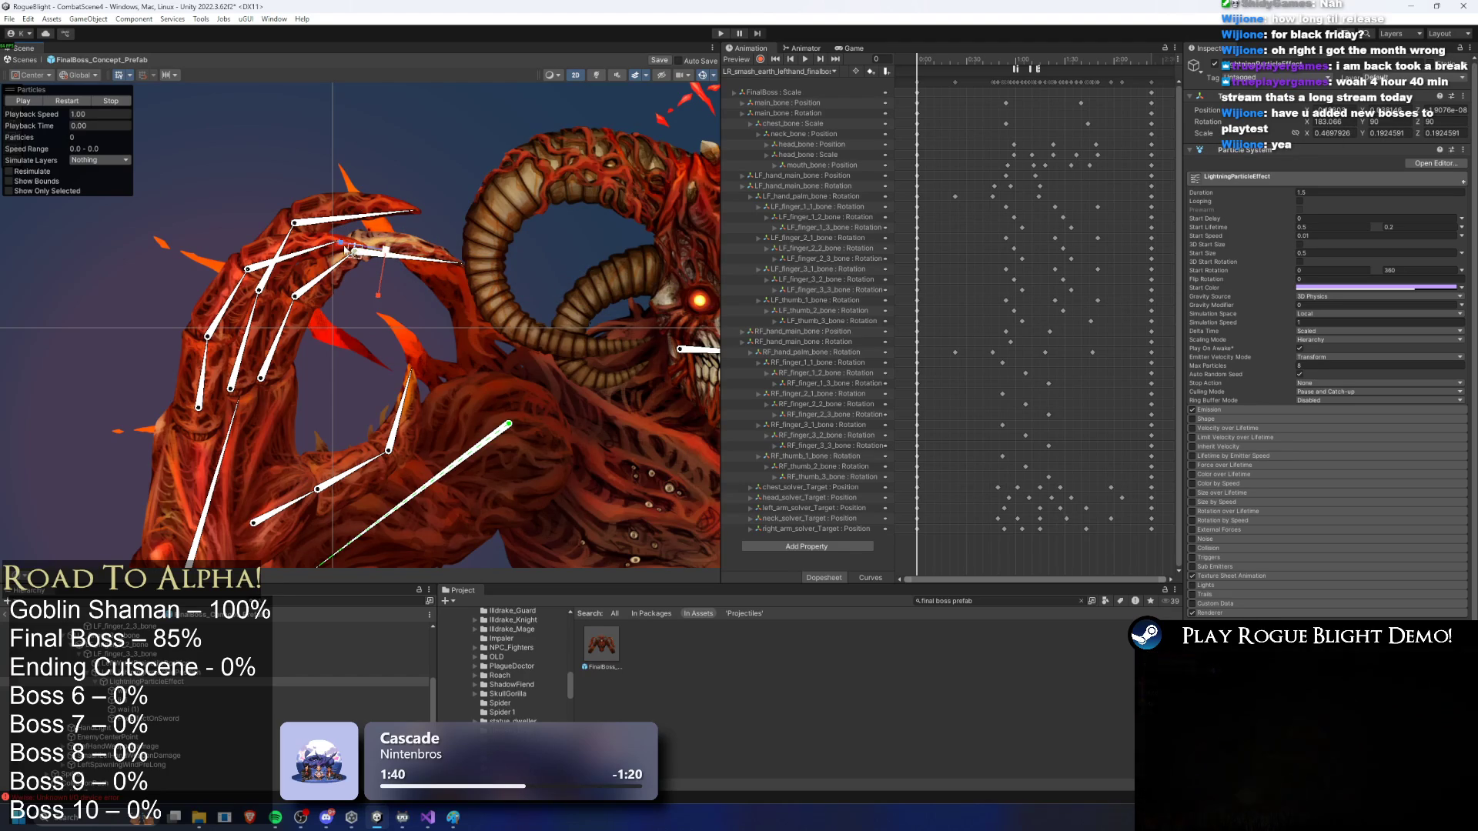
left_click(69, 107)
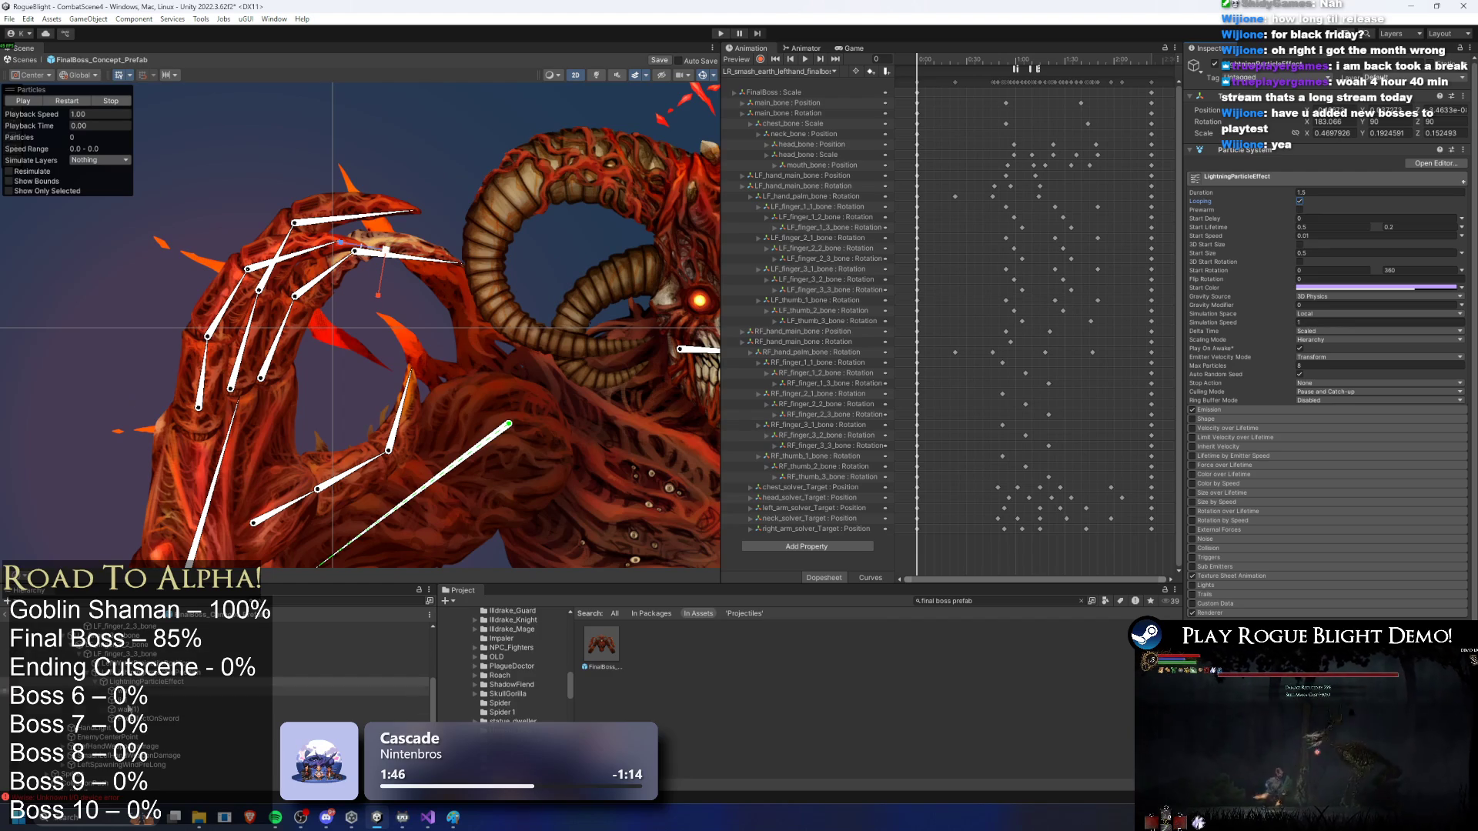
left_click(70, 103)
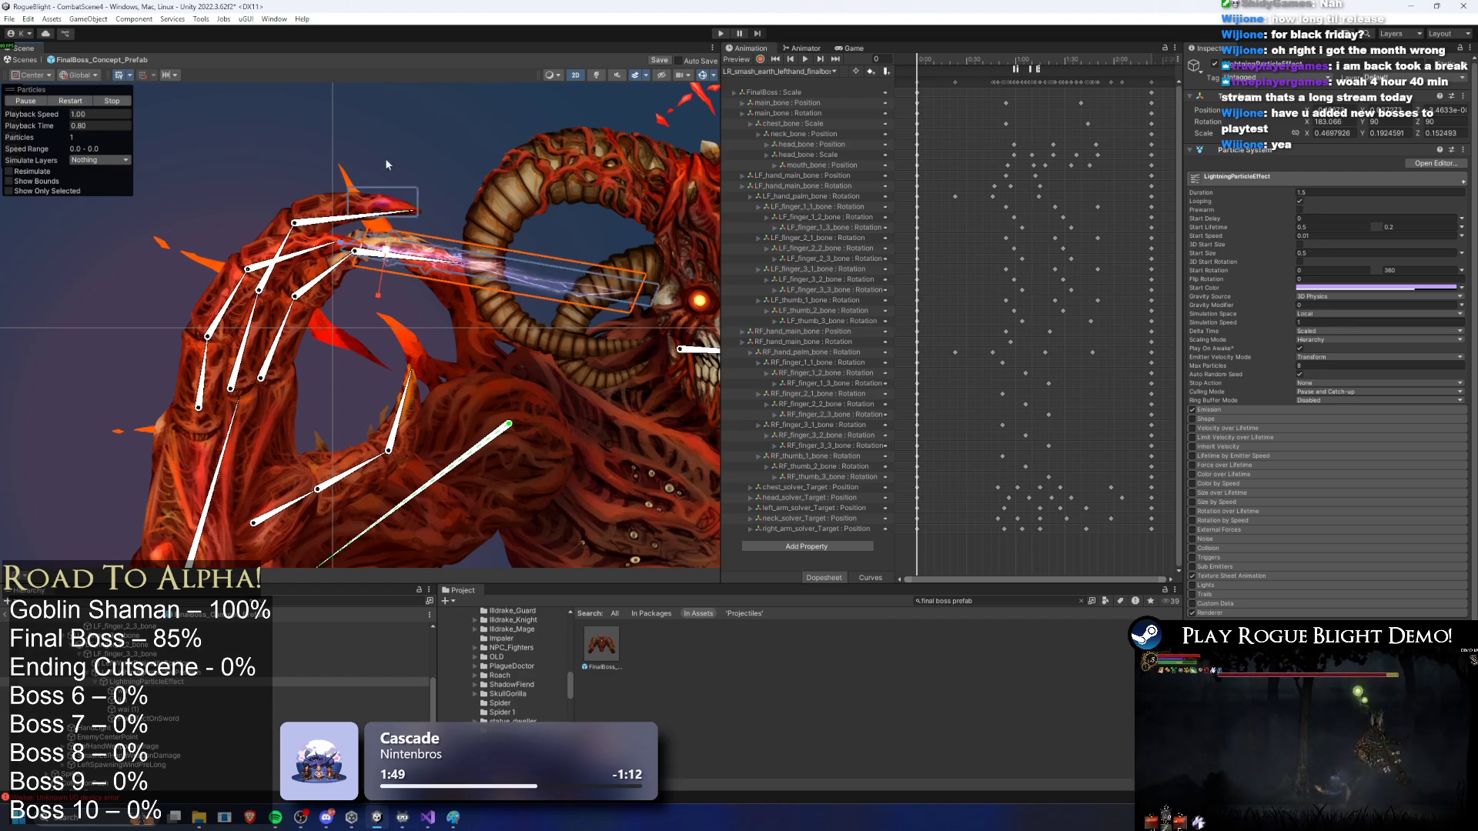
Step: Shrink the lightning object's X scale to about 0.29 and check the replay
left_click_drag(378, 295, 389, 266)
key("ctrl+z")
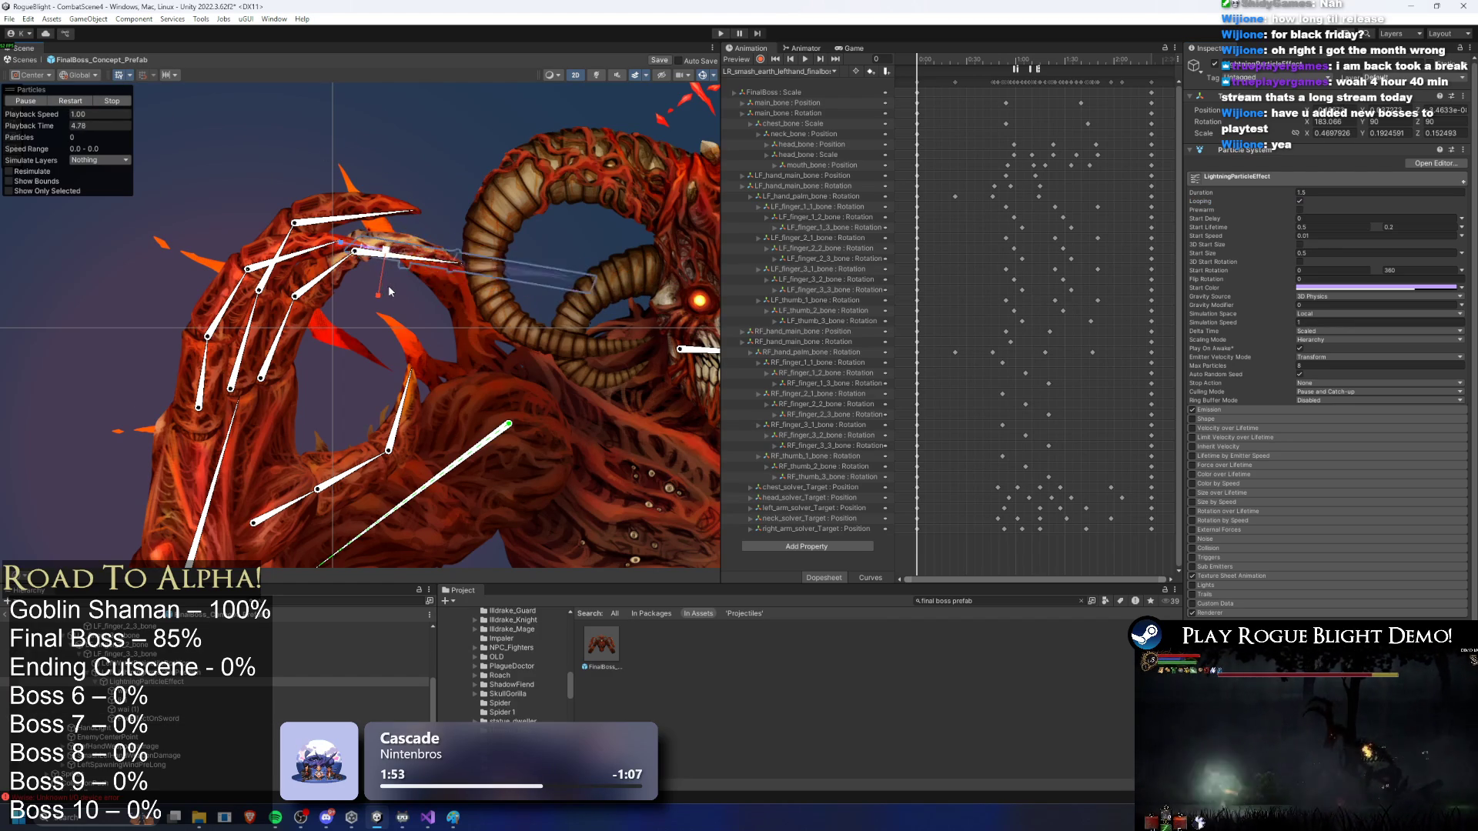
left_click_drag(380, 291, 395, 273)
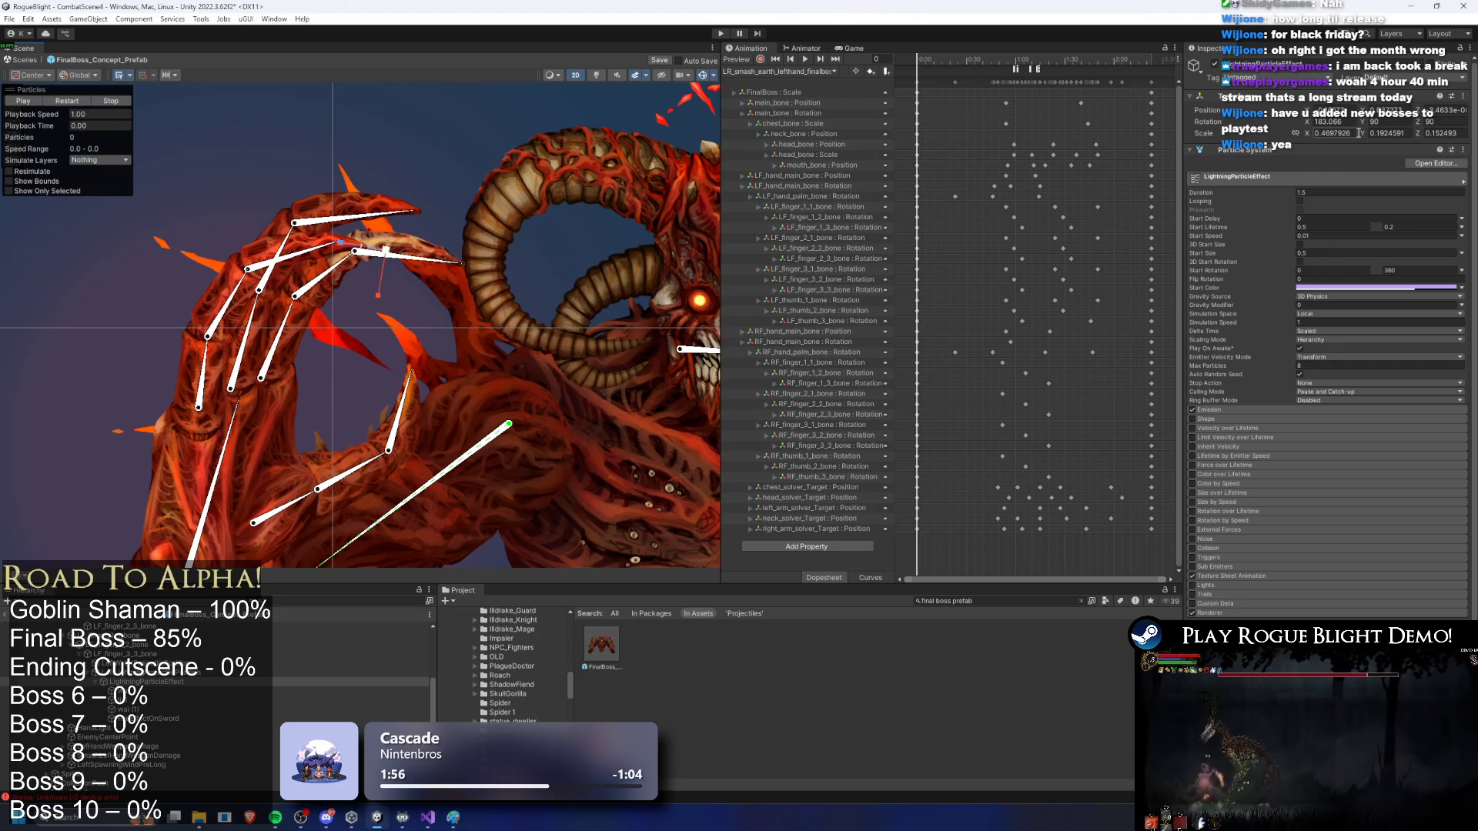
left_click(75, 106)
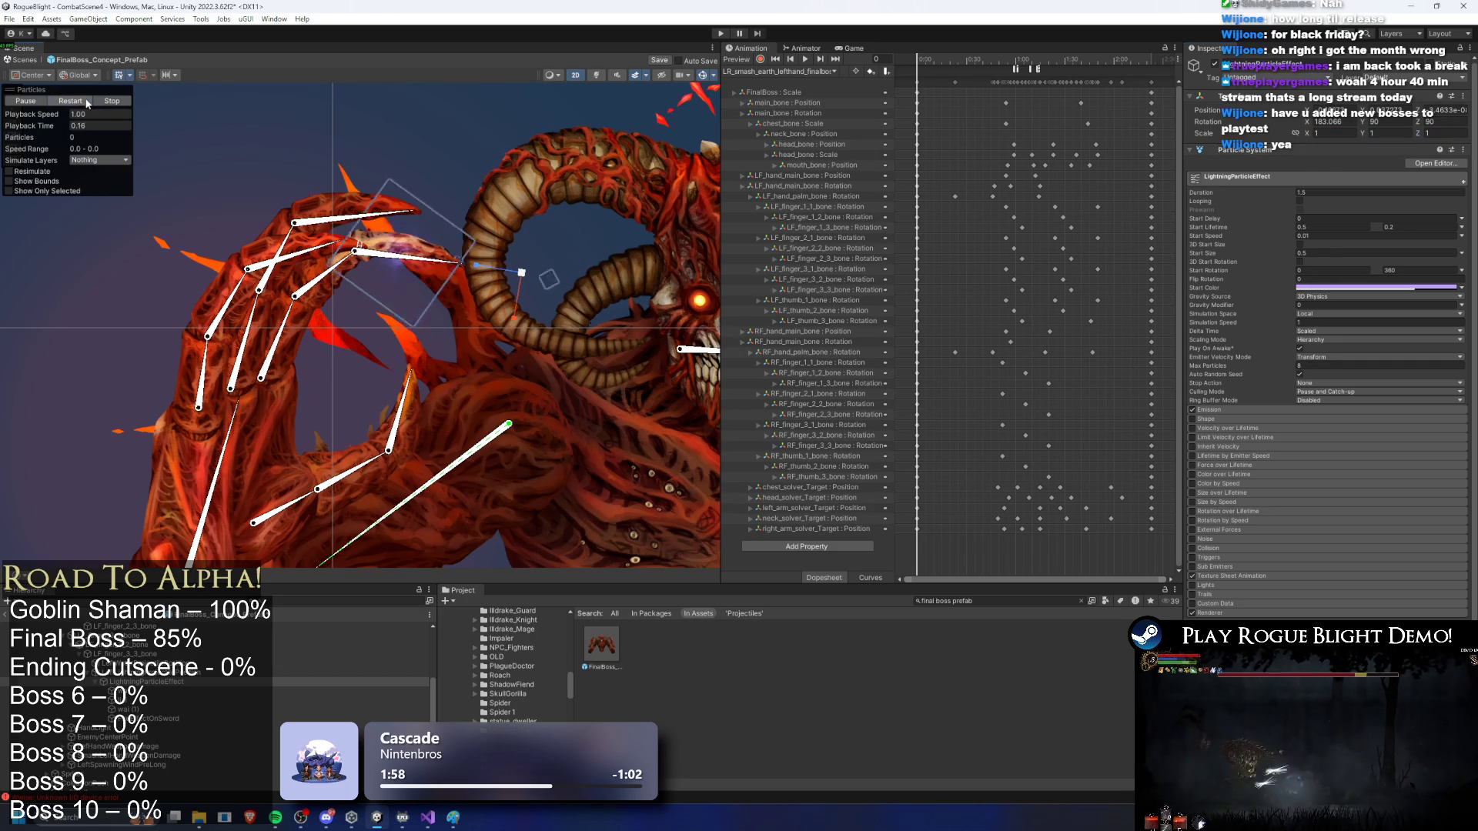
scroll(523, 274, "down", 5)
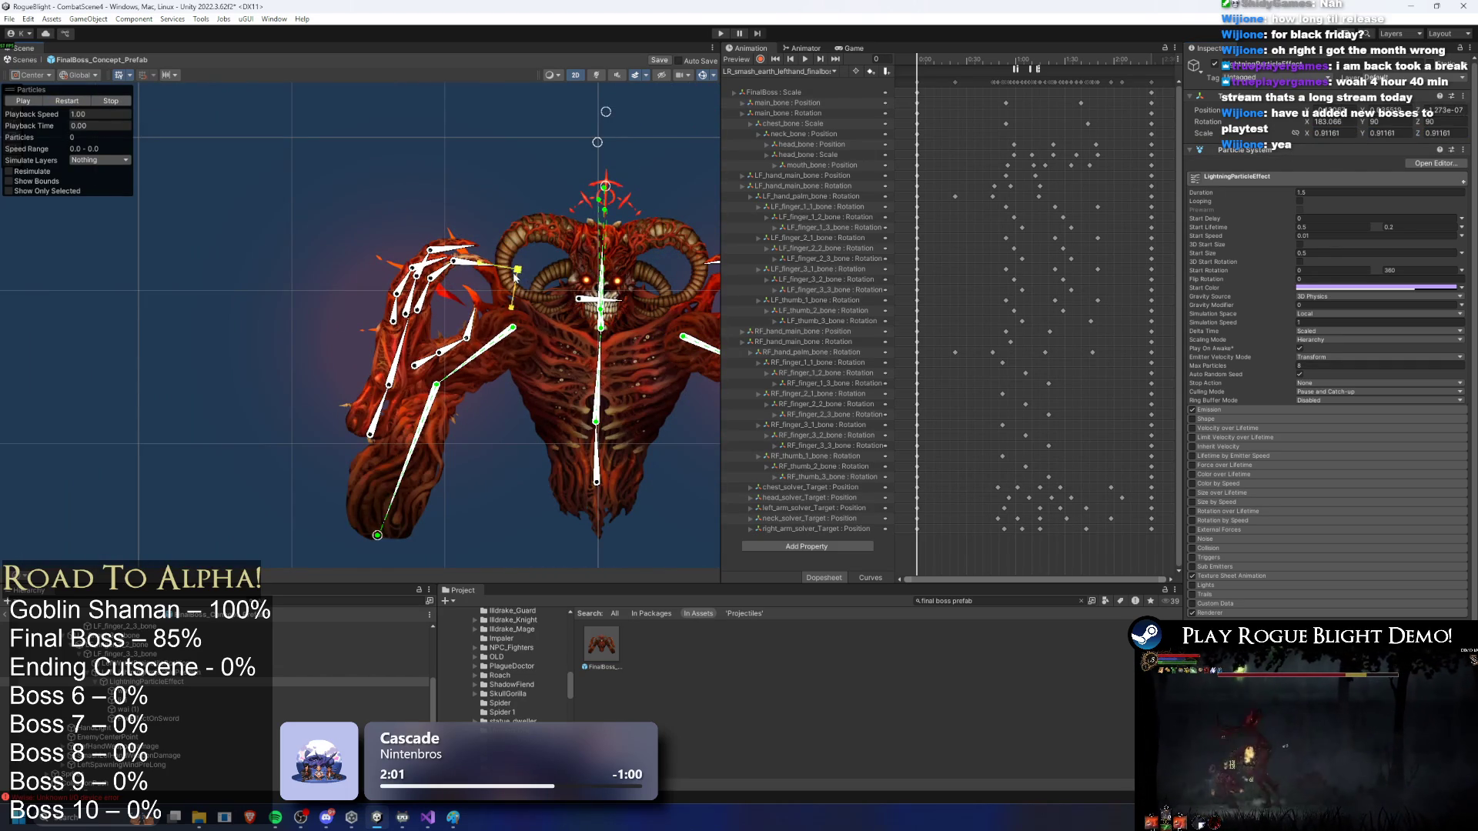
left_click(88, 105)
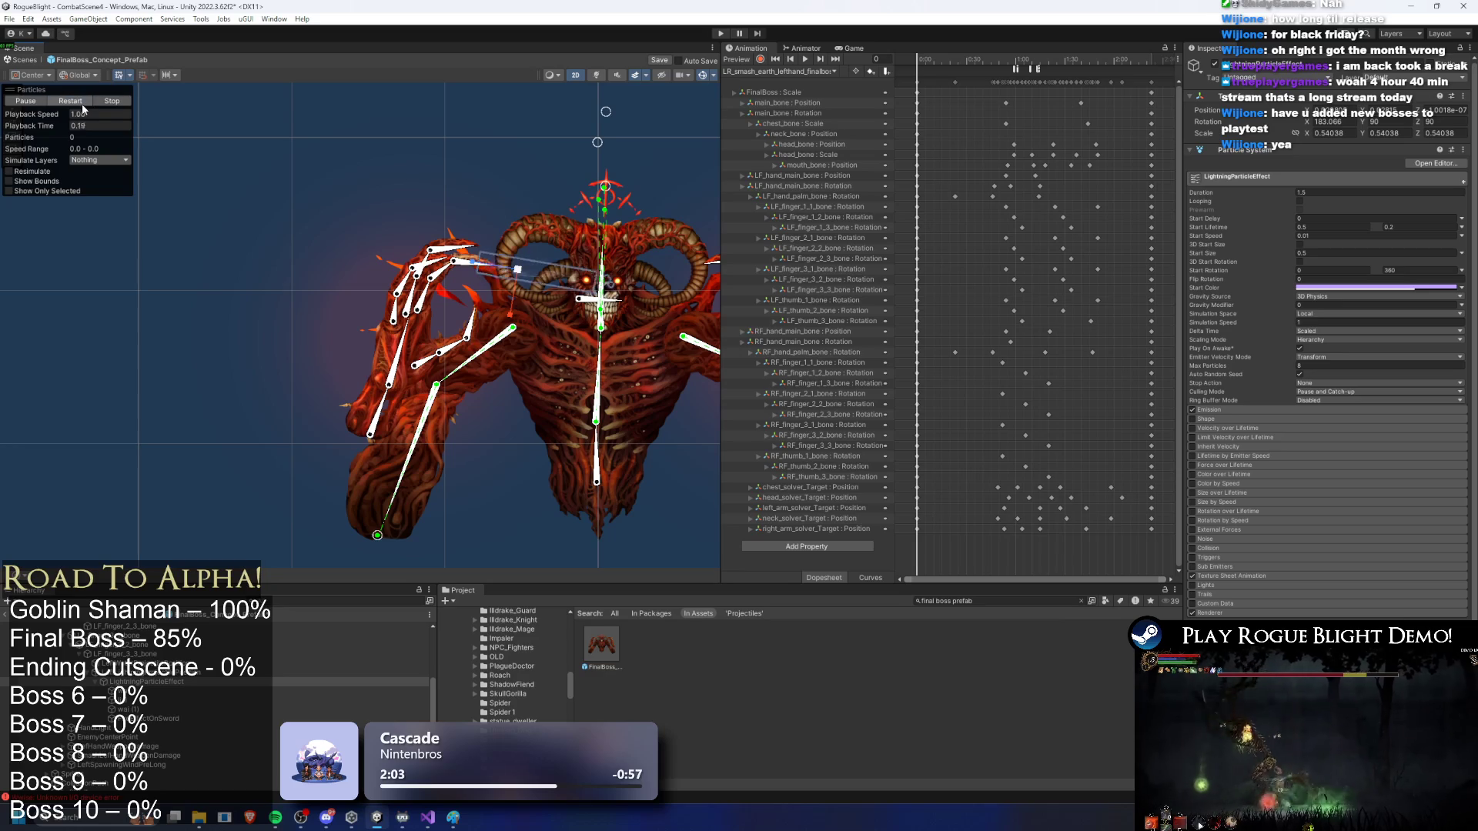
left_click_drag(511, 315, 513, 299)
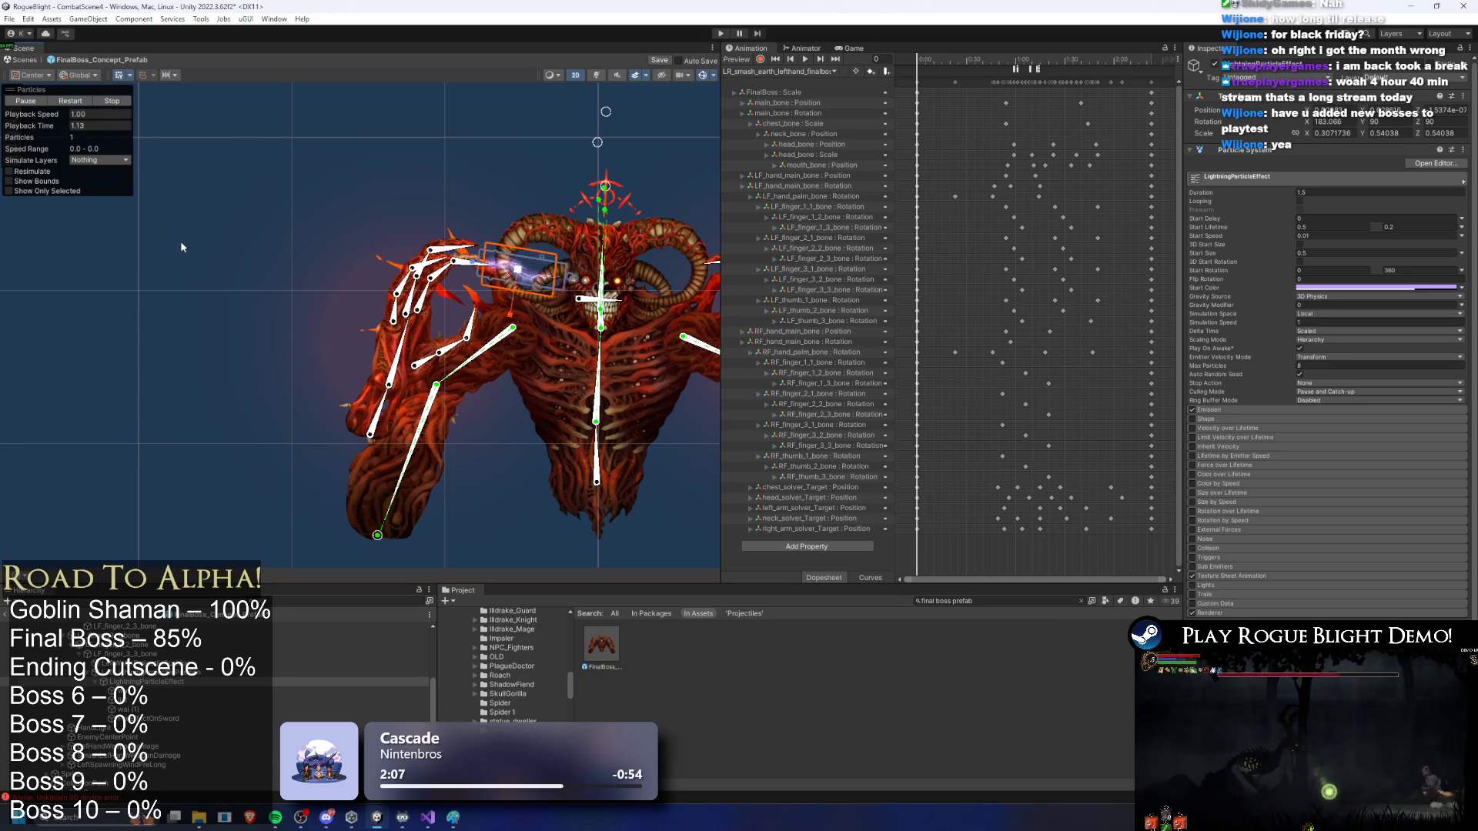
scroll(485, 275, "up", 3)
scroll(493, 269, "up", 3)
Step: Move the lightning effect so it sits slightly left on the boss's hand
key("w")
left_click(84, 100)
left_click_drag(358, 241, 424, 244)
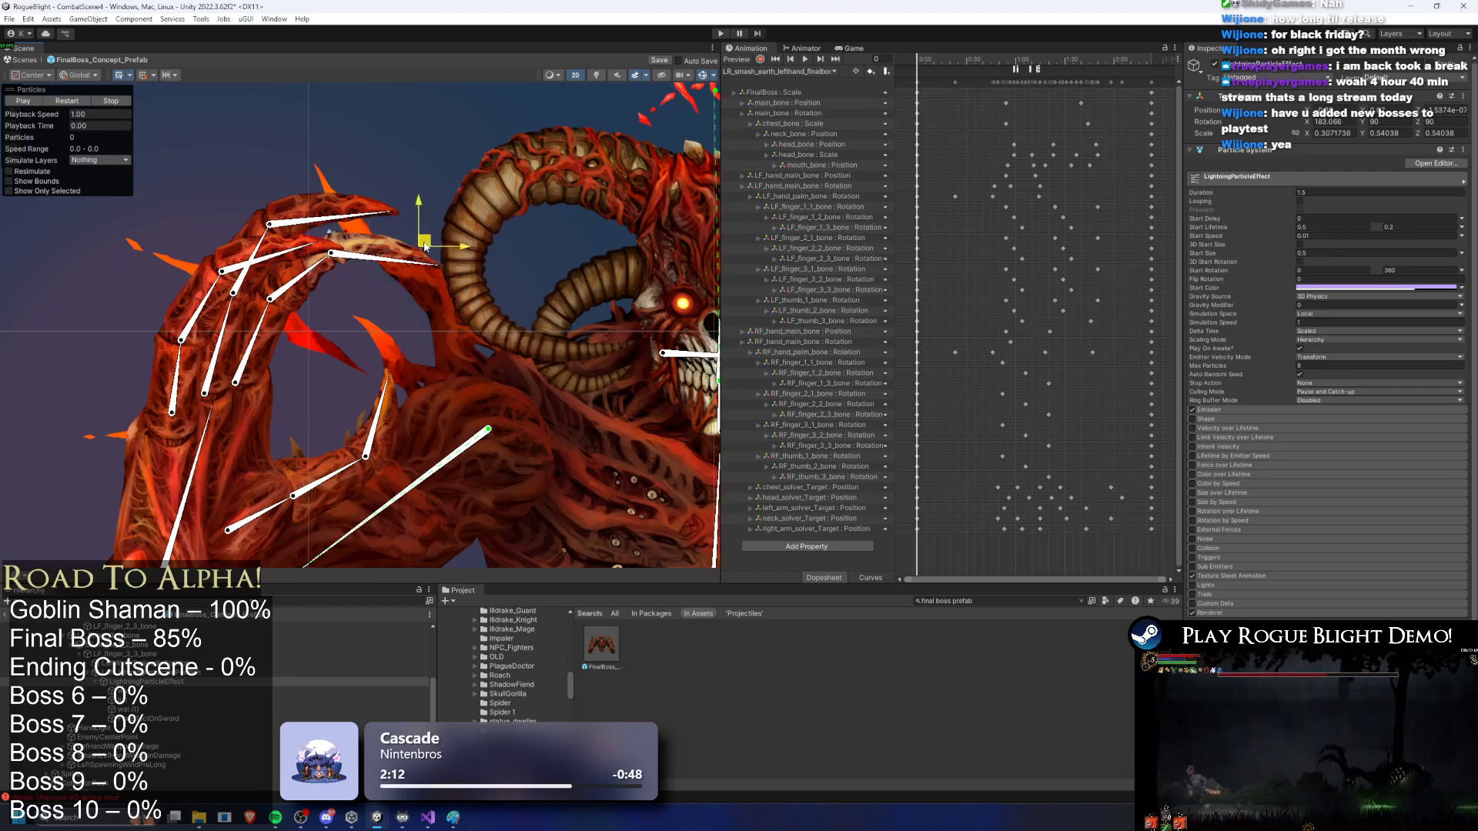
left_click(86, 101)
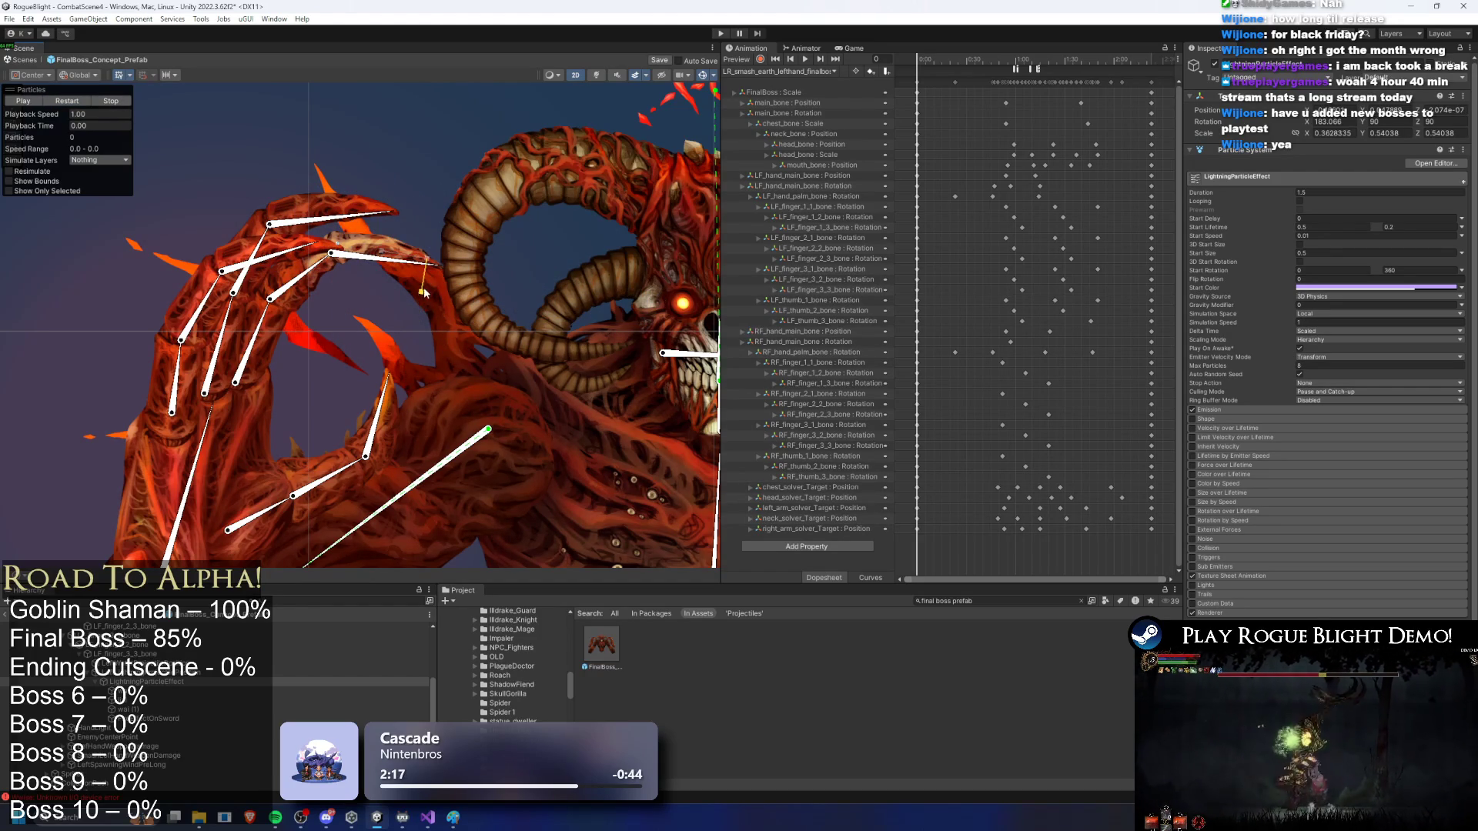
left_click(74, 101)
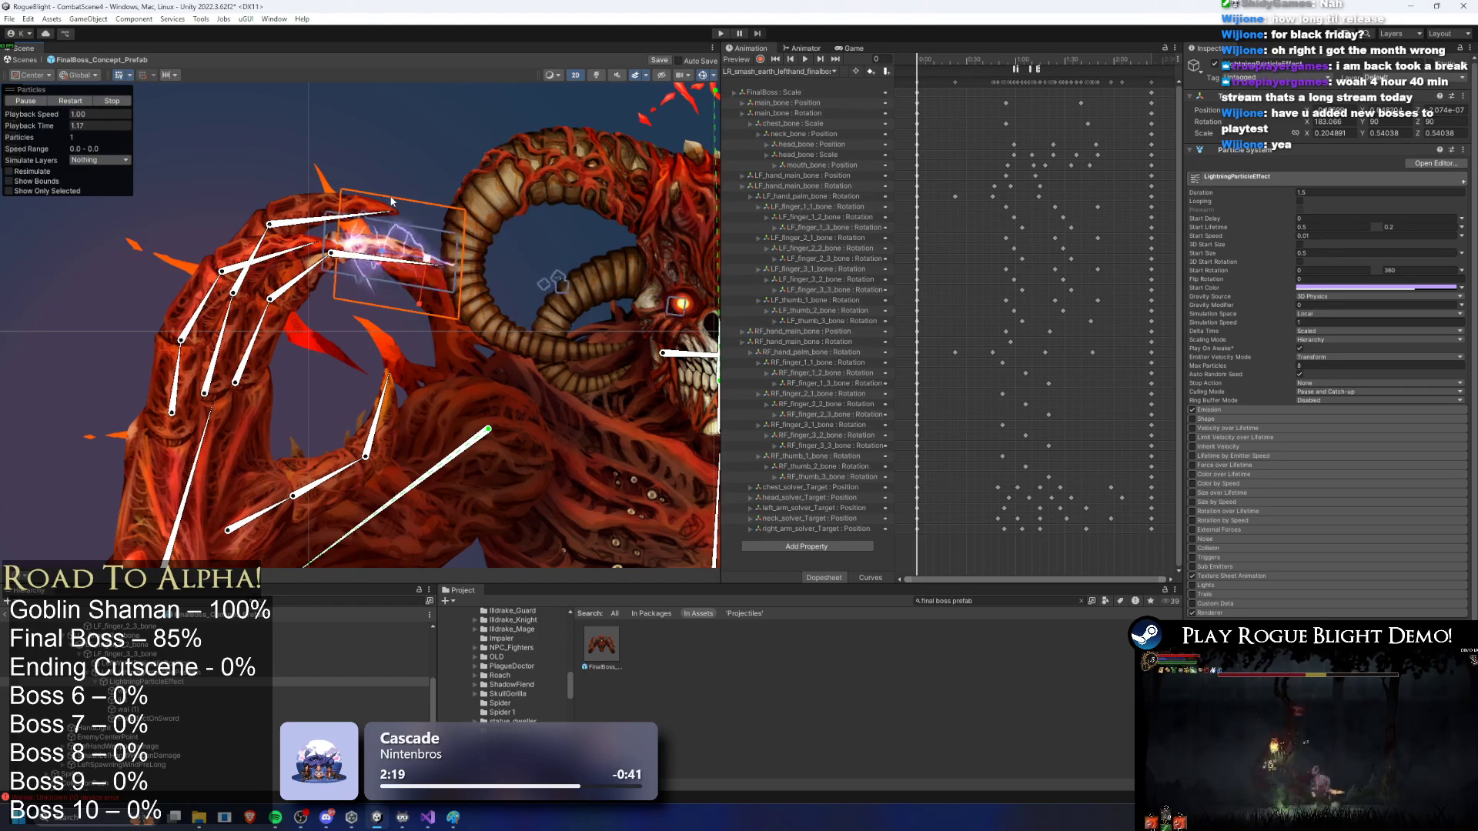
left_click_drag(436, 261, 432, 258)
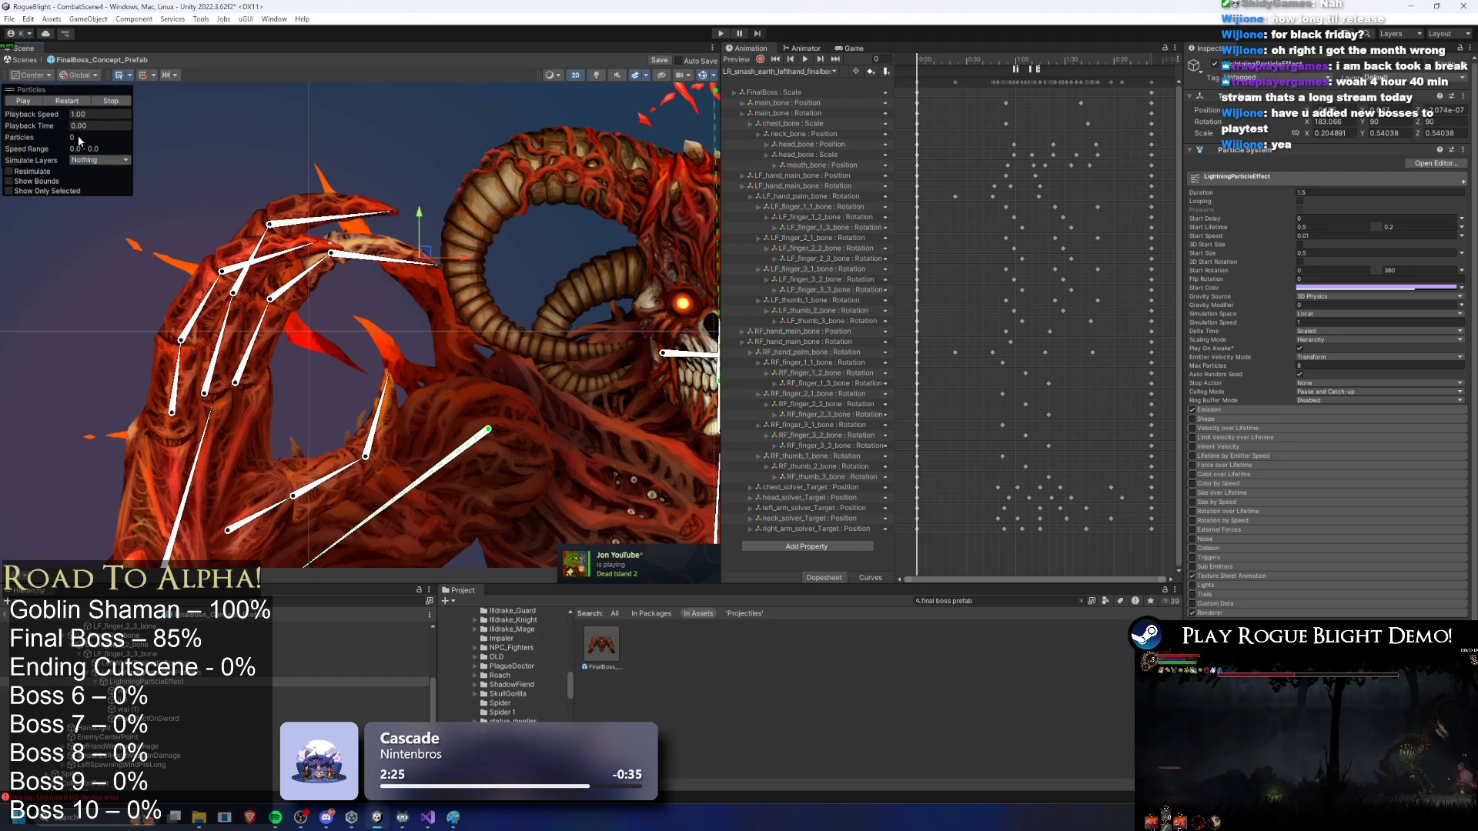
left_click(77, 105)
Step: Set lizi's Scaling Mode to Local and move its emitter up and right on the hand
left_click(146, 691)
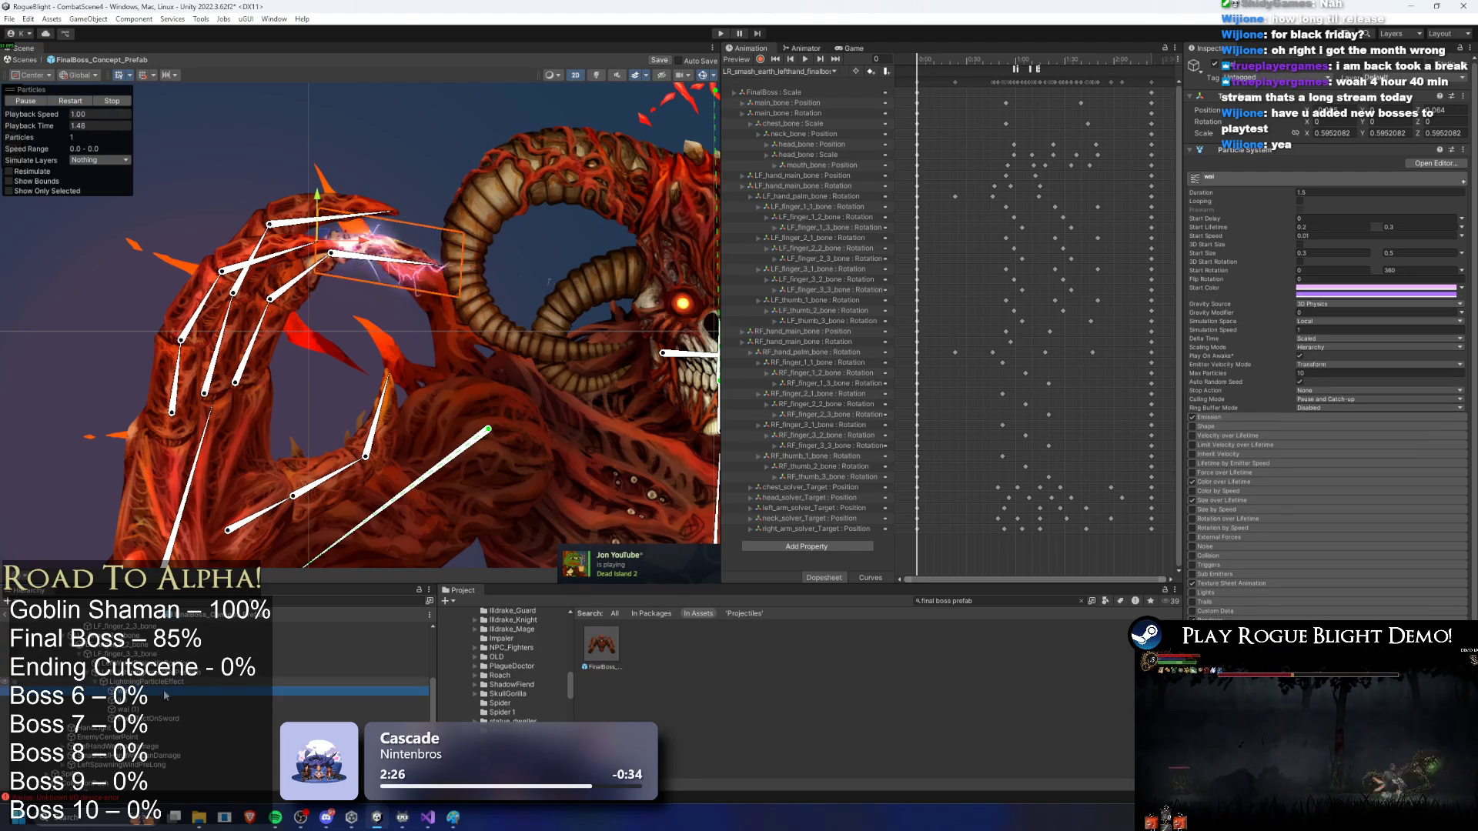
left_click(147, 700)
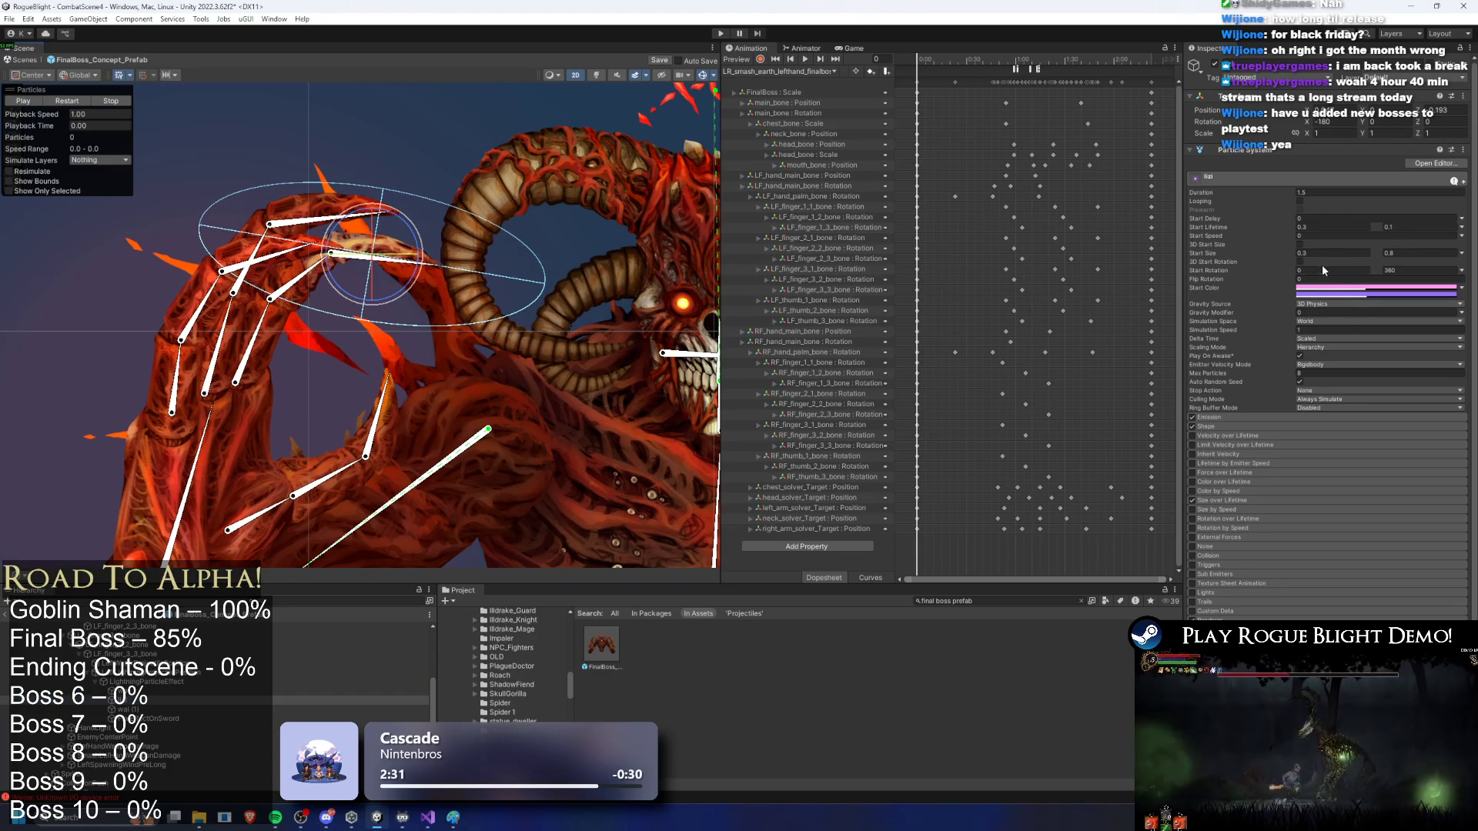
left_click(1331, 340)
left_click(1328, 350)
left_click(1333, 347)
left_click(1327, 371)
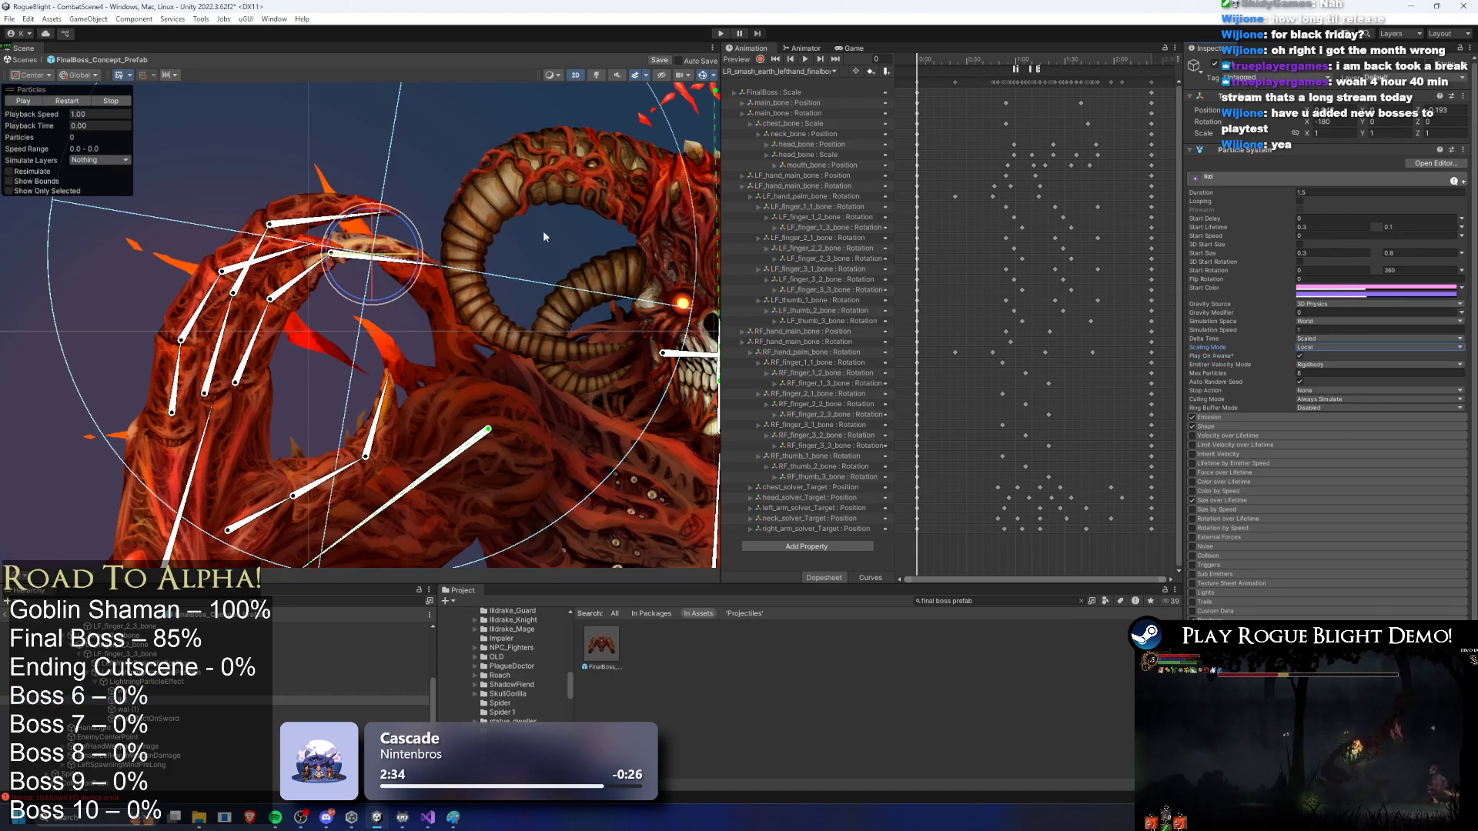
left_click(347, 272)
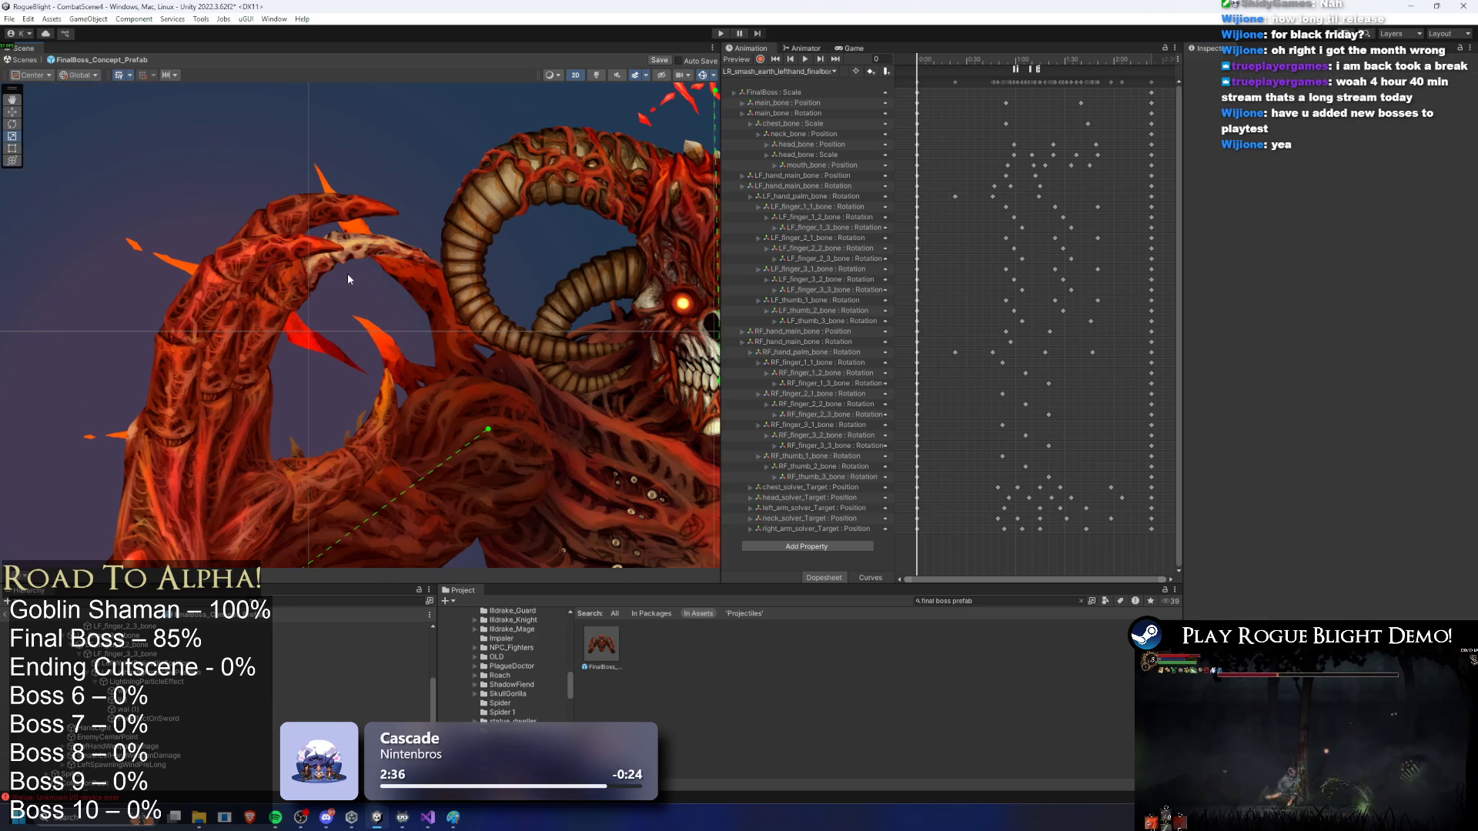
left_click(153, 701)
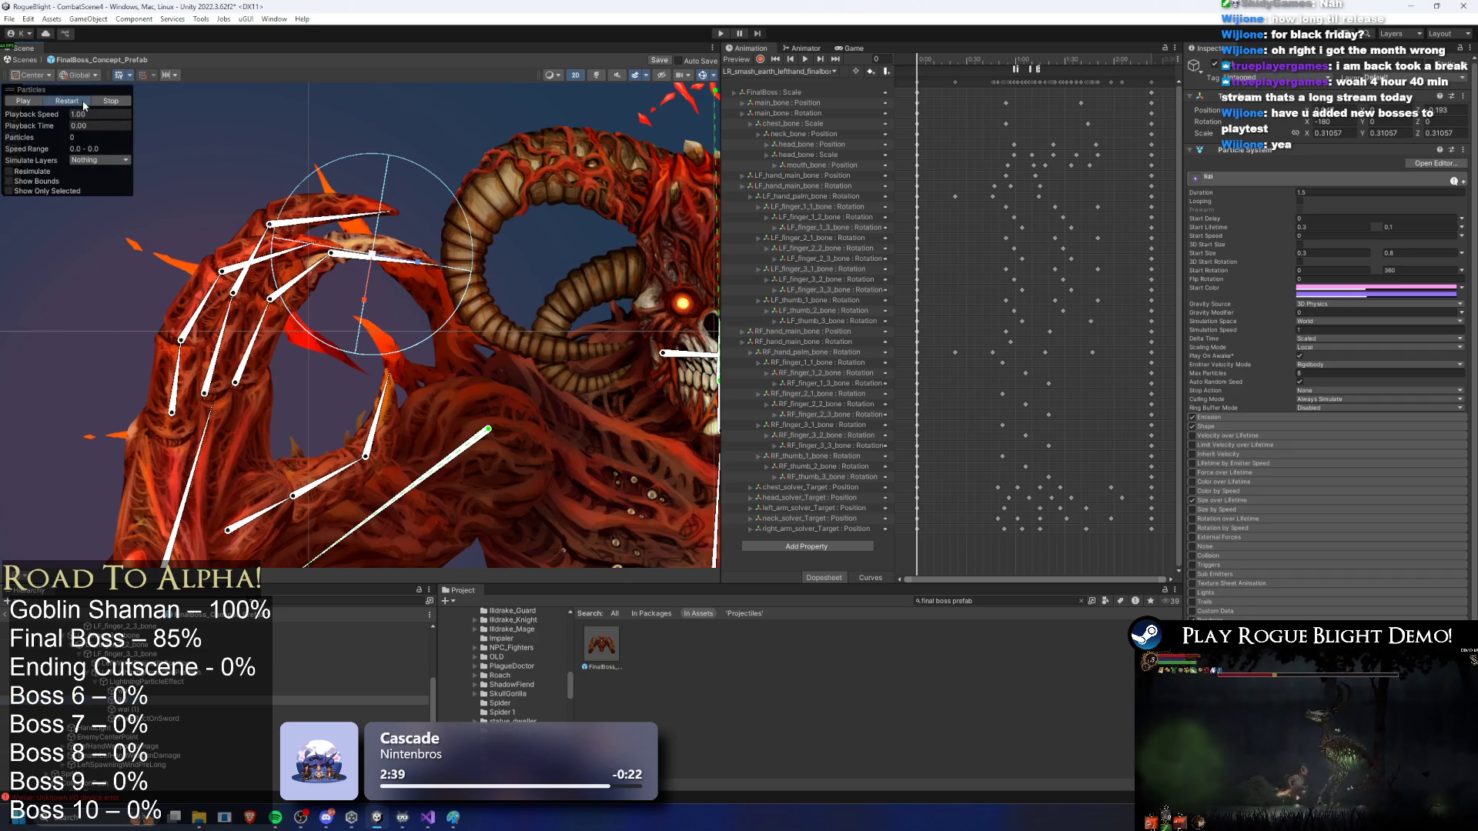
left_click(83, 103)
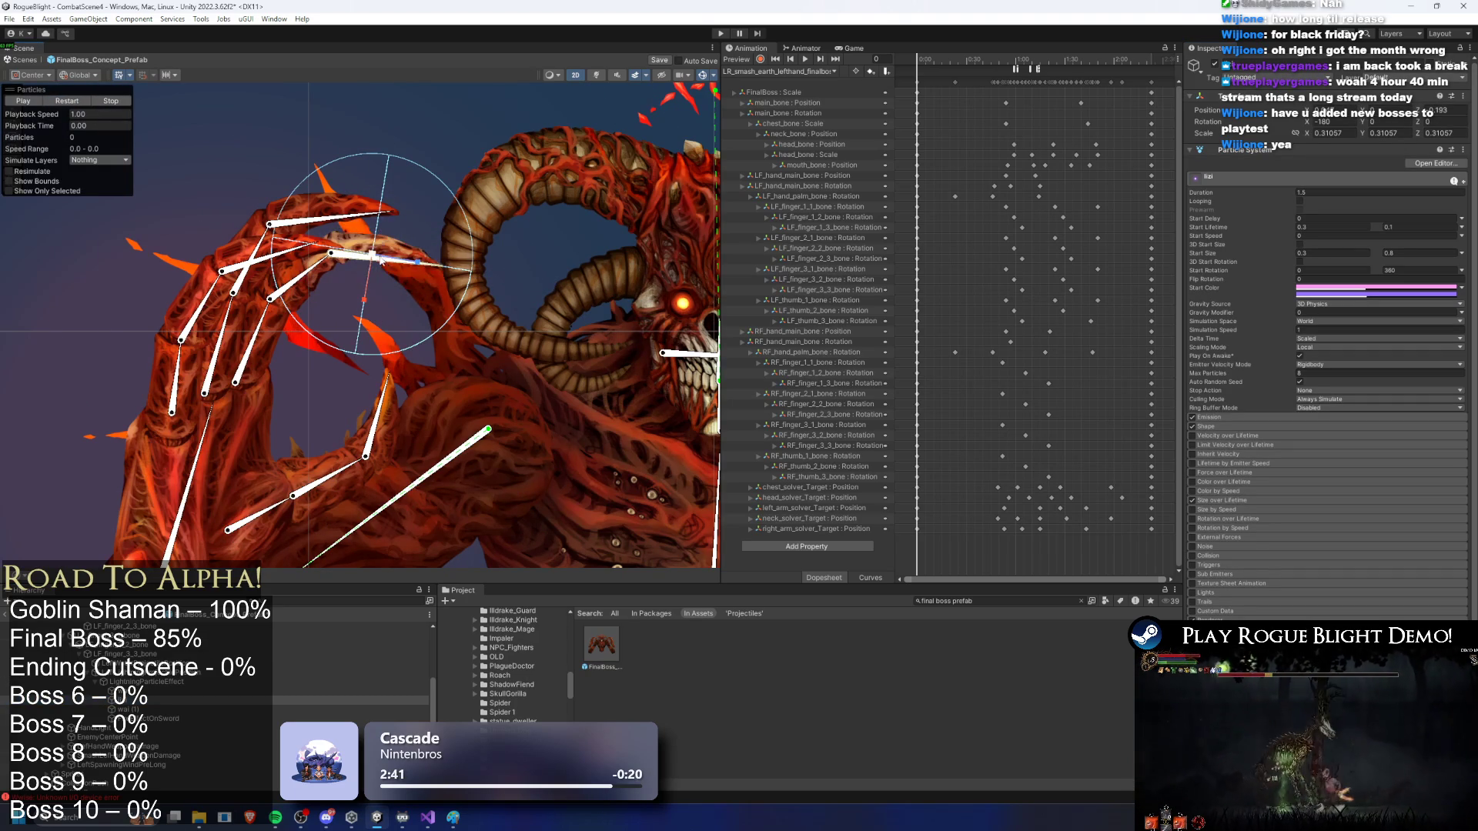
left_click_drag(382, 249, 378, 247)
Step: Set wai (1)'s Scaling Mode to Local and drag its emitter onto the hand
left_click(159, 708)
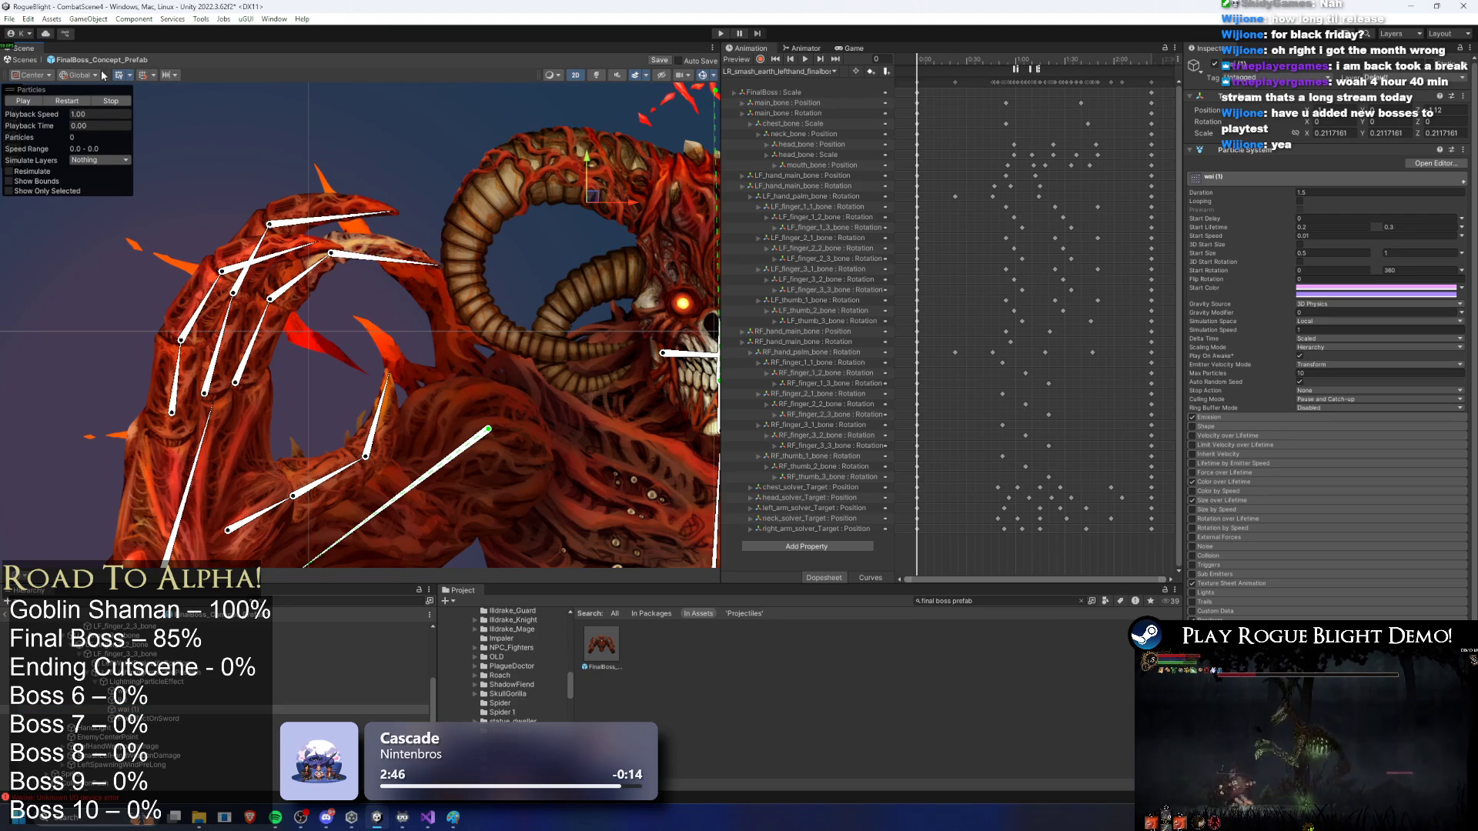
left_click(86, 103)
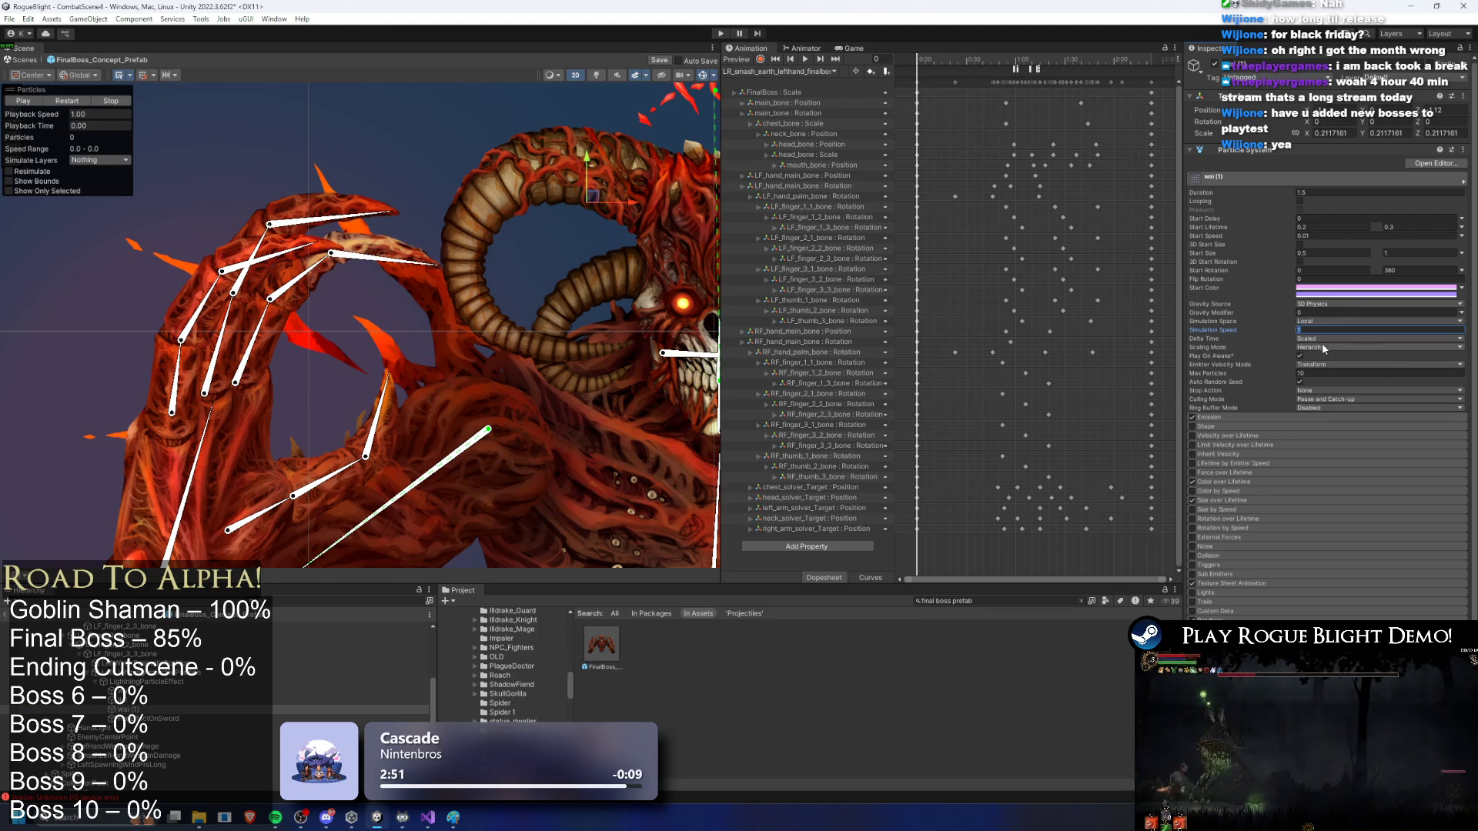
left_click(1332, 370)
left_click(67, 100)
left_click_drag(596, 197, 355, 232)
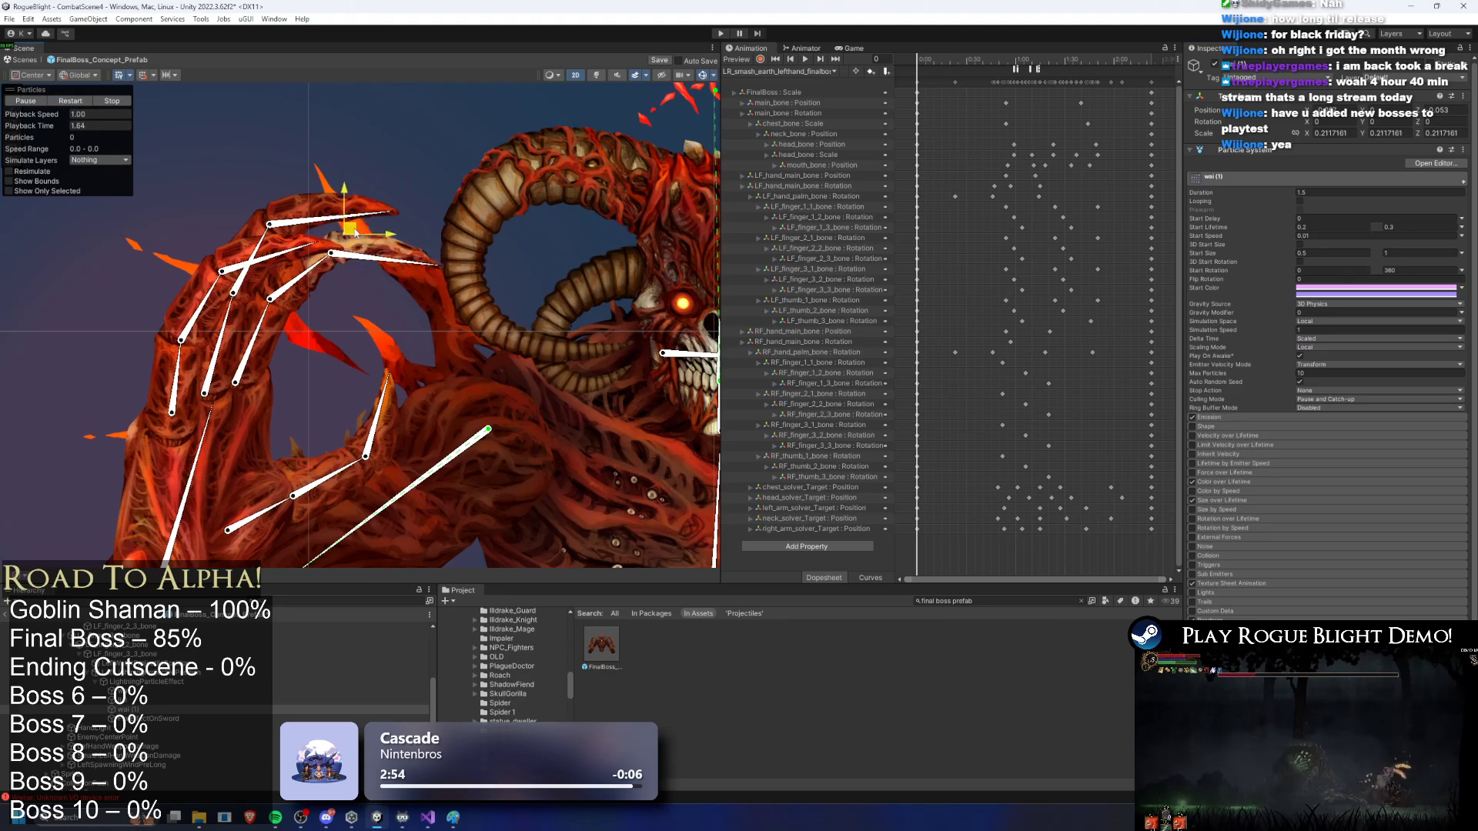
left_click(86, 104)
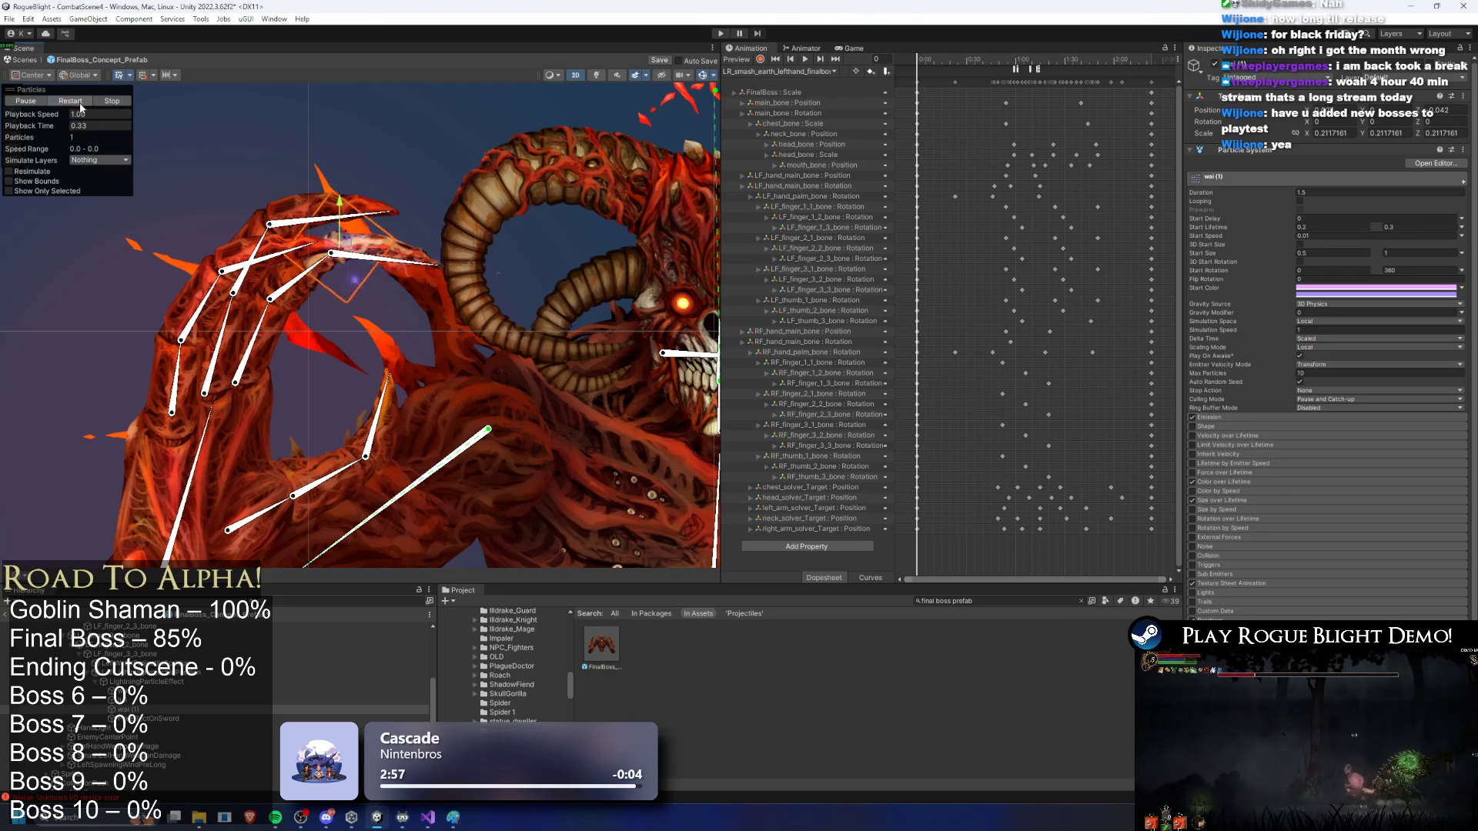
left_click_drag(339, 234, 334, 245)
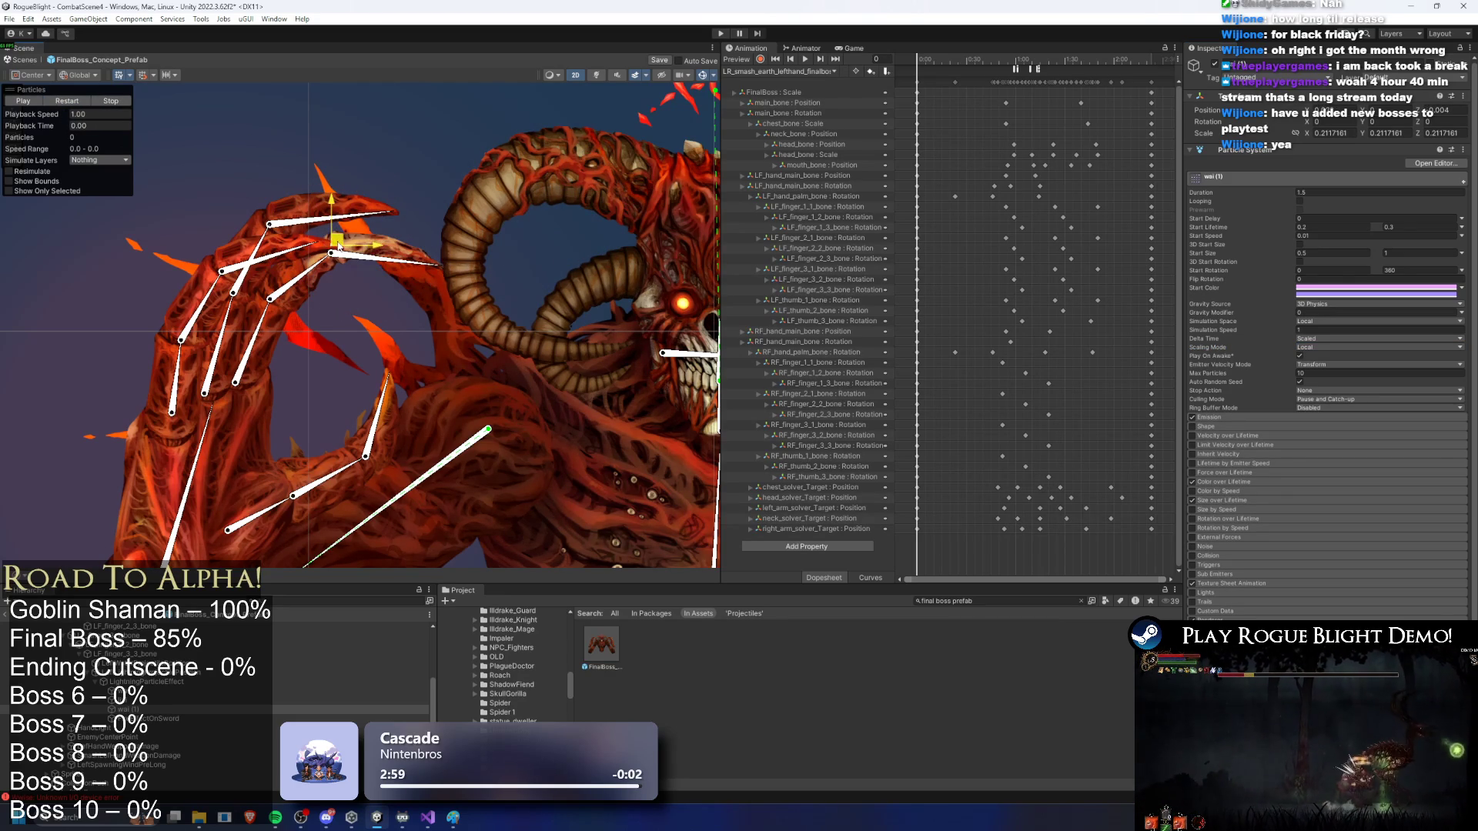
double_click(154, 719)
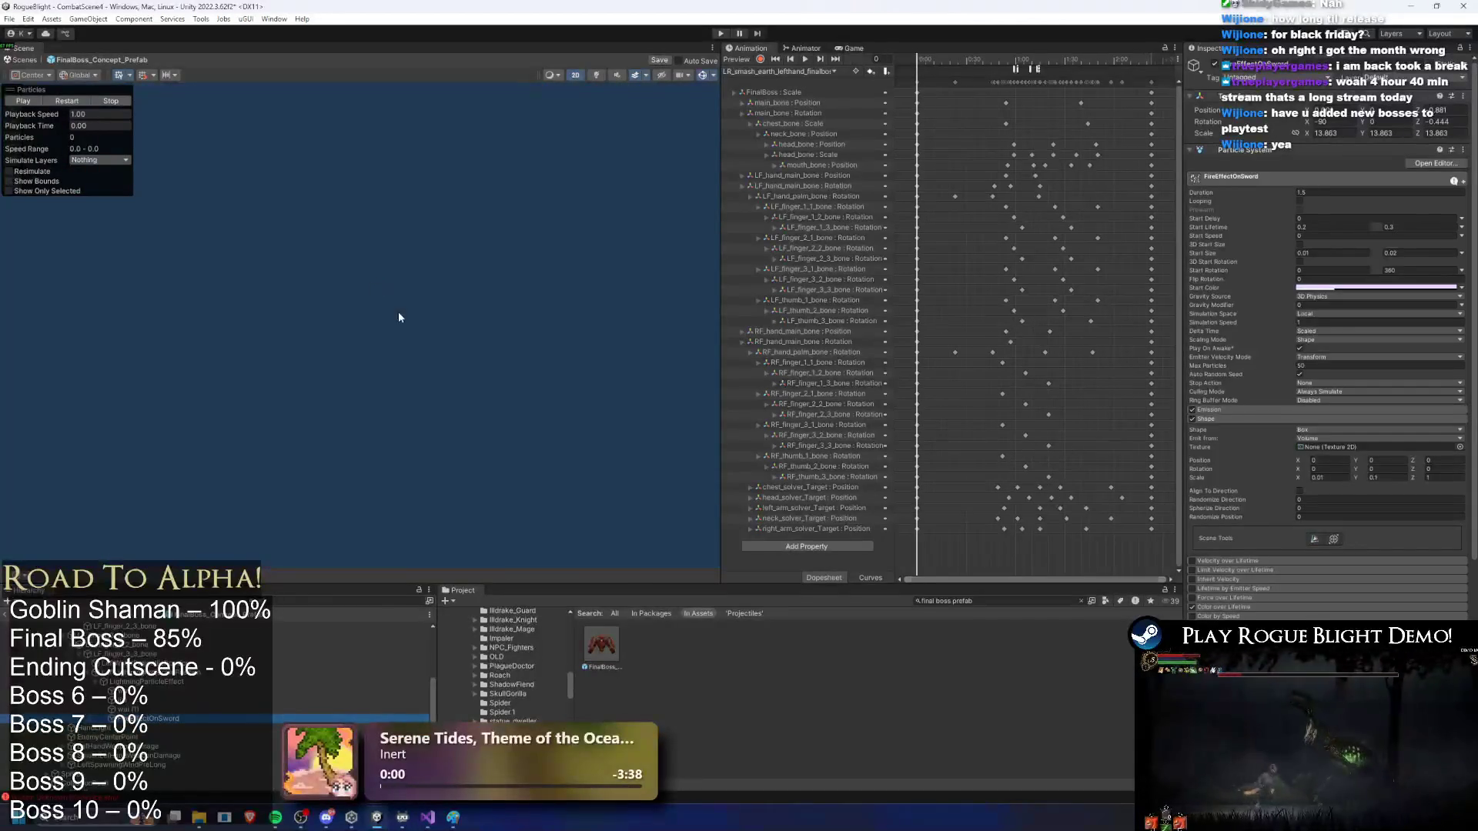
Step: Switch FireEffectOnSword's Simulation Space to World
left_click(85, 106)
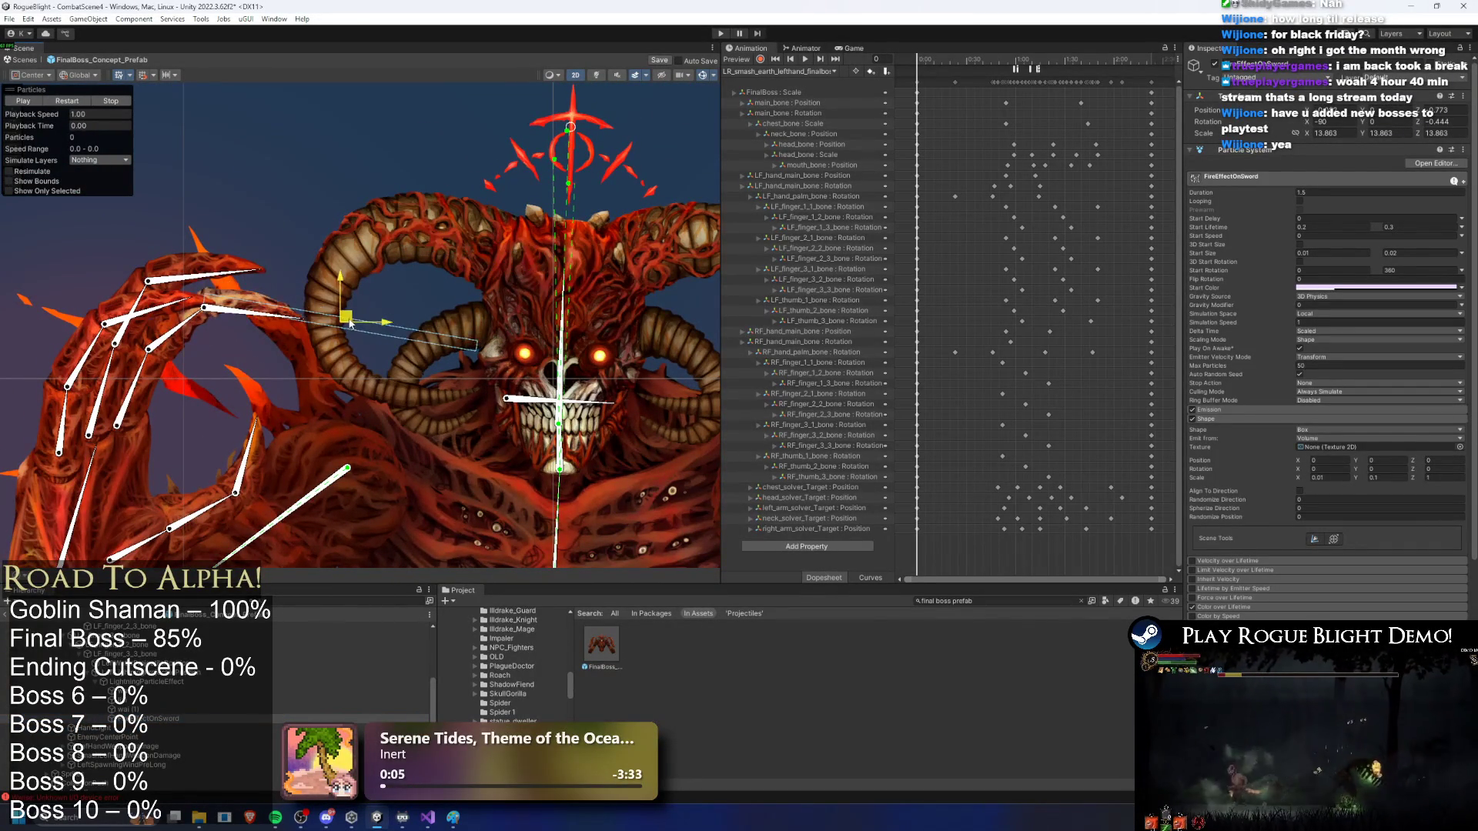
left_click(1327, 314)
left_click(1330, 338)
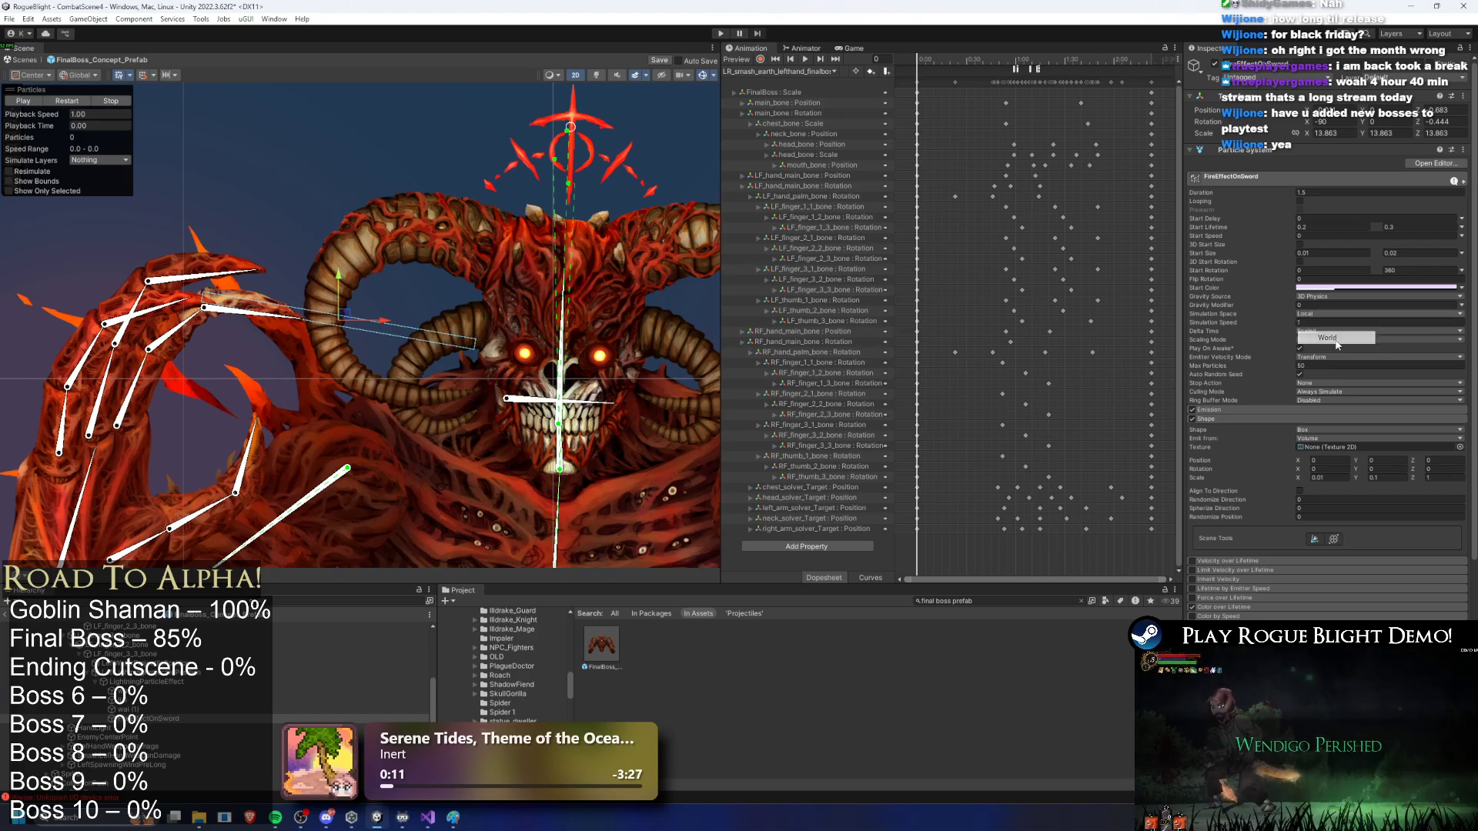
left_click(1341, 288)
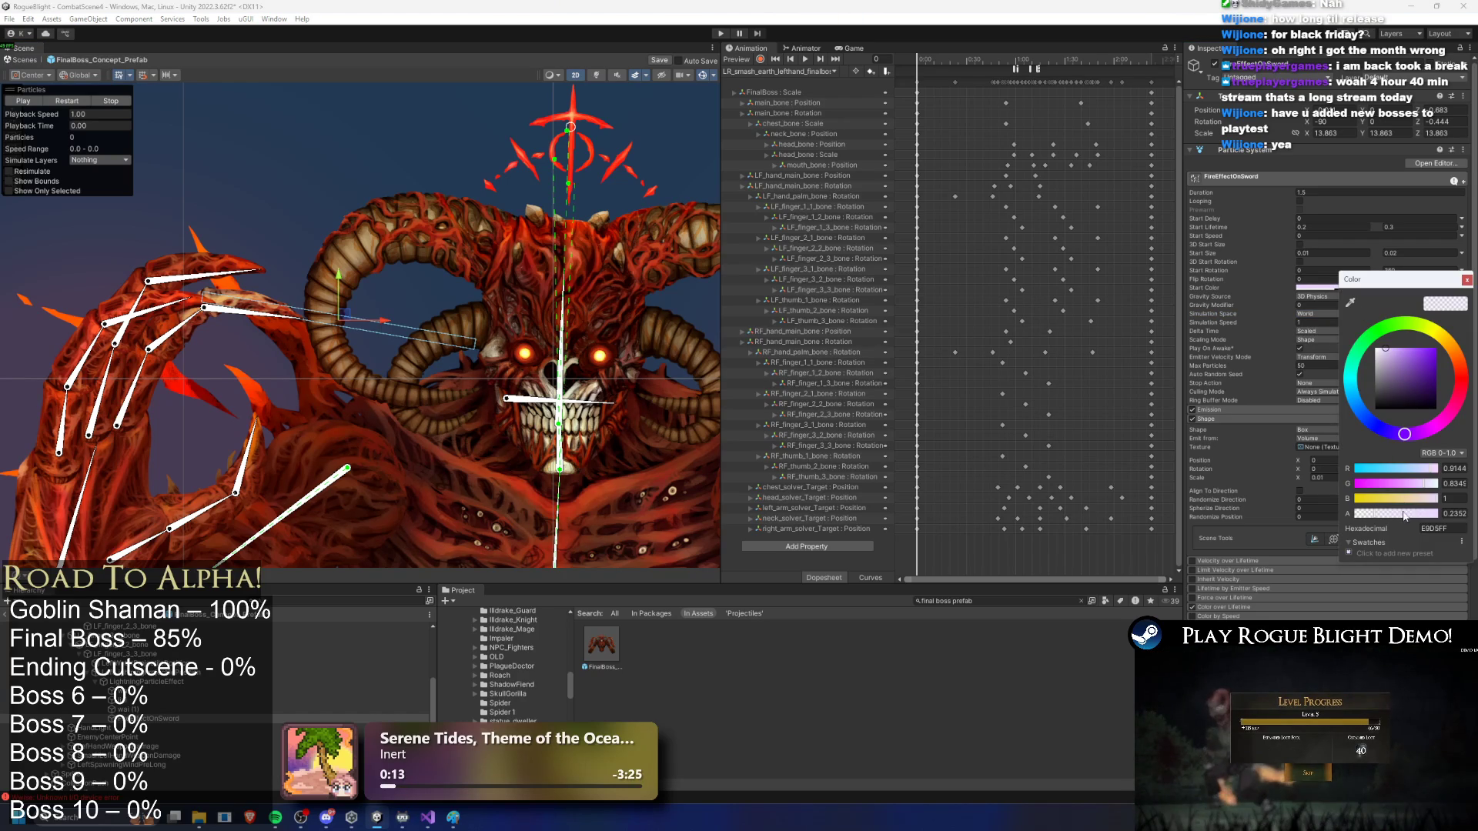
left_click(87, 112)
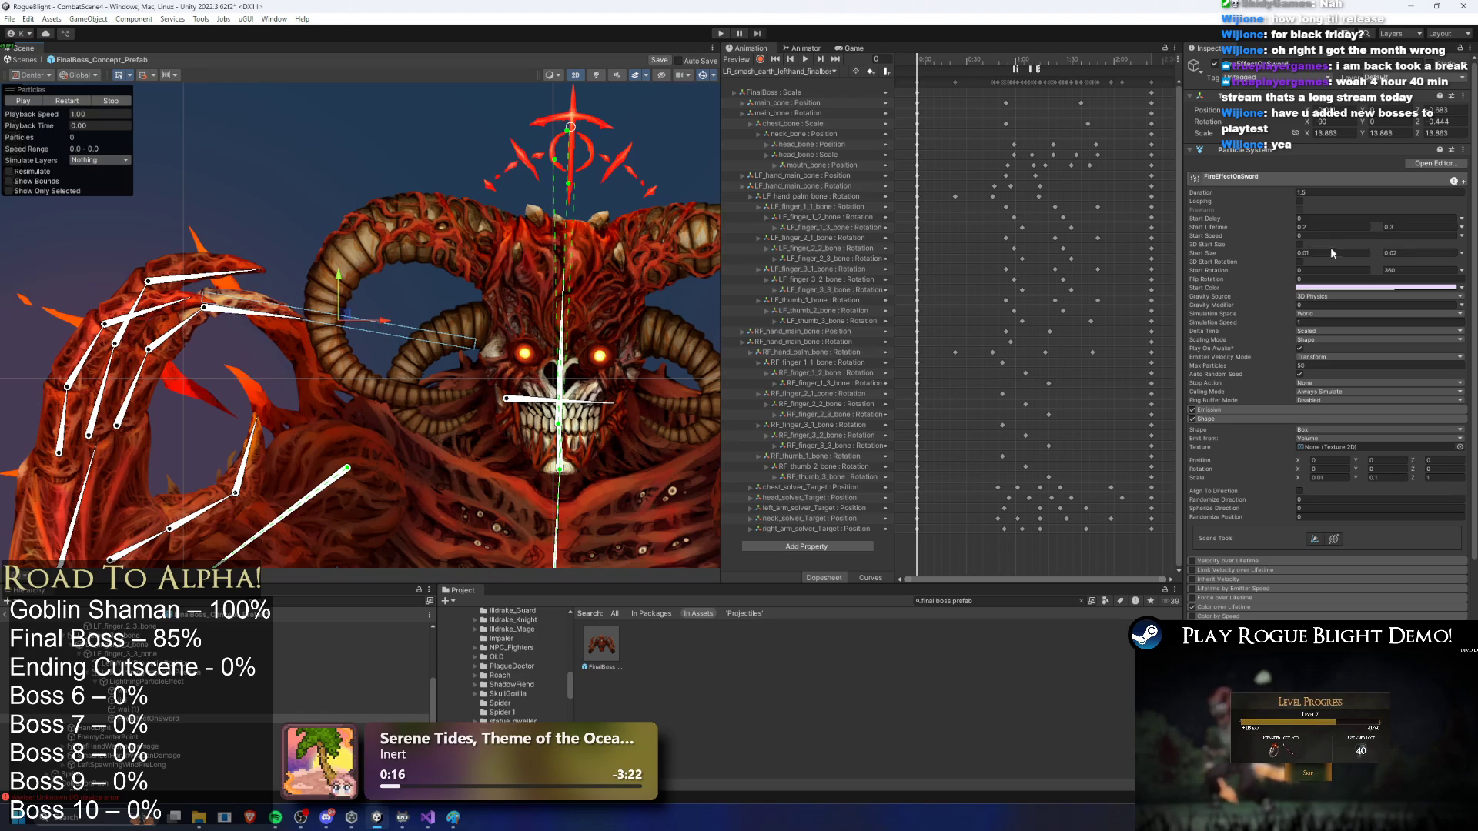
Step: Set FireEffectOnSword's Start Size range to 0.02–0.03
left_click(1305, 253)
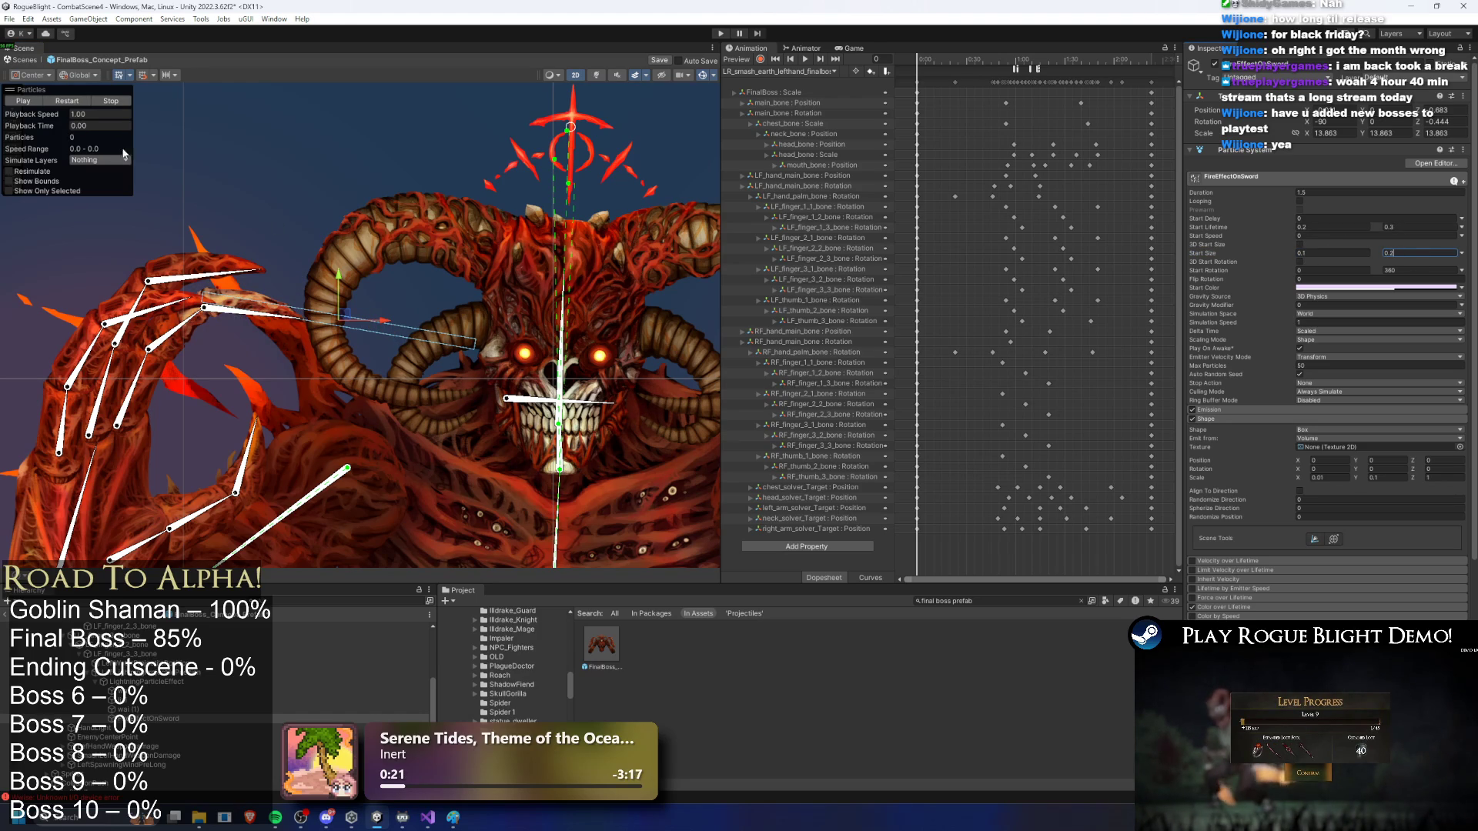
left_click(1303, 254)
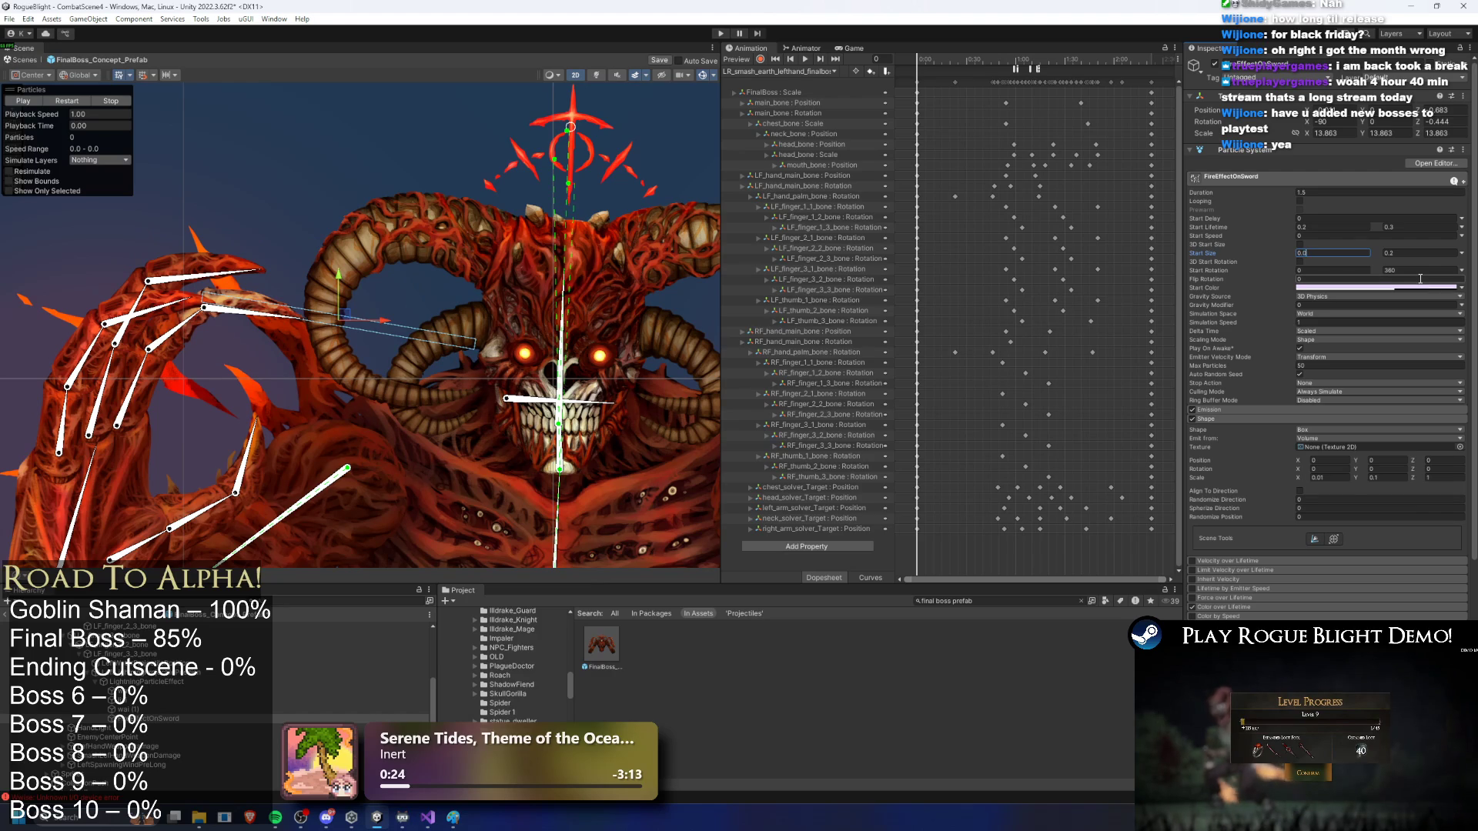
type("0.03")
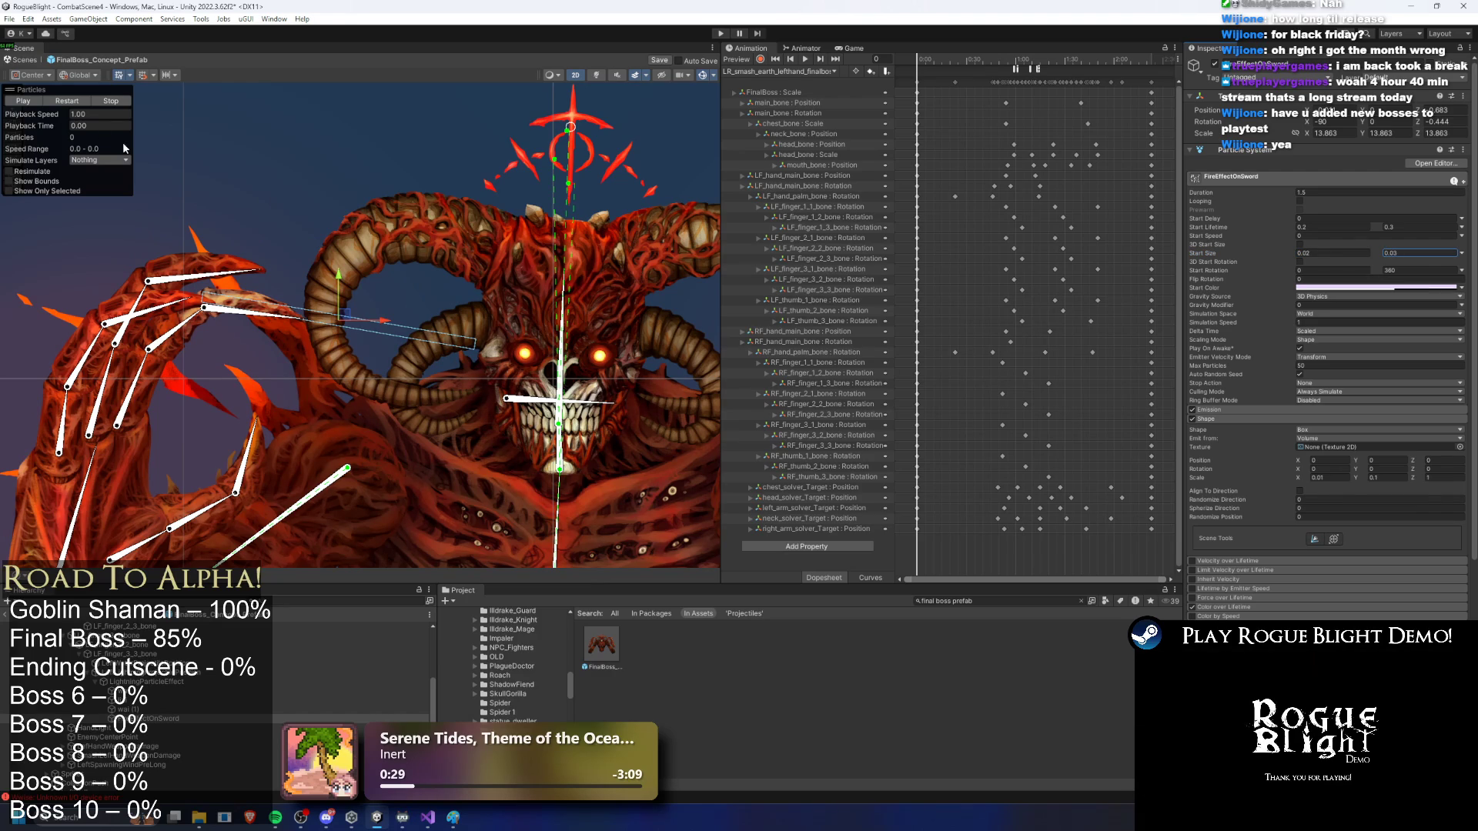
key("Return")
key("f")
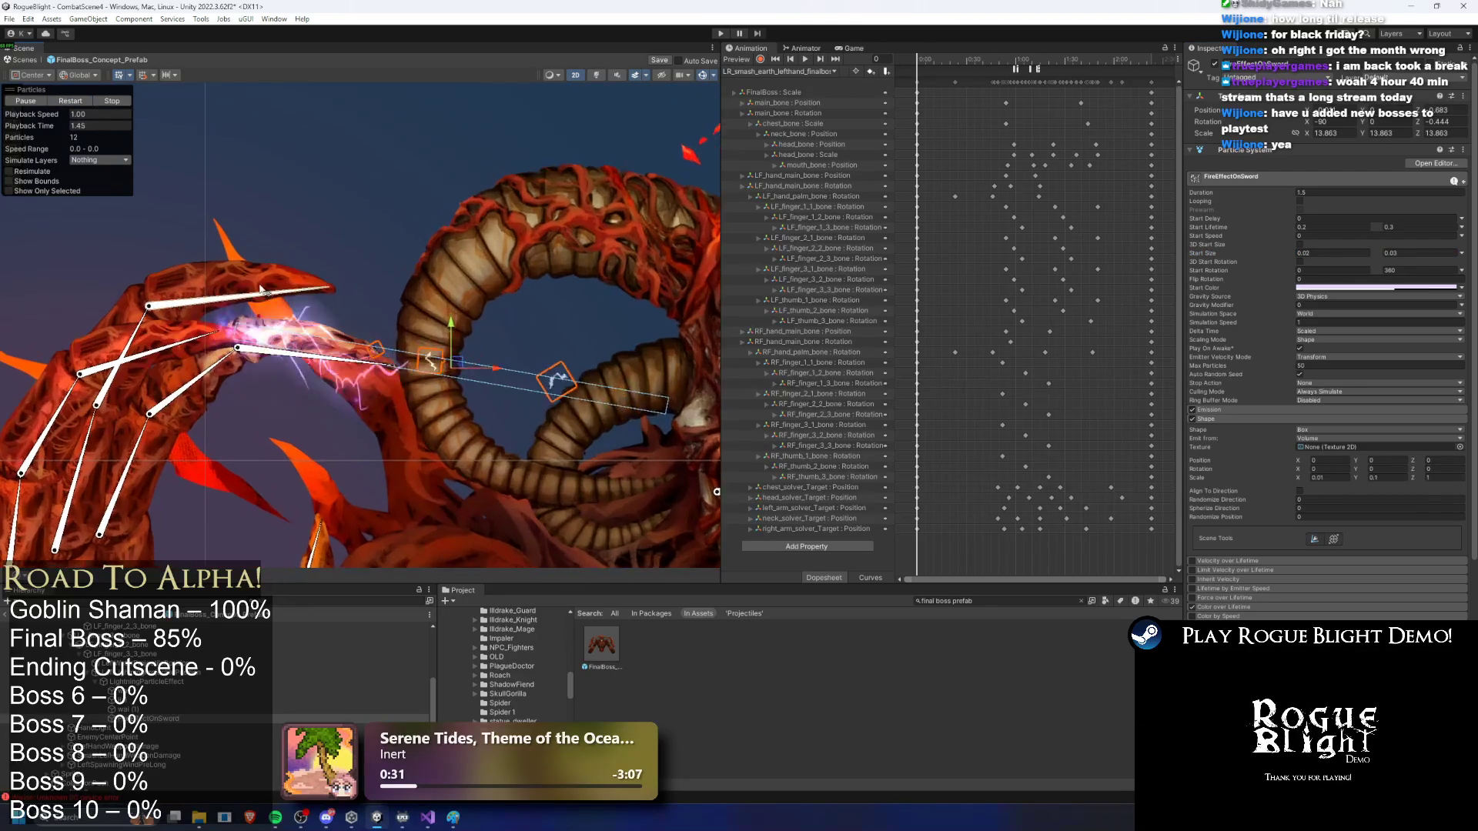
Step: Thin FireEffectOnSword's Shape box to a Y scale of 0.04
left_click(1232, 408)
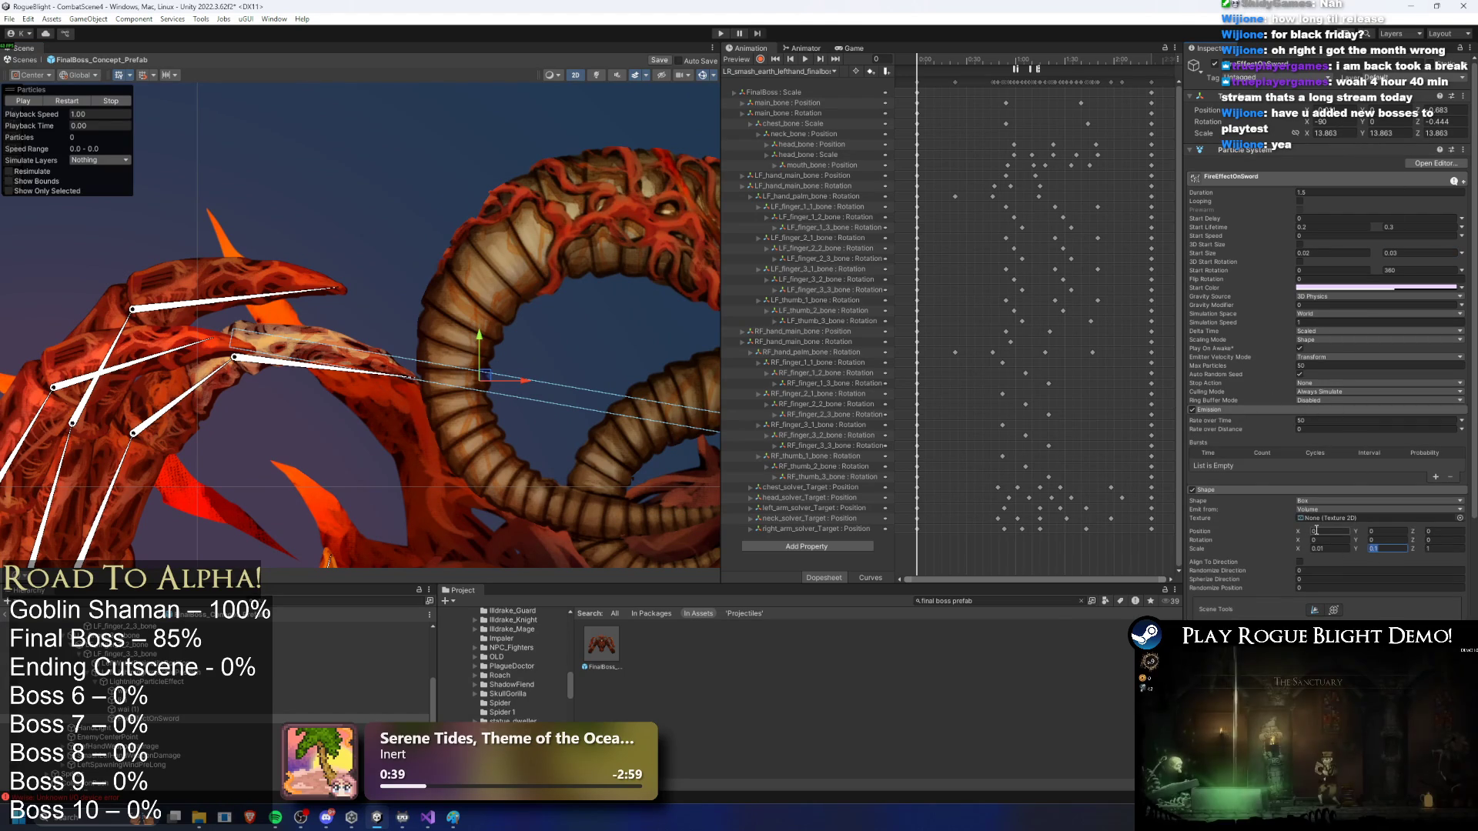
type("0.05")
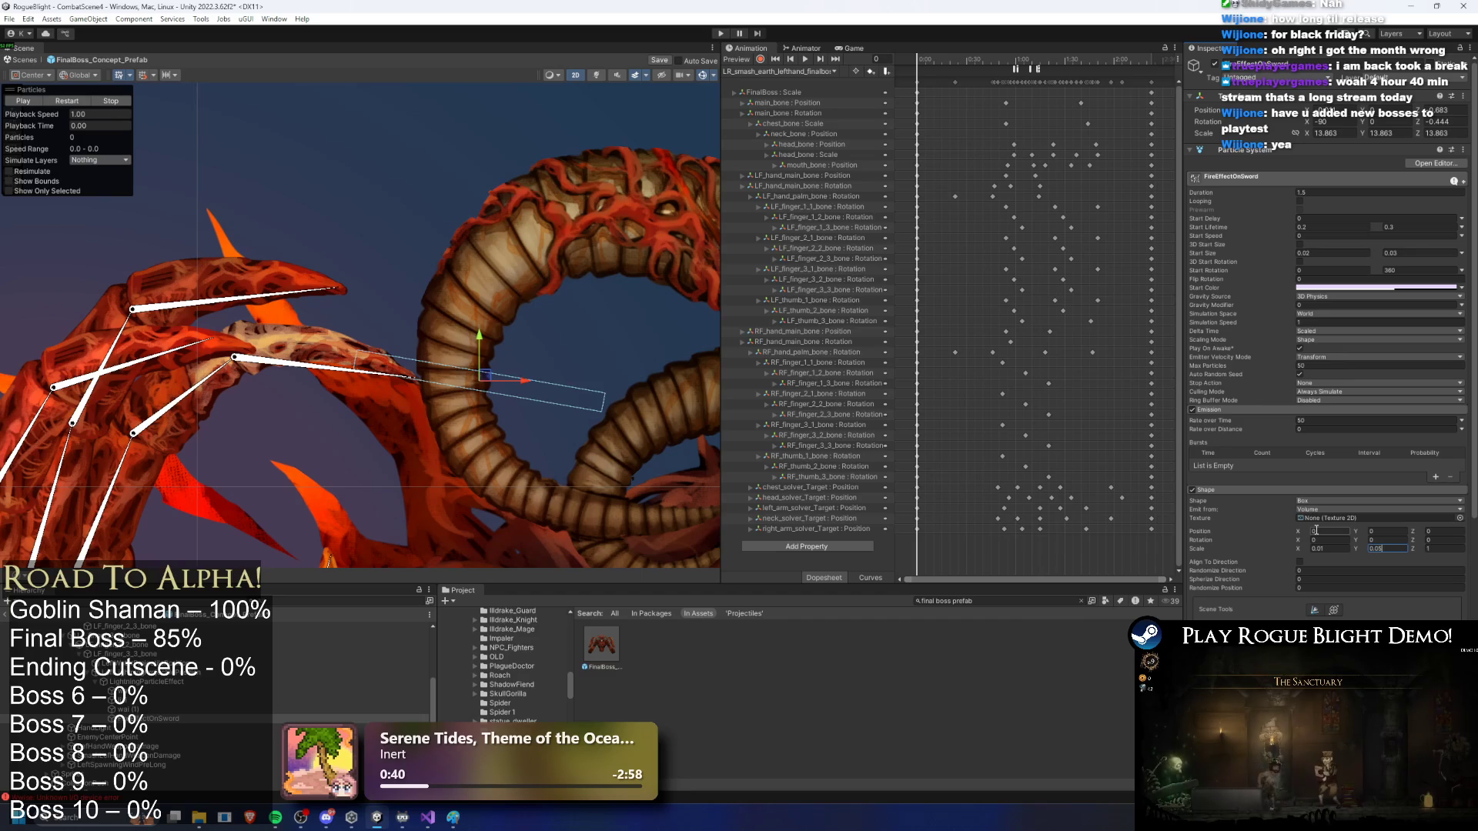
key("BackSpace")
type("4")
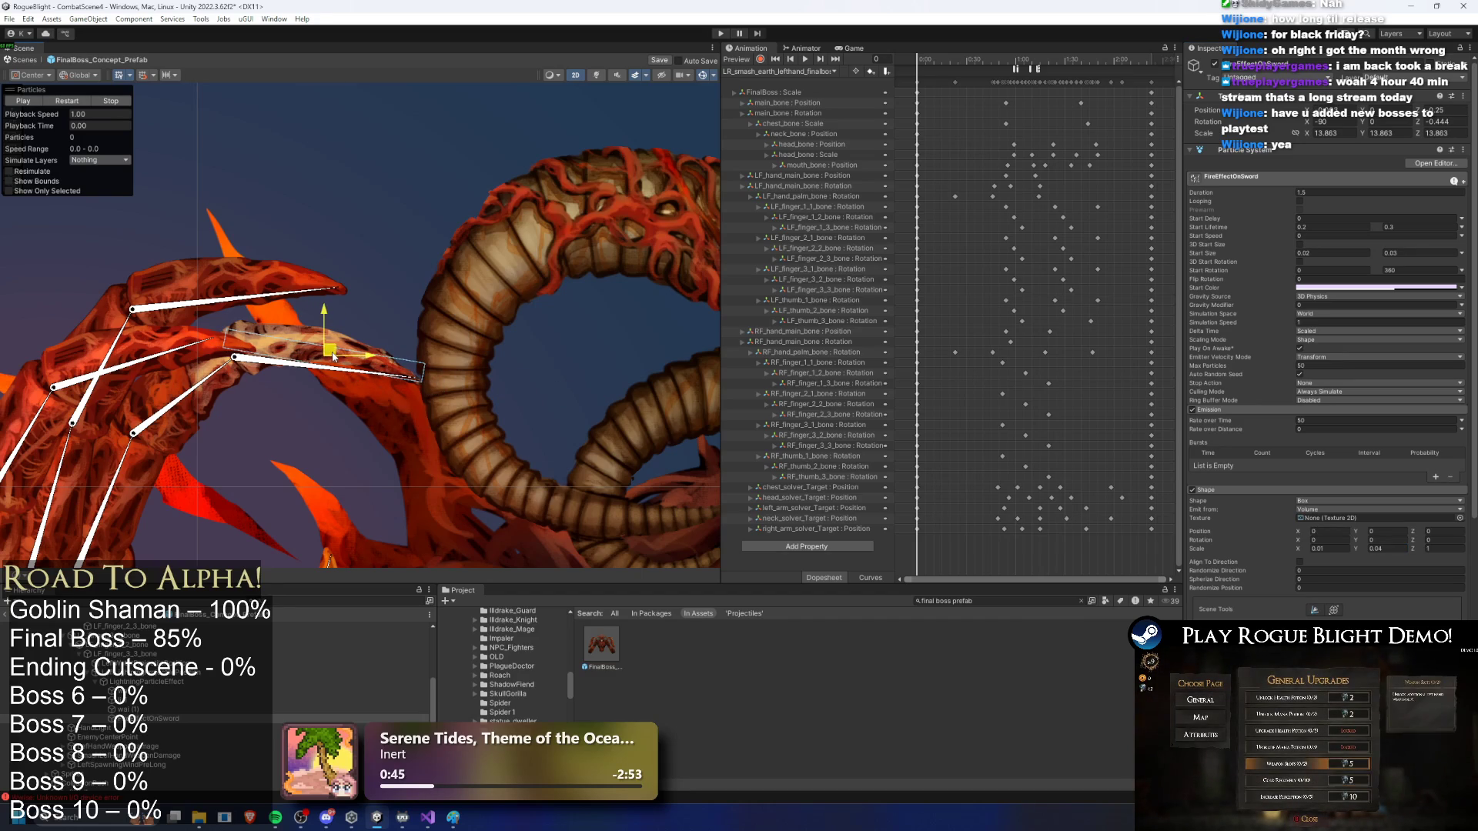
left_click(154, 682)
Step: Replay the lightning burst a few times and save the boss prefab
left_click(69, 101)
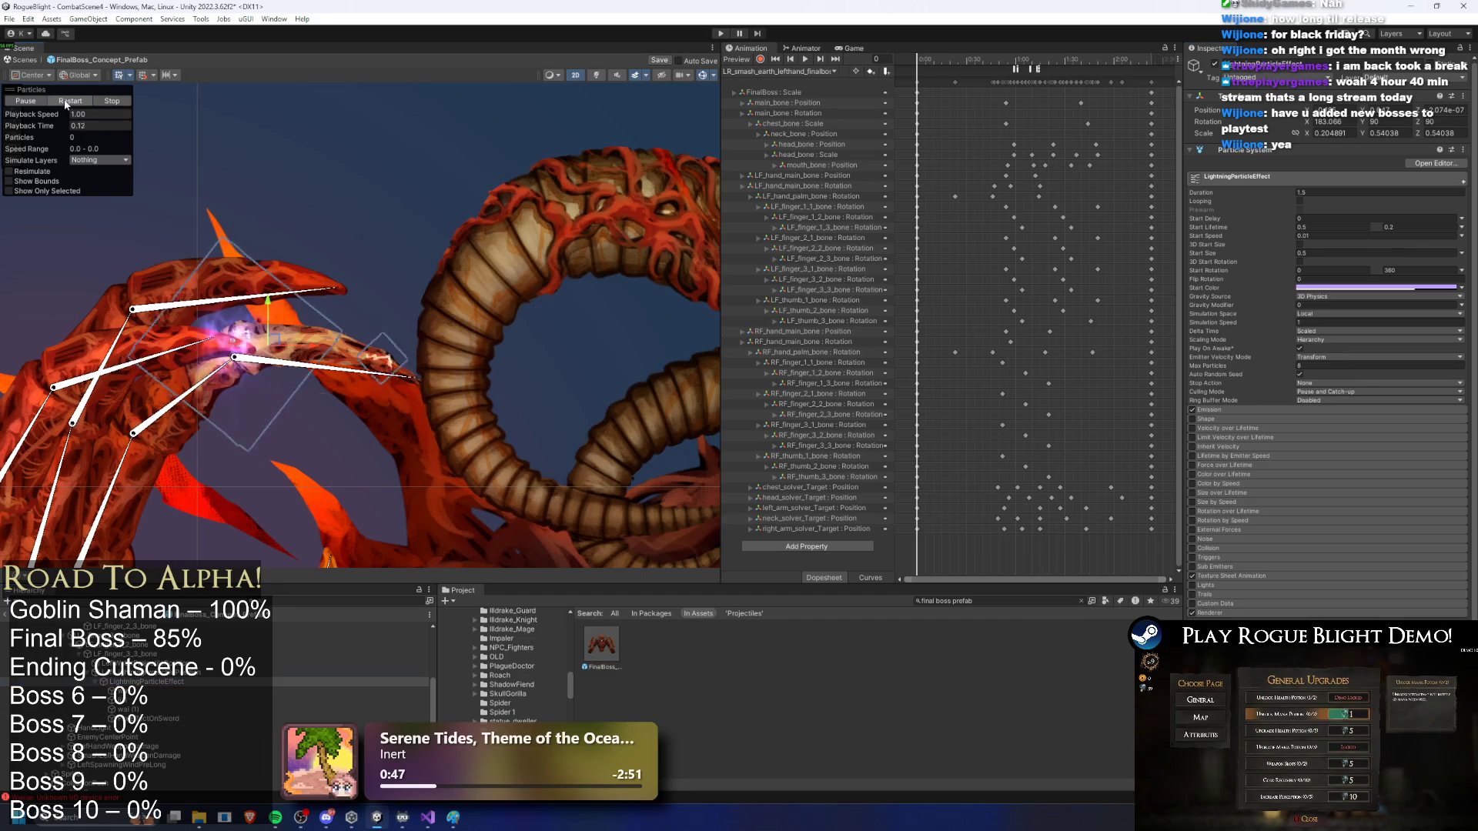
scroll(438, 306, "down", 5)
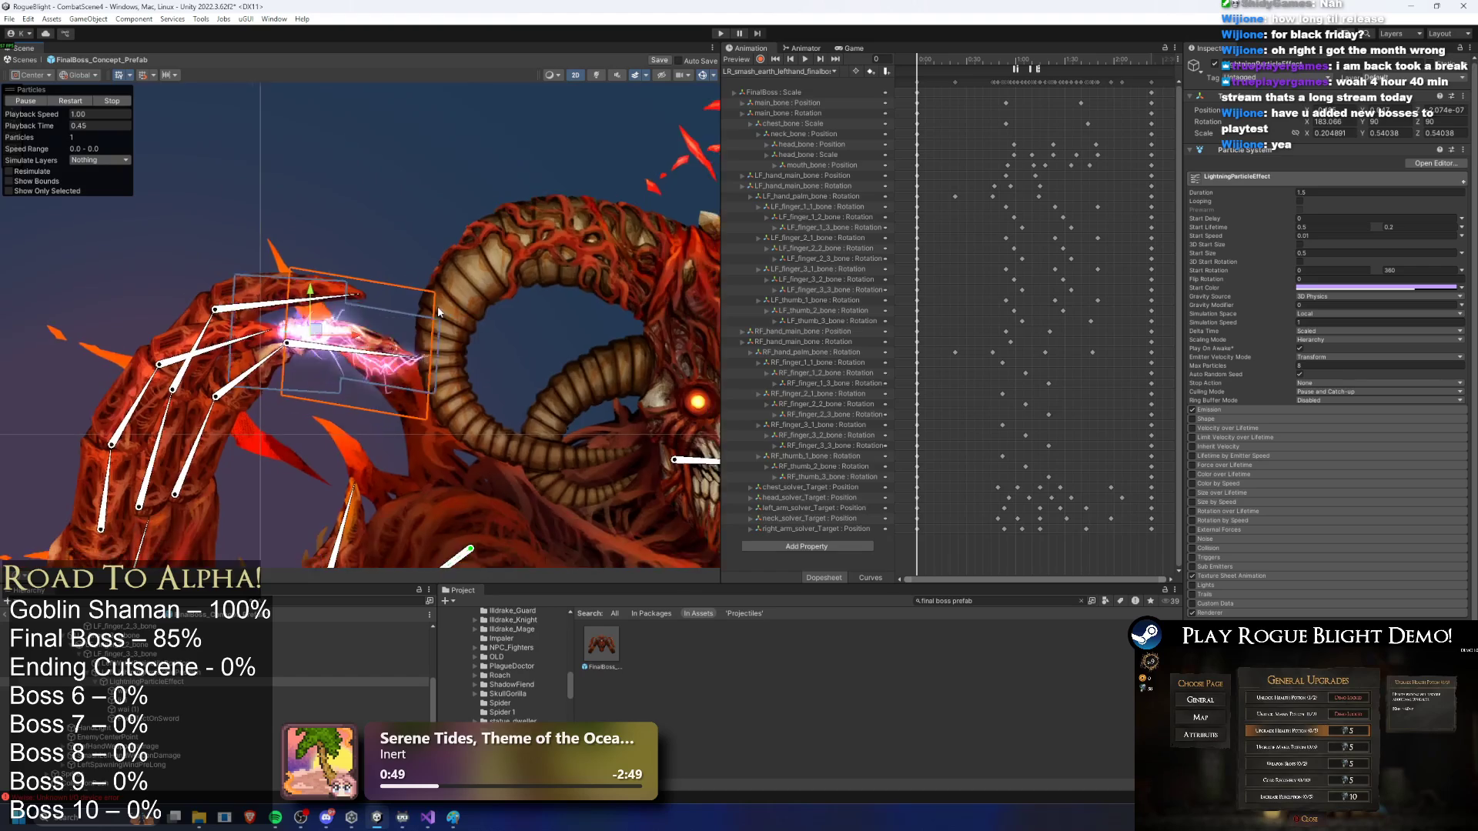
scroll(344, 260, "up", 2)
left_click(84, 102)
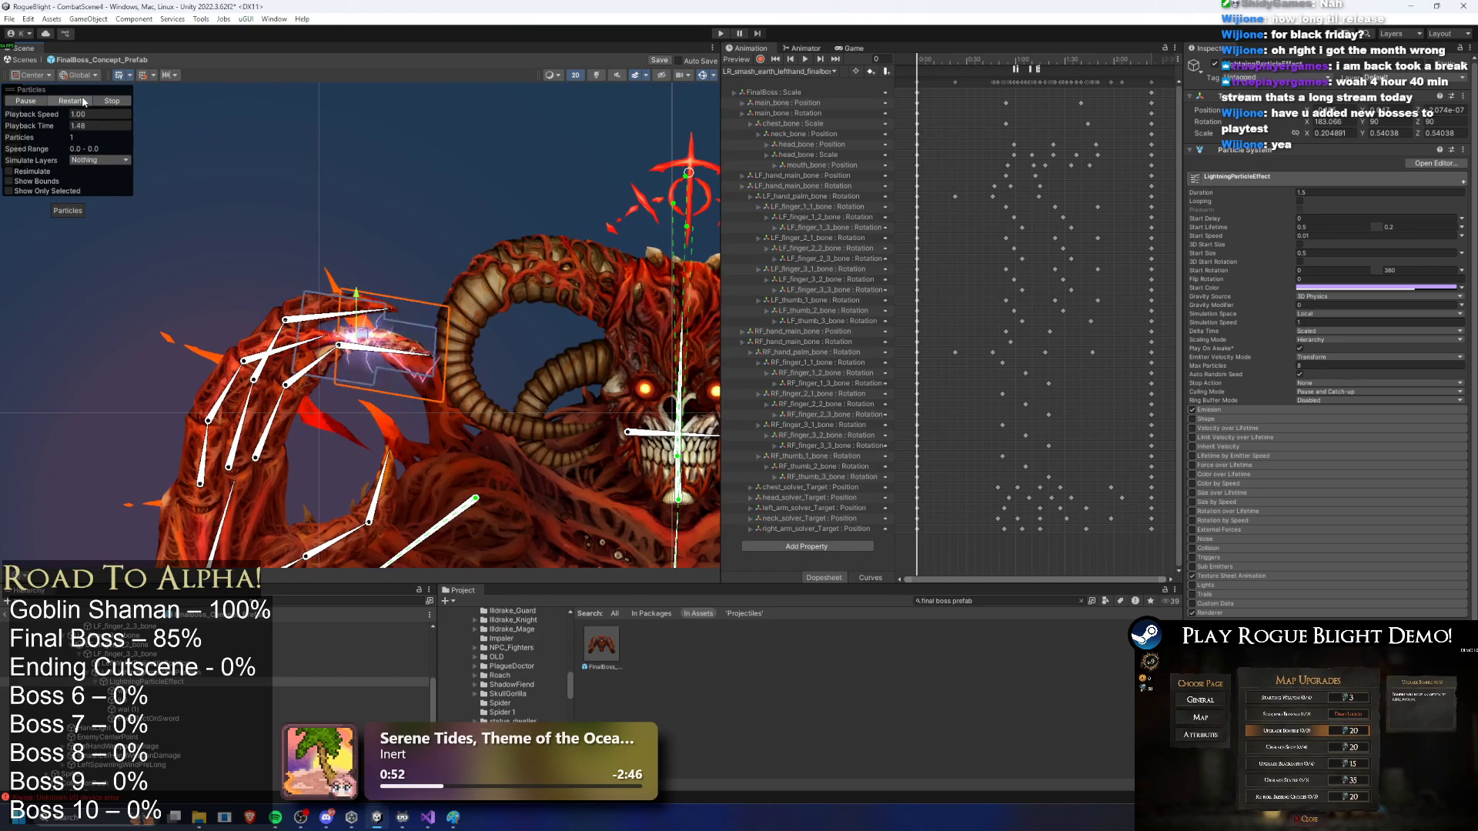
left_click(84, 103)
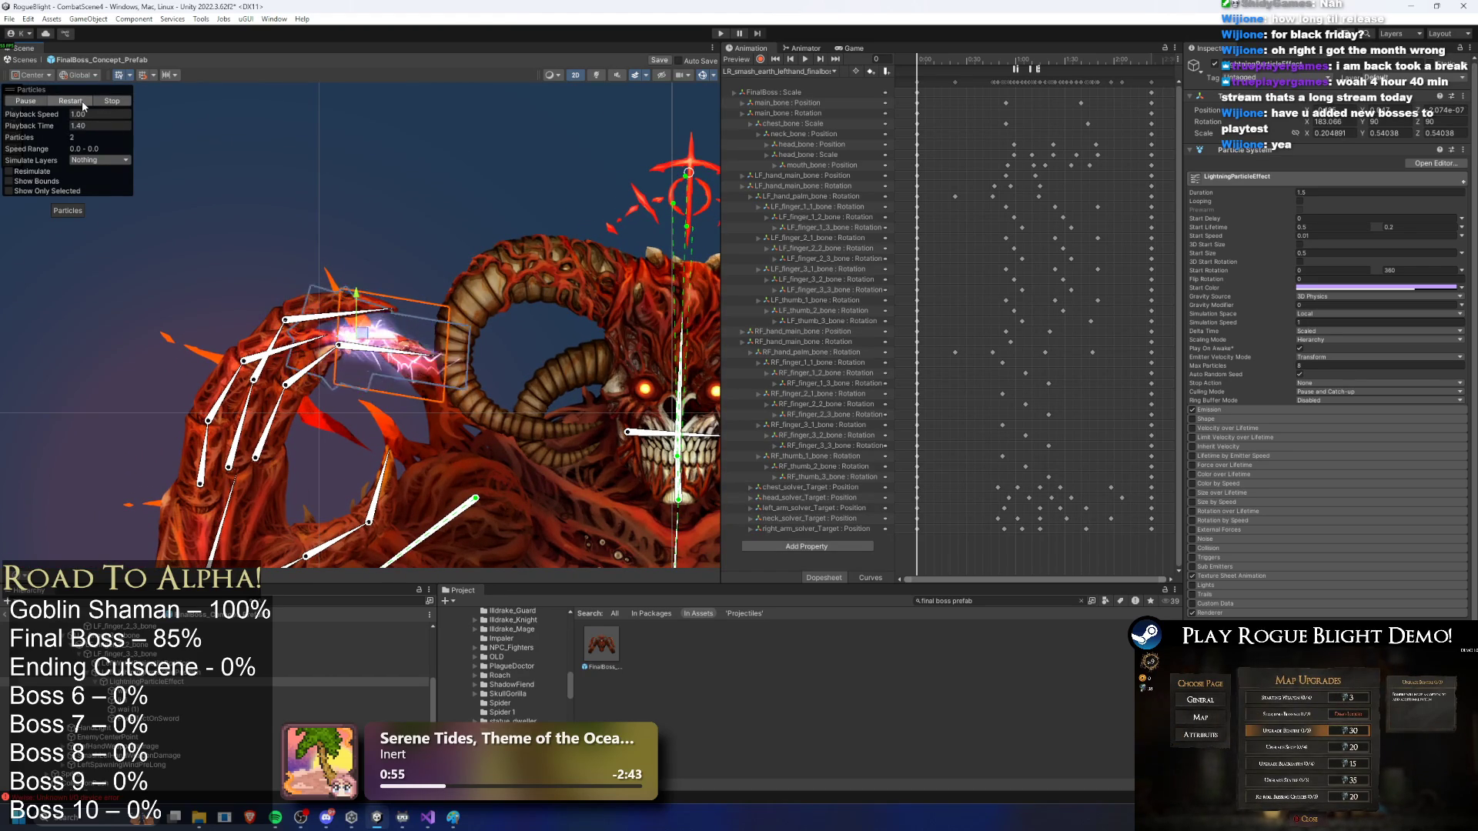
key("ctrl+s")
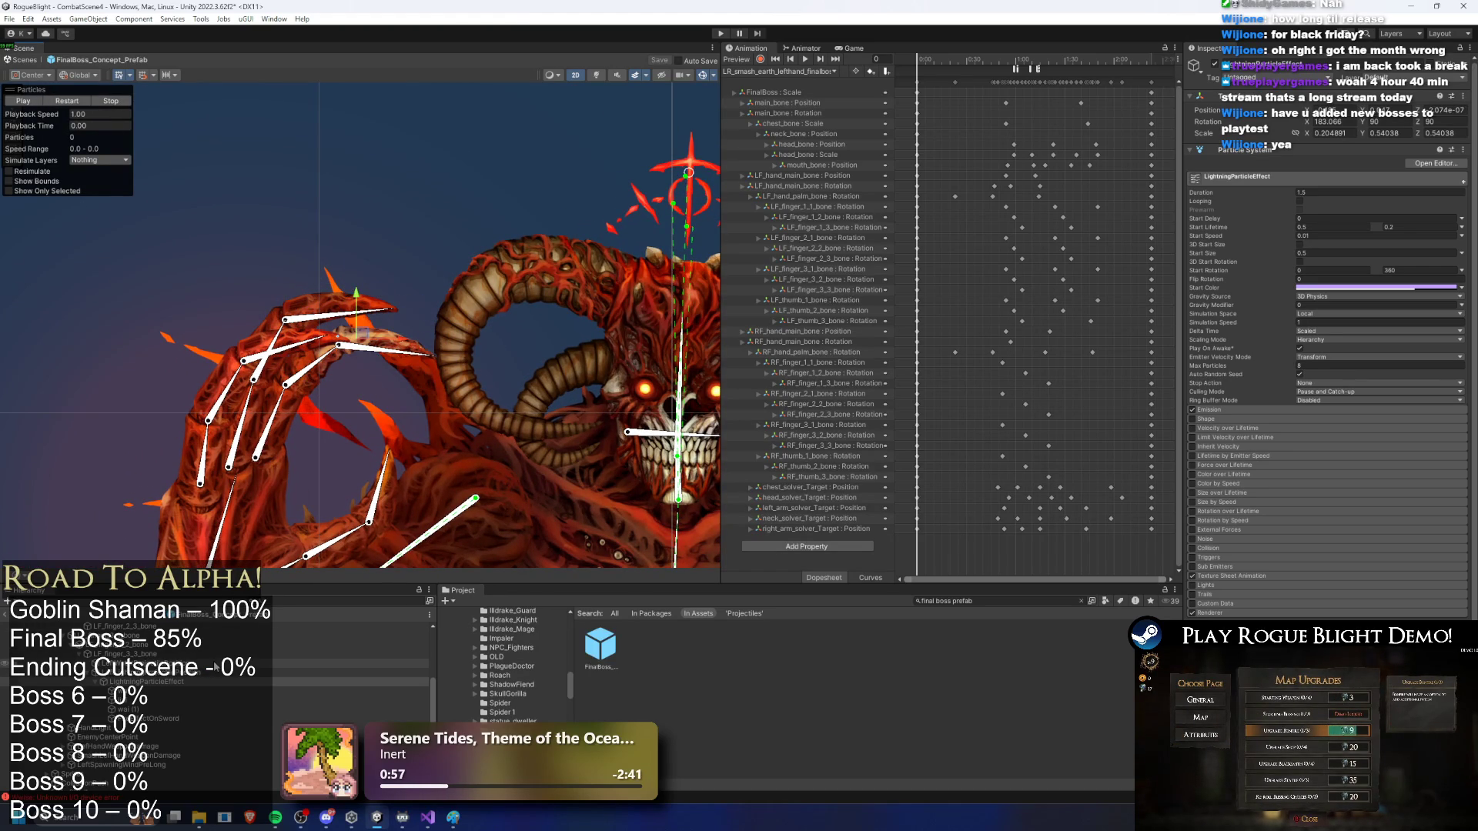
Step: Prefix the effect's name with 'Left' to make LeftLightningParticleEffect, then select the FinalBoss root
right_click(137, 682)
left_click(197, 271)
key("Home")
type("Left")
key("Return")
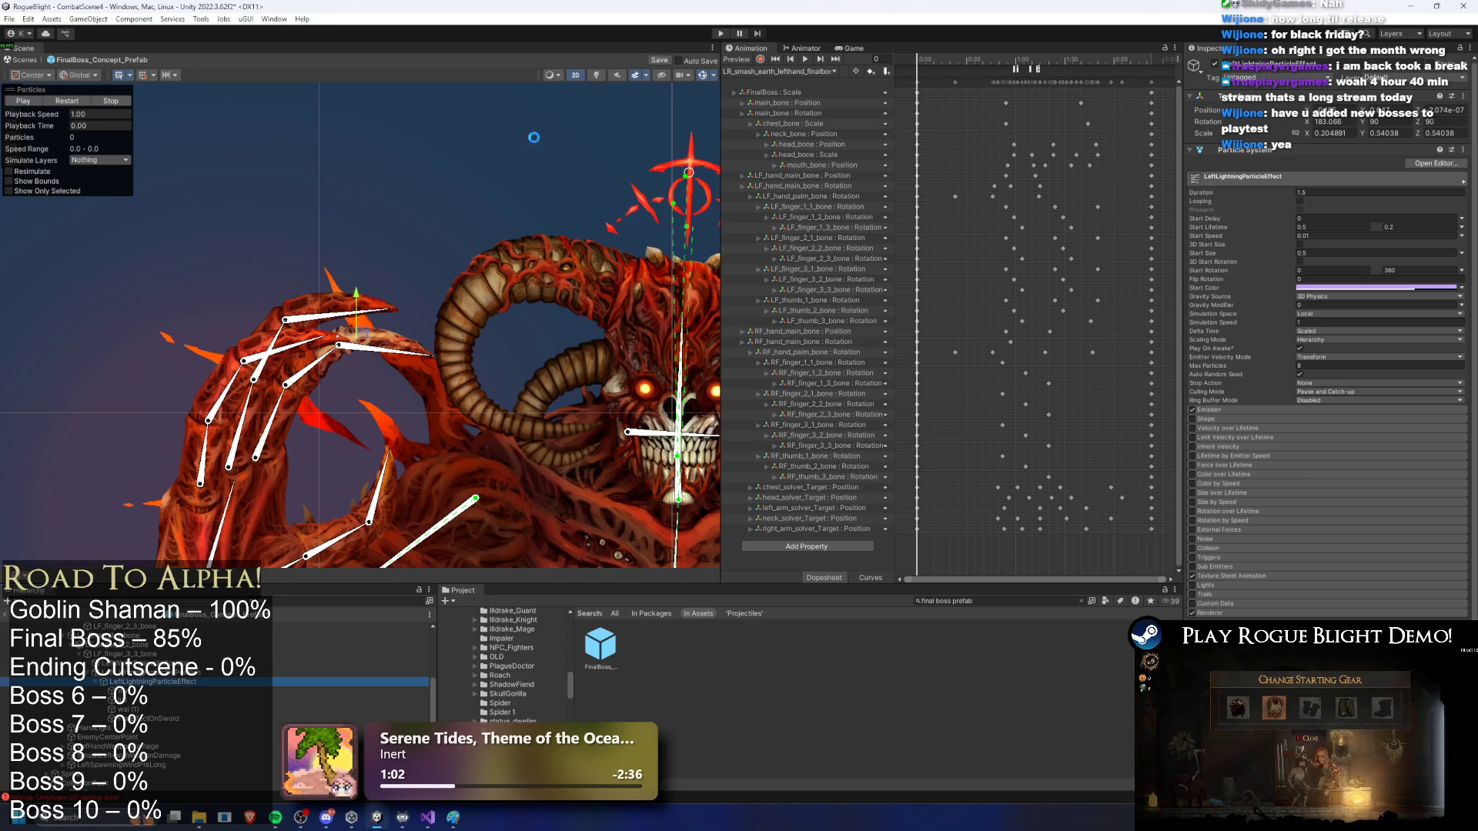
scroll(231, 677, "down", 2)
left_click(211, 696)
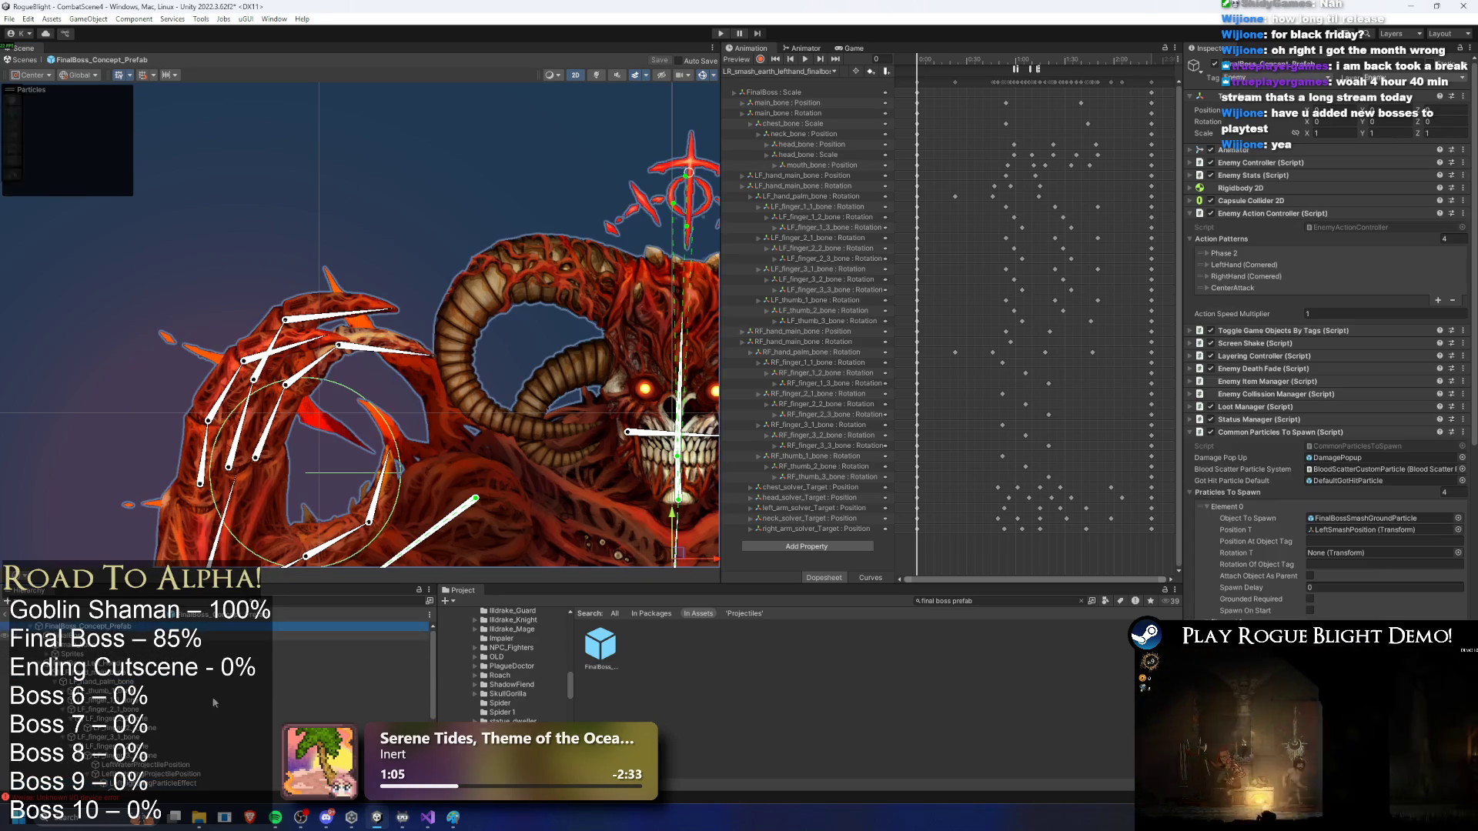
Step: Add LeftLightningParticleEffect as Particles To Spawn Element 4, remove it, and list the animation clips
left_click(270, 647)
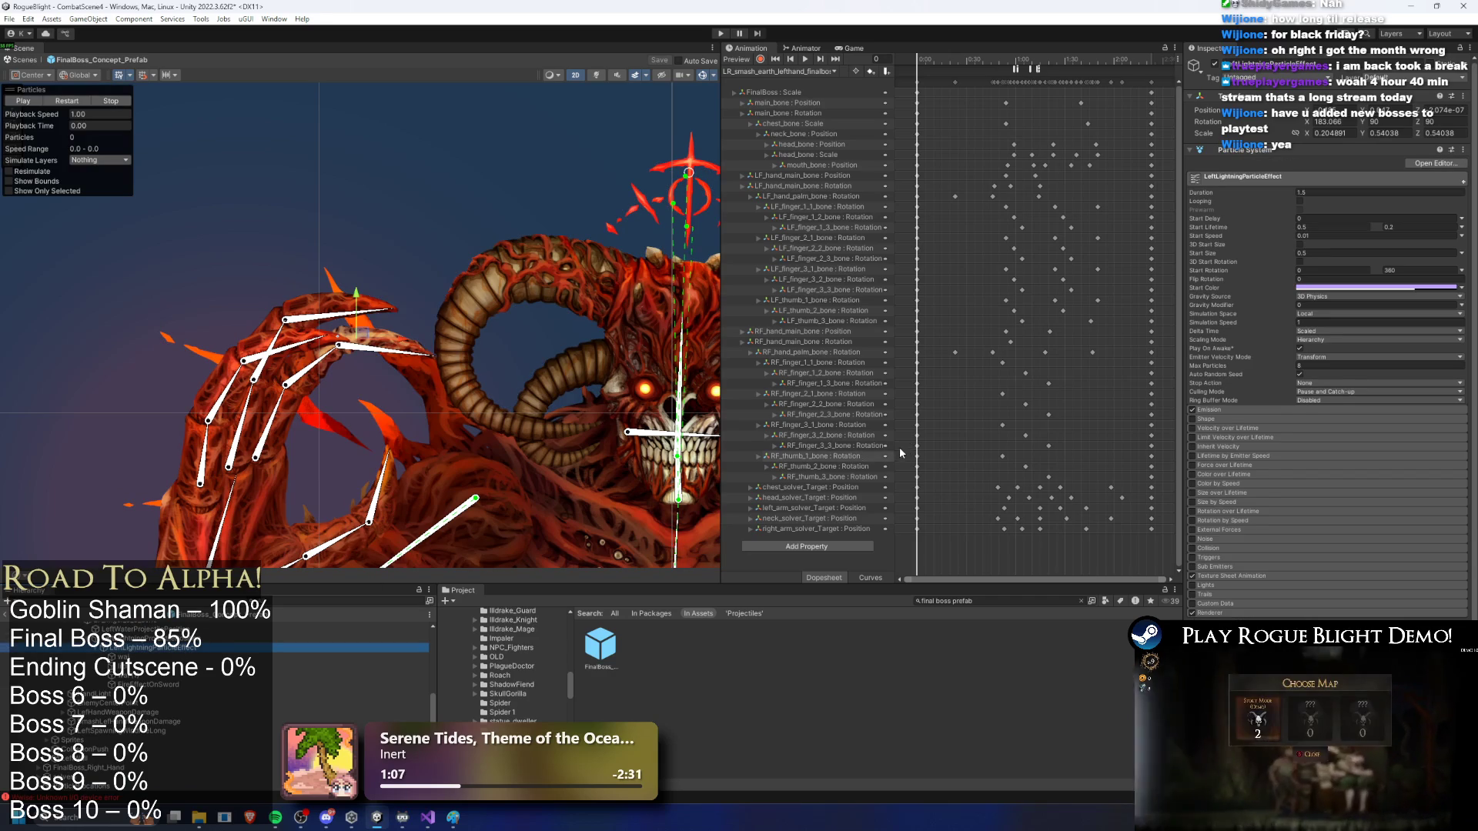
scroll(216, 677, "up", 3)
left_click(116, 625)
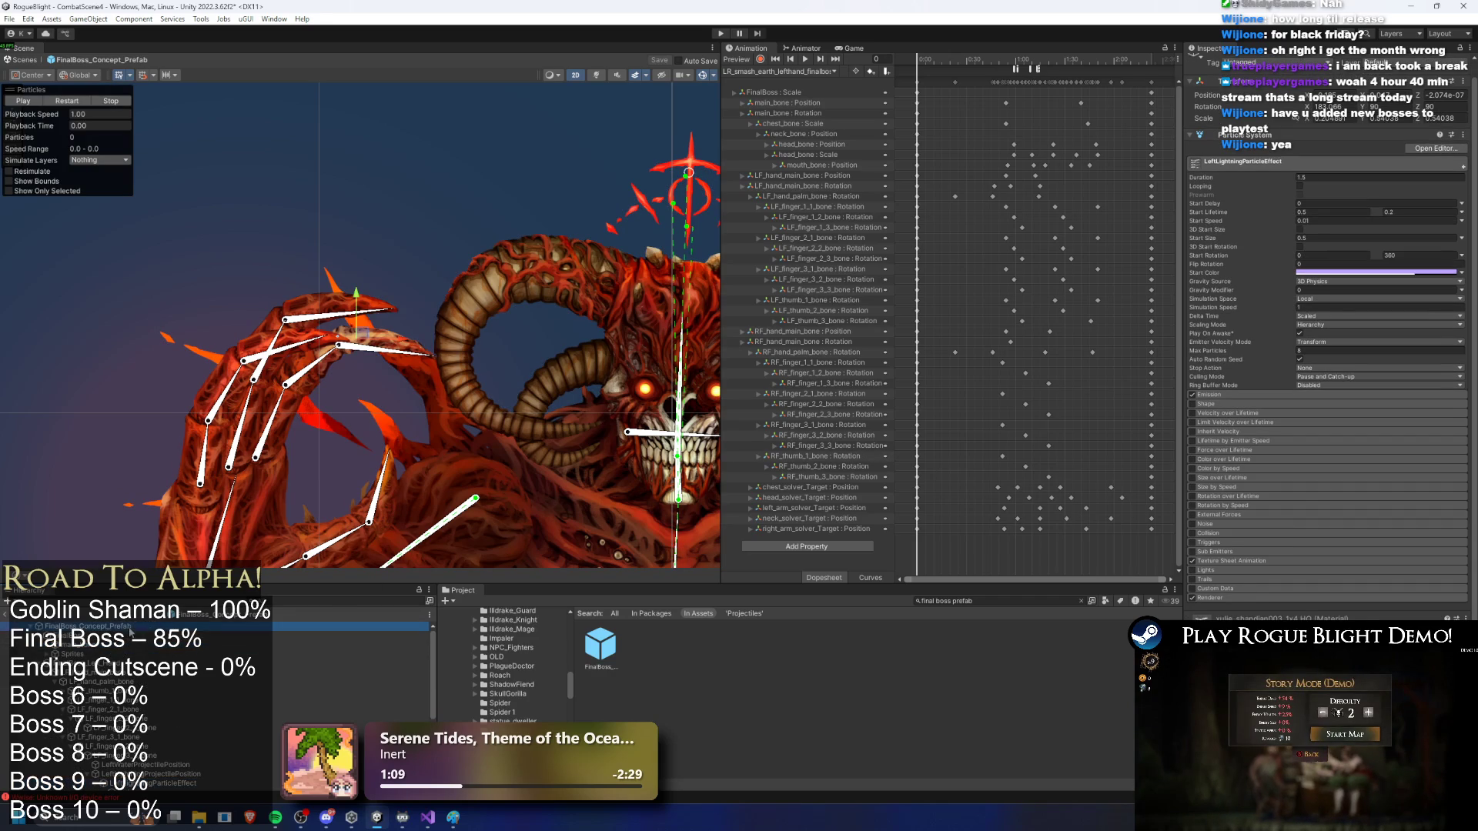
scroll(1324, 462, "down", 10)
left_click(1438, 519)
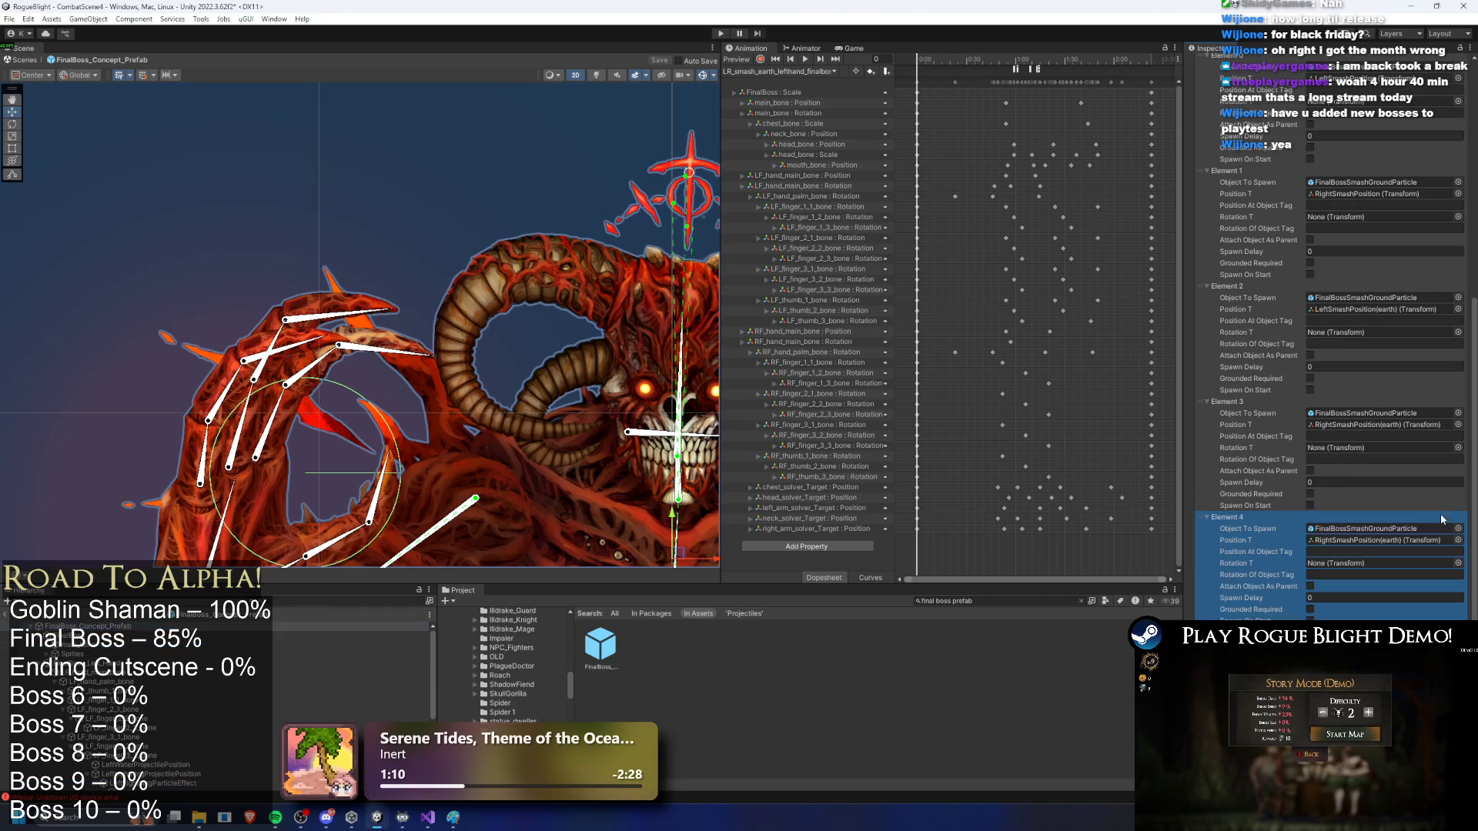
scroll(228, 635, "down", 5)
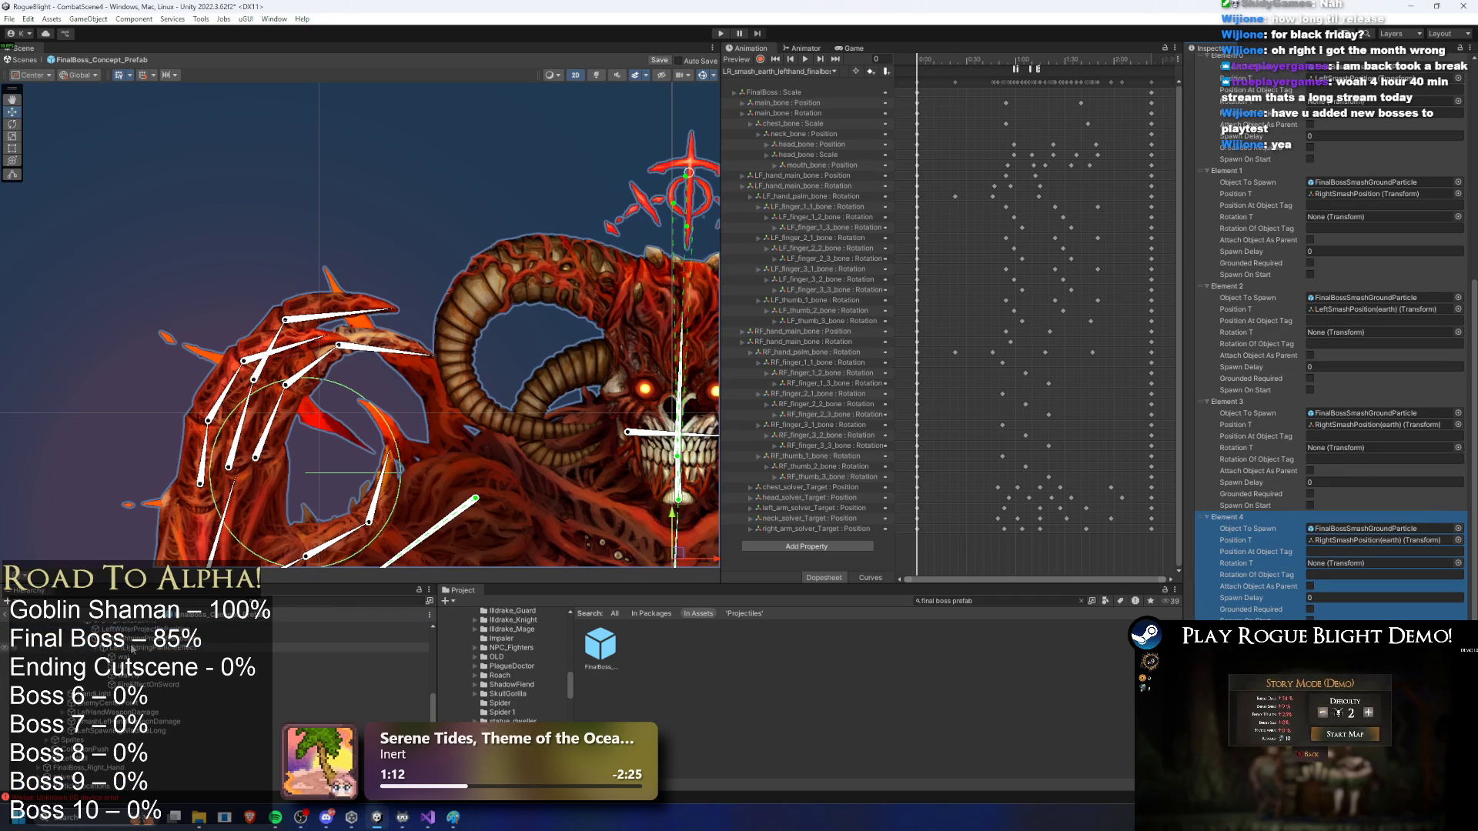
left_click_drag(1363, 567, 1382, 530)
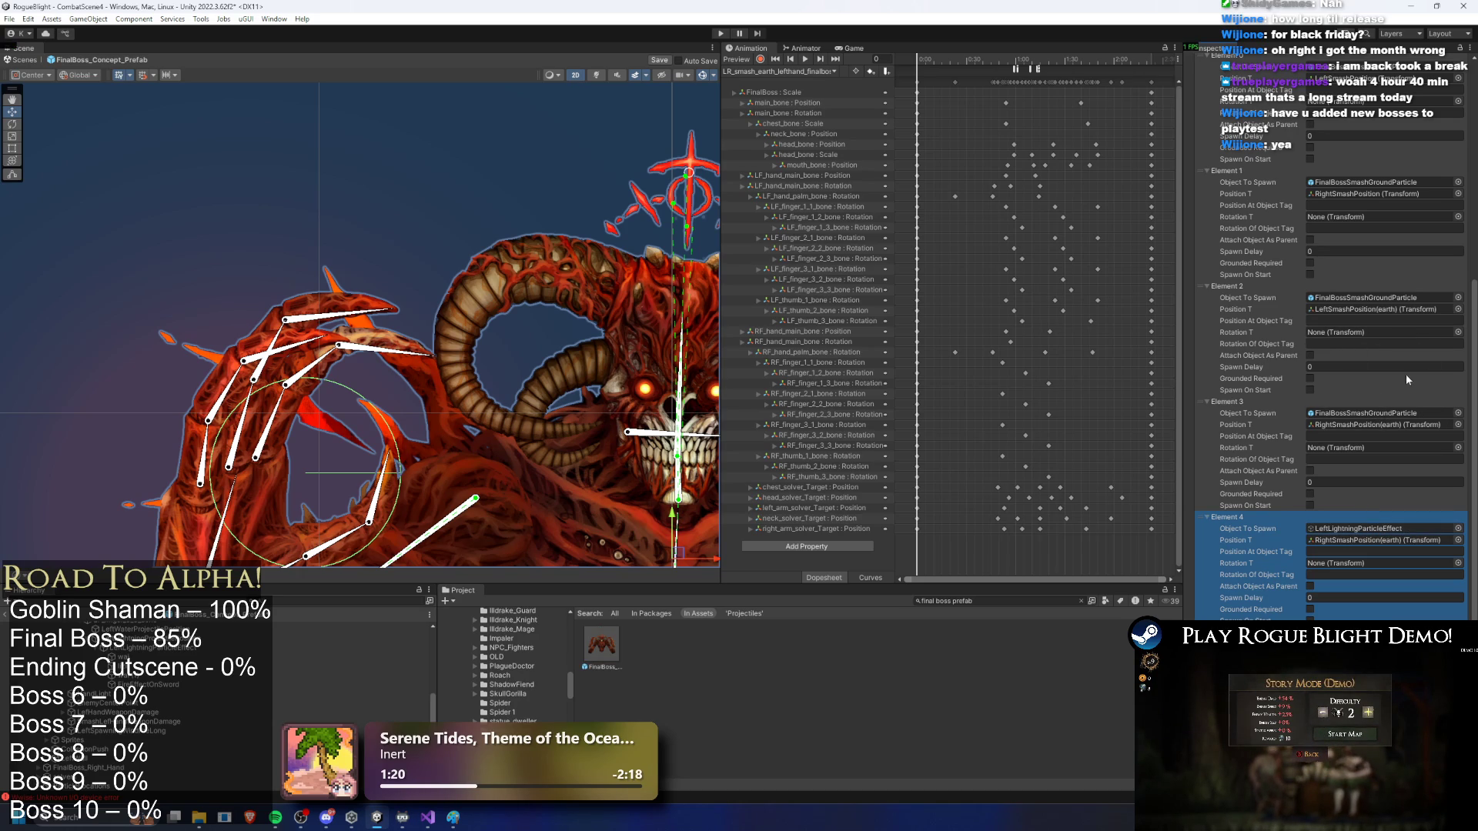
key("Delete")
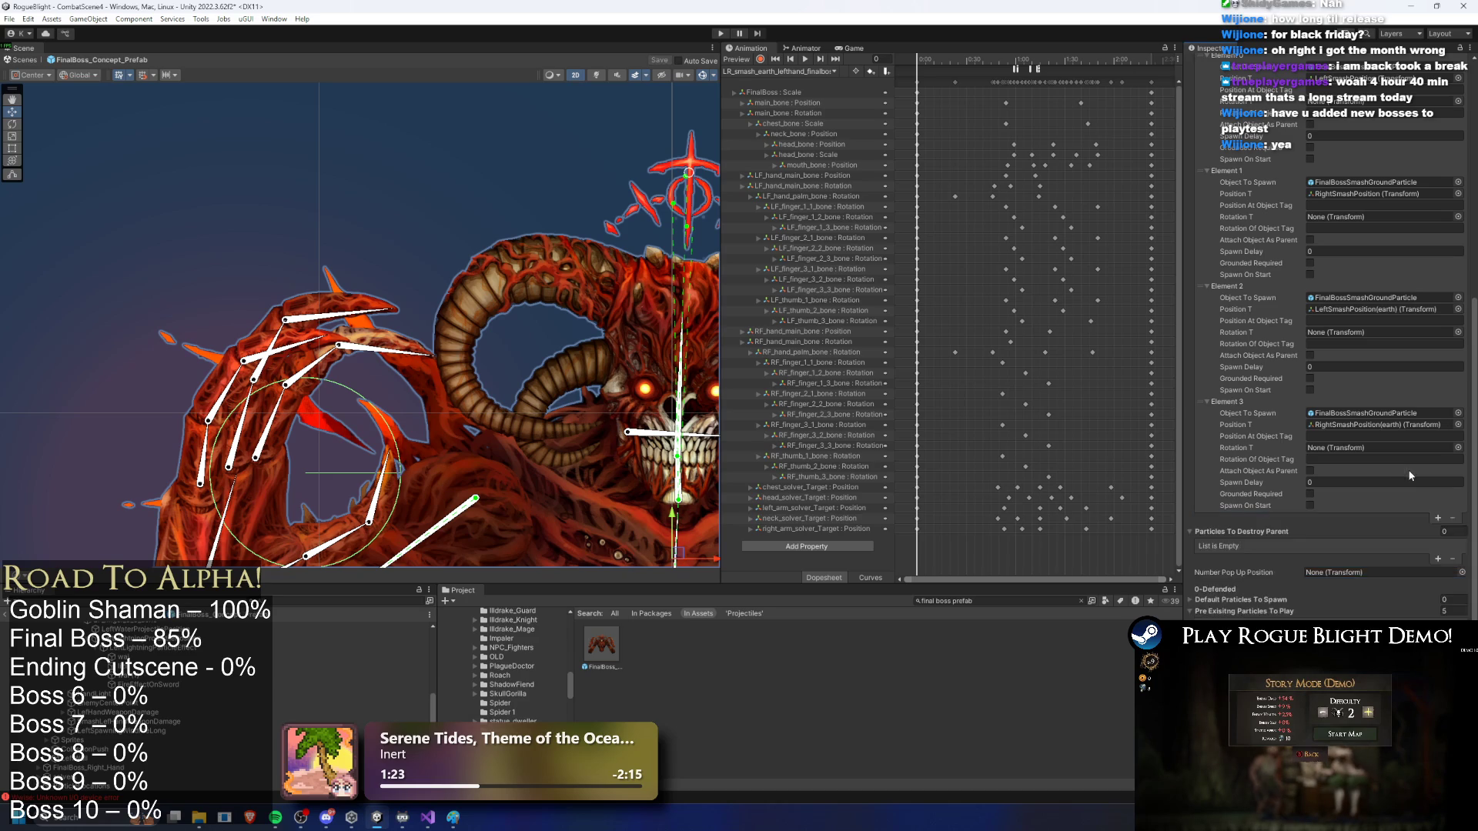
scroll(1405, 477, "down", 4)
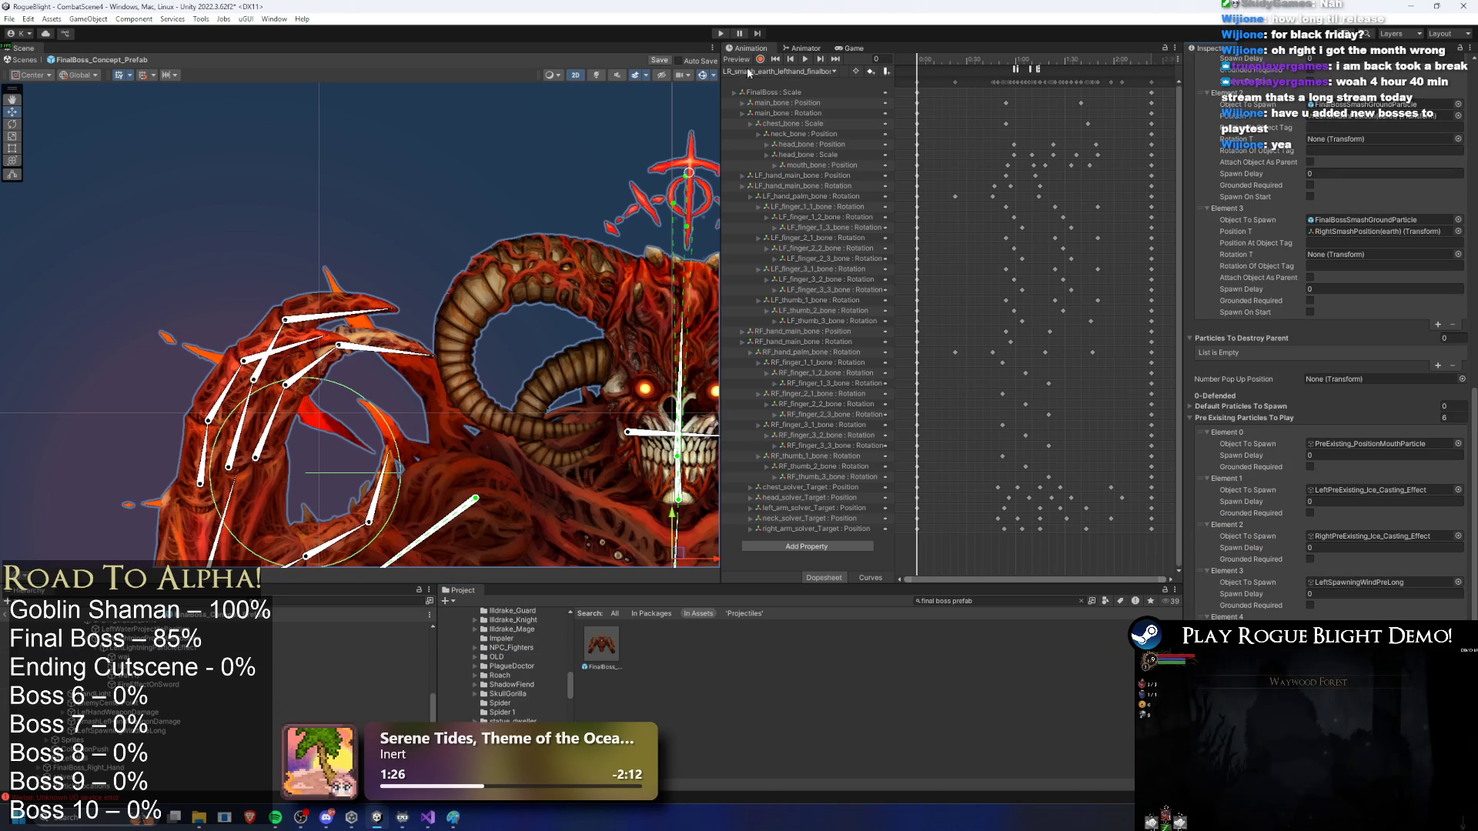
left_click(779, 71)
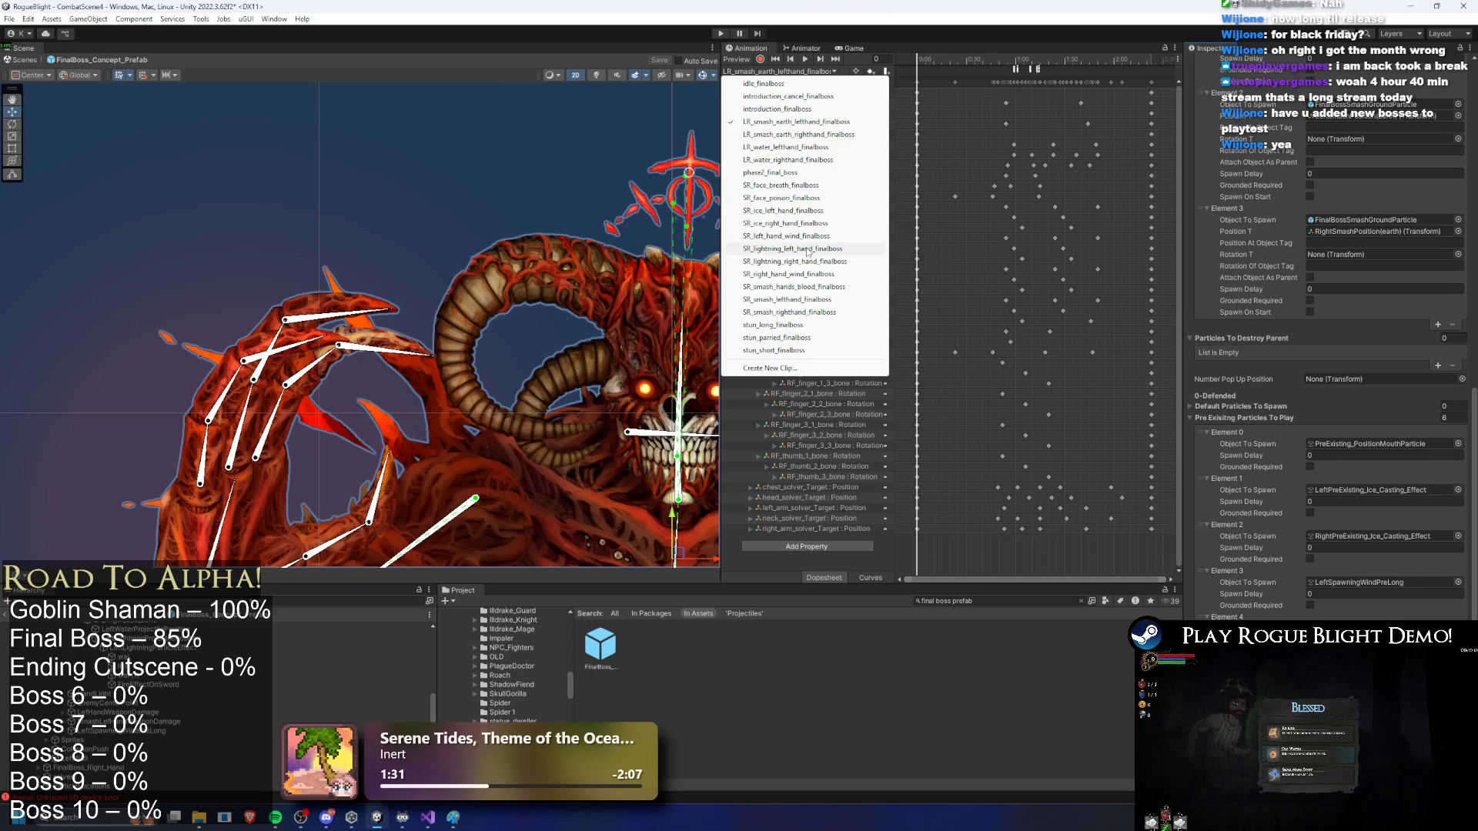
Step: Add an event at frame 69 of SR_lightning_left_hand_finalboss that calls PlayPreExistingParticle
left_click(808, 249)
left_click_drag(982, 60, 1054, 68)
scroll(1059, 109, "up", 3)
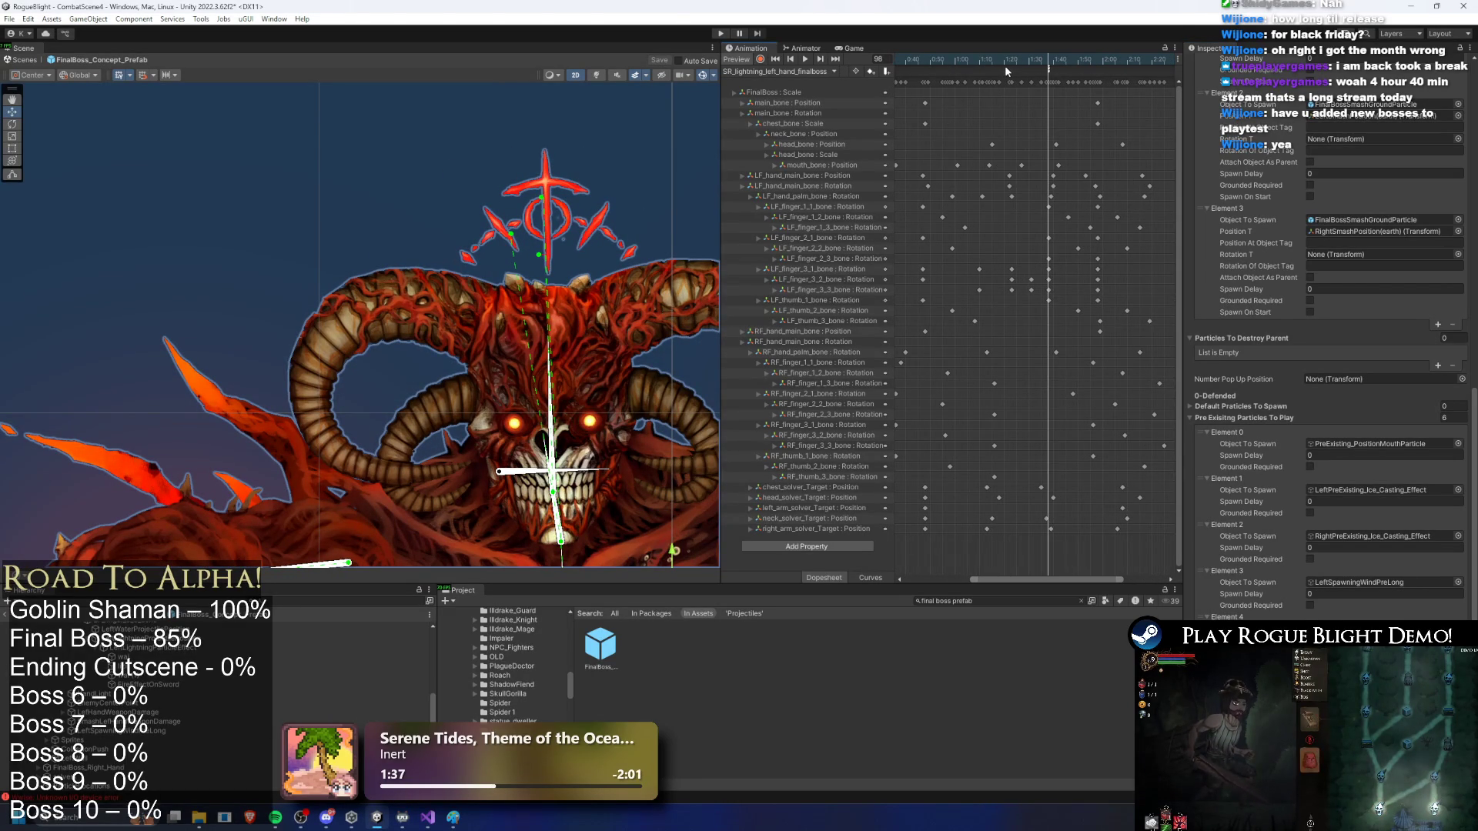
left_click_drag(1001, 63, 973, 64)
left_click(979, 75)
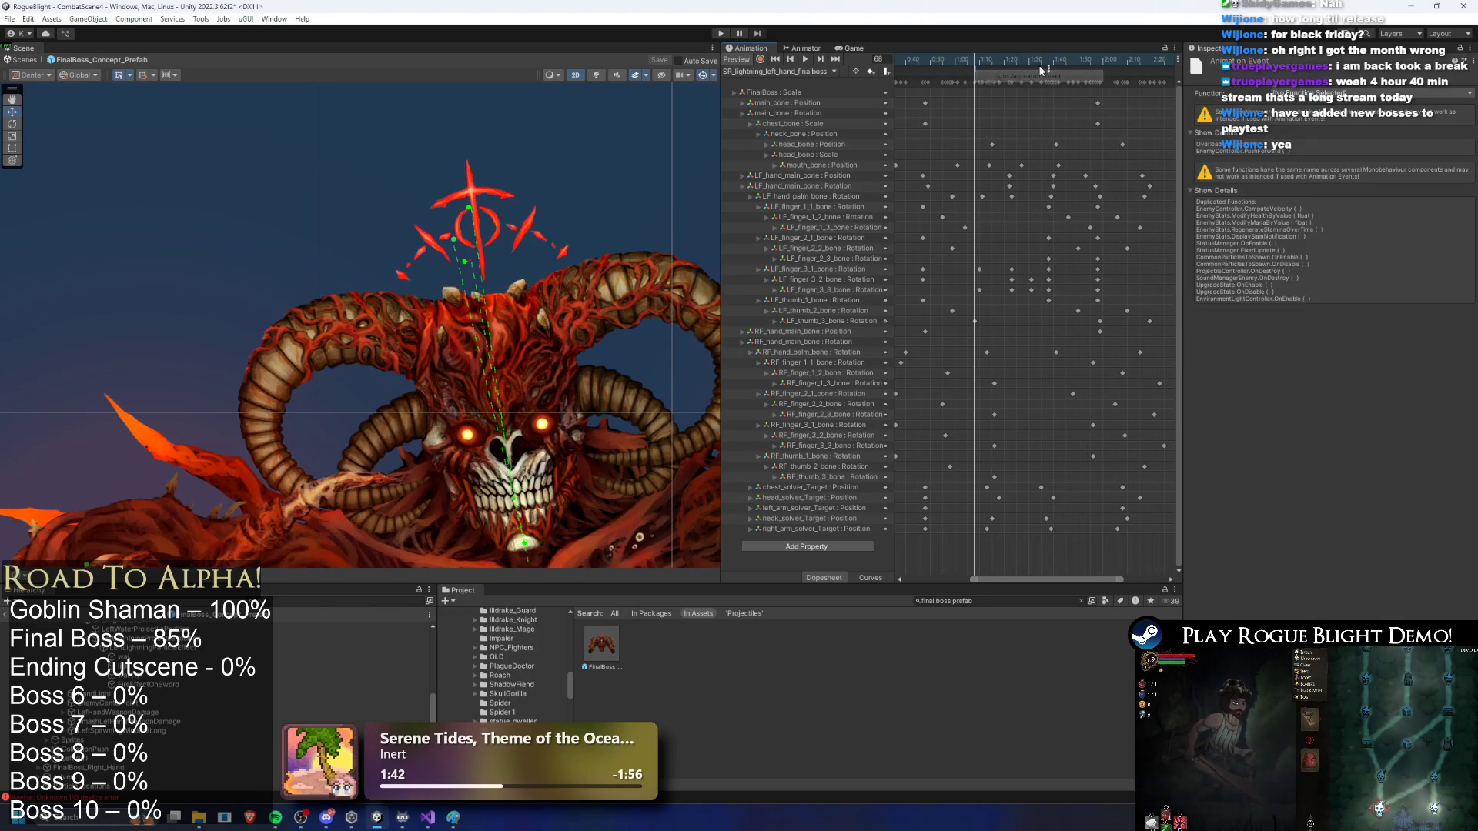
left_click(1306, 94)
mouse_move(1339, 232)
mouse_move(1232, 233)
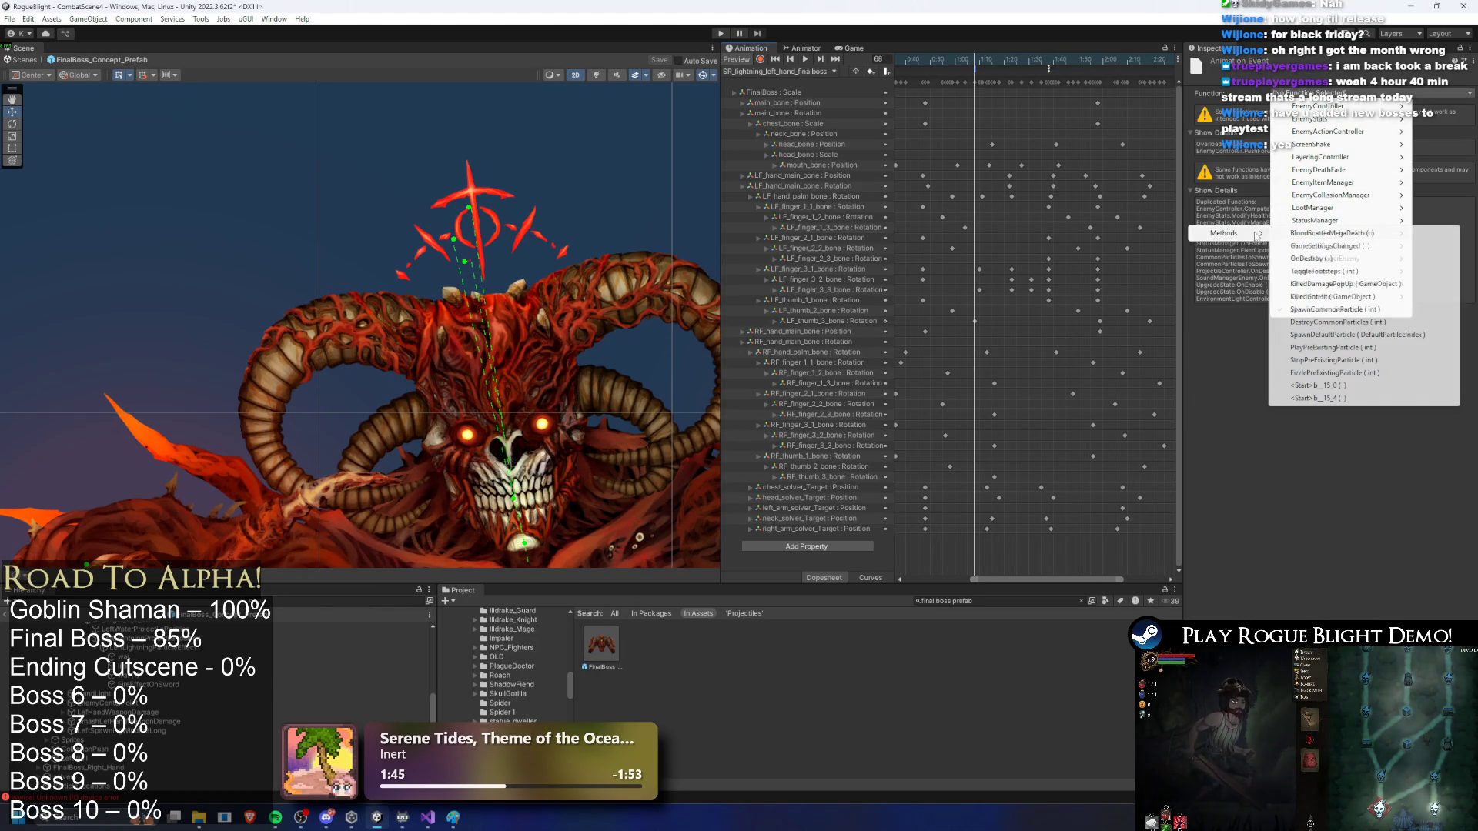
left_click(1370, 347)
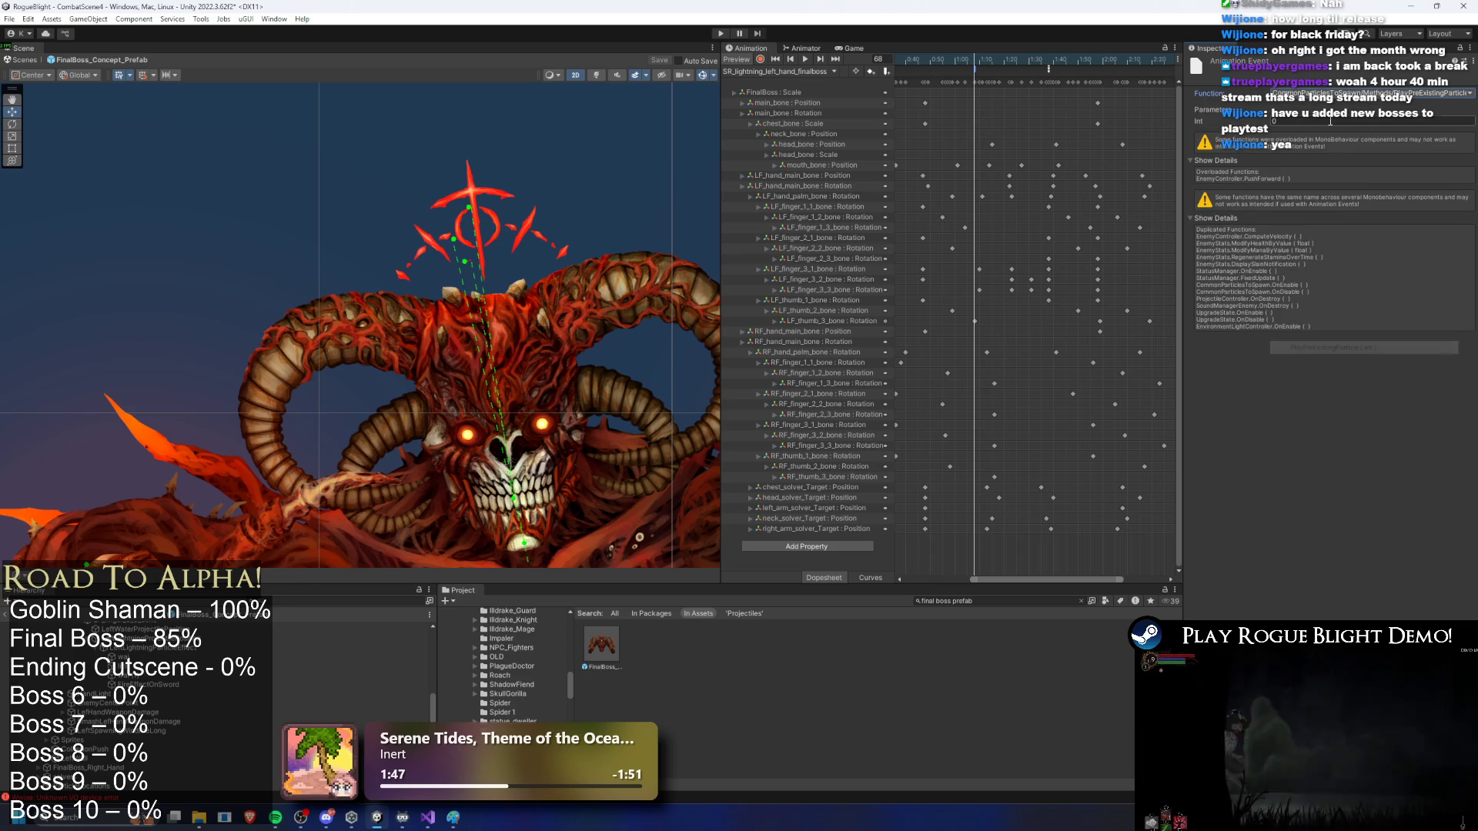
Step: At frame 75, set the event function to FizzlePreExistingParticle
left_click(991, 59)
left_click(1324, 93)
mouse_move(1339, 232)
mouse_move(1232, 232)
left_click(1355, 373)
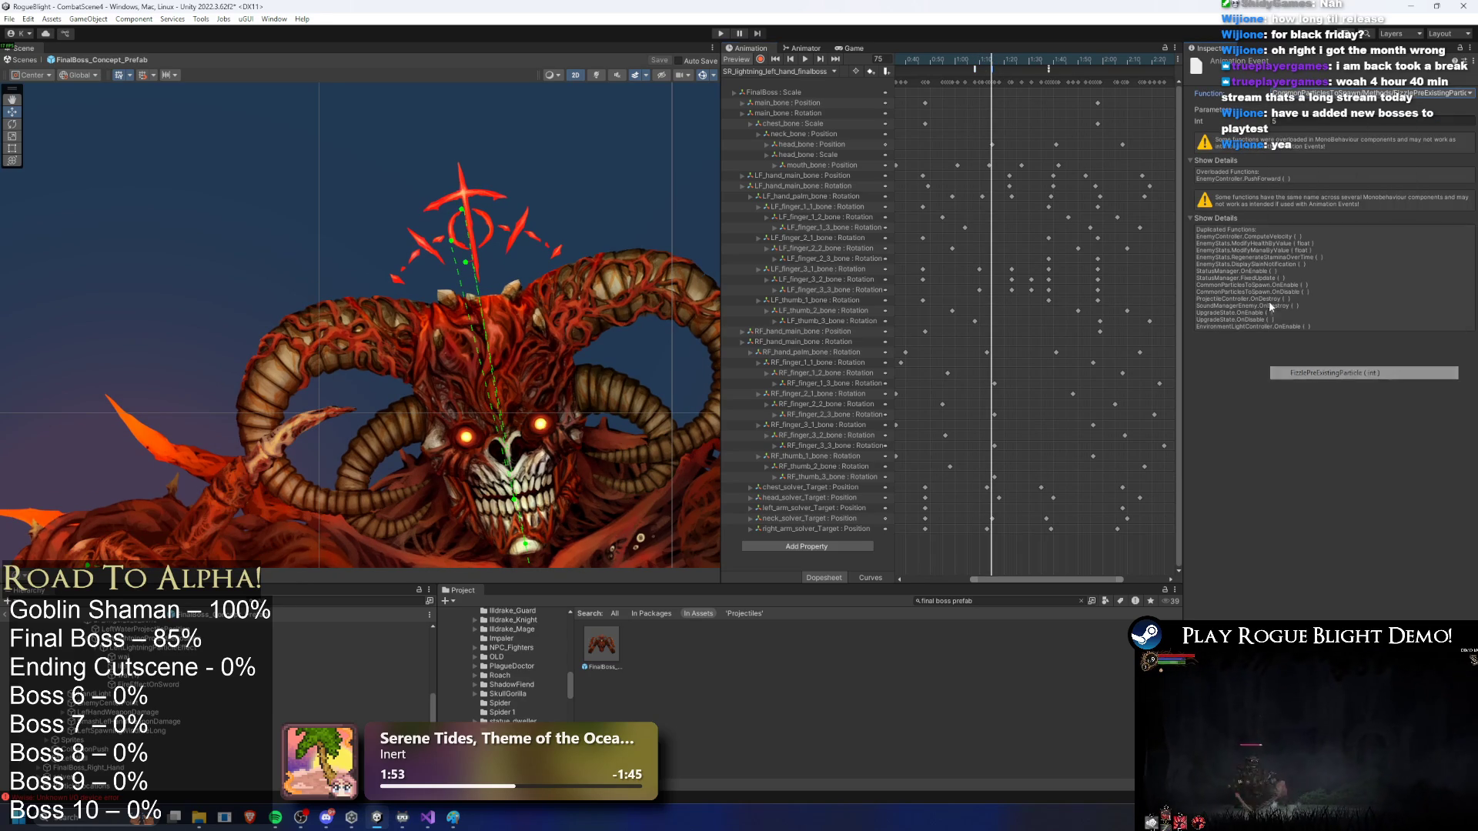
Step: Preview the clip around frames 36–57 to check the pose, then start Play mode
left_click_drag(992, 62, 929, 63)
key("space")
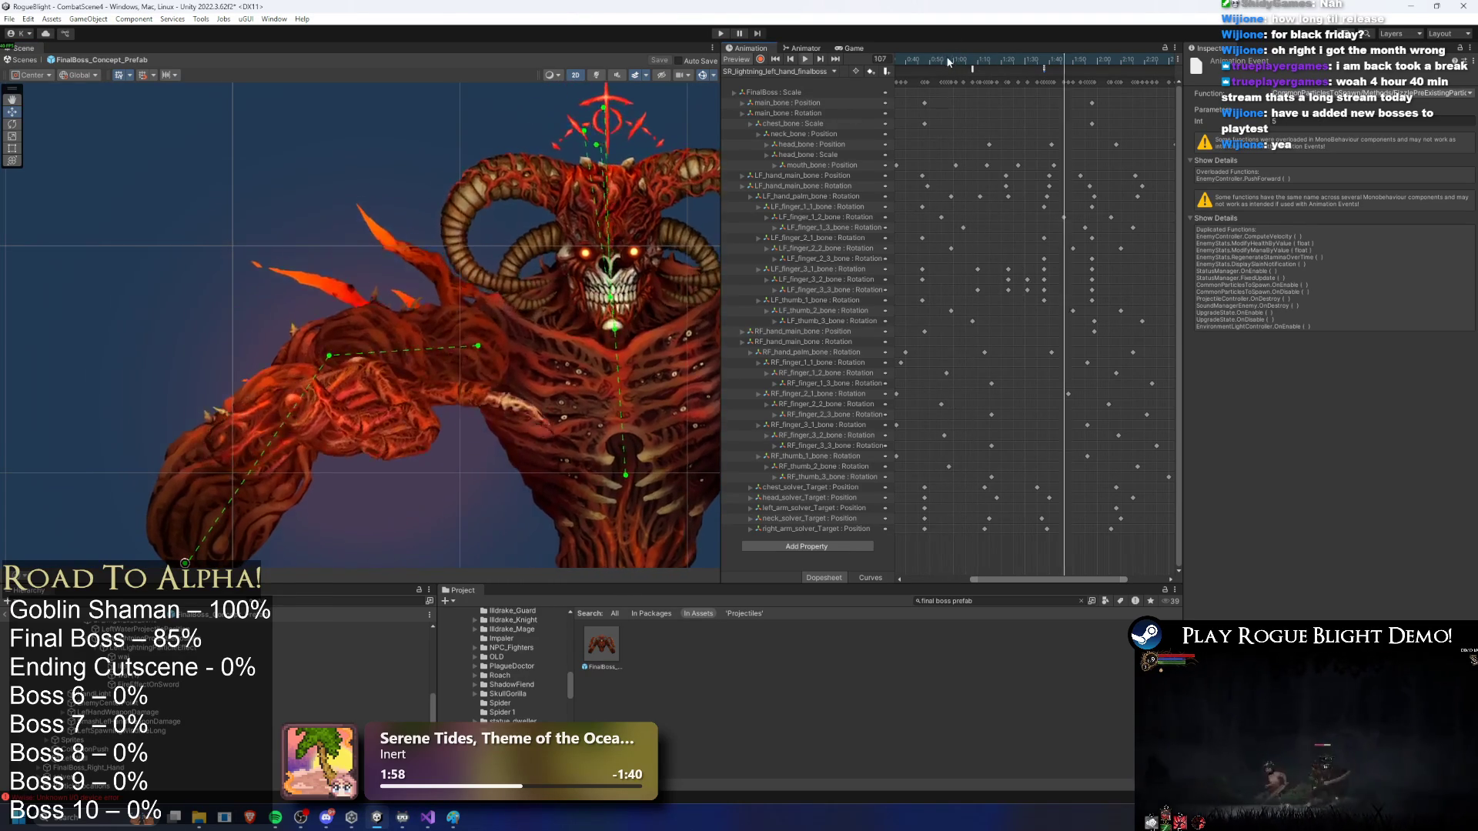
left_click(899, 63)
left_click_drag(898, 62, 936, 70)
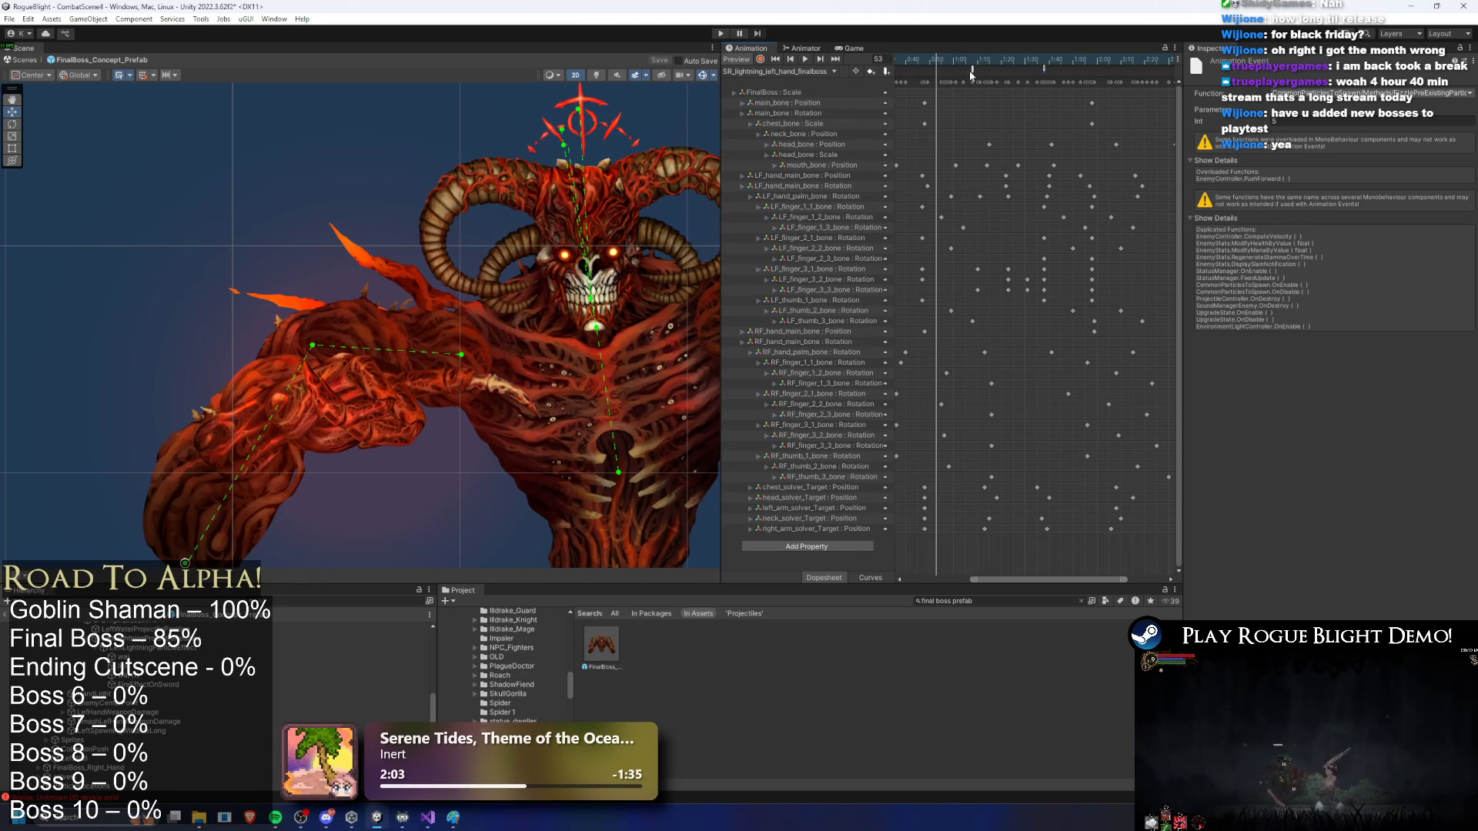
left_click(940, 65)
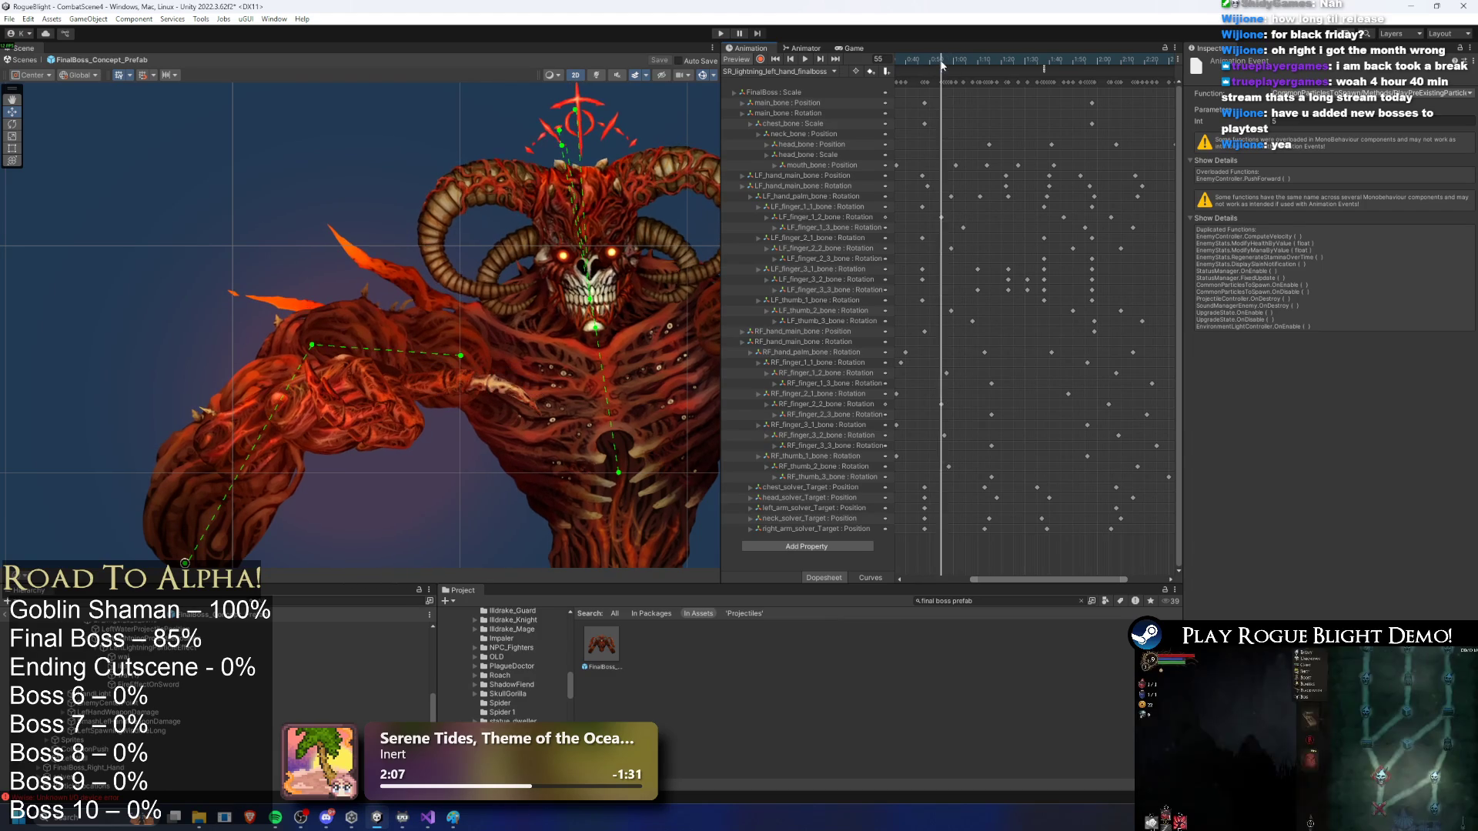
mouse_move(941, 65)
left_mouse_down()
mouse_move(963, 60)
mouse_move(839, 62)
mouse_move(991, 66)
mouse_move(1000, 90)
left_mouse_up()
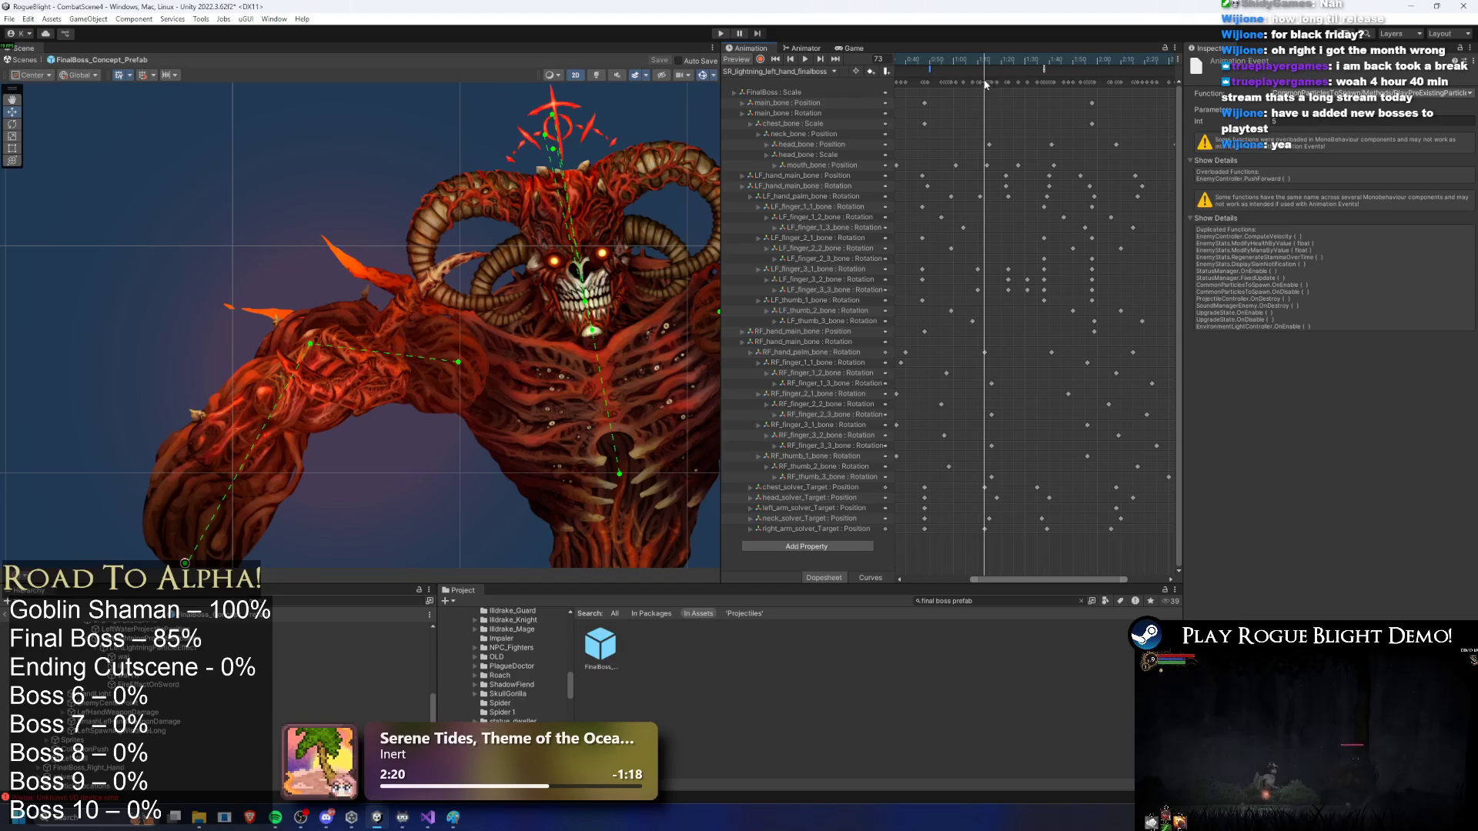
left_click(721, 35)
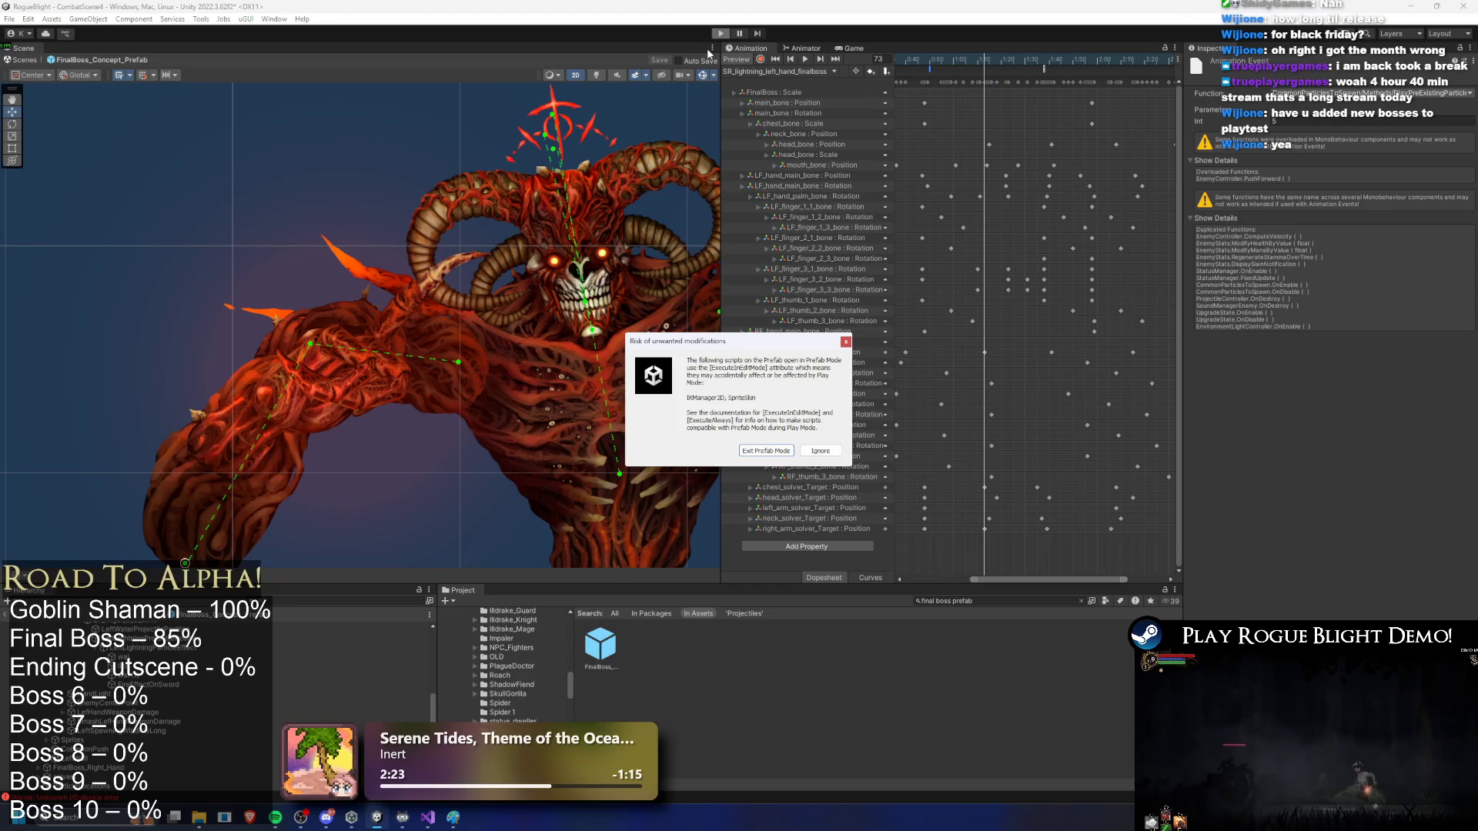
Step: Ignore the prefab warning, then attack the boss with lightning, slash and freezing ice, moving left
key("Return")
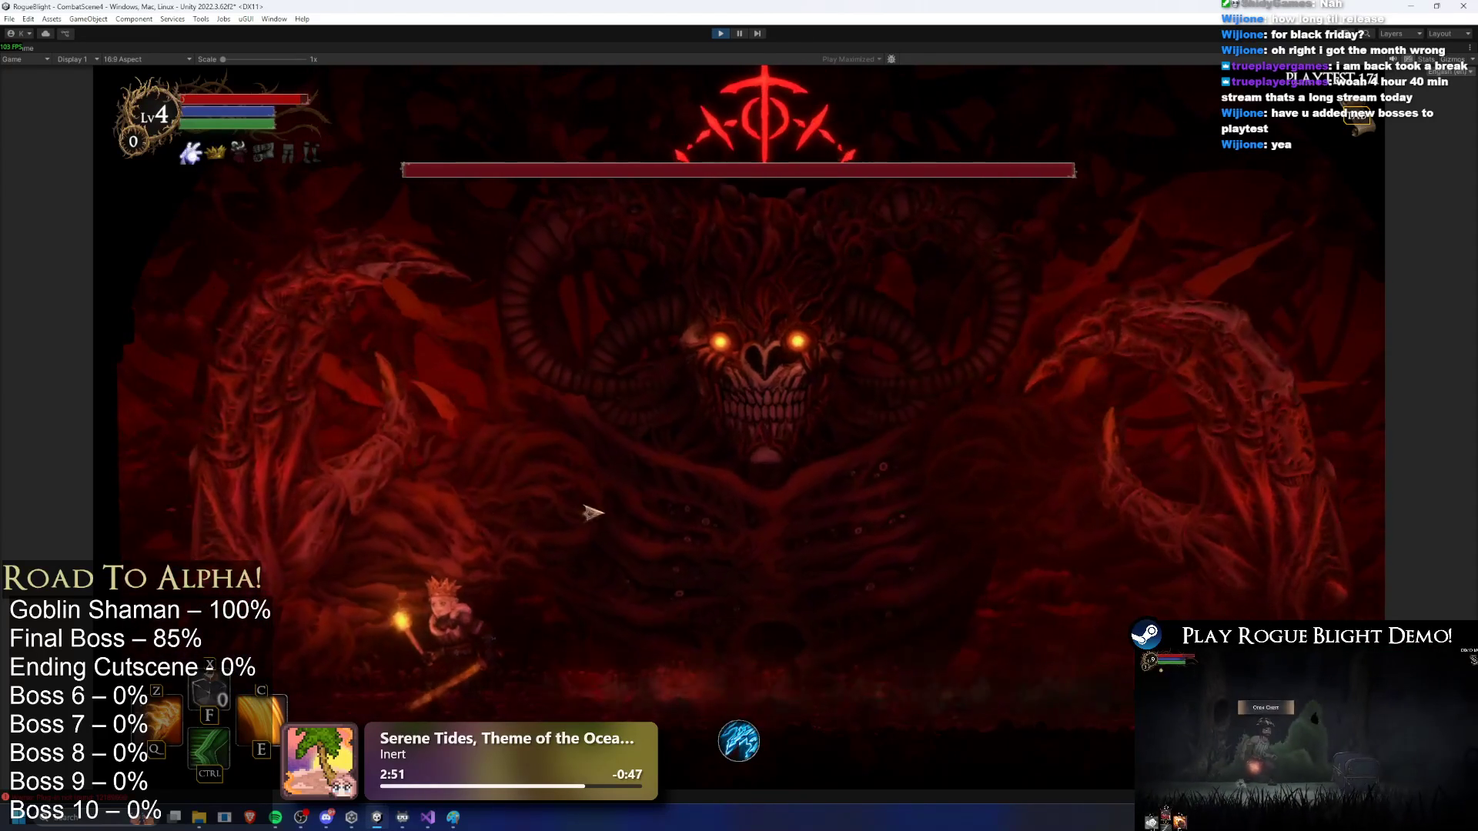
left_click(520, 522)
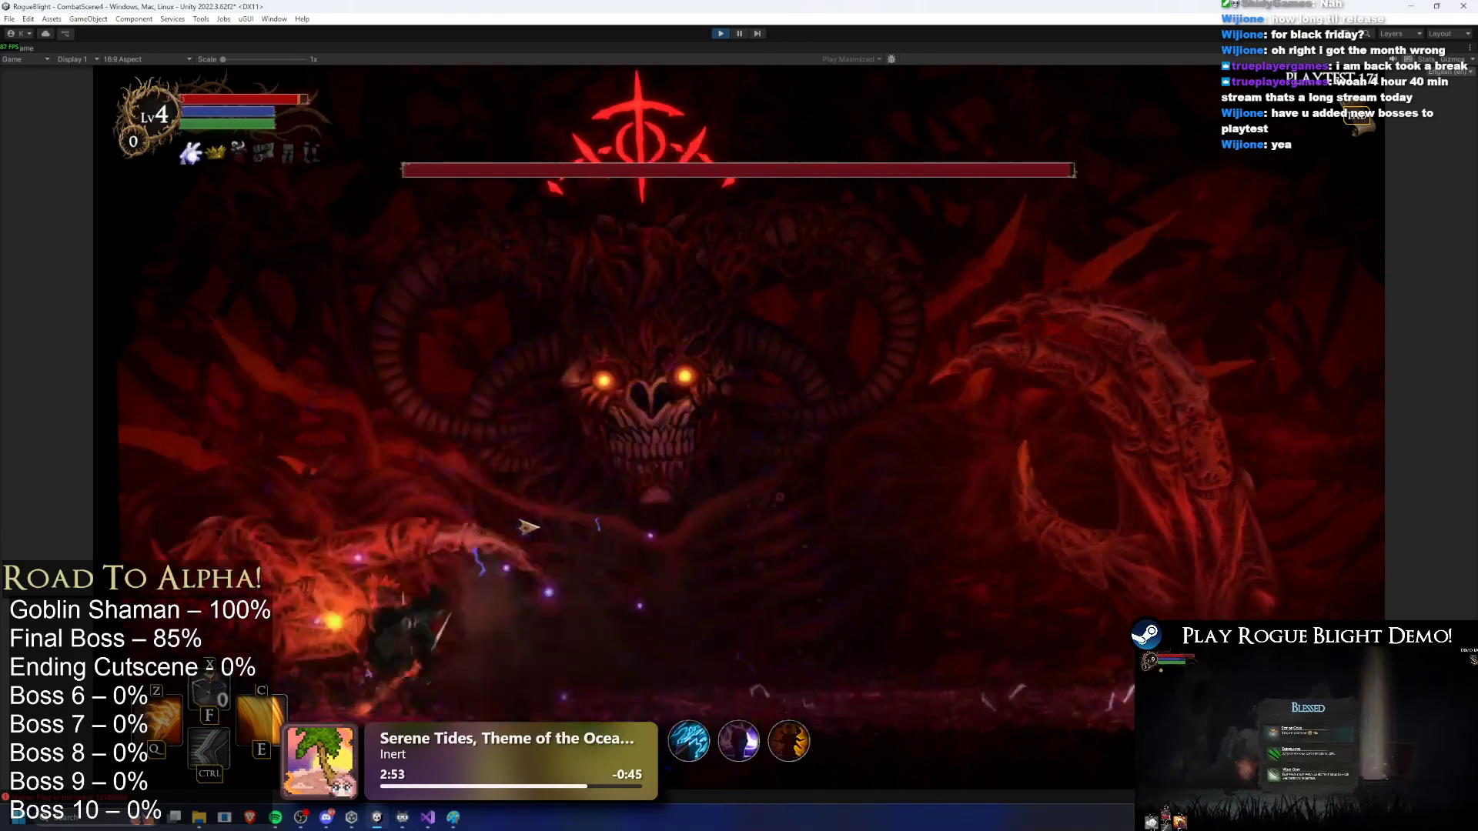
left_click(499, 531)
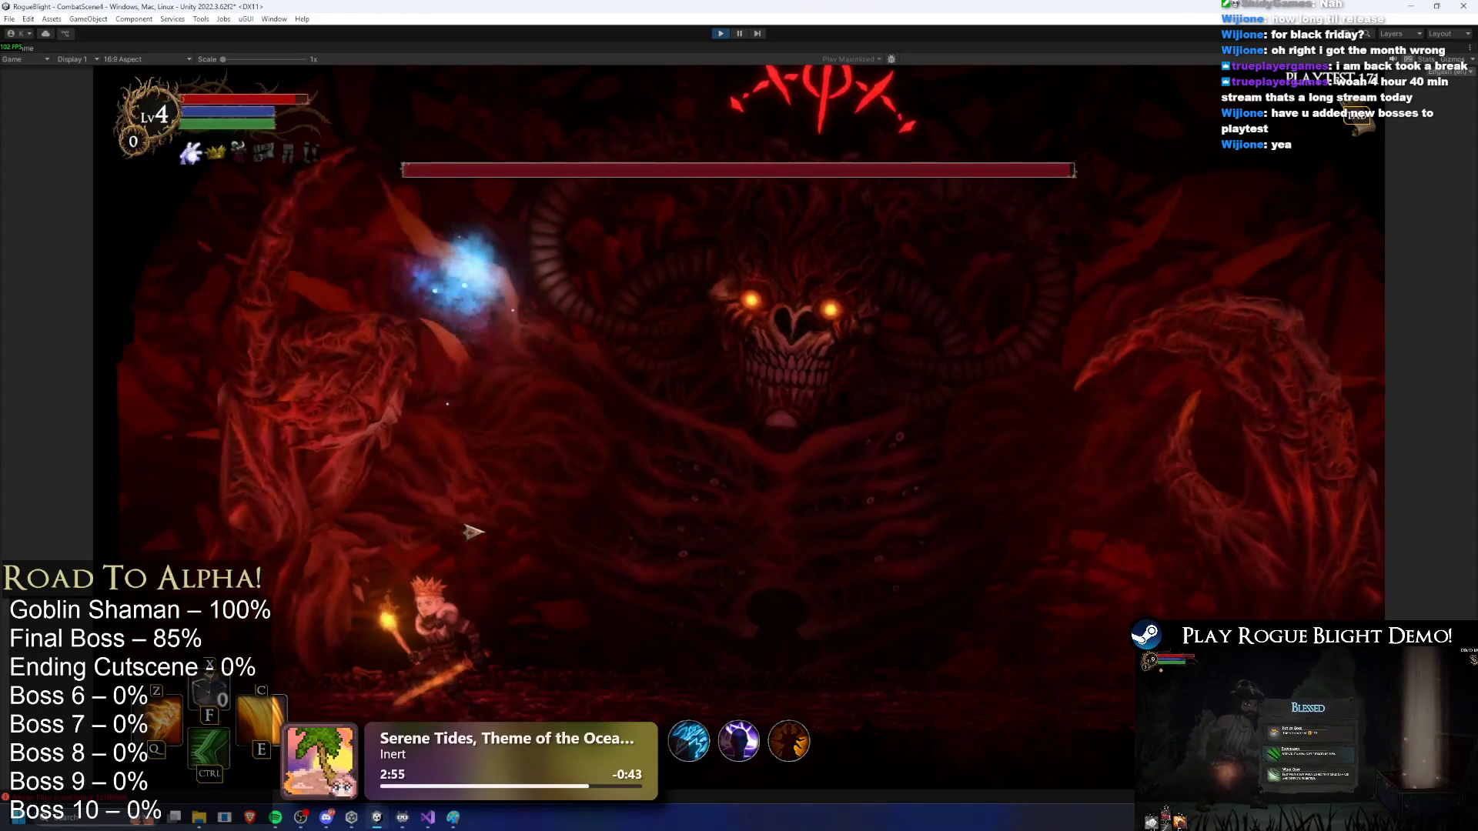
left_click(475, 557)
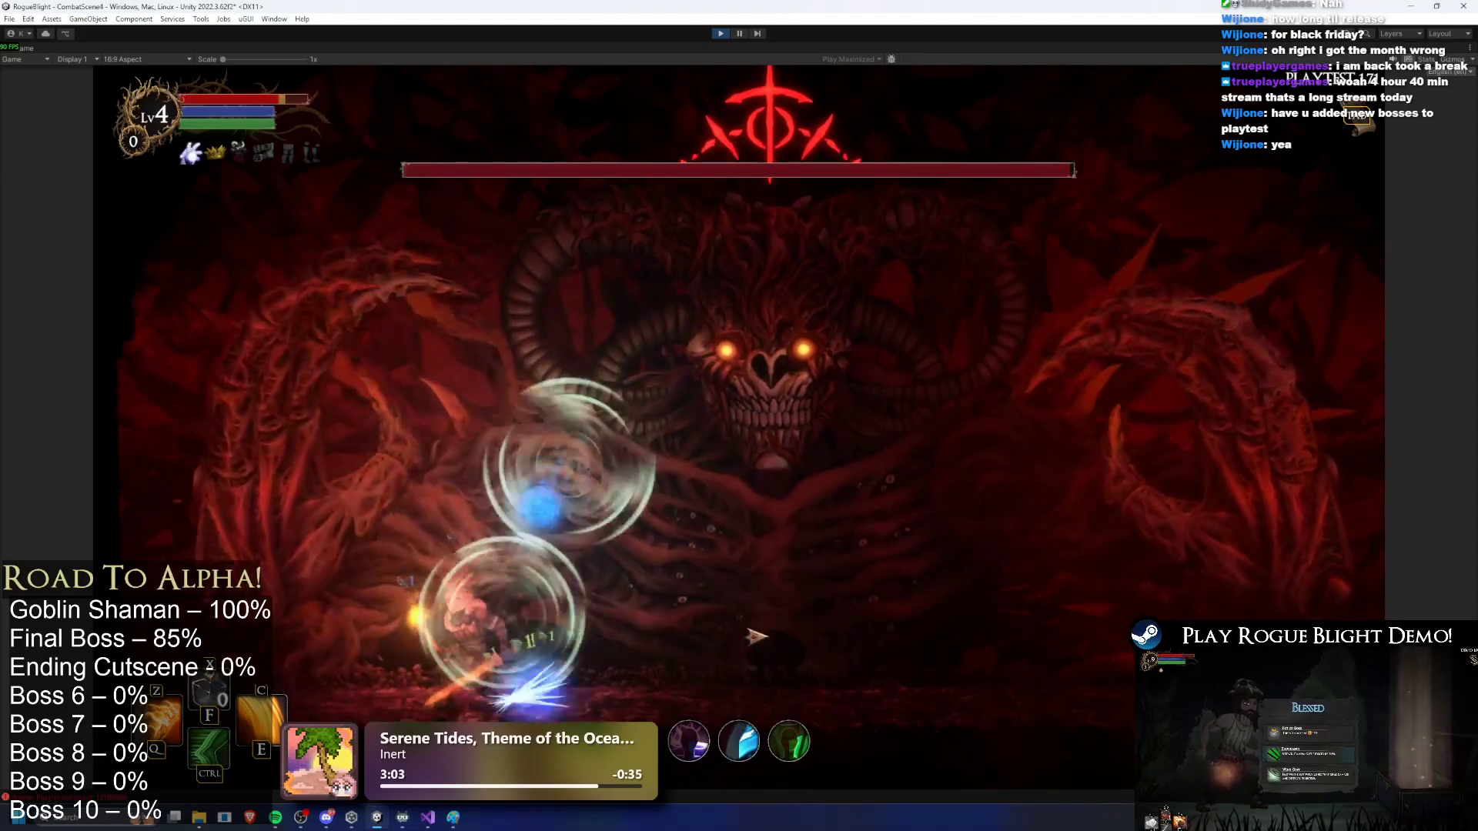
key("a")
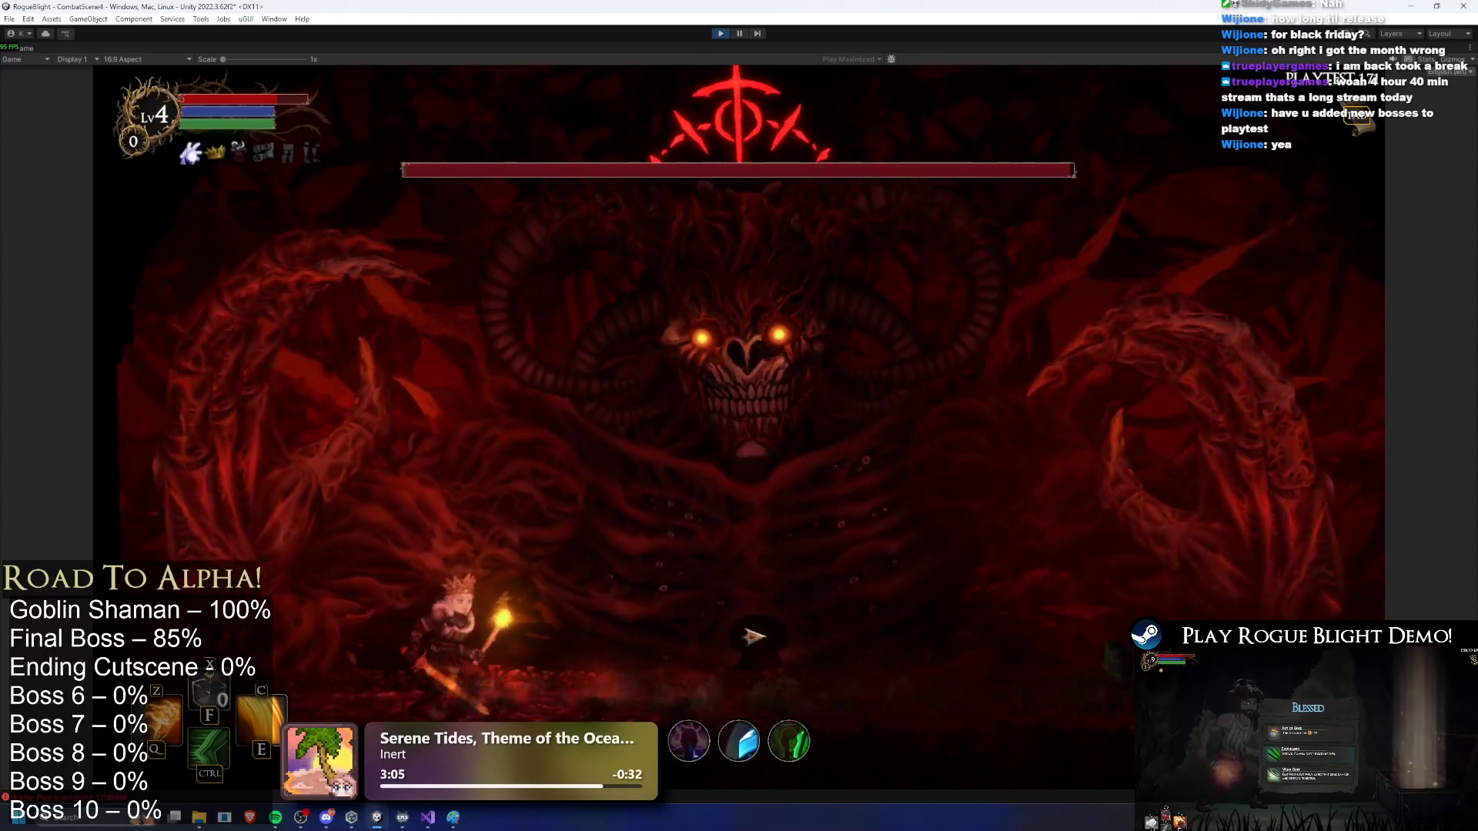
key("a")
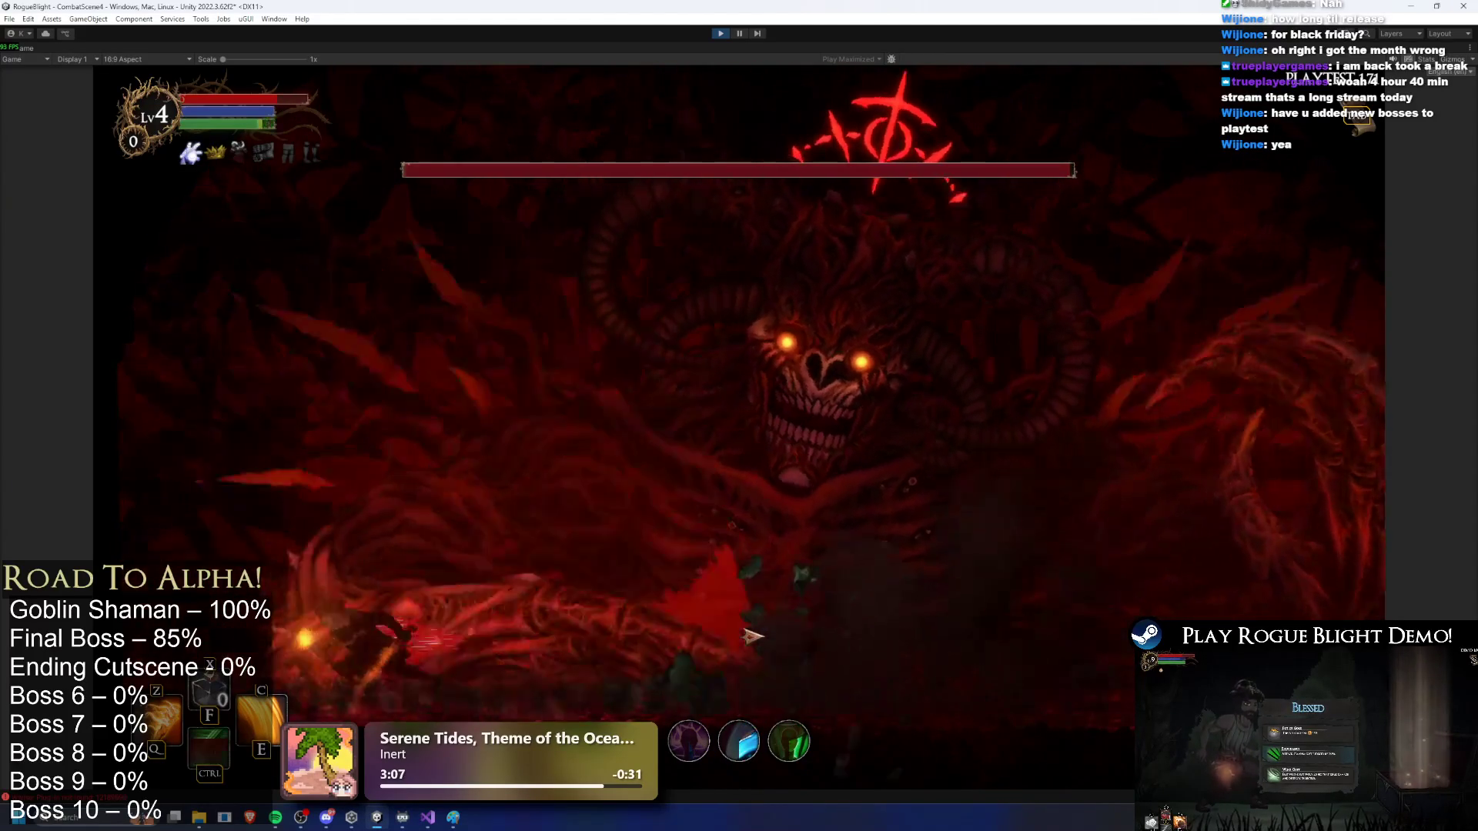